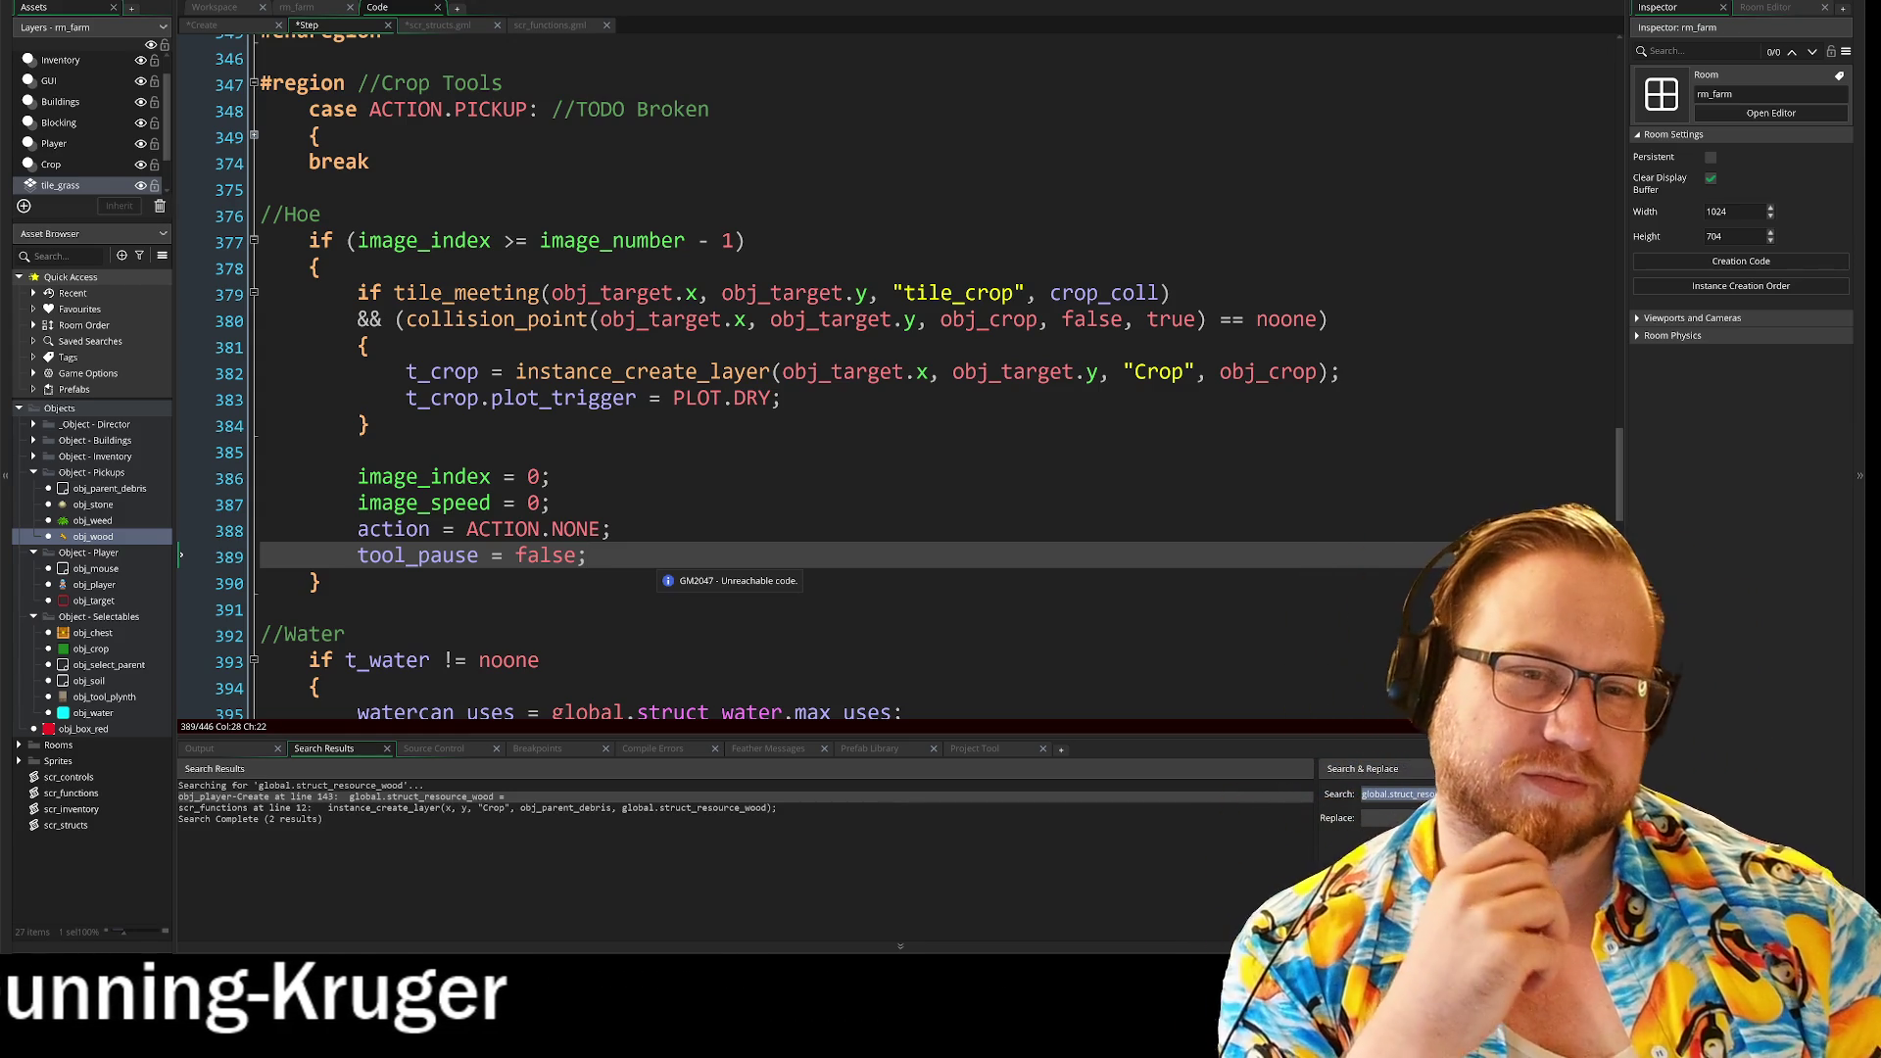
Step: Examine the tile_meeting crop check on line 379, then move to line 385 after the obj_crop creation
{"action": "mouse_move", "coordinate": [357, 293]}
{"action": "left_mouse_down"}
{"action": "mouse_move", "coordinate": [1173, 293]}
{"action": "mouse_move", "coordinate": [1328, 319]}
{"action": "left_mouse_up"}
{"action": "left_click", "coordinate": [1328, 319]}
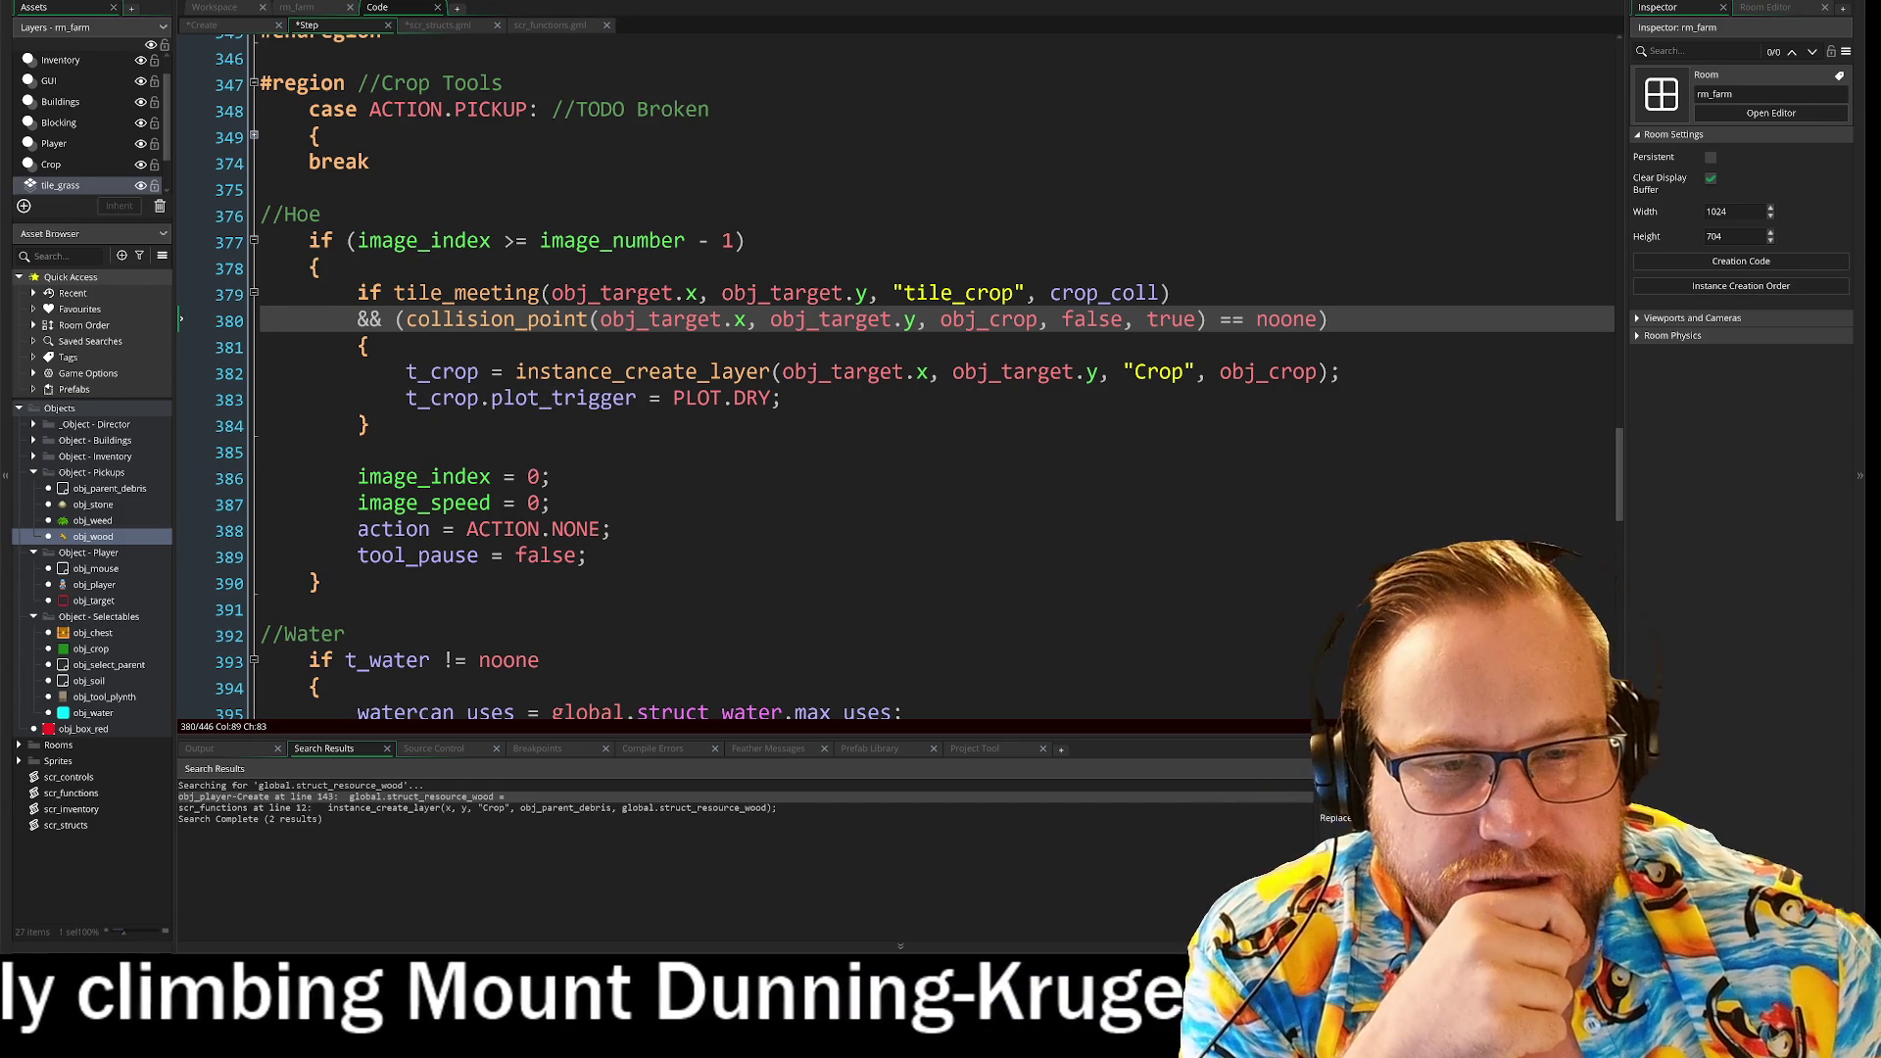
{"action": "key", "text": "Up"}
{"action": "key", "text": "Home"}
{"action": "key", "text": "shift+End"}
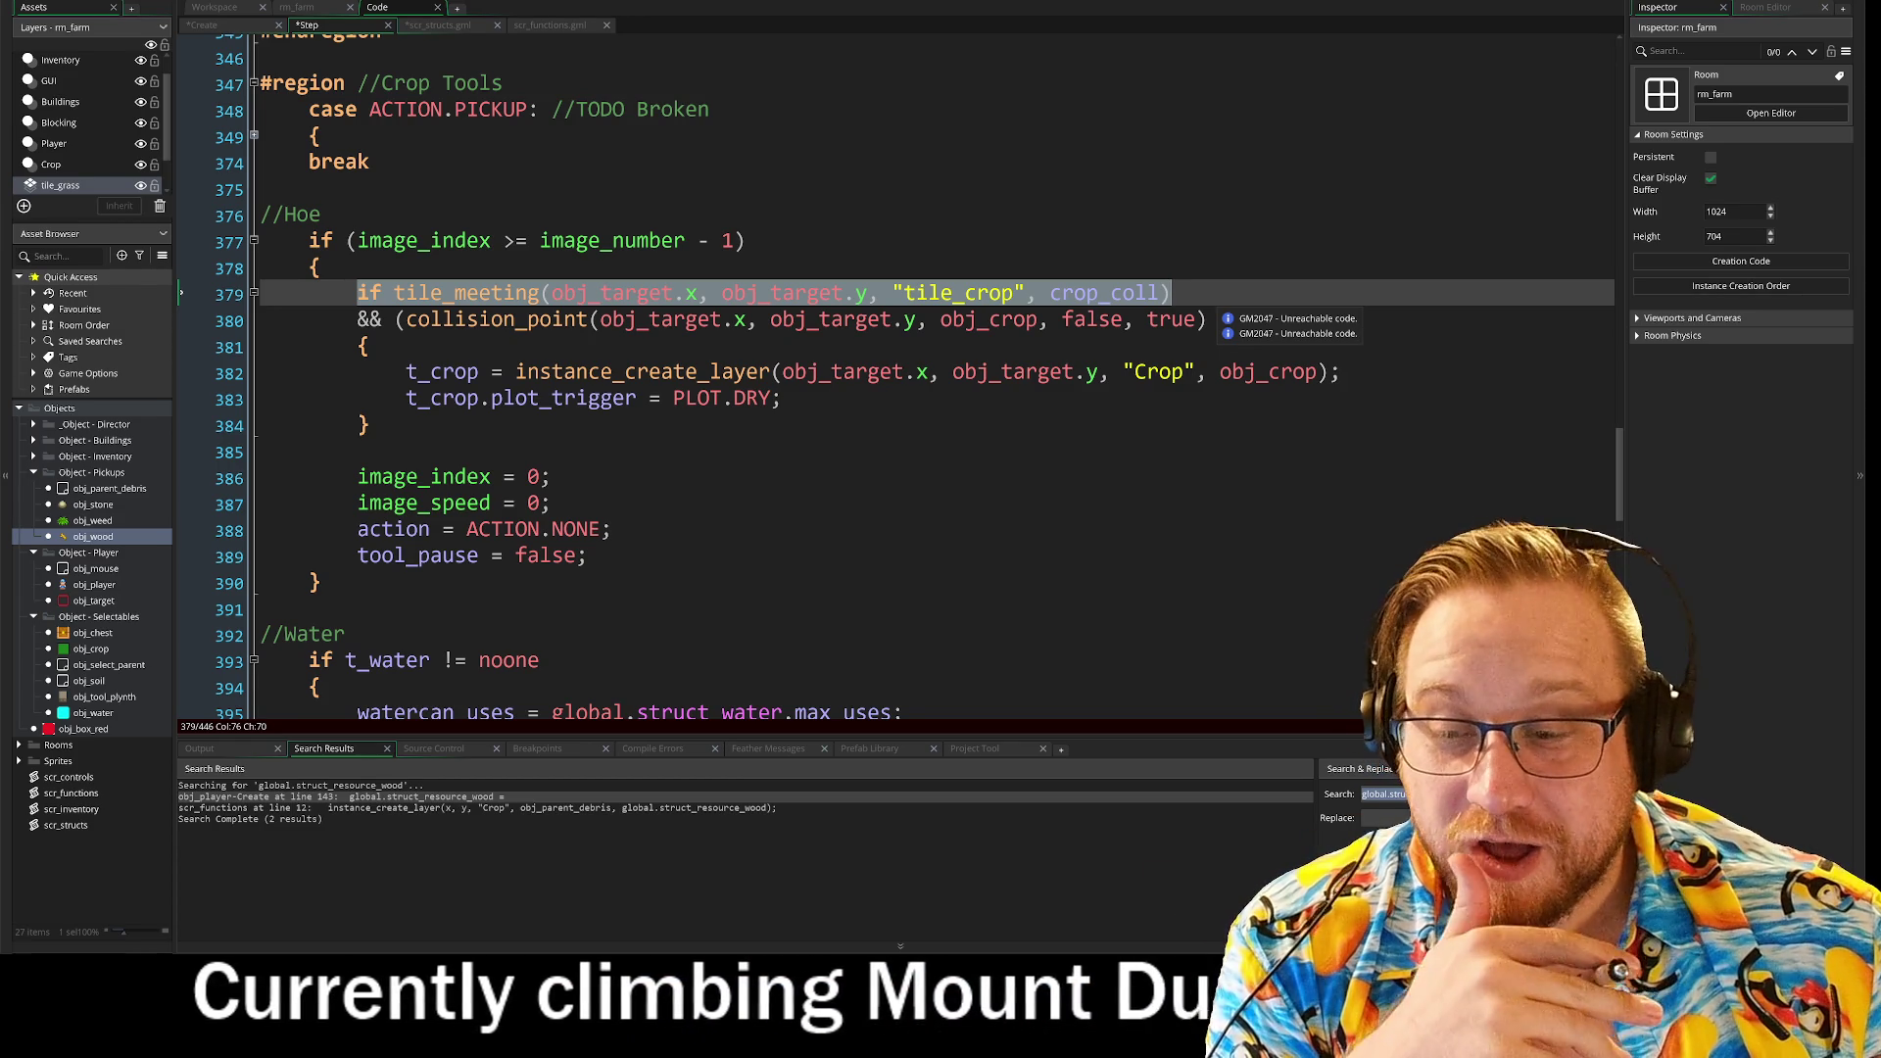
{"action": "key", "text": "ctrl+z"}
{"action": "type", "text": "== noone"}
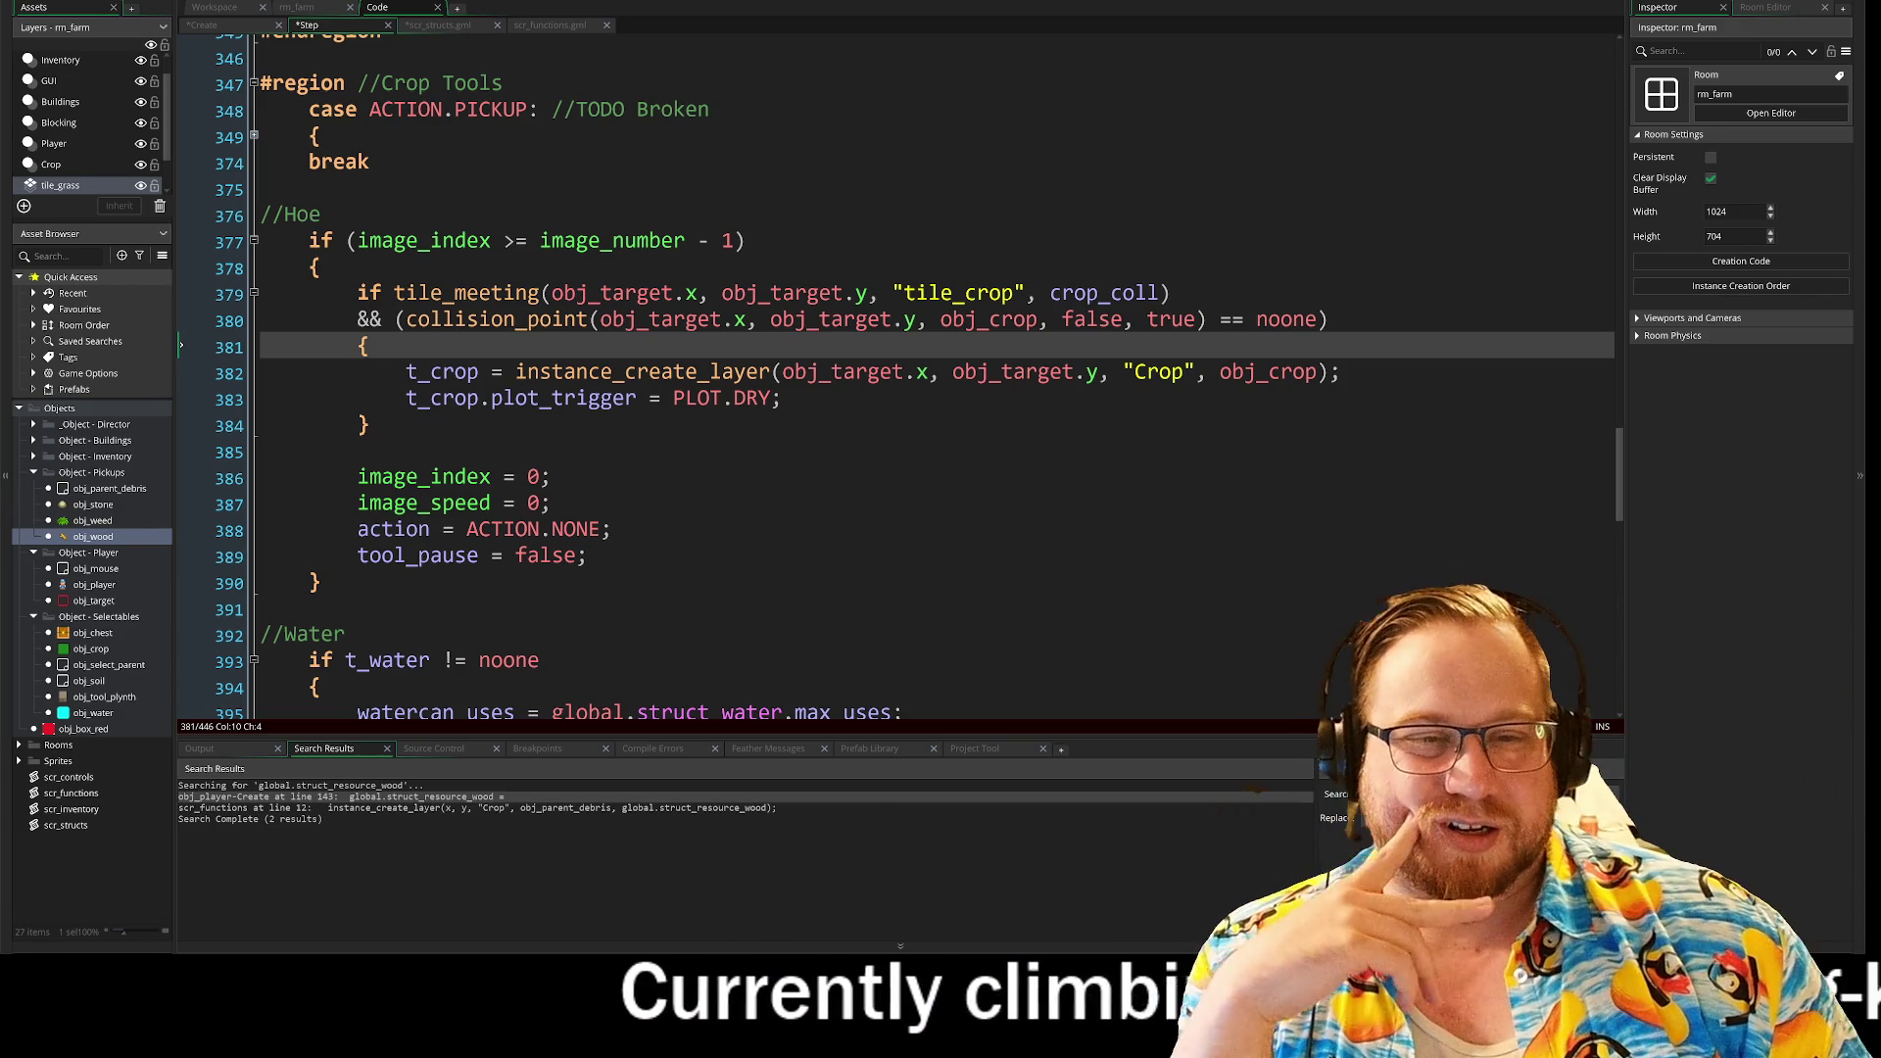
{"action": "left_click", "coordinate": [261, 451]}
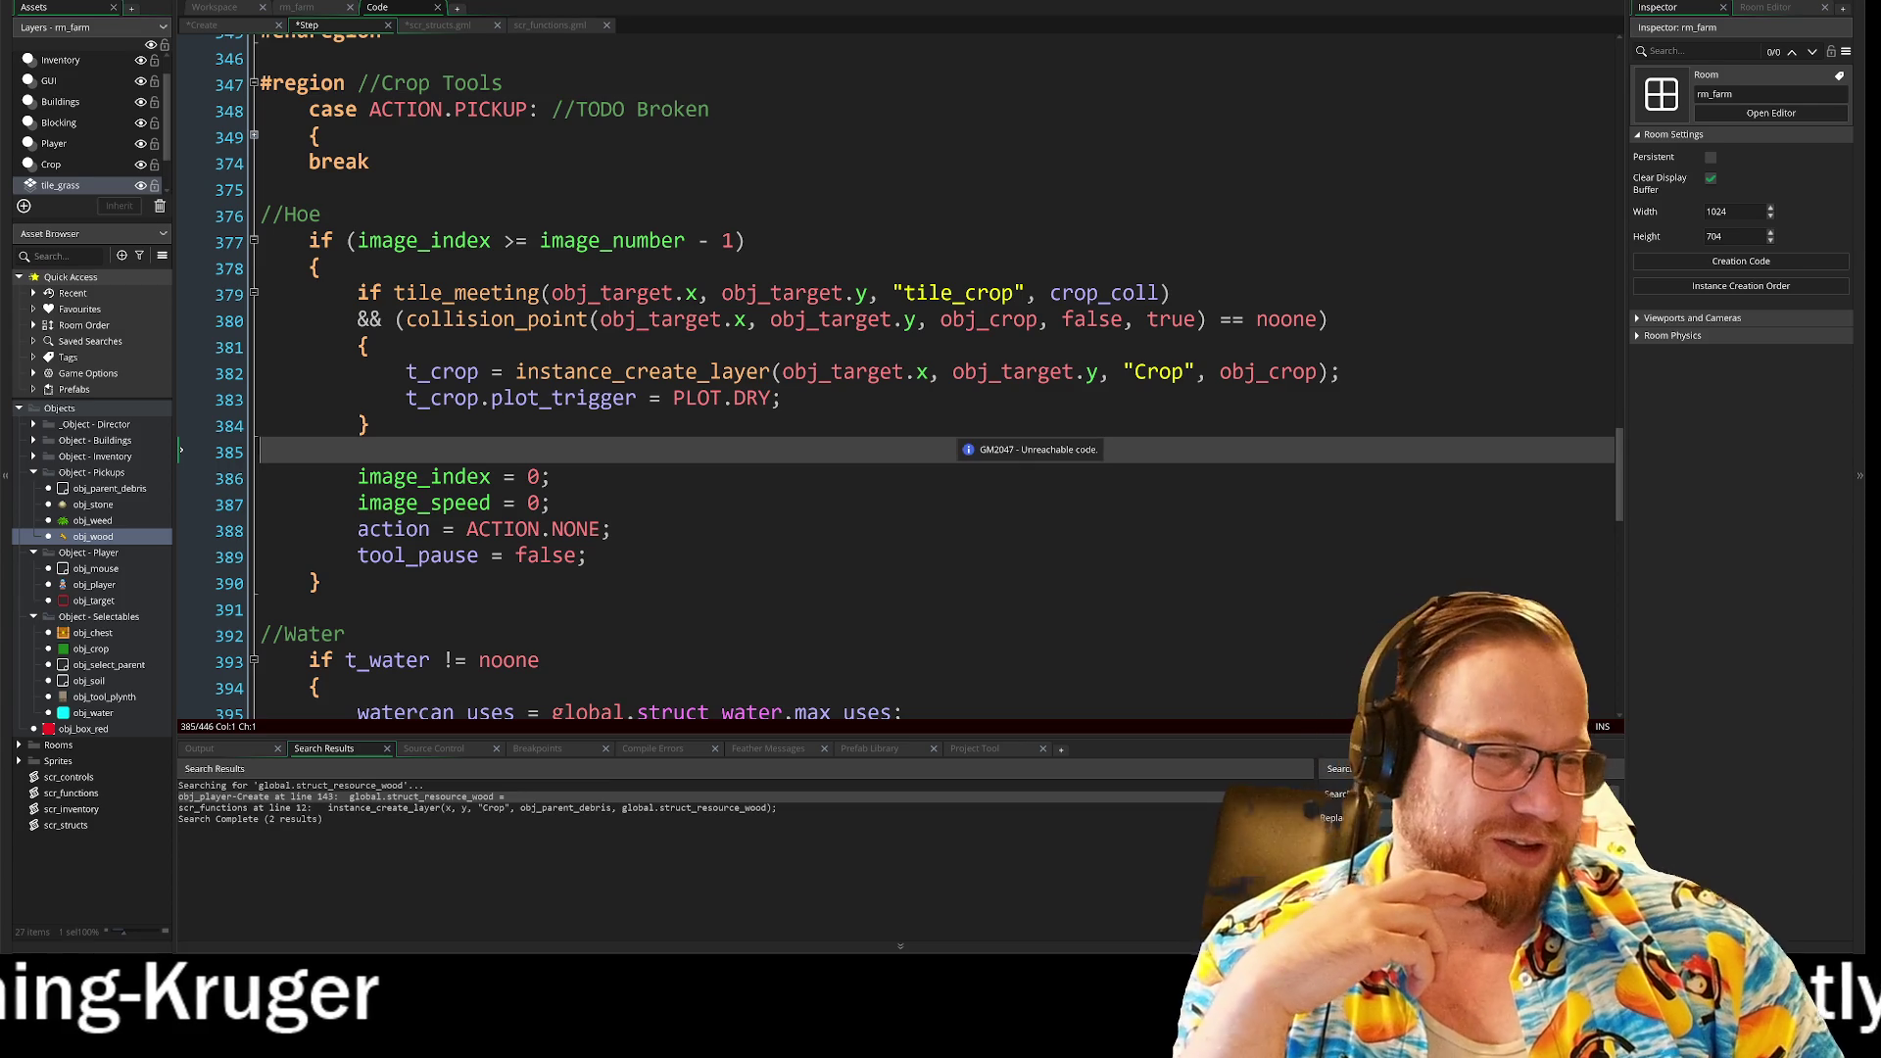
{"action": "scroll", "coordinate": [1058, 573], "scroll_direction": "down", "scroll_amount": 2}
{"action": "scroll", "coordinate": [1078, 577], "scroll_direction": "down", "scroll_amount": 4}
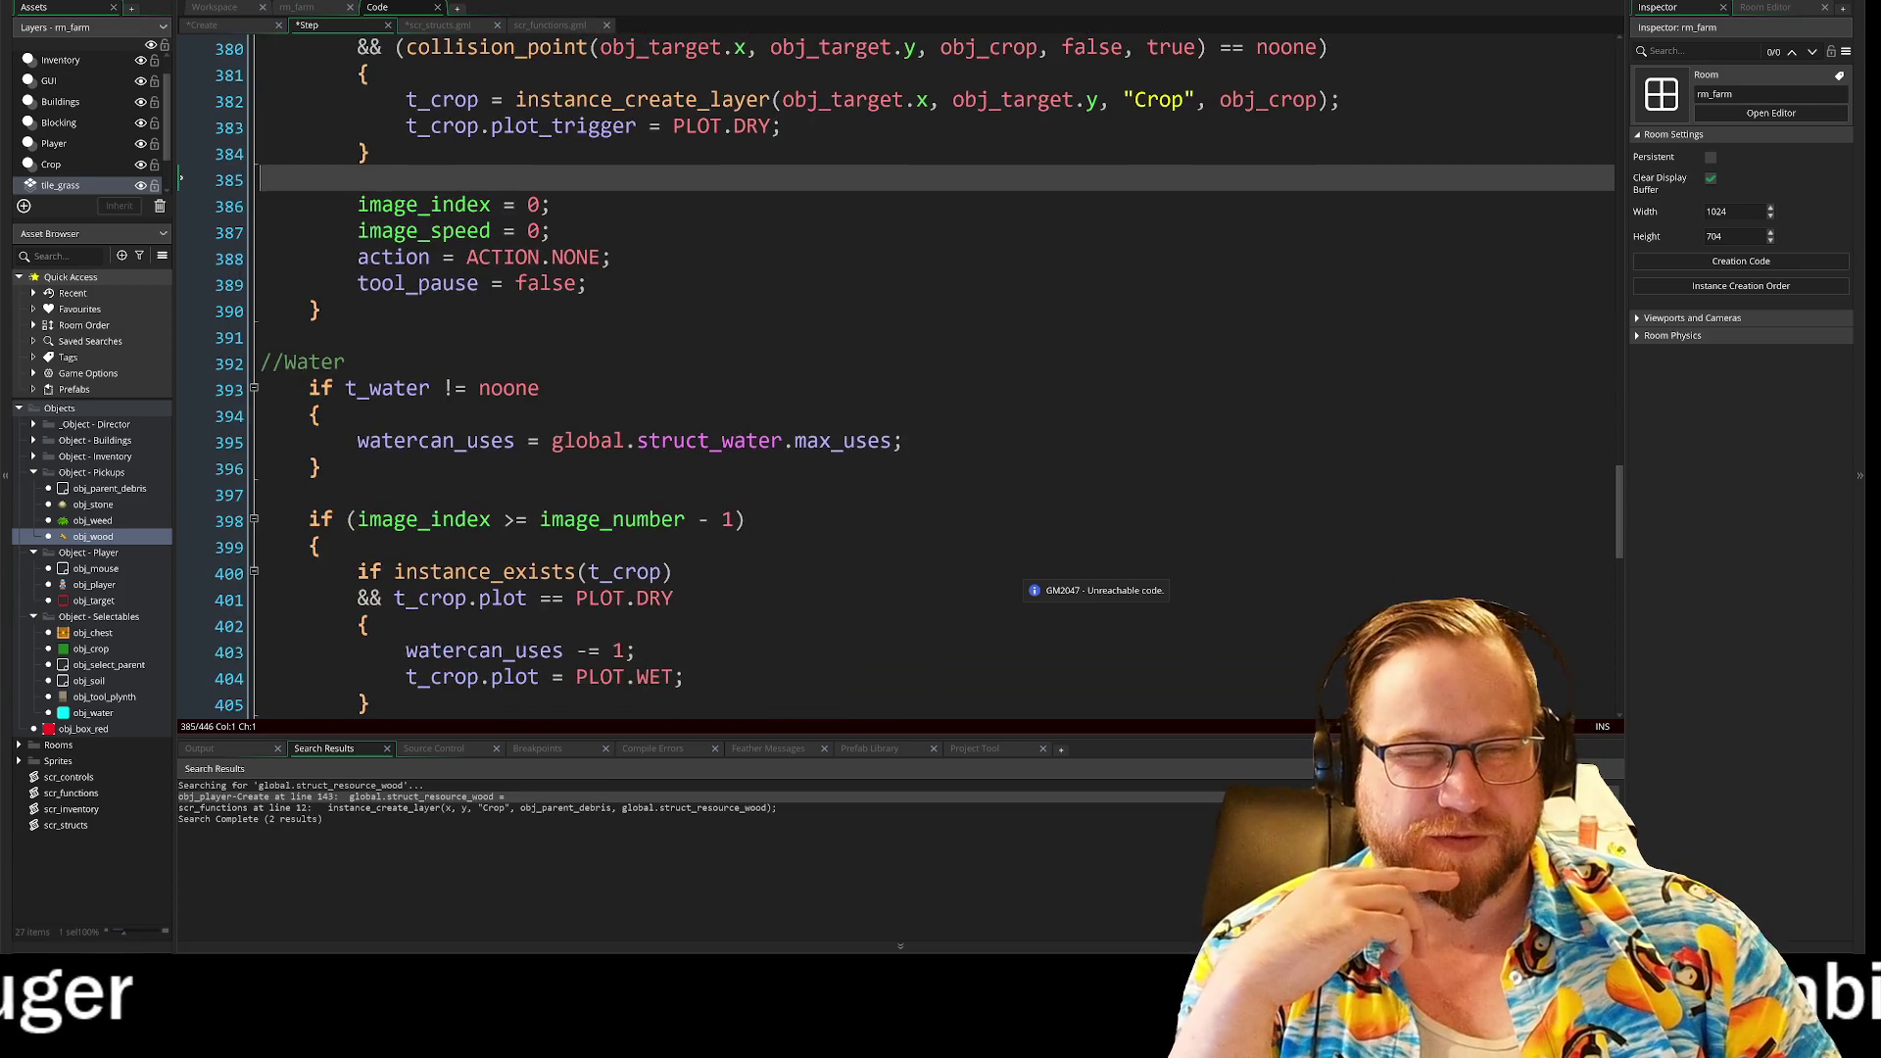
{"action": "scroll", "coordinate": [1078, 578], "scroll_direction": "up", "scroll_amount": 2}
{"action": "scroll", "coordinate": [1077, 578], "scroll_direction": "down", "scroll_amount": 6}
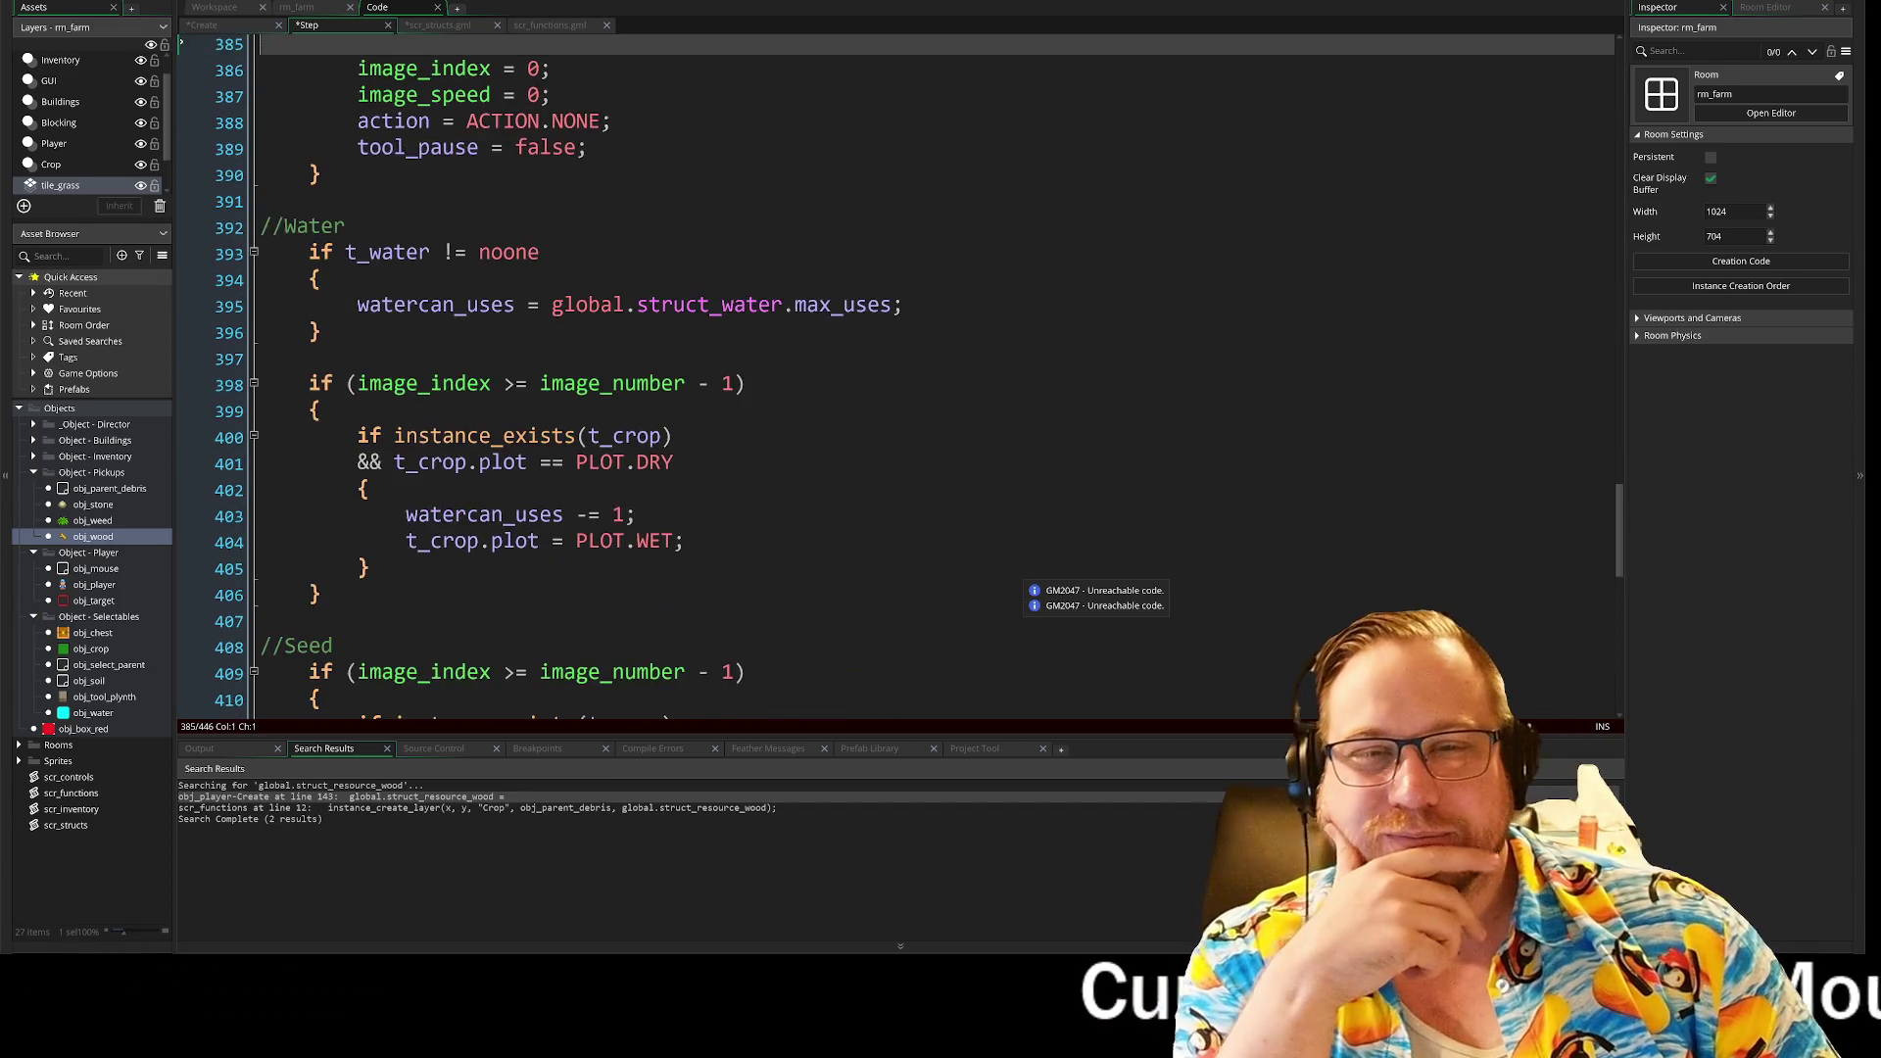
{"action": "scroll", "coordinate": [1078, 578], "scroll_direction": "down", "scroll_amount": 1}
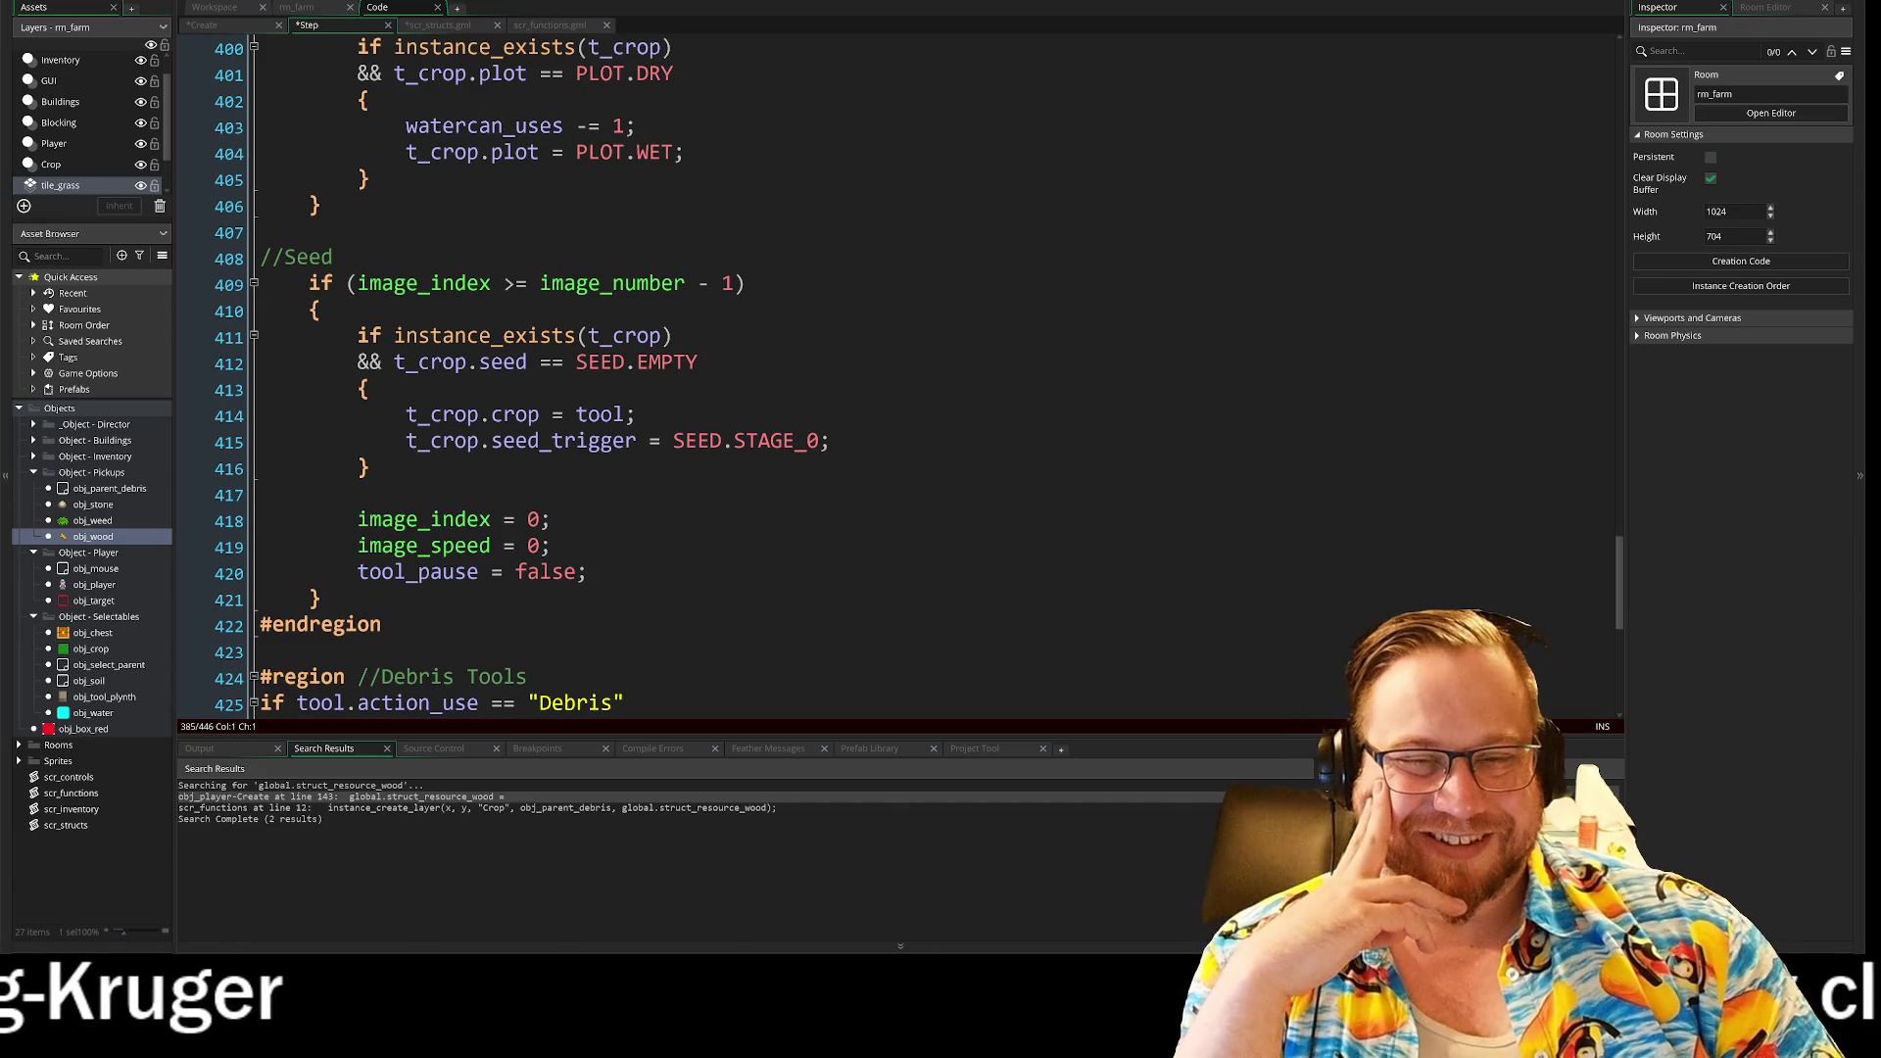
{"action": "left_click", "coordinate": [382, 624]}
{"action": "key", "text": "Down"}
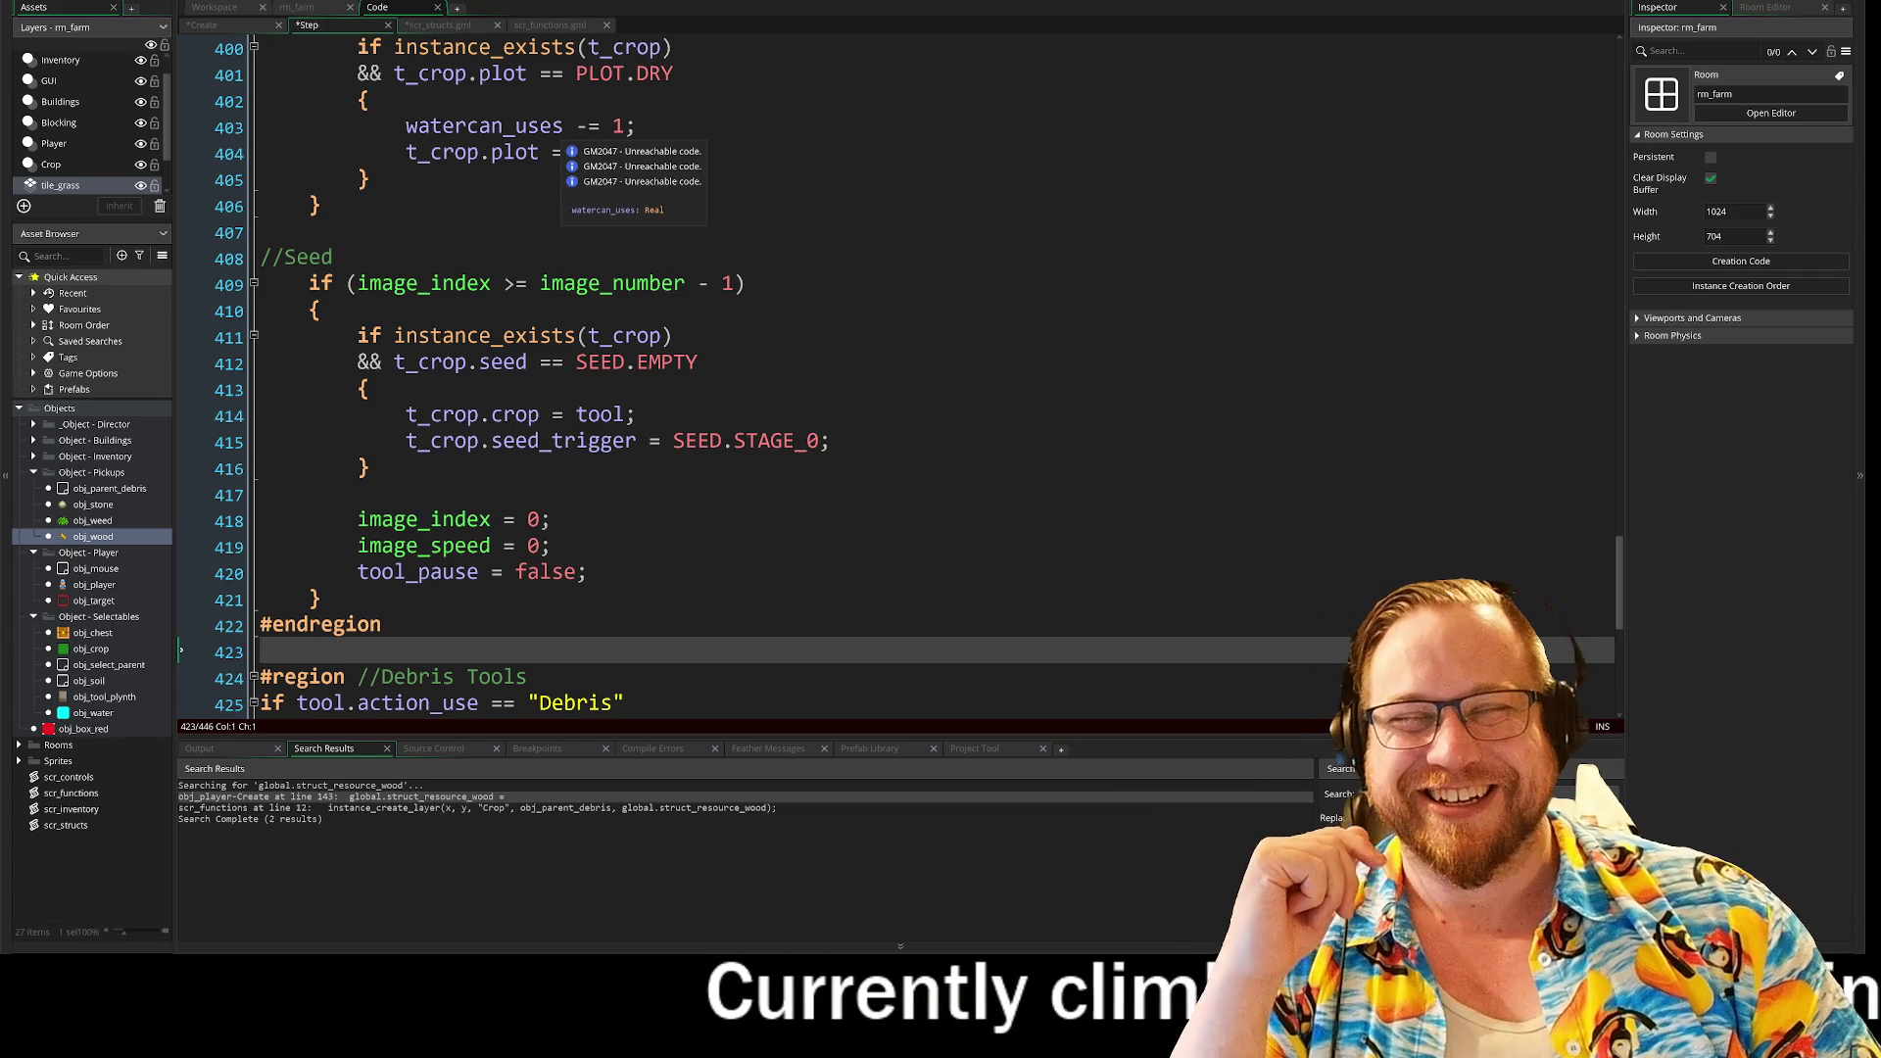
{"action": "scroll", "coordinate": [842, 412], "scroll_direction": "down", "scroll_amount": 4}
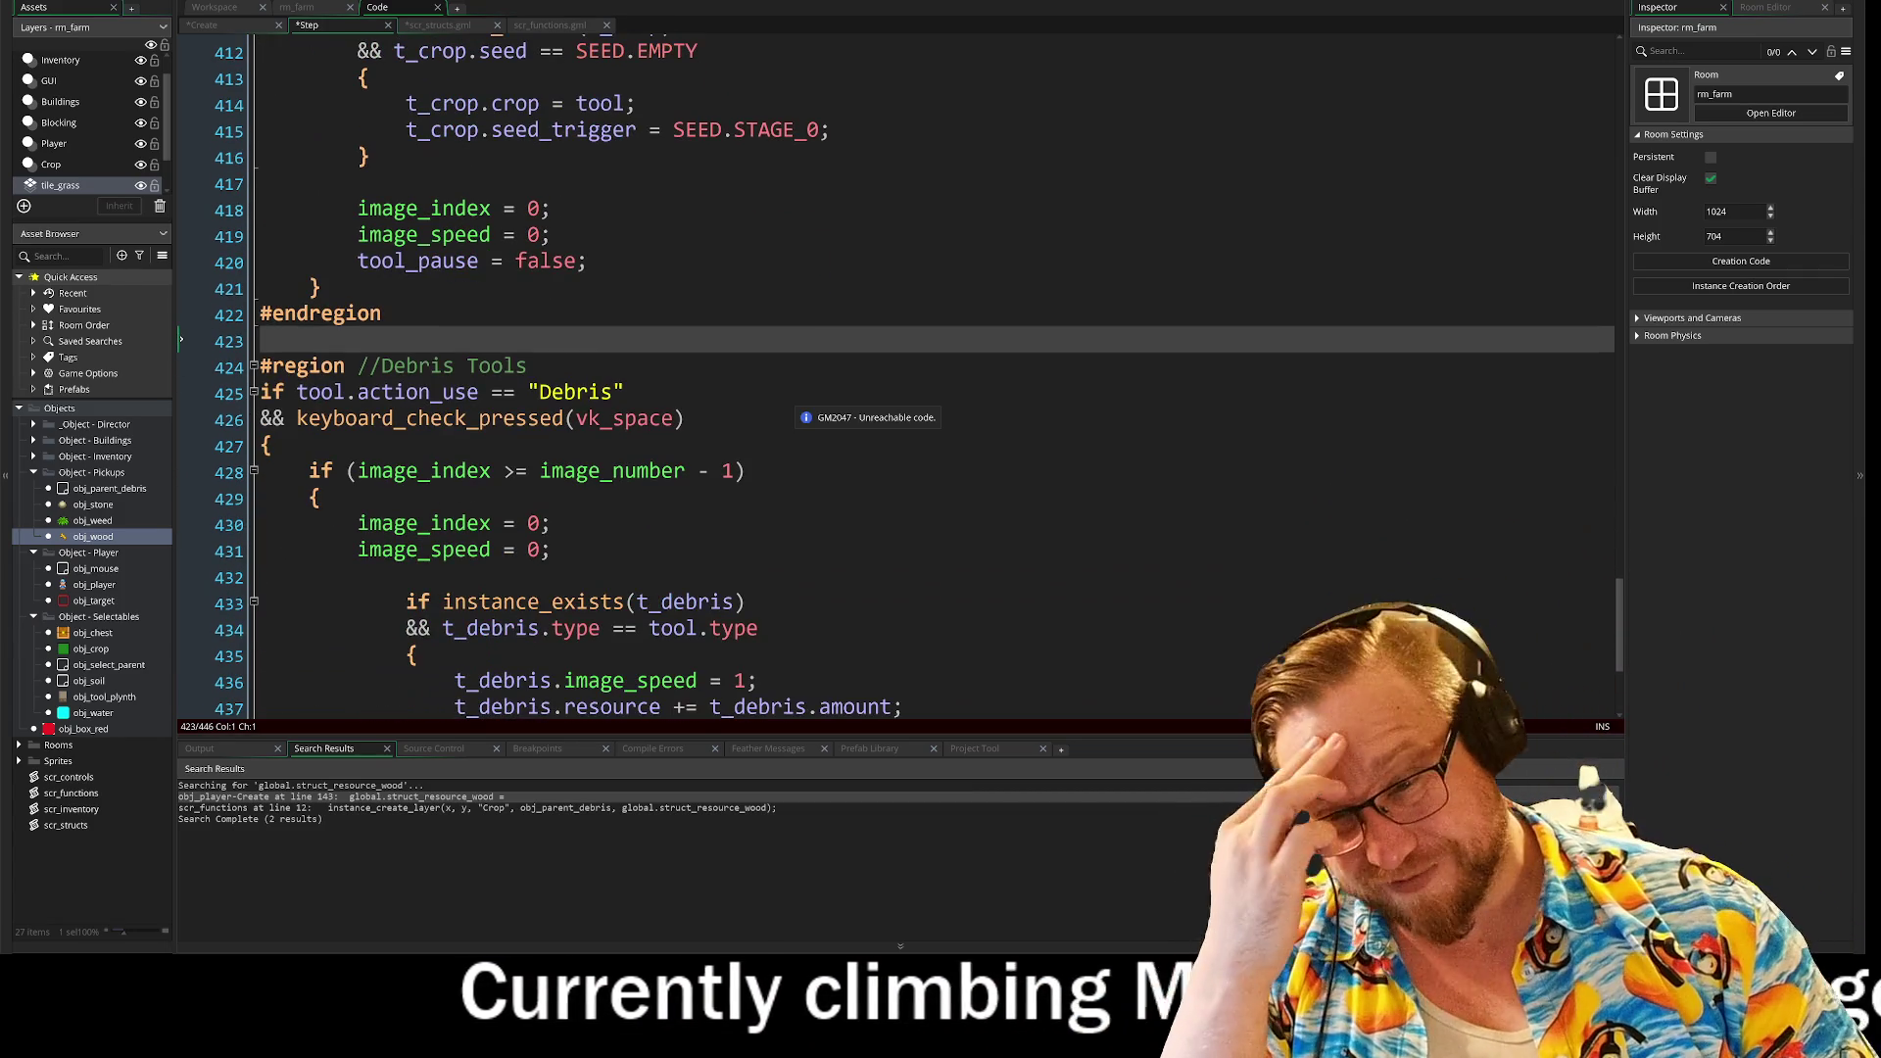
{"action": "scroll", "coordinate": [842, 411], "scroll_direction": "down", "scroll_amount": 3}
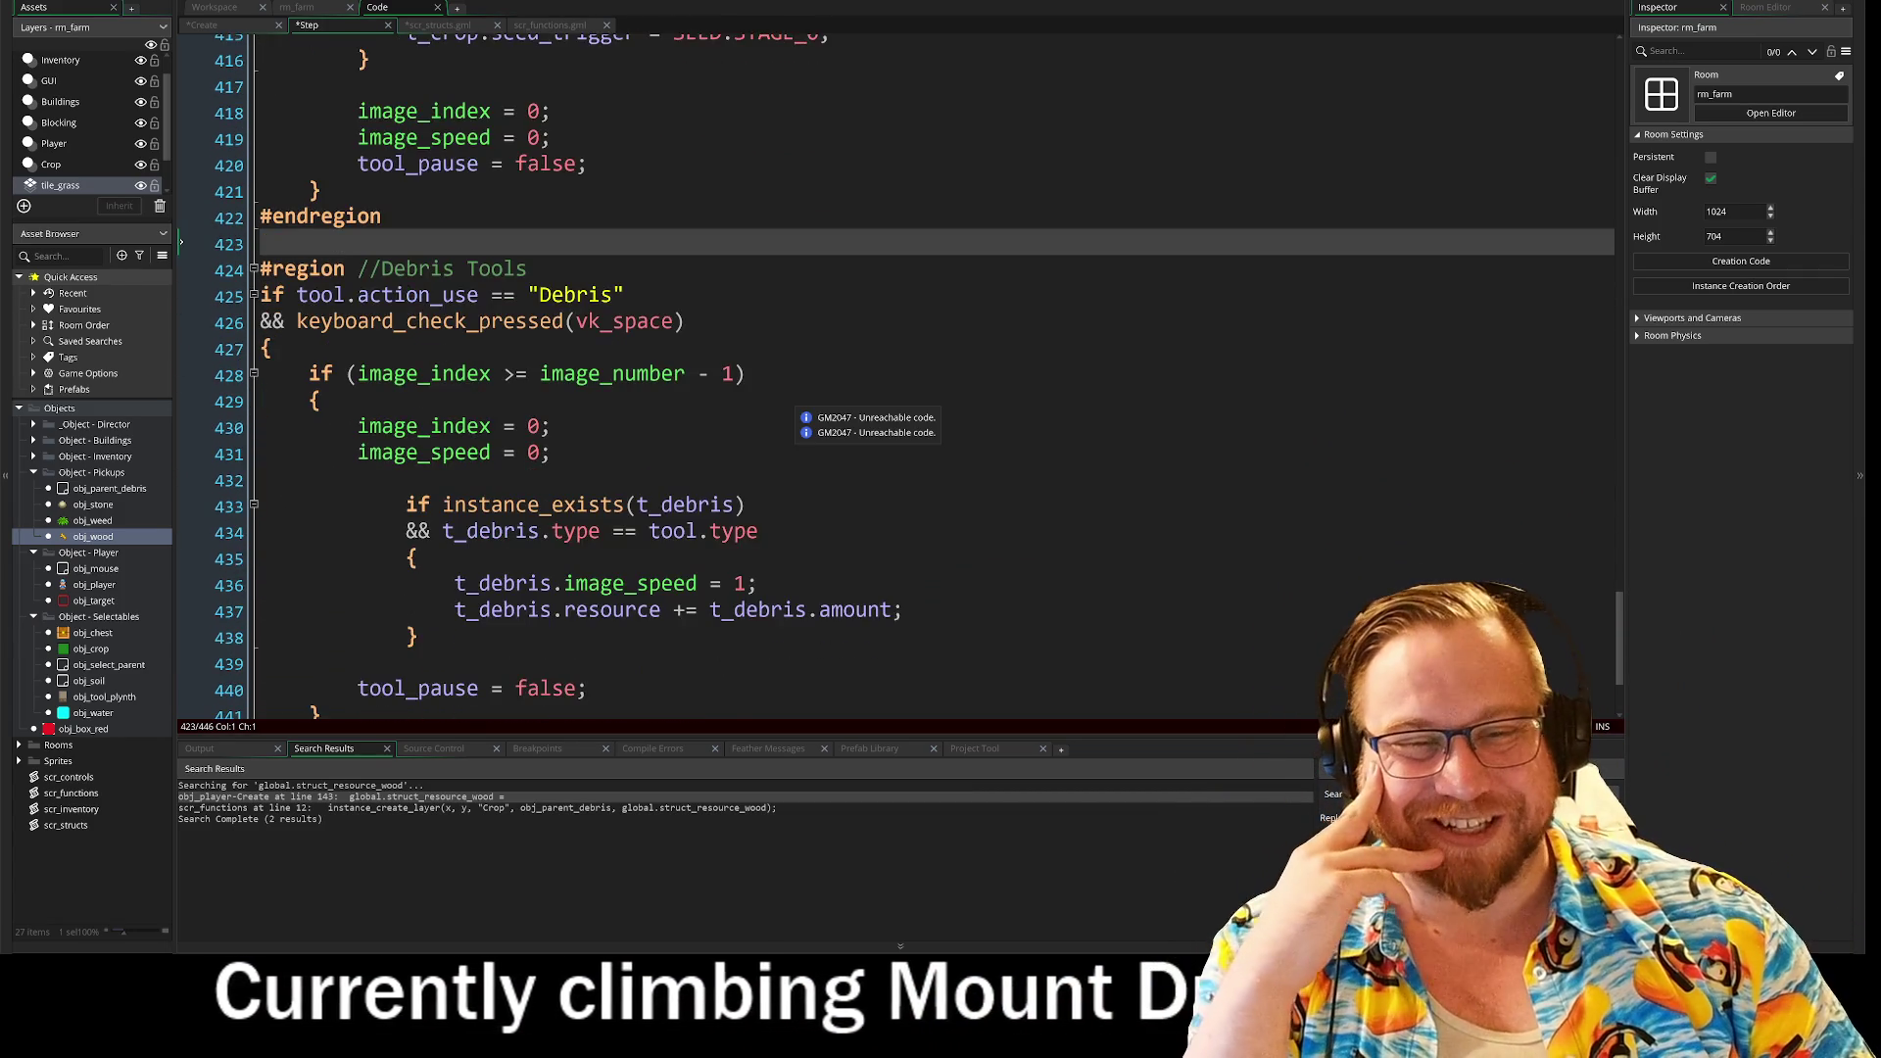
{"action": "scroll", "coordinate": [843, 392], "scroll_direction": "down", "scroll_amount": 1}
{"action": "left_click", "coordinate": [675, 471]}
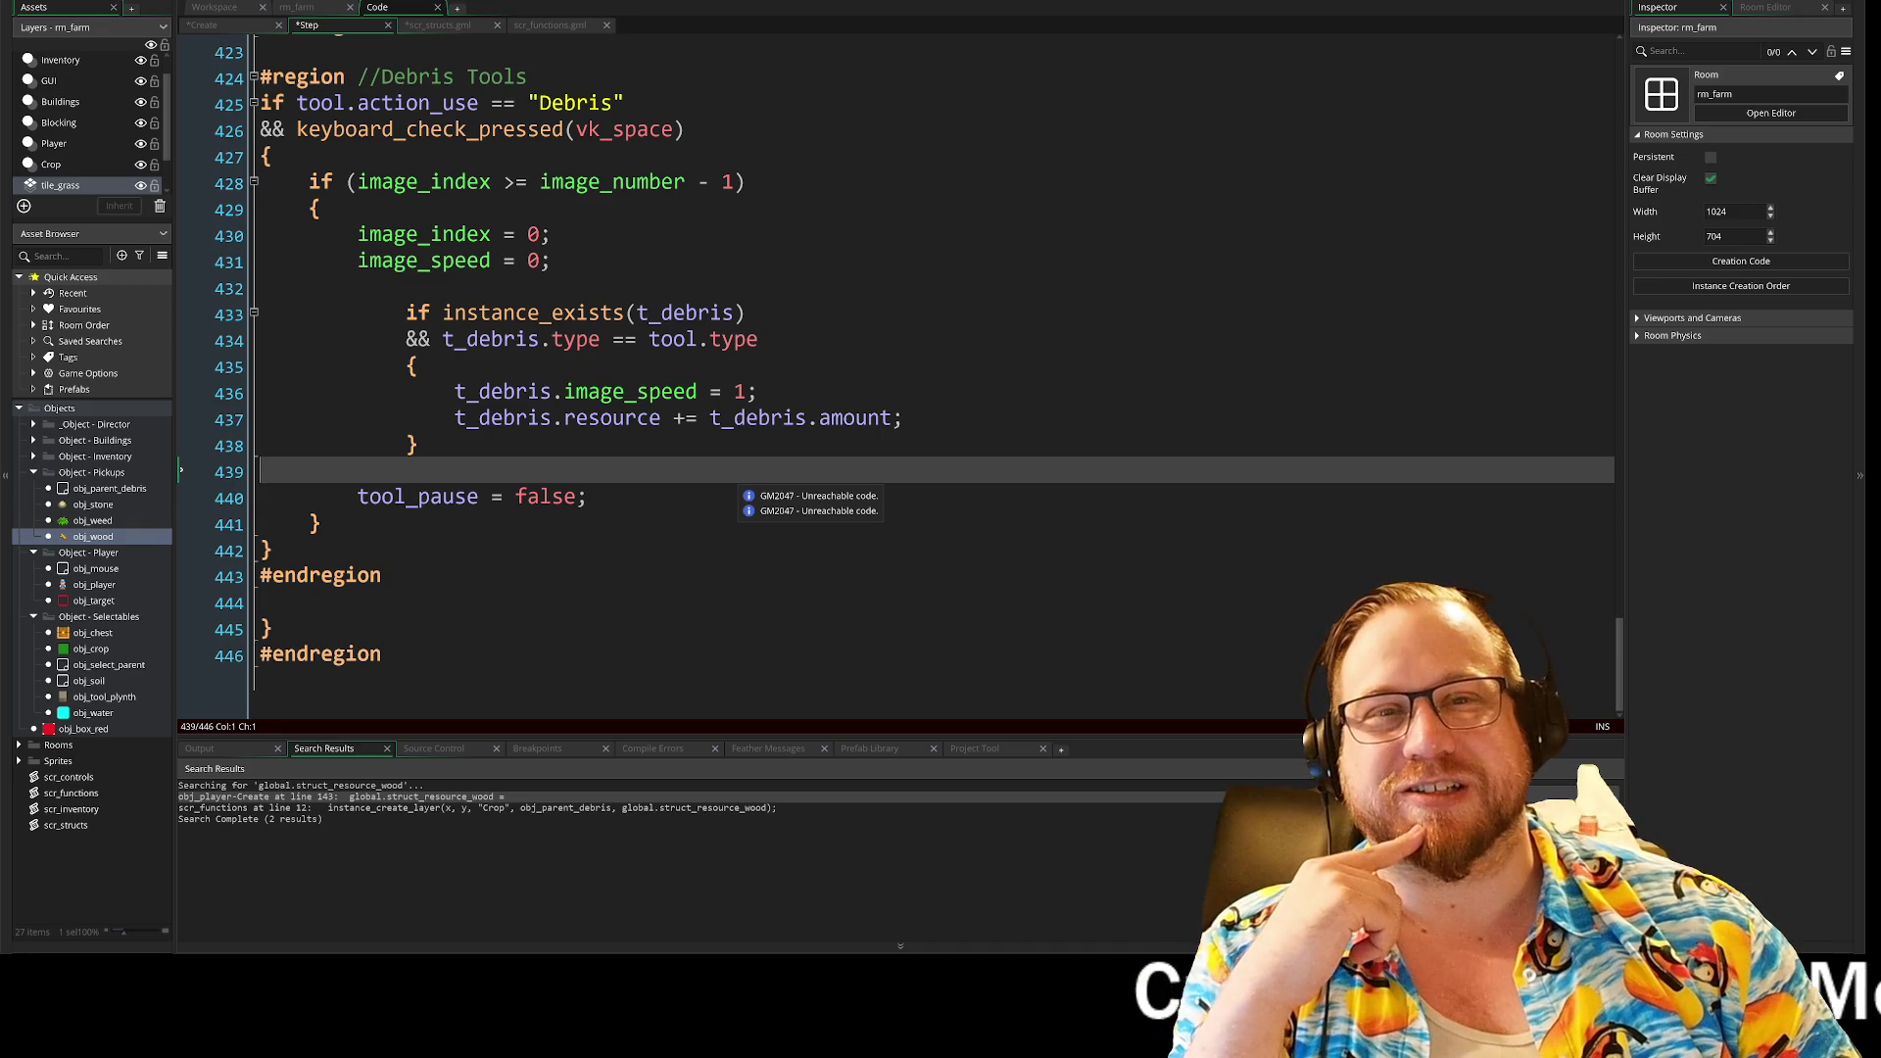
{"action": "scroll", "coordinate": [784, 480], "scroll_direction": "up", "scroll_amount": 6}
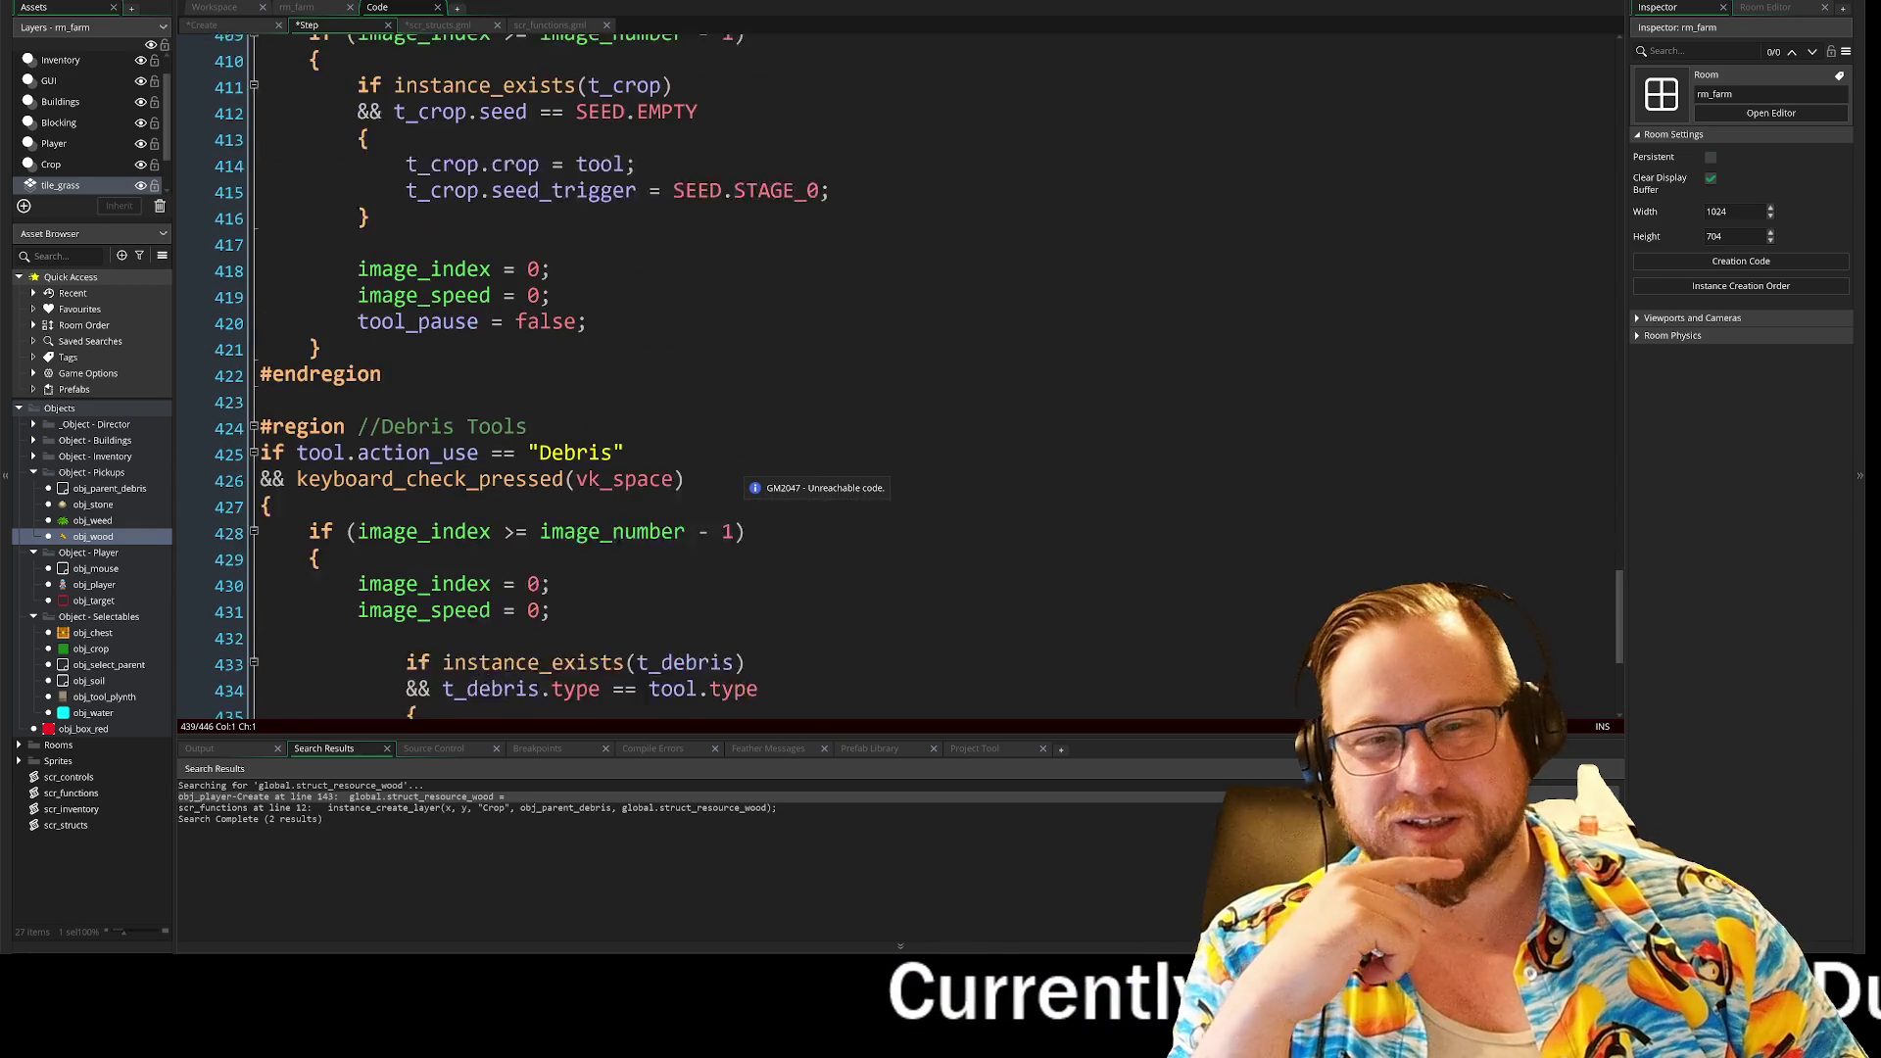
{"action": "scroll", "coordinate": [744, 489], "scroll_direction": "up", "scroll_amount": 4}
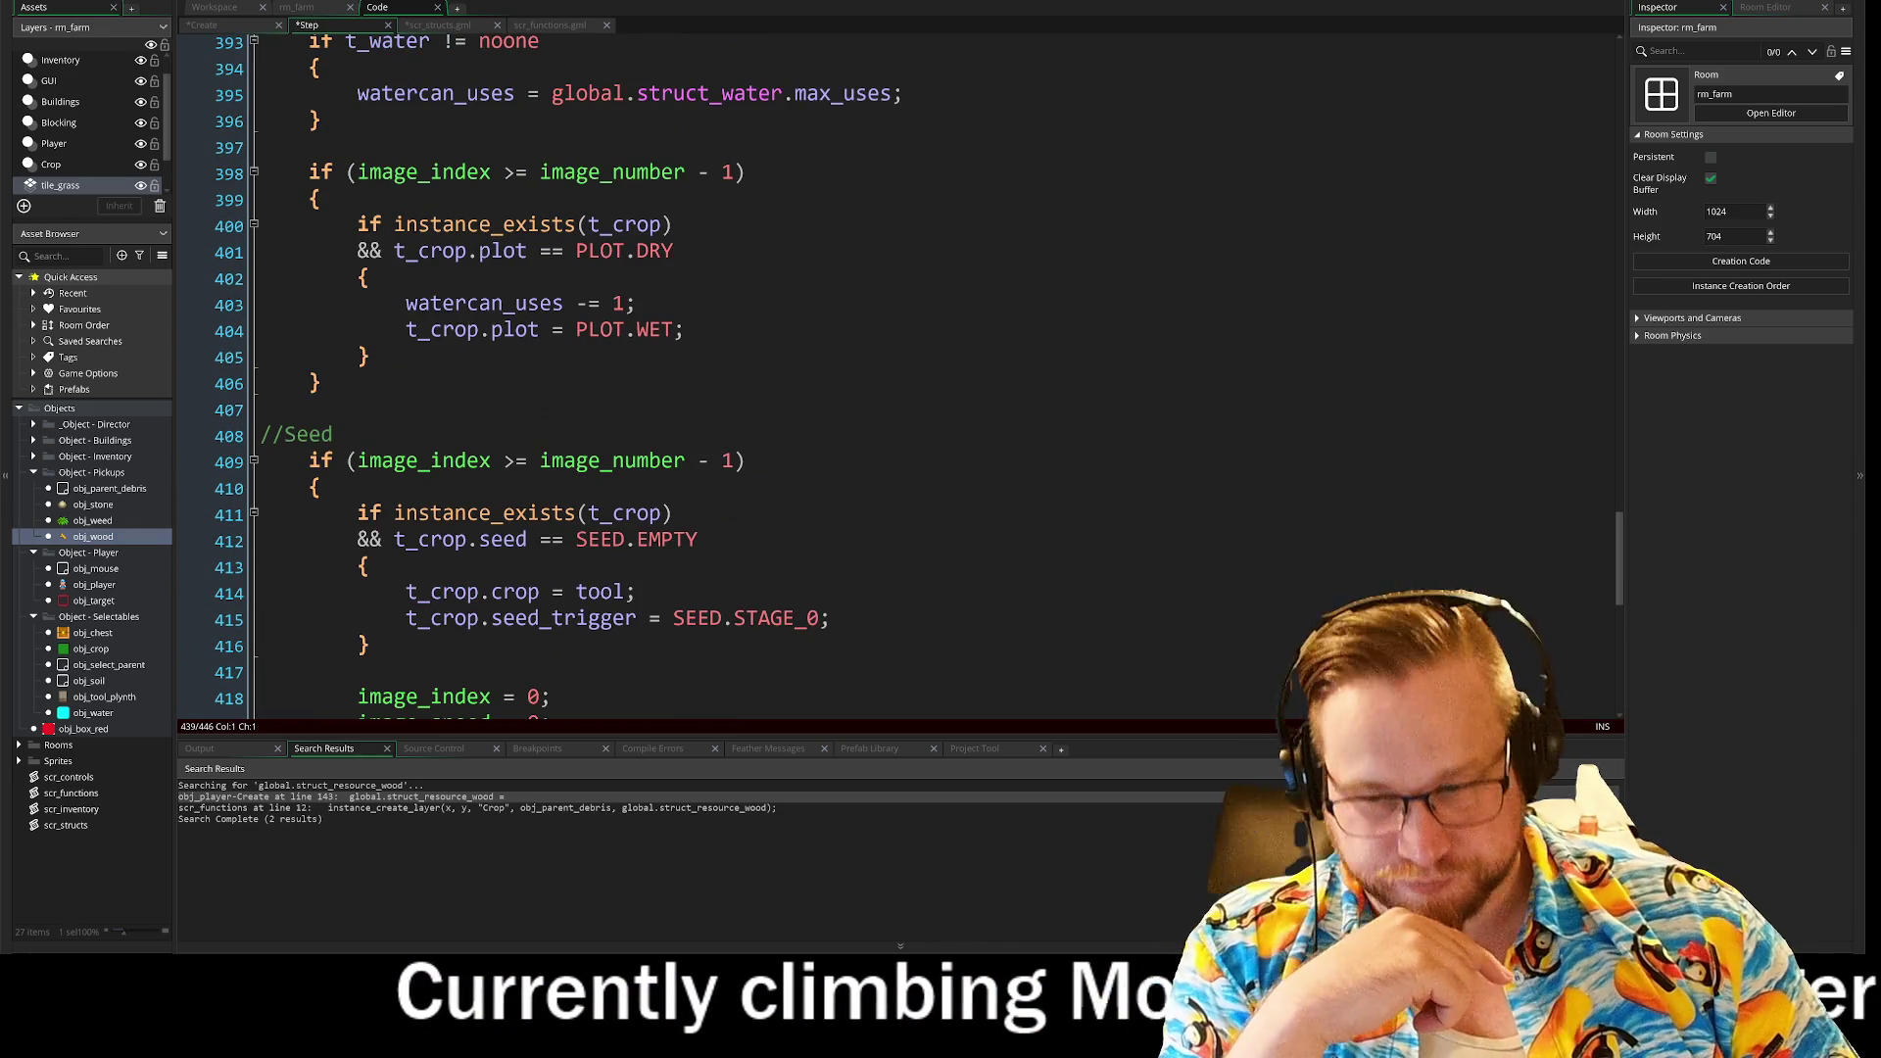
{"action": "scroll", "coordinate": [744, 373], "scroll_direction": "up", "scroll_amount": 1}
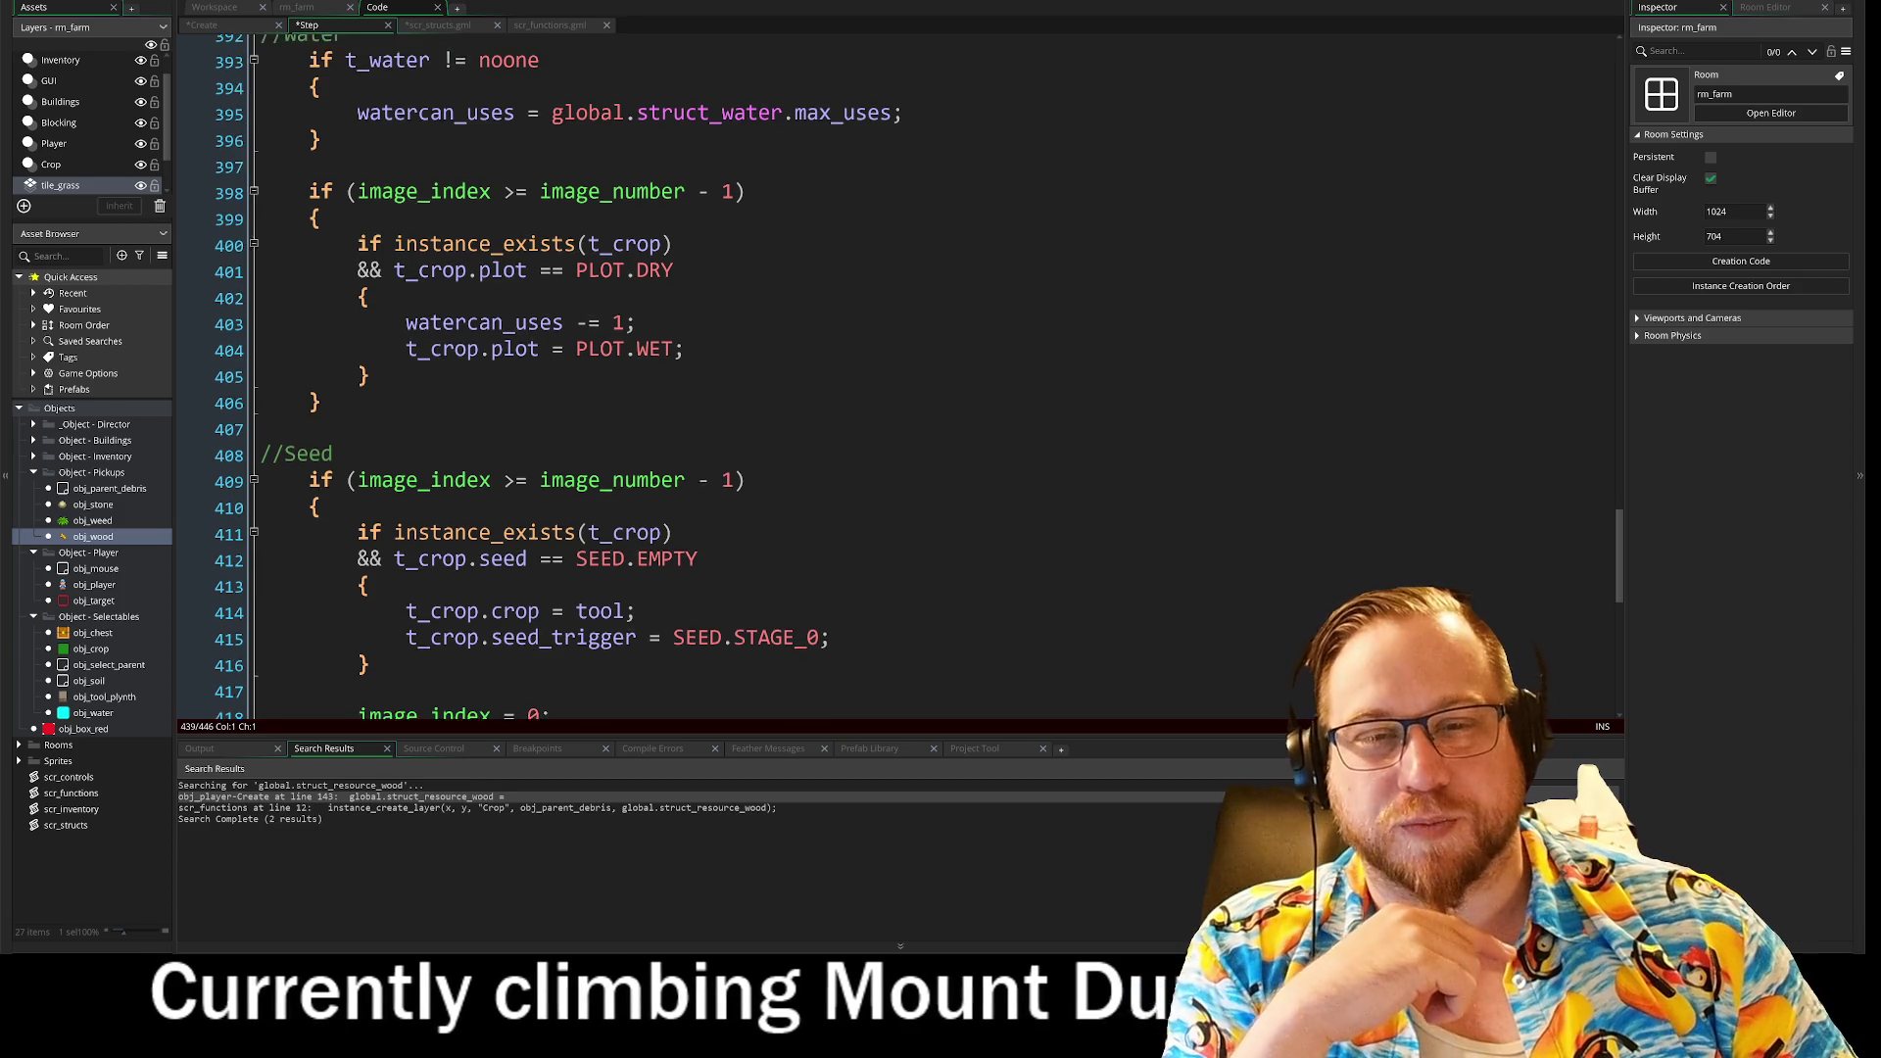
{"action": "scroll", "coordinate": [744, 391], "scroll_direction": "up", "scroll_amount": 2}
{"action": "left_click", "coordinate": [369, 414]}
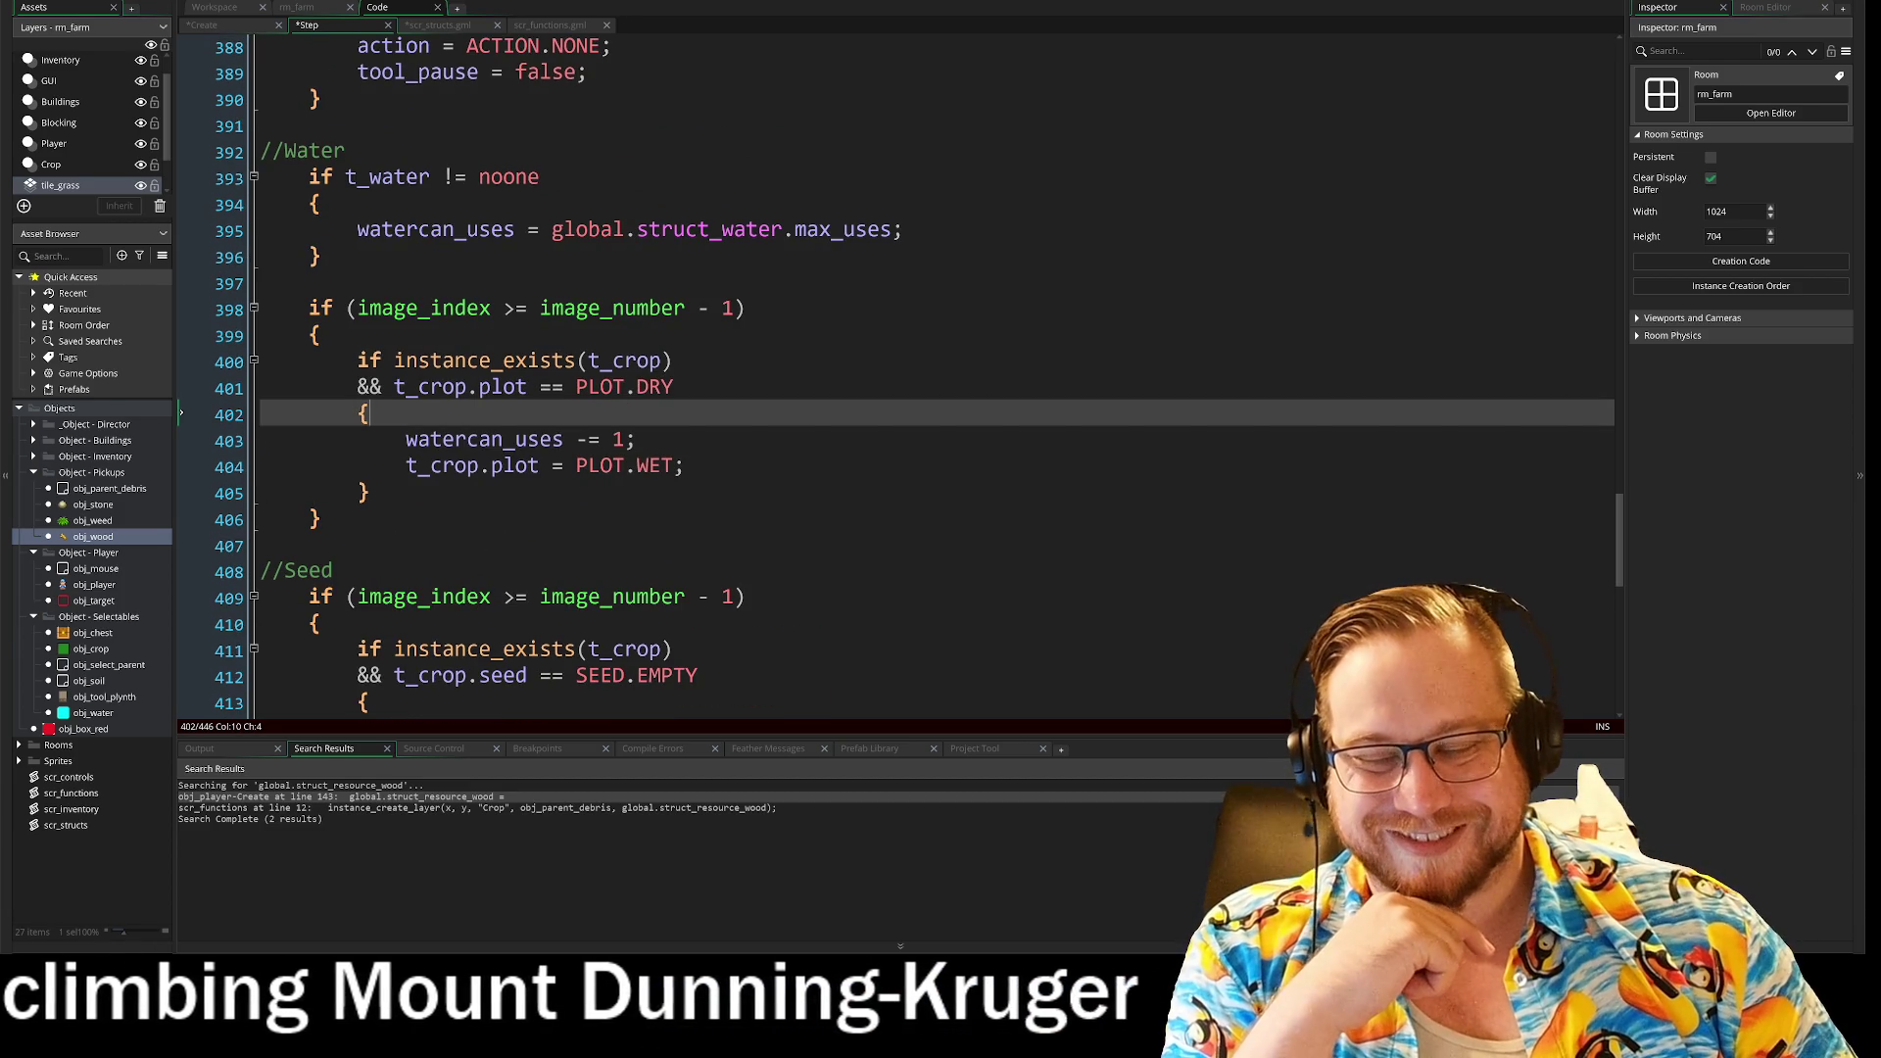
{"action": "mouse_move", "coordinate": [685, 463]}
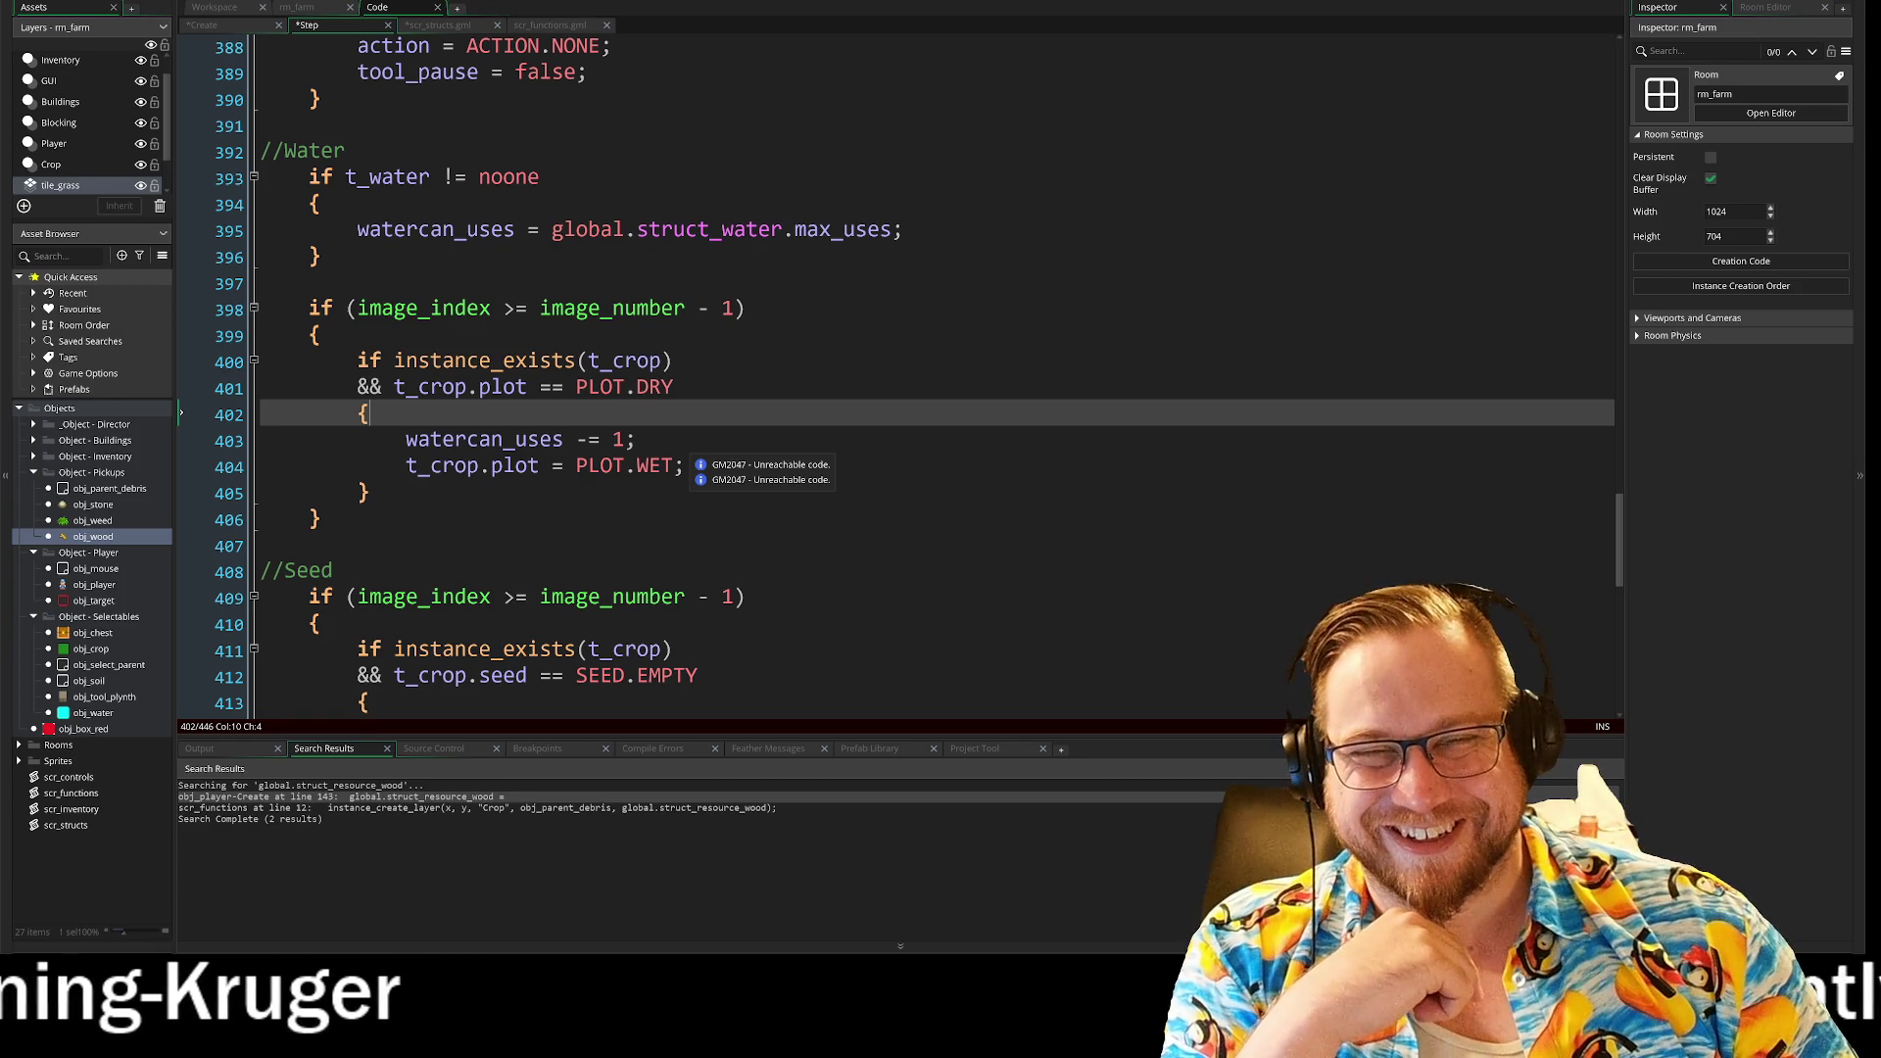
{"action": "scroll", "coordinate": [686, 462], "scroll_direction": "up", "scroll_amount": 15}
{"action": "scroll", "coordinate": [686, 463], "scroll_direction": "up", "scroll_amount": 9}
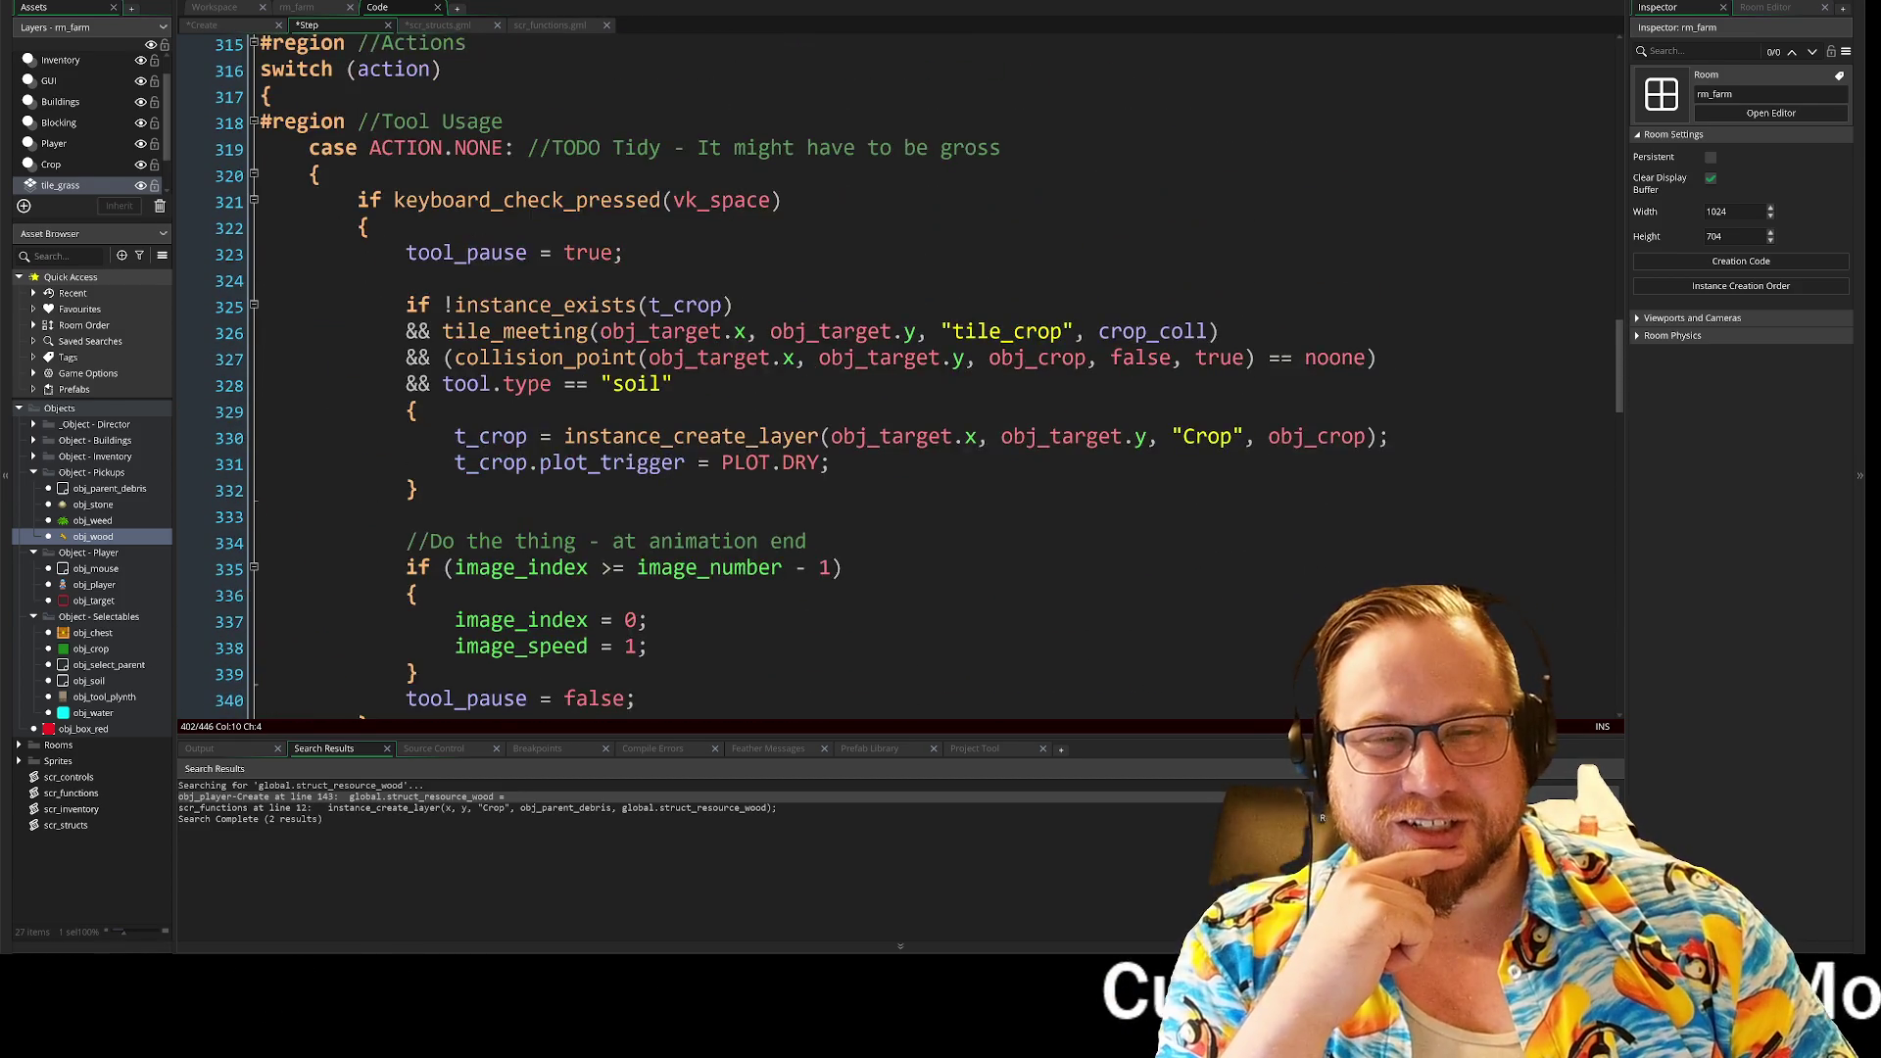
{"action": "scroll", "coordinate": [685, 462], "scroll_direction": "up", "scroll_amount": 3}
{"action": "scroll", "coordinate": [685, 462], "scroll_direction": "up", "scroll_amount": 4}
{"action": "left_click", "coordinate": [299, 8]}
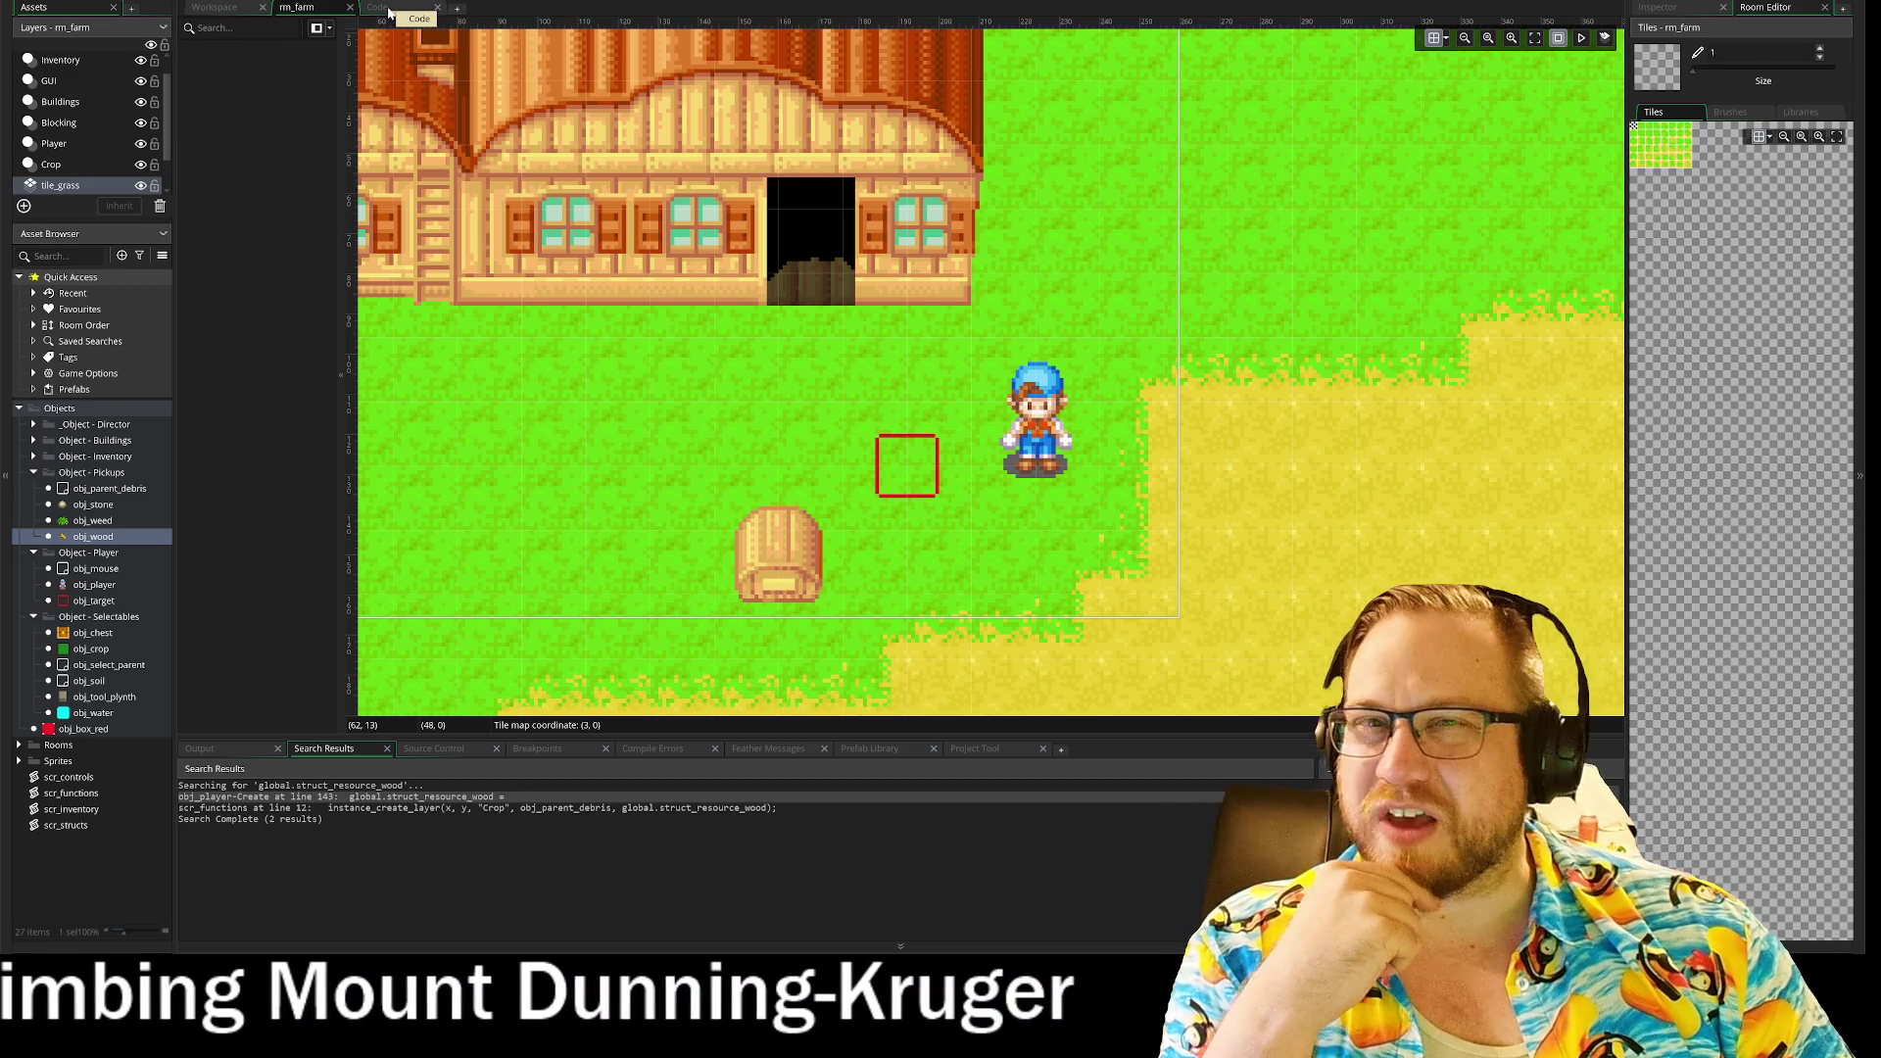
Step: Cycle through the Step, scr_functions and scr_structs tabs, then collapse the Arrays region in obj_player's Create code
{"action": "left_click", "coordinate": [388, 10]}
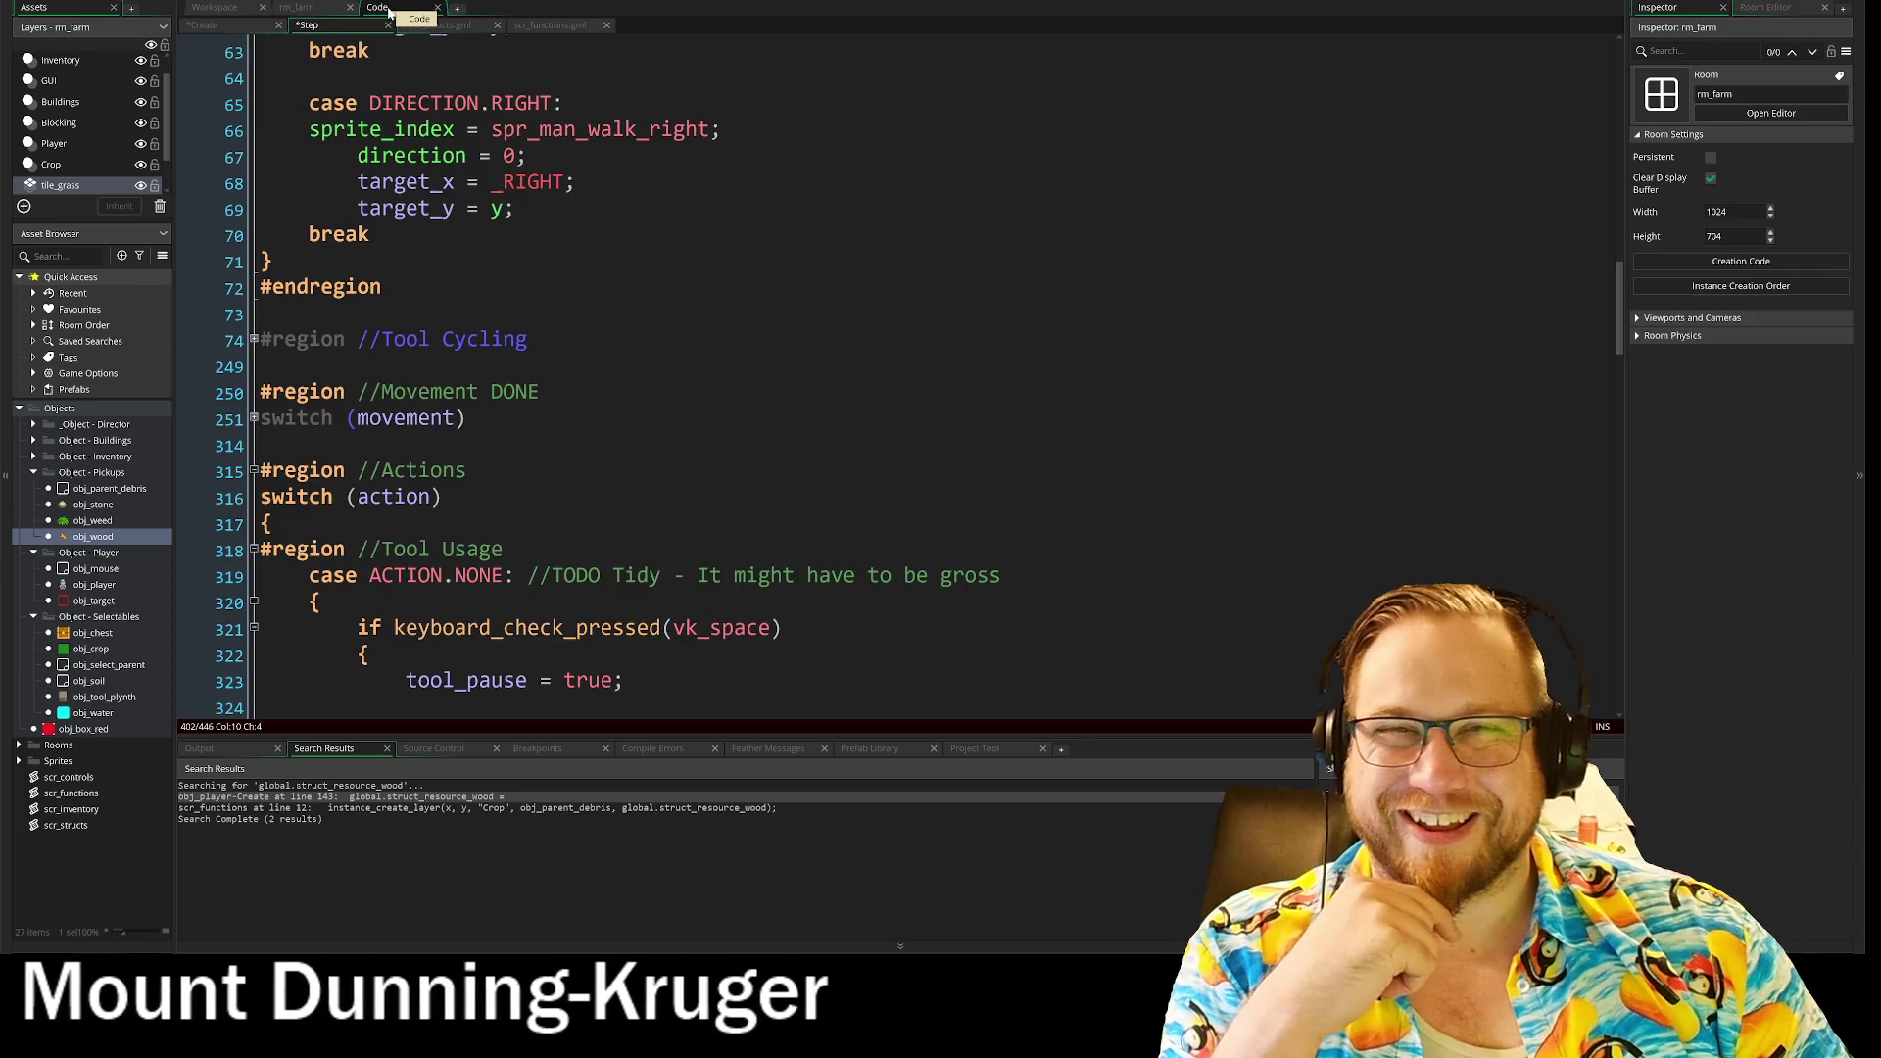
{"action": "left_click", "coordinate": [543, 25]}
{"action": "left_click", "coordinate": [436, 26]}
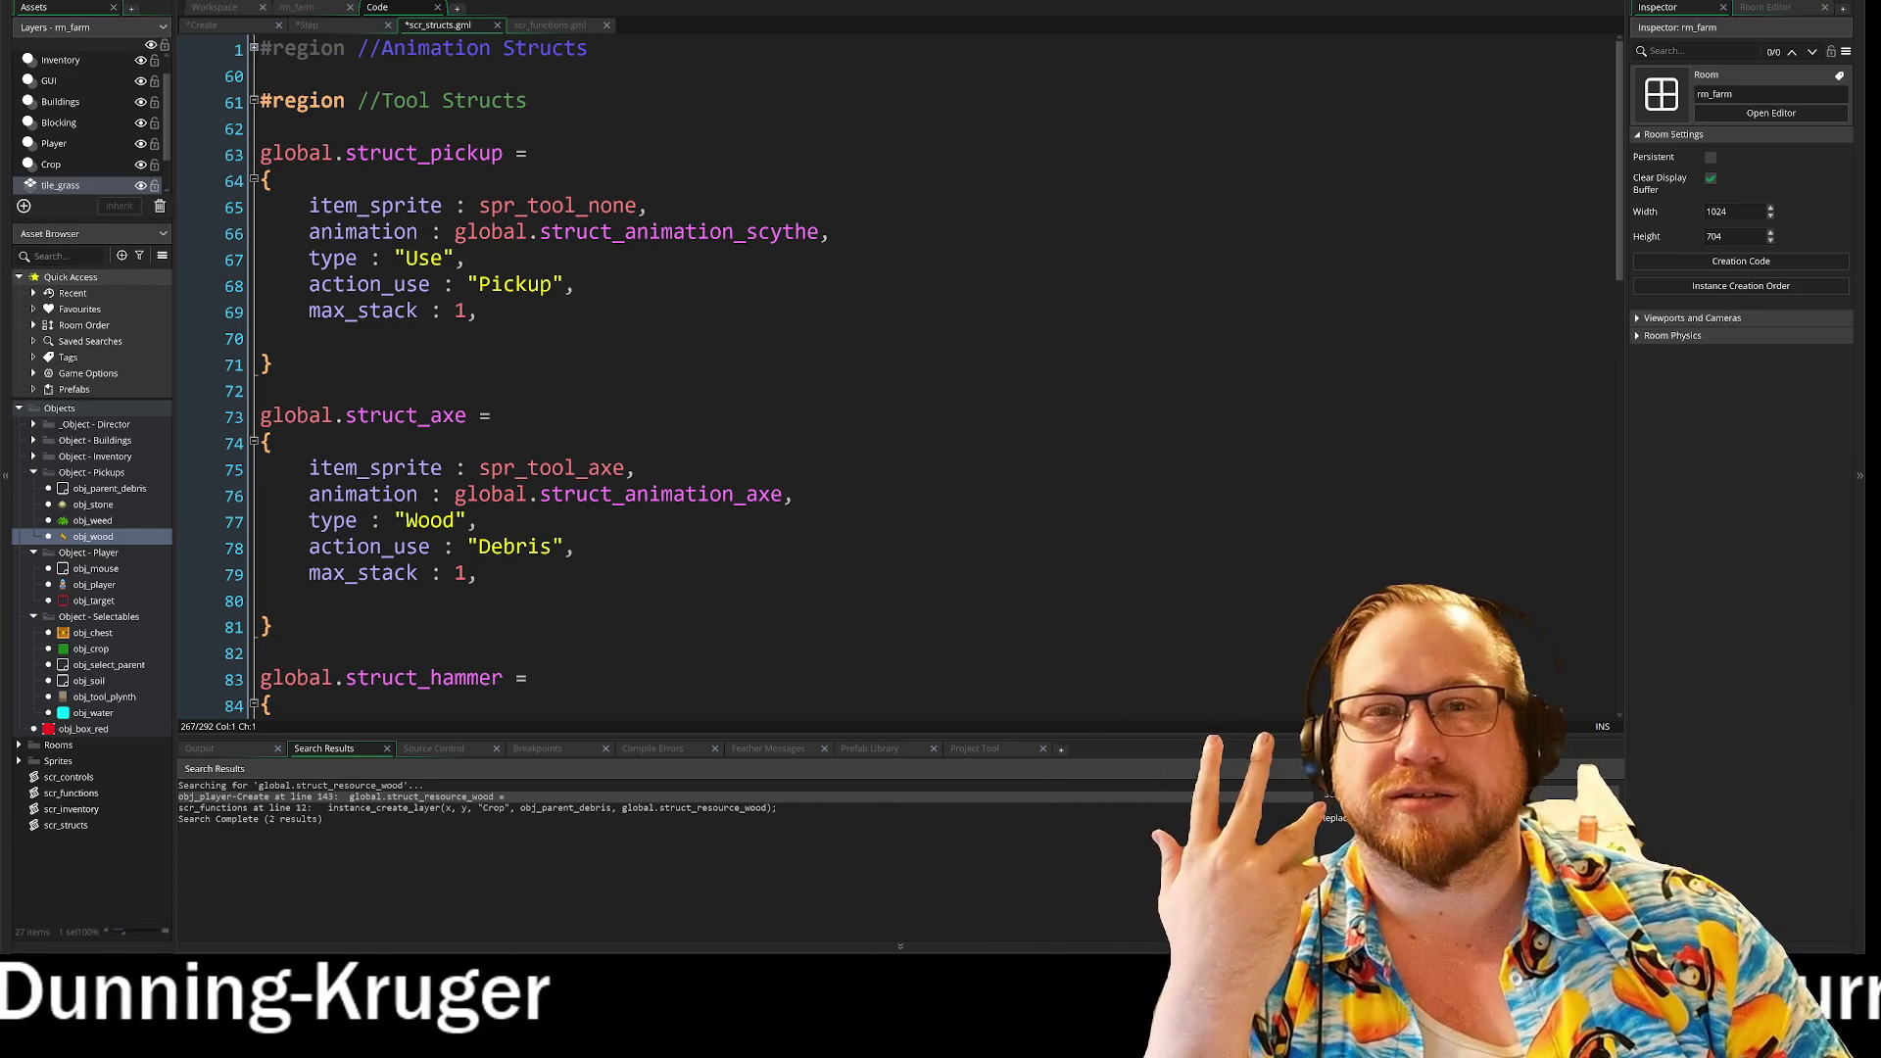
{"action": "left_click", "coordinate": [314, 28]}
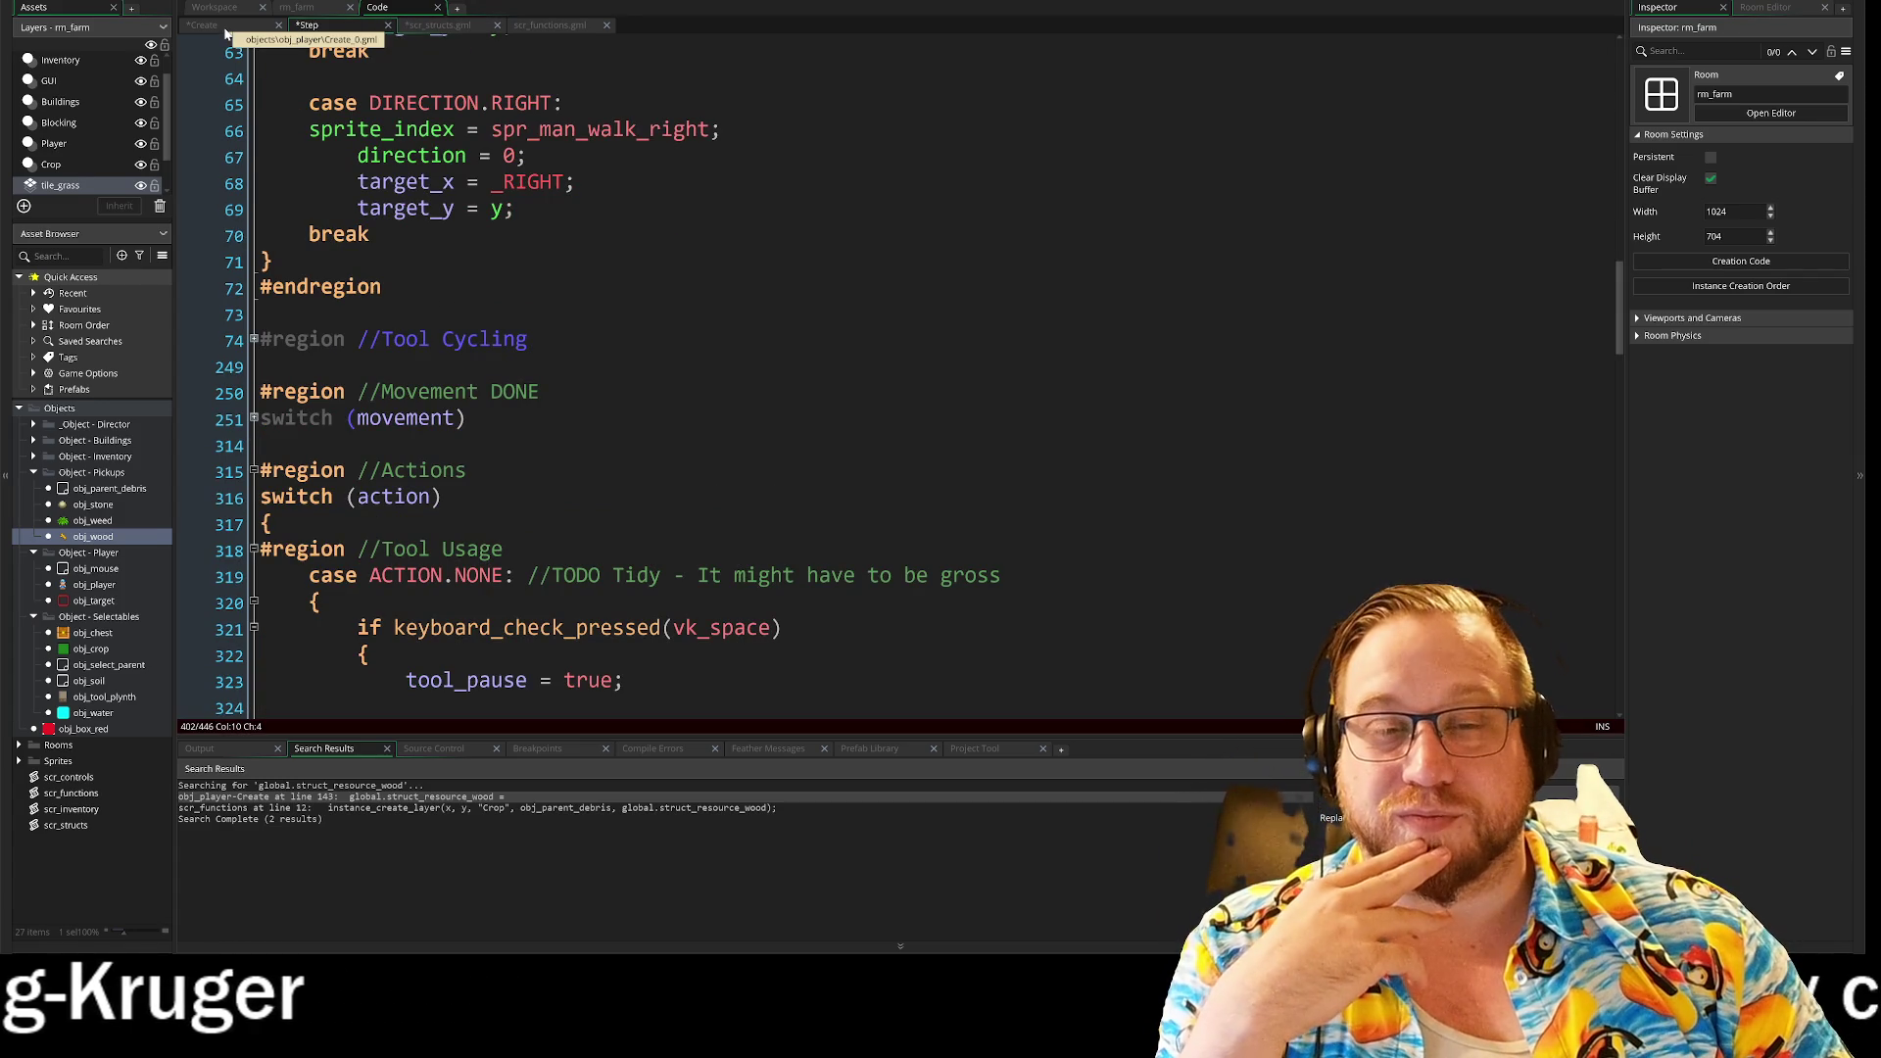
{"action": "left_click", "coordinate": [224, 30]}
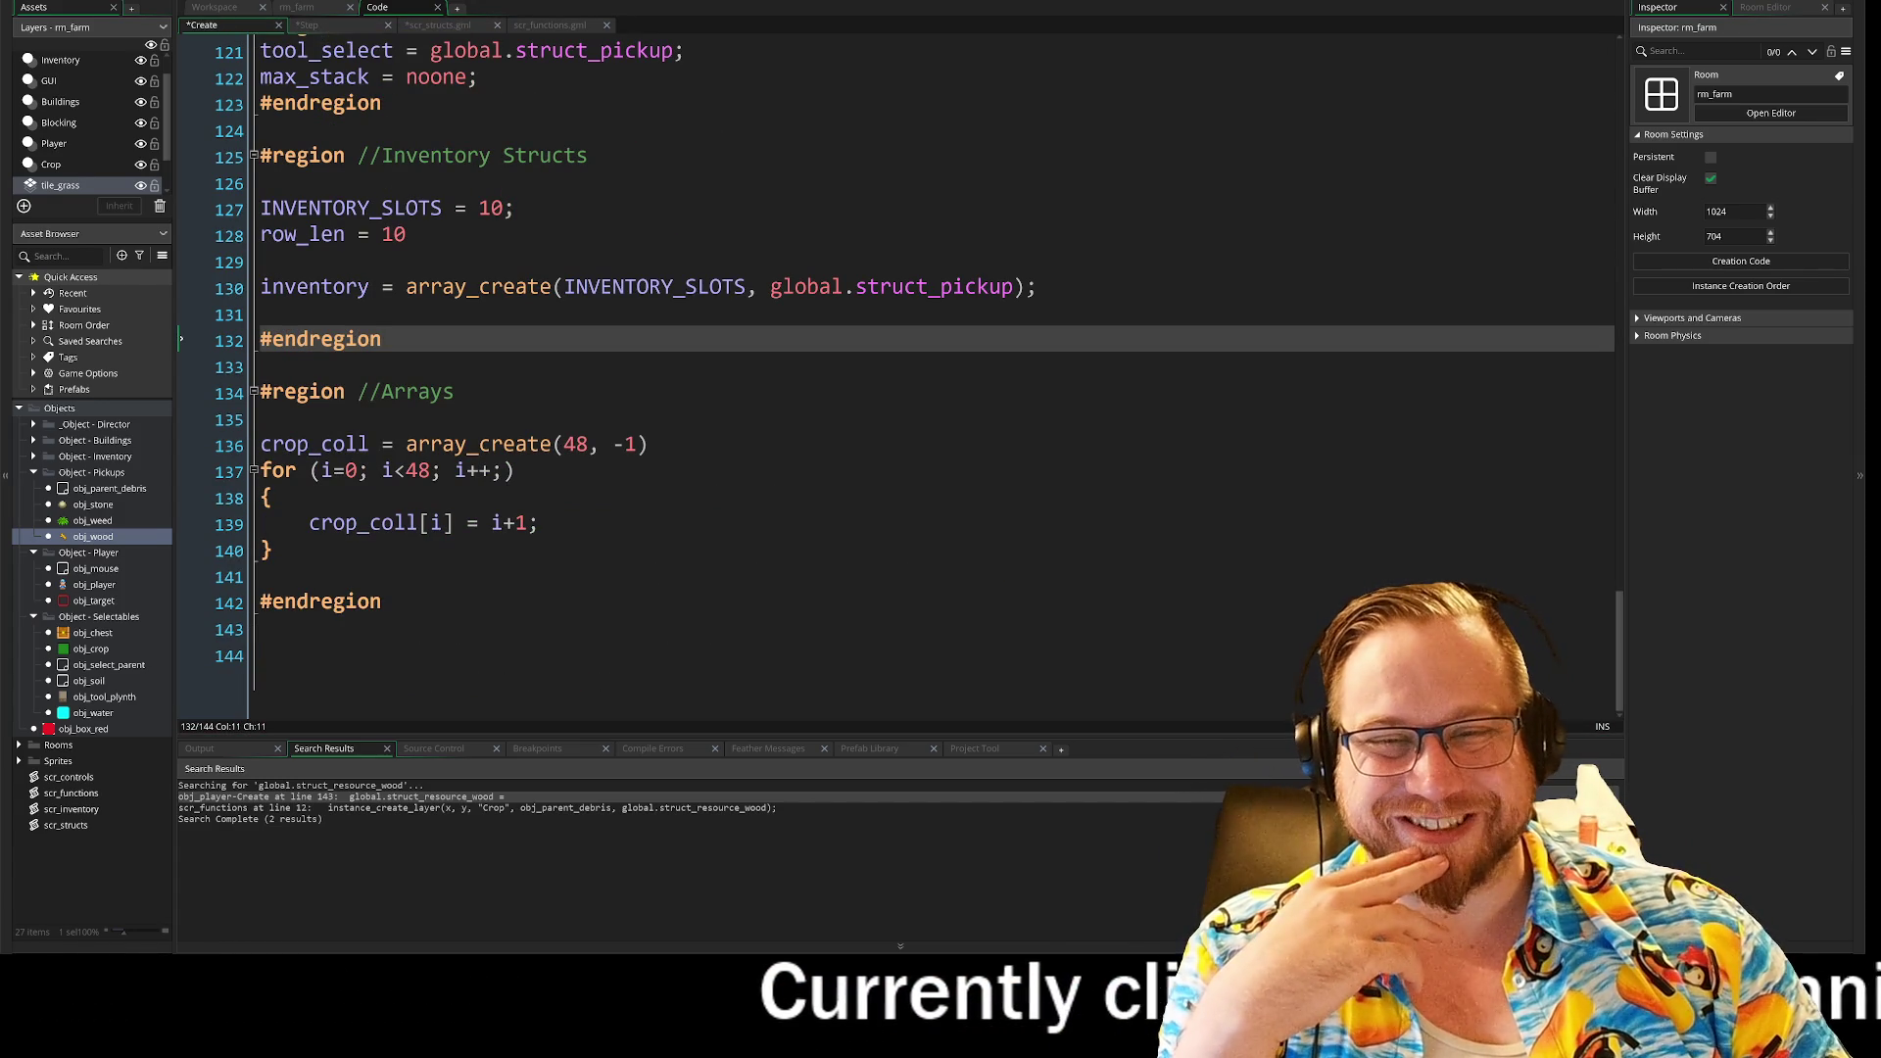
{"action": "left_click", "coordinate": [252, 392]}
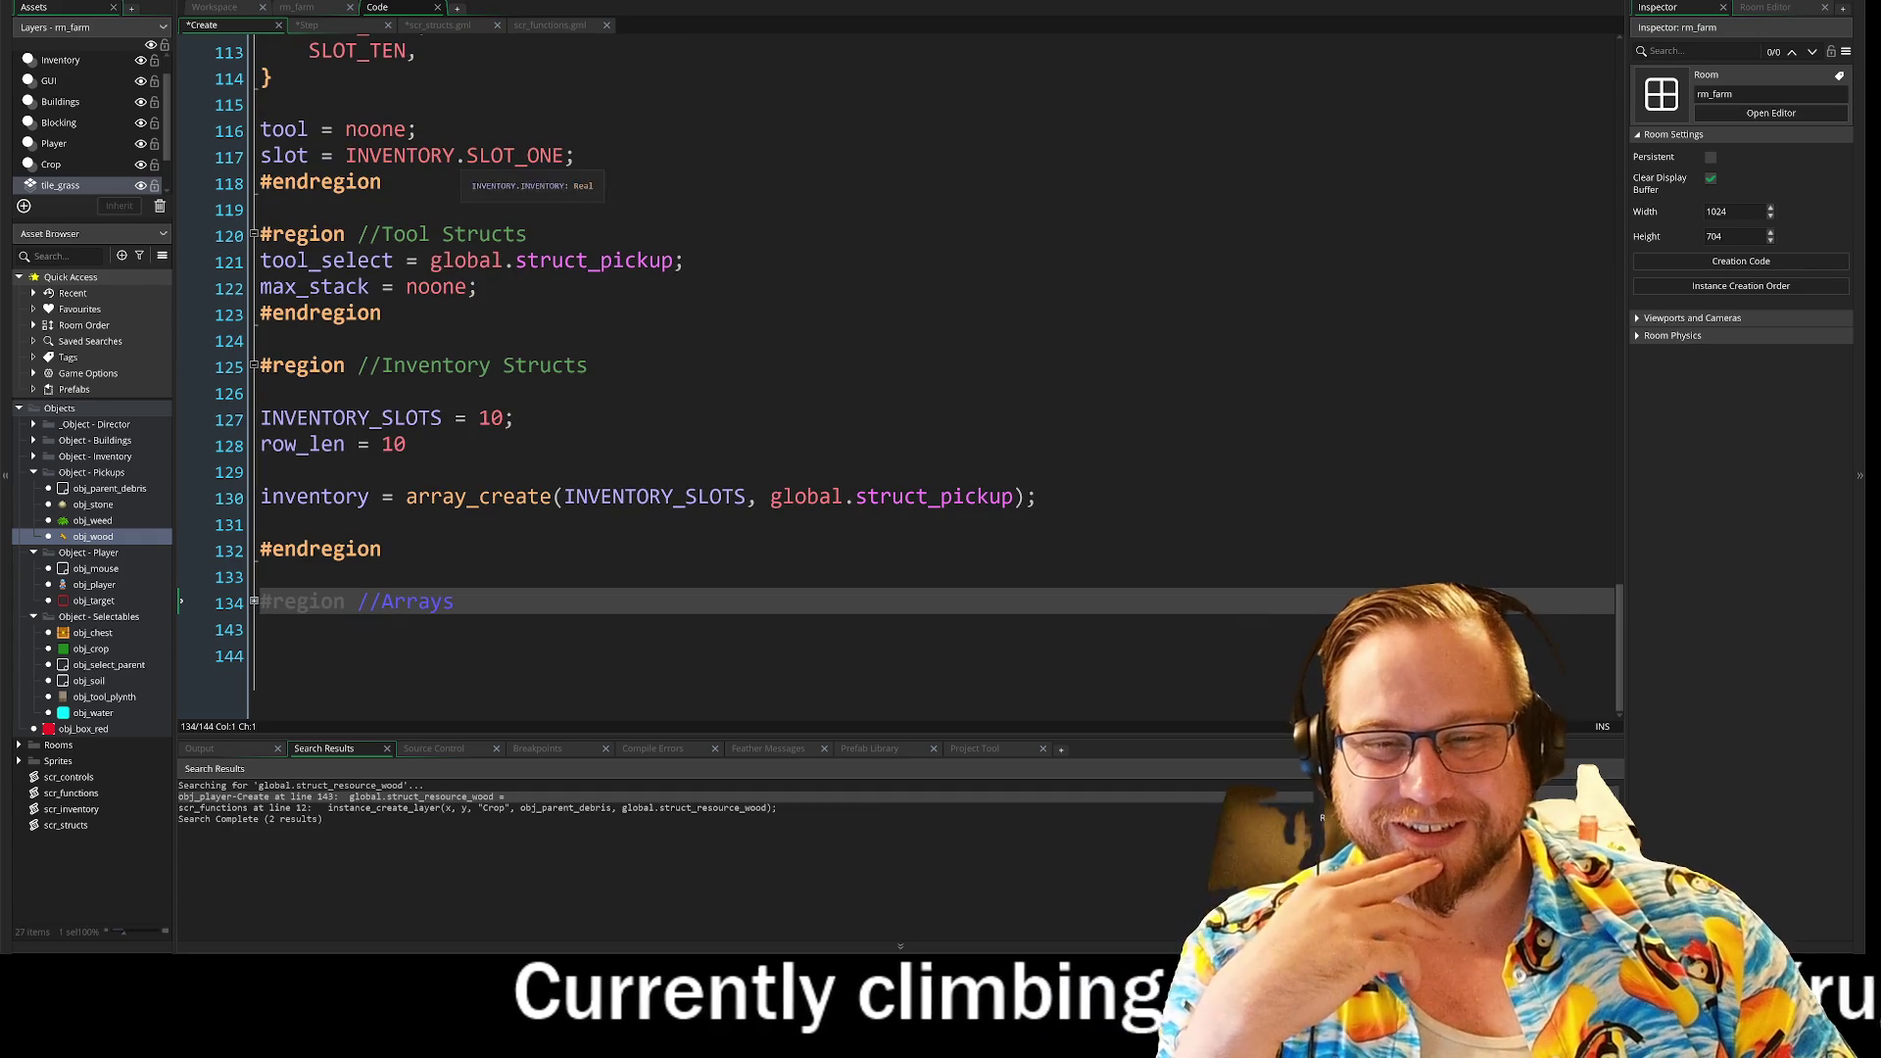
Step: Switch to obj_player's Step event and scroll down to the Tool Usage and Crop Tools regions
{"action": "left_click", "coordinate": [318, 26]}
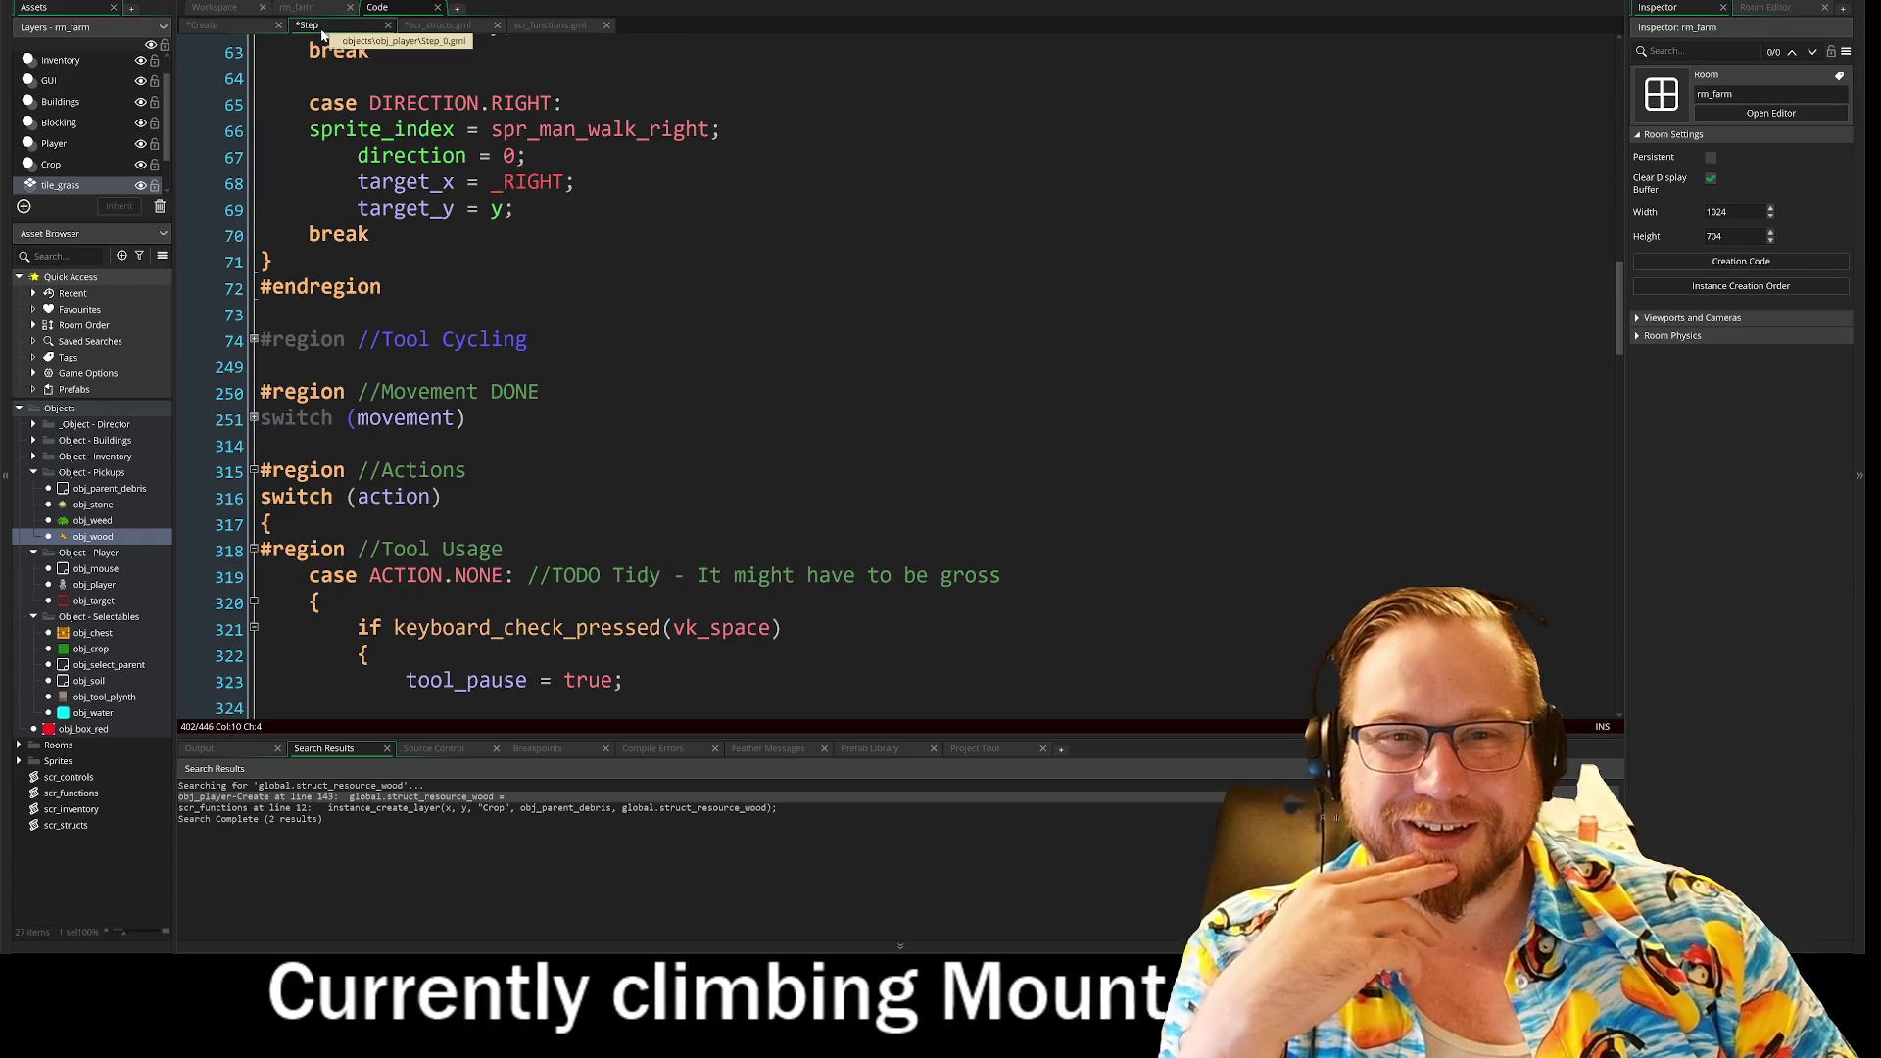
{"action": "scroll", "coordinate": [686, 392], "scroll_direction": "down", "scroll_amount": 2}
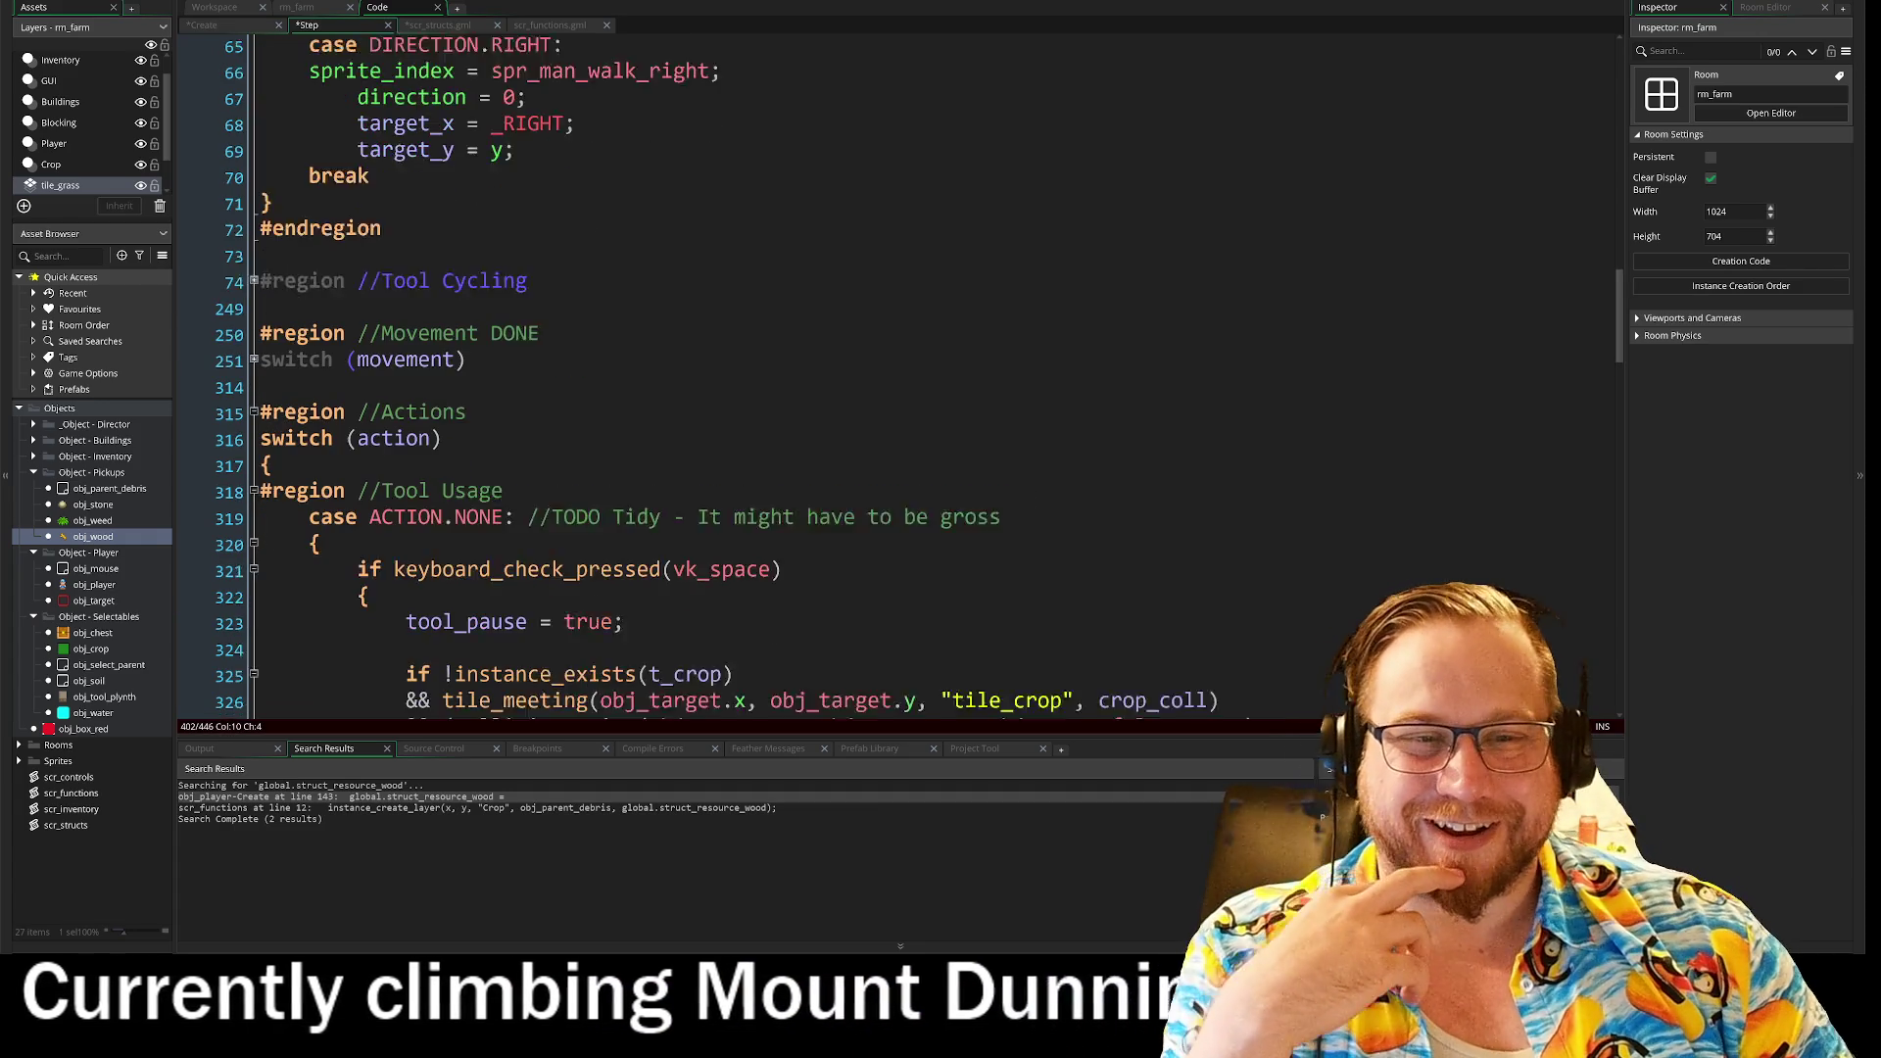
{"action": "scroll", "coordinate": [685, 490], "scroll_direction": "down", "scroll_amount": 4}
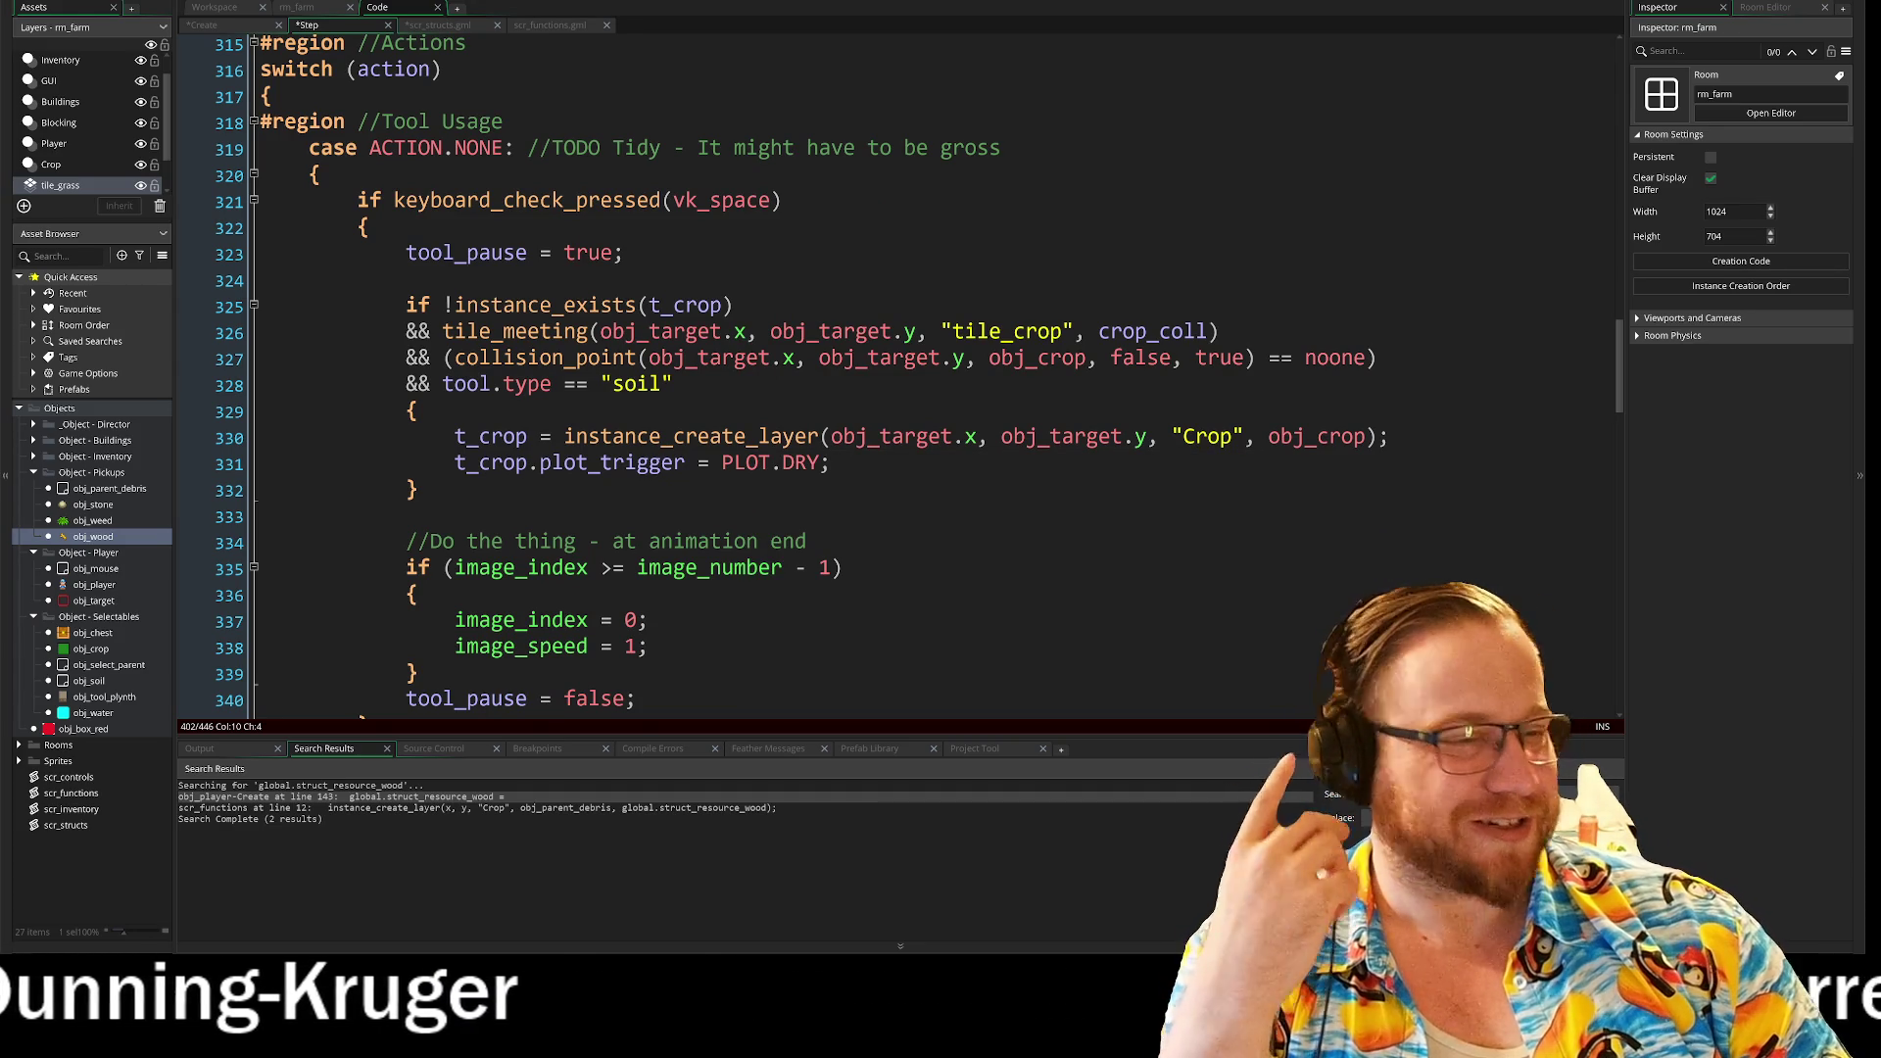
{"action": "scroll", "coordinate": [919, 372], "scroll_direction": "down", "scroll_amount": 2}
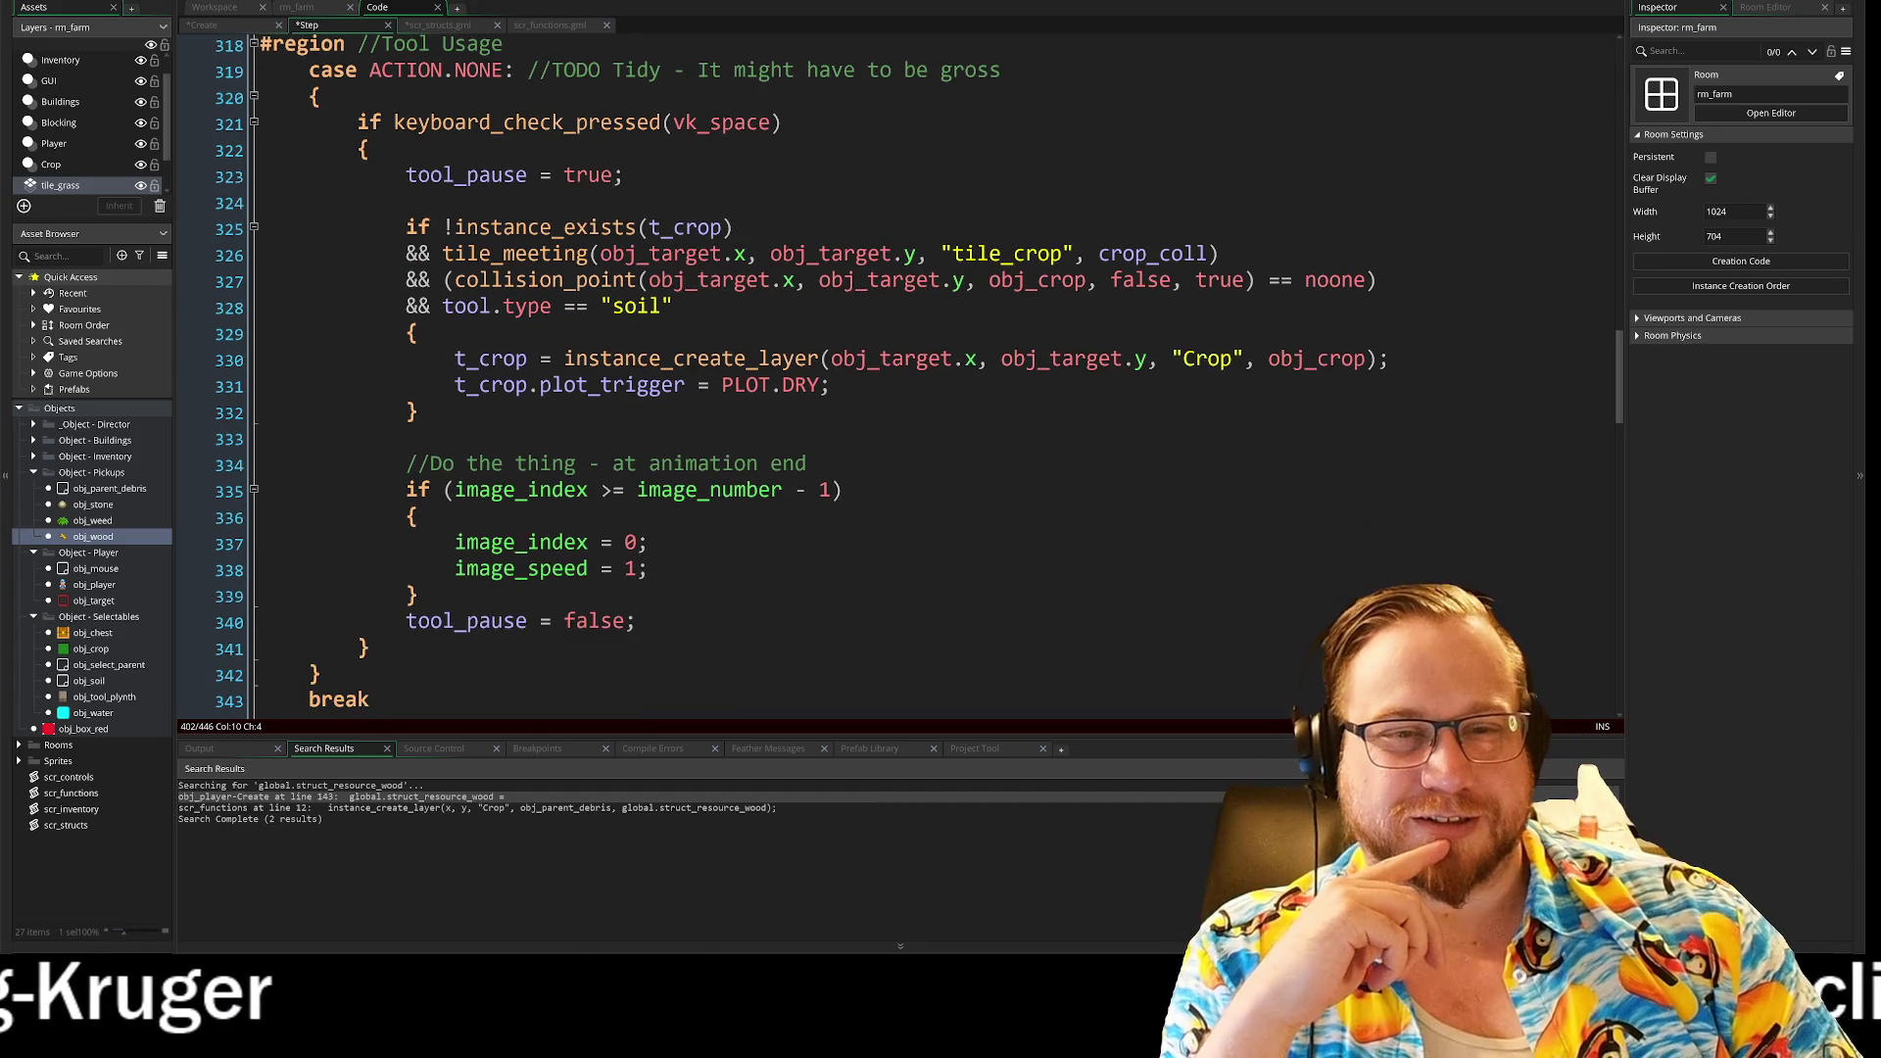
{"action": "scroll", "coordinate": [920, 372], "scroll_direction": "up", "scroll_amount": 2}
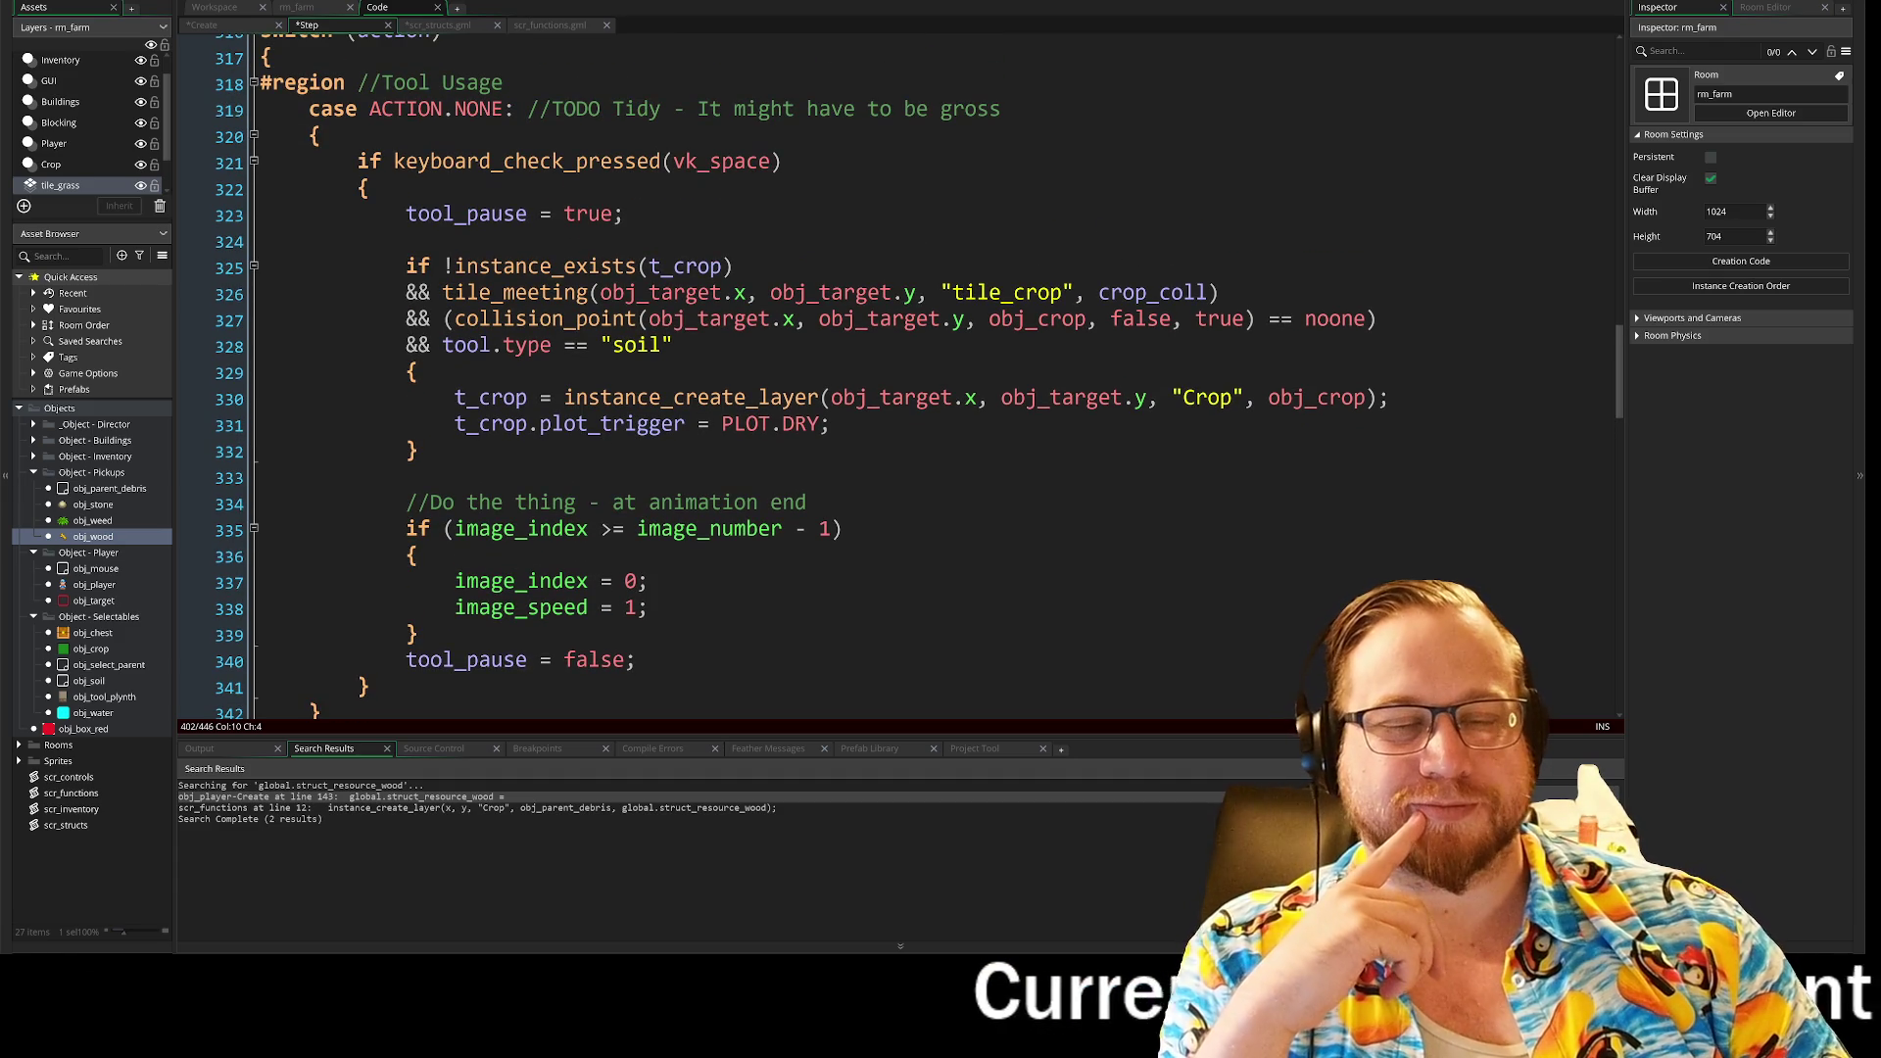
{"action": "scroll", "coordinate": [911, 470], "scroll_direction": "down", "scroll_amount": 7}
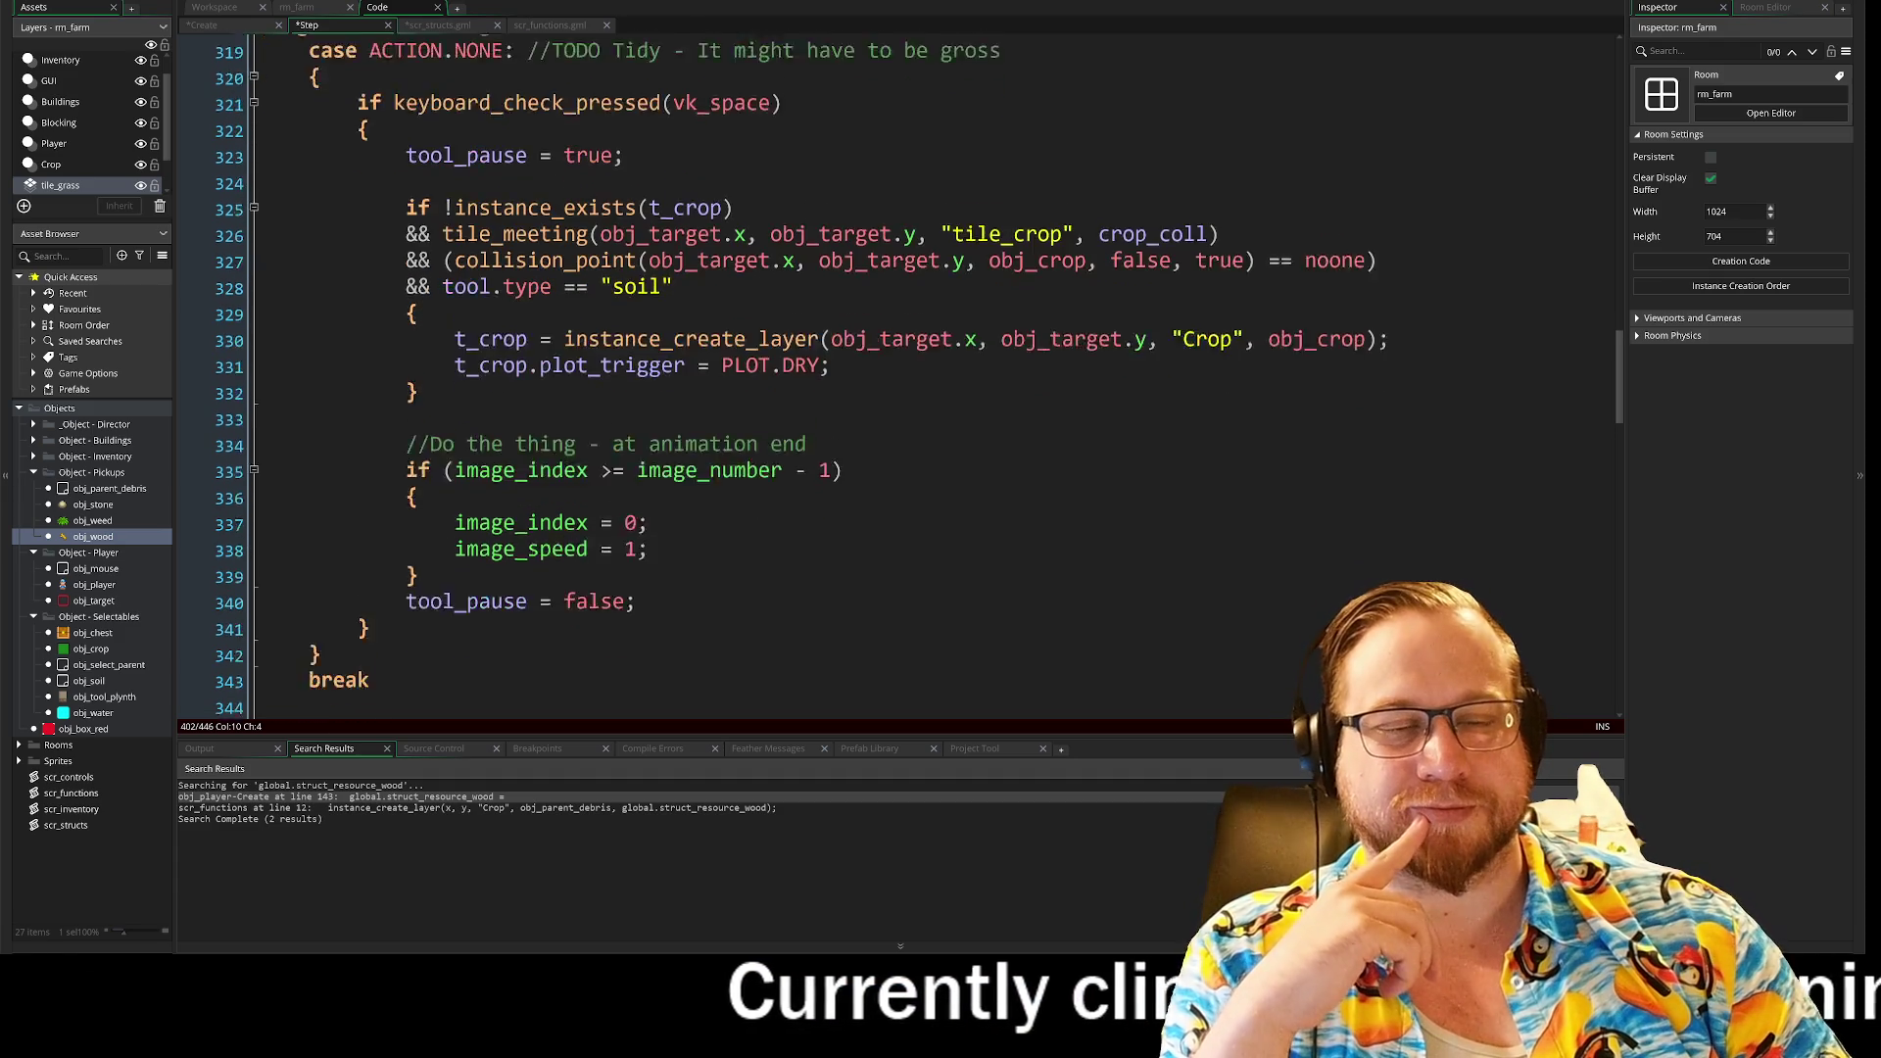
{"action": "scroll", "coordinate": [911, 480], "scroll_direction": "down", "scroll_amount": 1}
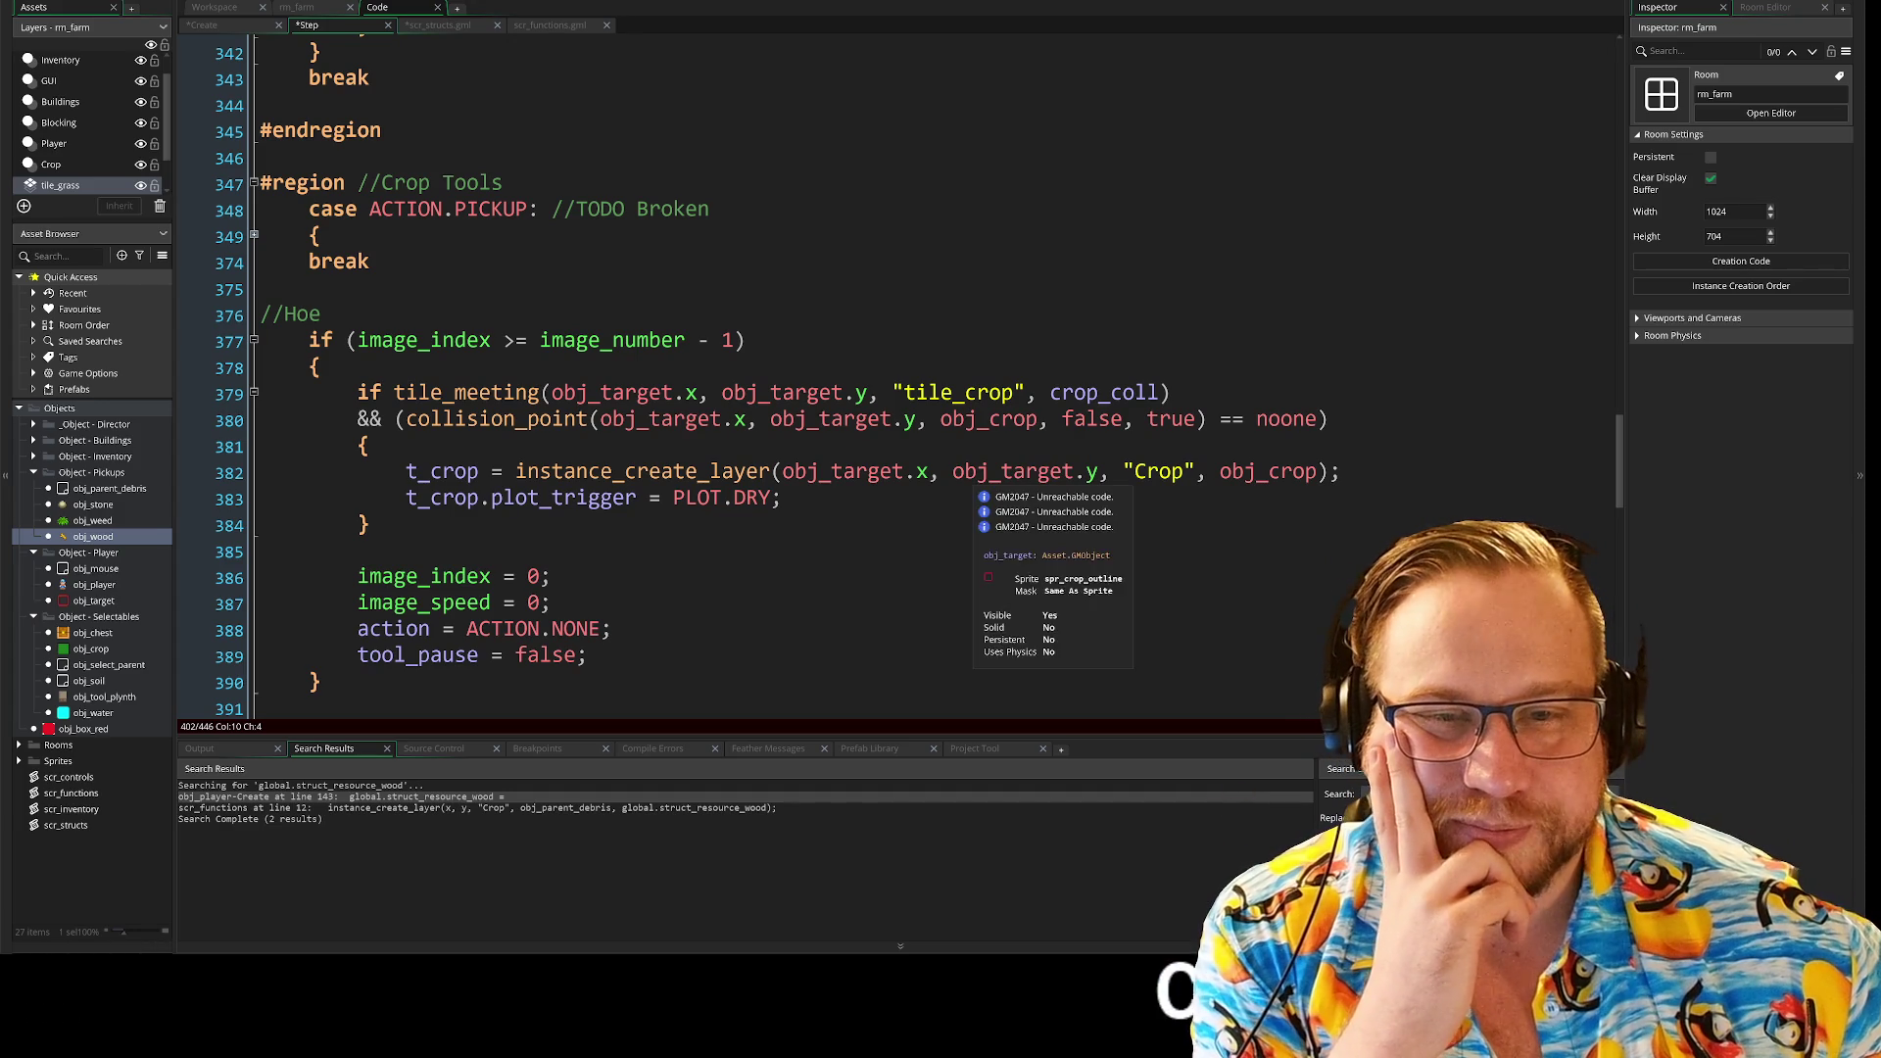
{"action": "scroll", "coordinate": [970, 485], "scroll_direction": "down", "scroll_amount": 15}
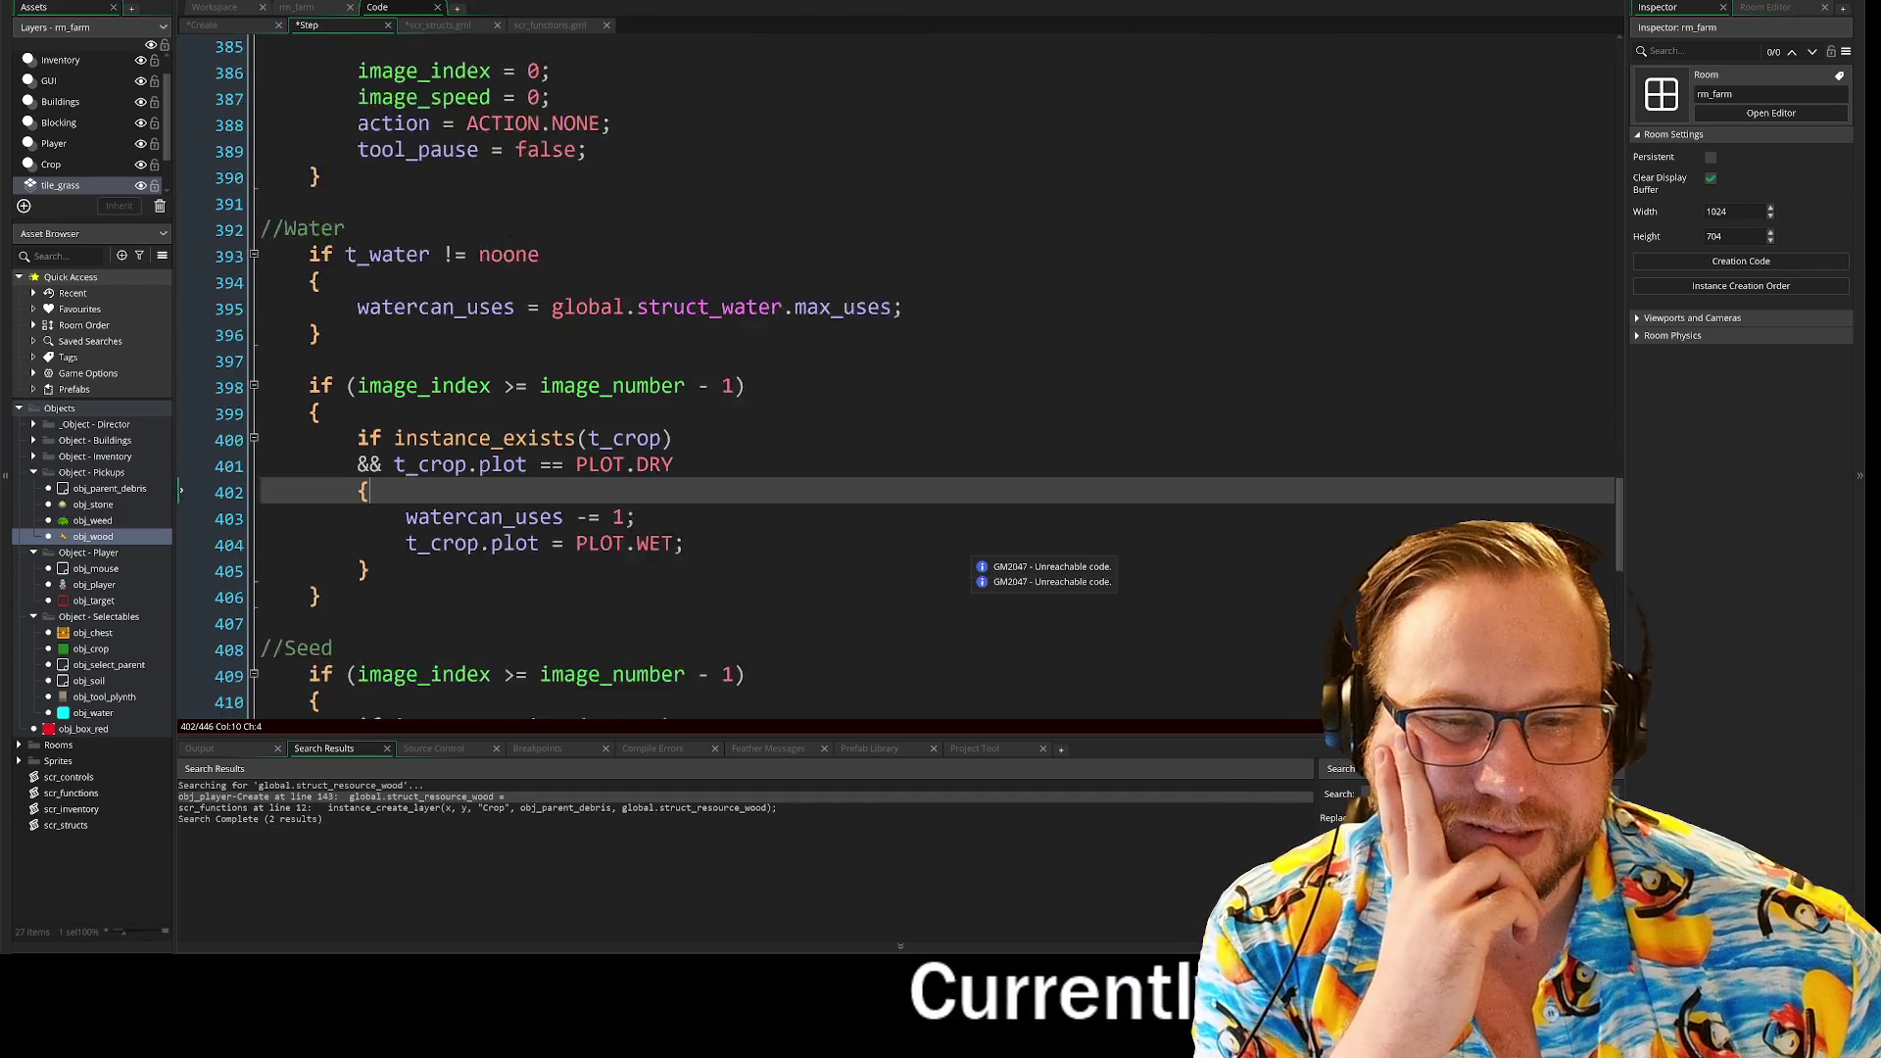
{"action": "scroll", "coordinate": [916, 377], "scroll_direction": "down", "scroll_amount": 5}
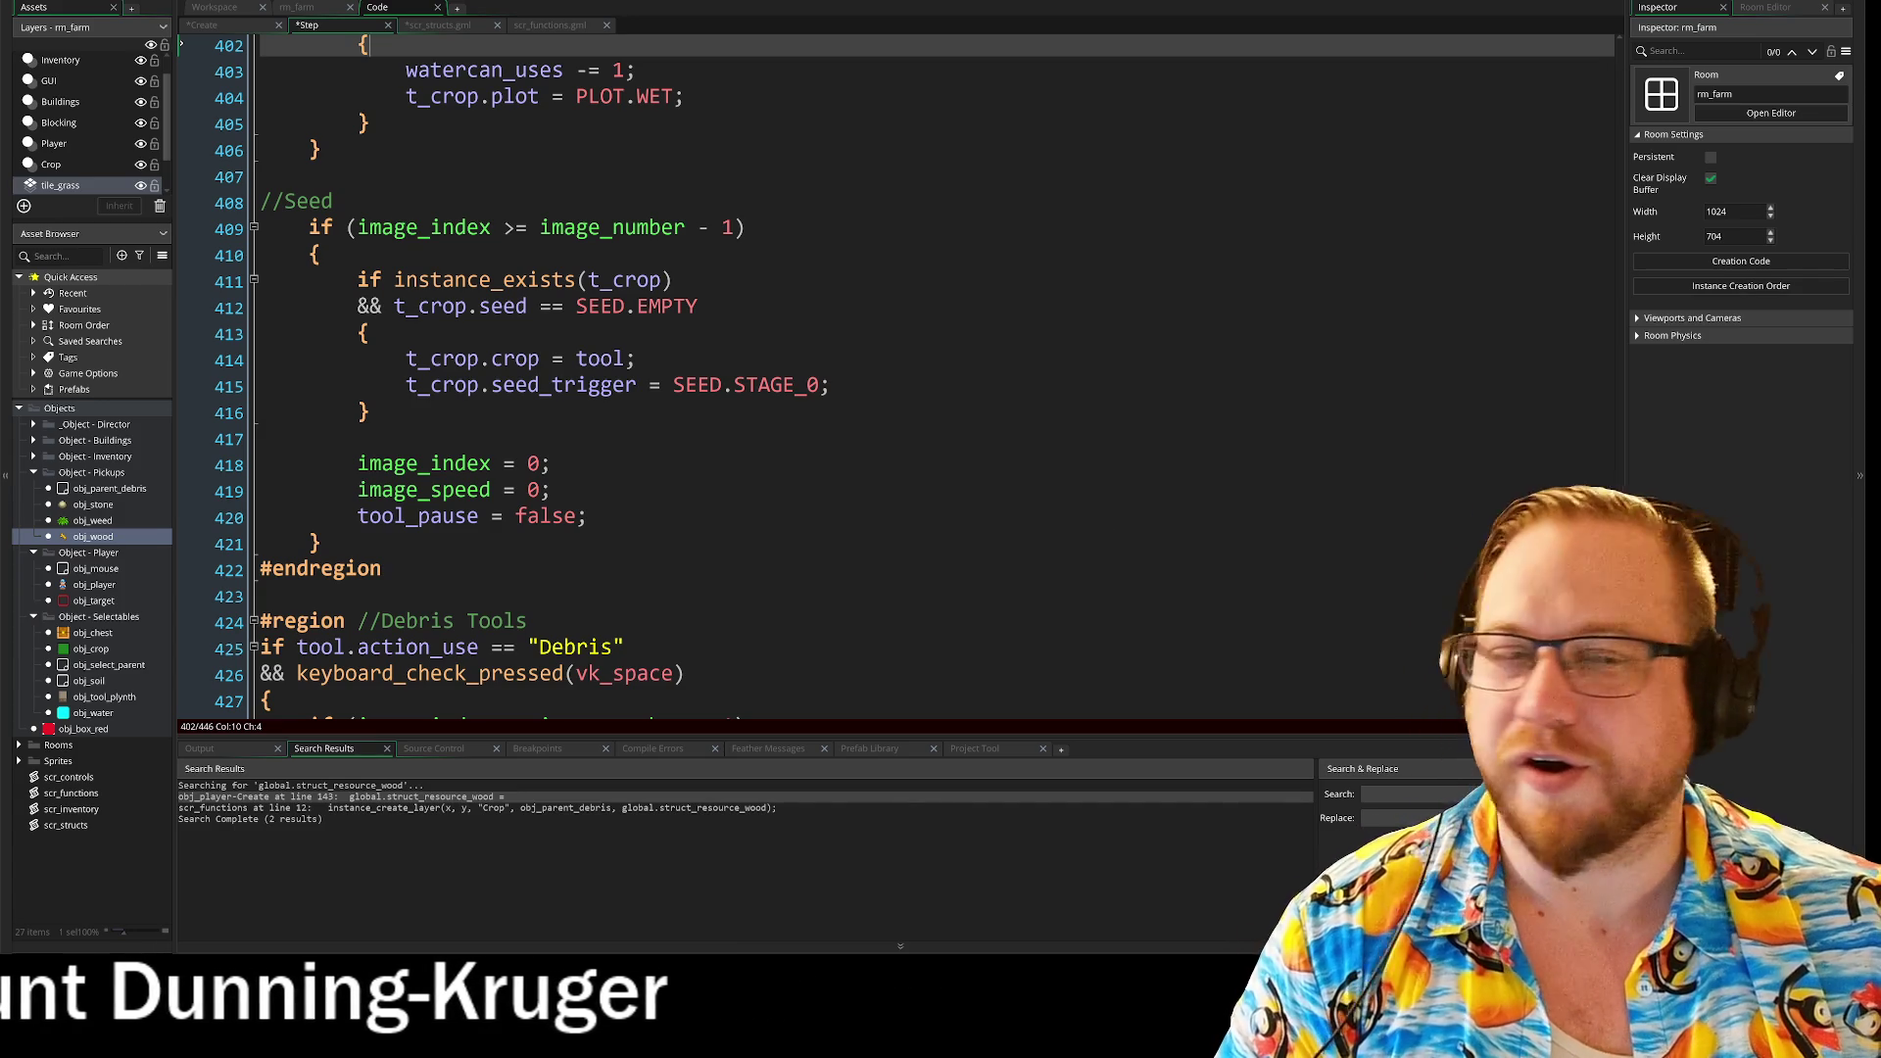
{"action": "scroll", "coordinate": [896, 382], "scroll_direction": "down", "scroll_amount": 2}
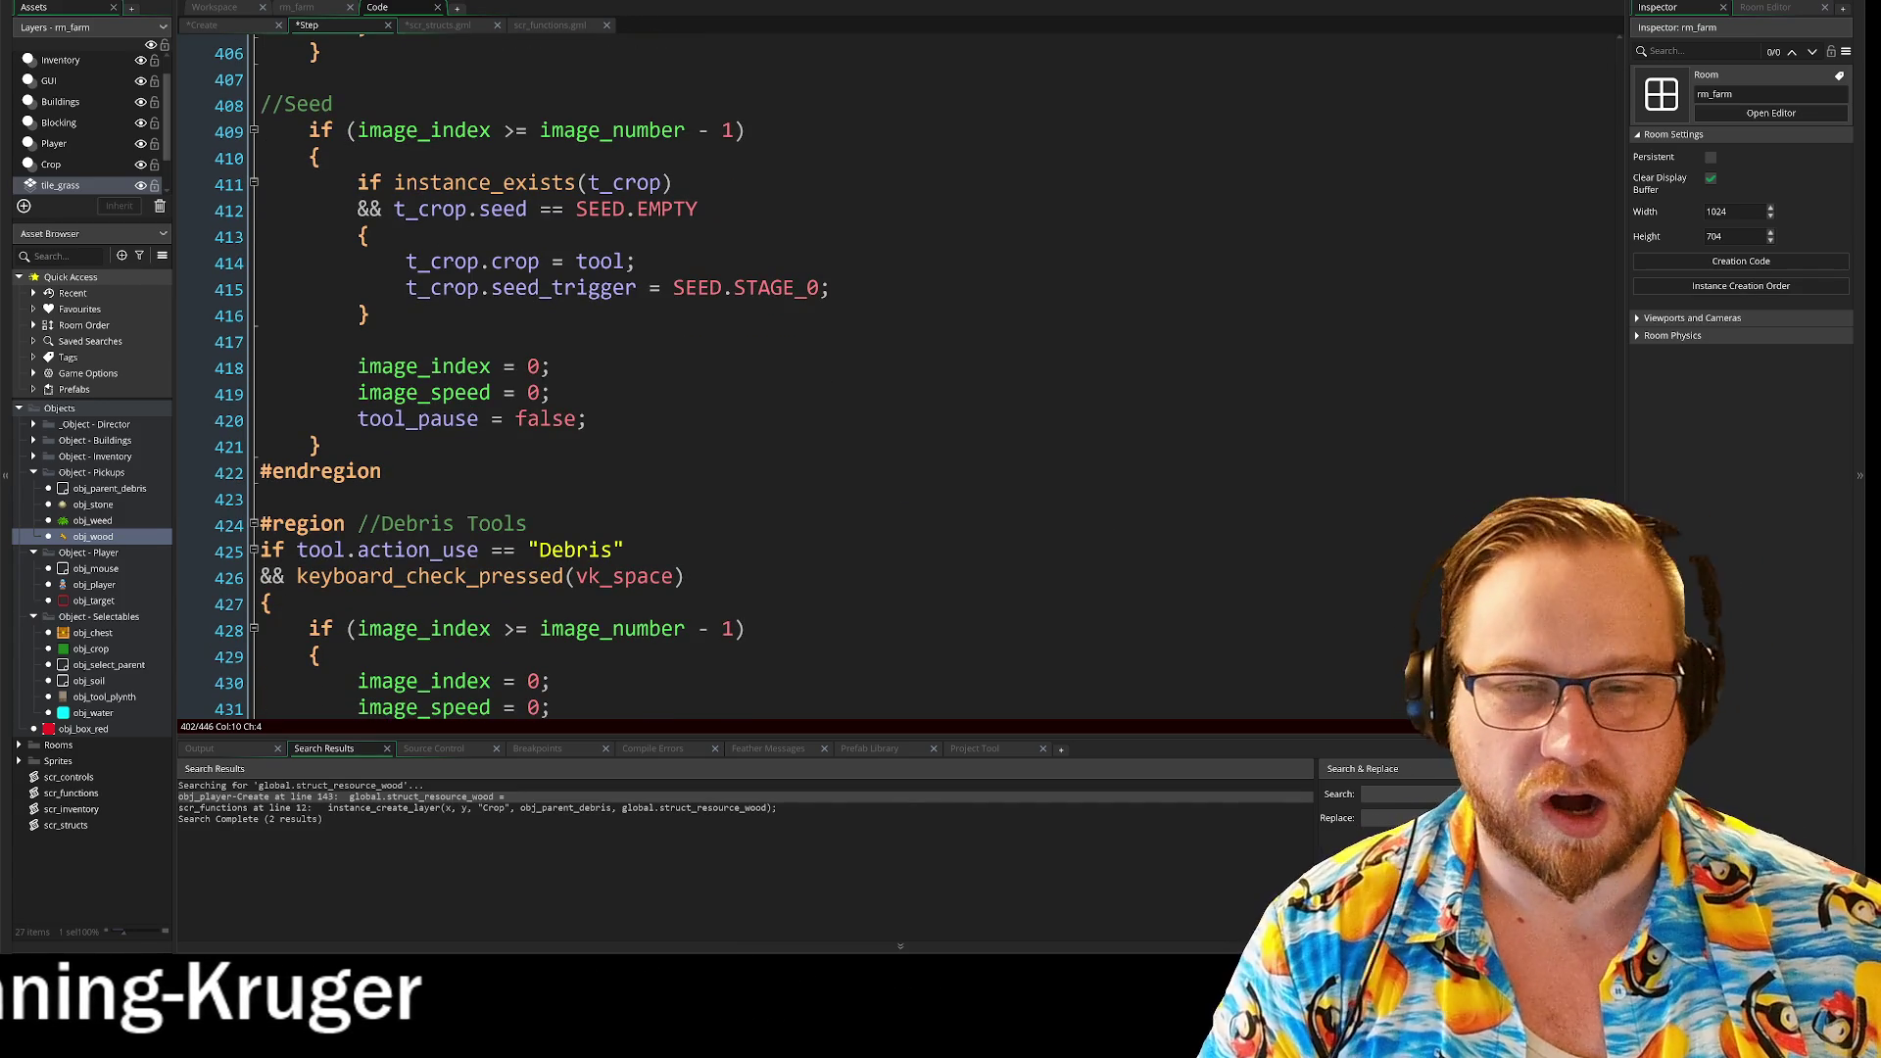
{"action": "scroll", "coordinate": [548, 461], "scroll_direction": "up", "scroll_amount": 5}
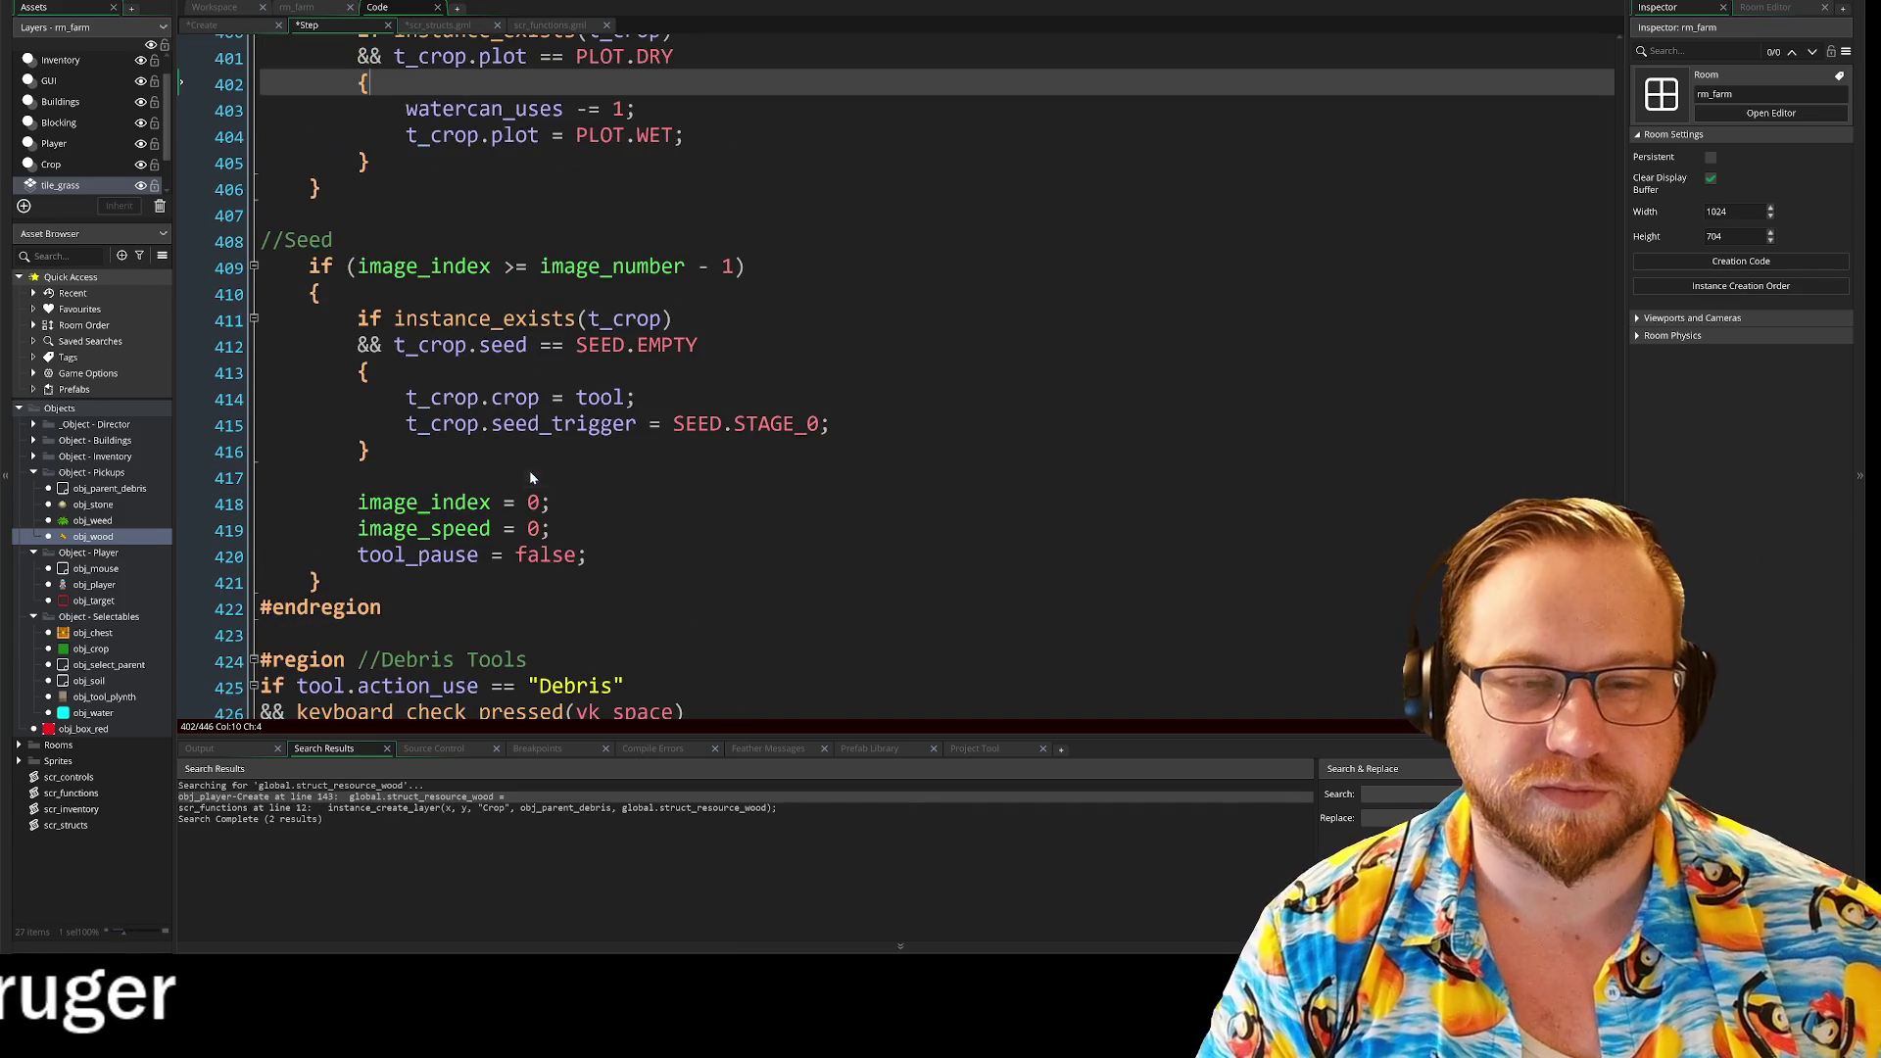
{"action": "scroll", "coordinate": [897, 382], "scroll_direction": "up", "scroll_amount": 2}
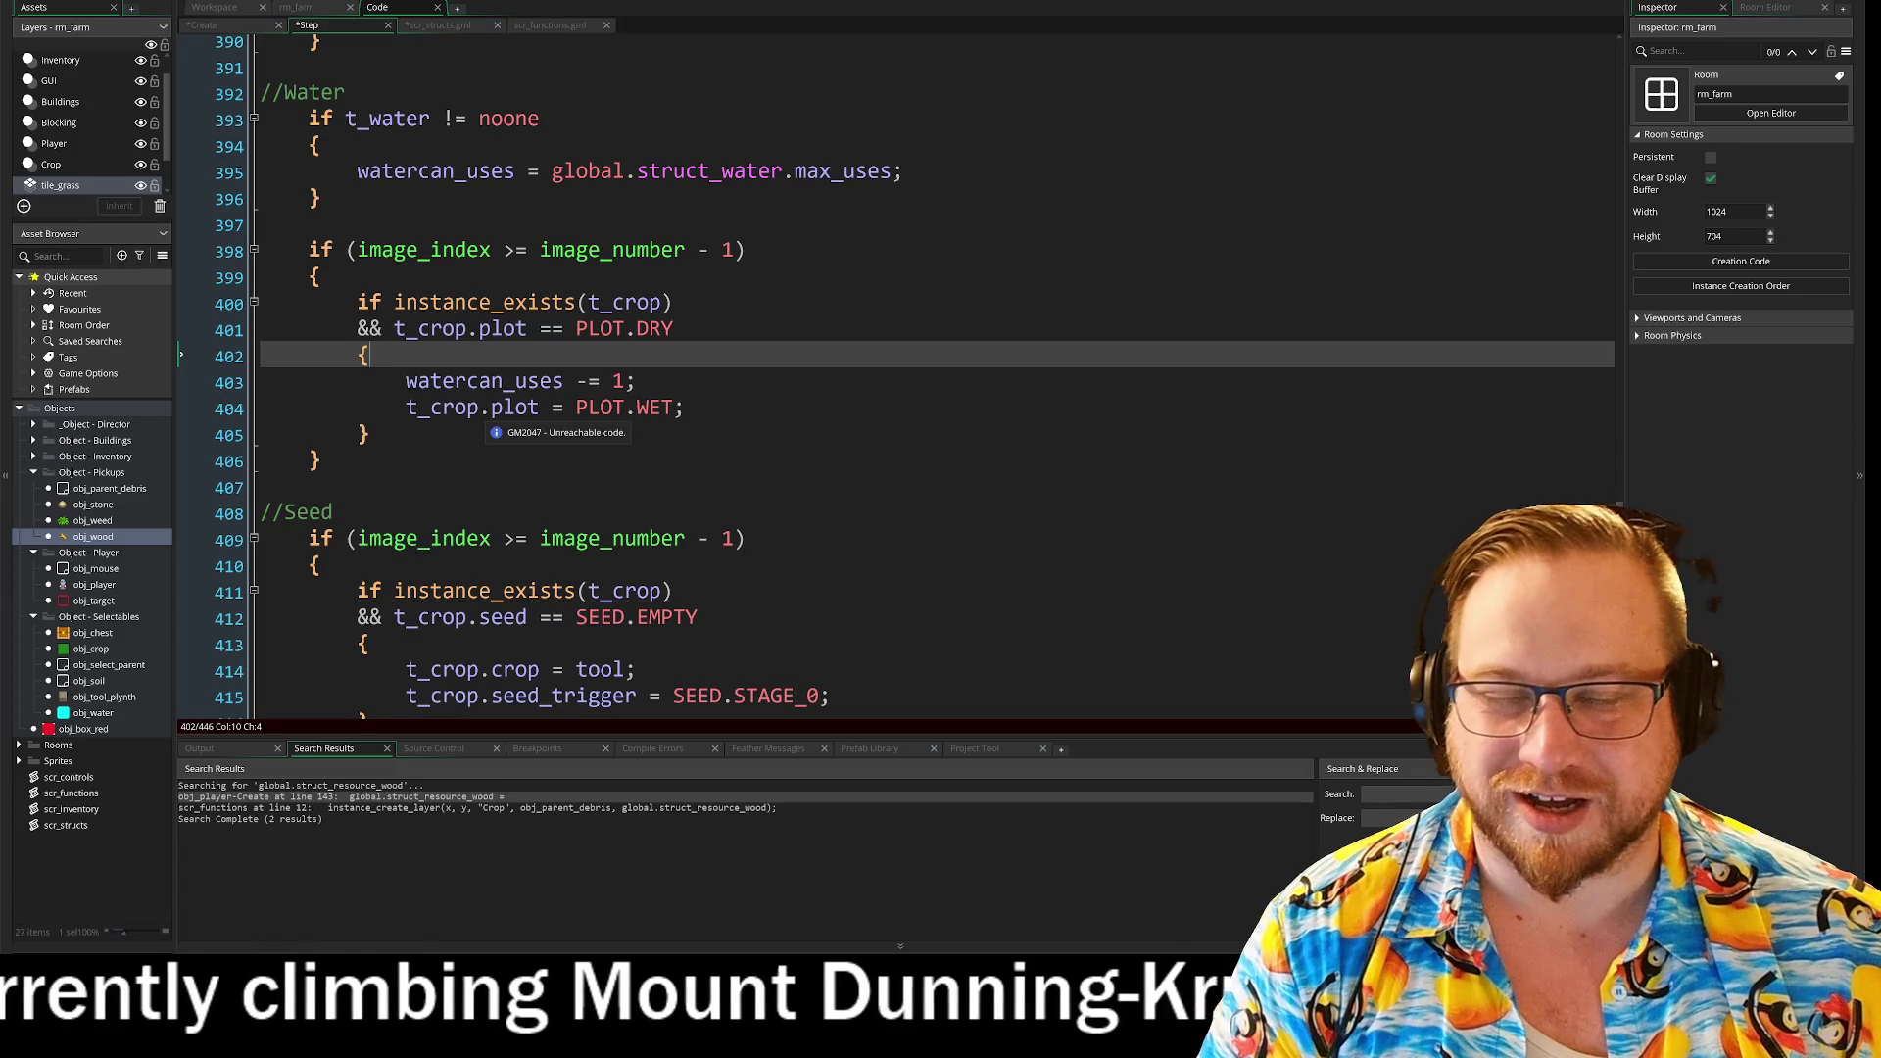
{"action": "left_click", "coordinate": [372, 434]}
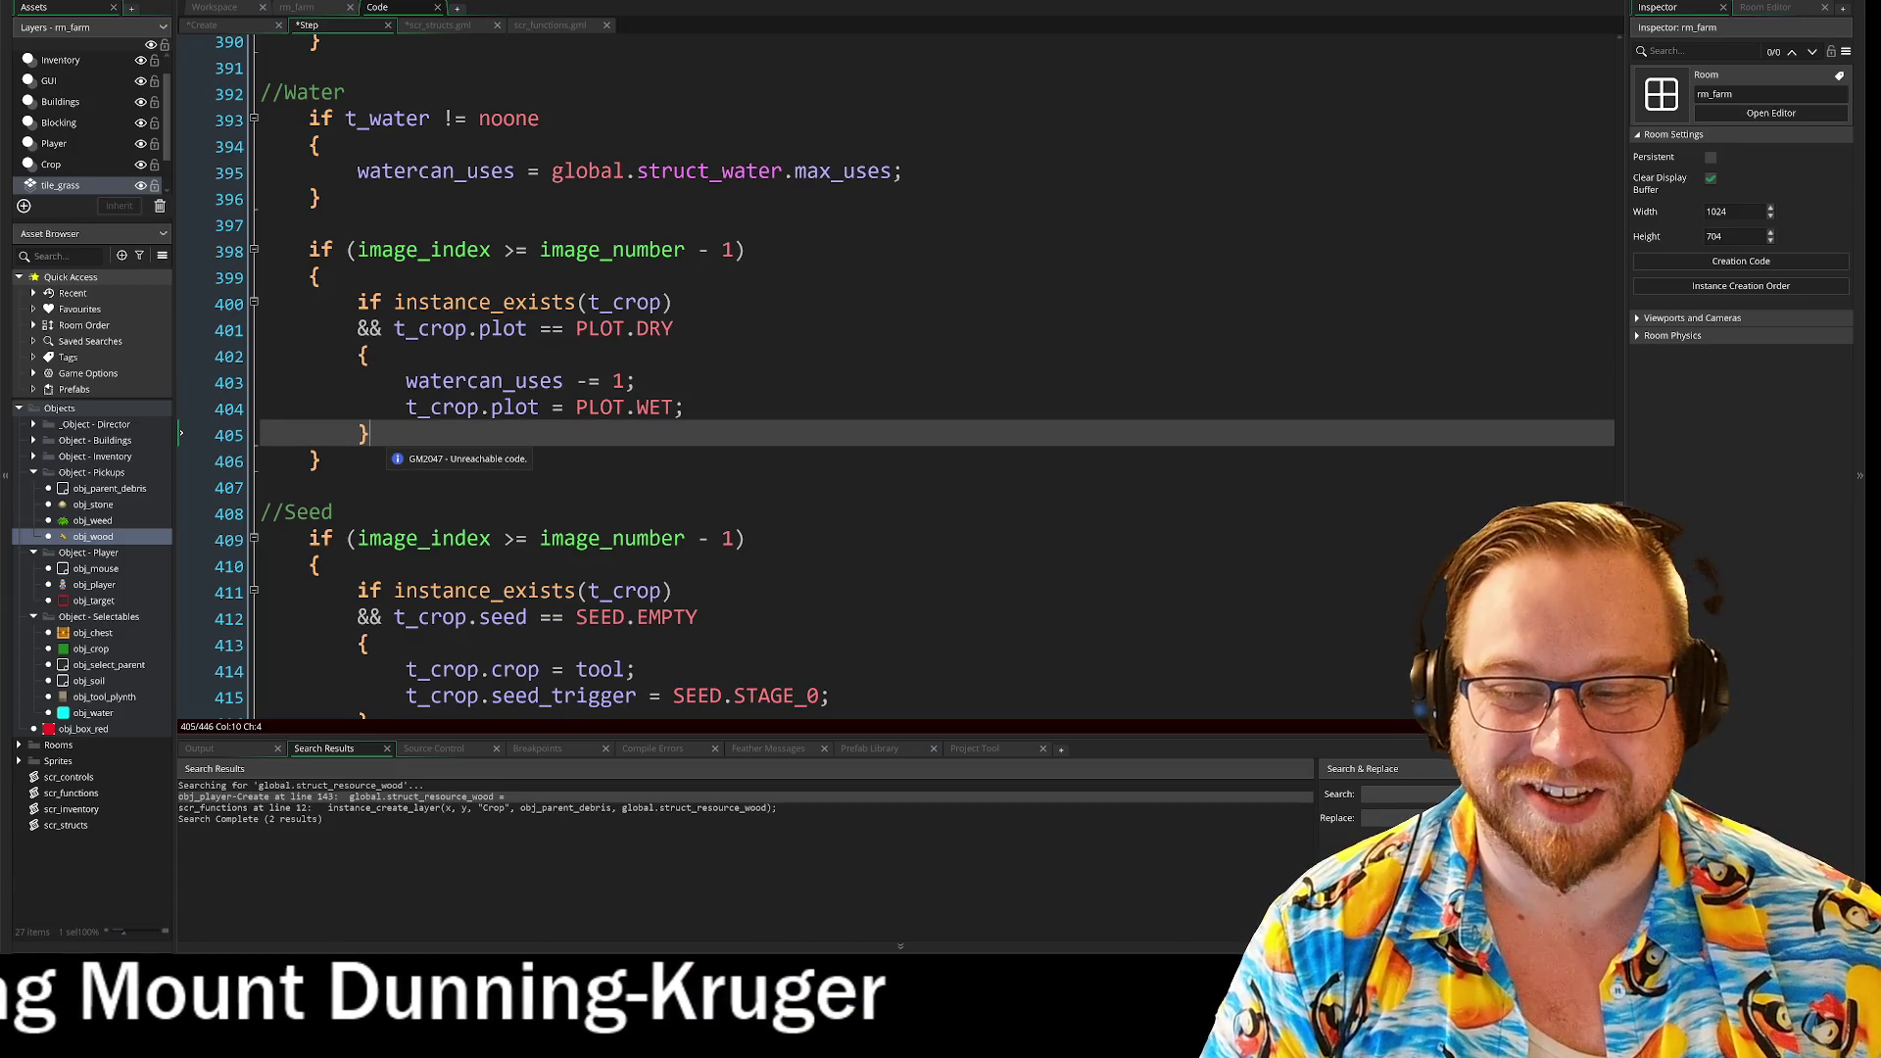
{"action": "left_click_drag", "start_coordinate": [357, 302], "coordinate": [372, 434]}
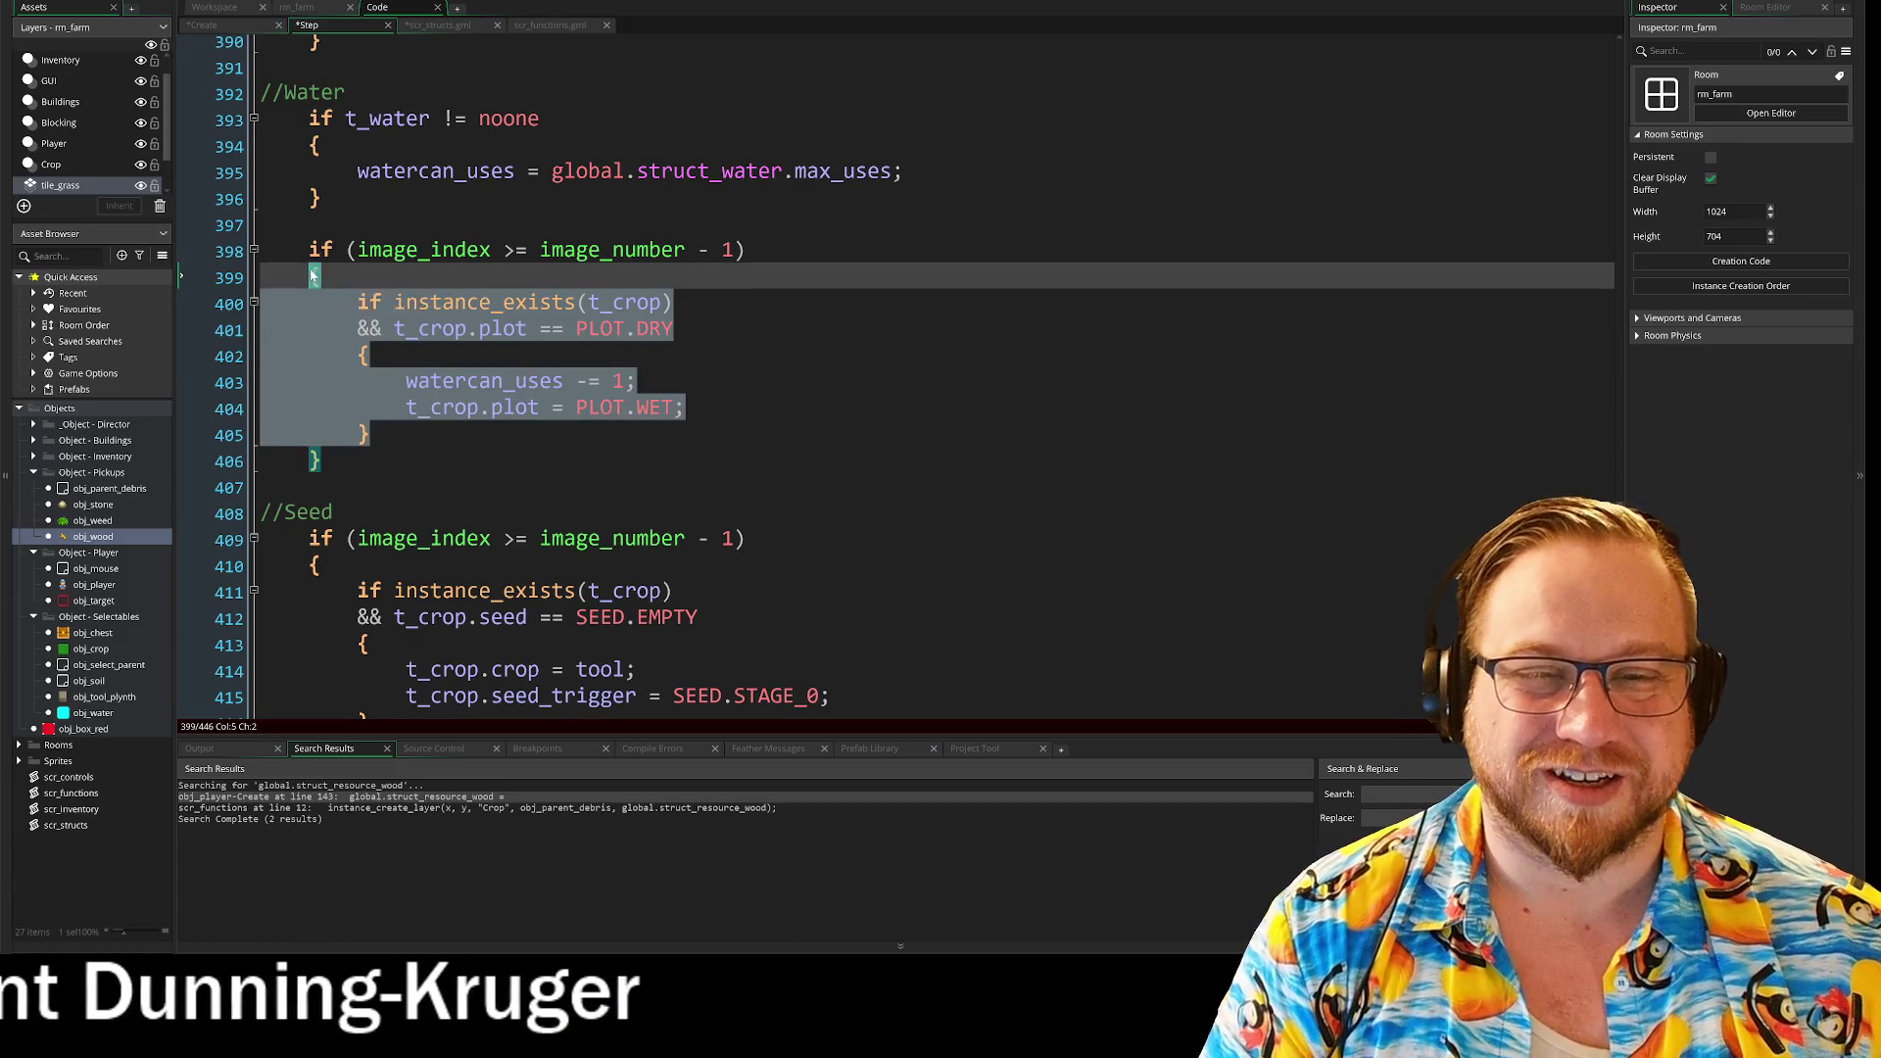
{"action": "left_click", "coordinate": [356, 329]}
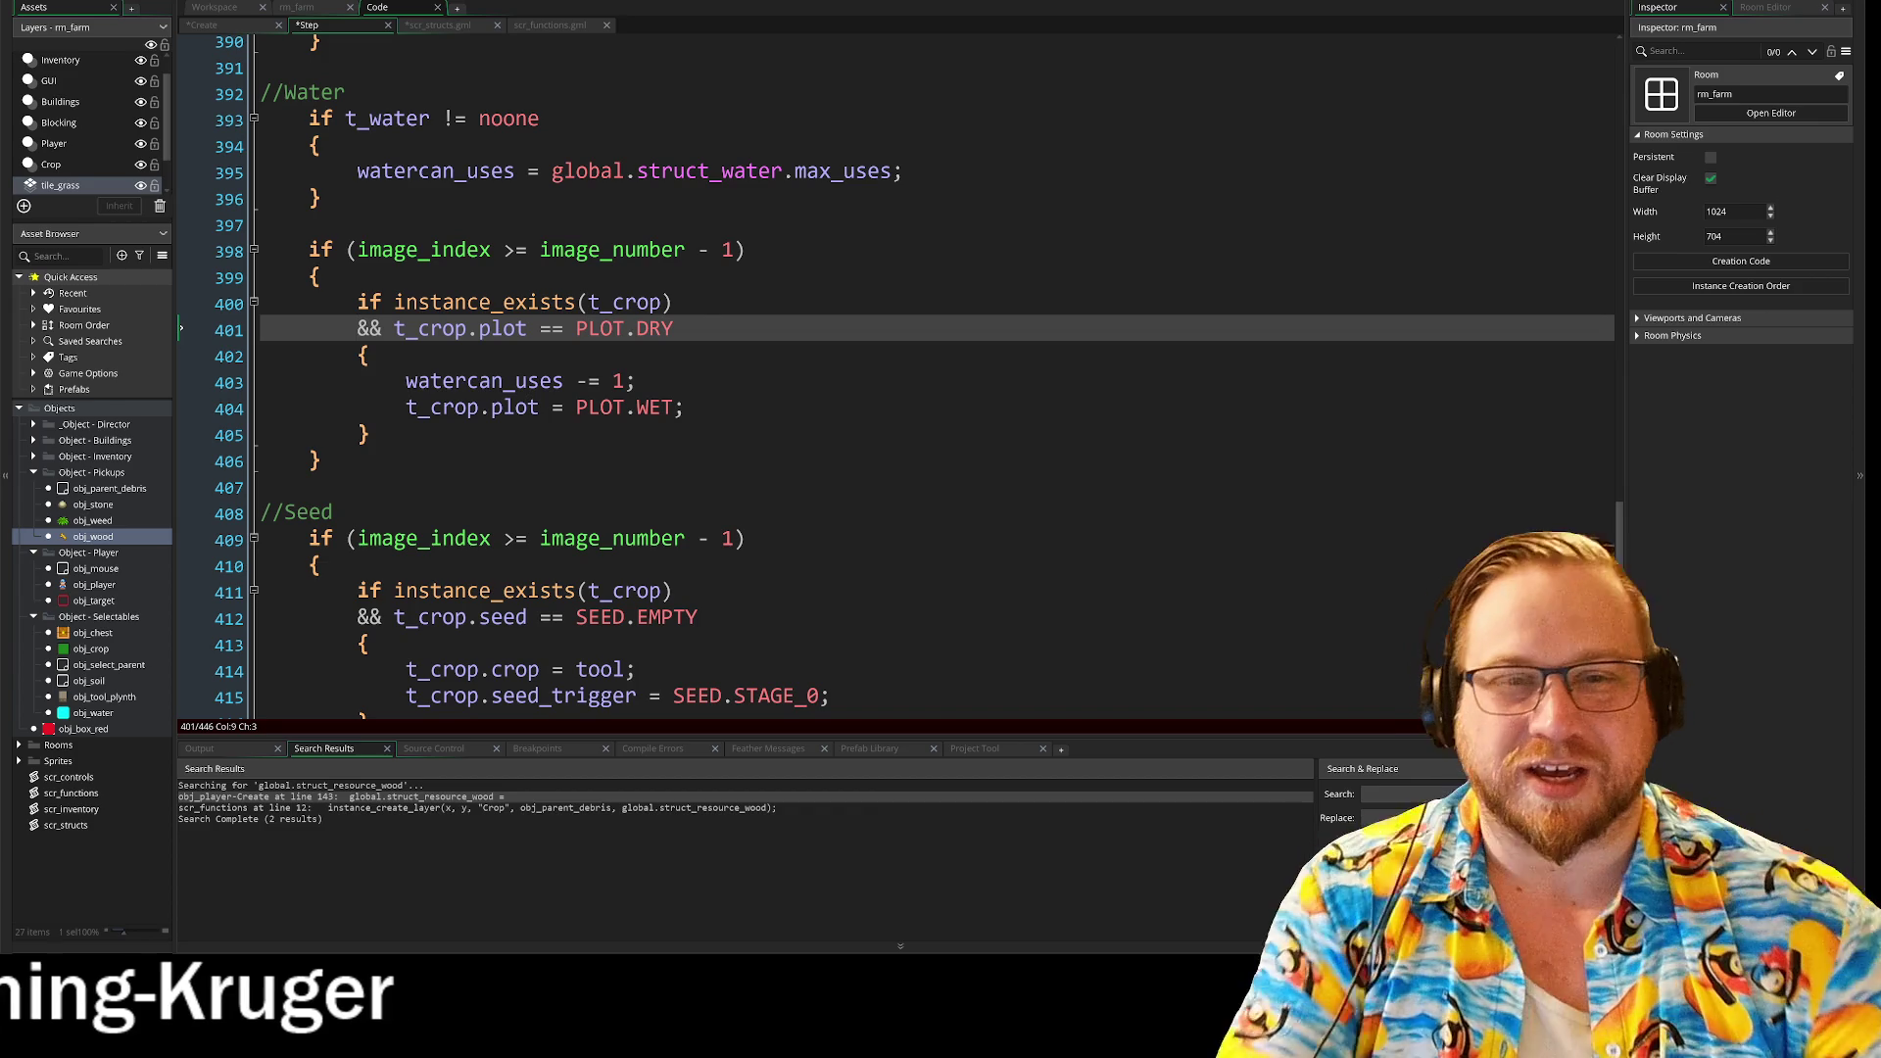
{"action": "scroll", "coordinate": [897, 370], "scroll_direction": "down", "scroll_amount": 2}
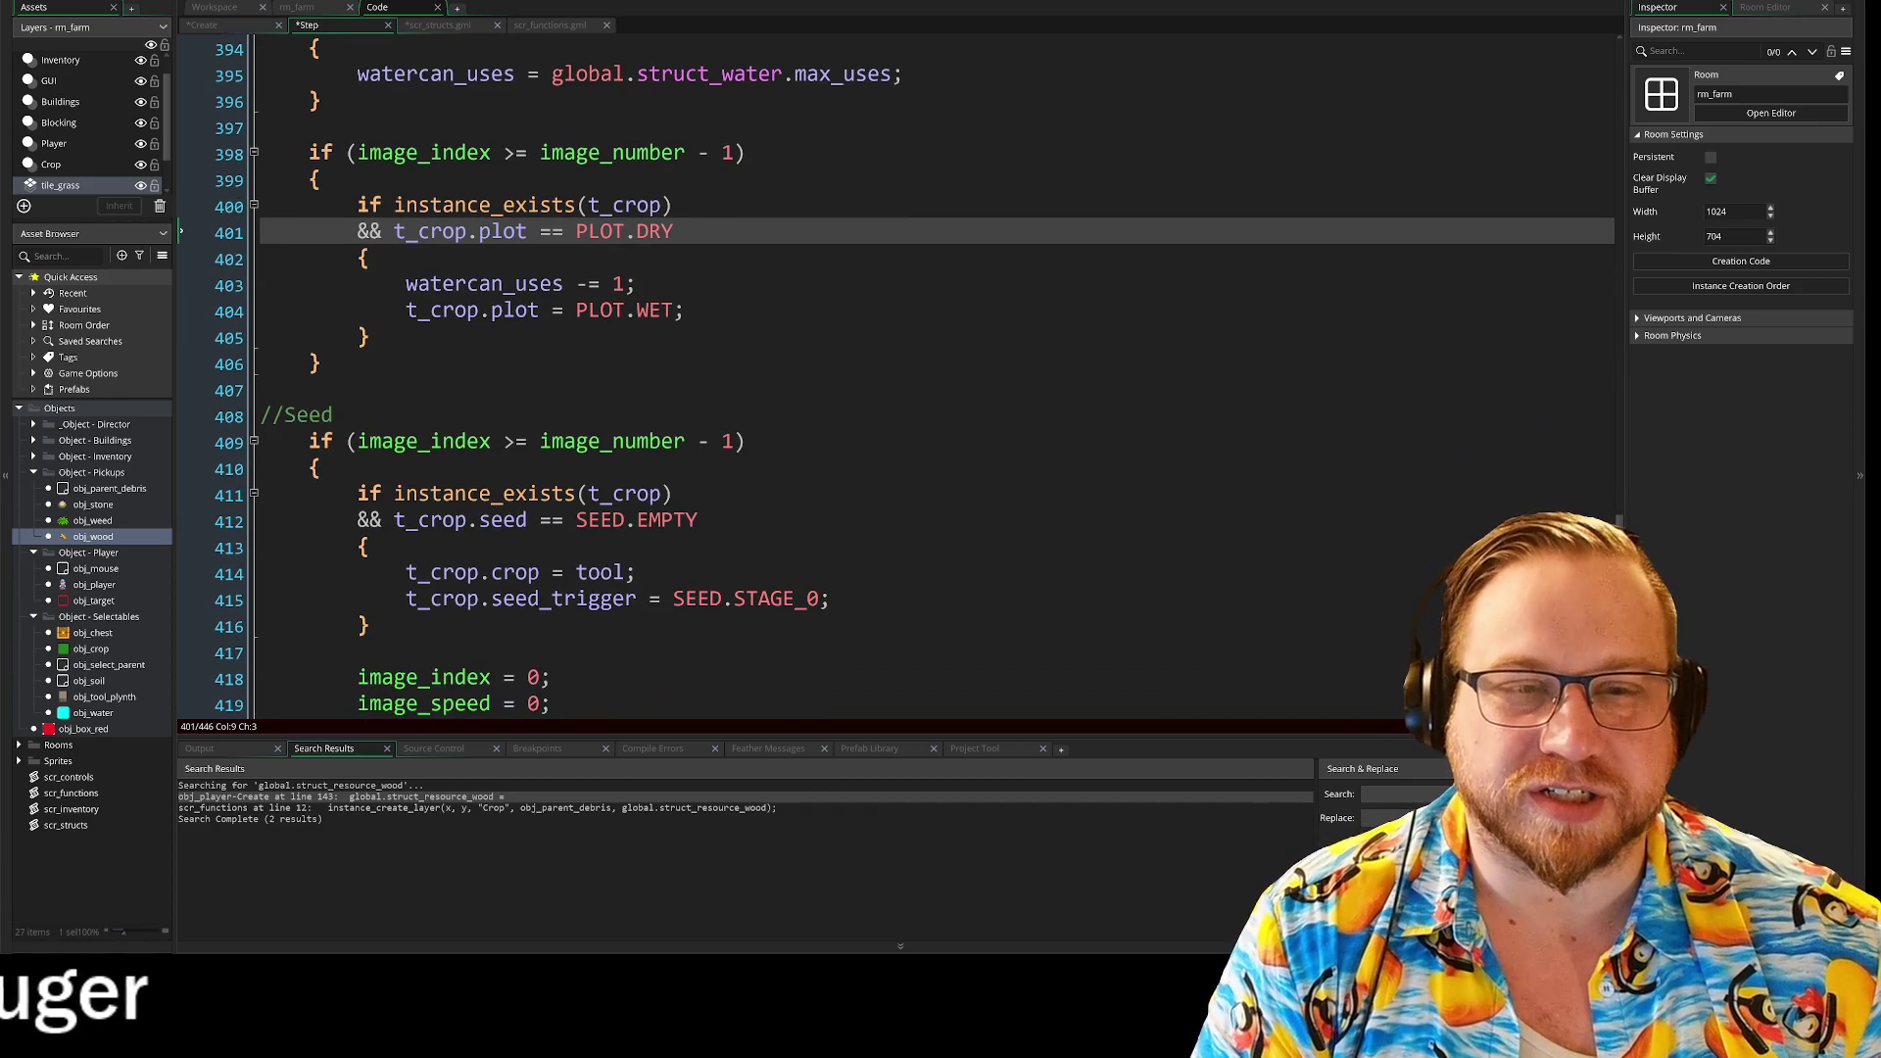
{"action": "left_click", "coordinate": [674, 231]}
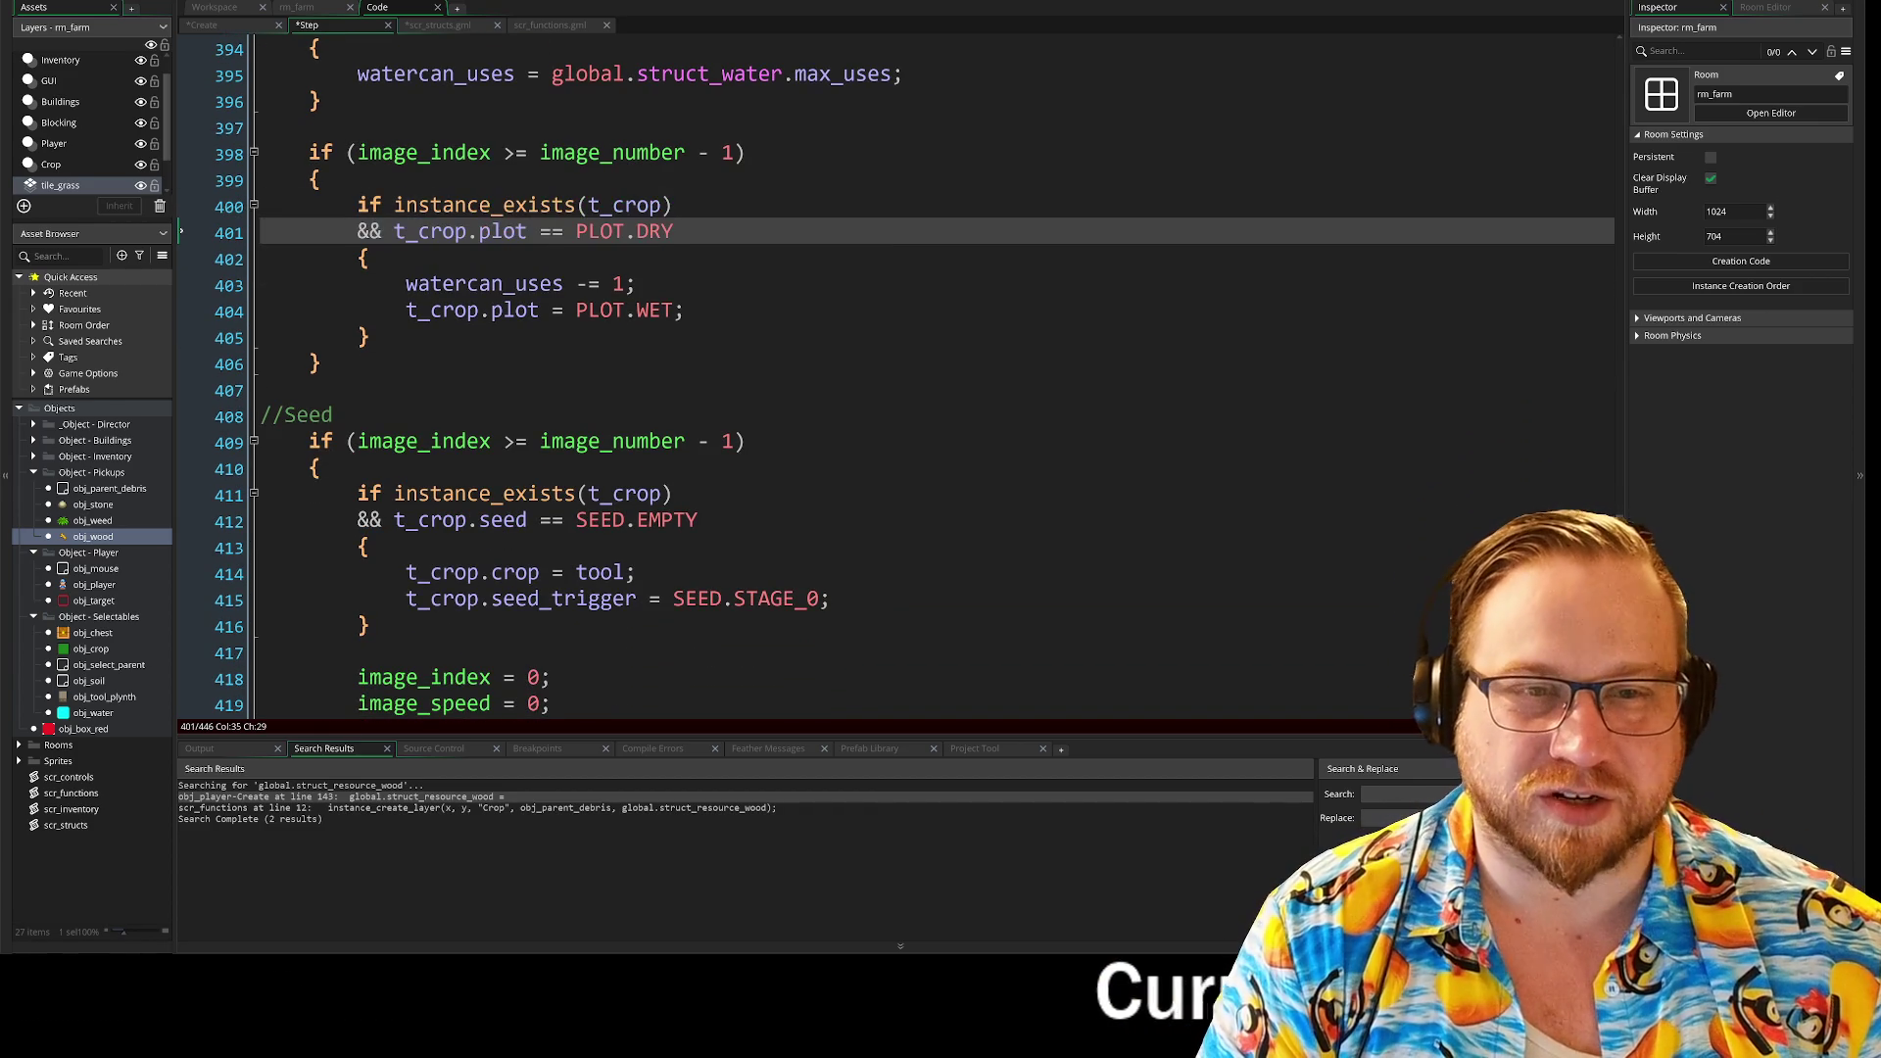
{"action": "scroll", "coordinate": [897, 371], "scroll_direction": "down", "scroll_amount": 2}
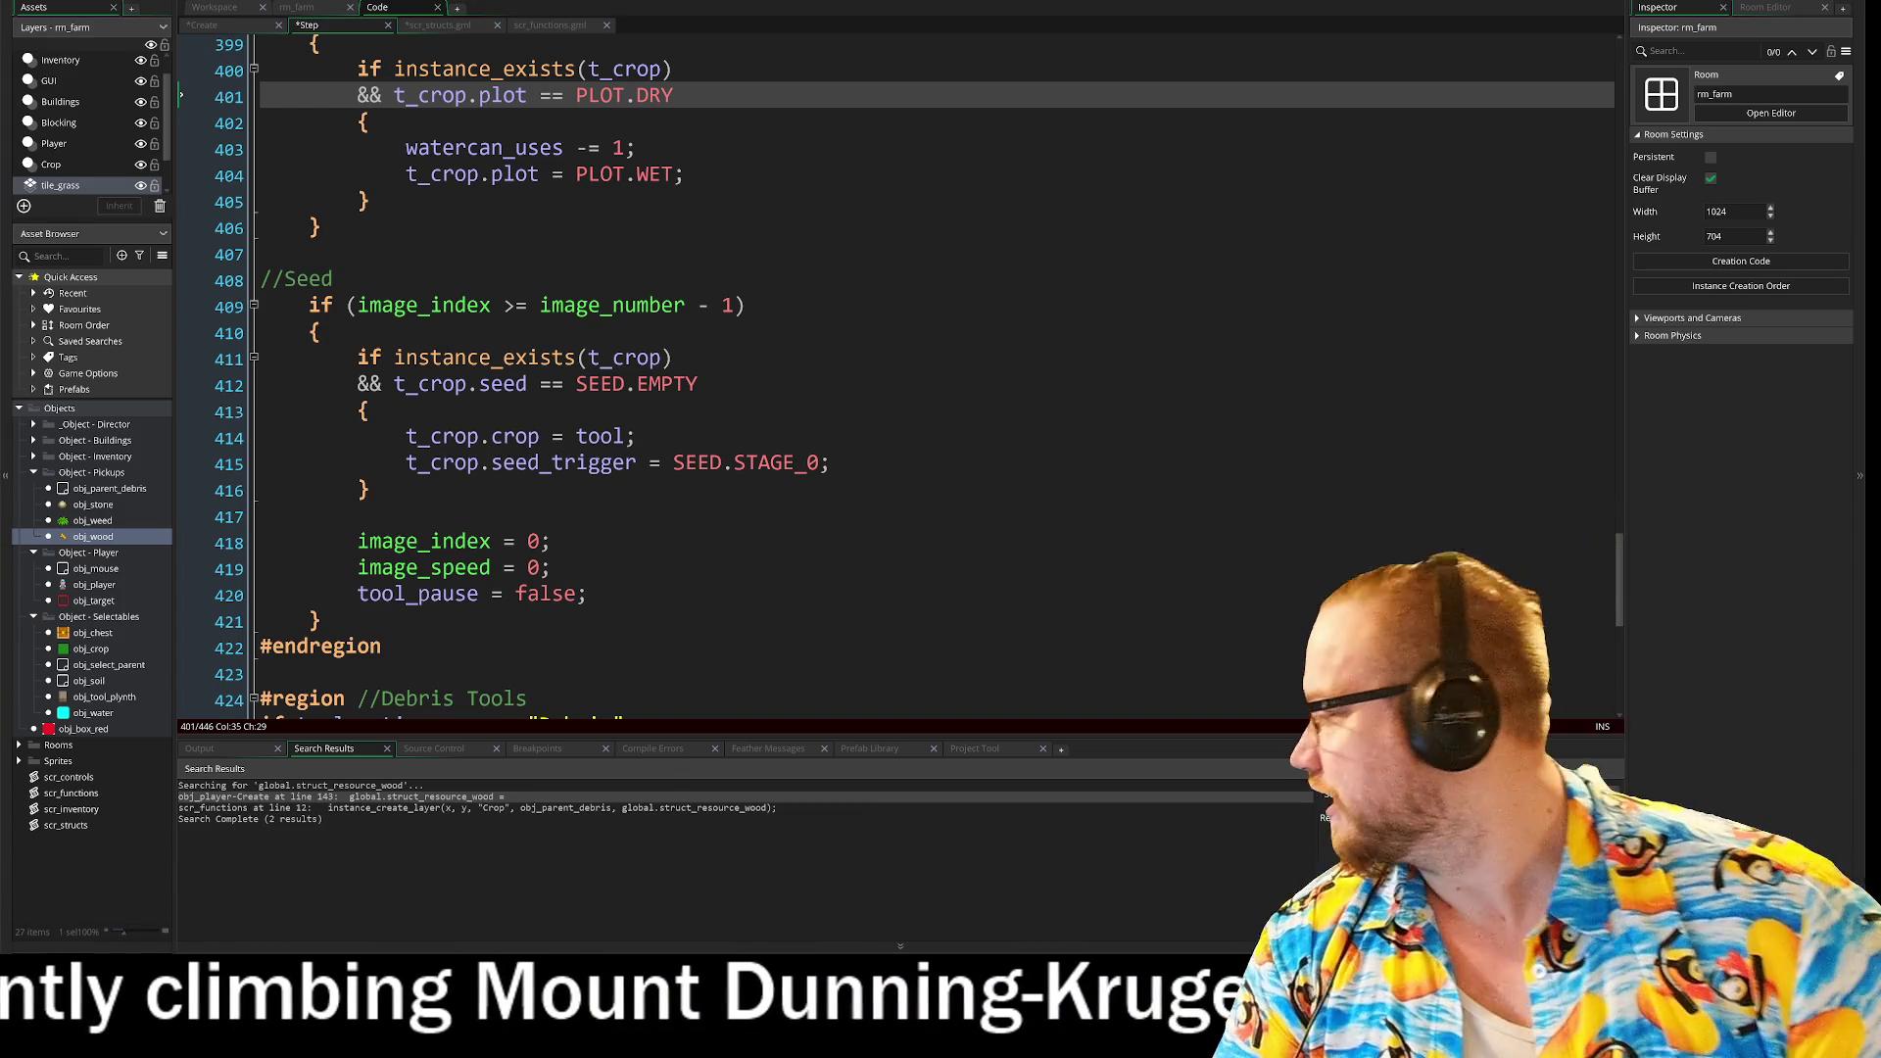
{"action": "mouse_move", "coordinate": [742, 613]}
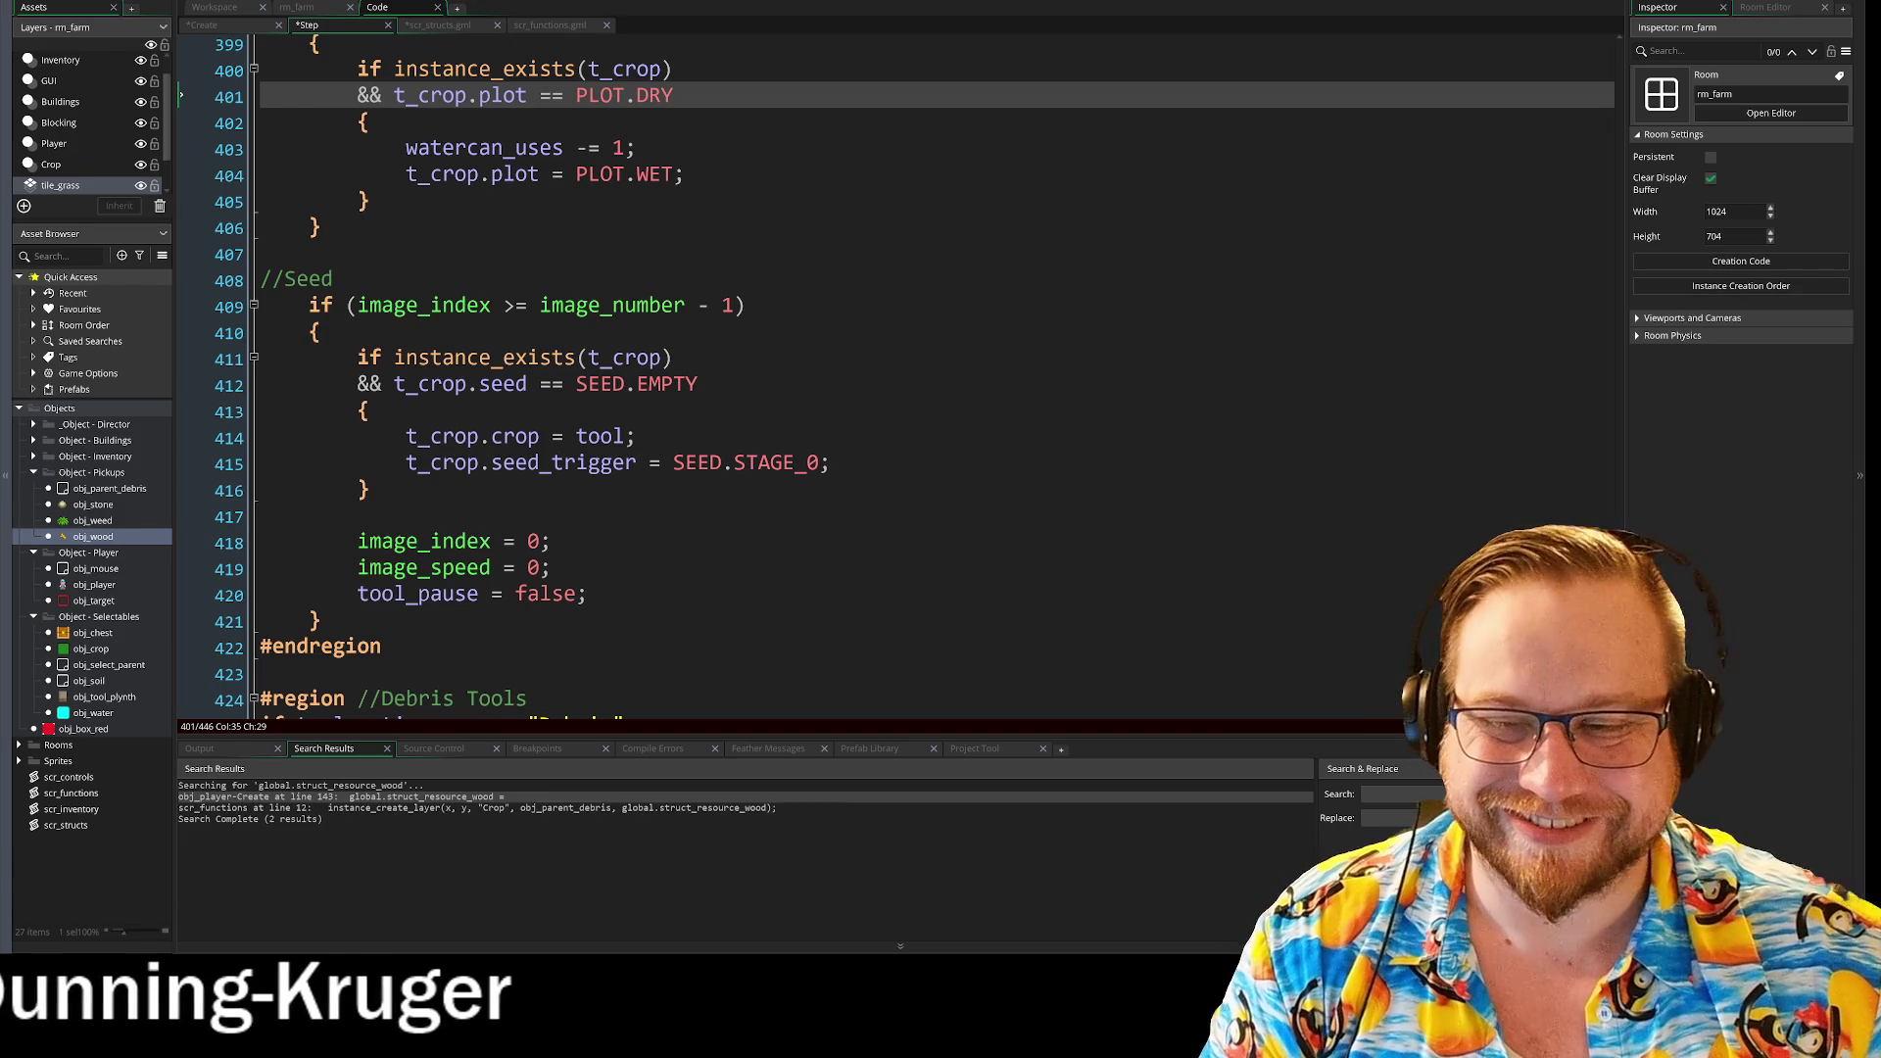
{"action": "left_click", "coordinate": [381, 647]}
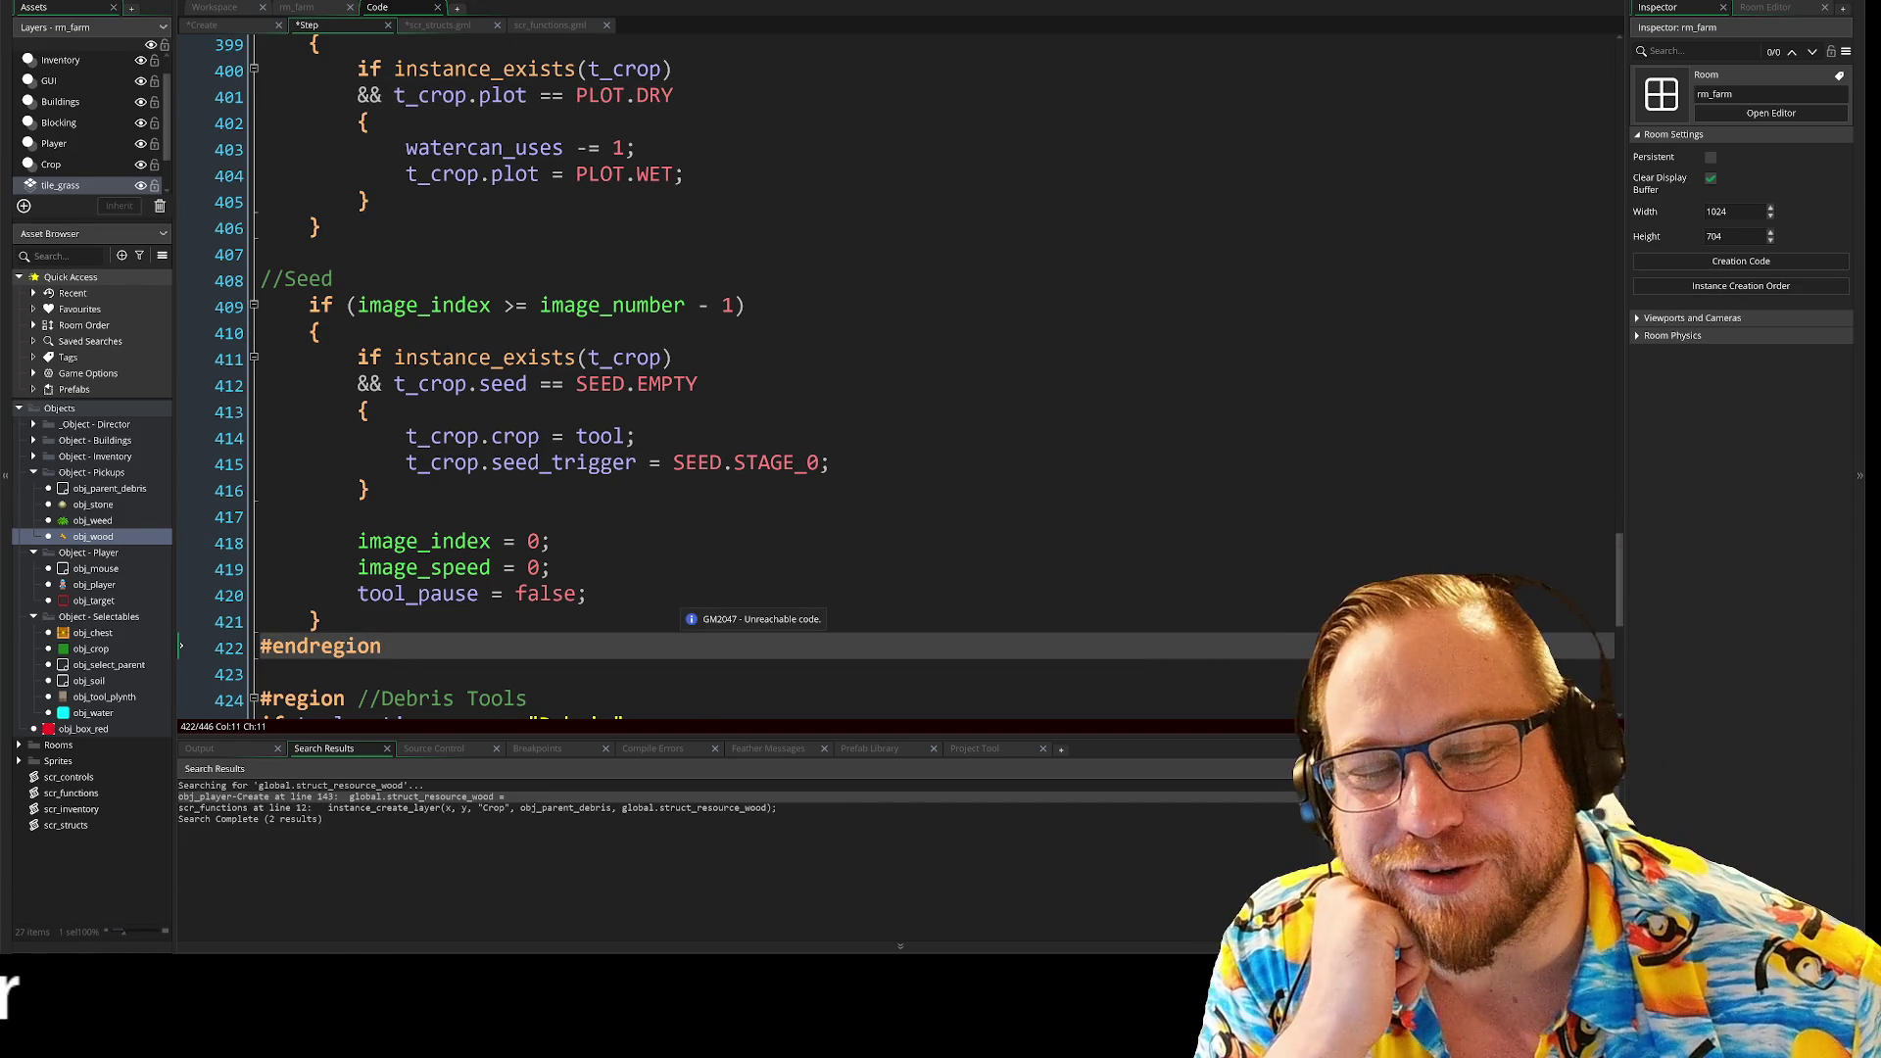
{"action": "scroll", "coordinate": [882, 382], "scroll_direction": "down", "scroll_amount": 7}
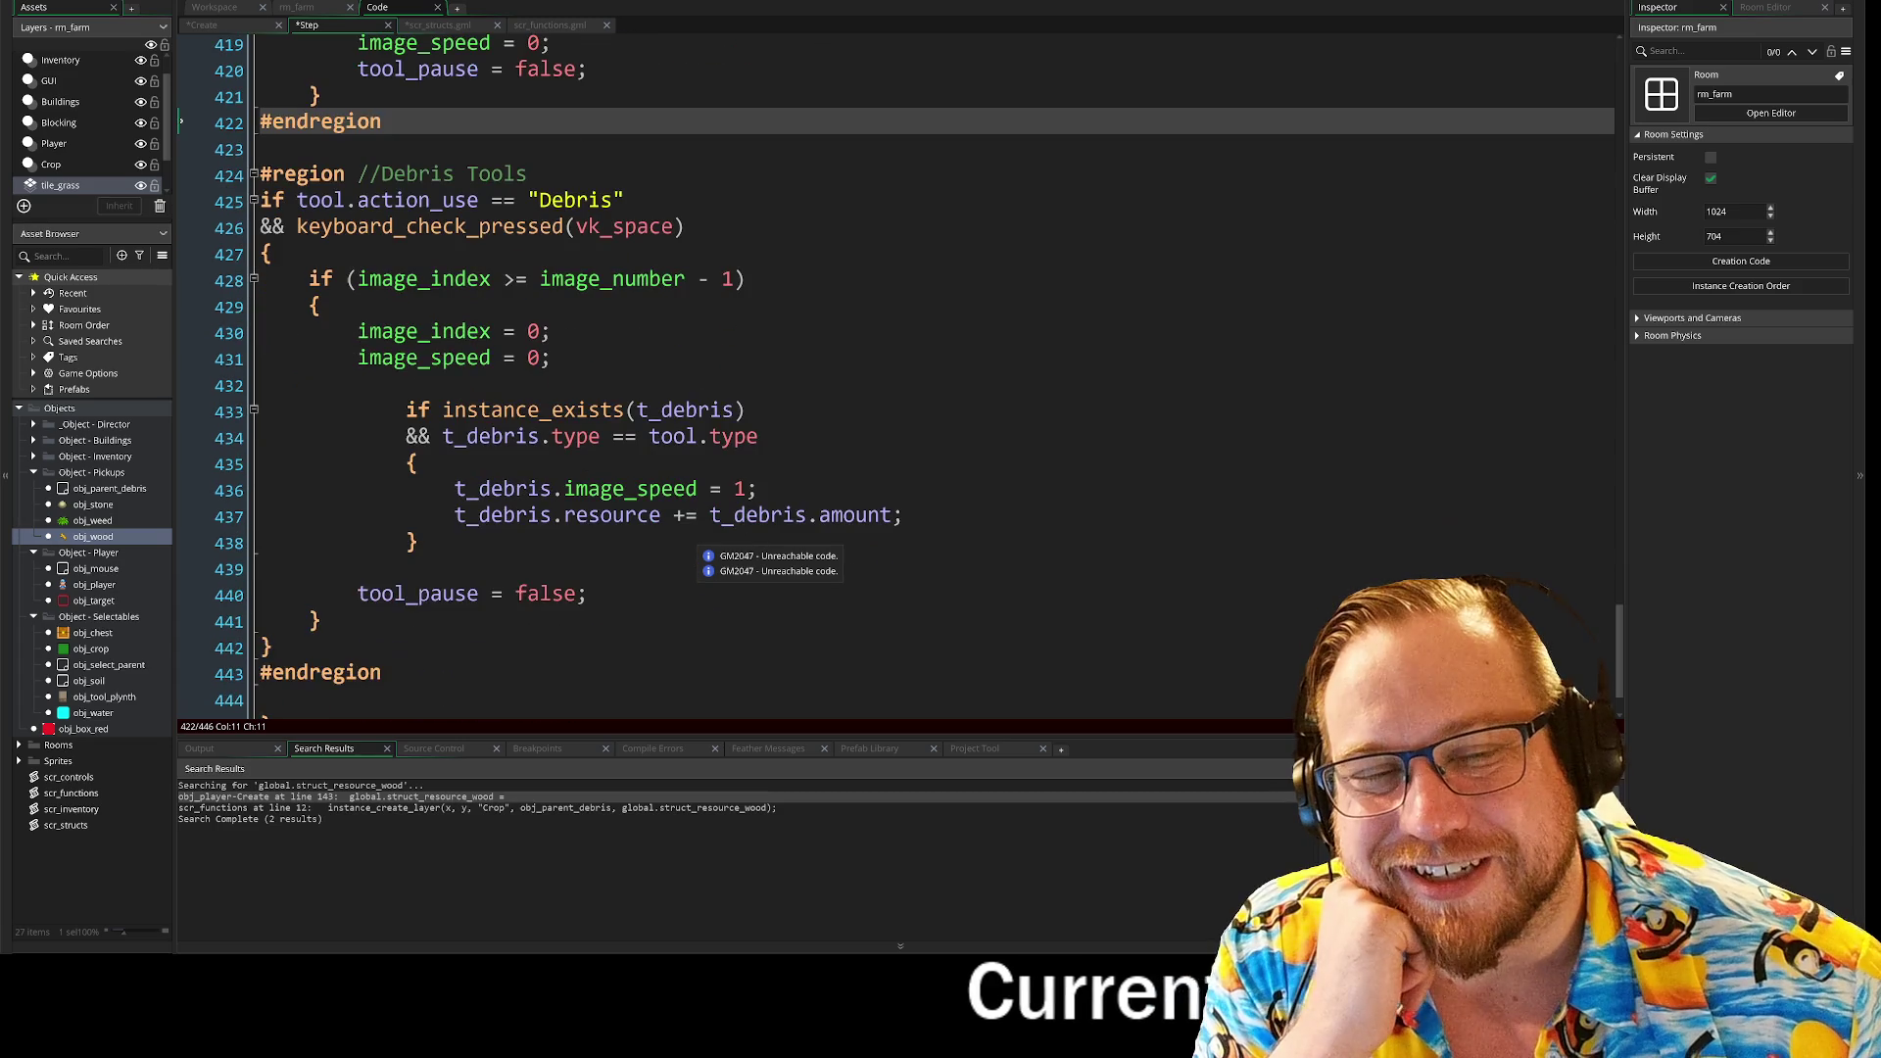
{"action": "scroll", "coordinate": [881, 372], "scroll_direction": "up", "scroll_amount": 3}
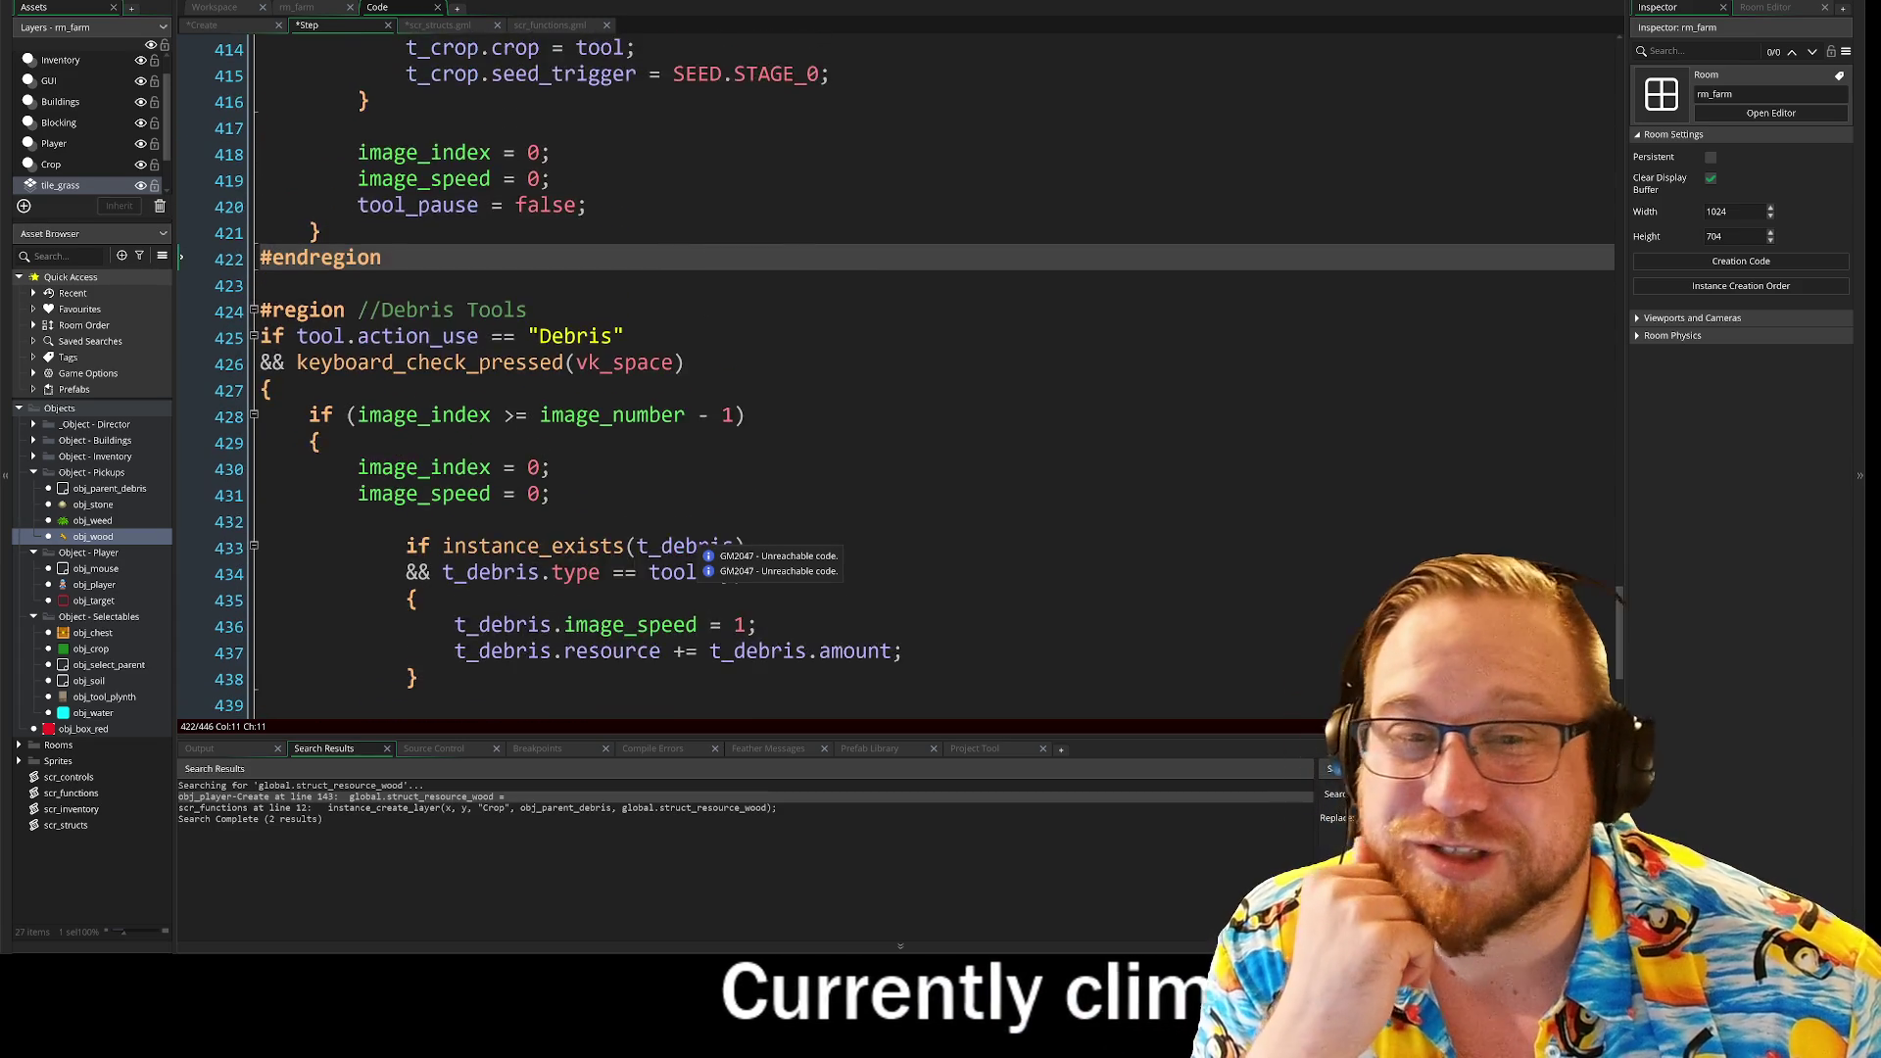
{"action": "scroll", "coordinate": [882, 392], "scroll_direction": "up", "scroll_amount": 5}
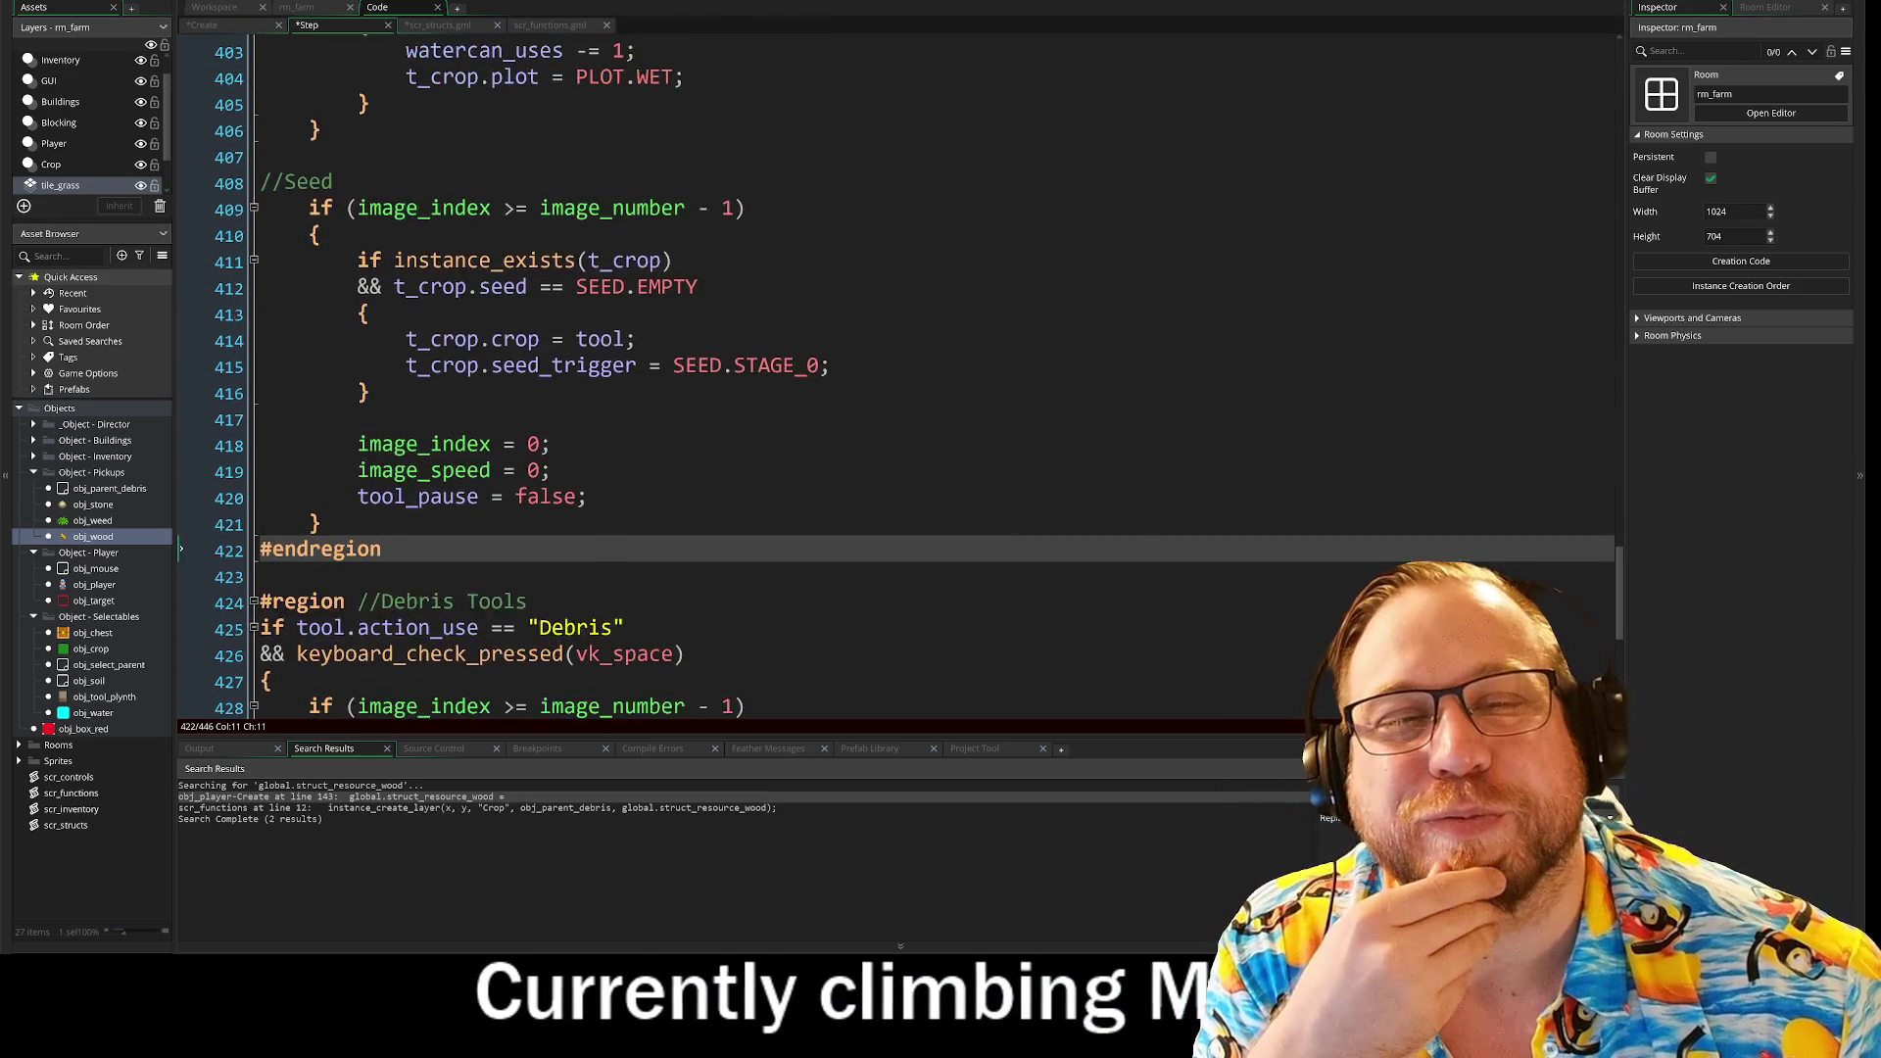
{"action": "scroll", "coordinate": [882, 391], "scroll_direction": "down", "scroll_amount": 2}
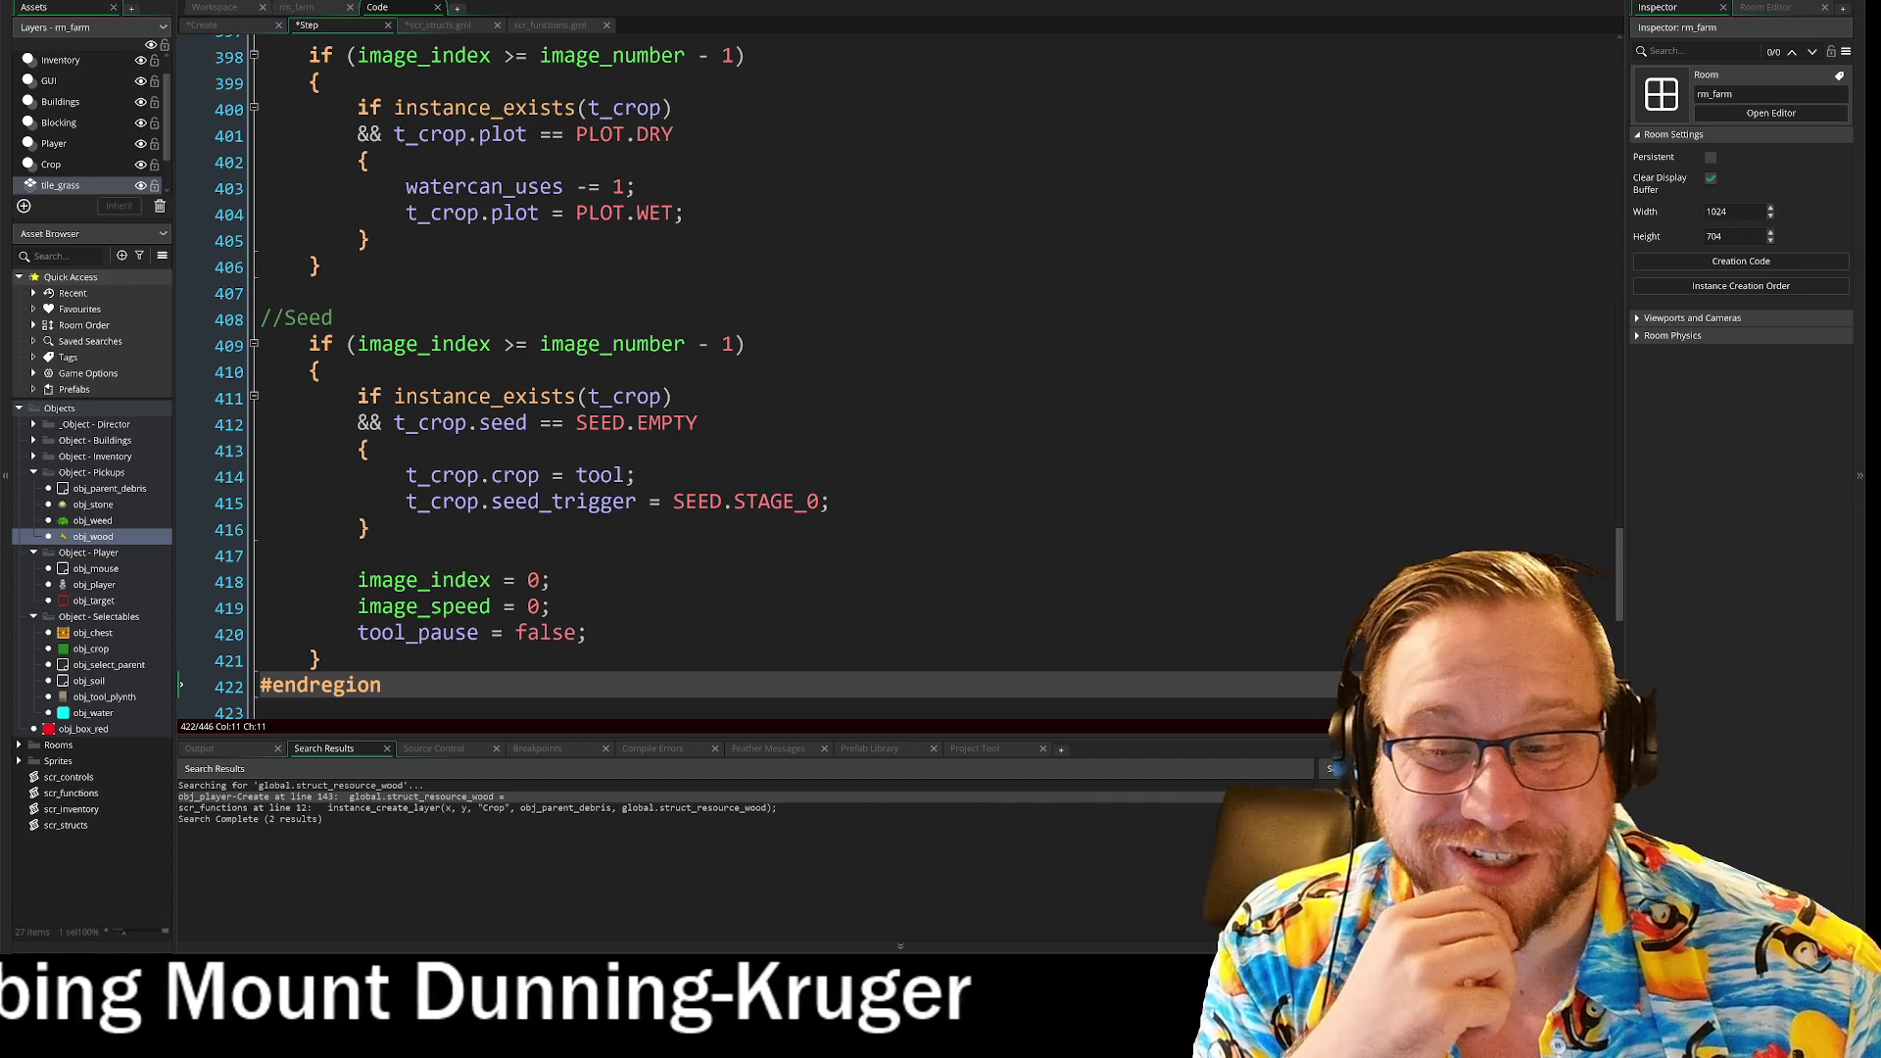
{"action": "scroll", "coordinate": [882, 372], "scroll_direction": "up", "scroll_amount": 1}
{"action": "scroll", "coordinate": [881, 373], "scroll_direction": "down", "scroll_amount": 4}
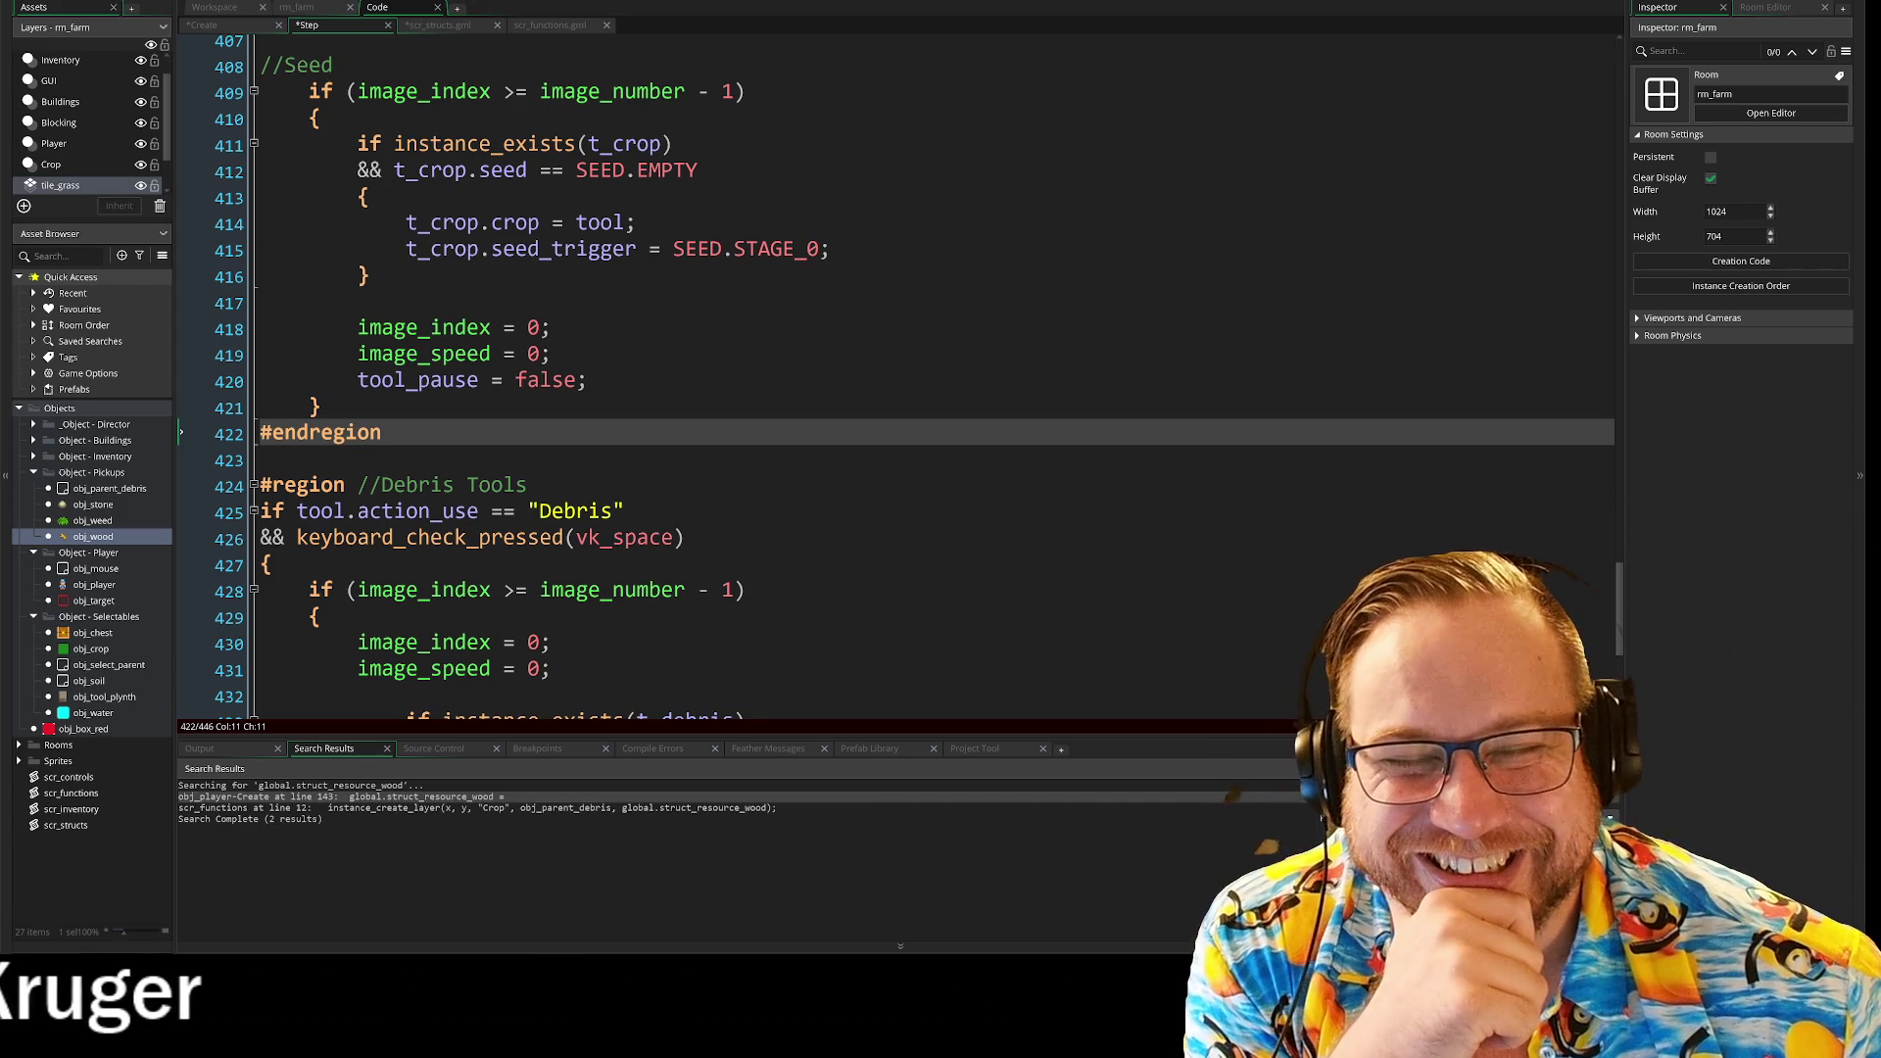
{"action": "scroll", "coordinate": [745, 480], "scroll_direction": "up", "scroll_amount": 2}
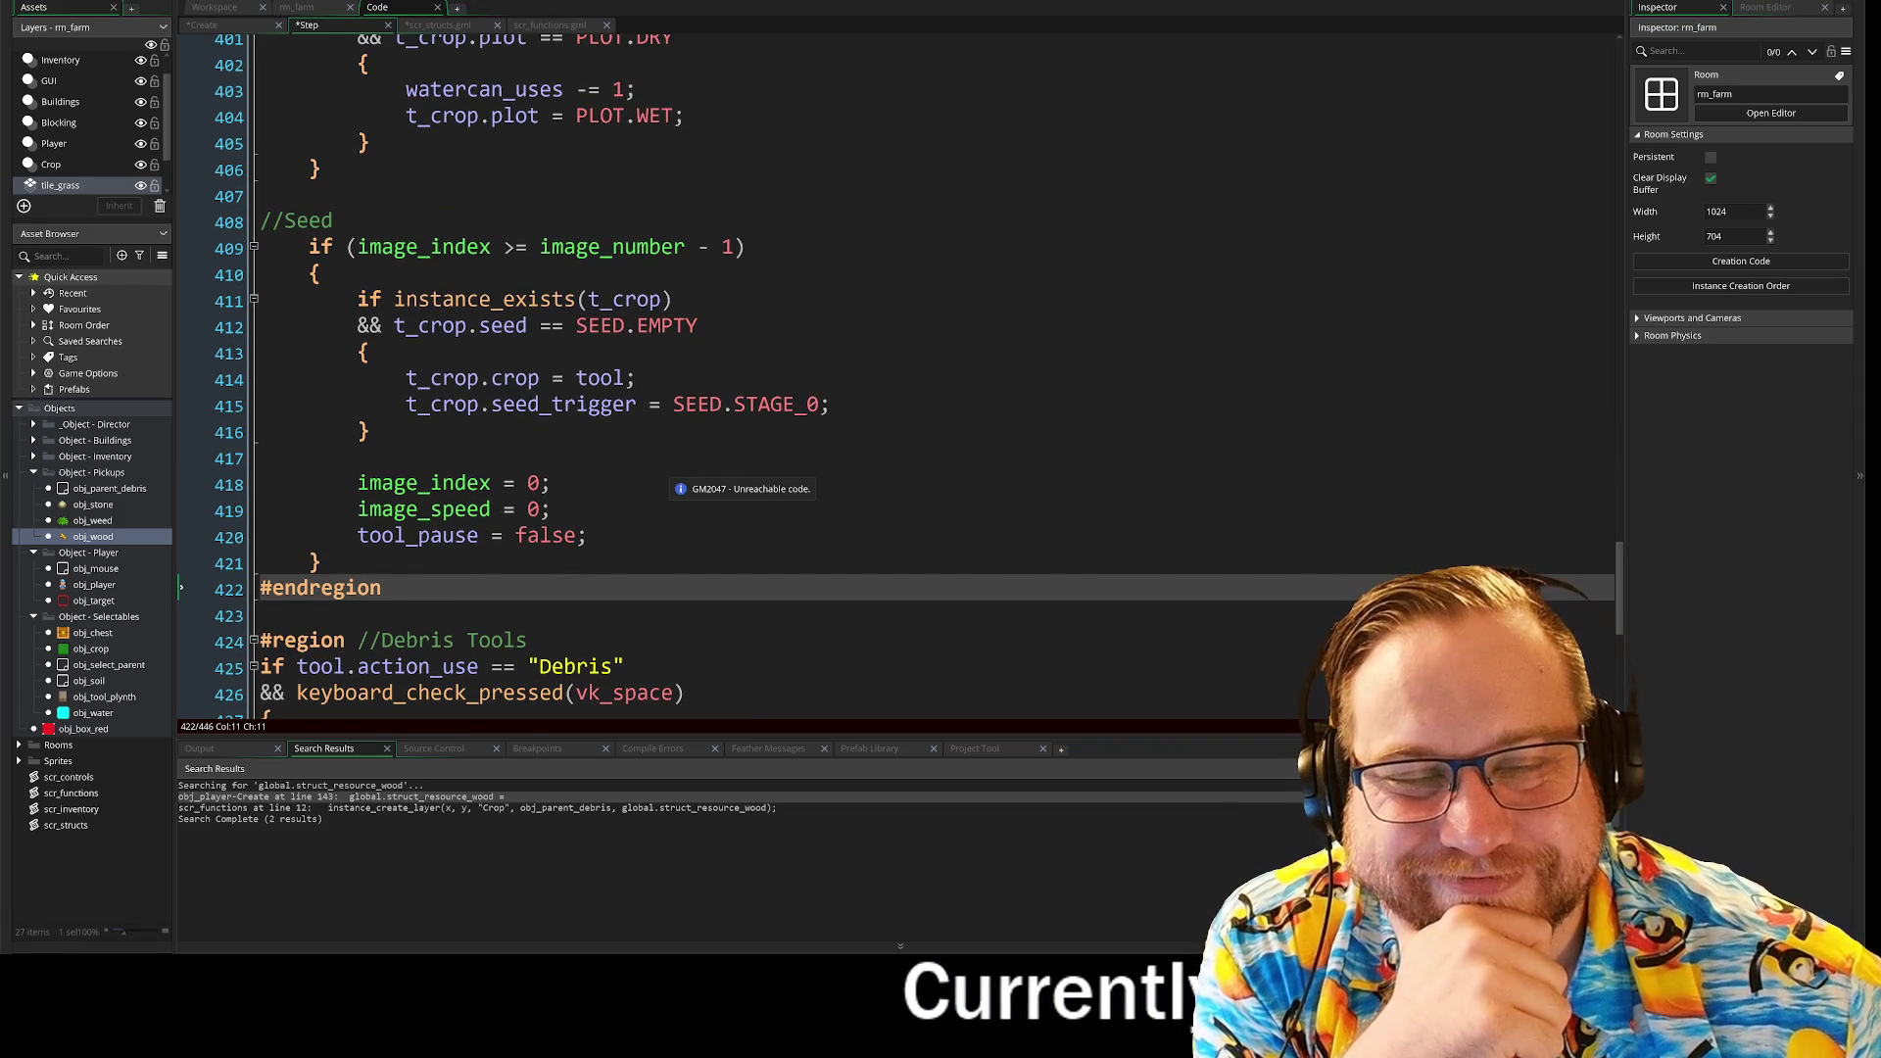
{"action": "scroll", "coordinate": [744, 480], "scroll_direction": "up", "scroll_amount": 5}
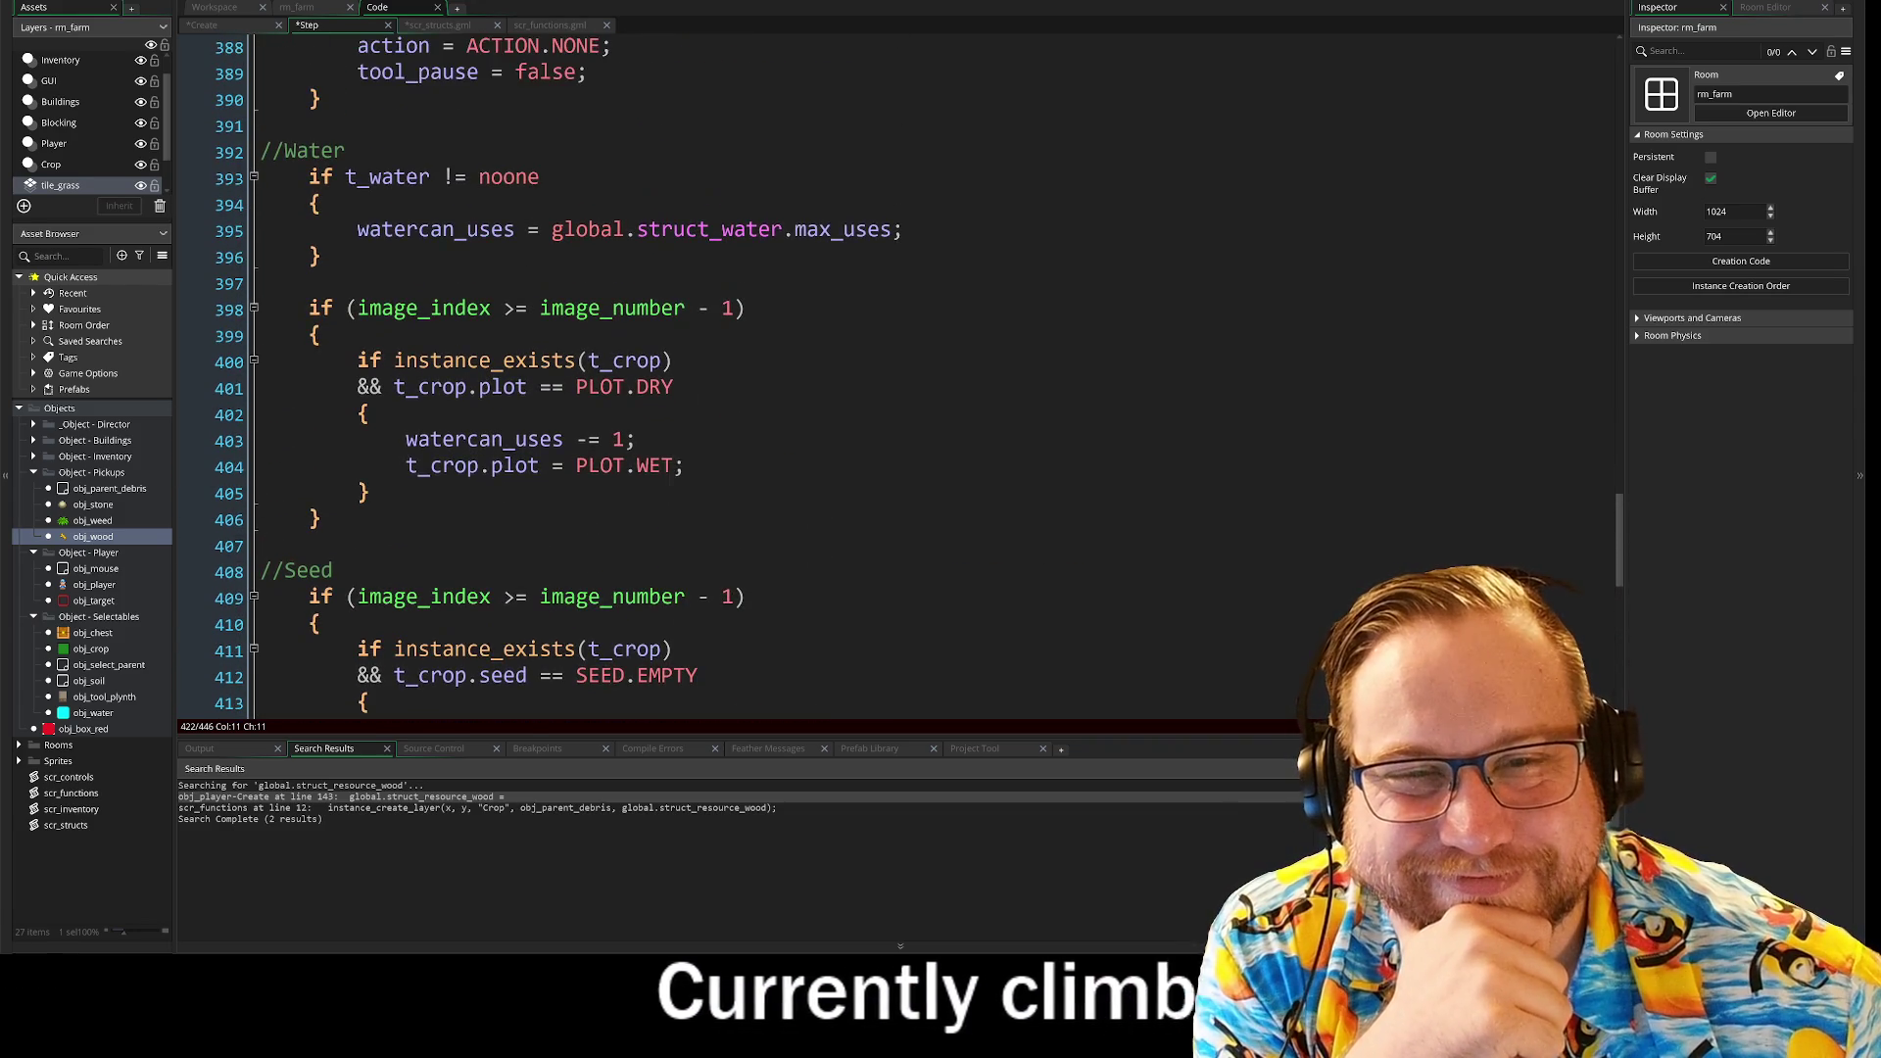
{"action": "scroll", "coordinate": [686, 480], "scroll_direction": "up", "scroll_amount": 1}
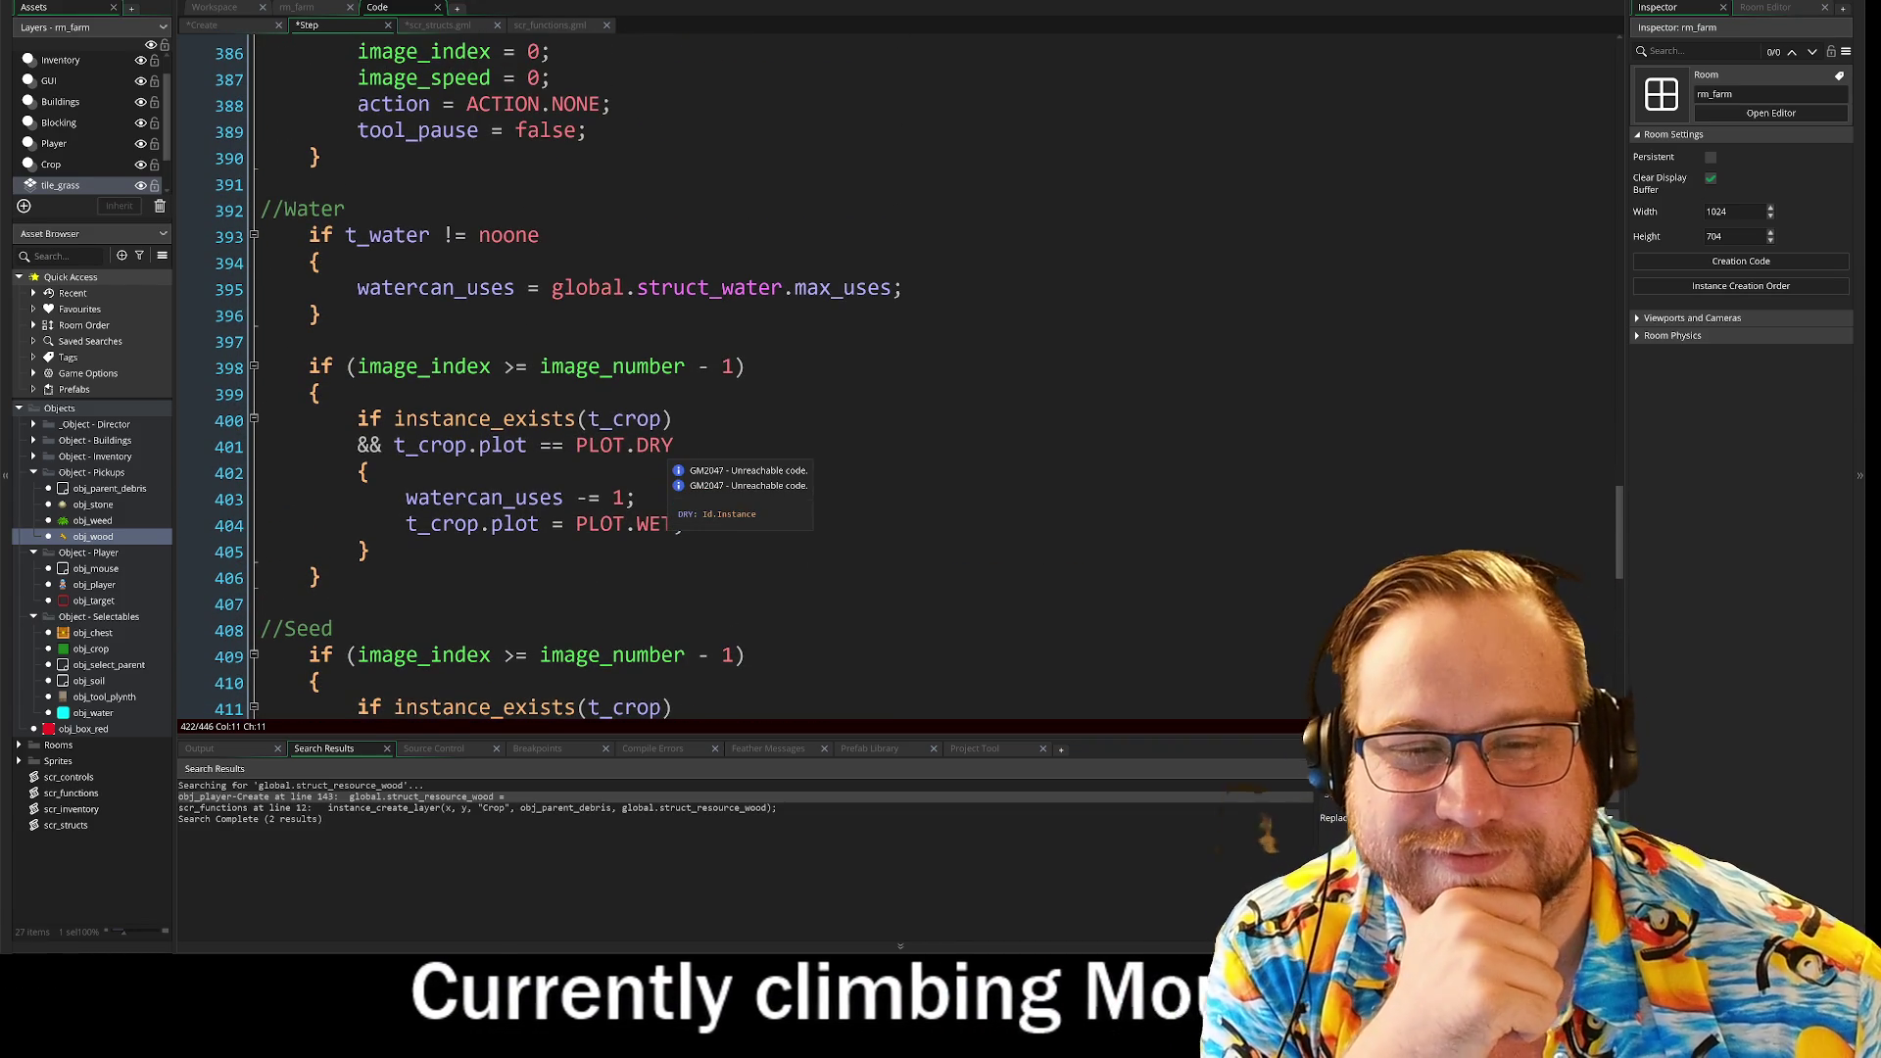
{"action": "left_click", "coordinate": [685, 524]}
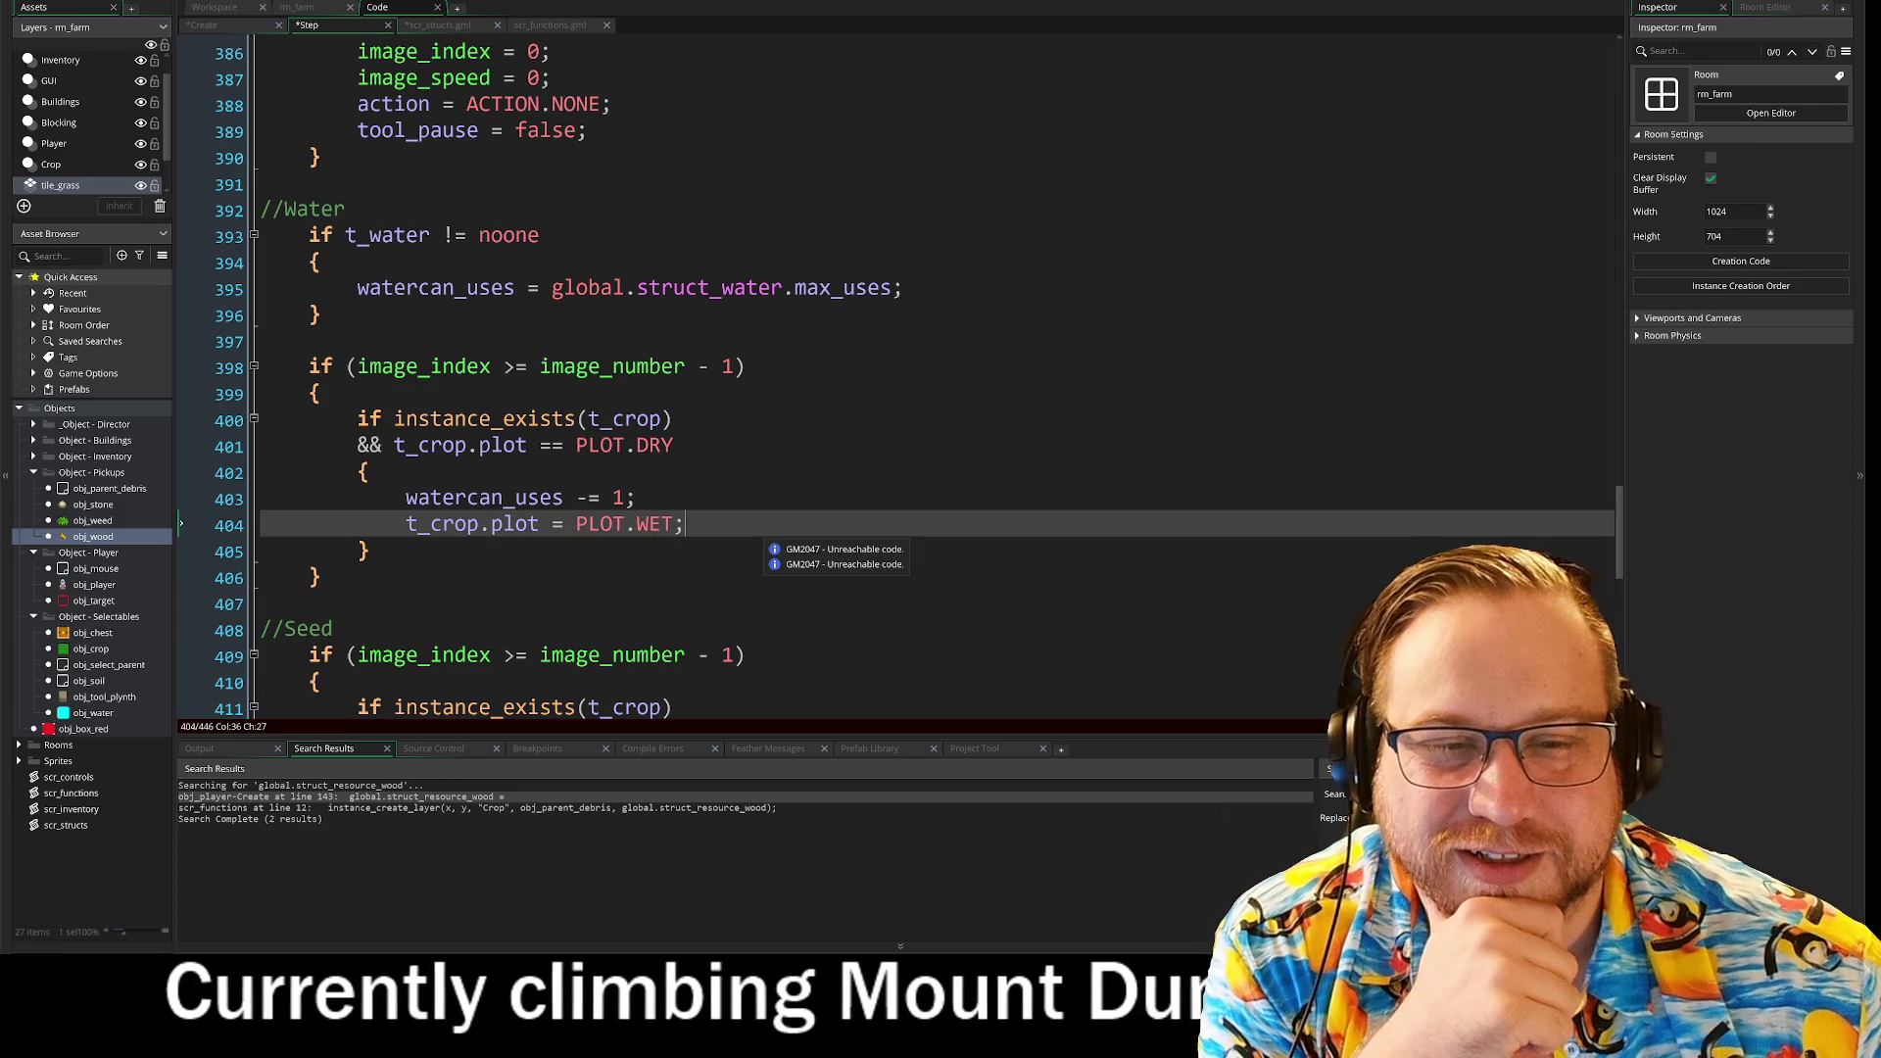
{"action": "scroll", "coordinate": [690, 485], "scroll_direction": "up", "scroll_amount": 3}
{"action": "scroll", "coordinate": [696, 484], "scroll_direction": "up", "scroll_amount": 2}
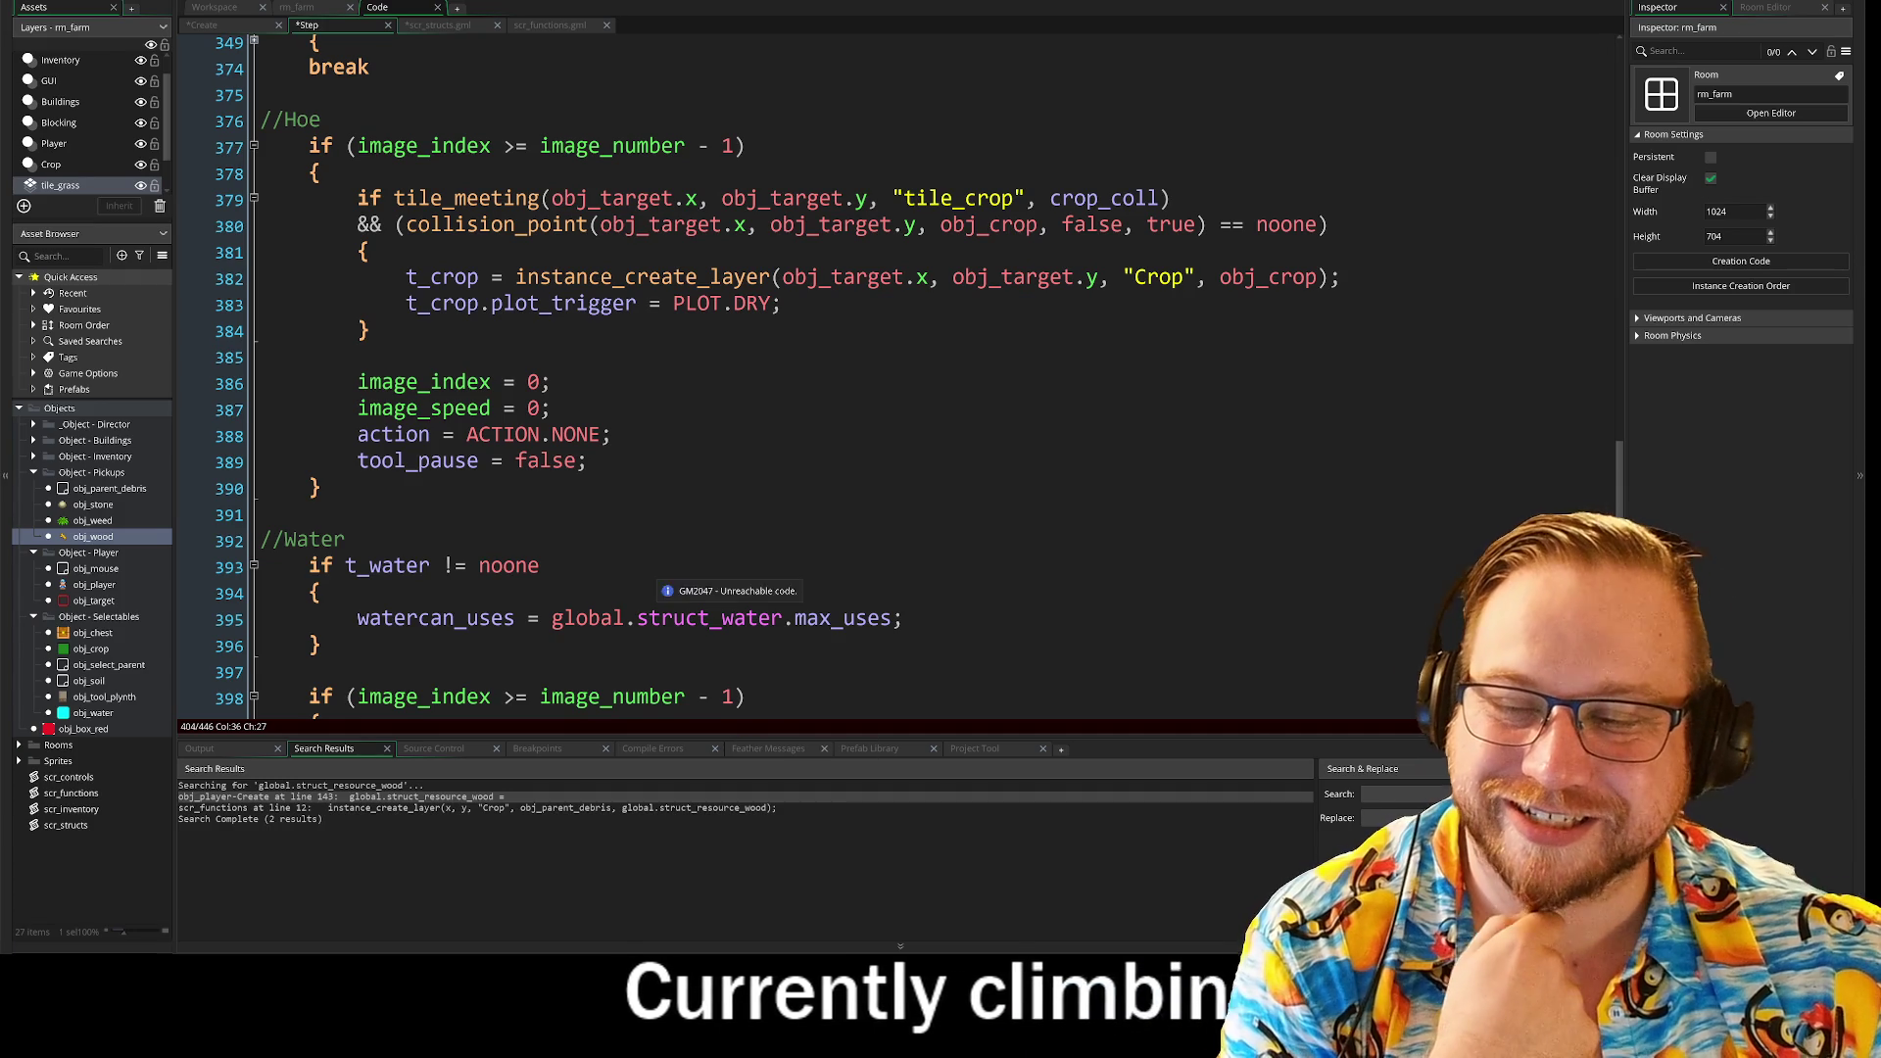
Step: Check Step event lines 393, 392, 387 and 385, then switch to the Bluesky profile in Opera
{"action": "left_click", "coordinate": [540, 566]}
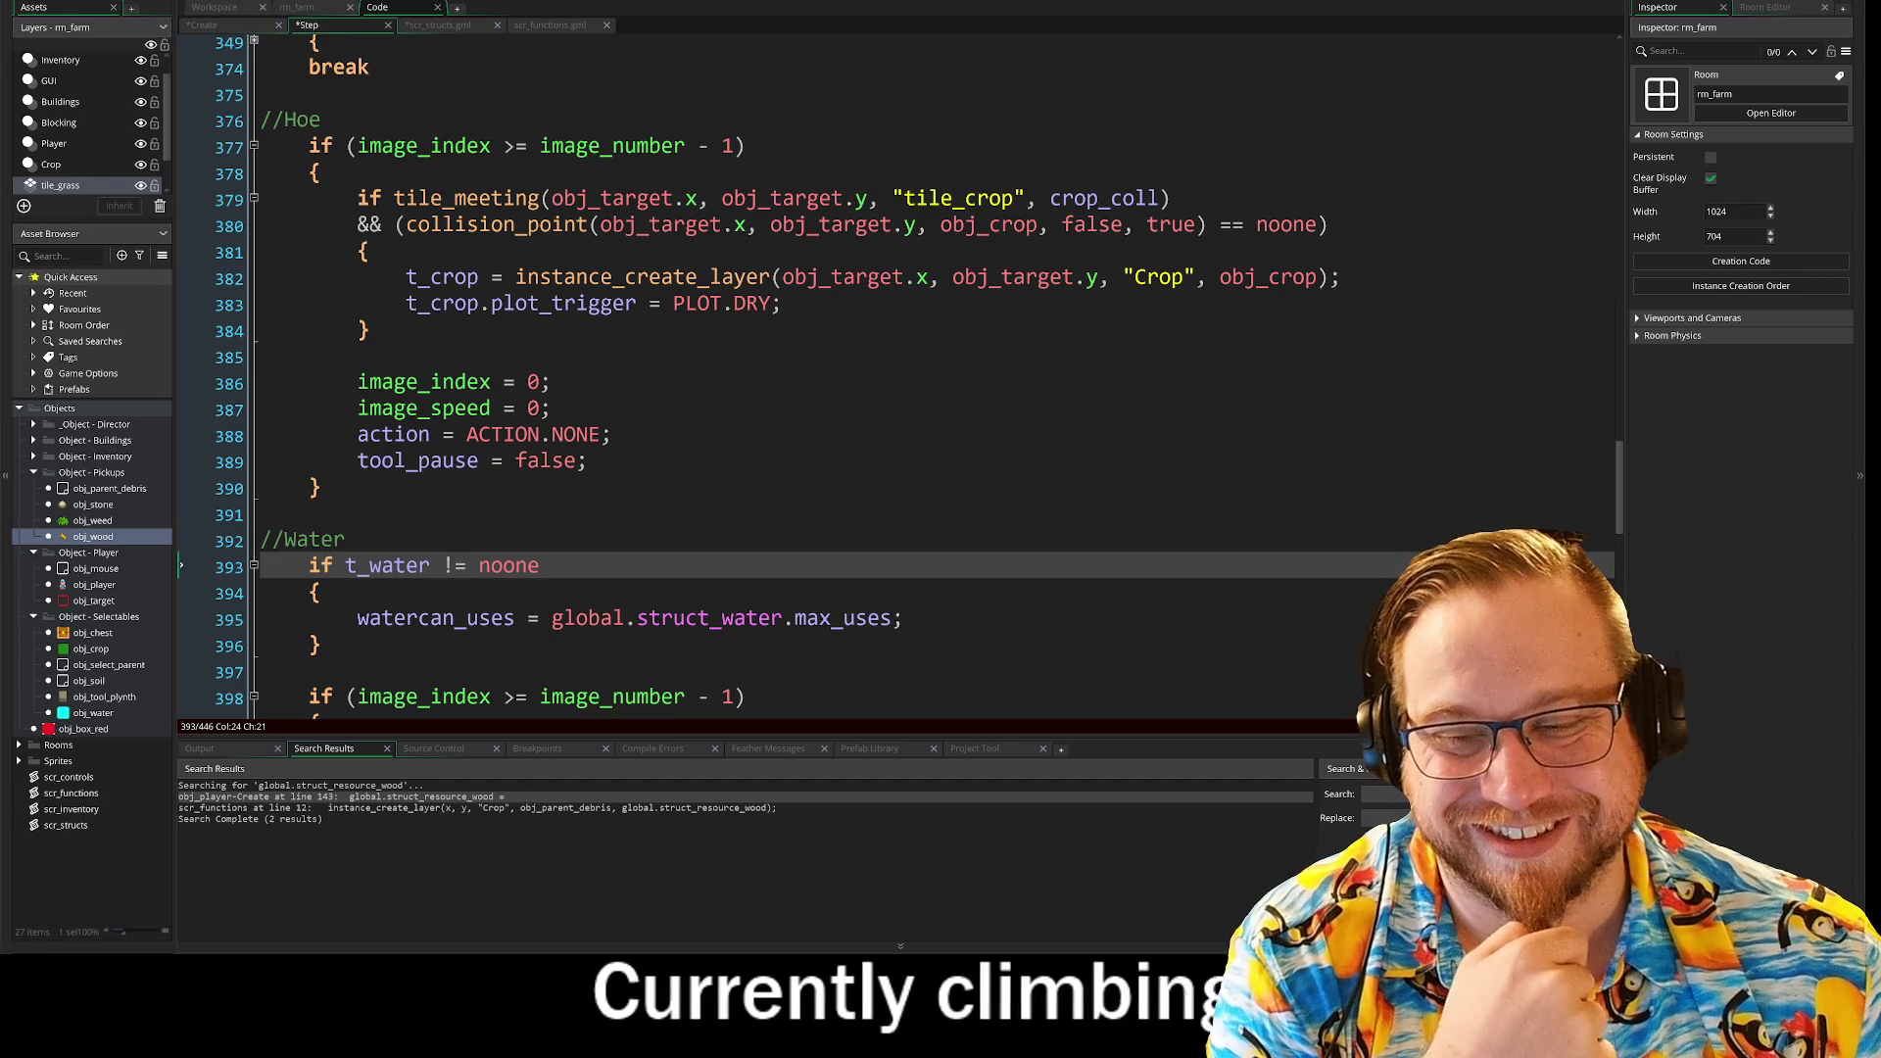
{"action": "left_click", "coordinate": [345, 540]}
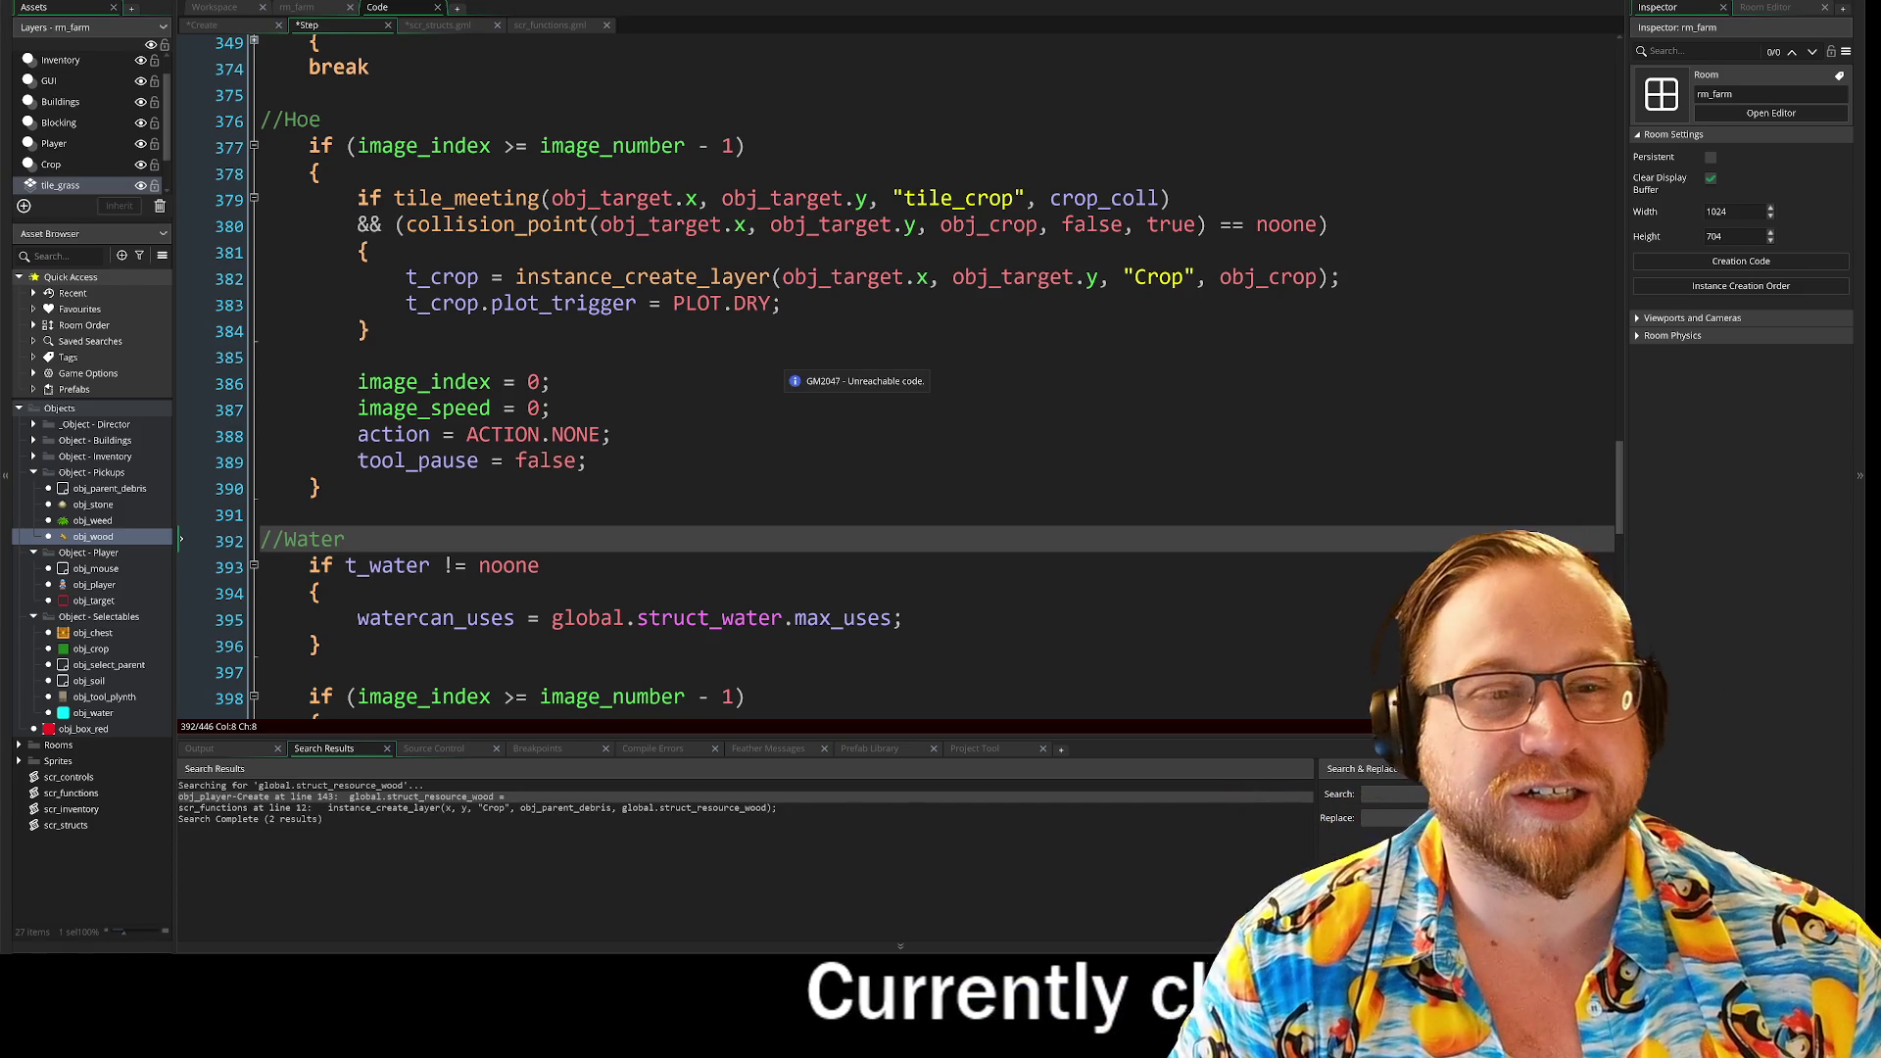
{"action": "left_click", "coordinate": [552, 409]}
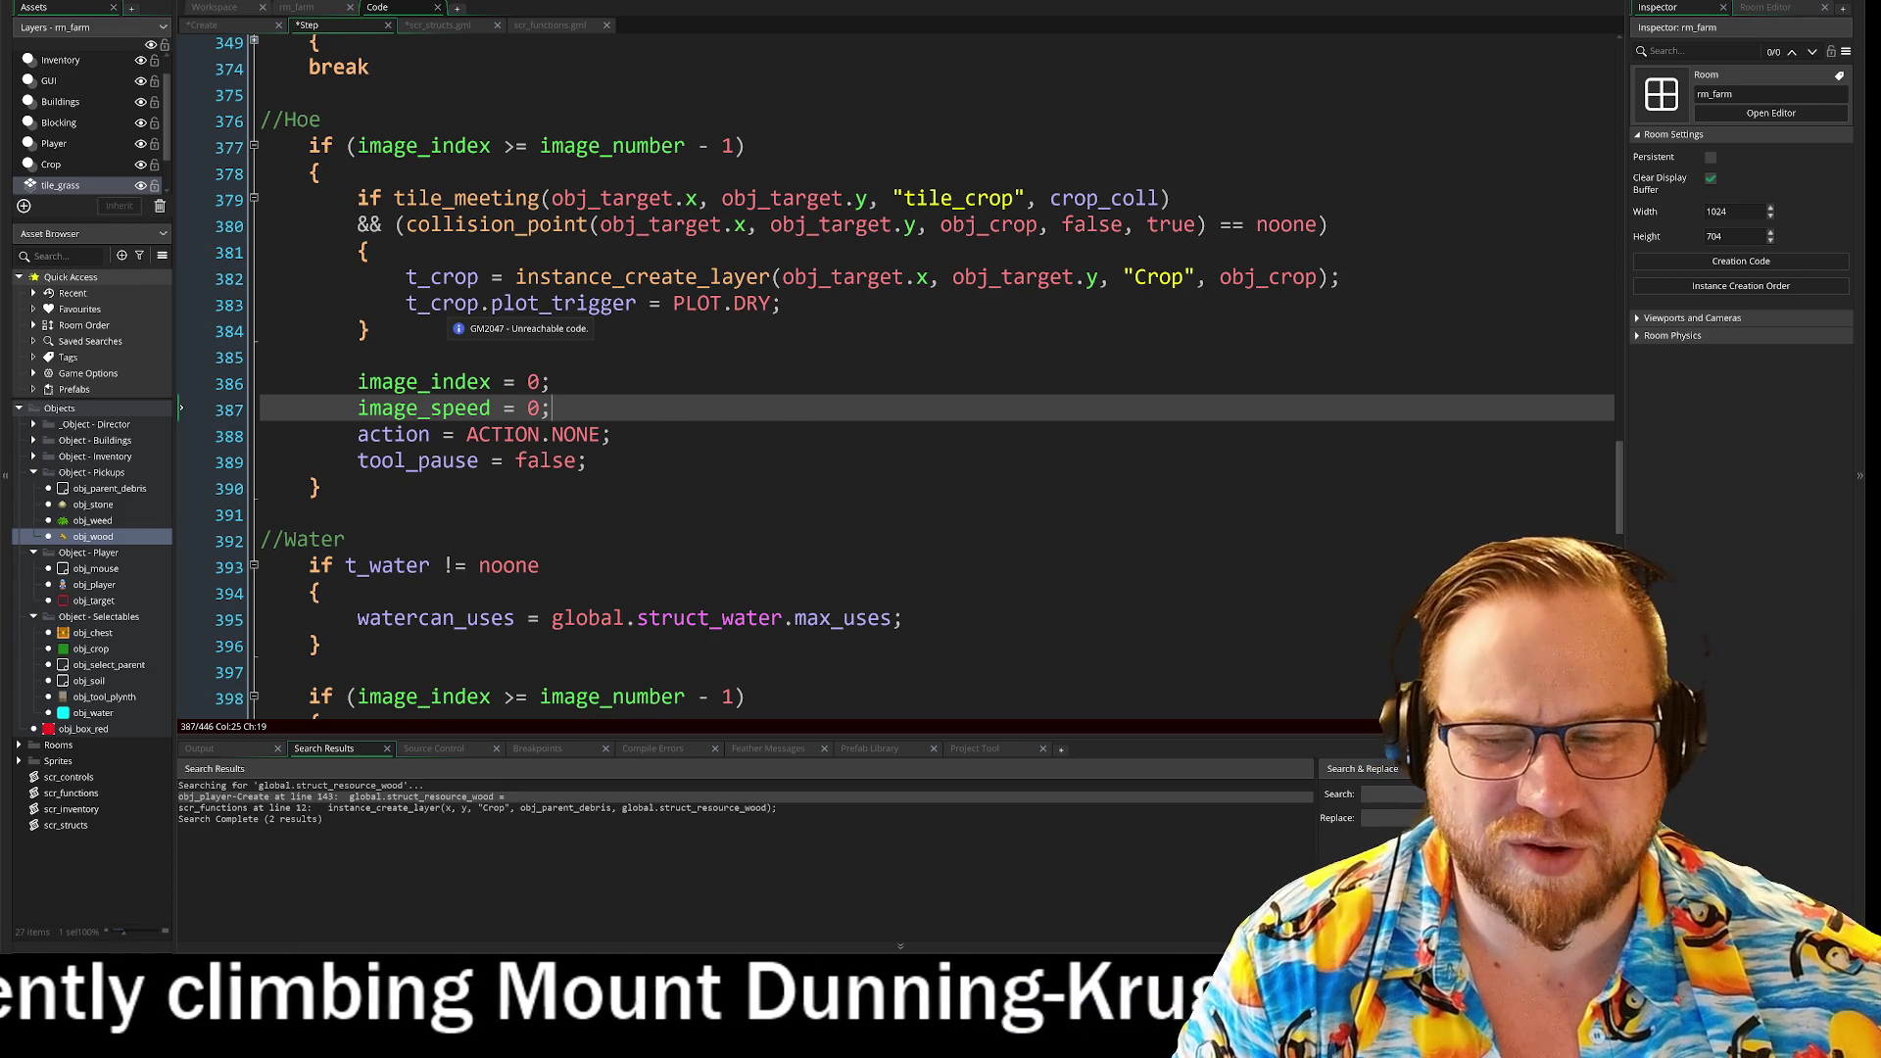
{"action": "left_click", "coordinate": [262, 356]}
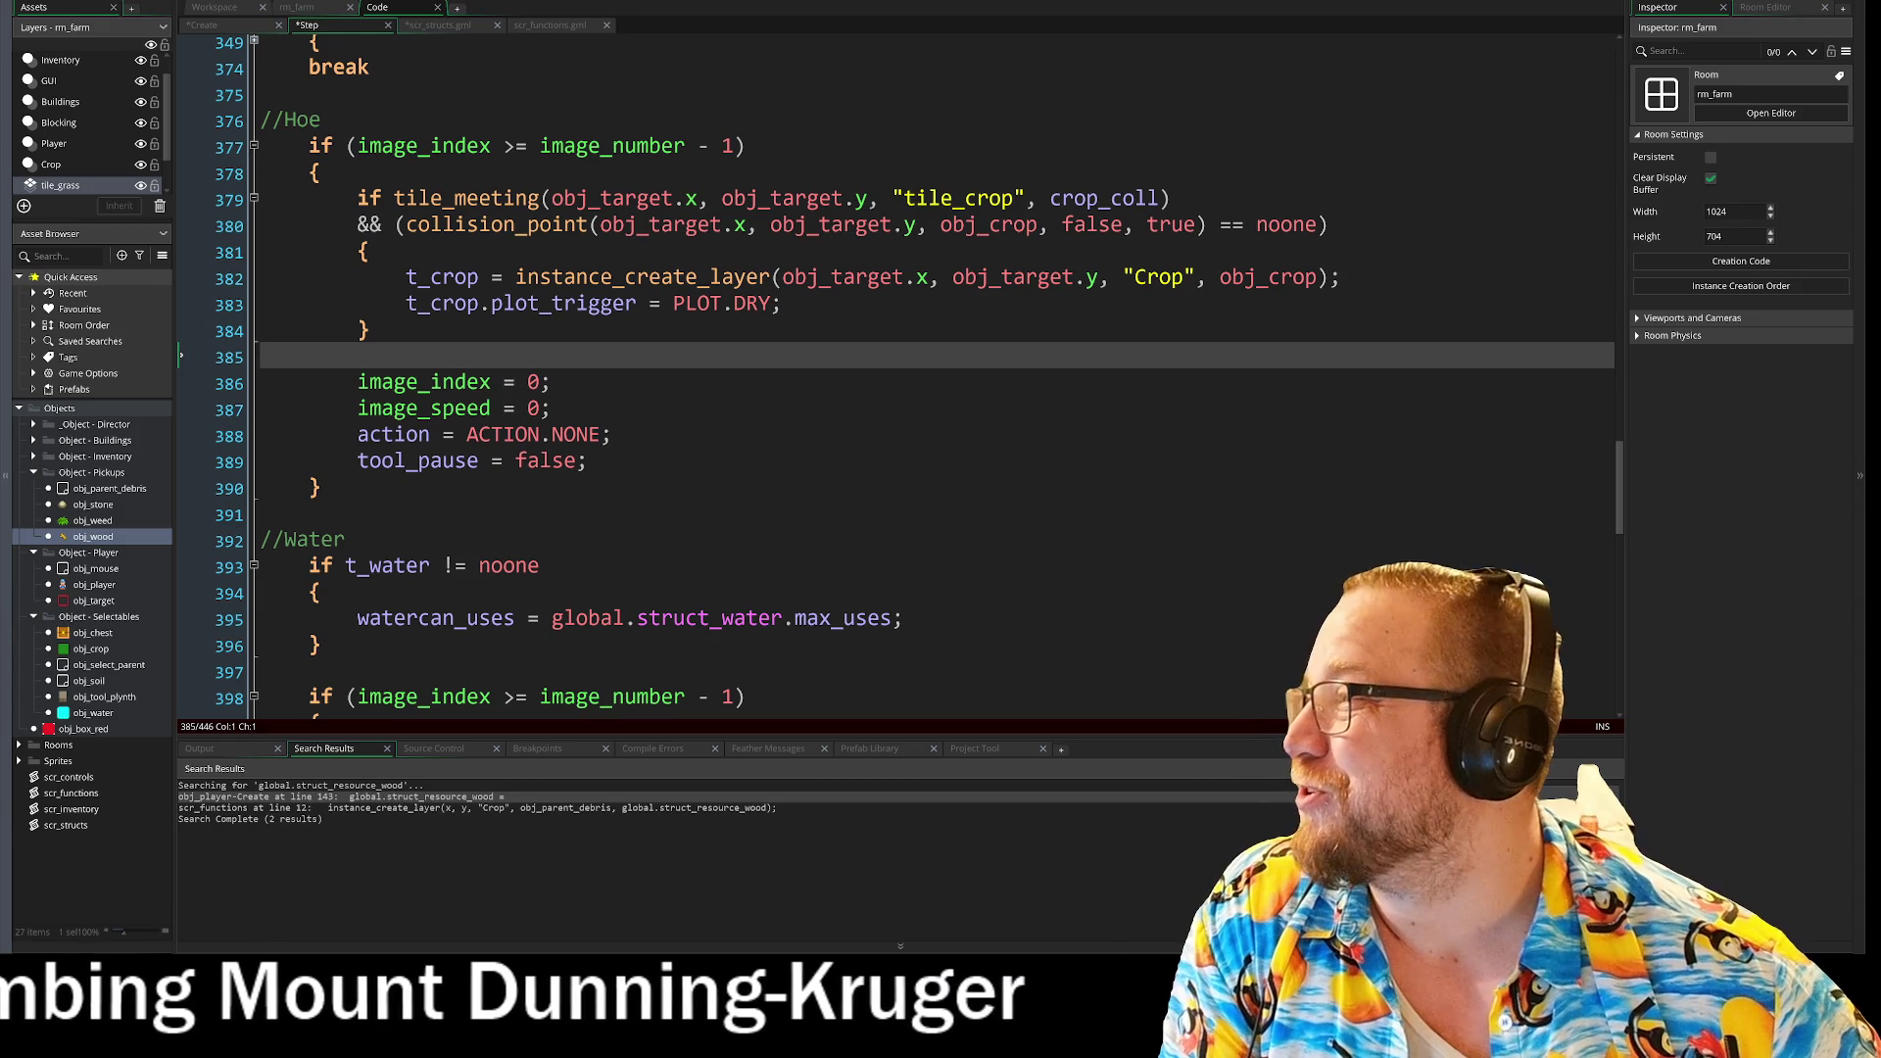
{"action": "key", "text": "alt+Tab"}
{"action": "scroll", "coordinate": [968, 290], "scroll_direction": "down", "scroll_amount": 4}
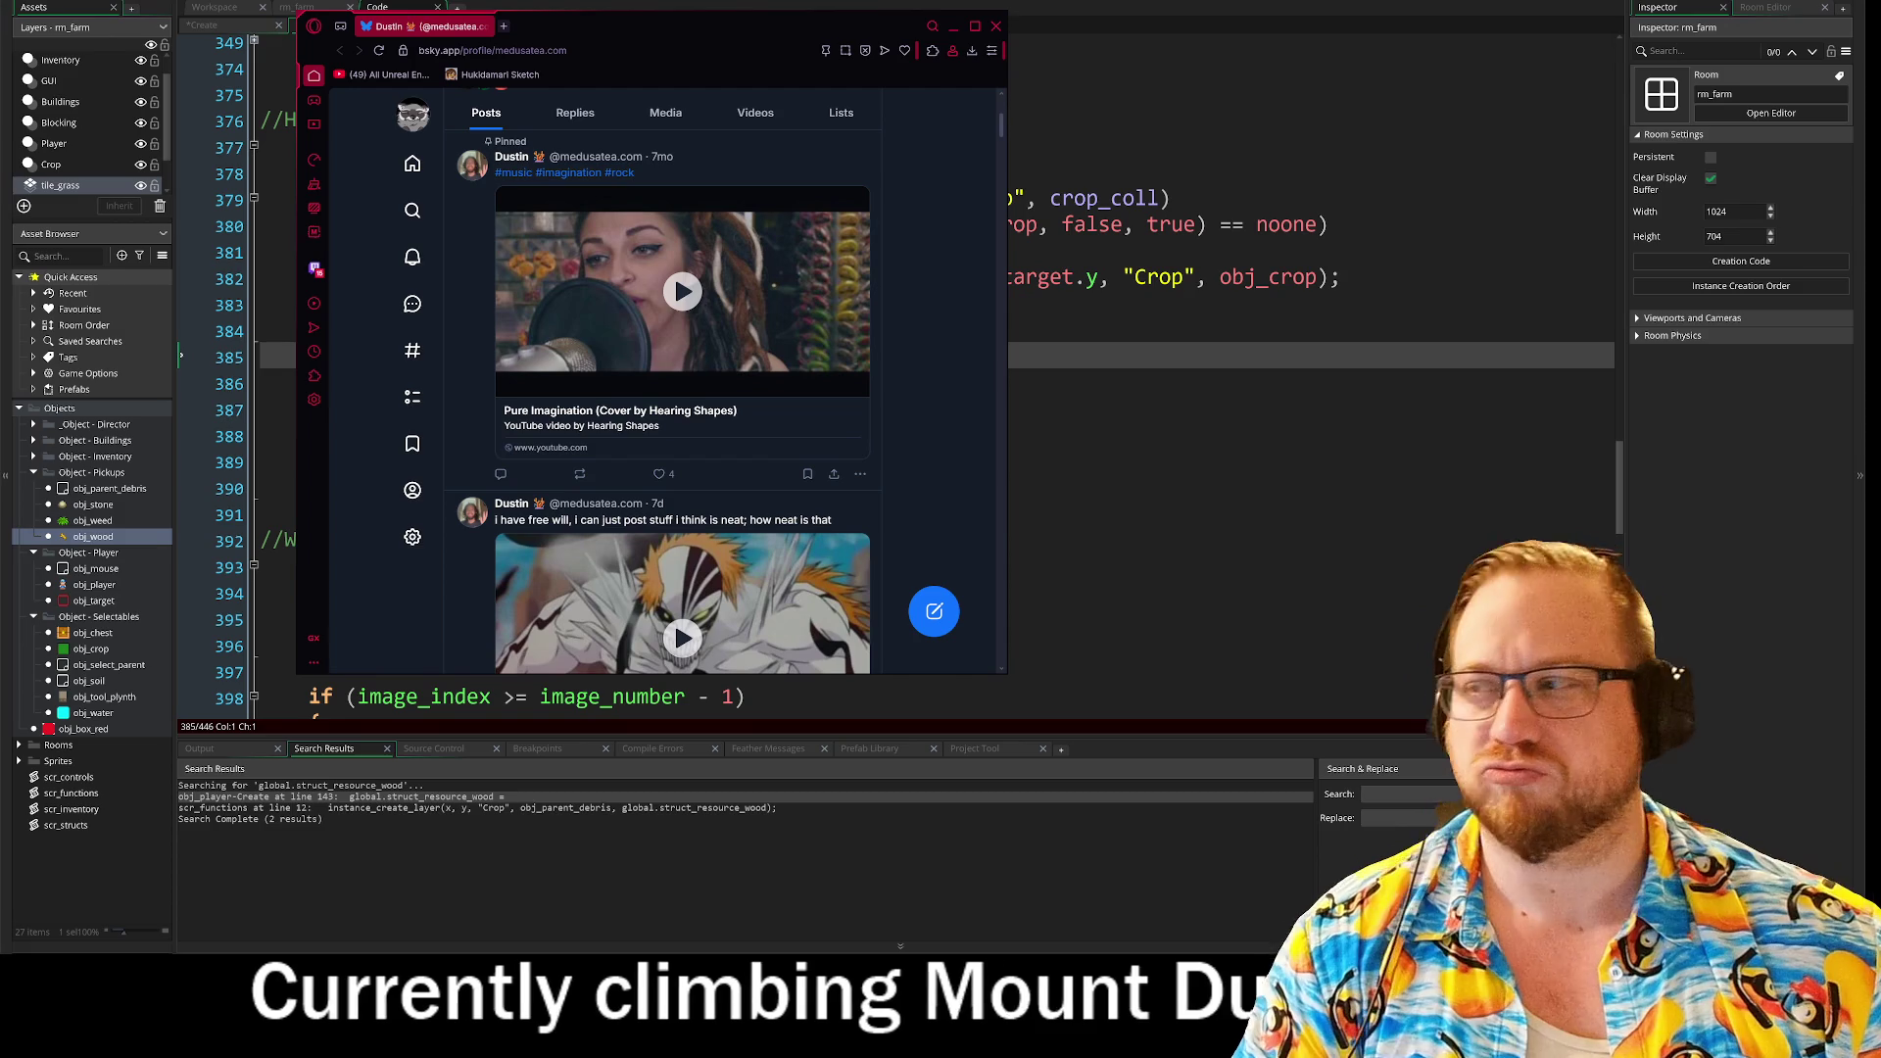
{"action": "scroll", "coordinate": [940, 392], "scroll_direction": "down", "scroll_amount": 10}
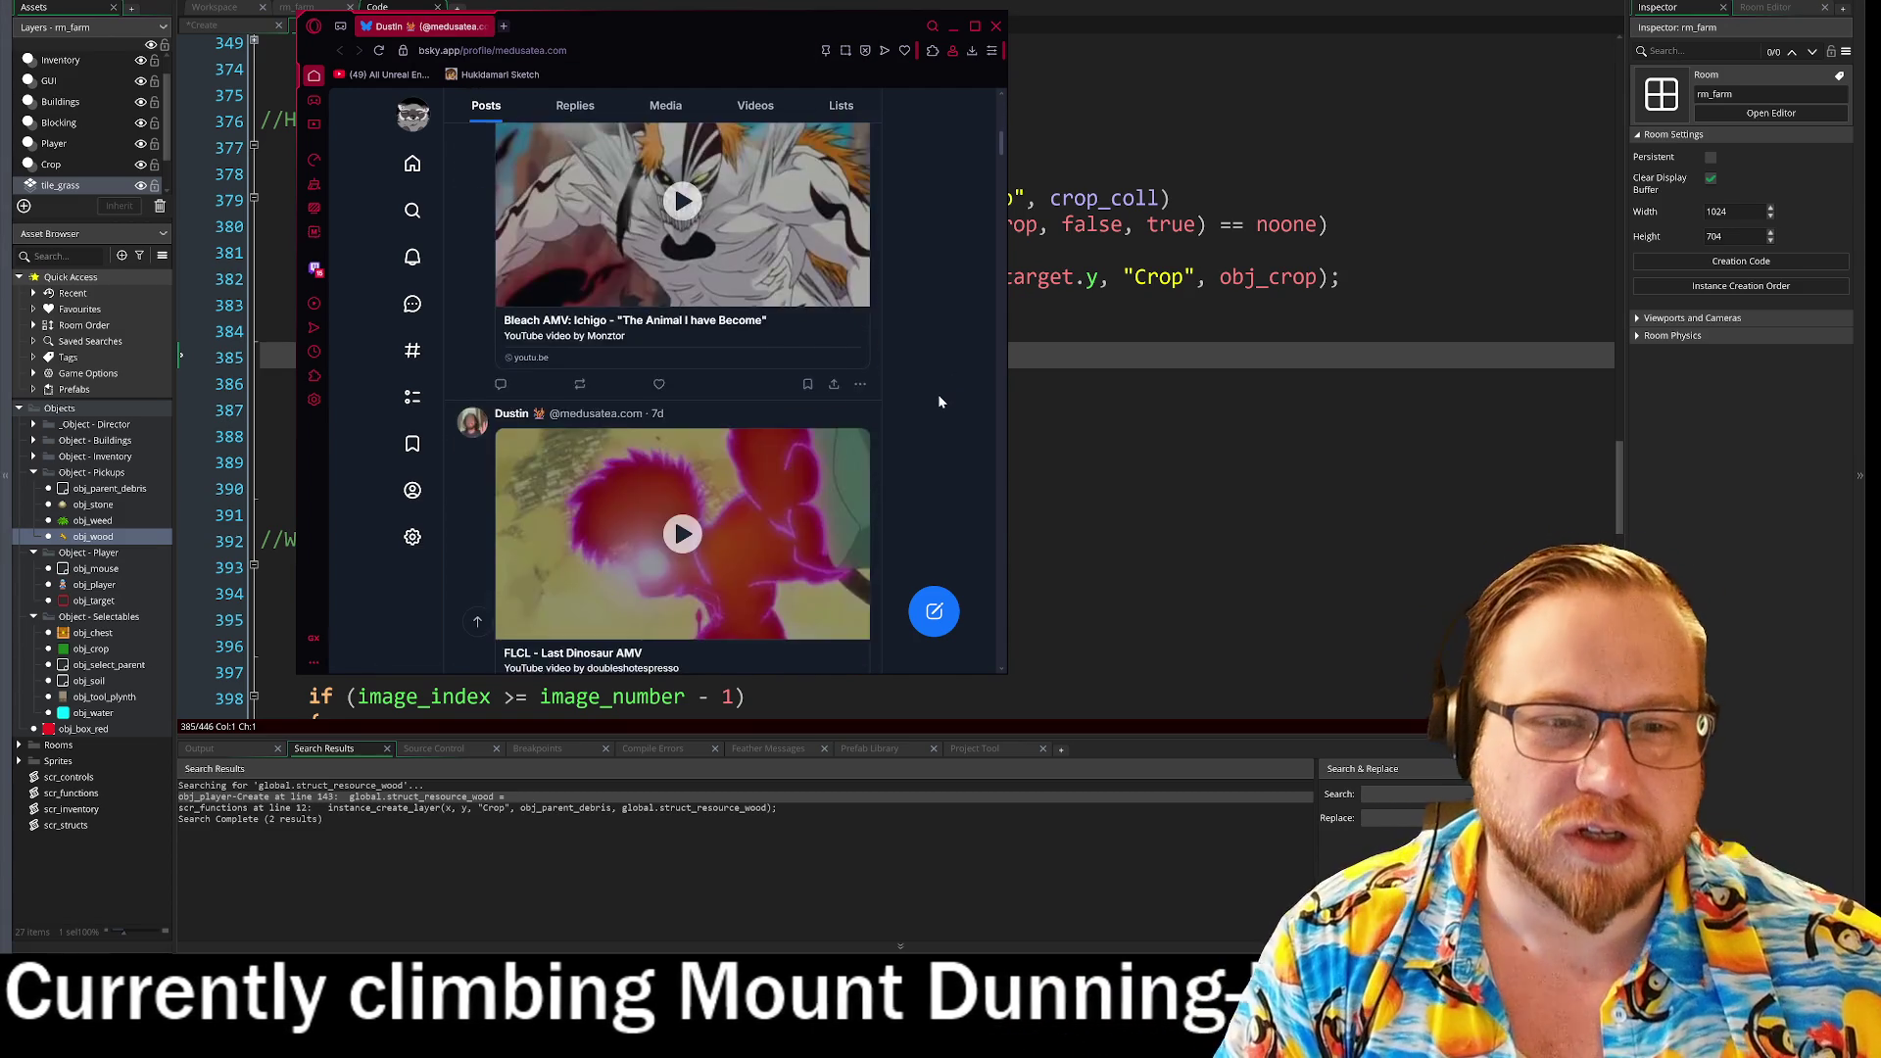
{"action": "scroll", "coordinate": [940, 399], "scroll_direction": "down", "scroll_amount": 15}
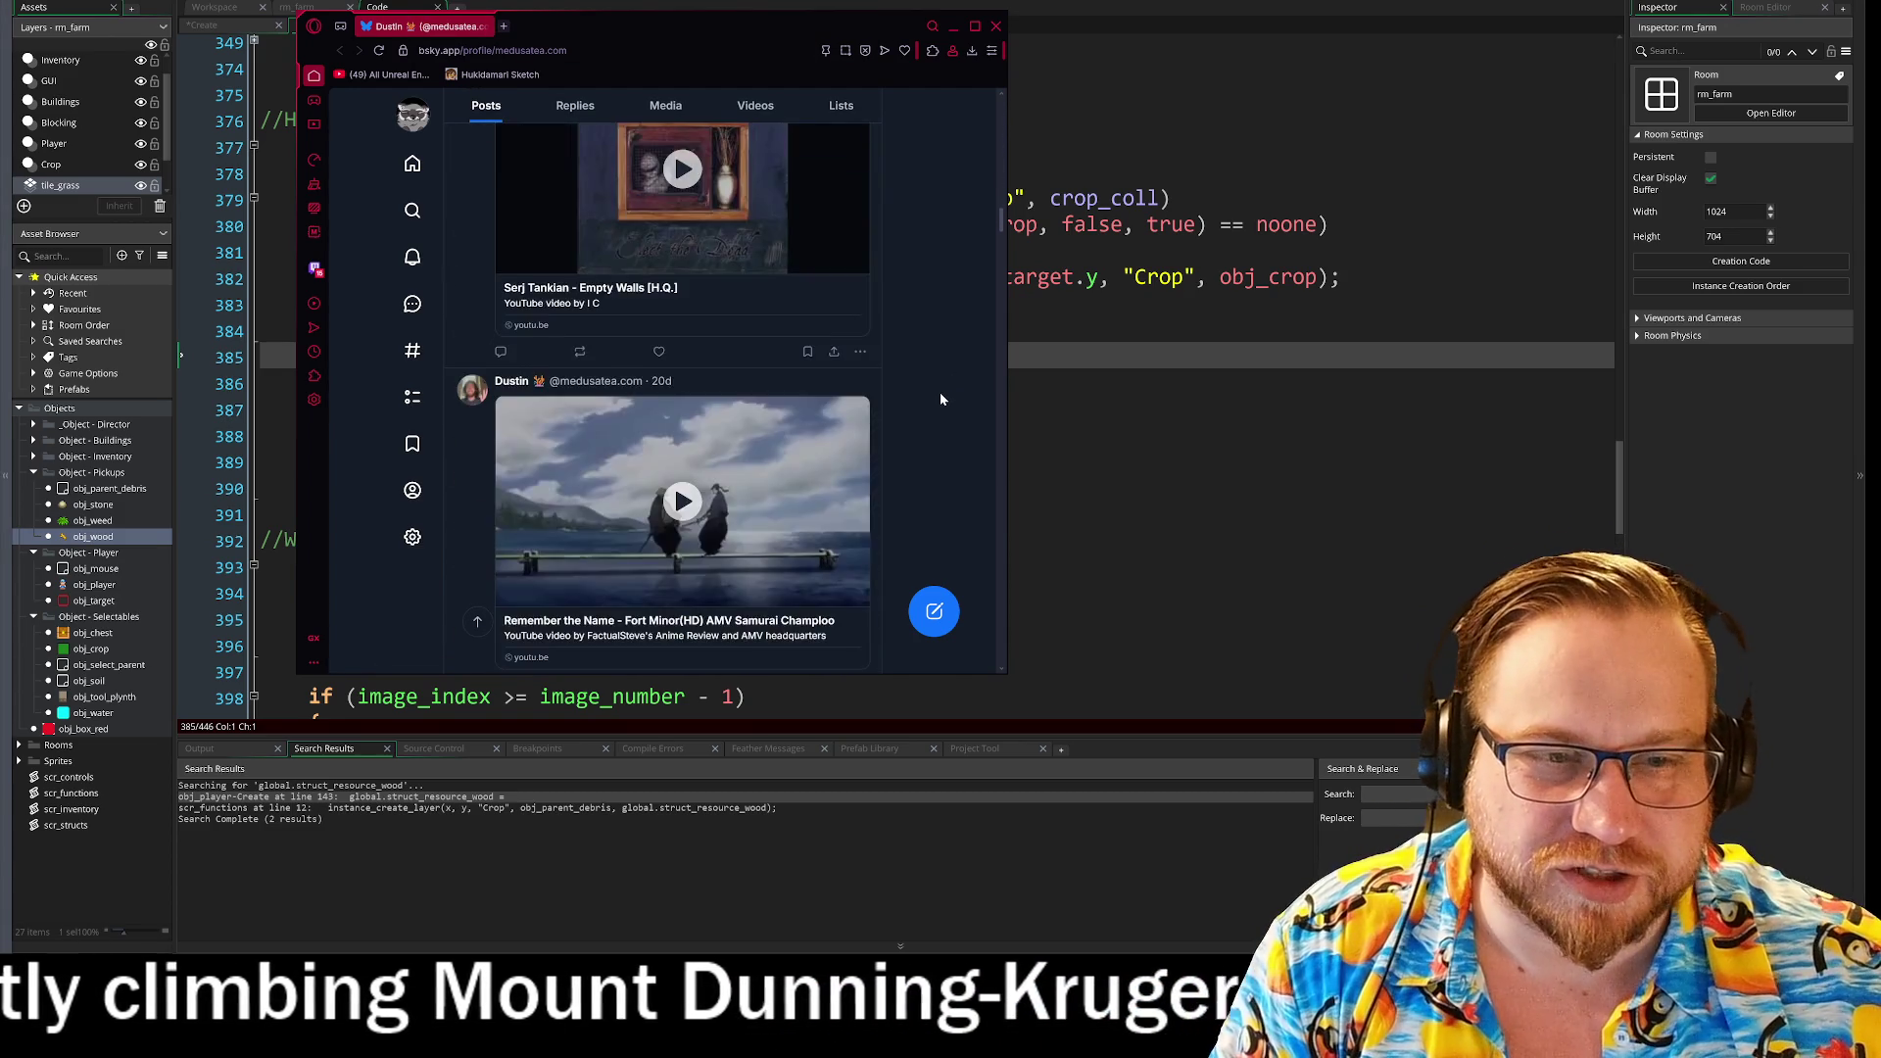
{"action": "scroll", "coordinate": [940, 400], "scroll_direction": "down", "scroll_amount": 15}
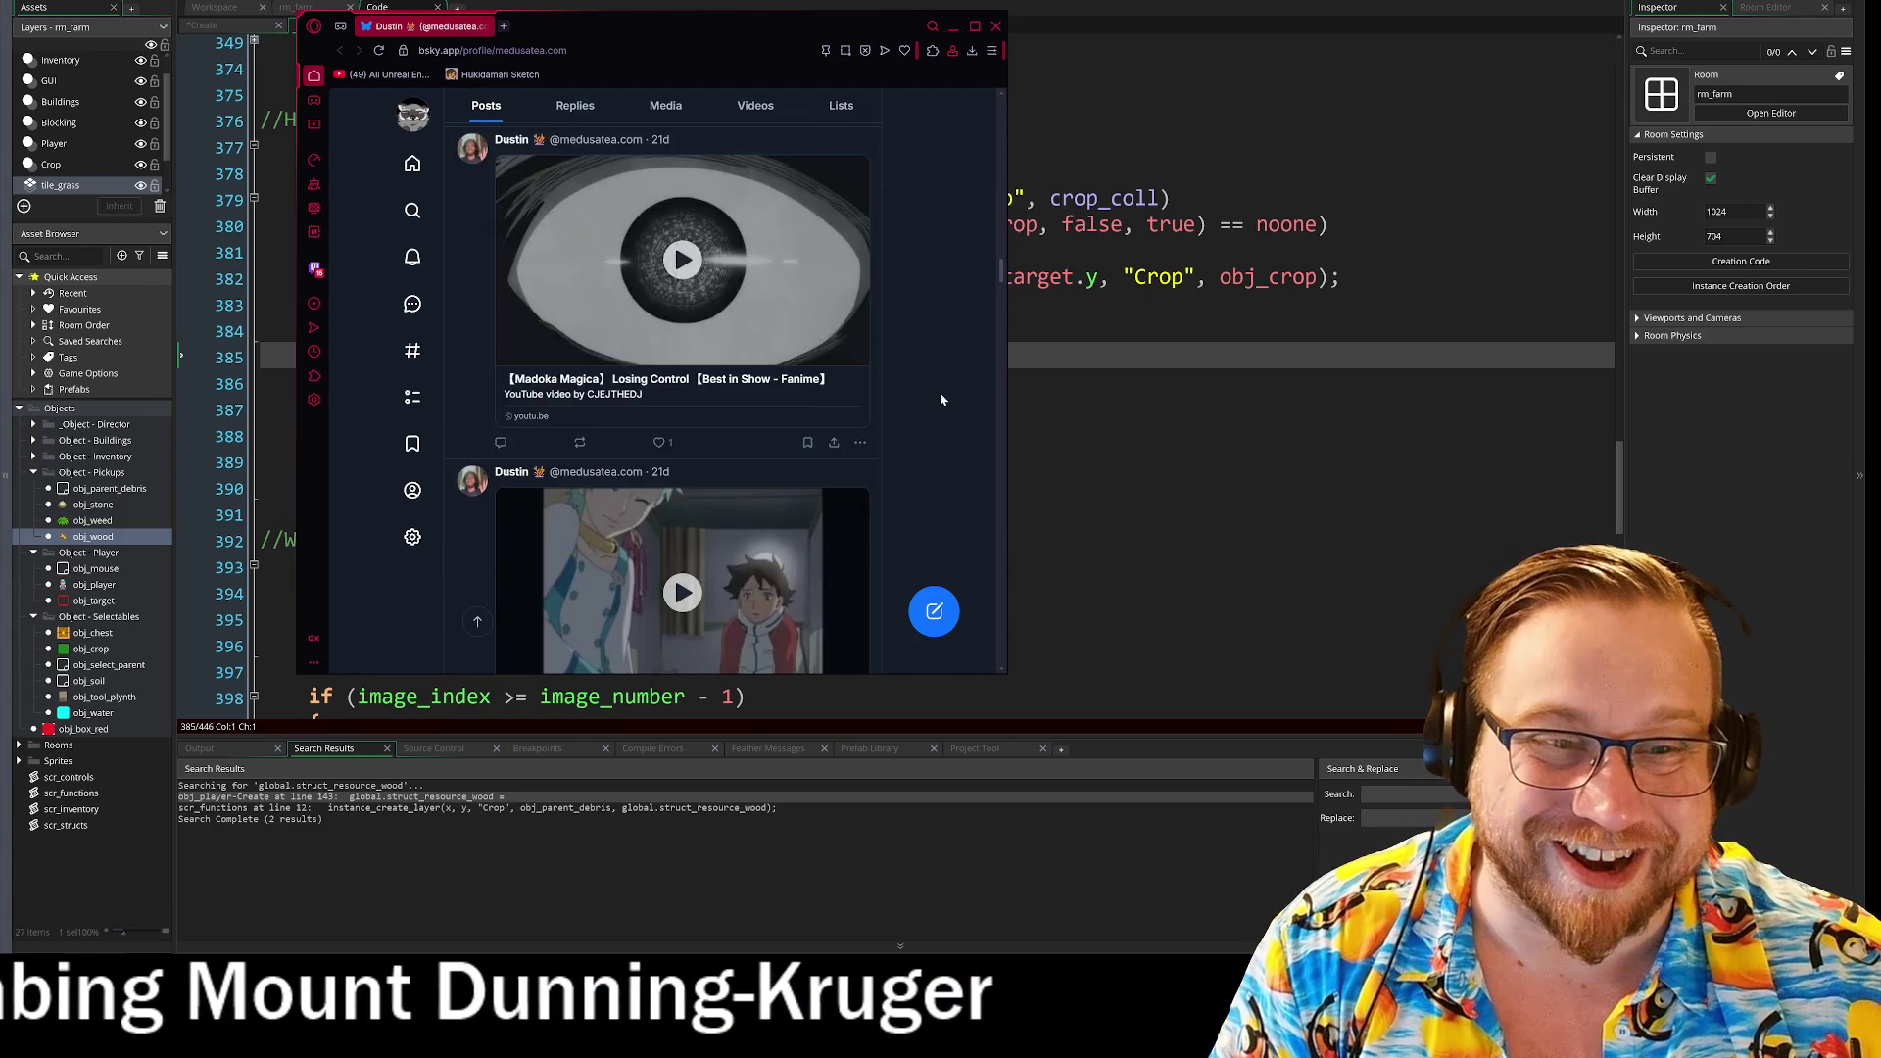
{"action": "scroll", "coordinate": [941, 399], "scroll_direction": "up", "scroll_amount": 4}
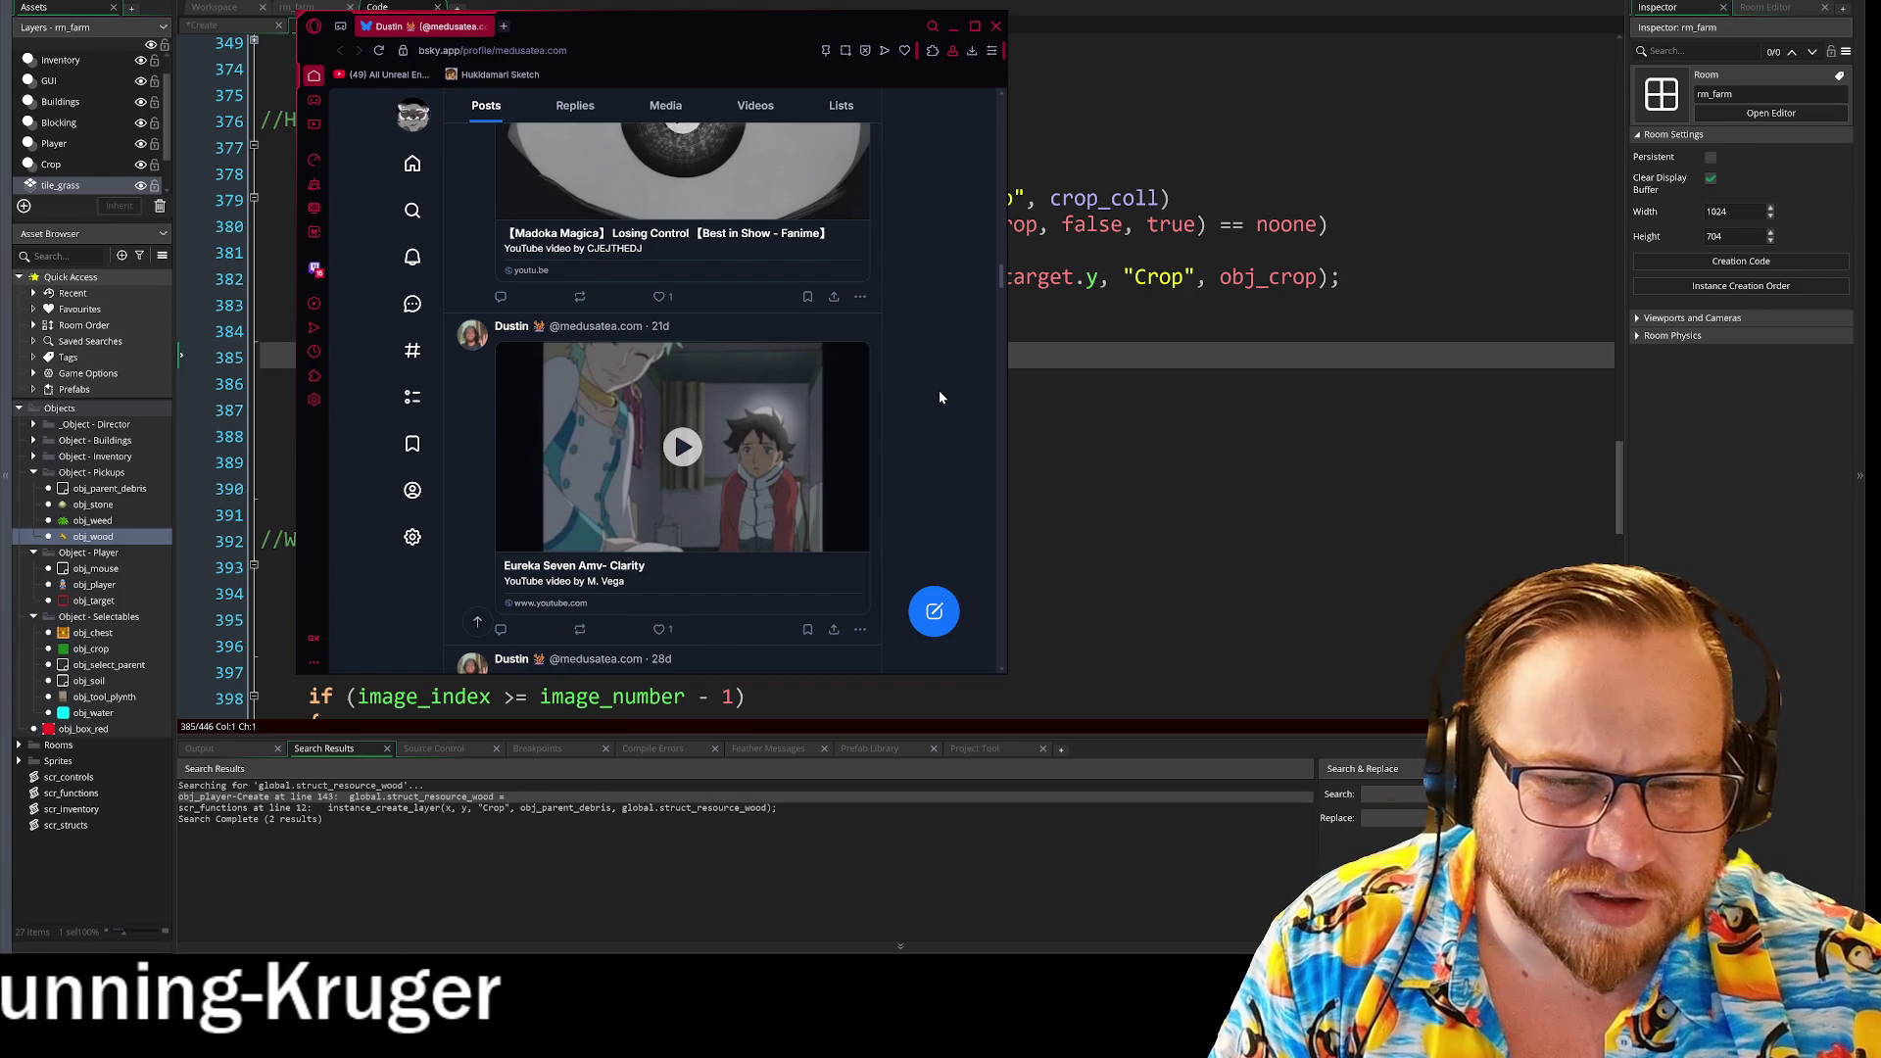
{"action": "scroll", "coordinate": [939, 396], "scroll_direction": "down", "scroll_amount": 5}
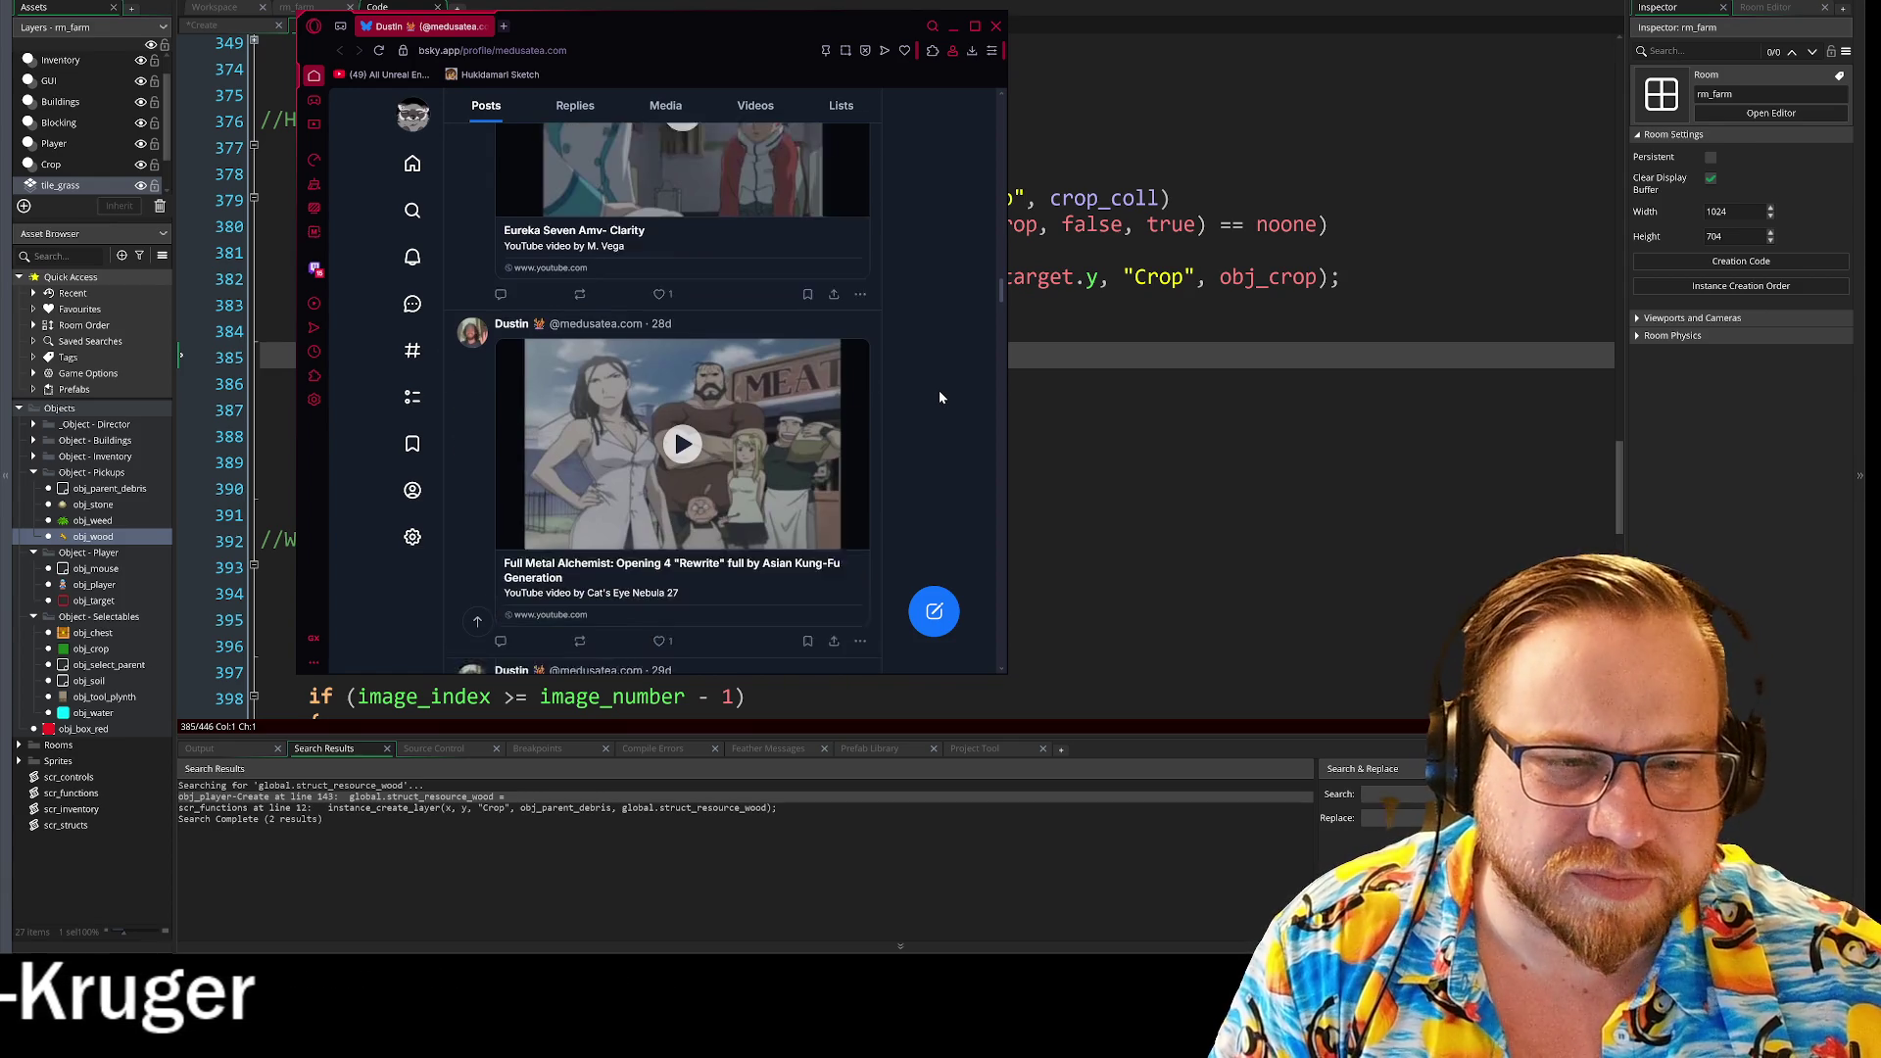
{"action": "scroll", "coordinate": [938, 390], "scroll_direction": "down", "scroll_amount": 5}
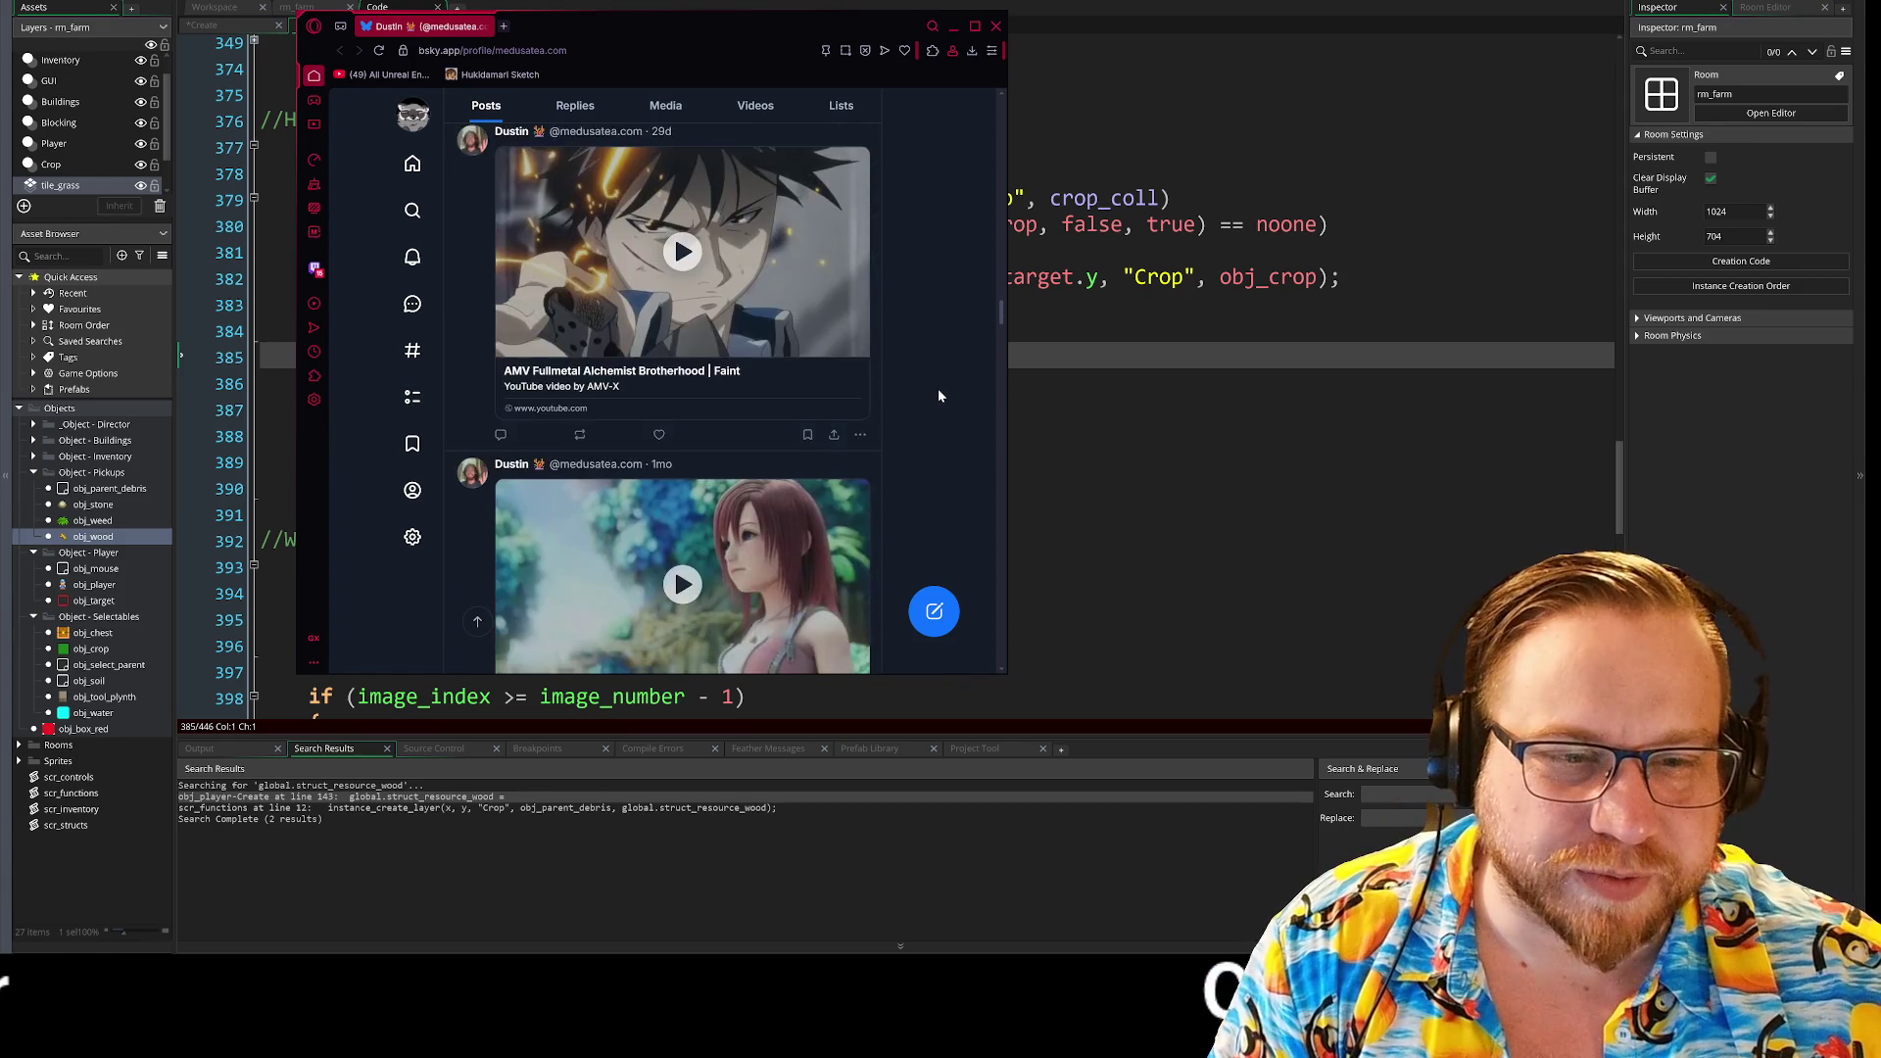
{"action": "scroll", "coordinate": [938, 394], "scroll_direction": "down", "scroll_amount": 3}
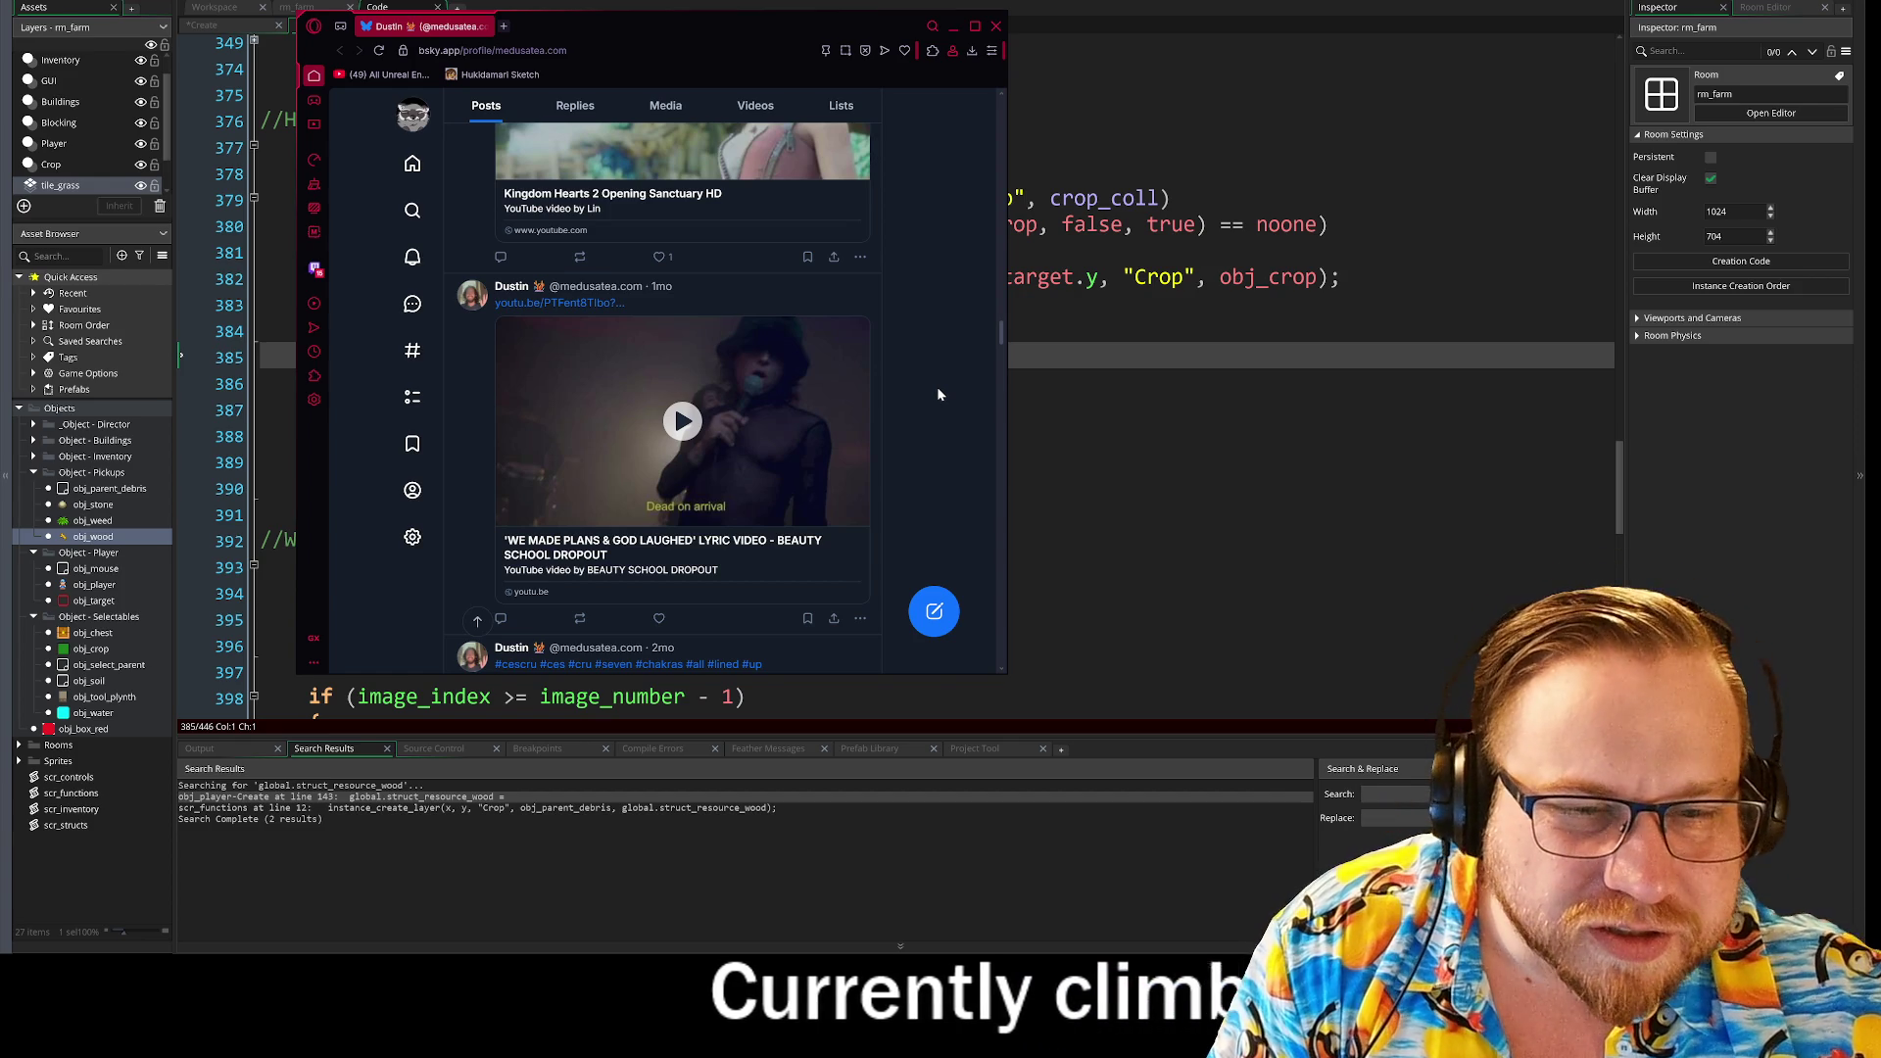
{"action": "scroll", "coordinate": [937, 386], "scroll_direction": "down", "scroll_amount": 4}
{"action": "scroll", "coordinate": [936, 386], "scroll_direction": "up", "scroll_amount": 2}
{"action": "left_click", "coordinate": [995, 25]}
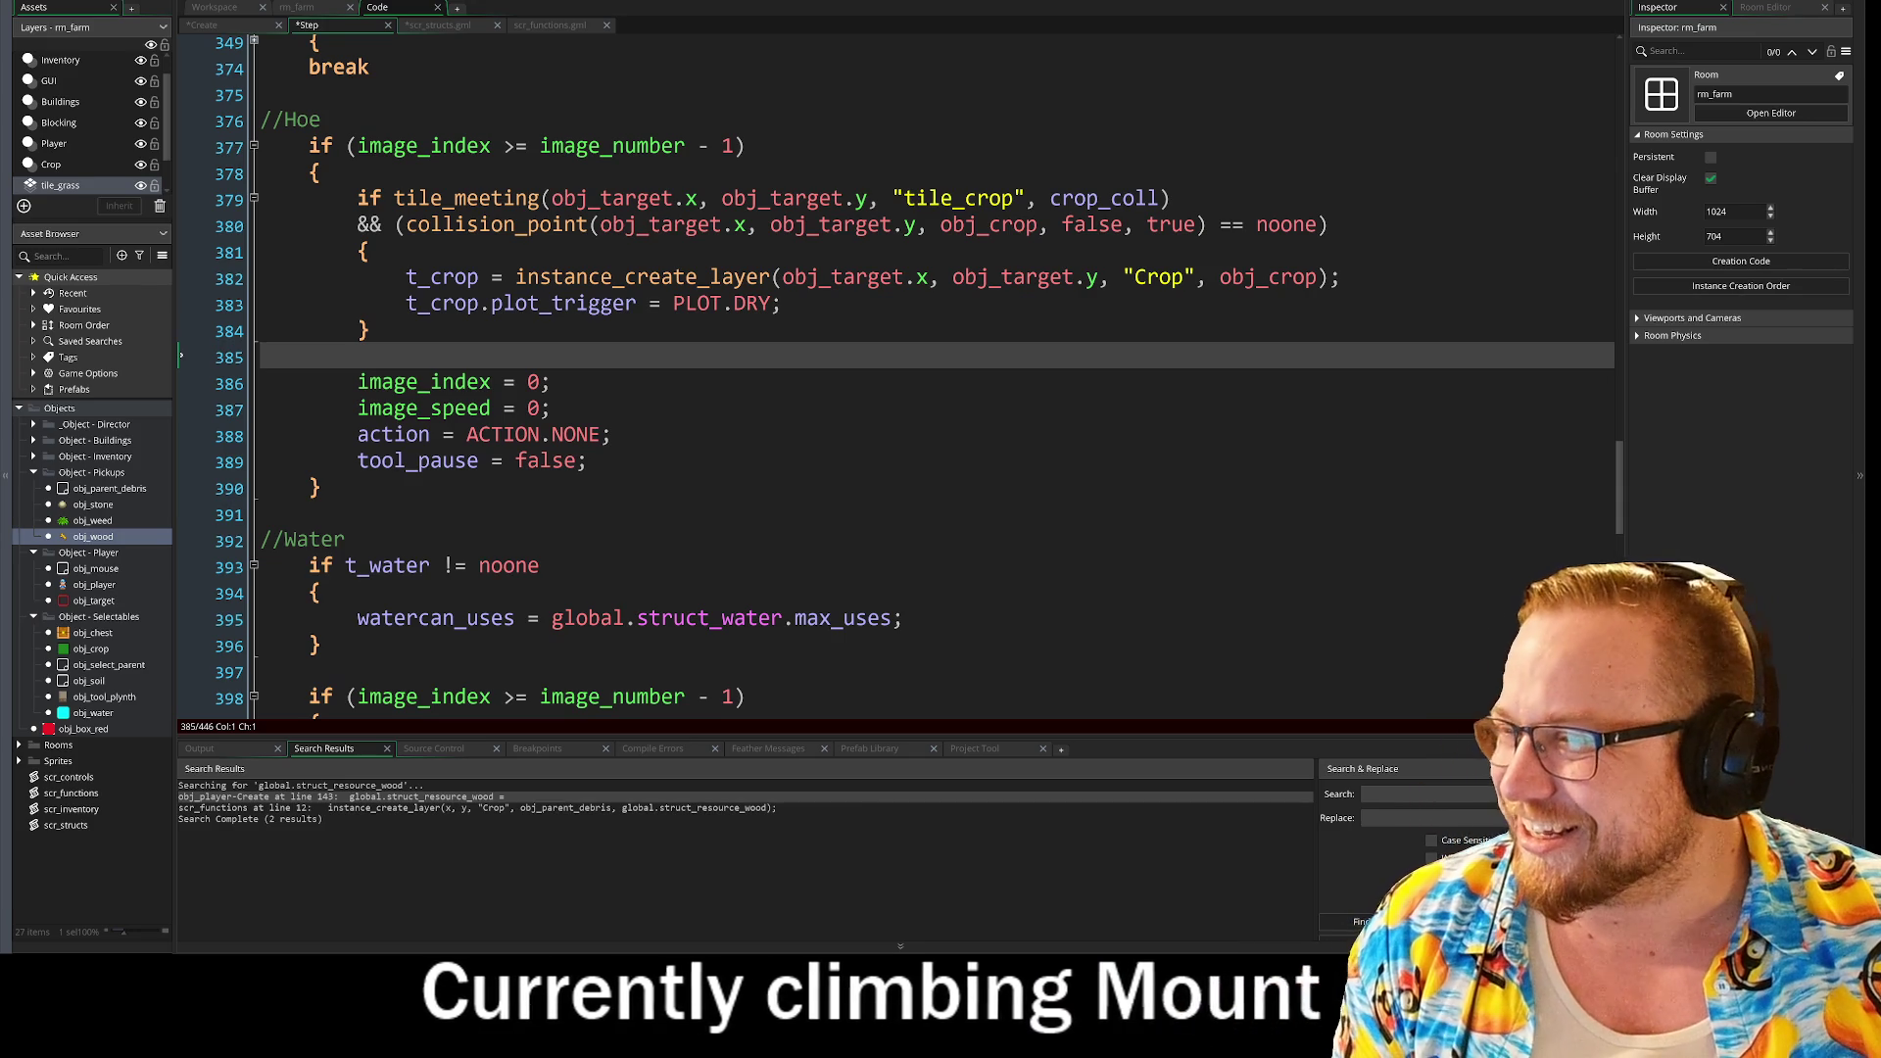
Step: Bring the Discord server's general-chat window up over GameMaker
{"action": "key", "text": "alt+Tab"}
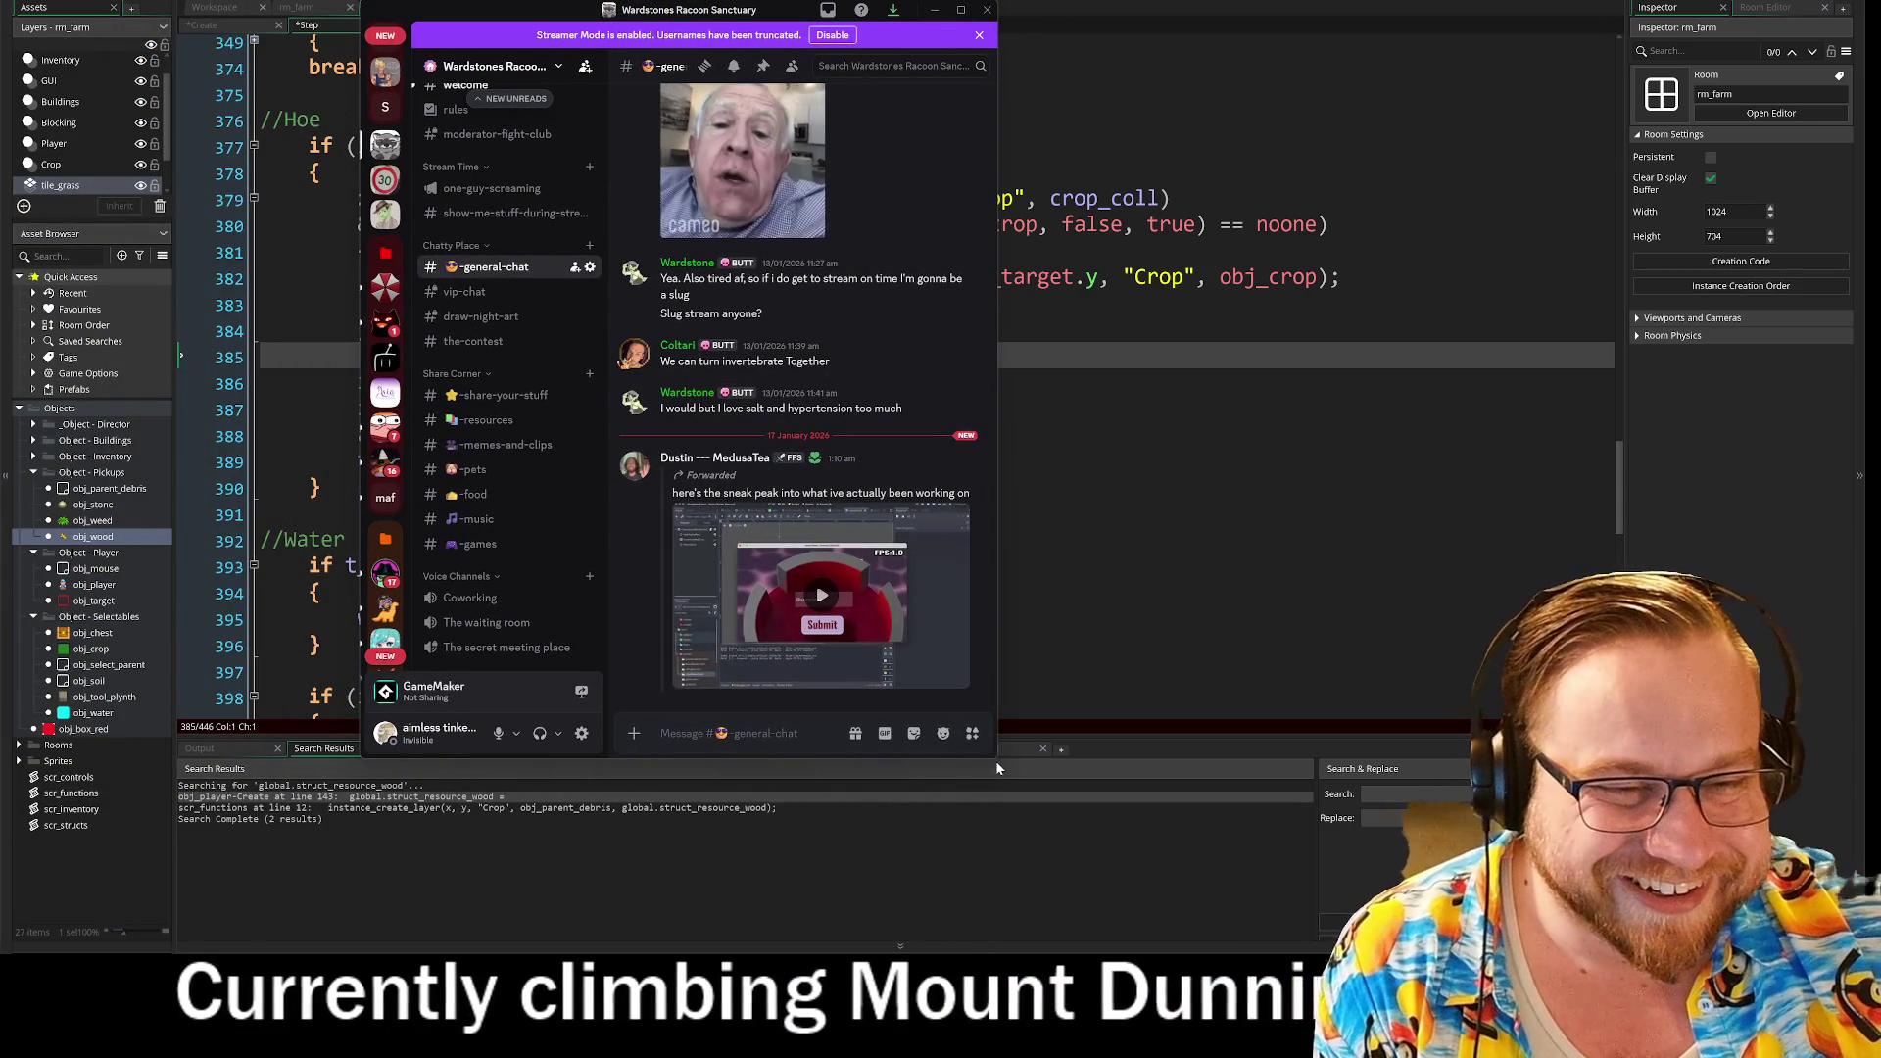
Step: Enlarge Discord, watch the forwarded sneak-peek video full screen, exit with Esc, and drag Discord aside
{"action": "left_click_drag", "start_coordinate": [995, 758], "coordinate": [1355, 881]}
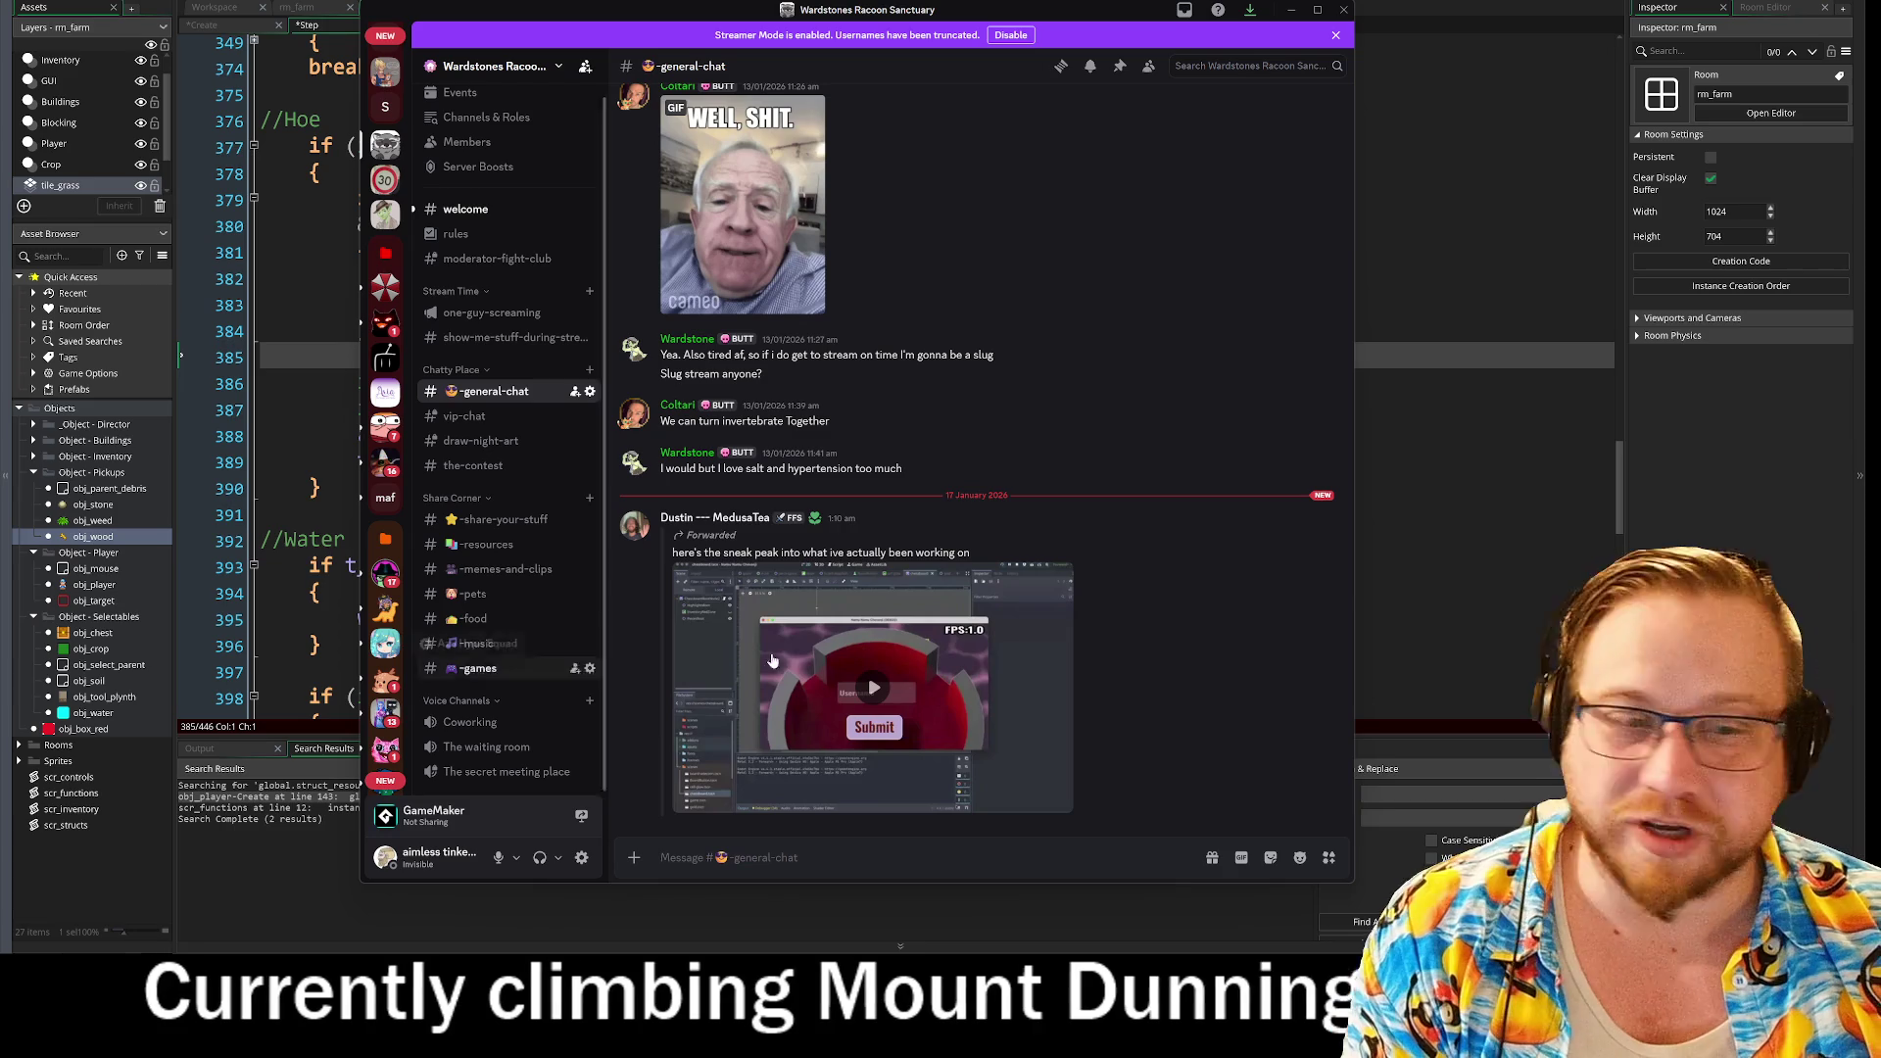
{"action": "left_click", "coordinate": [874, 687]}
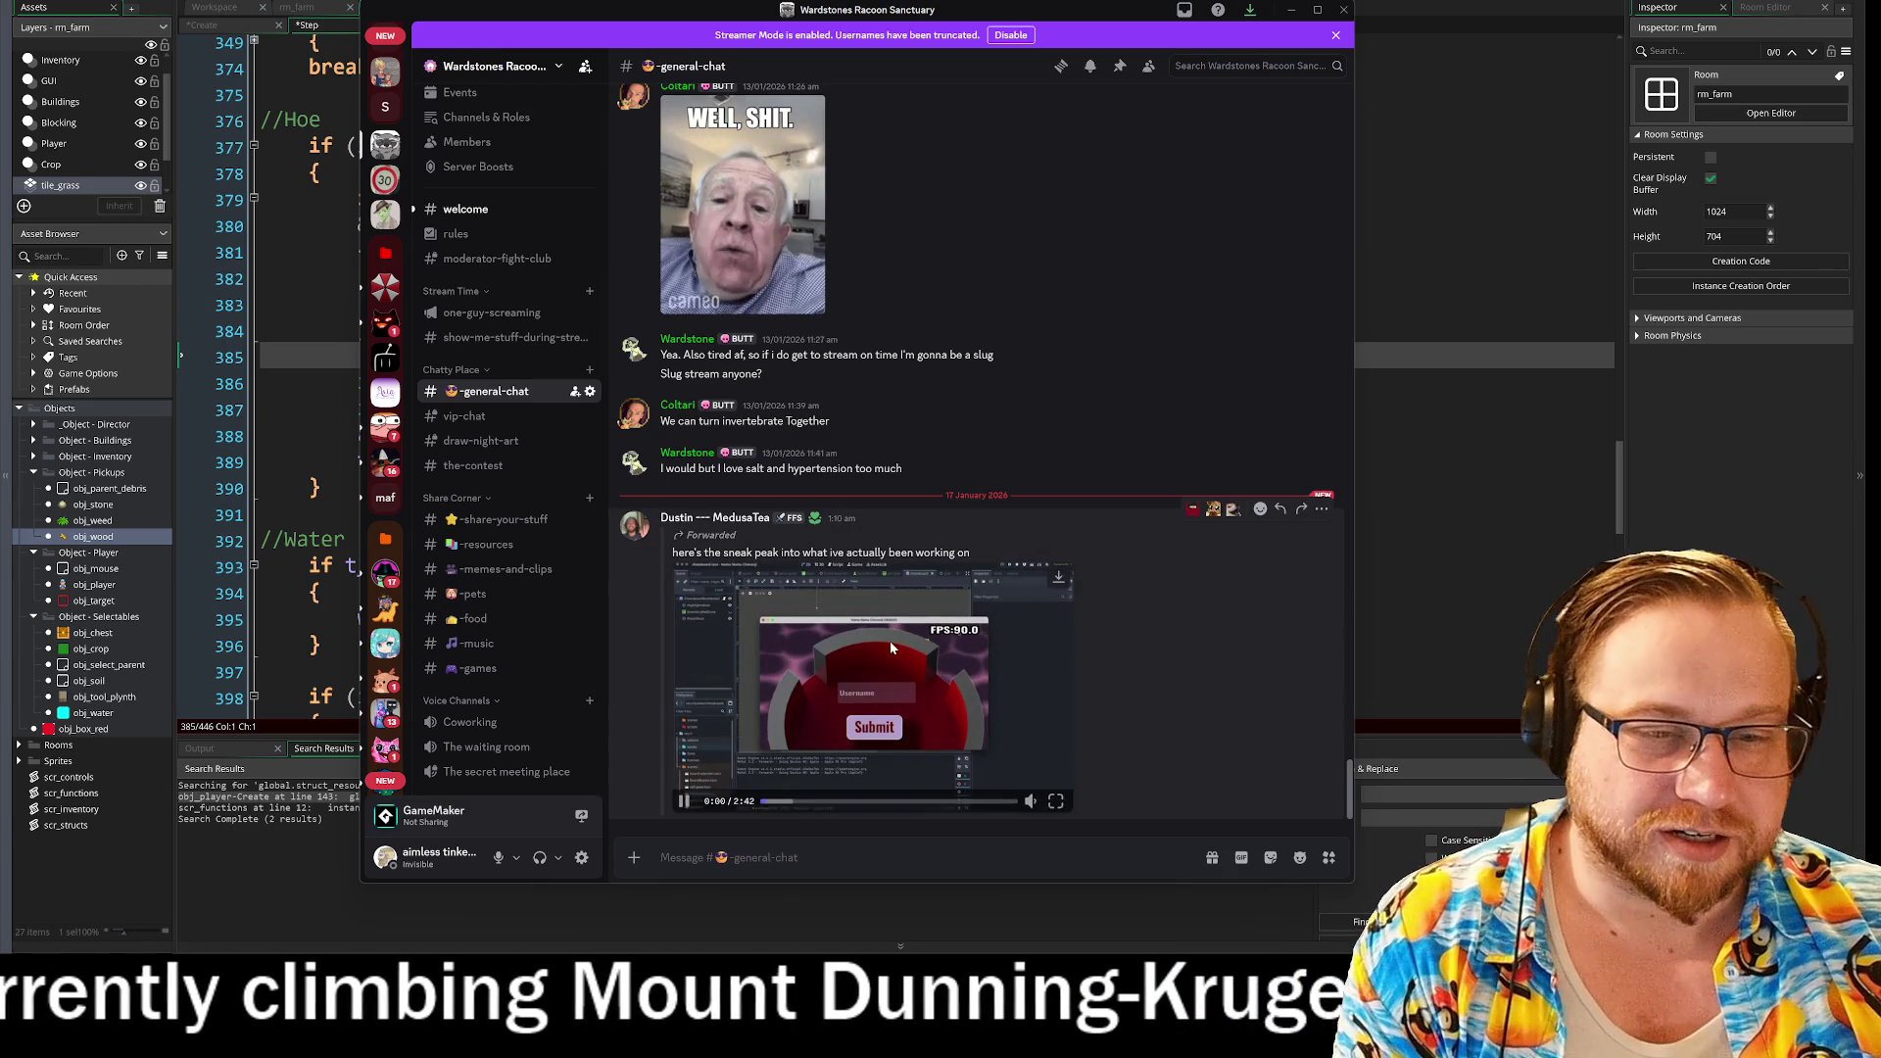
{"action": "left_click", "coordinate": [1055, 803]}
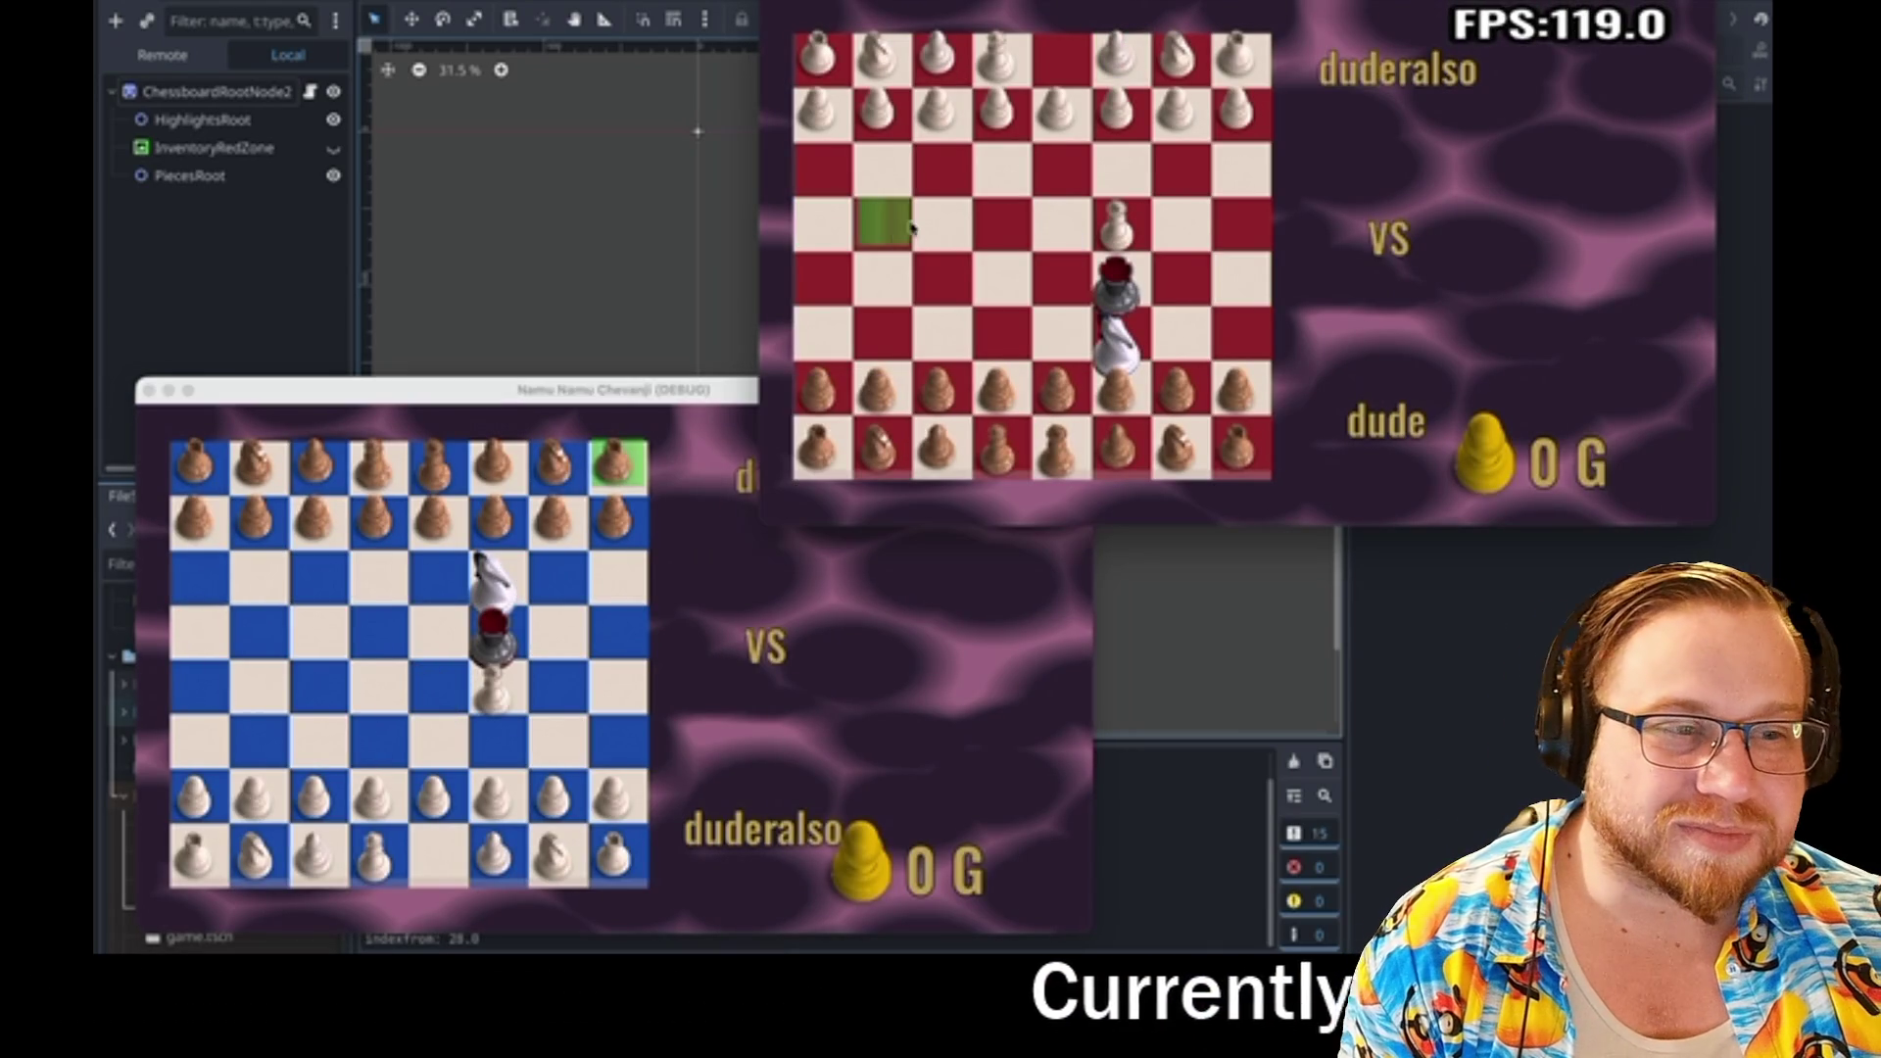
{"action": "key", "text": "Escape"}
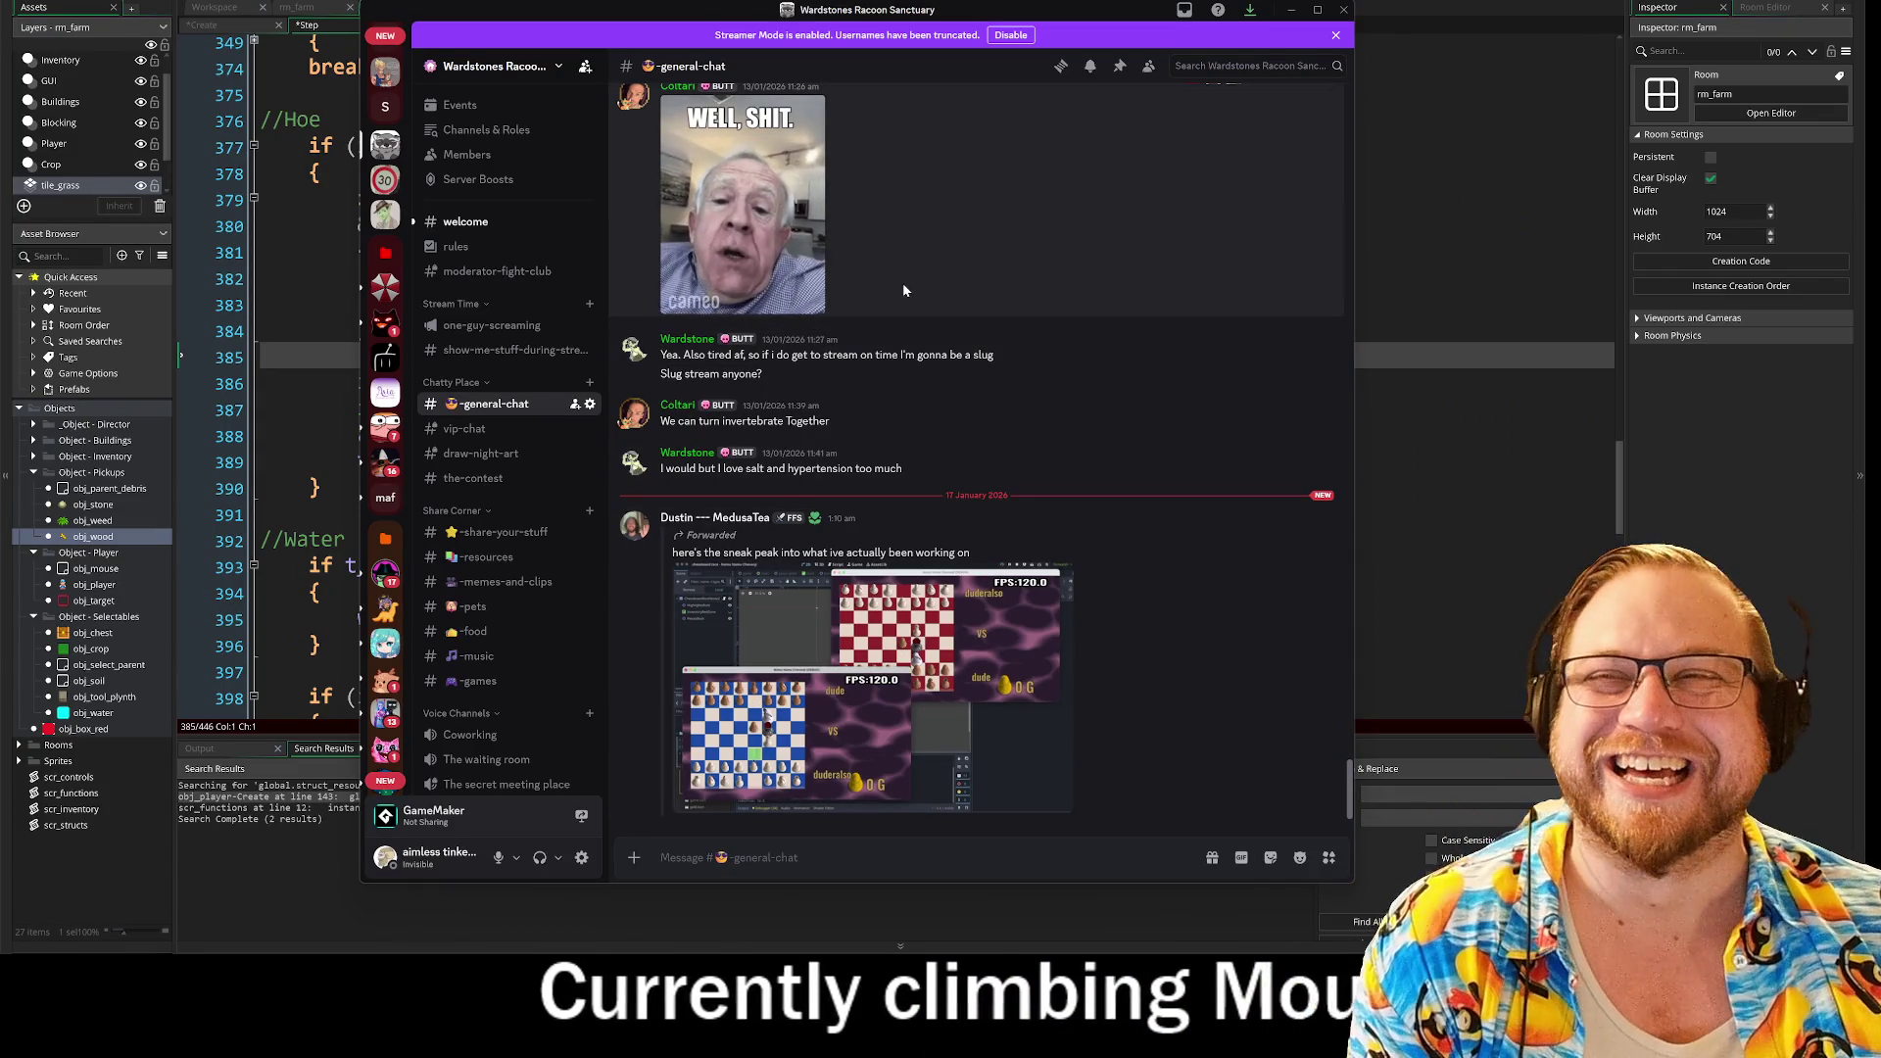
{"action": "left_click_drag", "start_coordinate": [981, 9], "coordinate": [0, 14]}
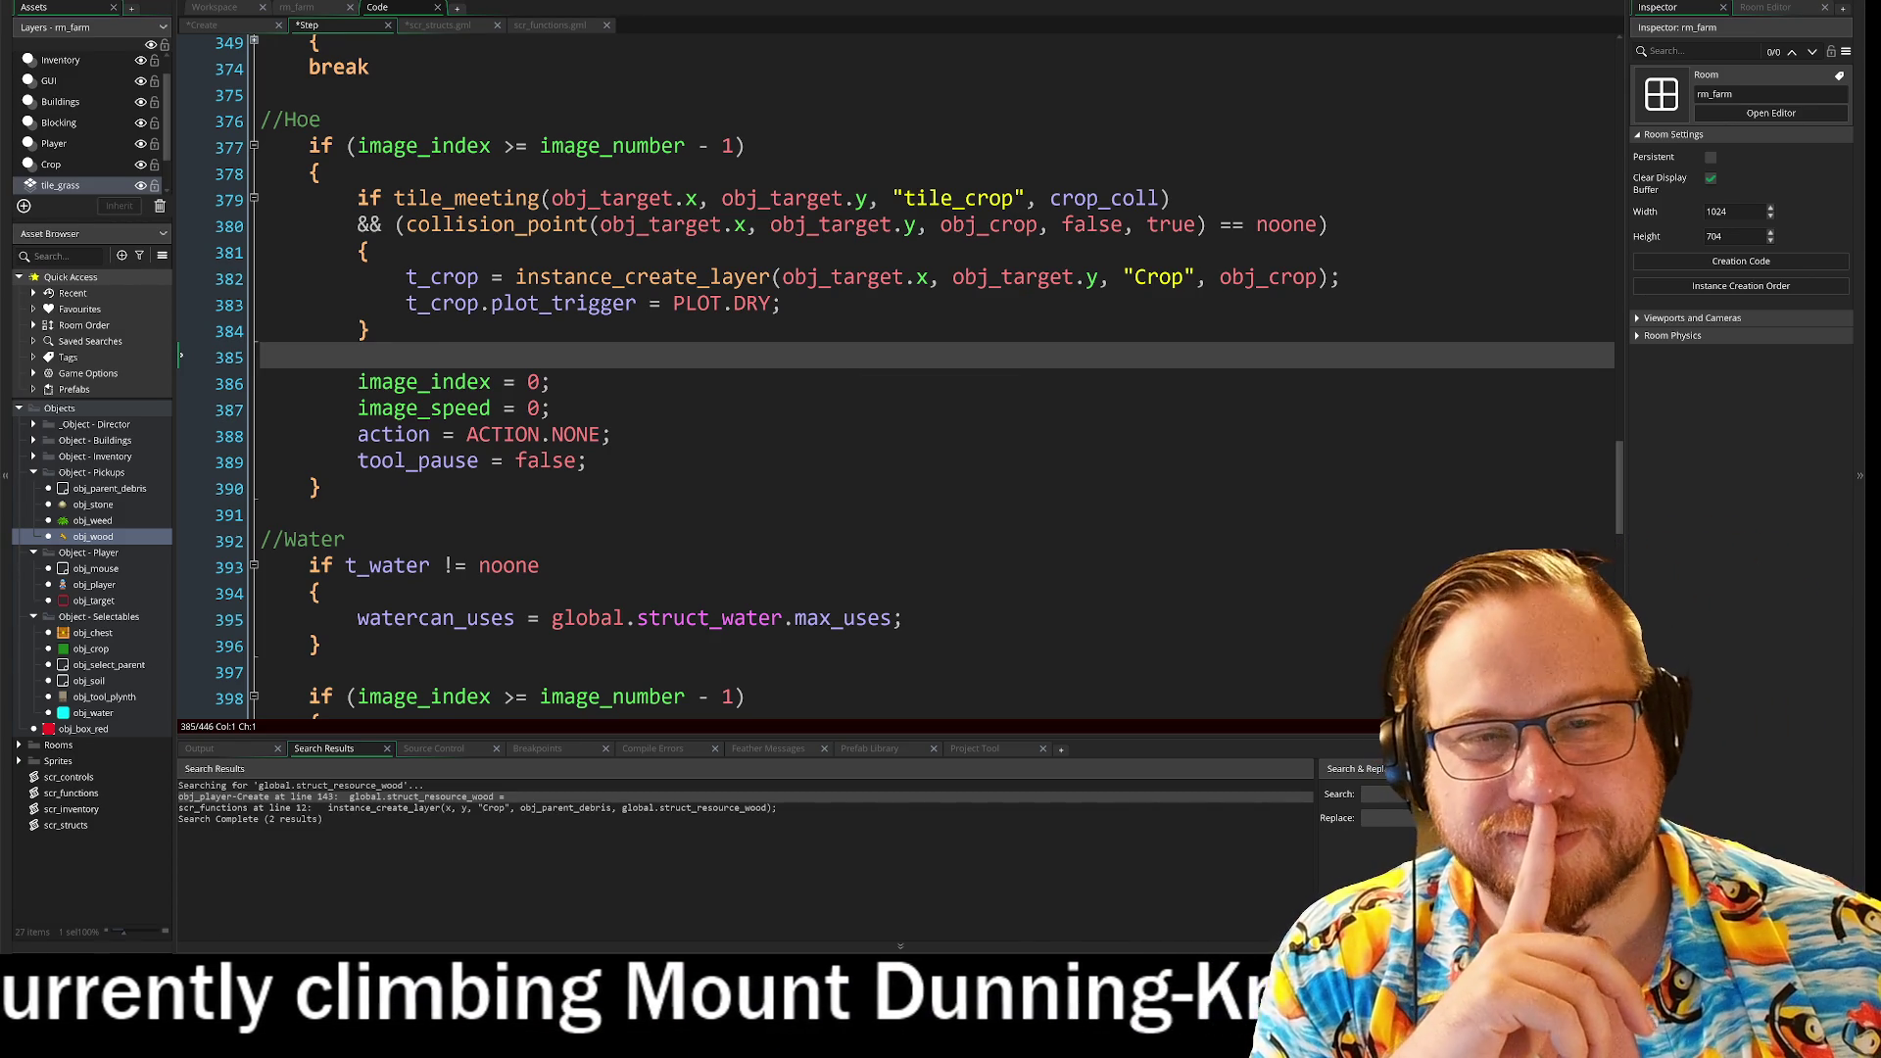
Step: Switch to the scr_structs.gml tab showing struct_pickup and struct_axe under Tool Structs
{"action": "left_click", "coordinate": [443, 30]}
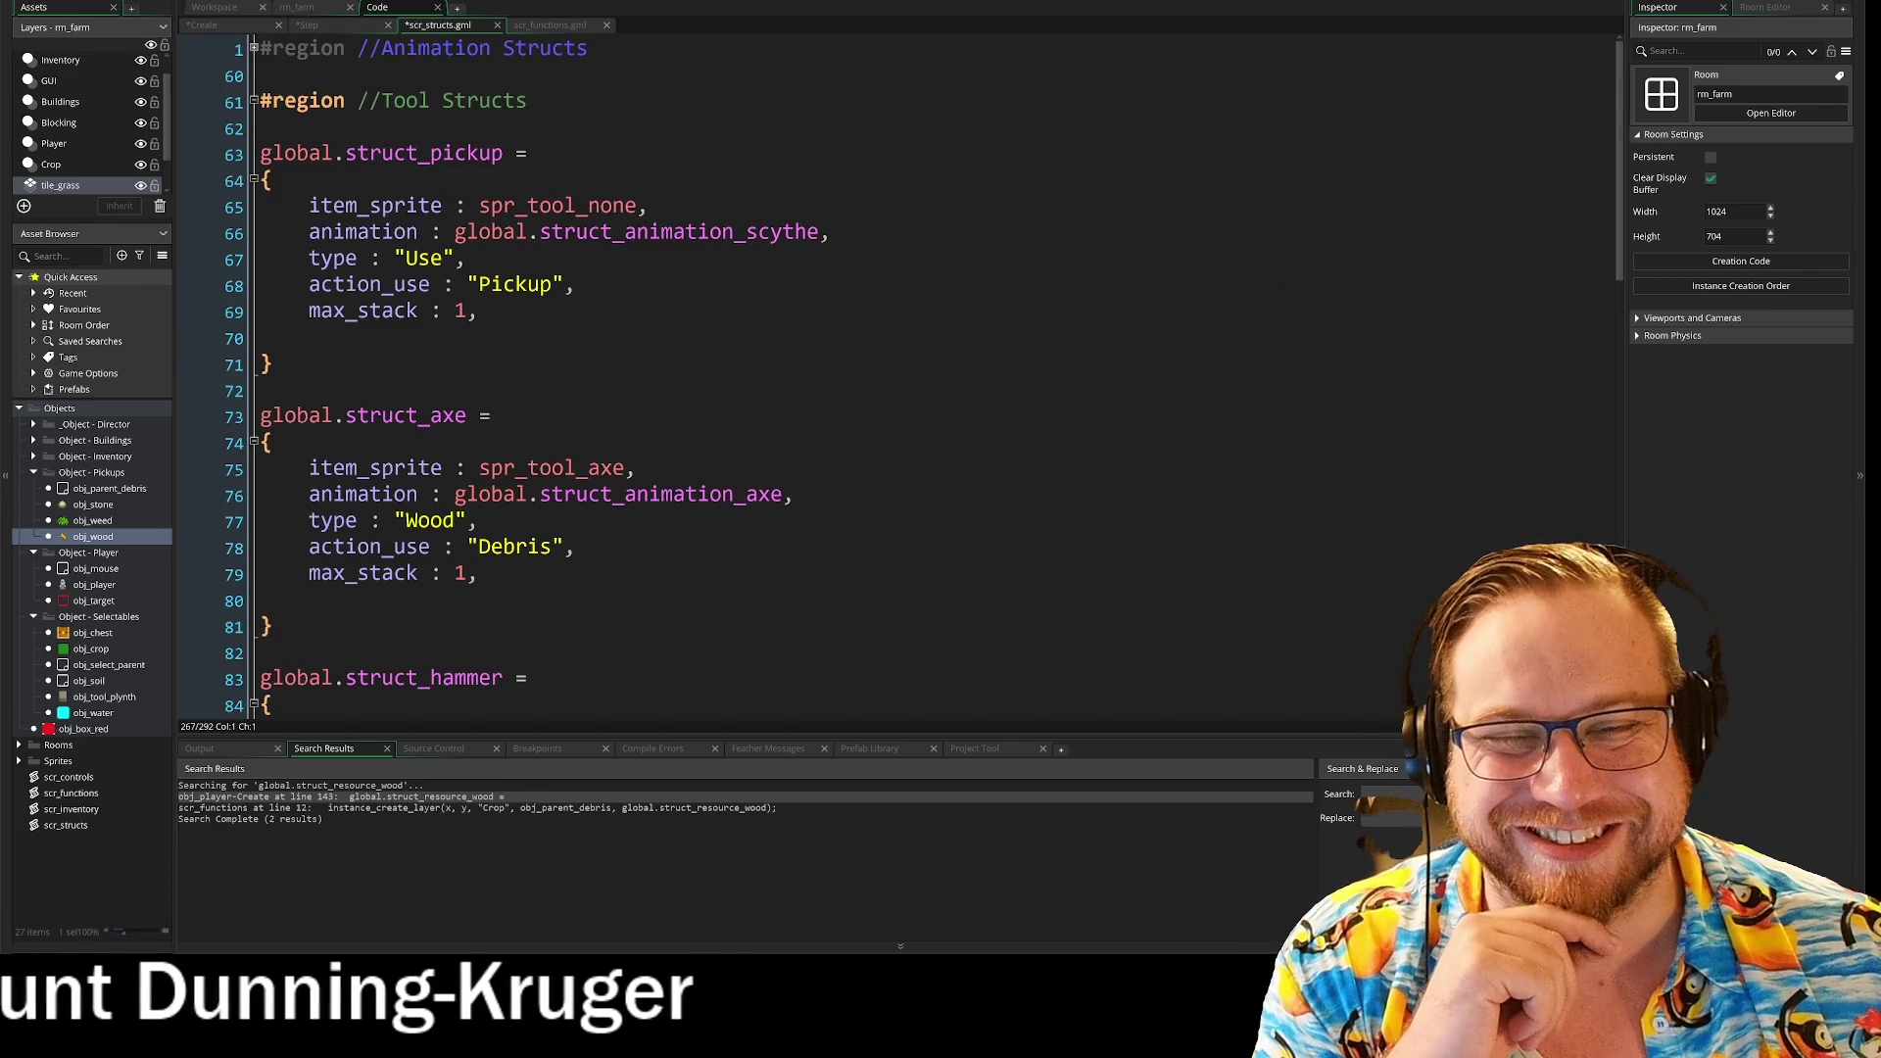
Step: Fold away the struct_axe, struct_hammer and struct_scythe blocks at lines 74, 84 and 94
{"action": "scroll", "coordinate": [882, 372], "scroll_direction": "down", "scroll_amount": 2}
{"action": "scroll", "coordinate": [882, 372], "scroll_direction": "down", "scroll_amount": 1}
{"action": "scroll", "coordinate": [882, 372], "scroll_direction": "up", "scroll_amount": 2}
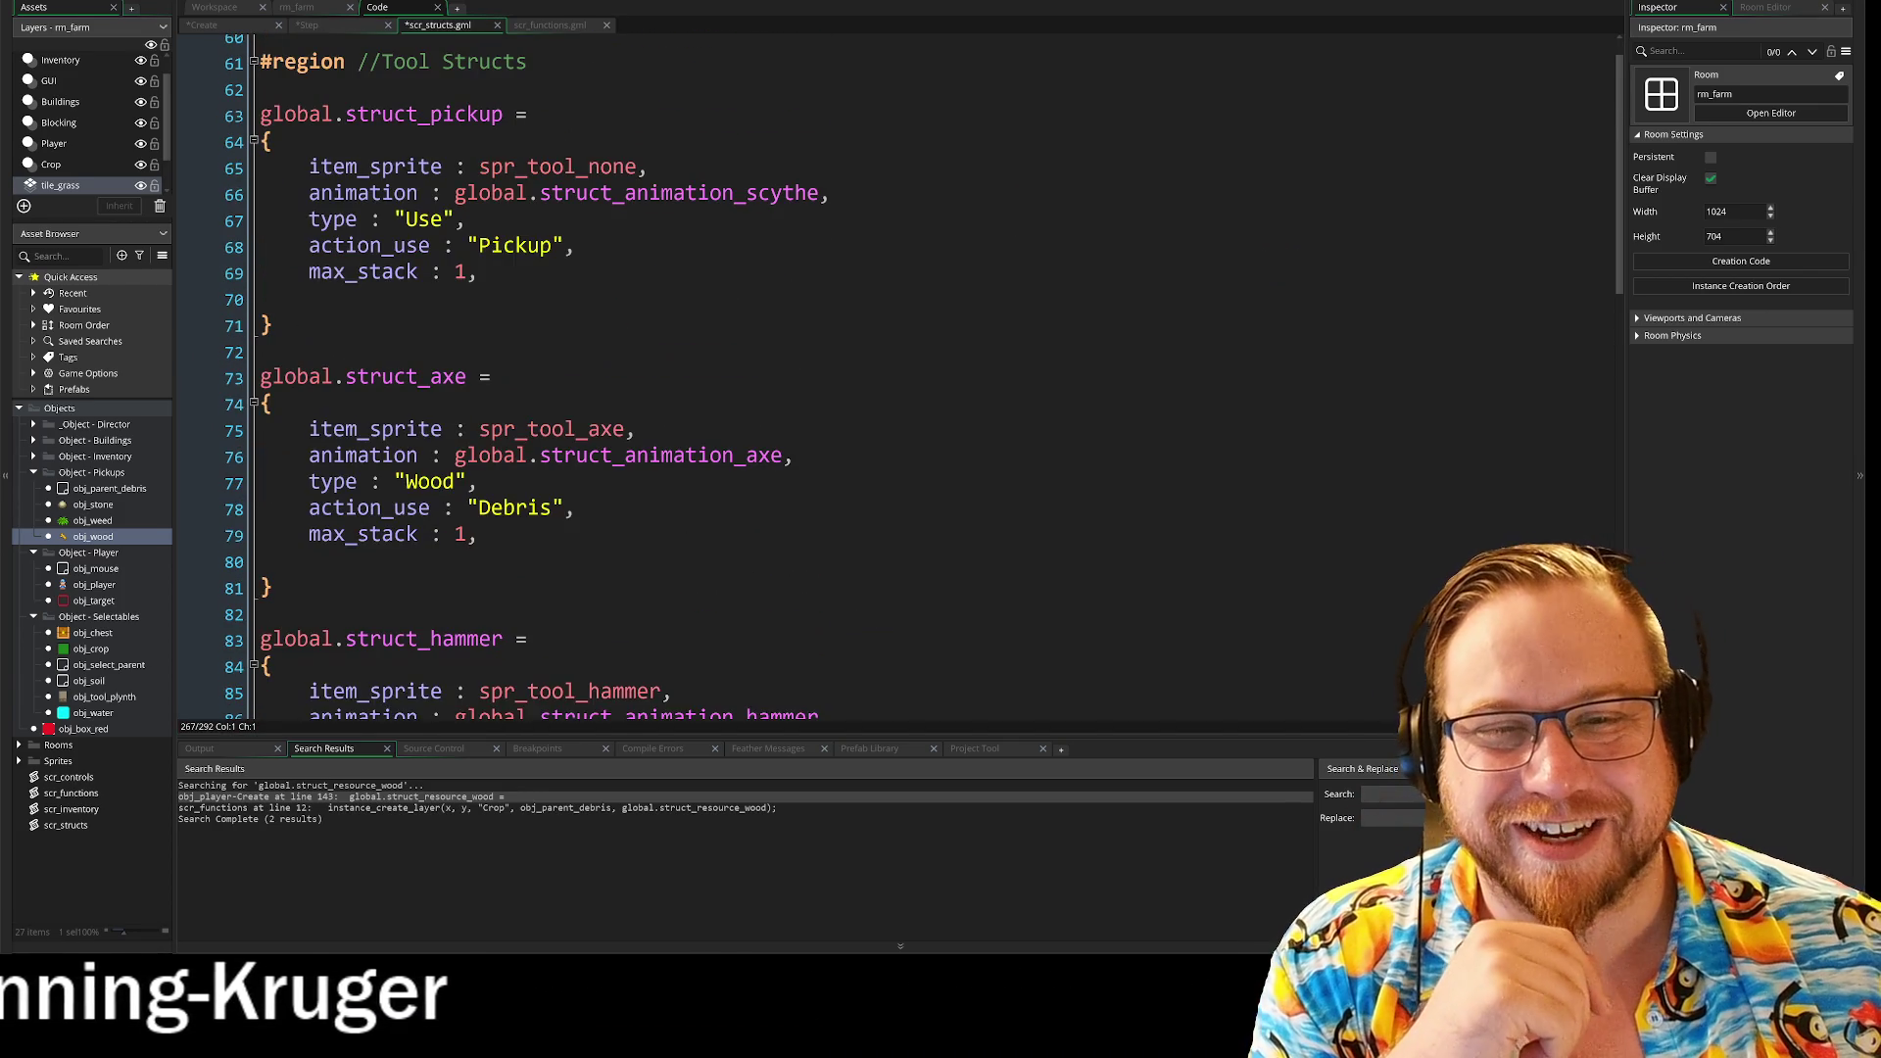
{"action": "scroll", "coordinate": [881, 372], "scroll_direction": "down", "scroll_amount": 4}
{"action": "scroll", "coordinate": [882, 372], "scroll_direction": "down", "scroll_amount": 3}
{"action": "scroll", "coordinate": [882, 372], "scroll_direction": "up", "scroll_amount": 7}
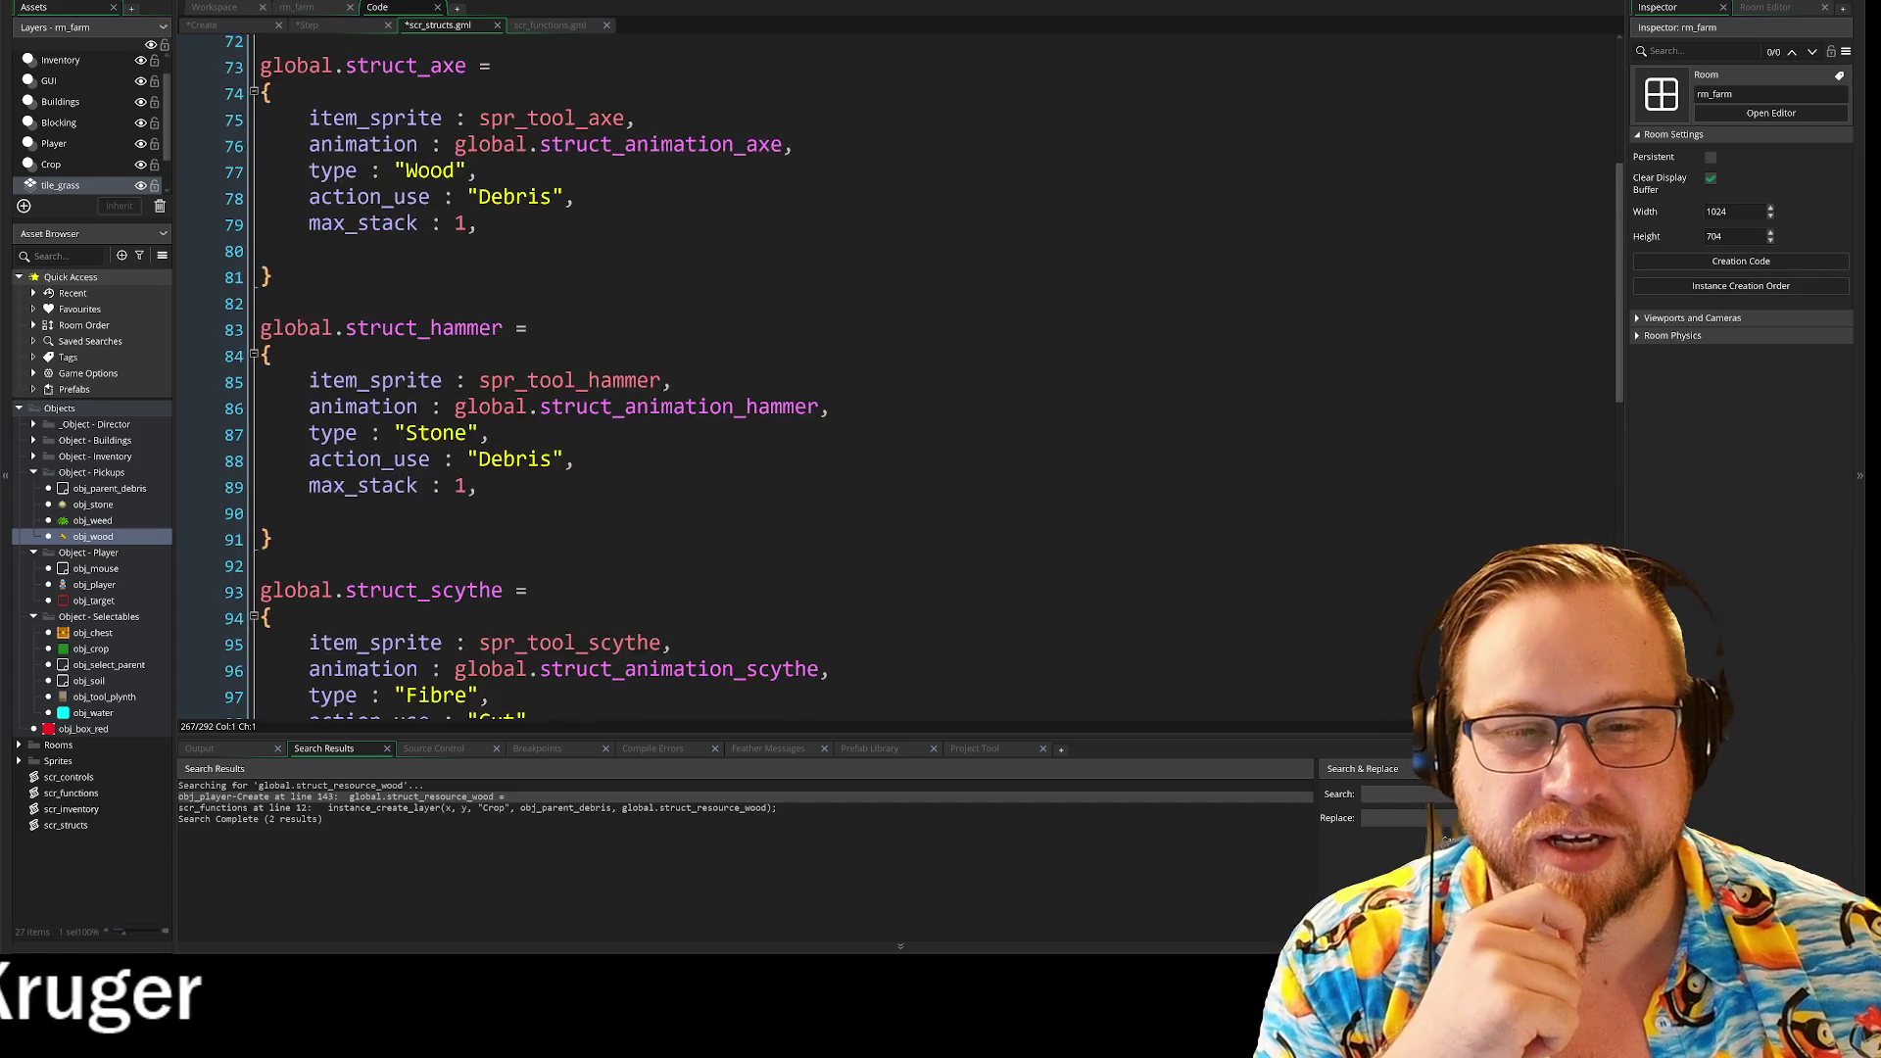
{"action": "left_click", "coordinate": [254, 384]}
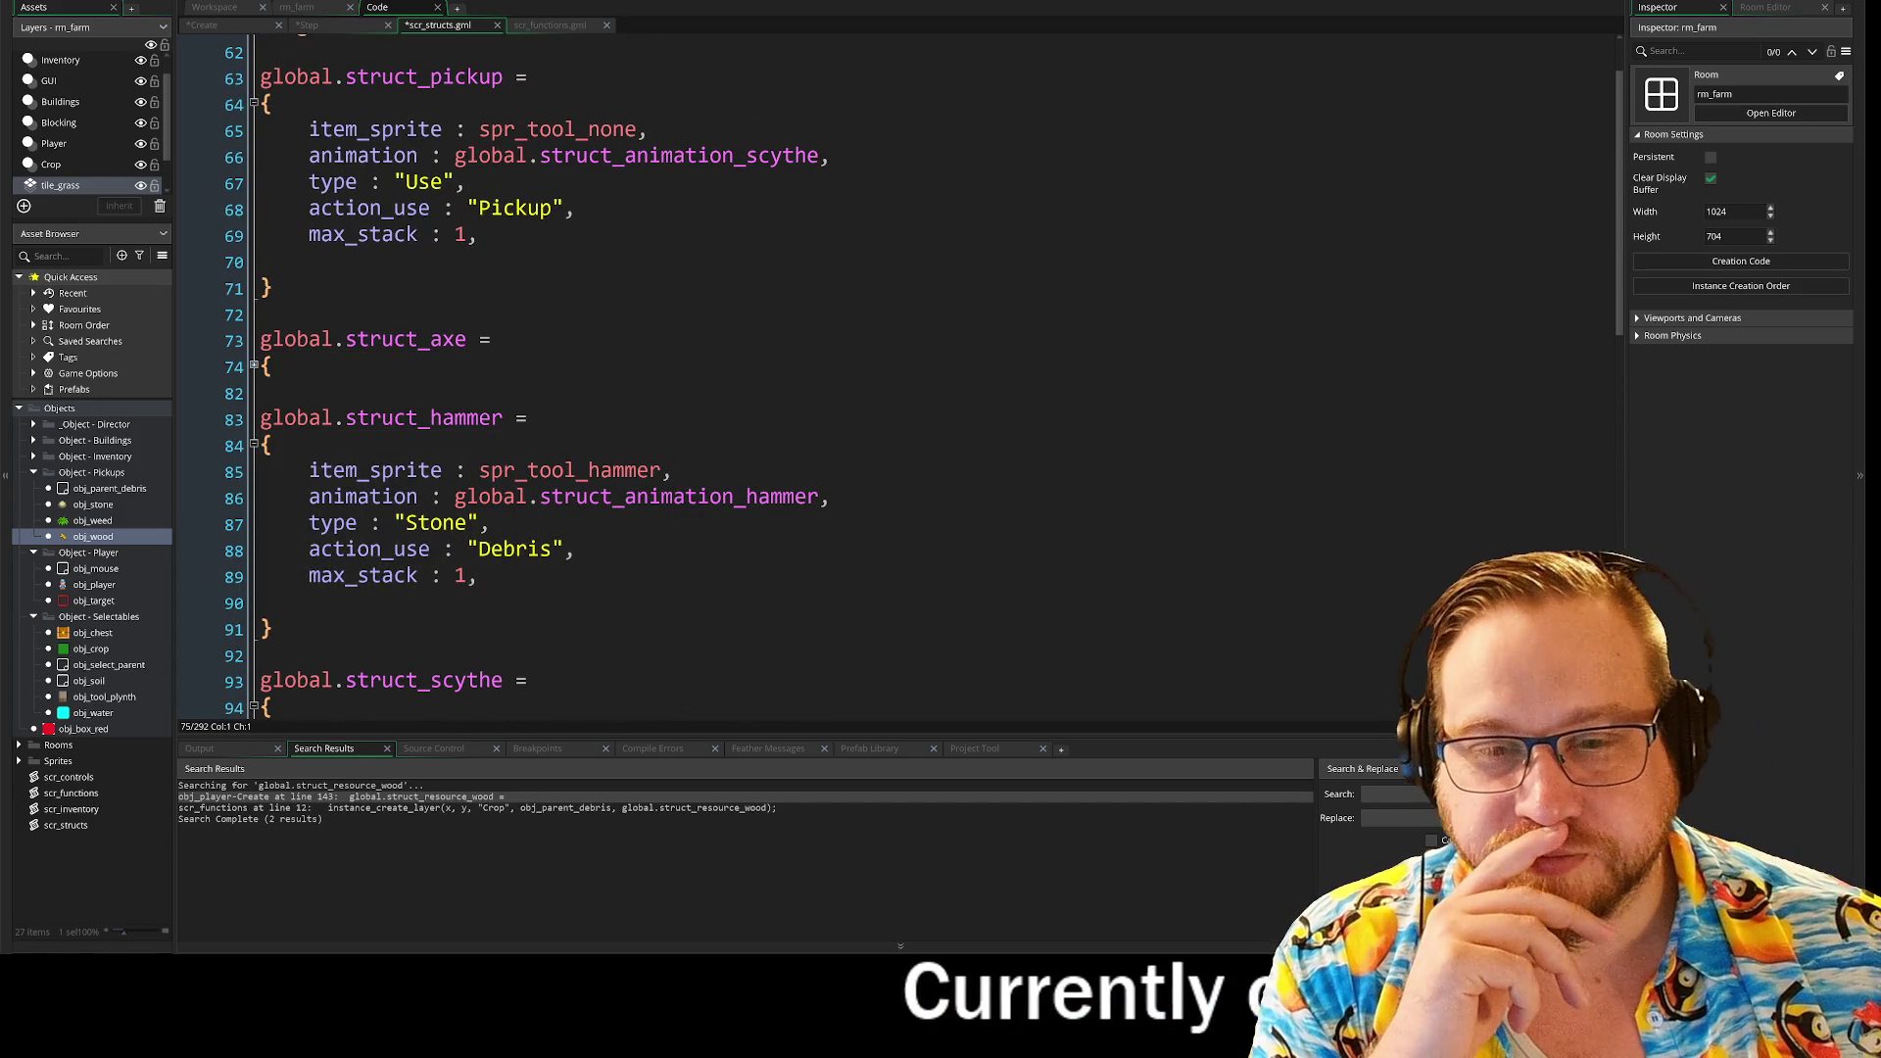
{"action": "left_click", "coordinate": [254, 445]}
{"action": "left_click", "coordinate": [253, 524]}
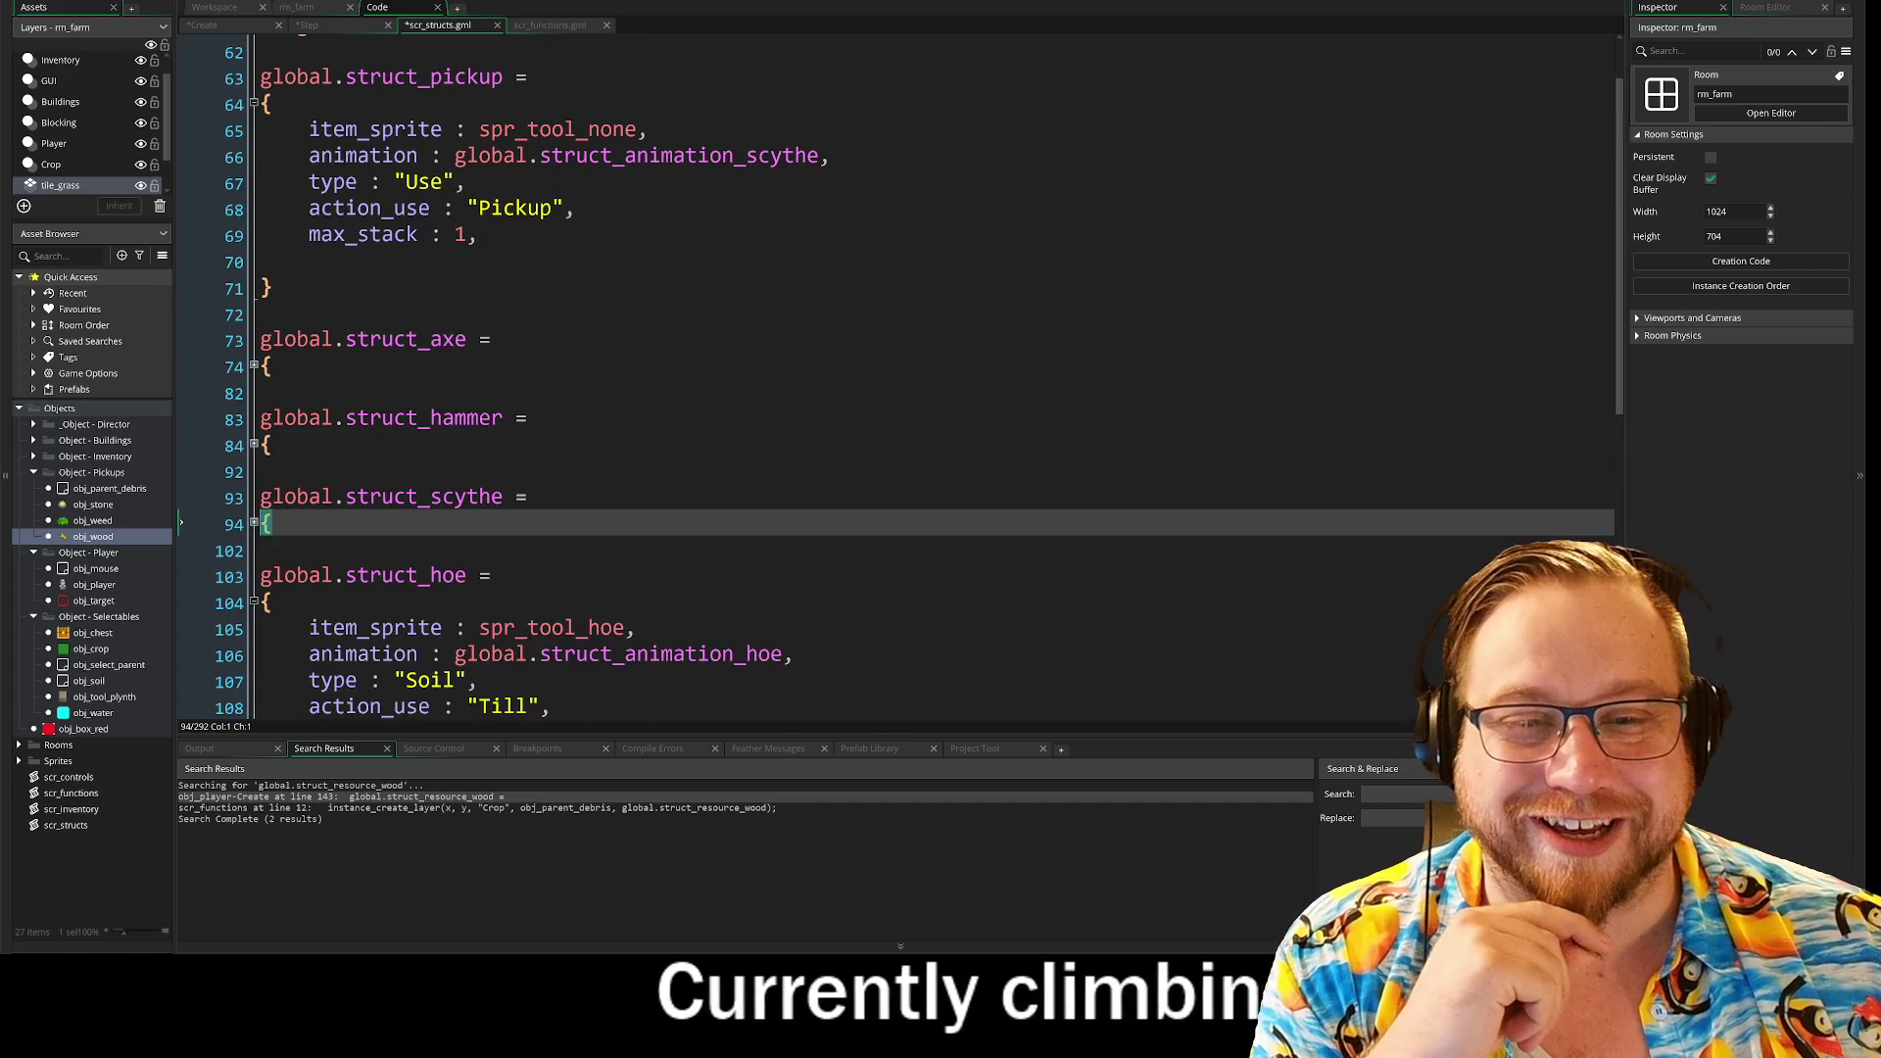
Step: Review struct_hoe and struct_water, with water's max_stack 1 and max_uses 2
{"action": "scroll", "coordinate": [881, 392], "scroll_direction": "down", "scroll_amount": 4}
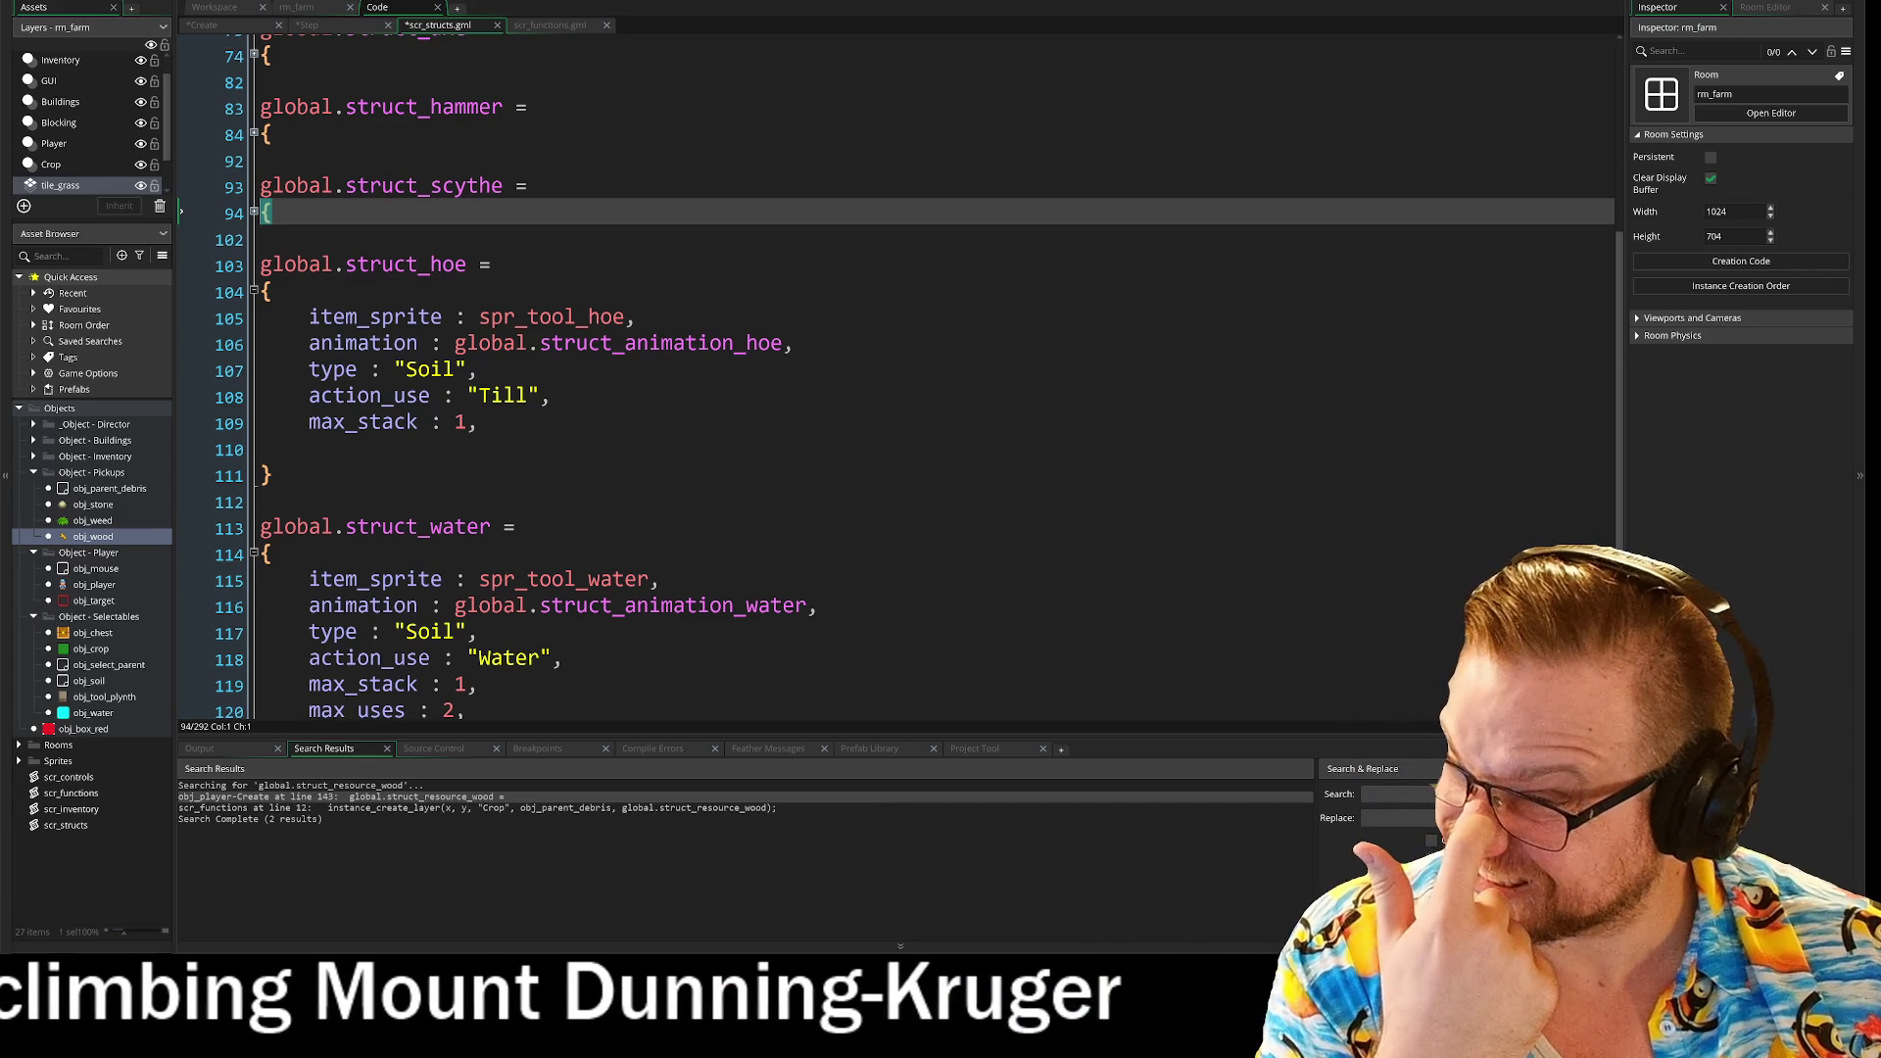
{"action": "scroll", "coordinate": [881, 392], "scroll_direction": "down", "scroll_amount": 3}
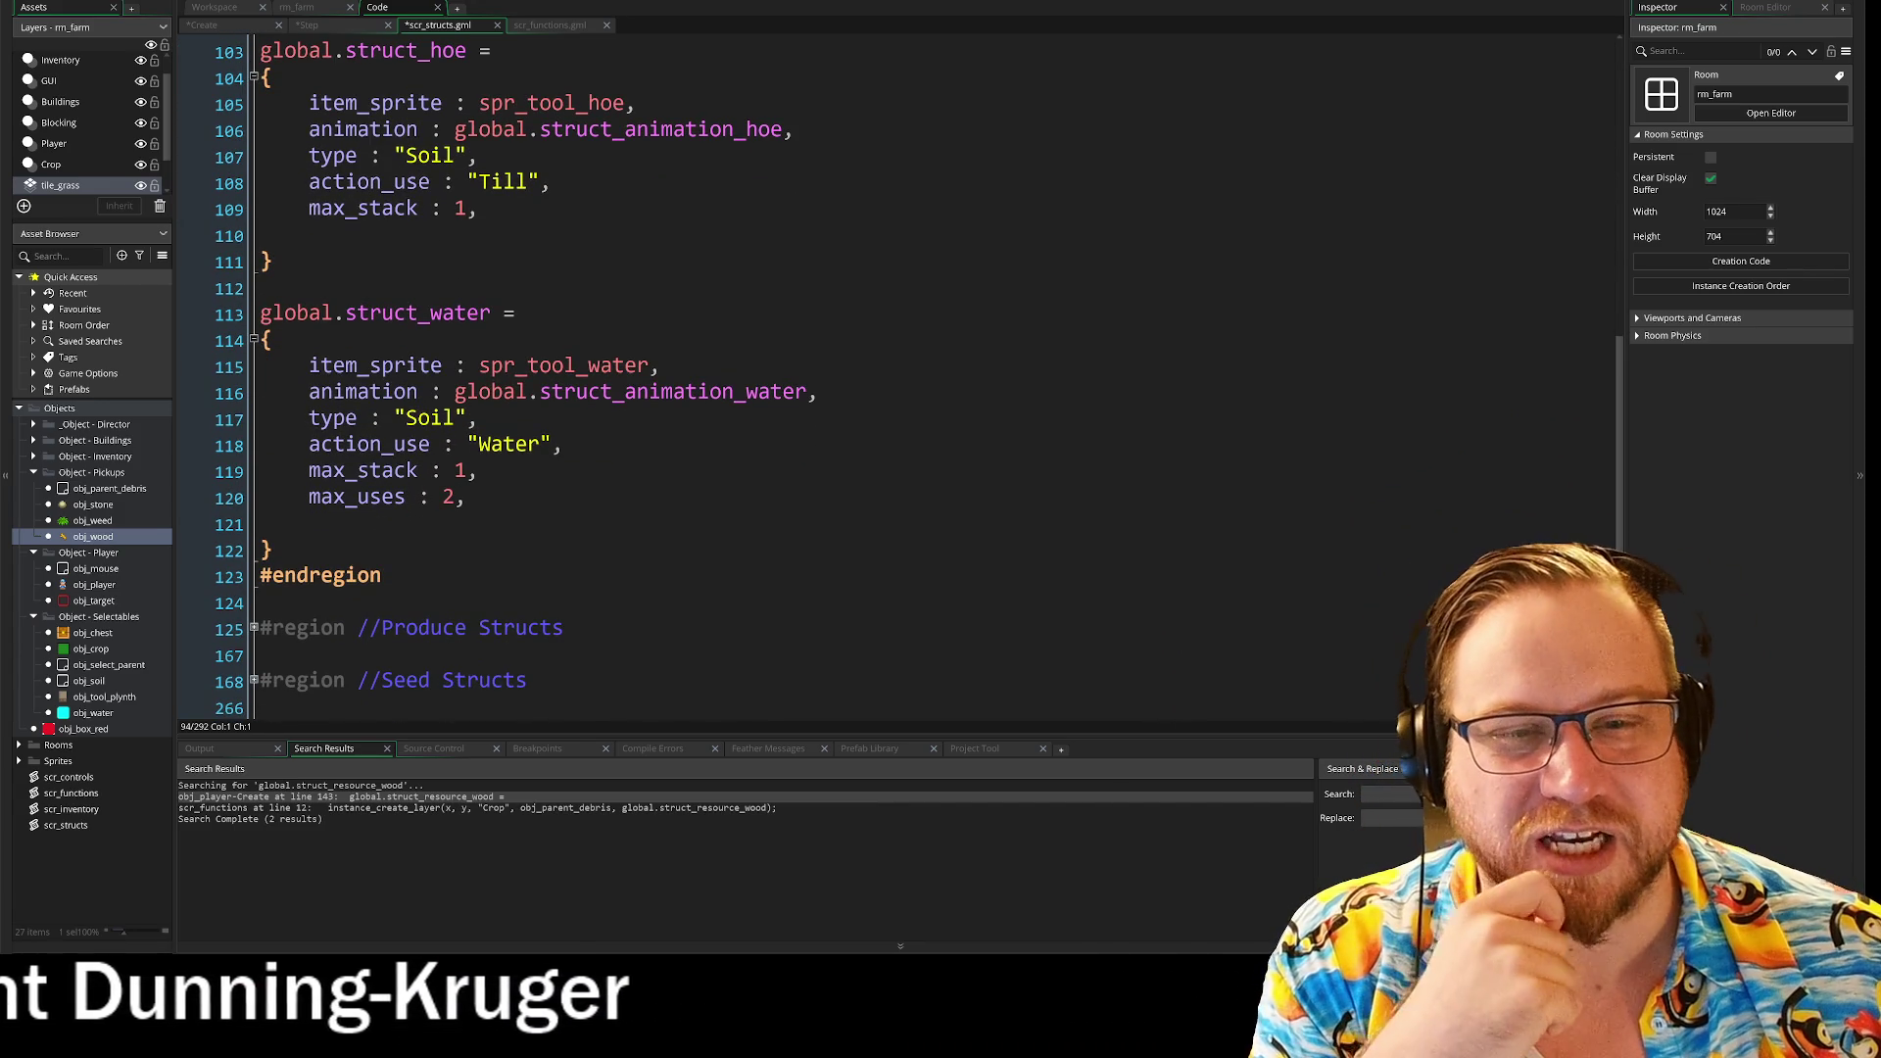
{"action": "scroll", "coordinate": [881, 392], "scroll_direction": "up", "scroll_amount": 3}
{"action": "scroll", "coordinate": [881, 392], "scroll_direction": "down", "scroll_amount": 2}
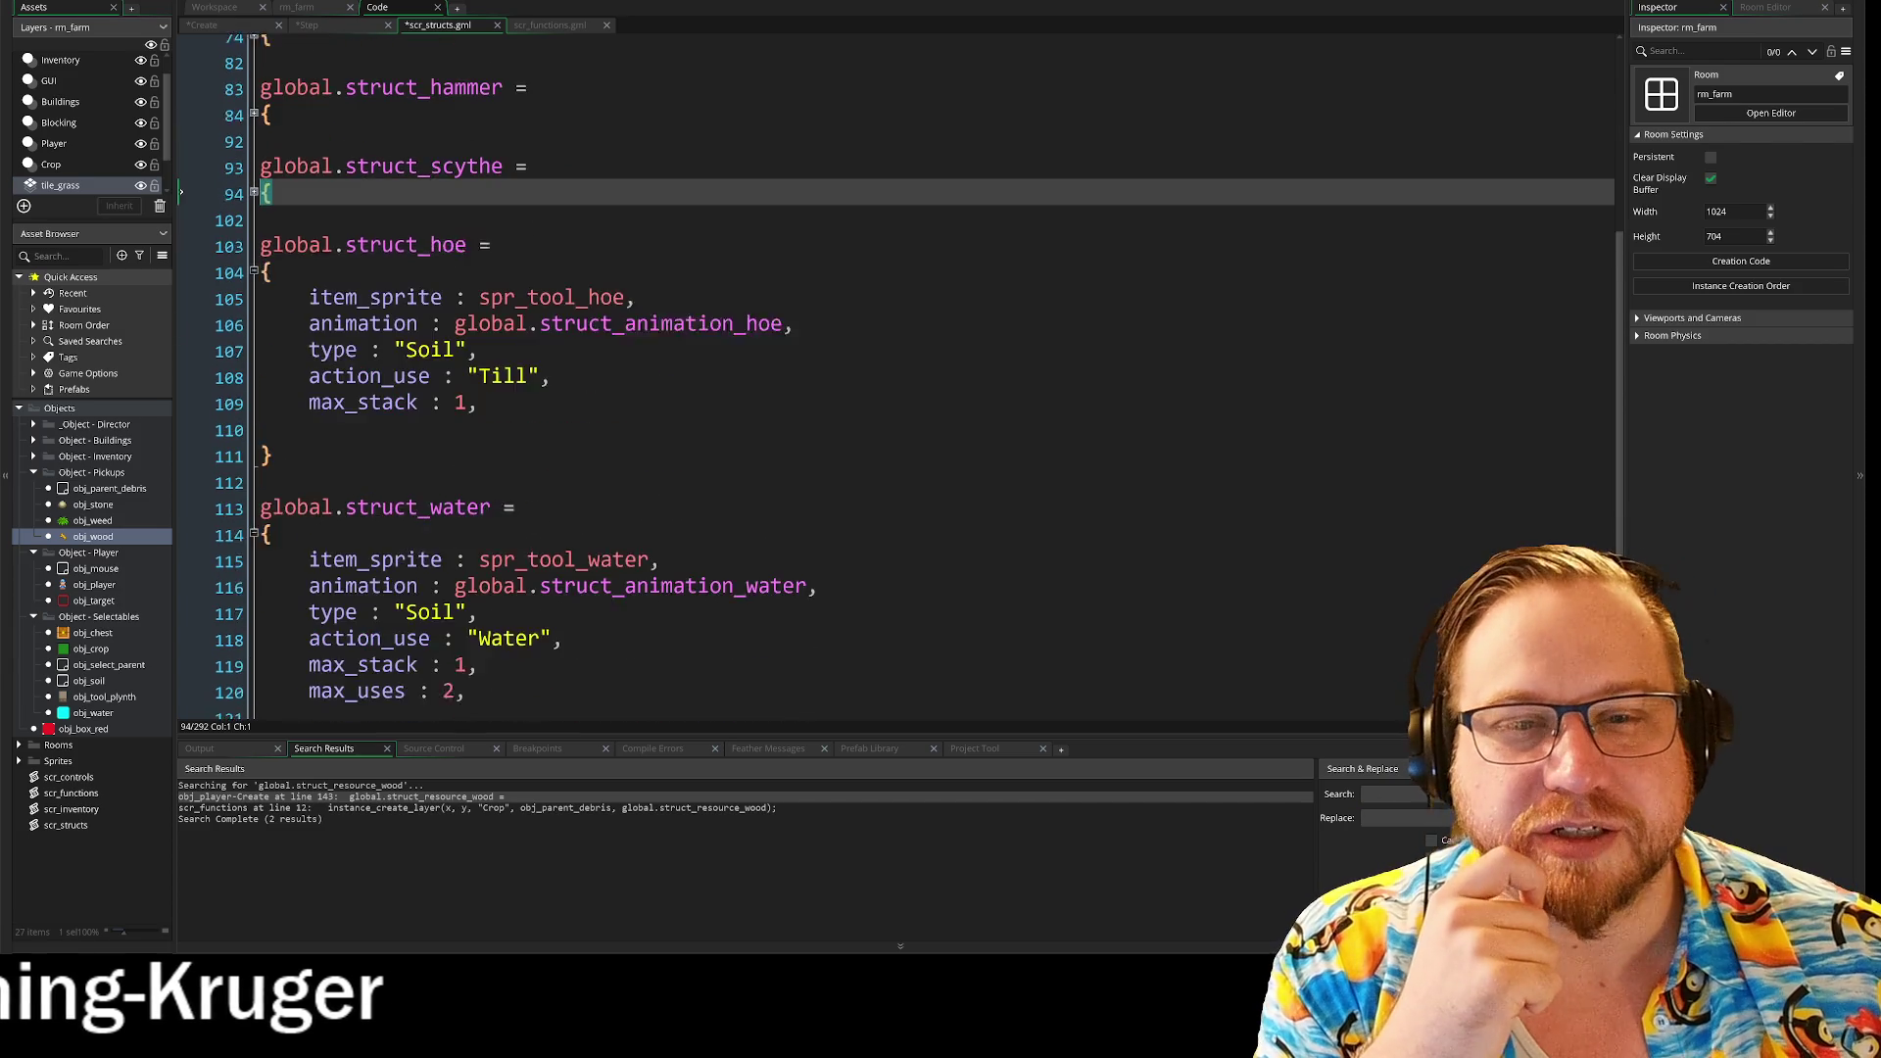
{"action": "scroll", "coordinate": [881, 391], "scroll_direction": "down", "scroll_amount": 2}
{"action": "scroll", "coordinate": [882, 392], "scroll_direction": "up", "scroll_amount": 7}
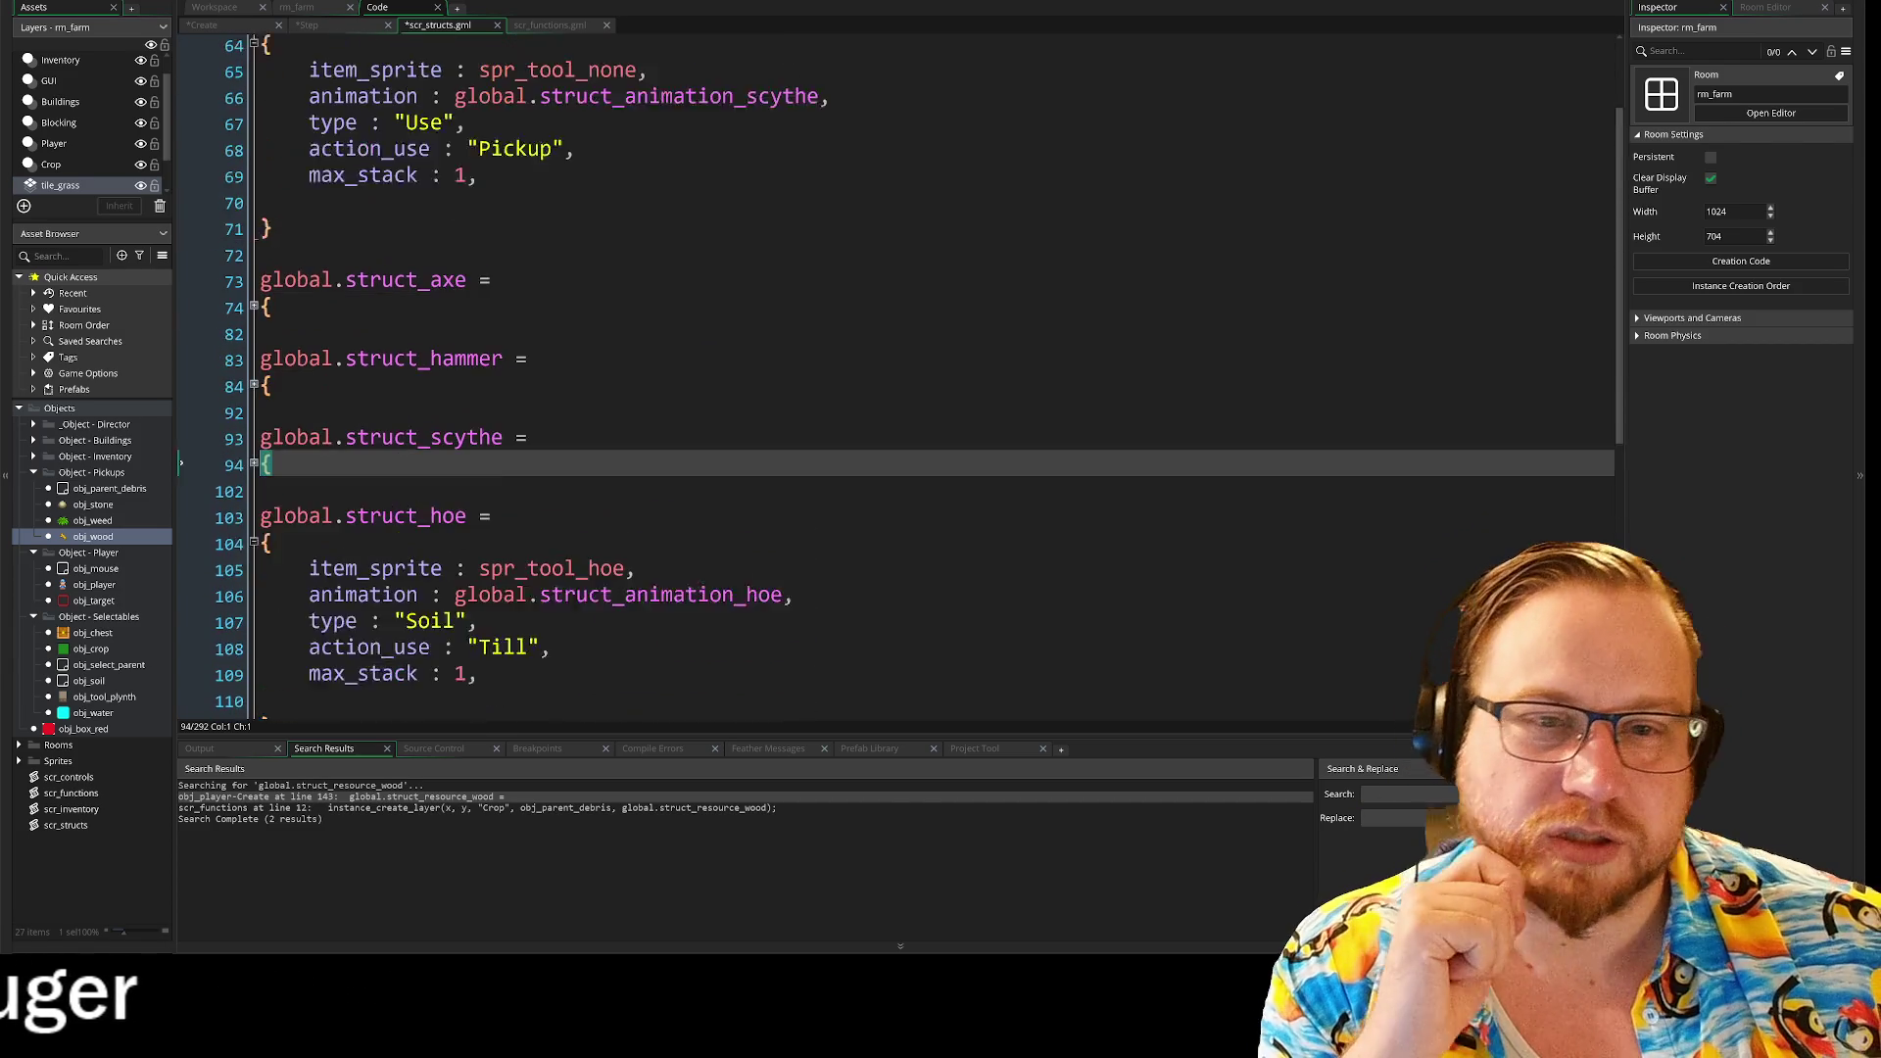
{"action": "scroll", "coordinate": [882, 392], "scroll_direction": "down", "scroll_amount": 8}
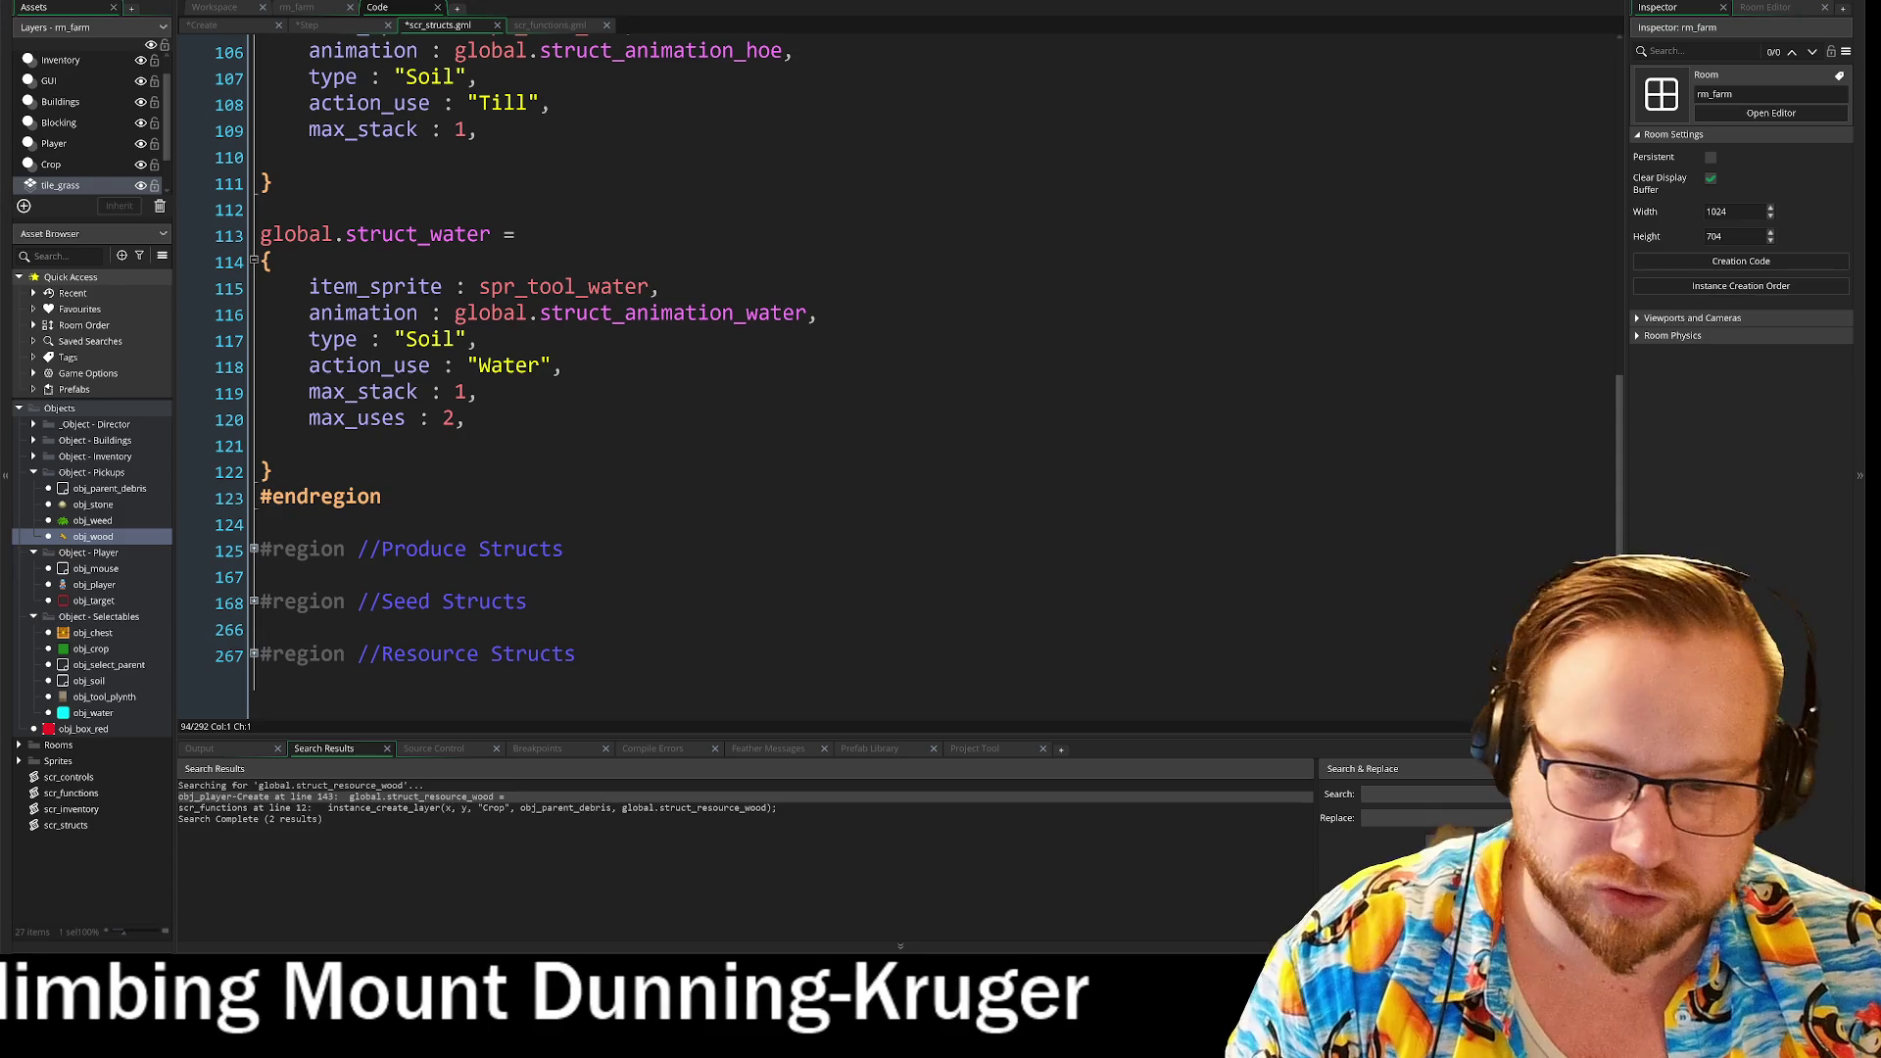
Step: Expand the Seed Structs region and the struct_seed_turnip definition to inspect it
{"action": "left_click", "coordinate": [253, 601]}
{"action": "scroll", "coordinate": [882, 392], "scroll_direction": "down", "scroll_amount": 2}
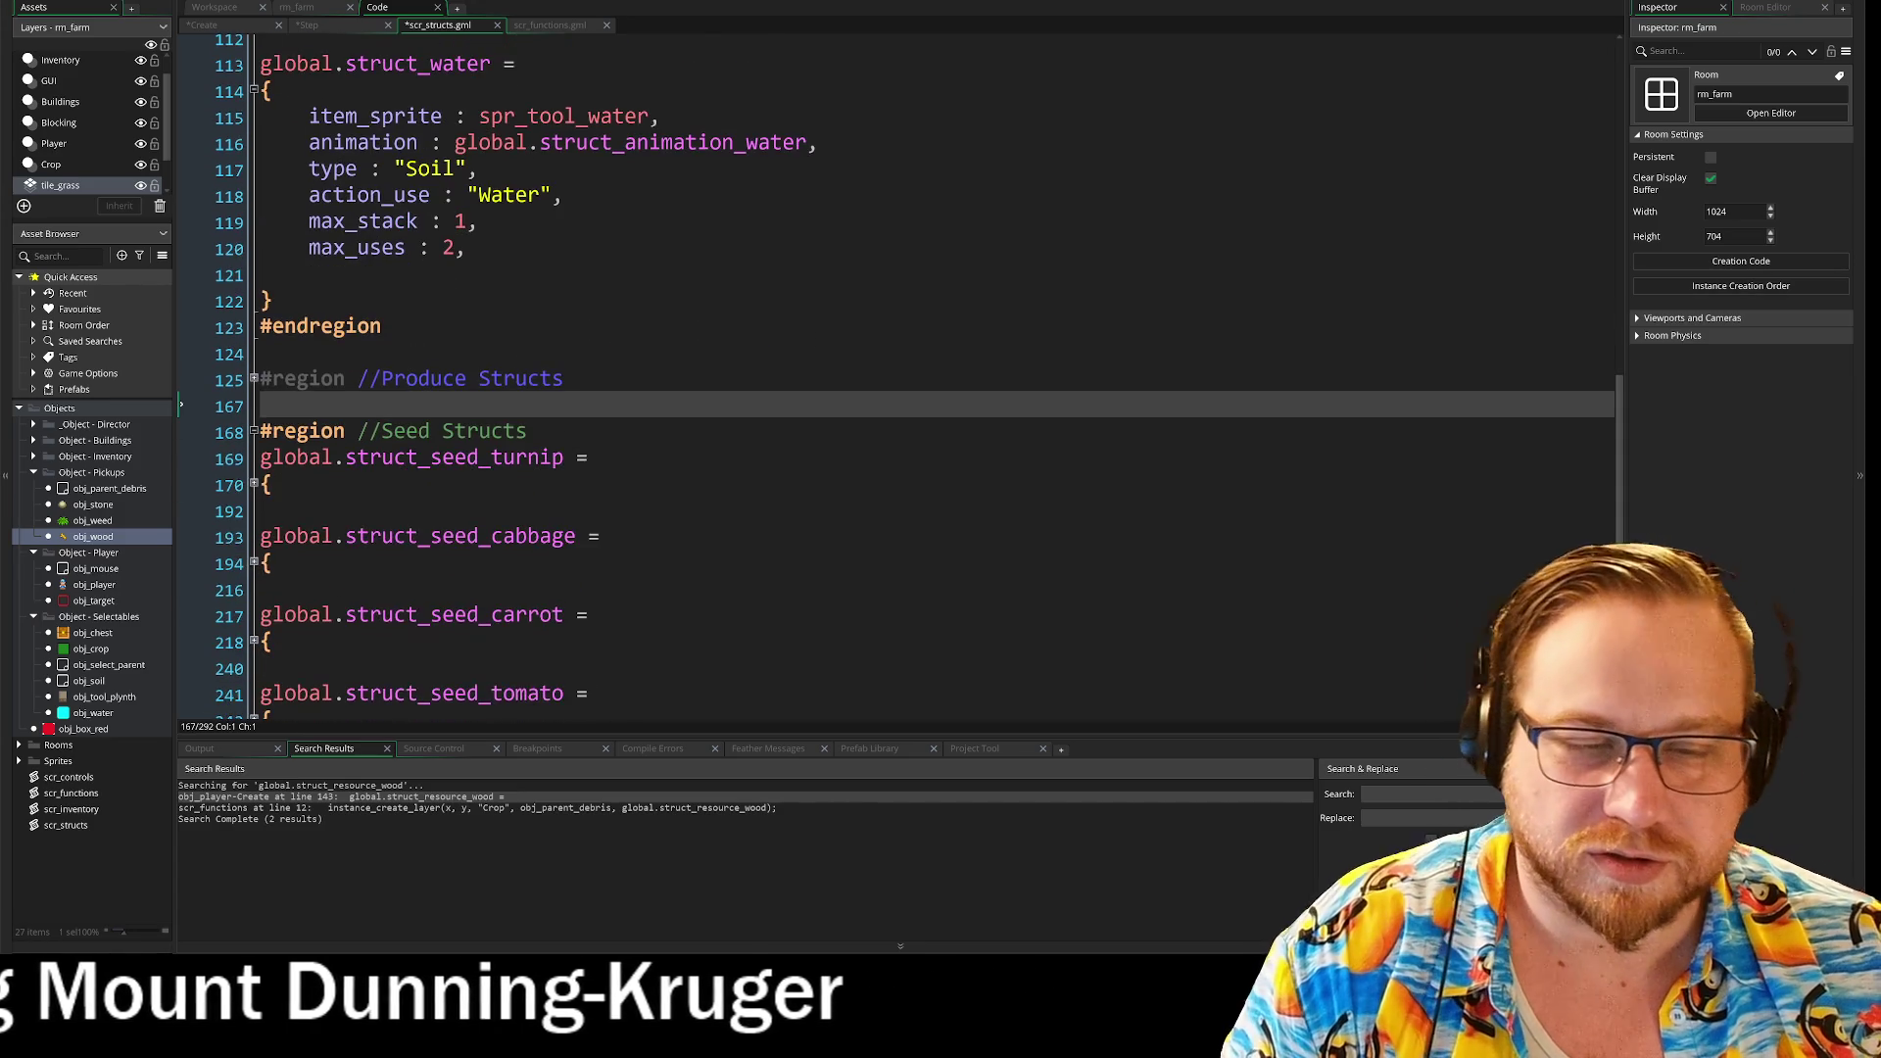
{"action": "scroll", "coordinate": [263, 505], "scroll_direction": "up", "scroll_amount": 1}
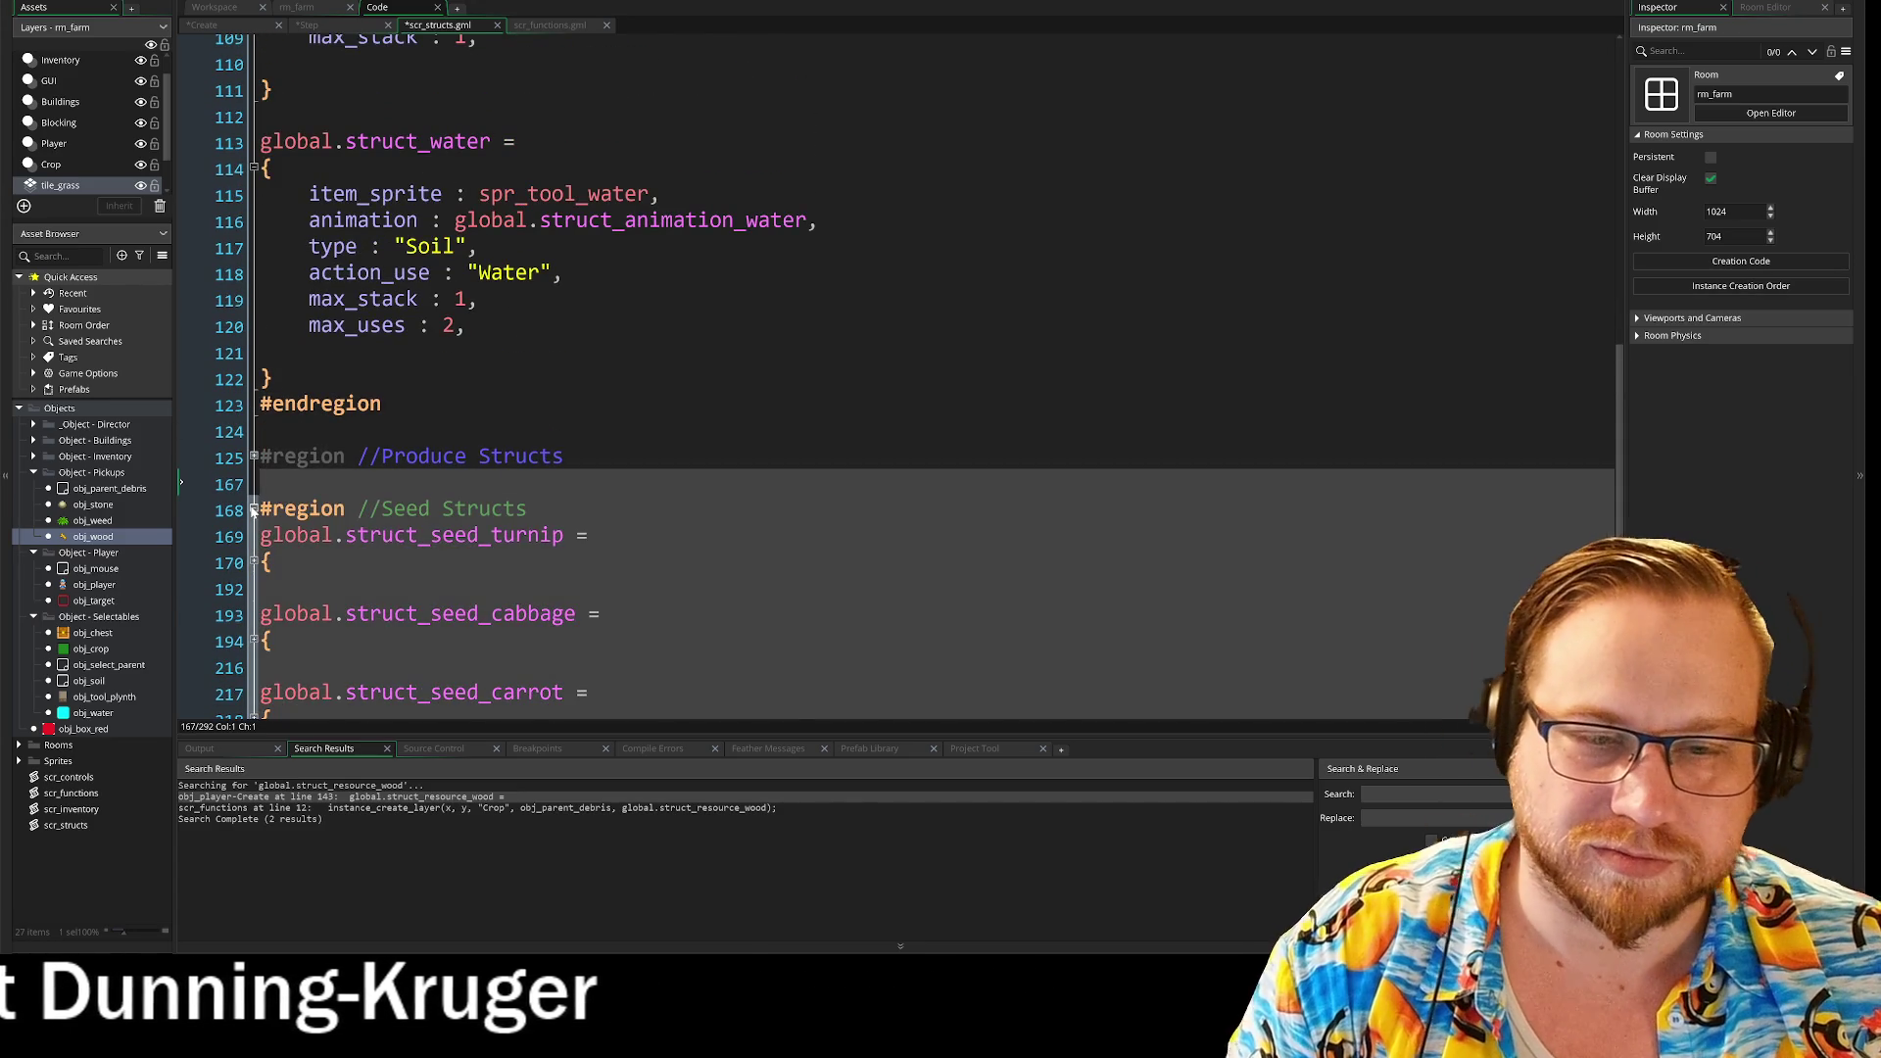
{"action": "left_click", "coordinate": [253, 505]}
{"action": "left_click", "coordinate": [253, 601]}
{"action": "scroll", "coordinate": [255, 605], "scroll_direction": "down", "scroll_amount": 4}
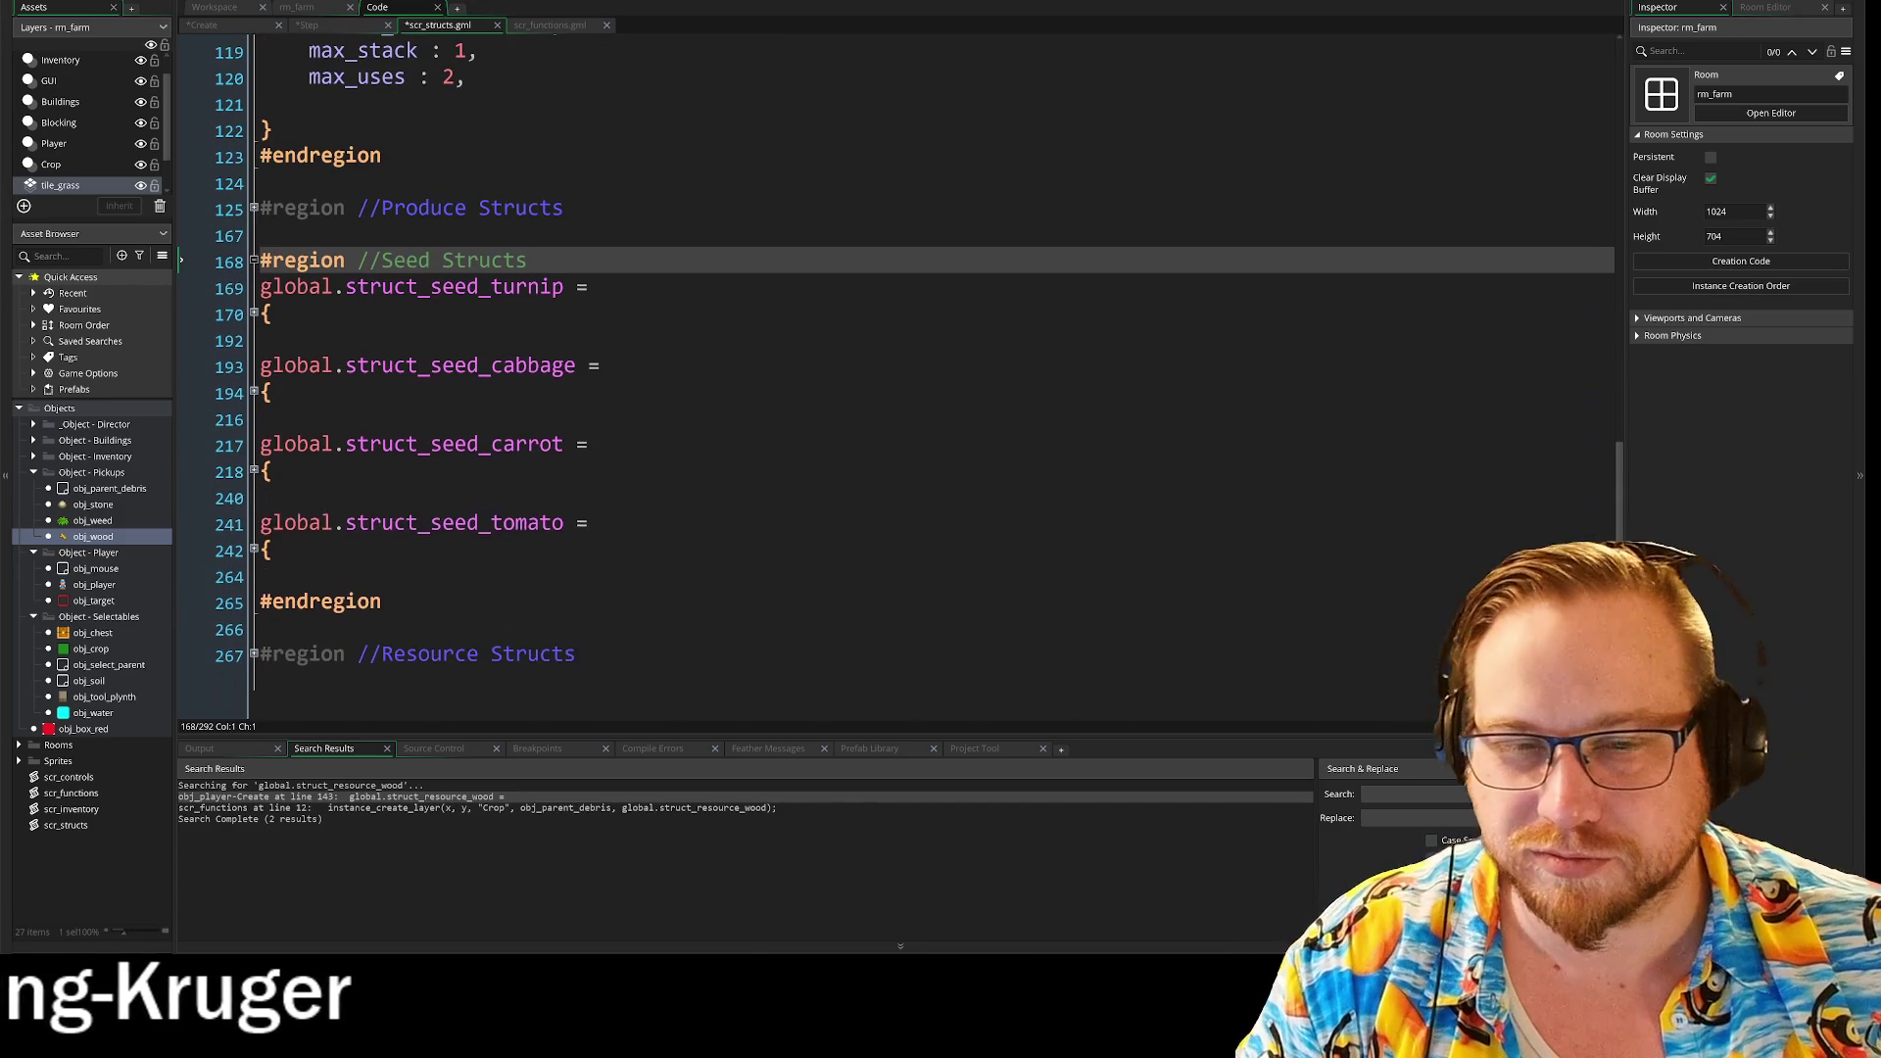
{"action": "left_click", "coordinate": [253, 314]}
{"action": "scroll", "coordinate": [253, 313], "scroll_direction": "down", "scroll_amount": 2}
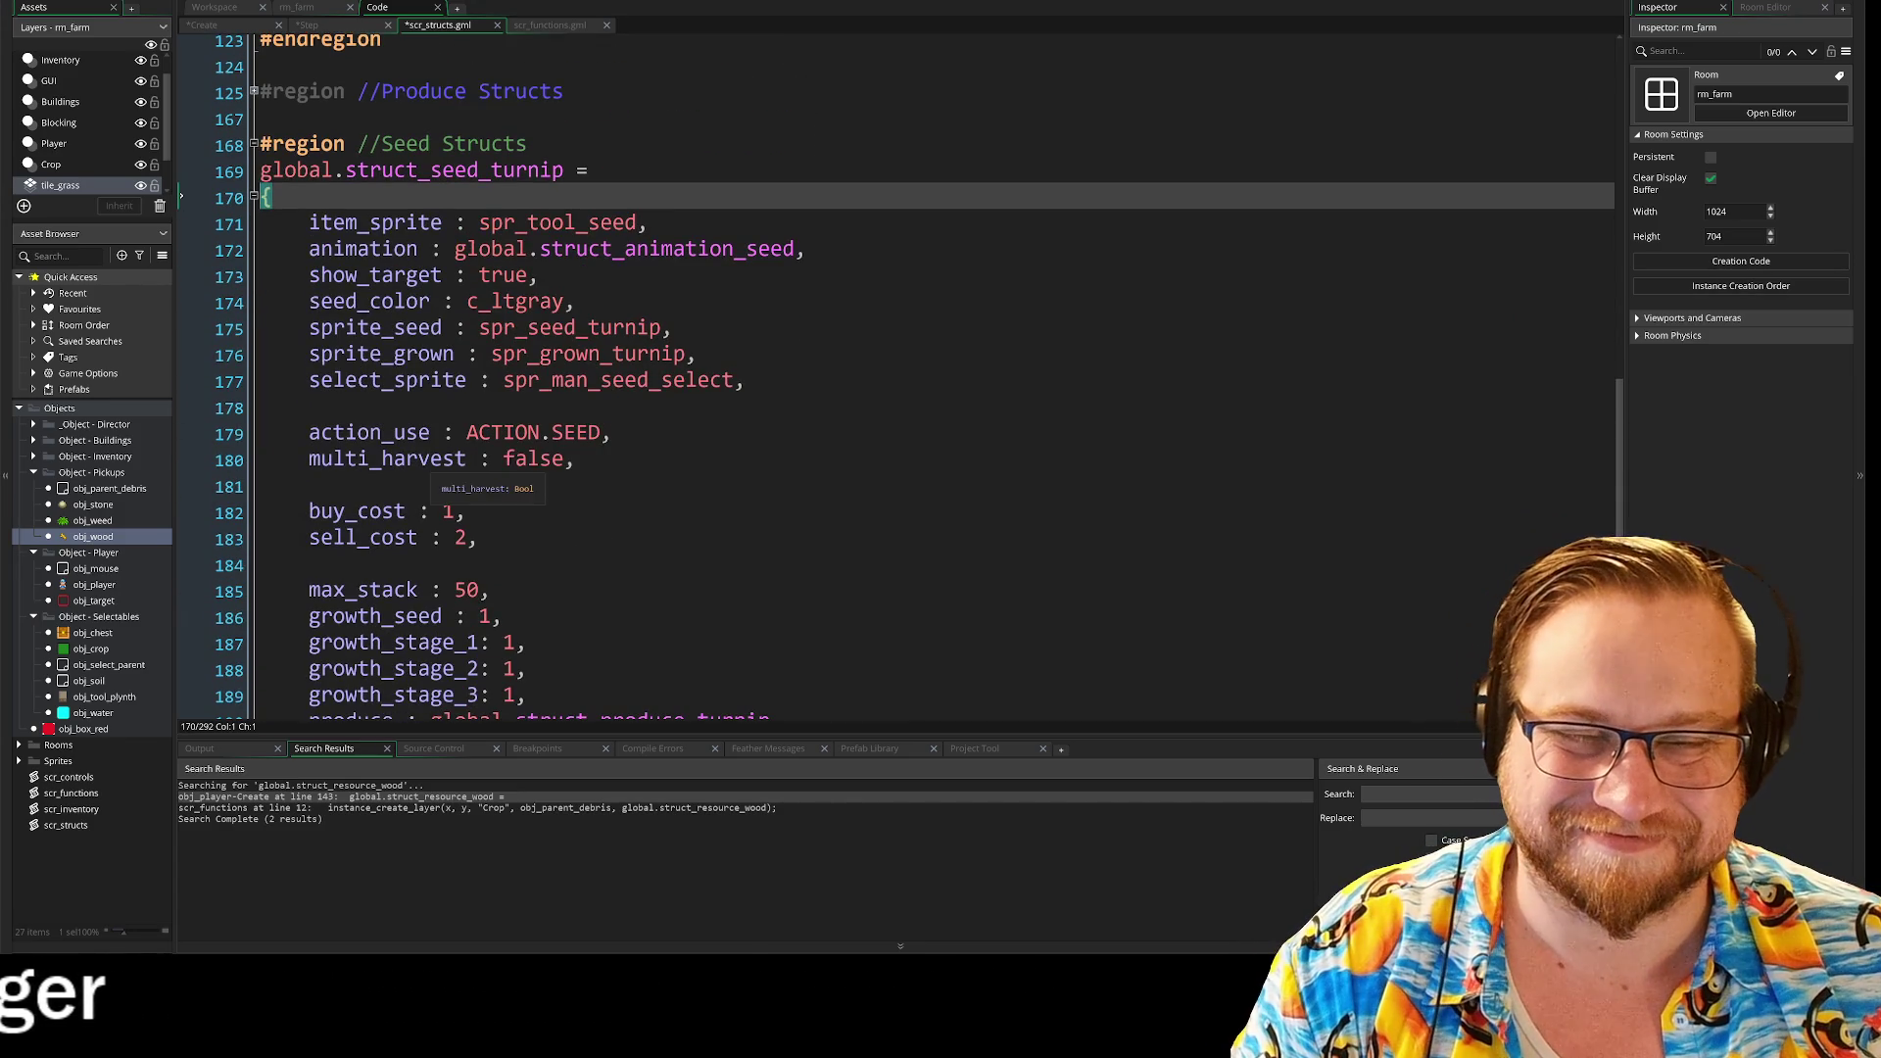
{"action": "scroll", "coordinate": [897, 376], "scroll_direction": "up", "scroll_amount": 4}
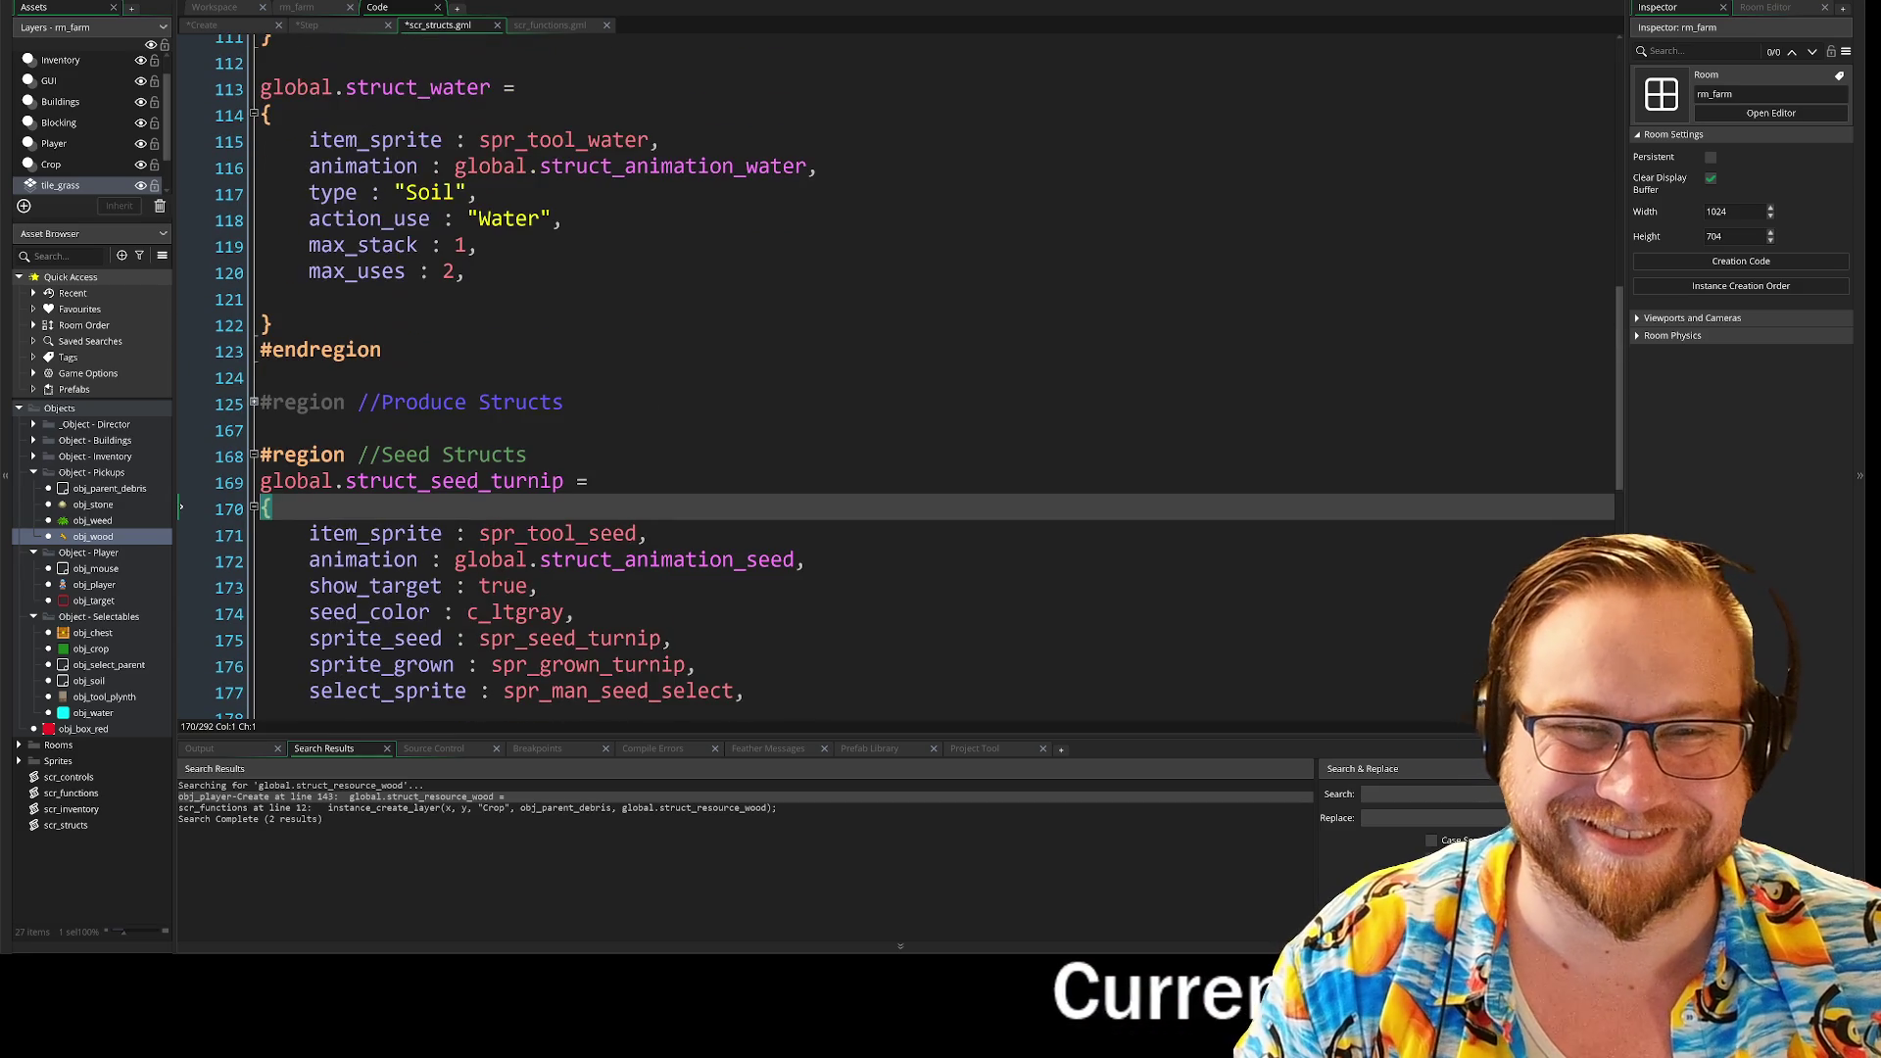
{"action": "scroll", "coordinate": [255, 308], "scroll_direction": "down", "scroll_amount": 4}
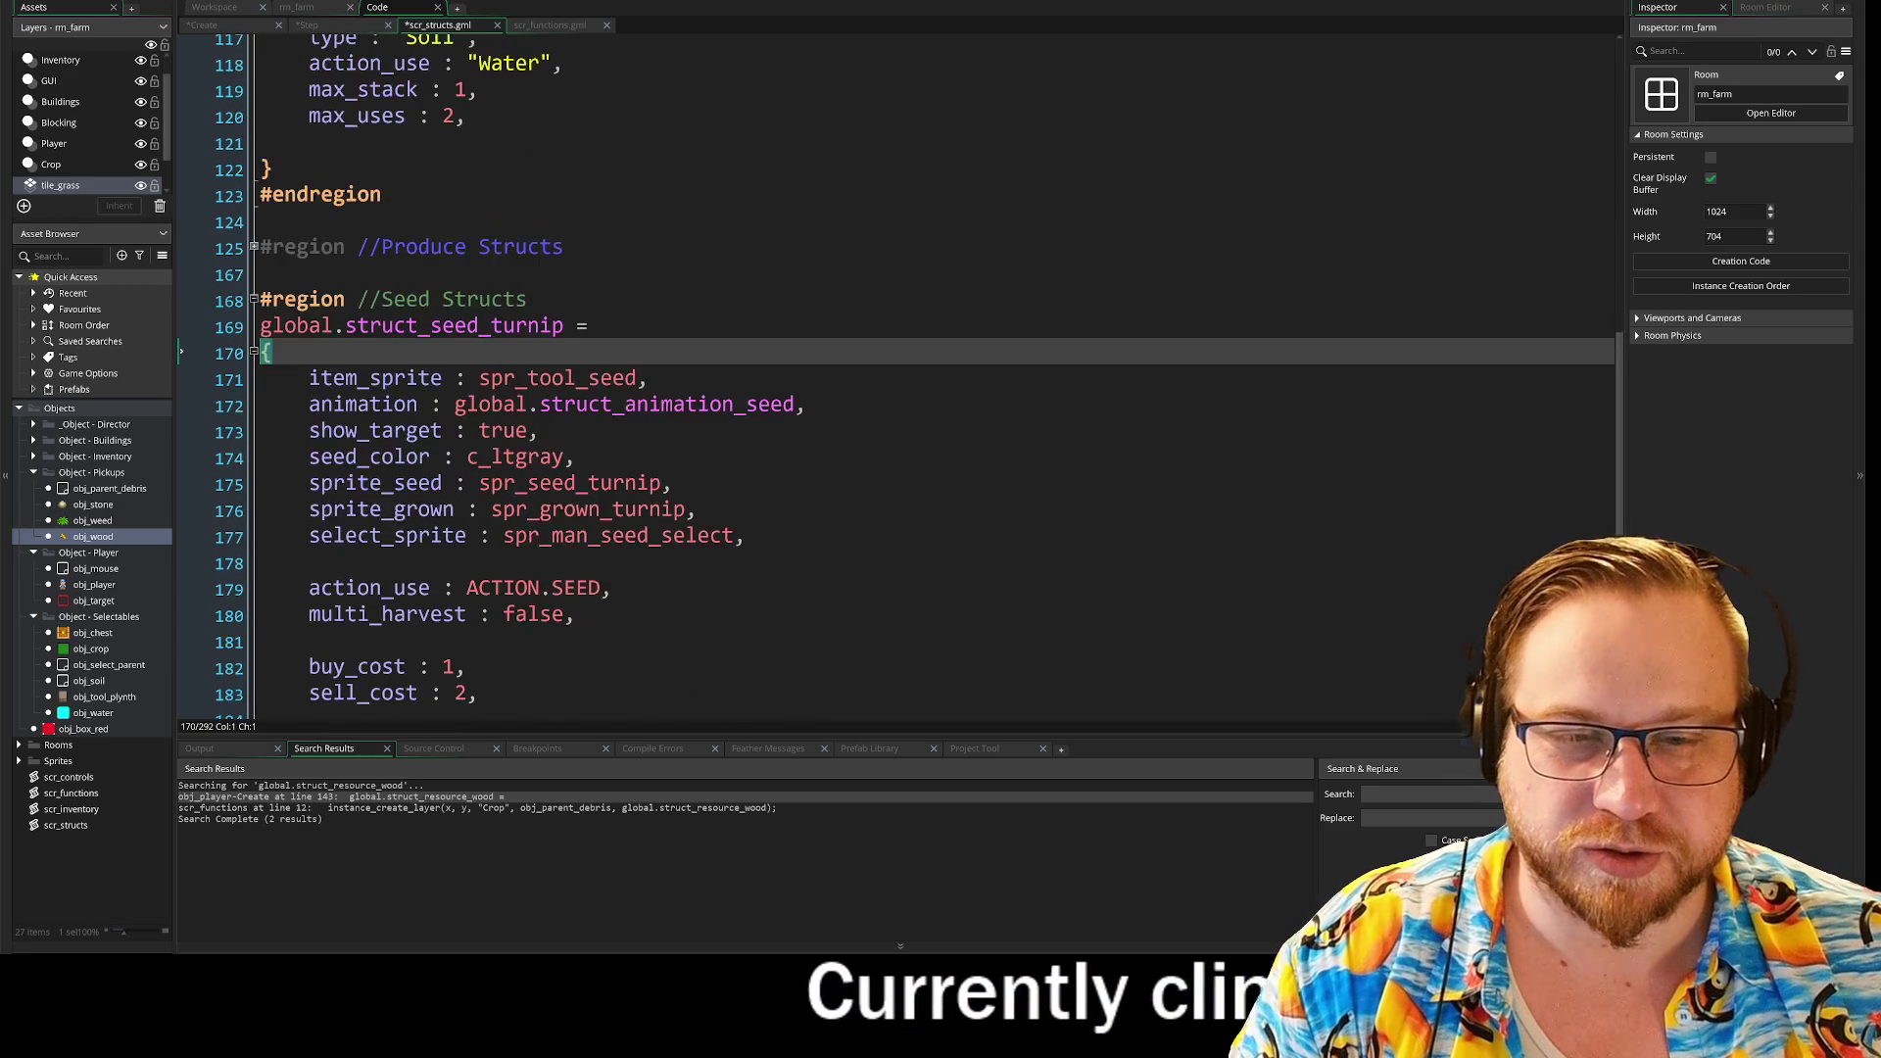
{"action": "scroll", "coordinate": [254, 308], "scroll_direction": "up", "scroll_amount": 2}
Step: Collapse the Seed Structs region and return to the player's Step event code
{"action": "left_click", "coordinate": [253, 301]}
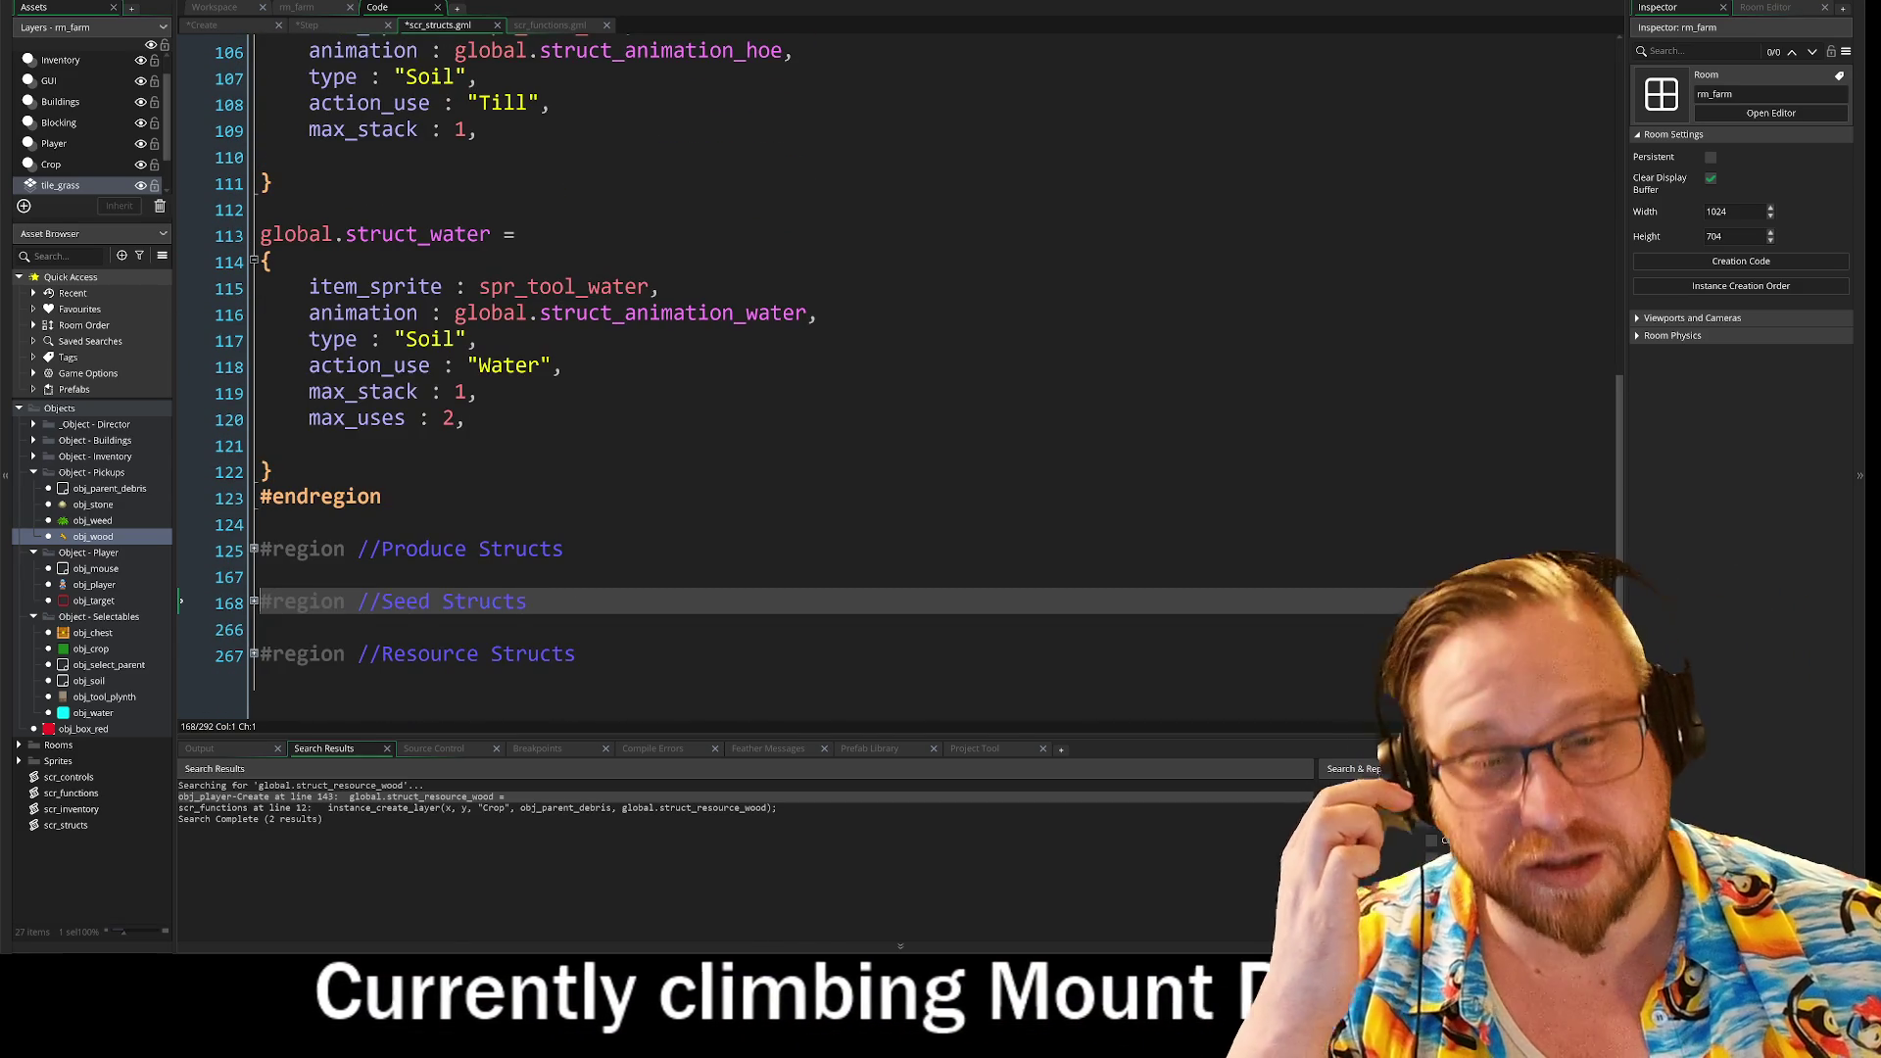
{"action": "scroll", "coordinate": [897, 376], "scroll_direction": "up", "scroll_amount": 15}
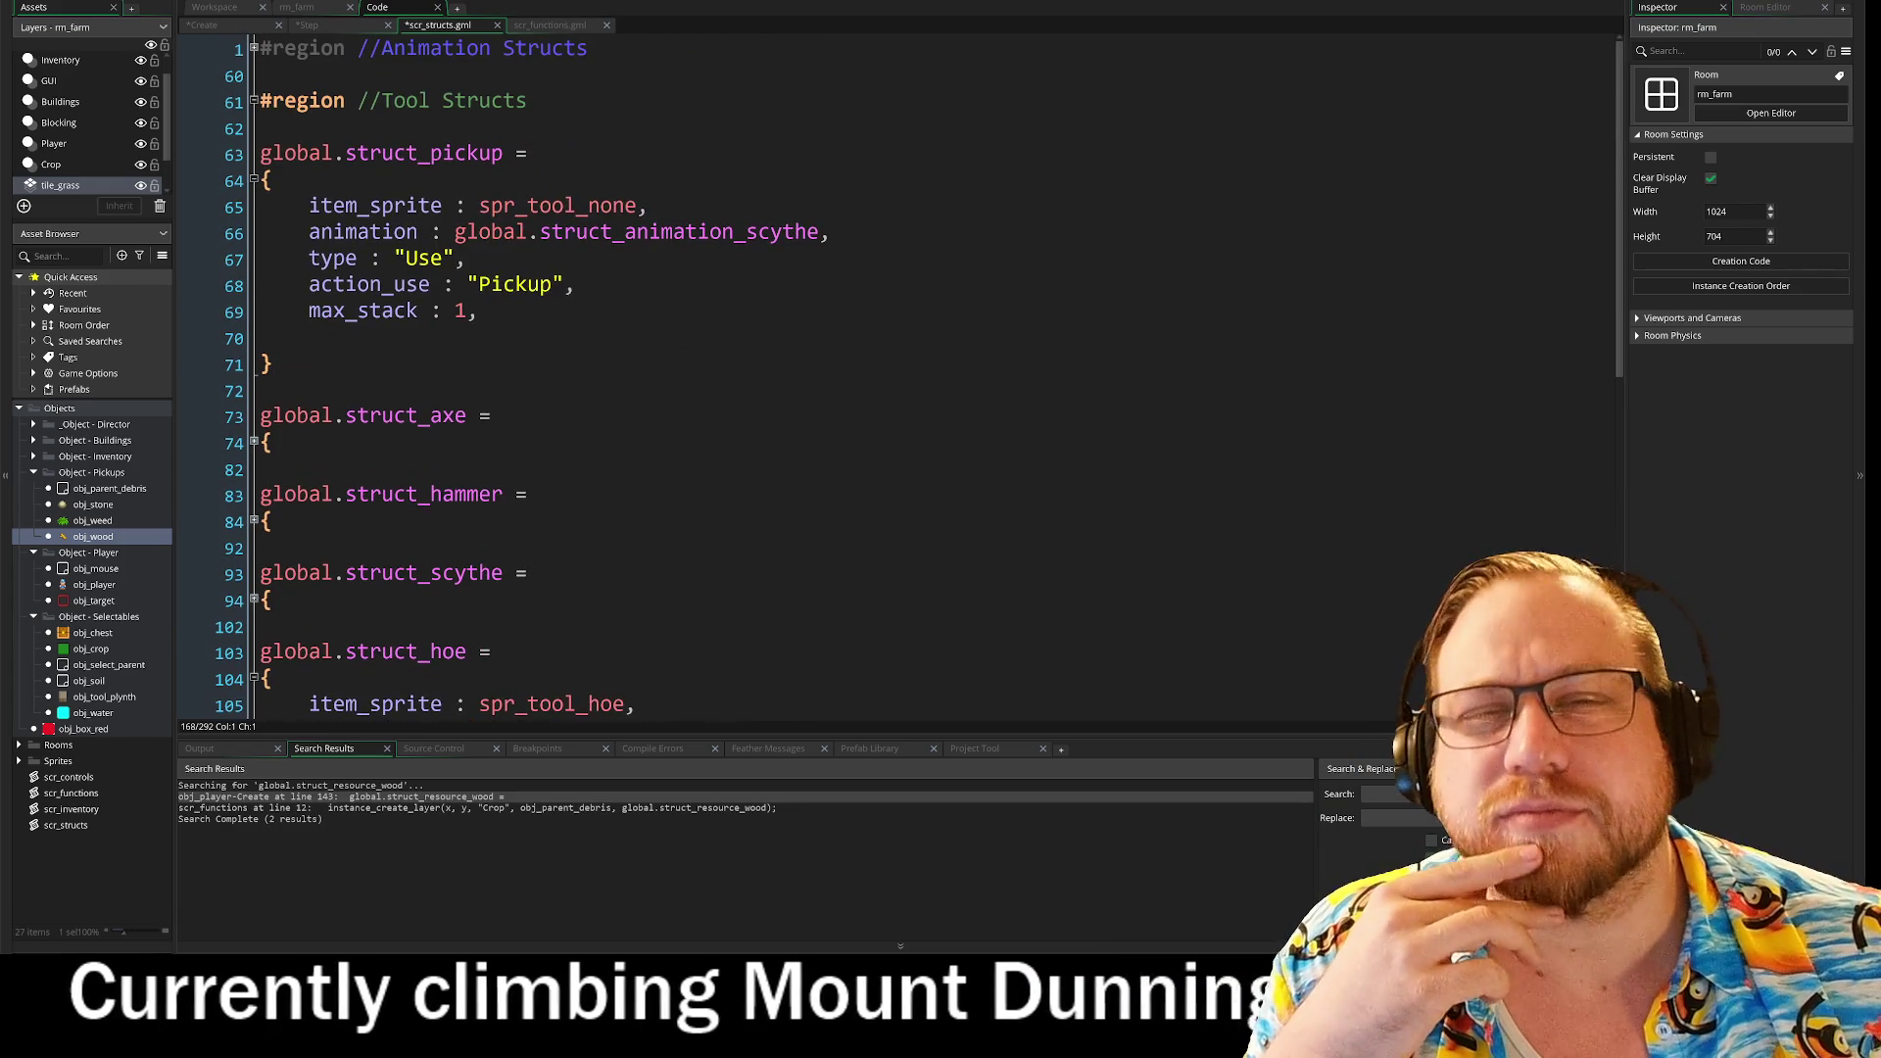
{"action": "left_click", "coordinate": [334, 26]}
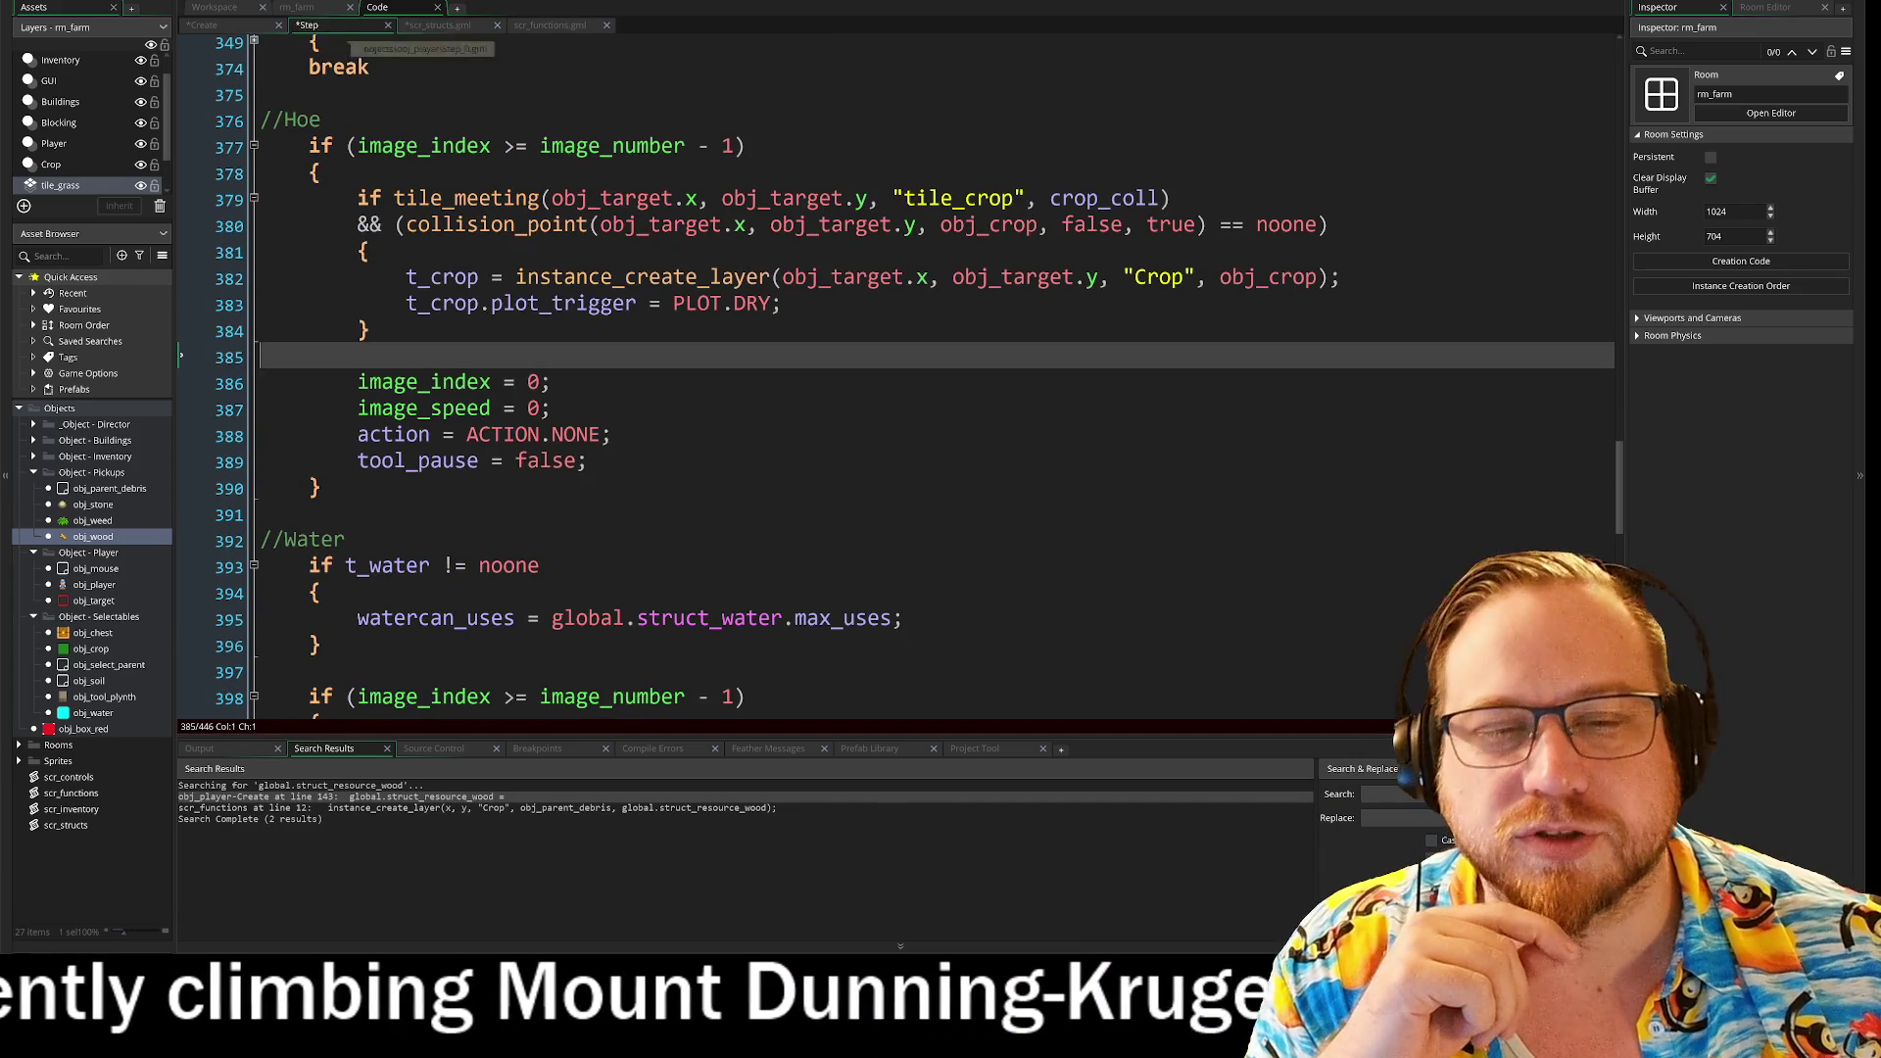
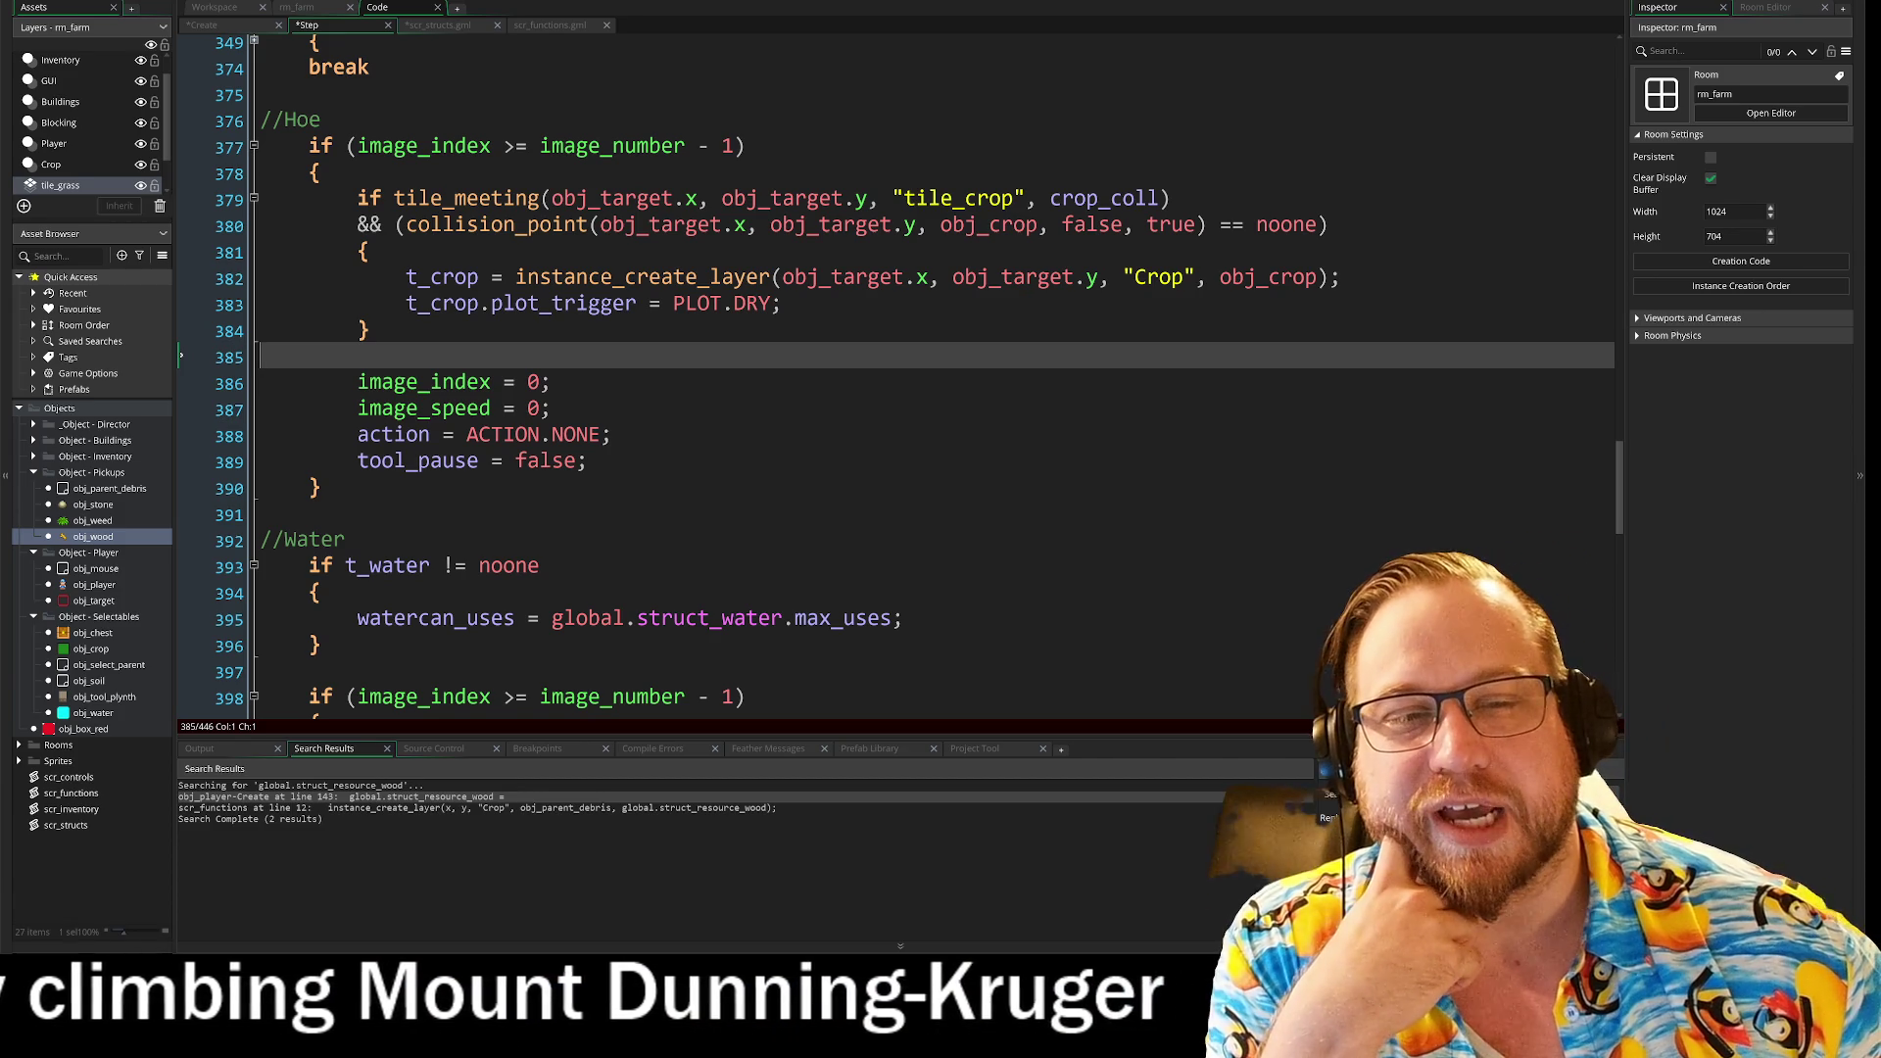
Step: Place the caret at the //Seed comment in the Player Step event code
{"action": "scroll", "coordinate": [896, 377], "scroll_direction": "down", "scroll_amount": 4}
{"action": "scroll", "coordinate": [896, 377], "scroll_direction": "down", "scroll_amount": 2}
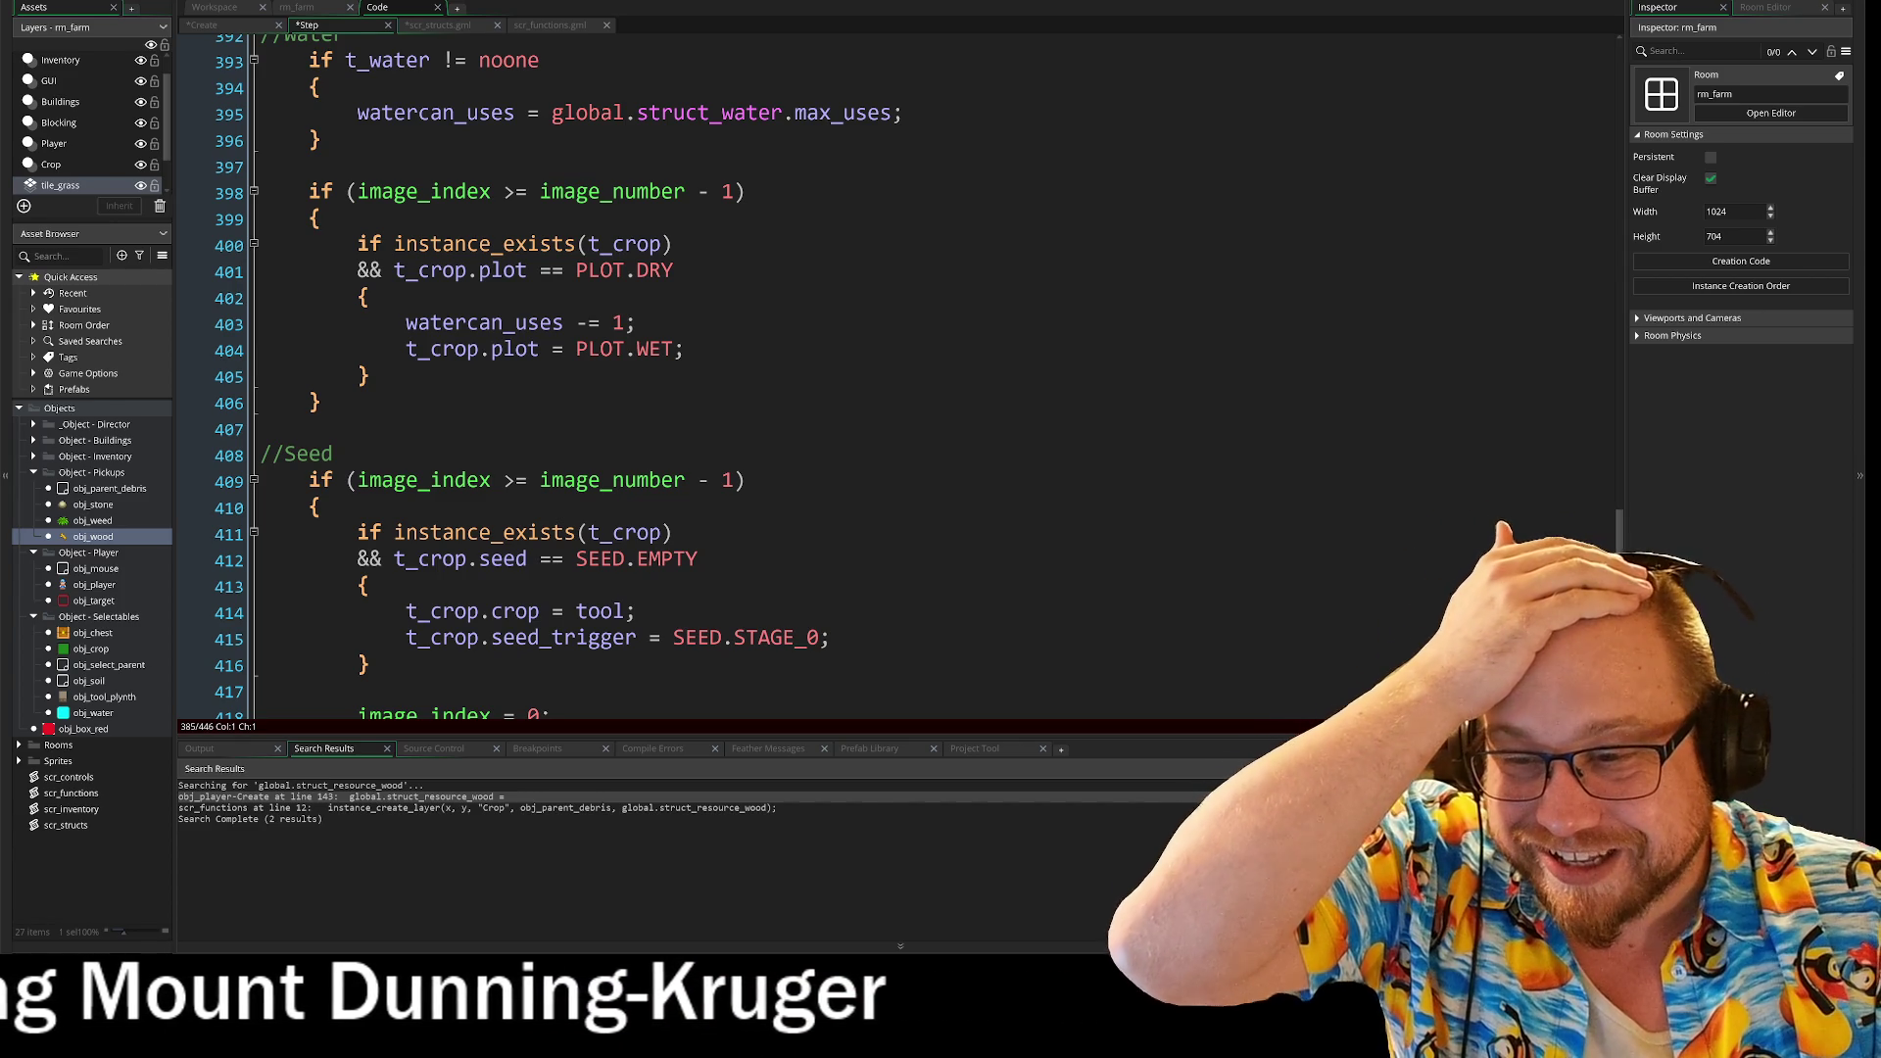
{"action": "mouse_move", "coordinate": [788, 392]}
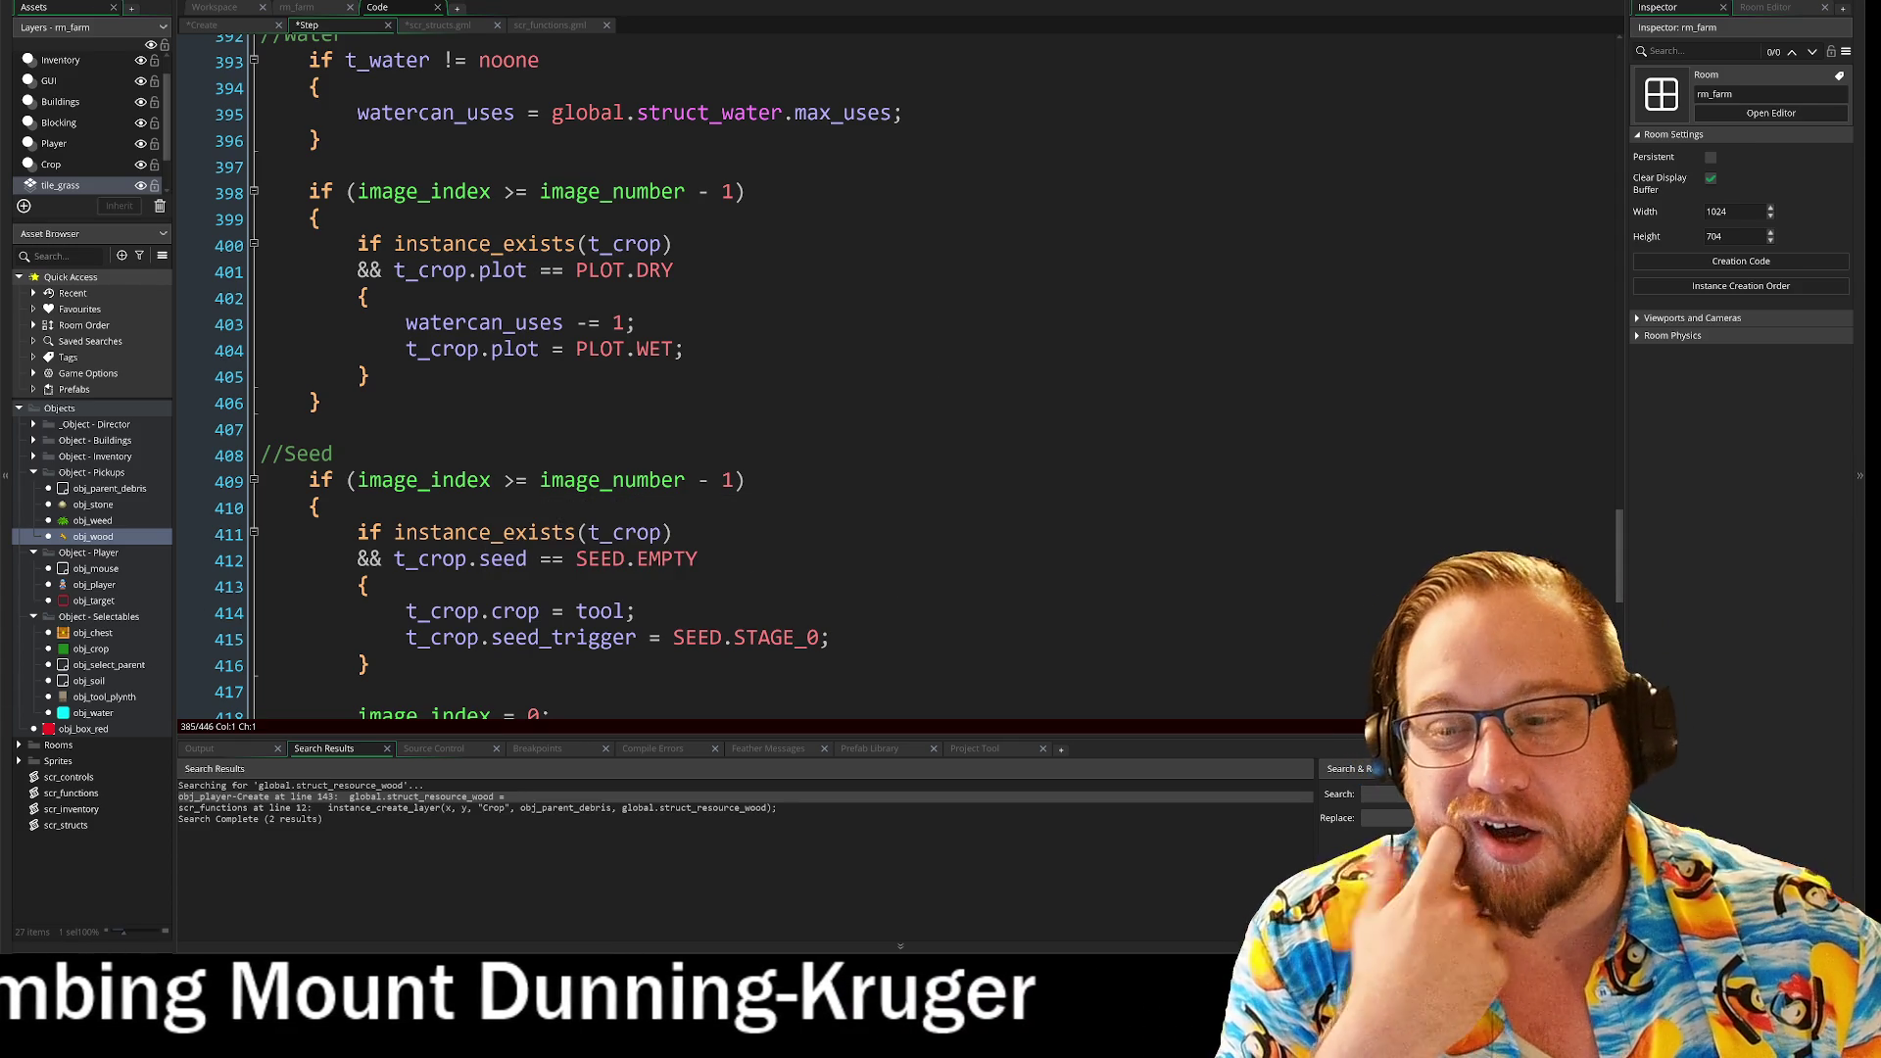
{"action": "left_click", "coordinate": [333, 453]}
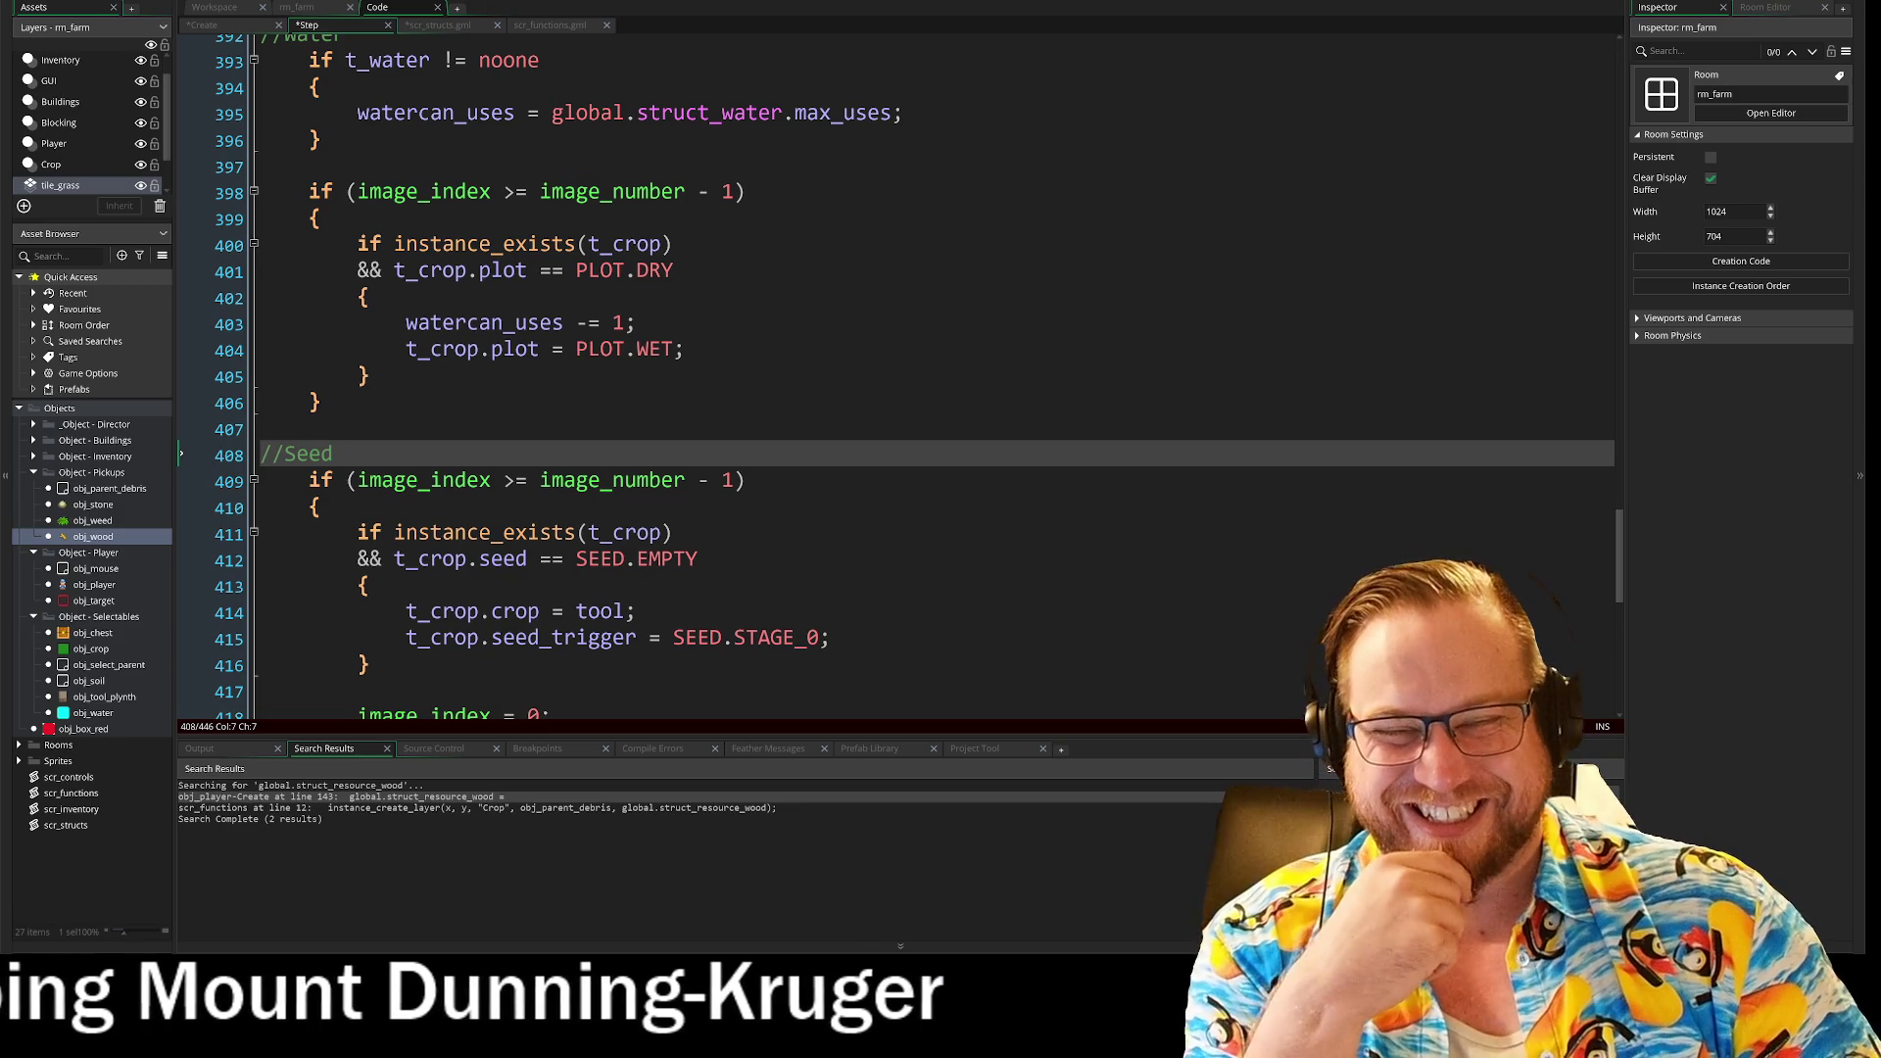
Step: Move up to empty line 407, then switch to the rm_farm room editor
{"action": "scroll", "coordinate": [930, 519], "scroll_direction": "up", "scroll_amount": 2}
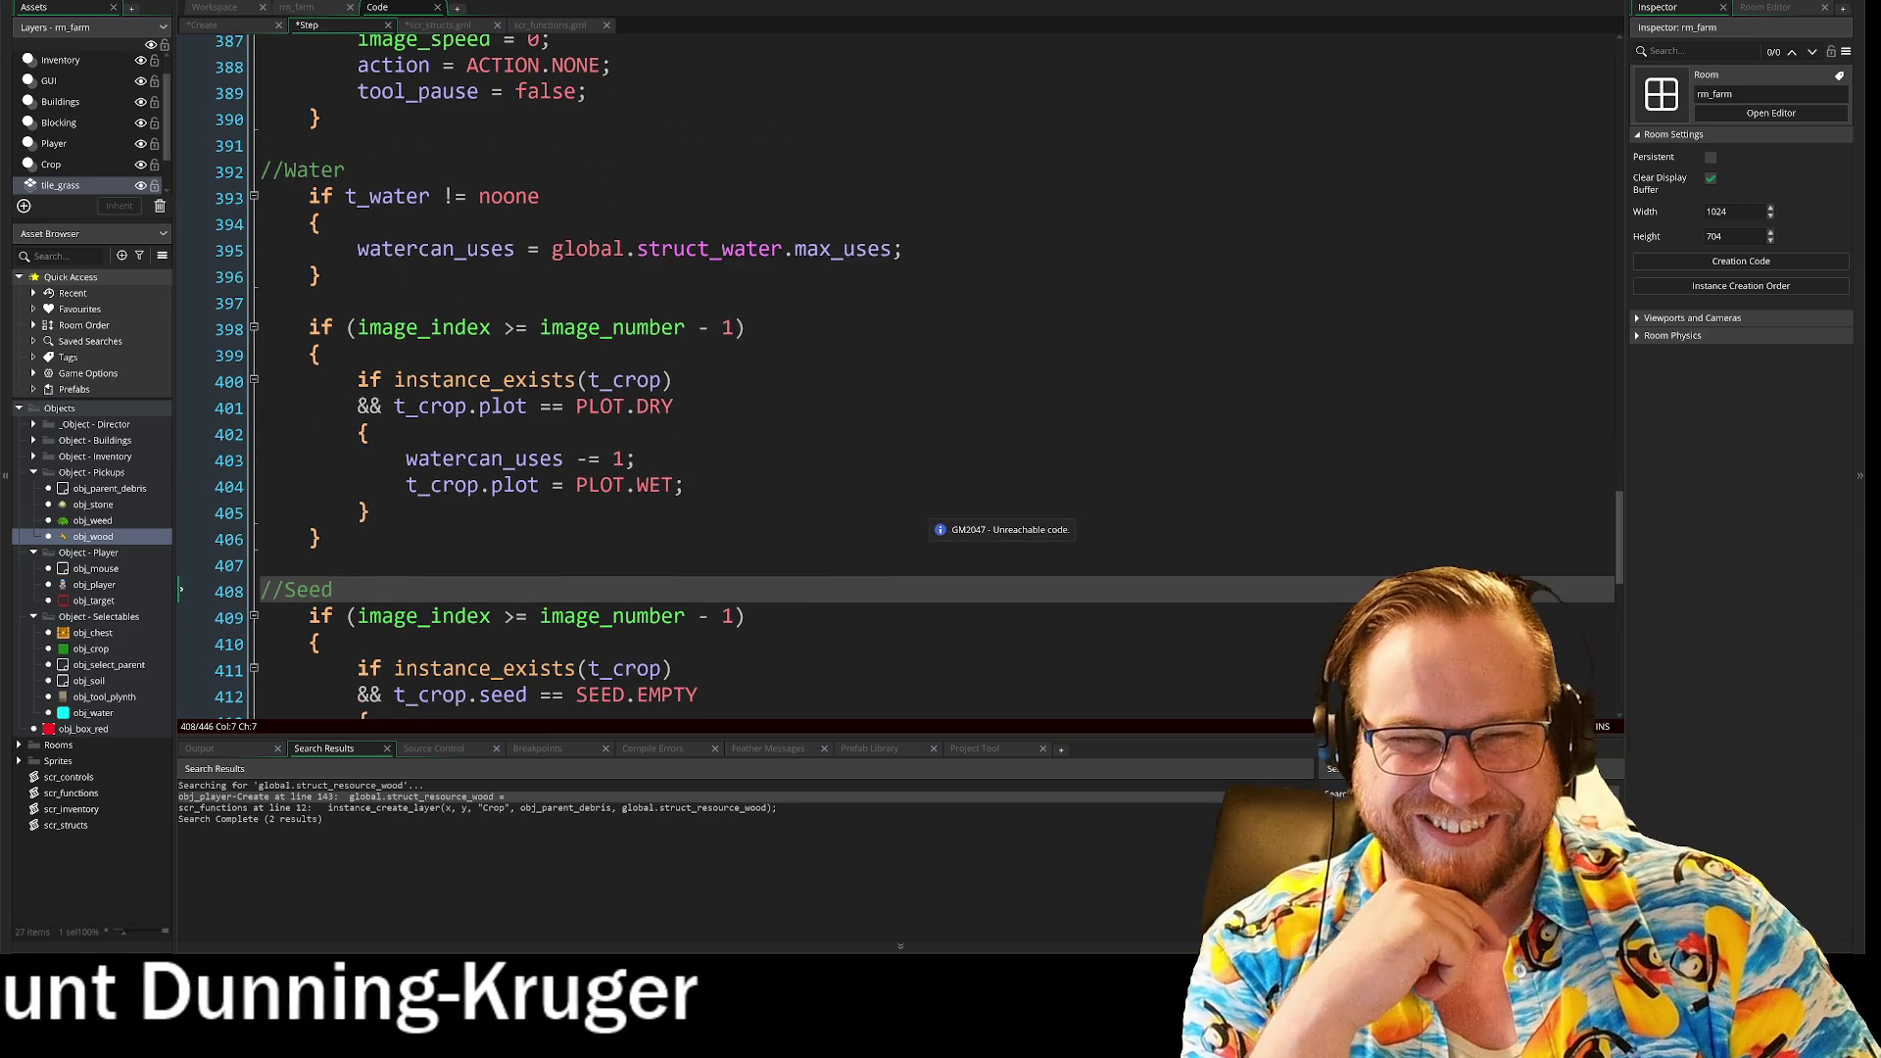
{"action": "scroll", "coordinate": [930, 519], "scroll_direction": "down", "scroll_amount": 1}
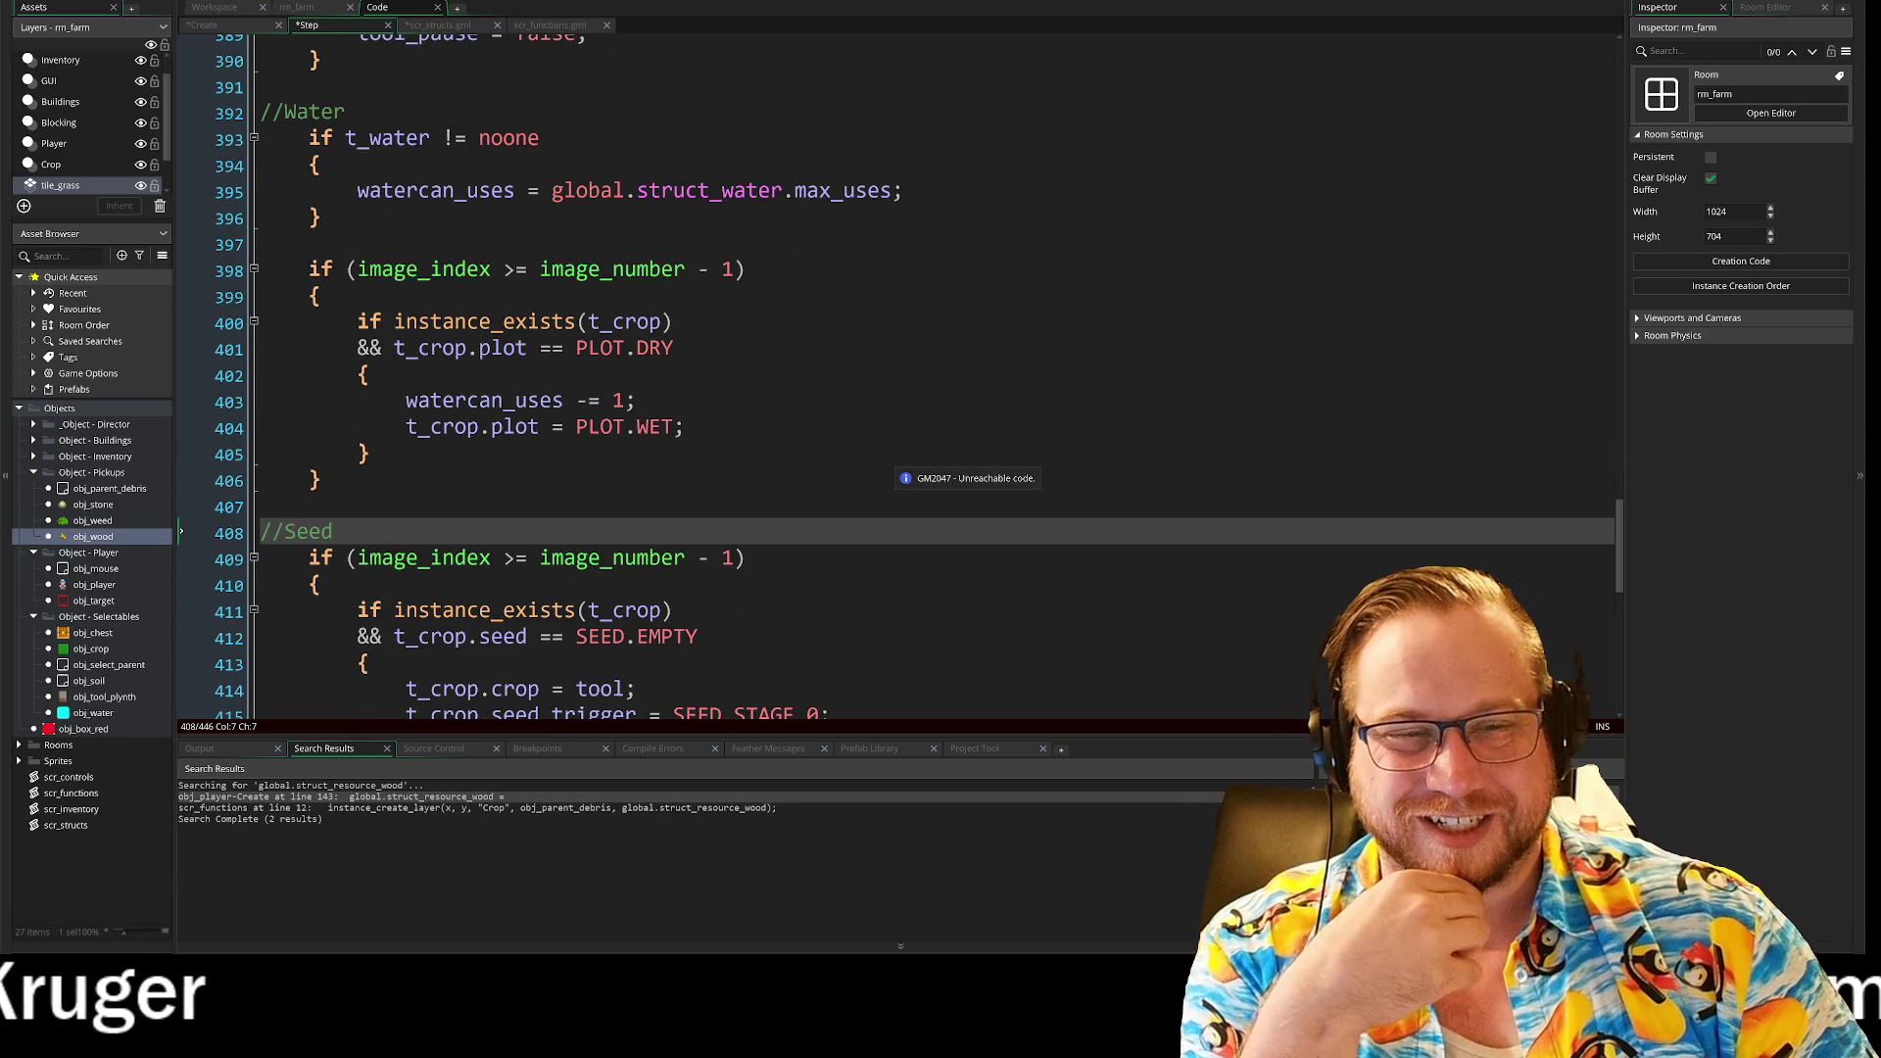
{"action": "scroll", "coordinate": [930, 520], "scroll_direction": "down", "scroll_amount": 1}
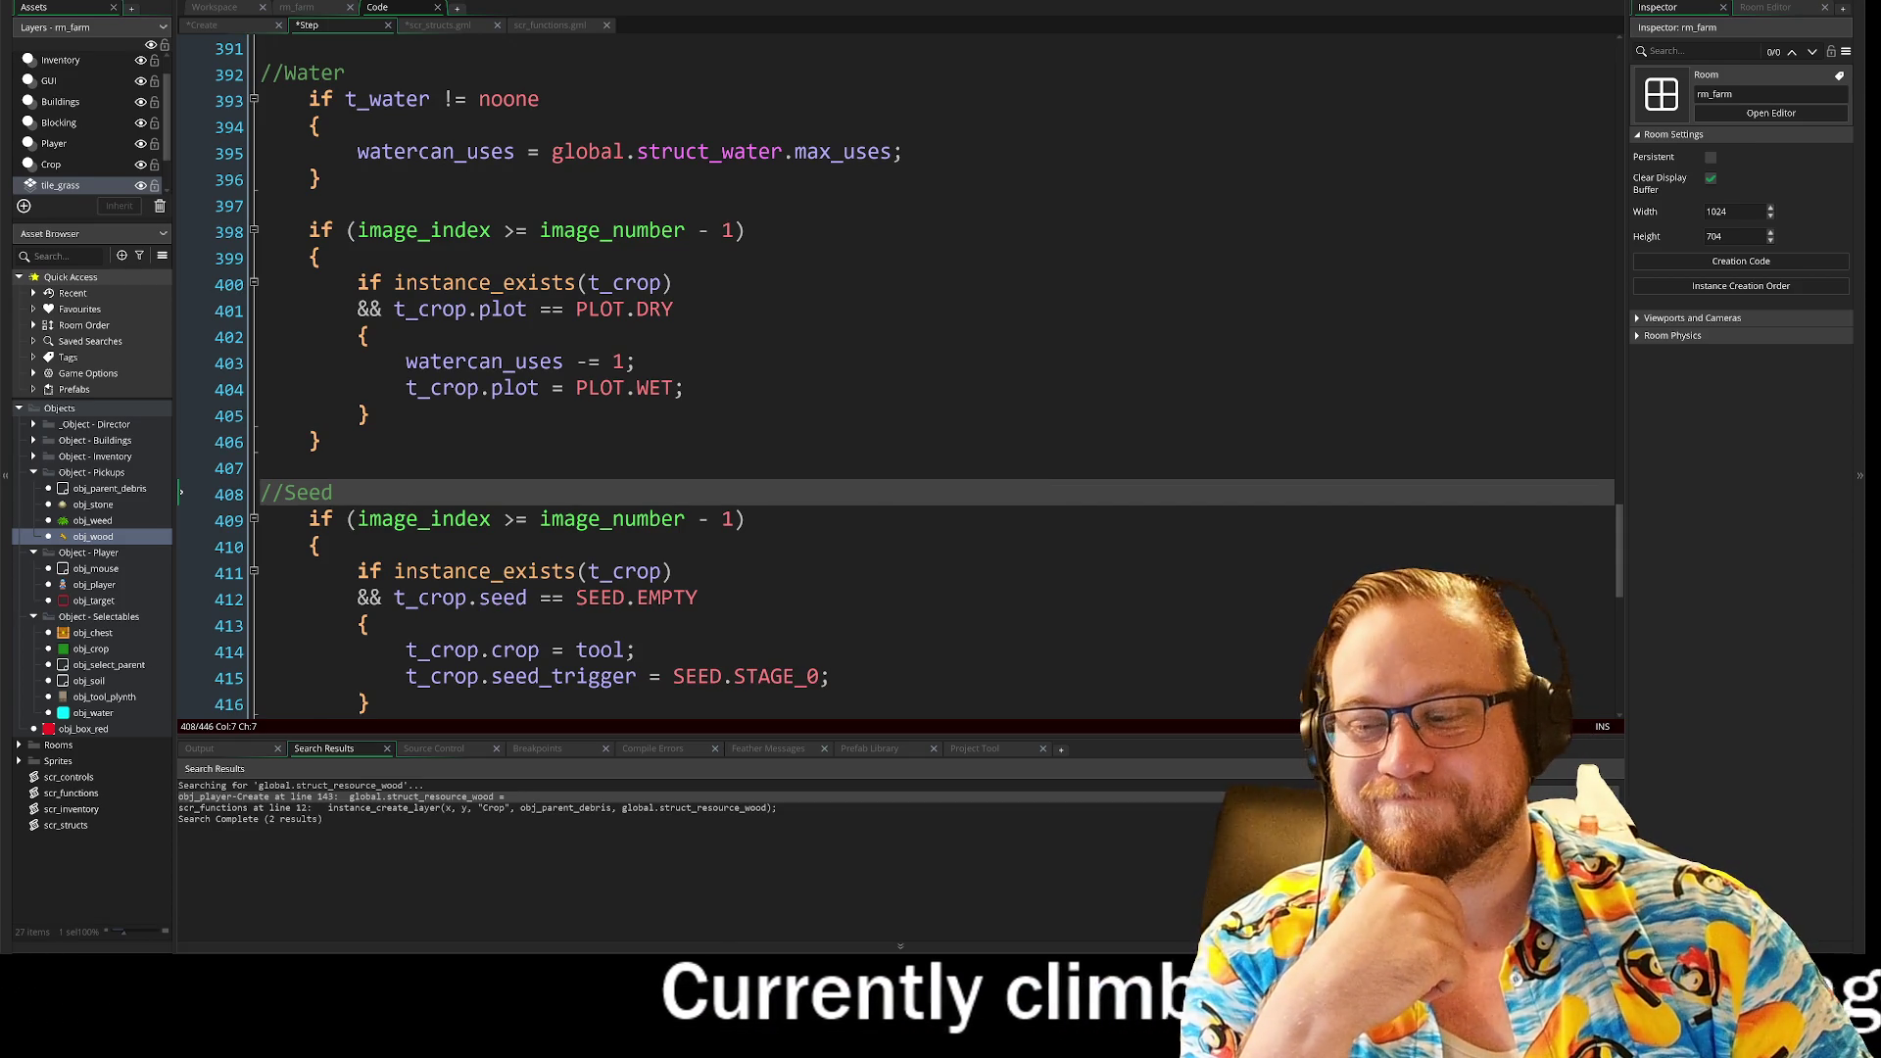
{"action": "key", "text": "Up"}
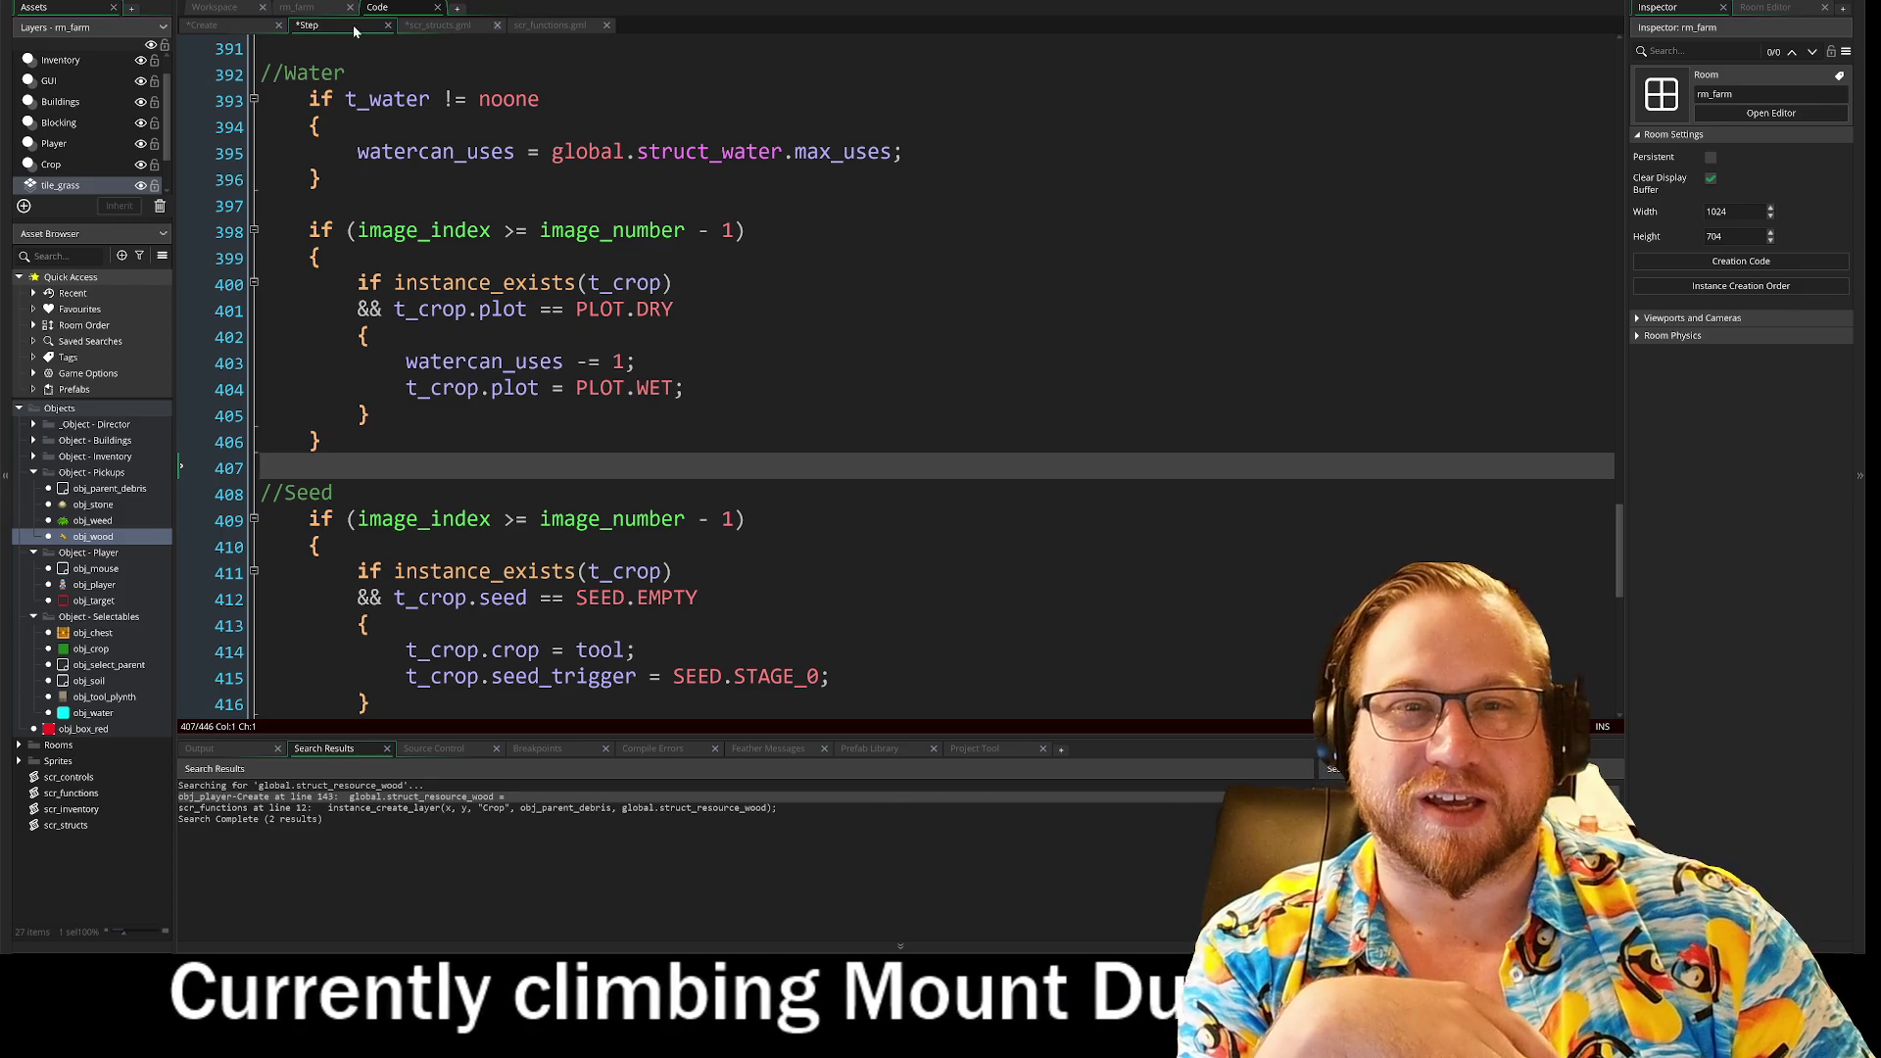
{"action": "left_click", "coordinate": [296, 6]}
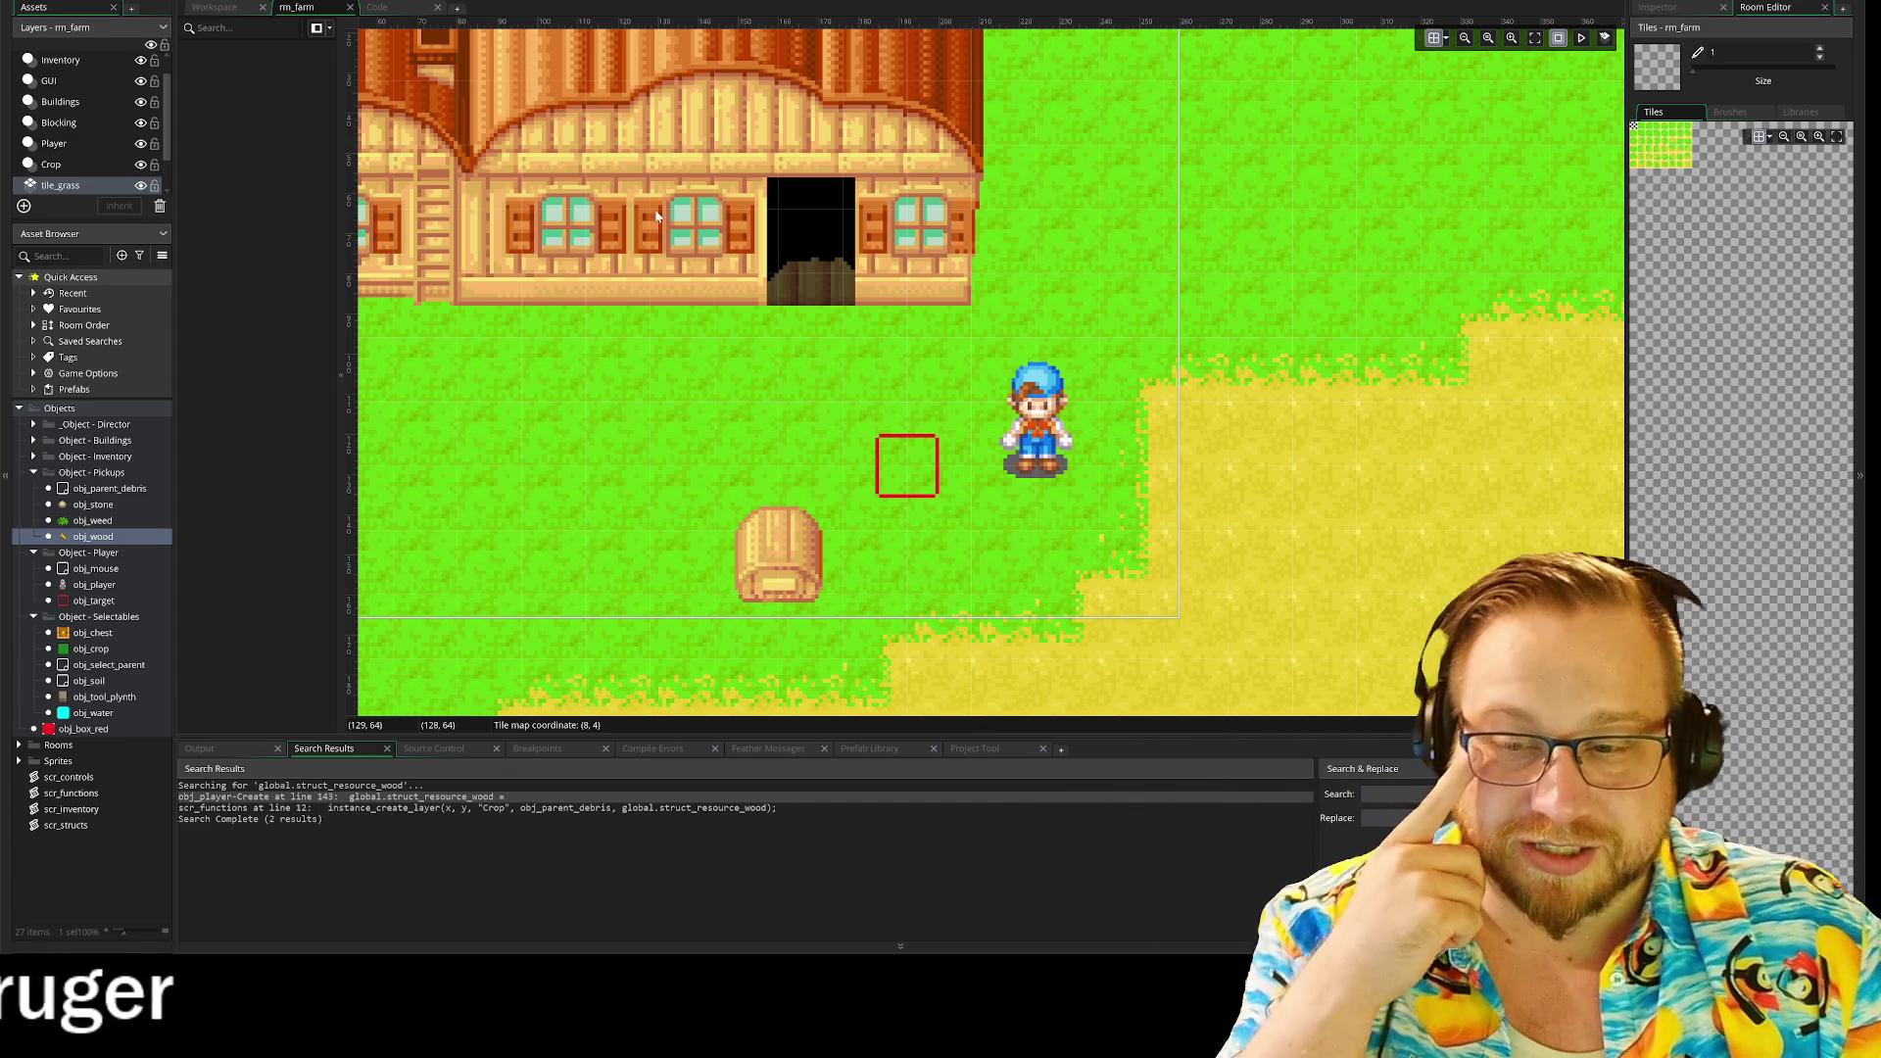
Step: Go back to the Step event code with the Water and Seed blocks and run the game
{"action": "left_click", "coordinate": [378, 8]}
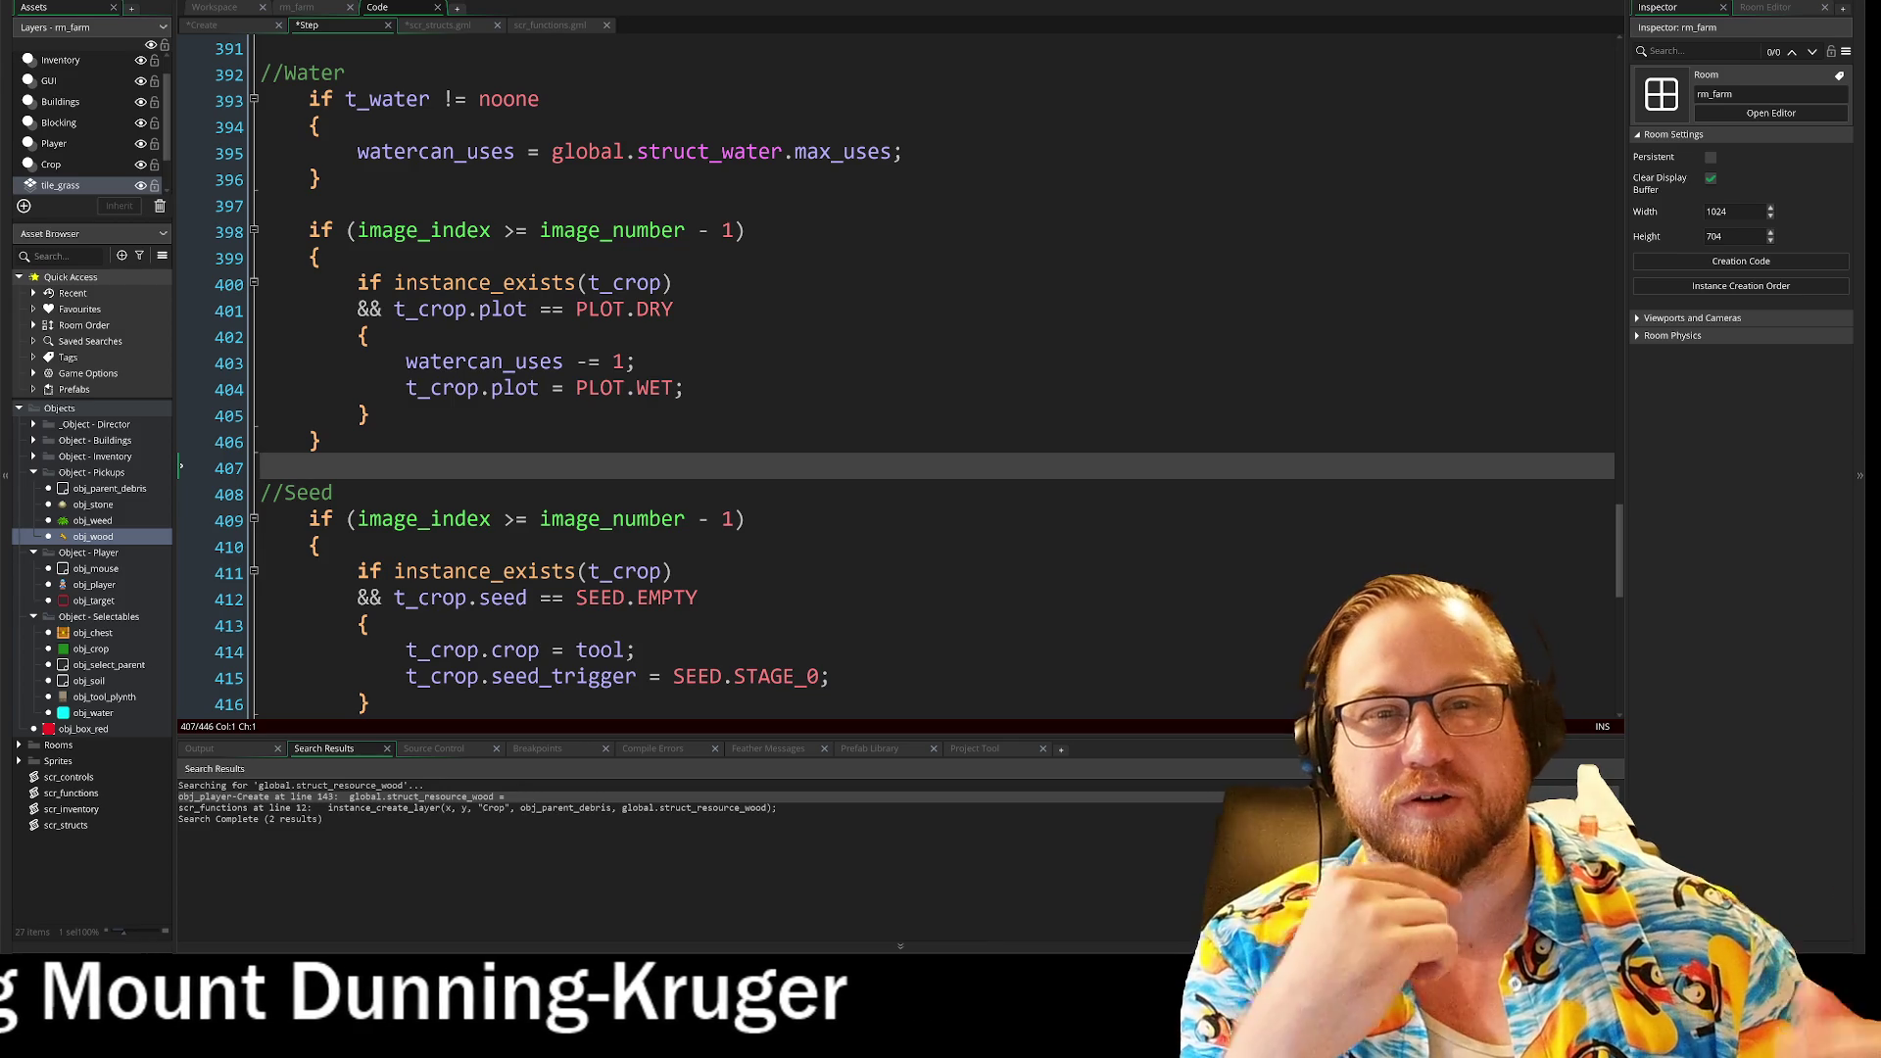
{"action": "key", "text": "F5"}
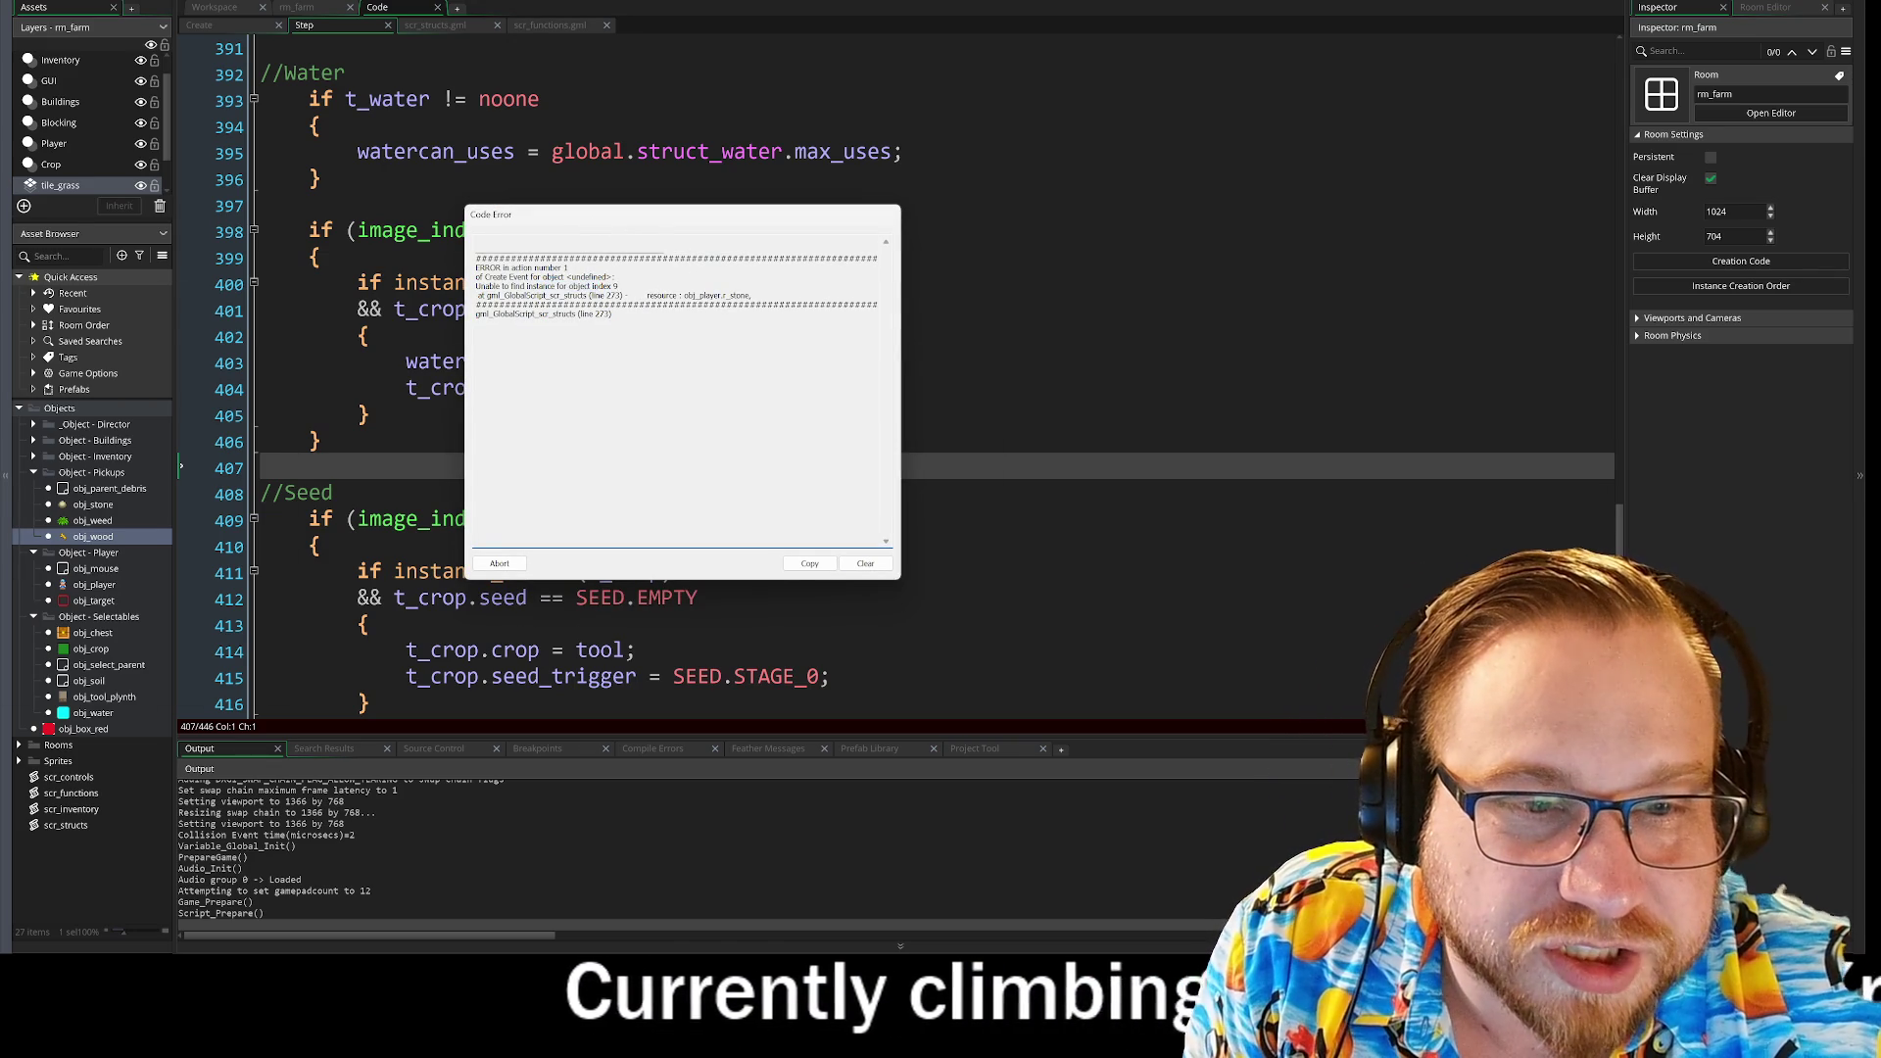
Step: Abort the crashed game from the Code Error dialog
{"action": "left_click", "coordinate": [627, 298]}
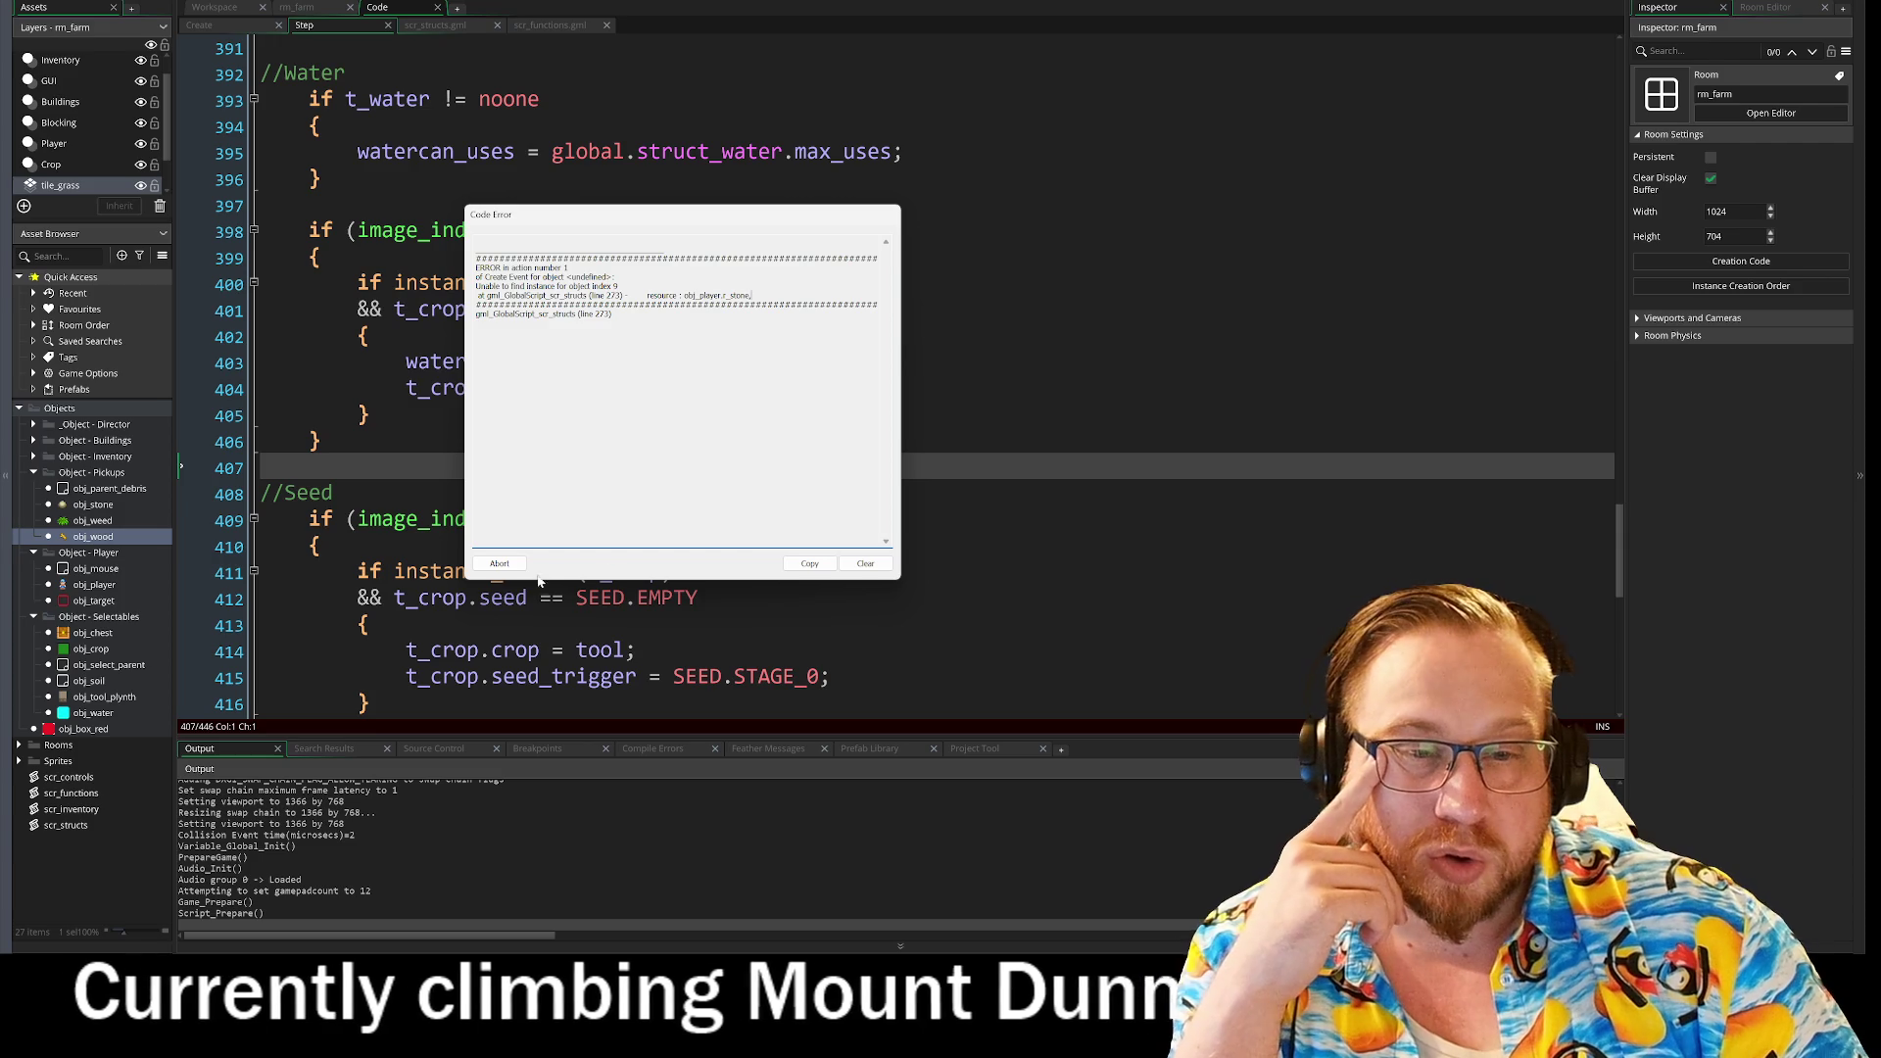
{"action": "left_click", "coordinate": [499, 564]}
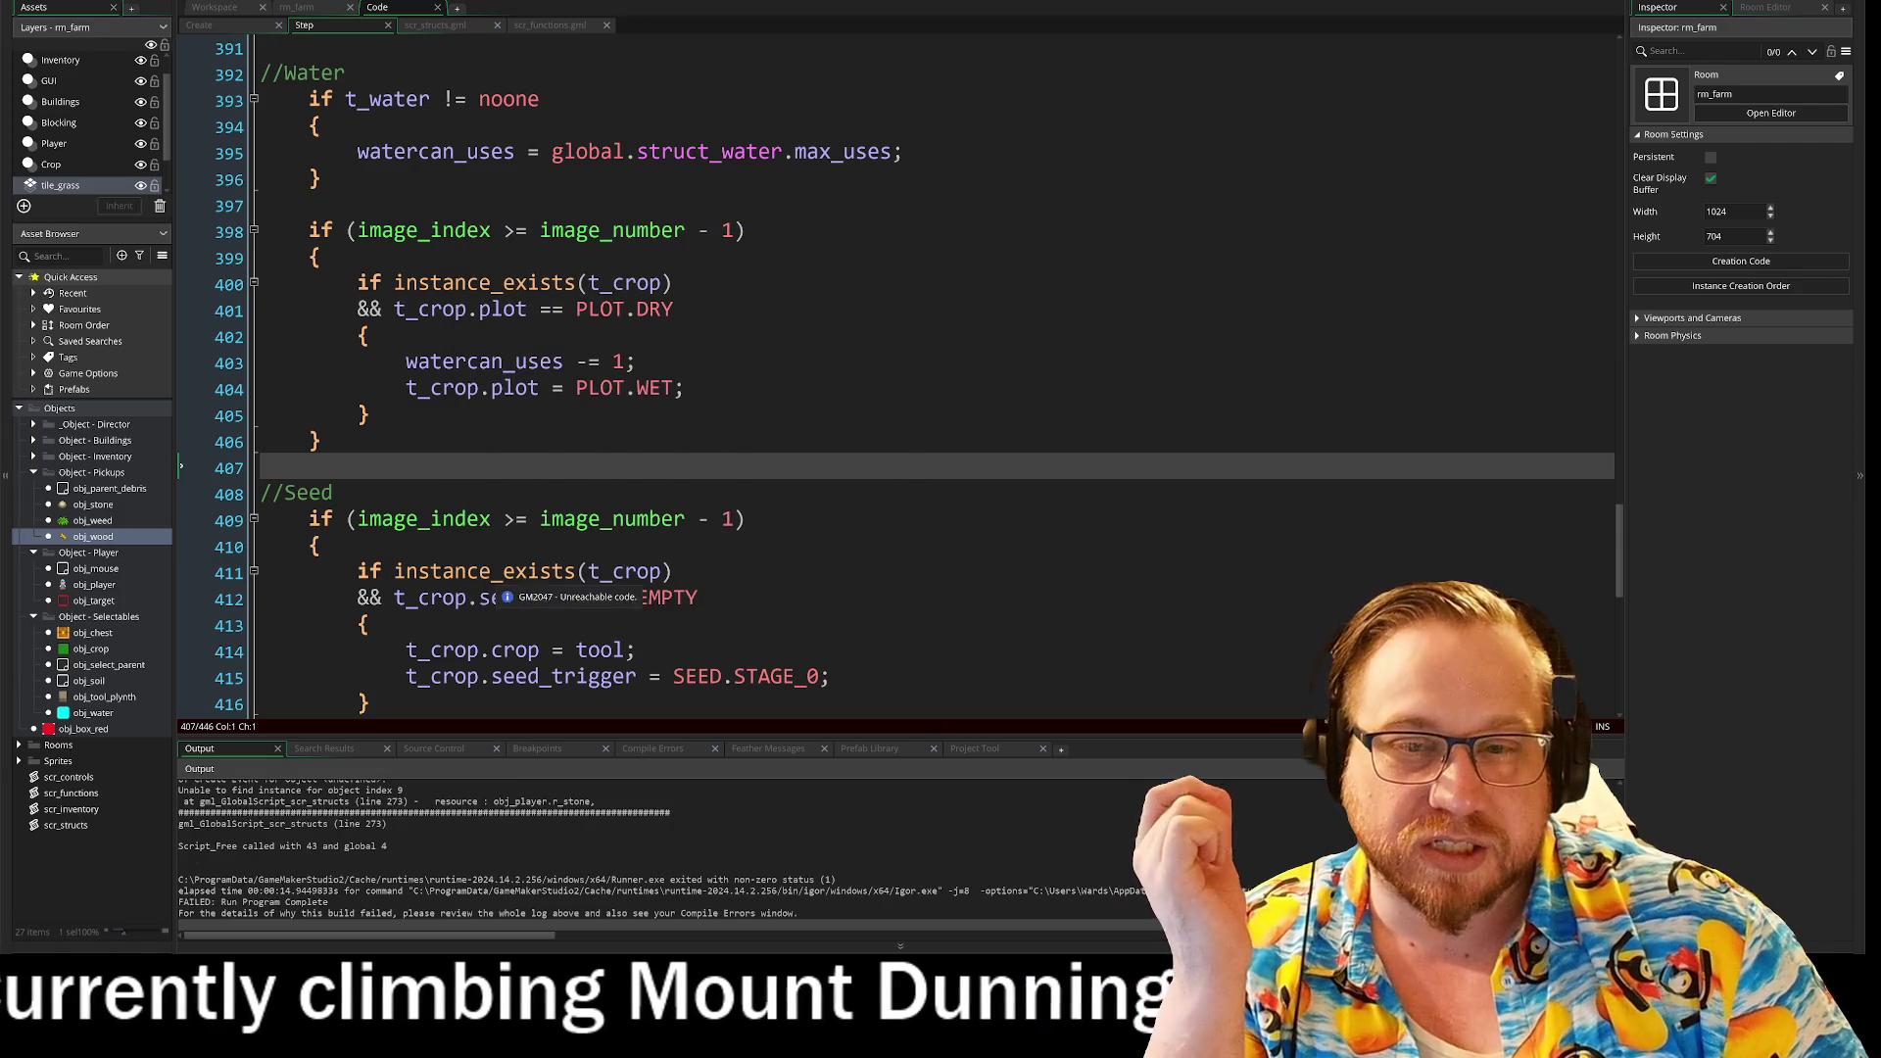
Step: Open scr_structs, expand Resource Structs and the stone struct, and select obj_player on line 273
{"action": "double_click", "coordinate": [63, 826]}
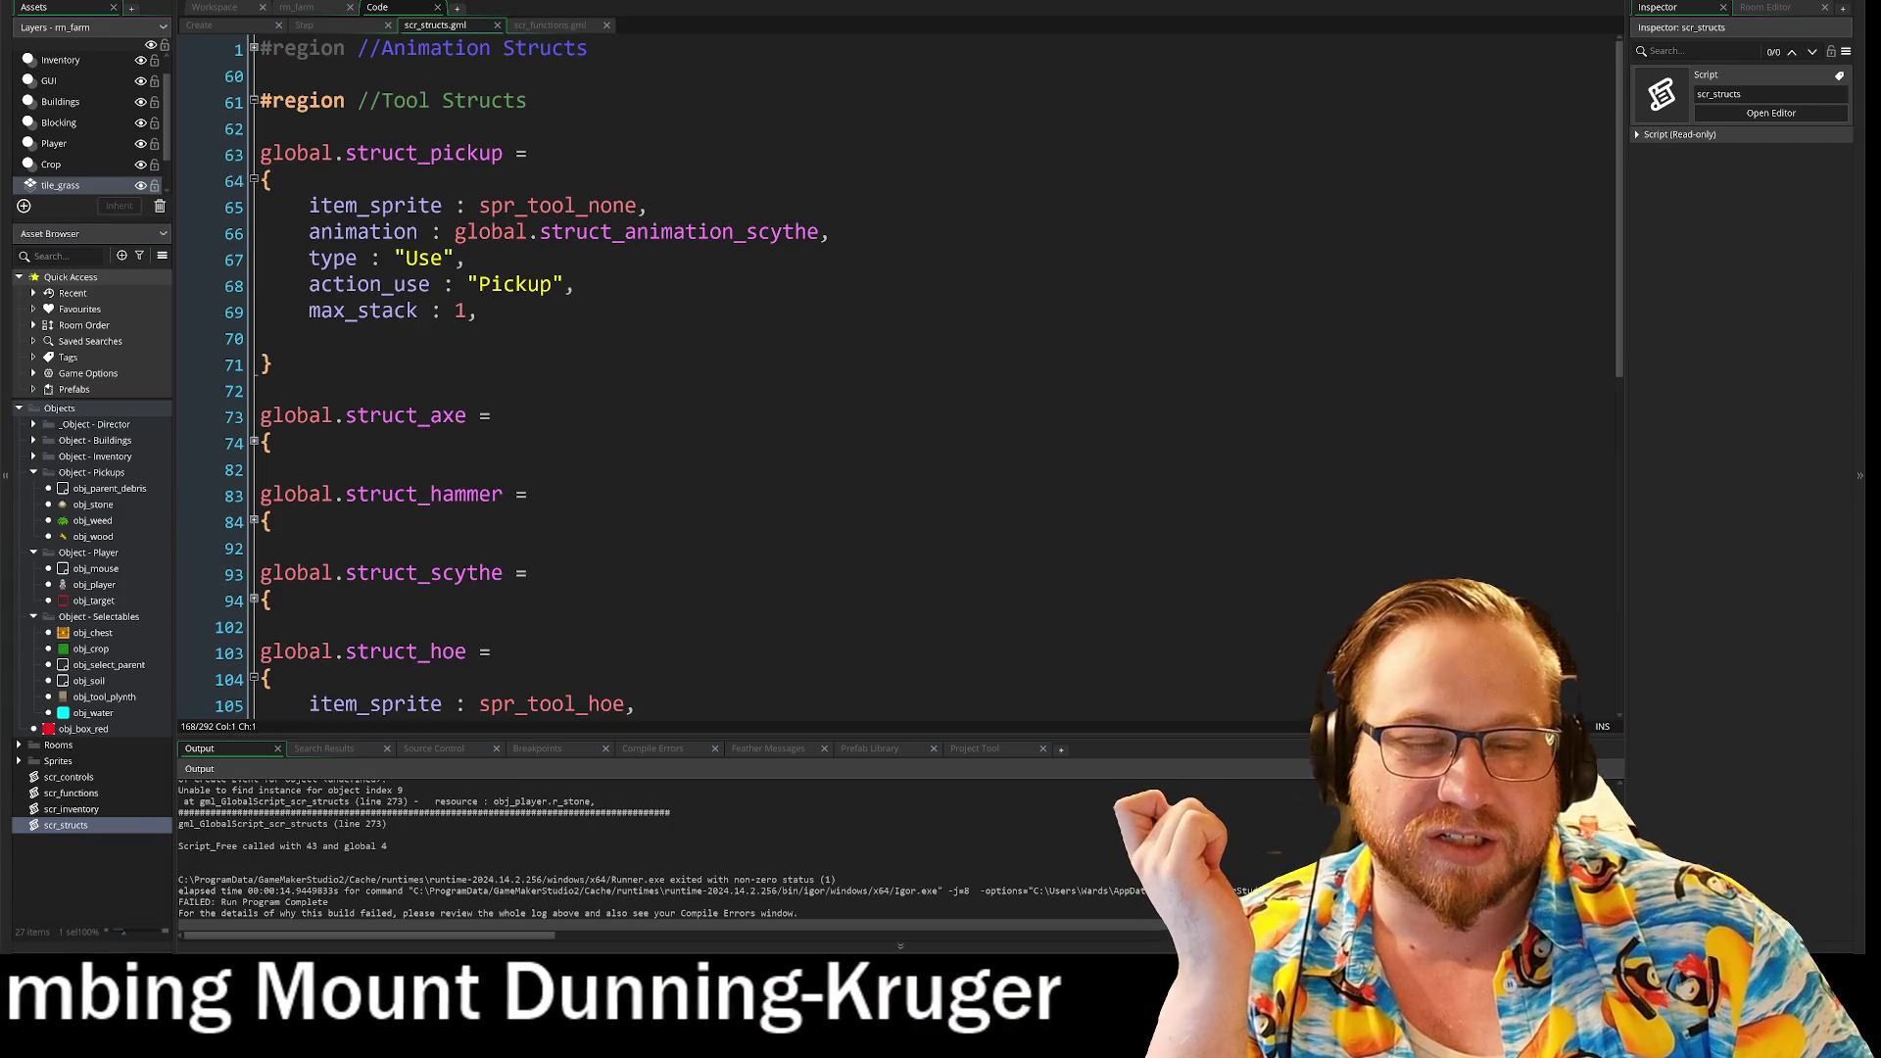
{"action": "scroll", "coordinate": [882, 373], "scroll_direction": "up", "scroll_amount": 2}
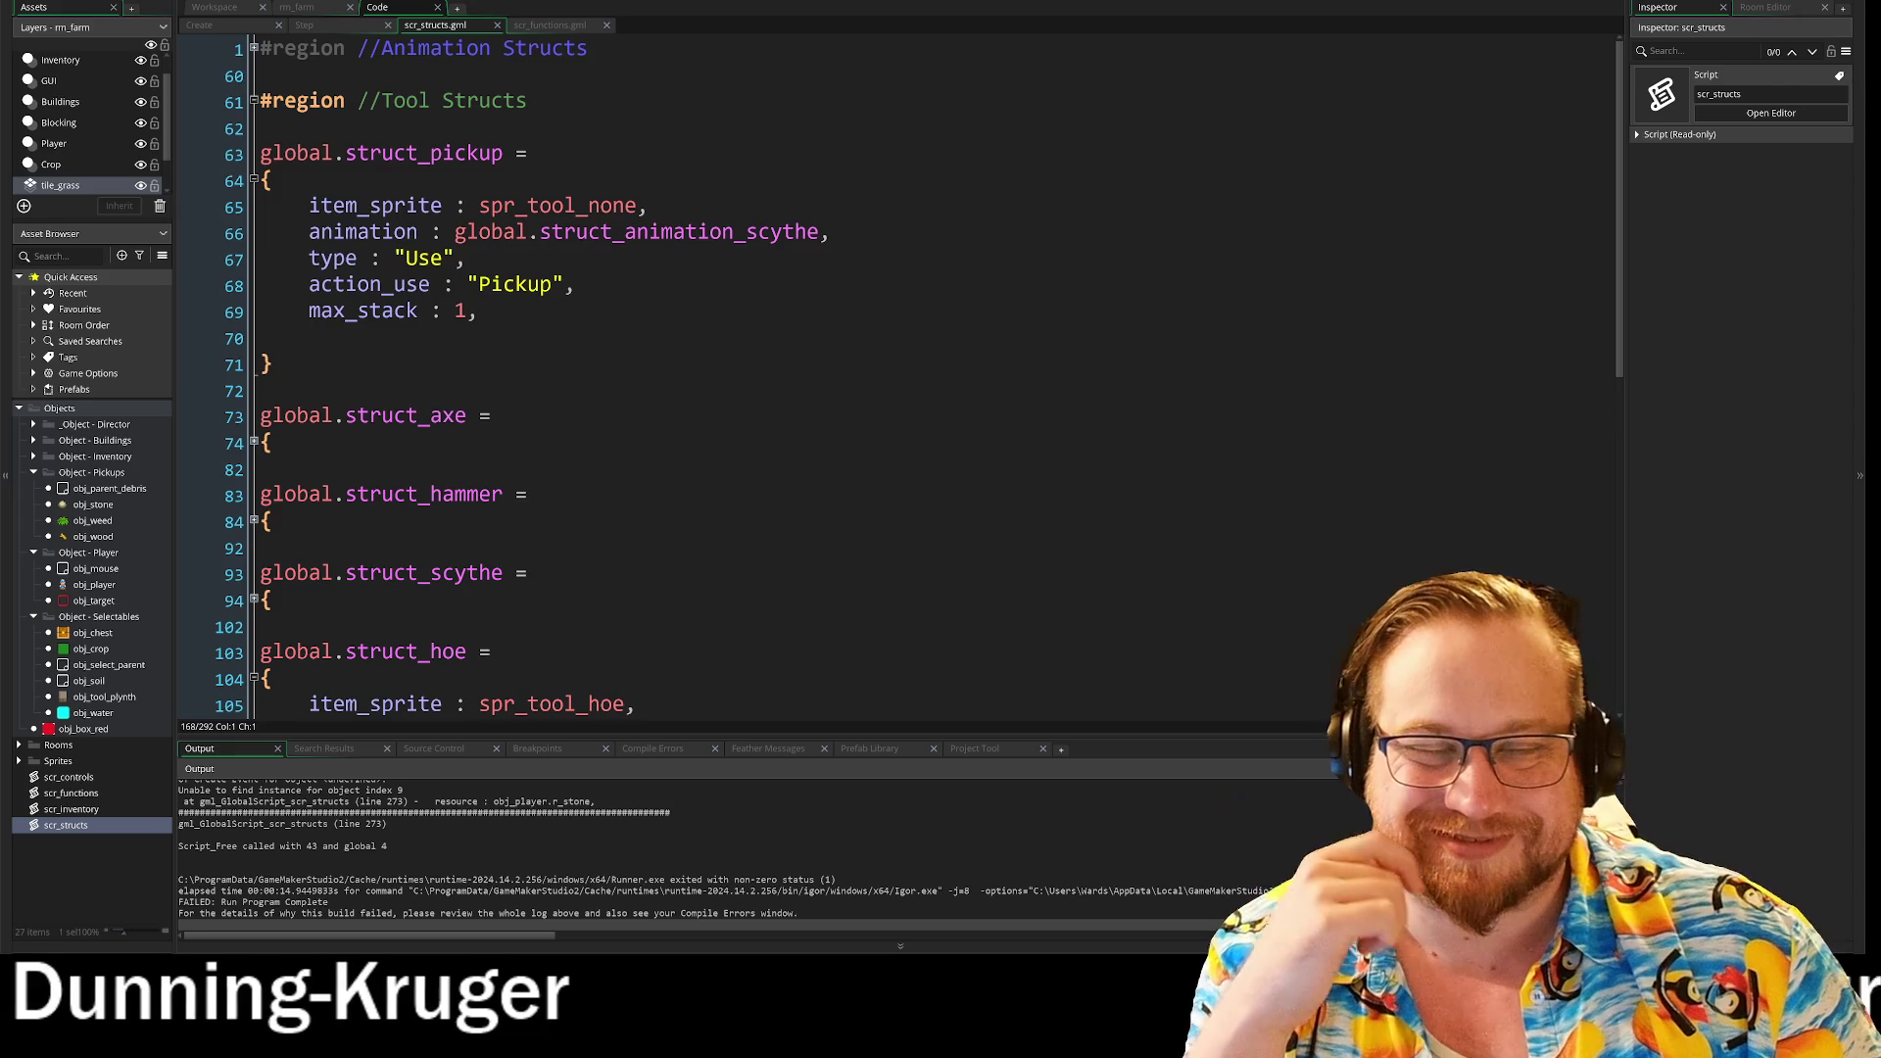
{"action": "scroll", "coordinate": [896, 372], "scroll_direction": "down", "scroll_amount": 9}
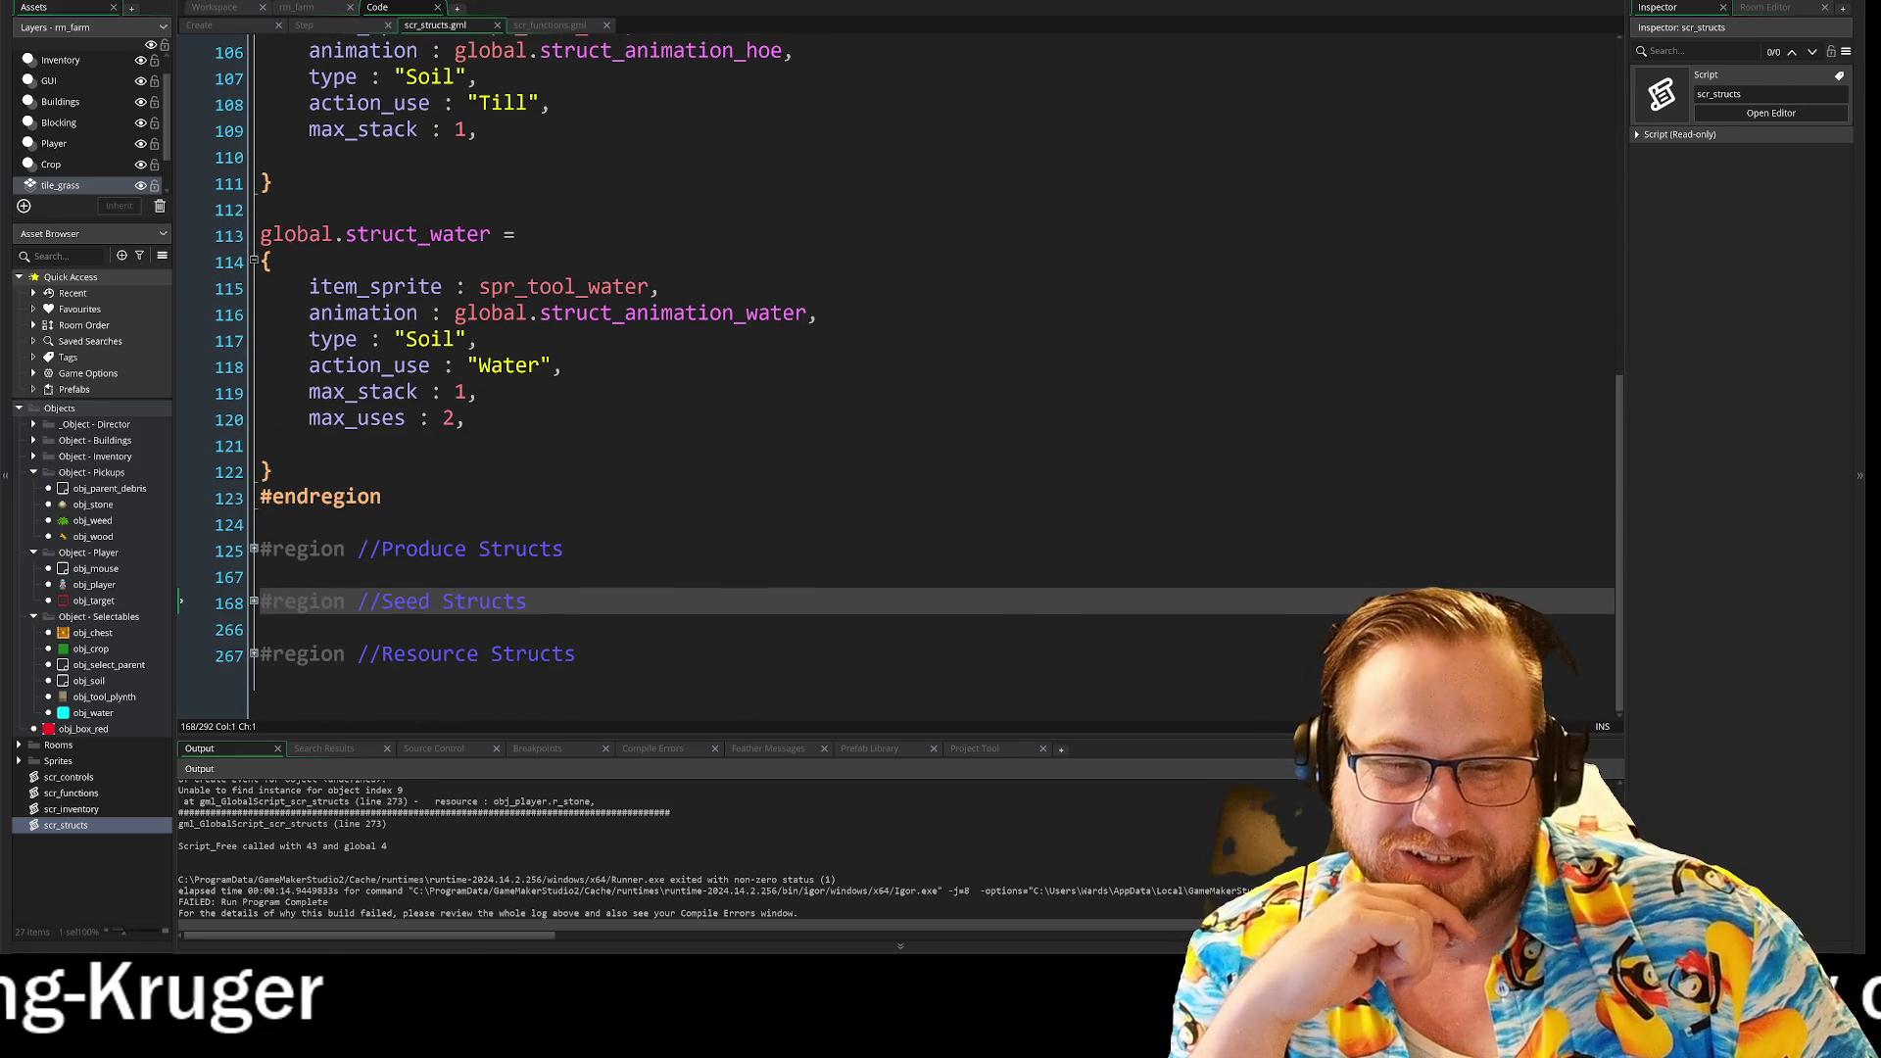
{"action": "left_click", "coordinate": [253, 656]}
{"action": "scroll", "coordinate": [254, 656], "scroll_direction": "down", "scroll_amount": 1}
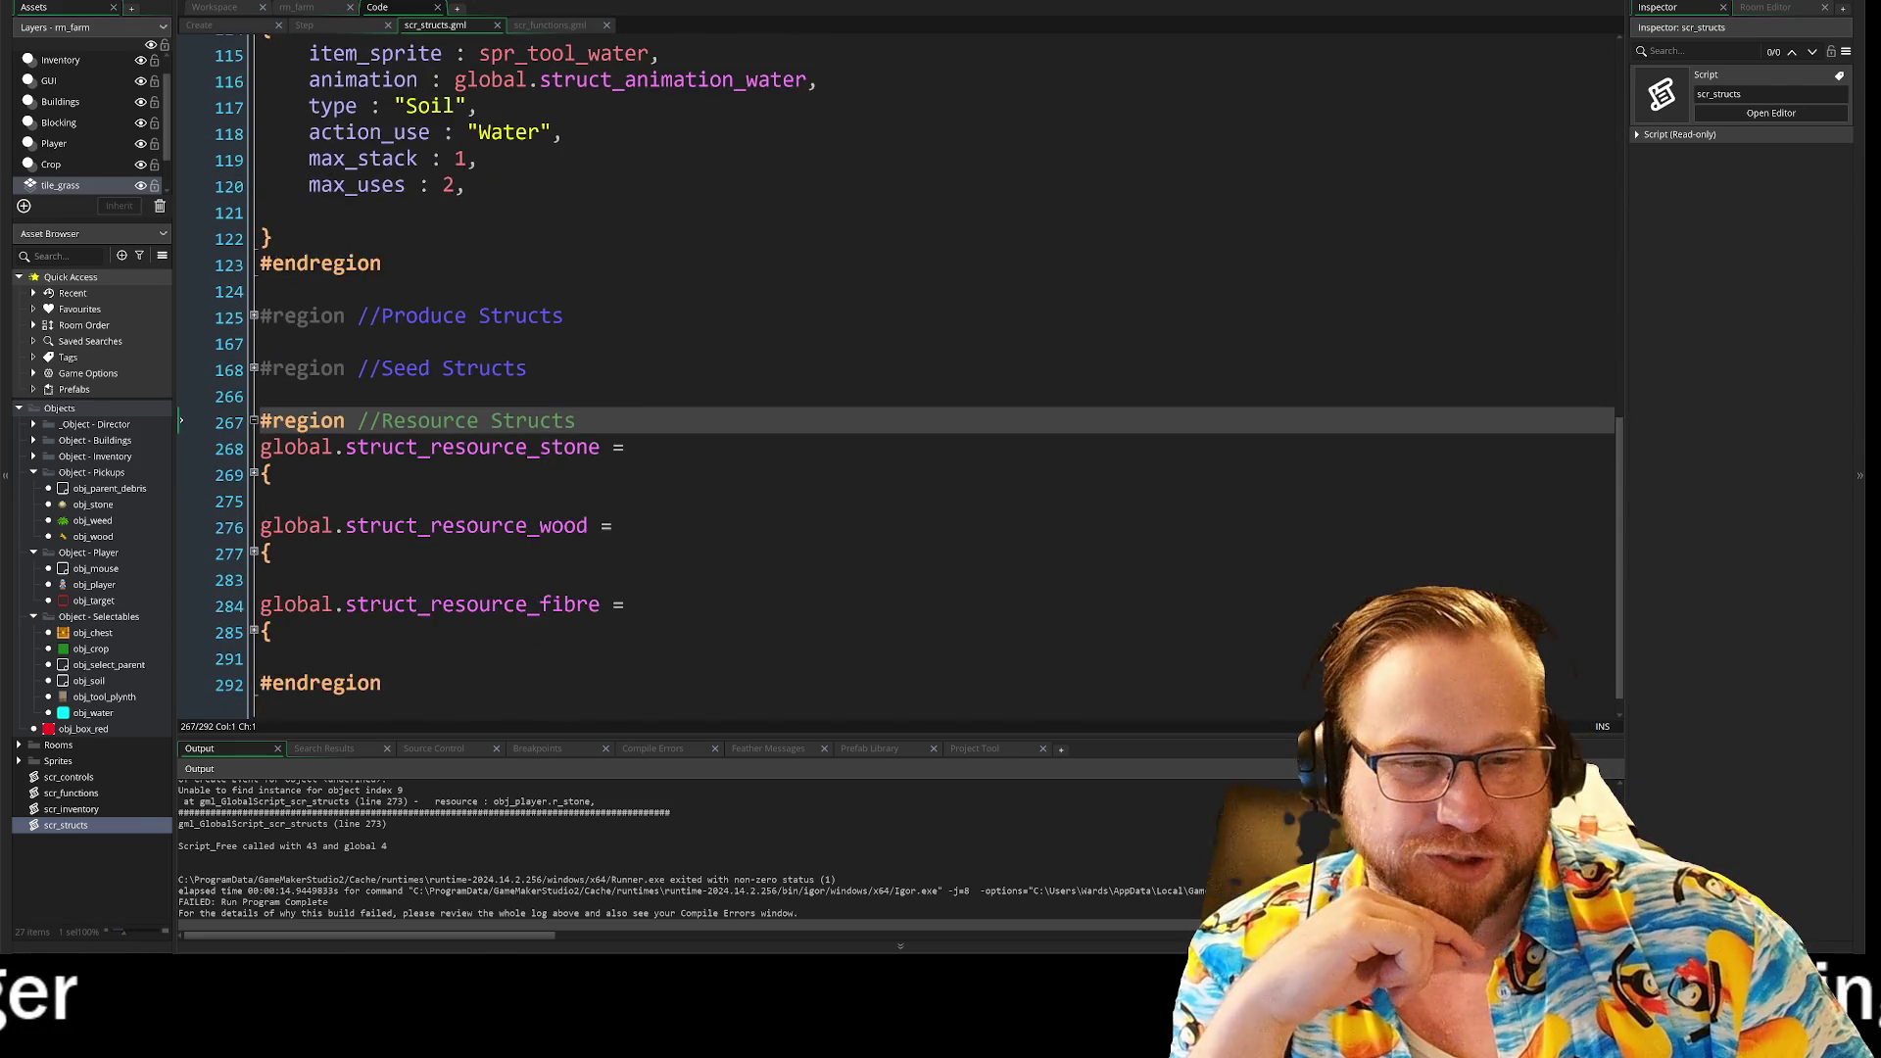
{"action": "left_click", "coordinate": [254, 446]}
{"action": "scroll", "coordinate": [259, 438], "scroll_direction": "down", "scroll_amount": 2}
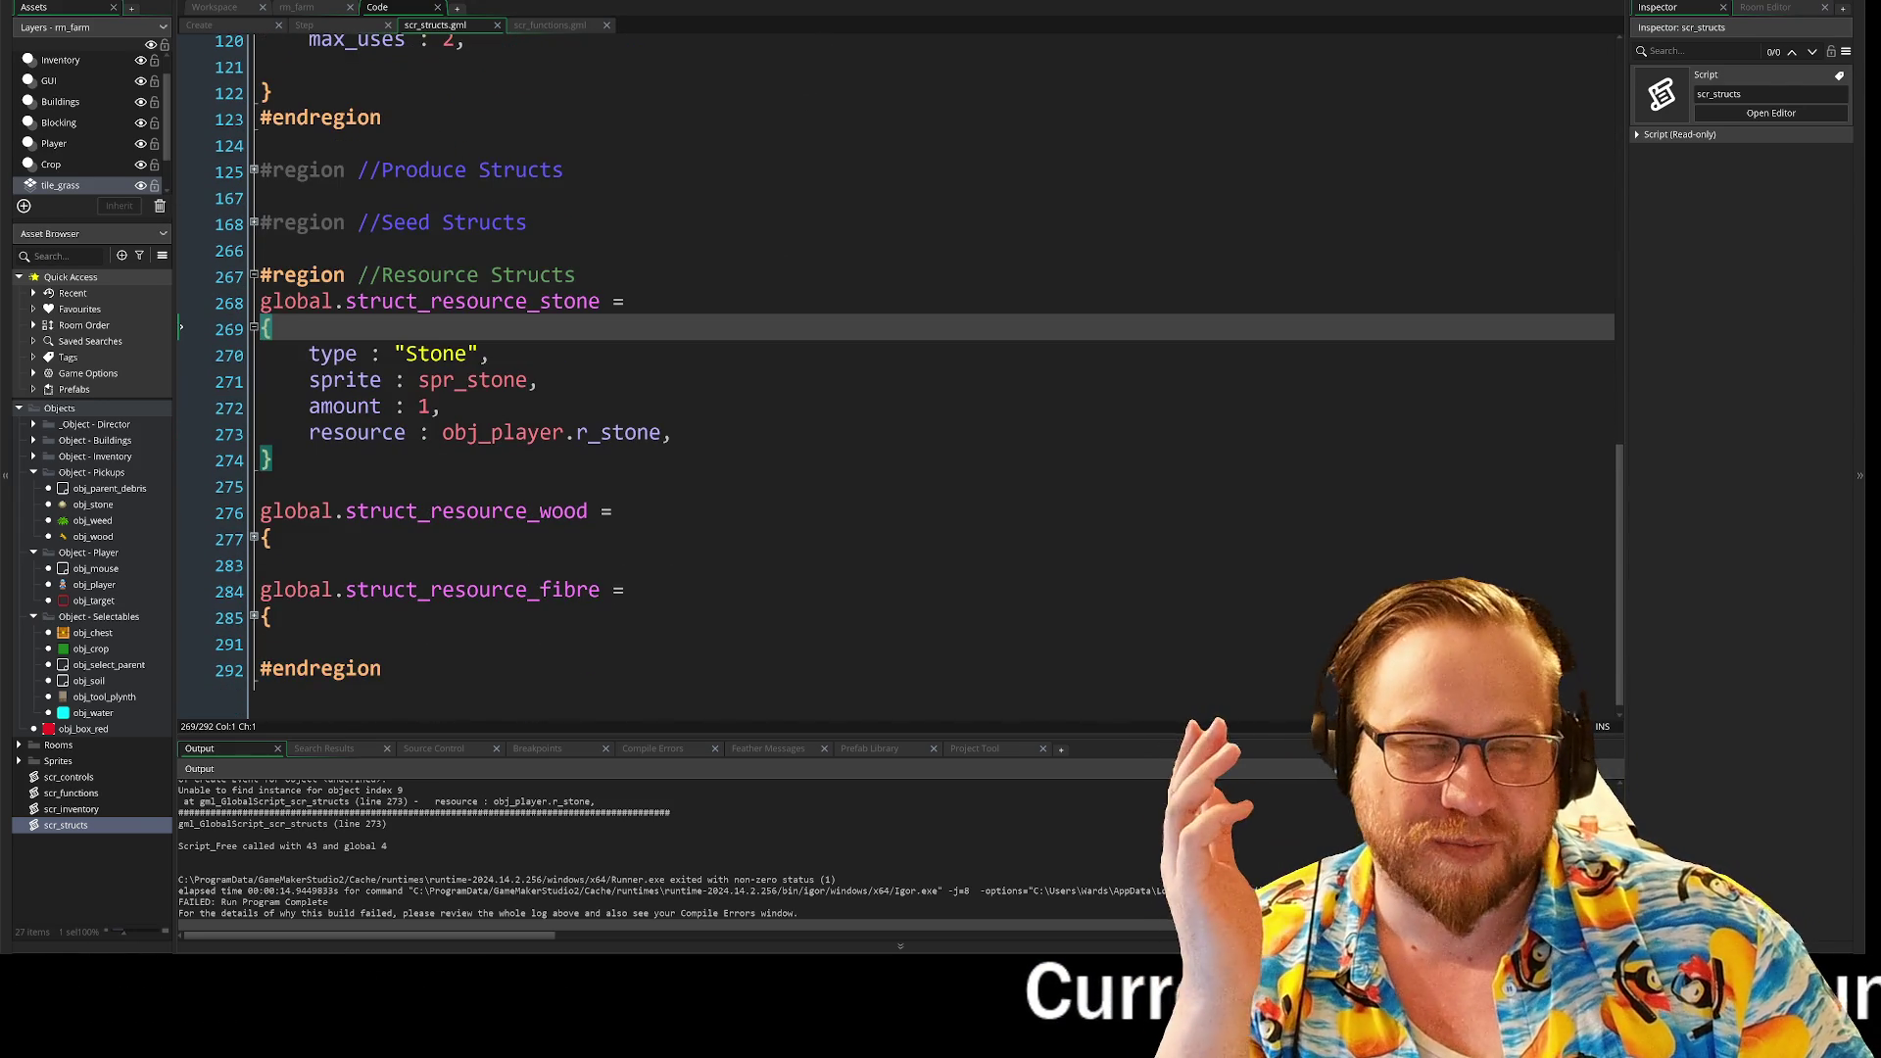
{"action": "left_click_drag", "start_coordinate": [432, 432], "coordinate": [503, 432]}
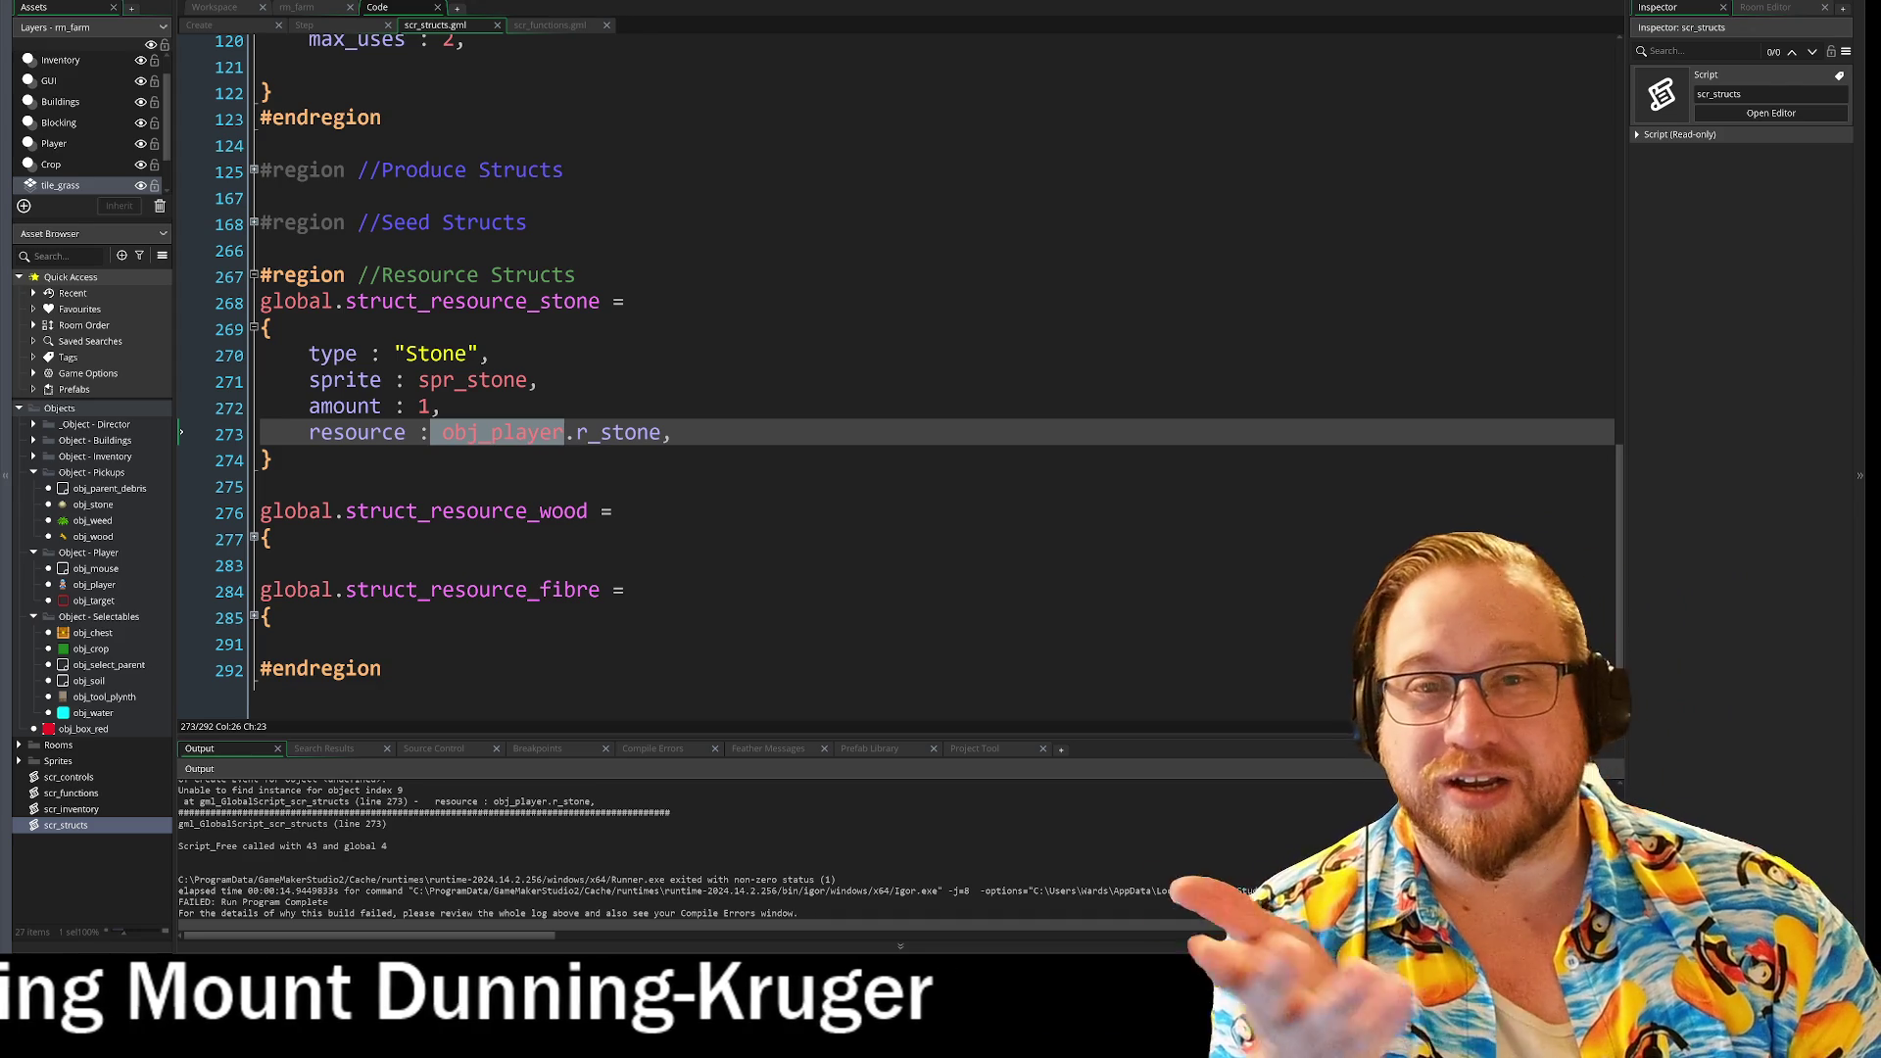
Step: Switch to the rm_farm room, then to the workspace showing obj_player's events
{"action": "left_click", "coordinate": [301, 12]}
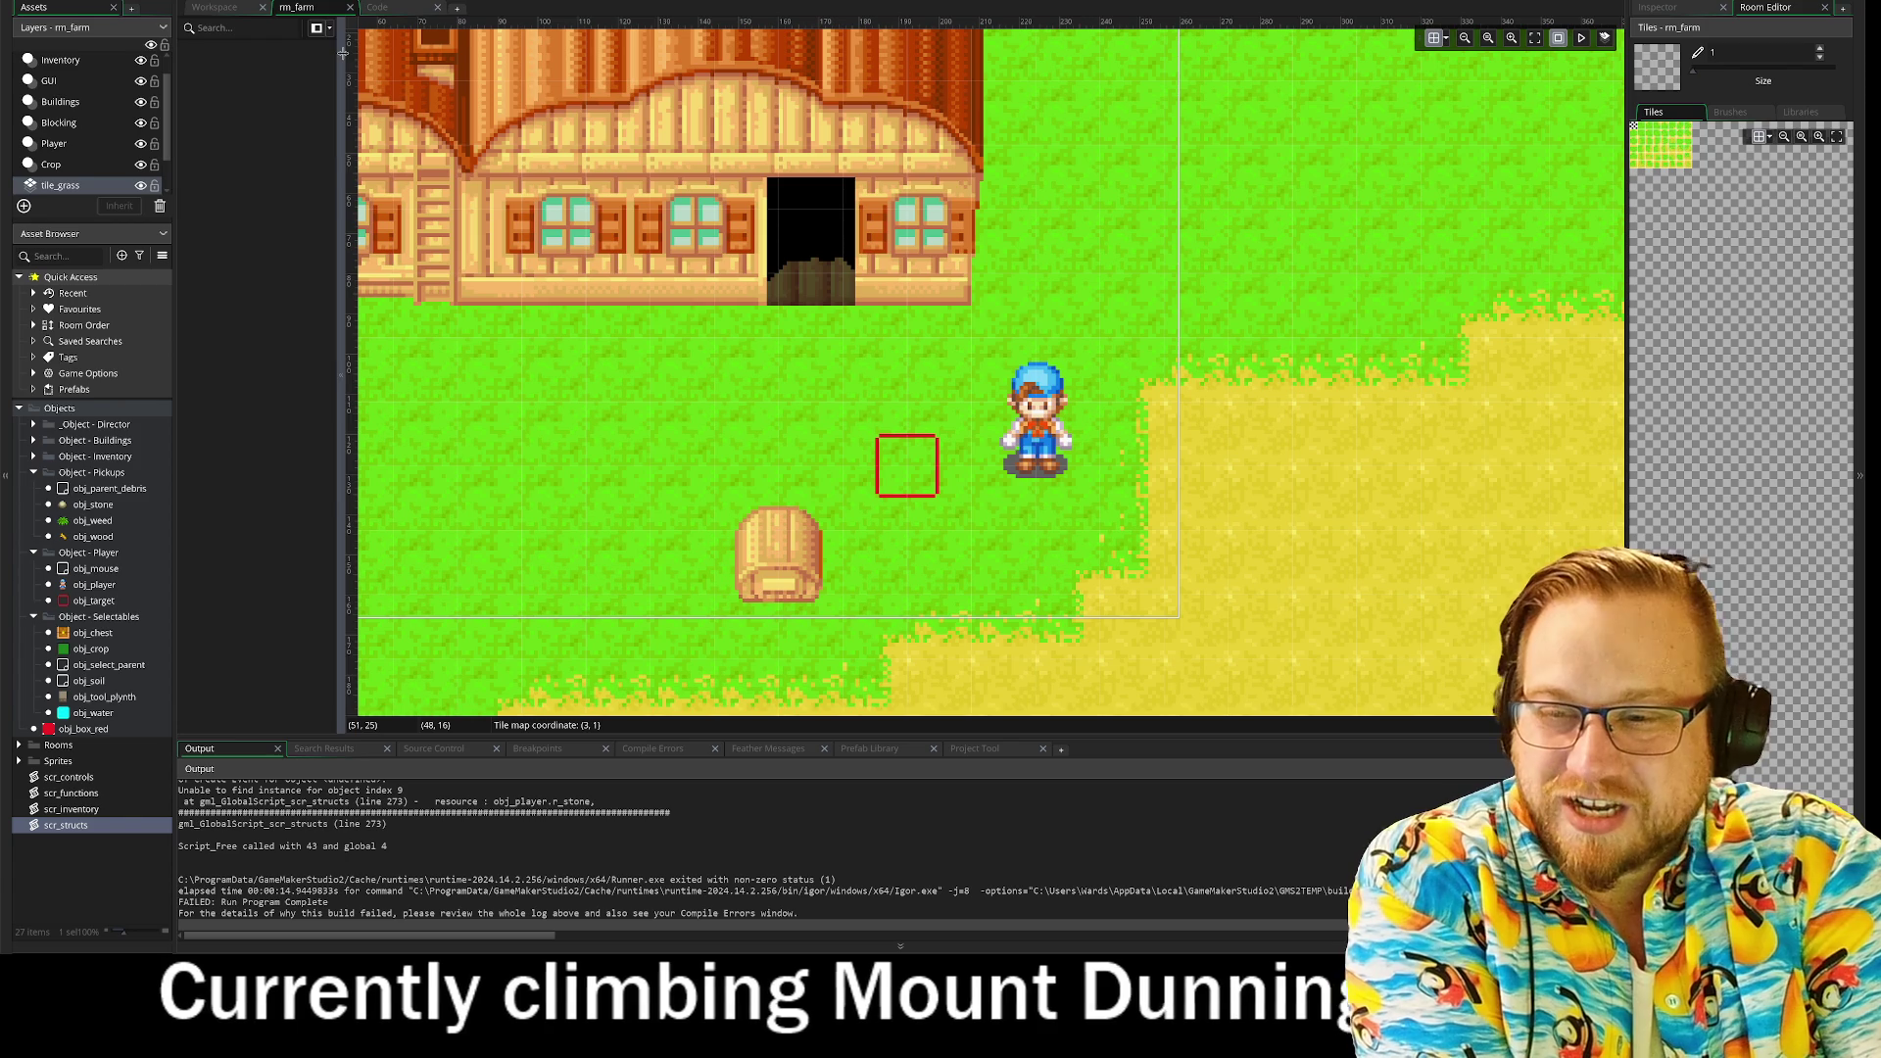
{"action": "left_click", "coordinate": [218, 8]}
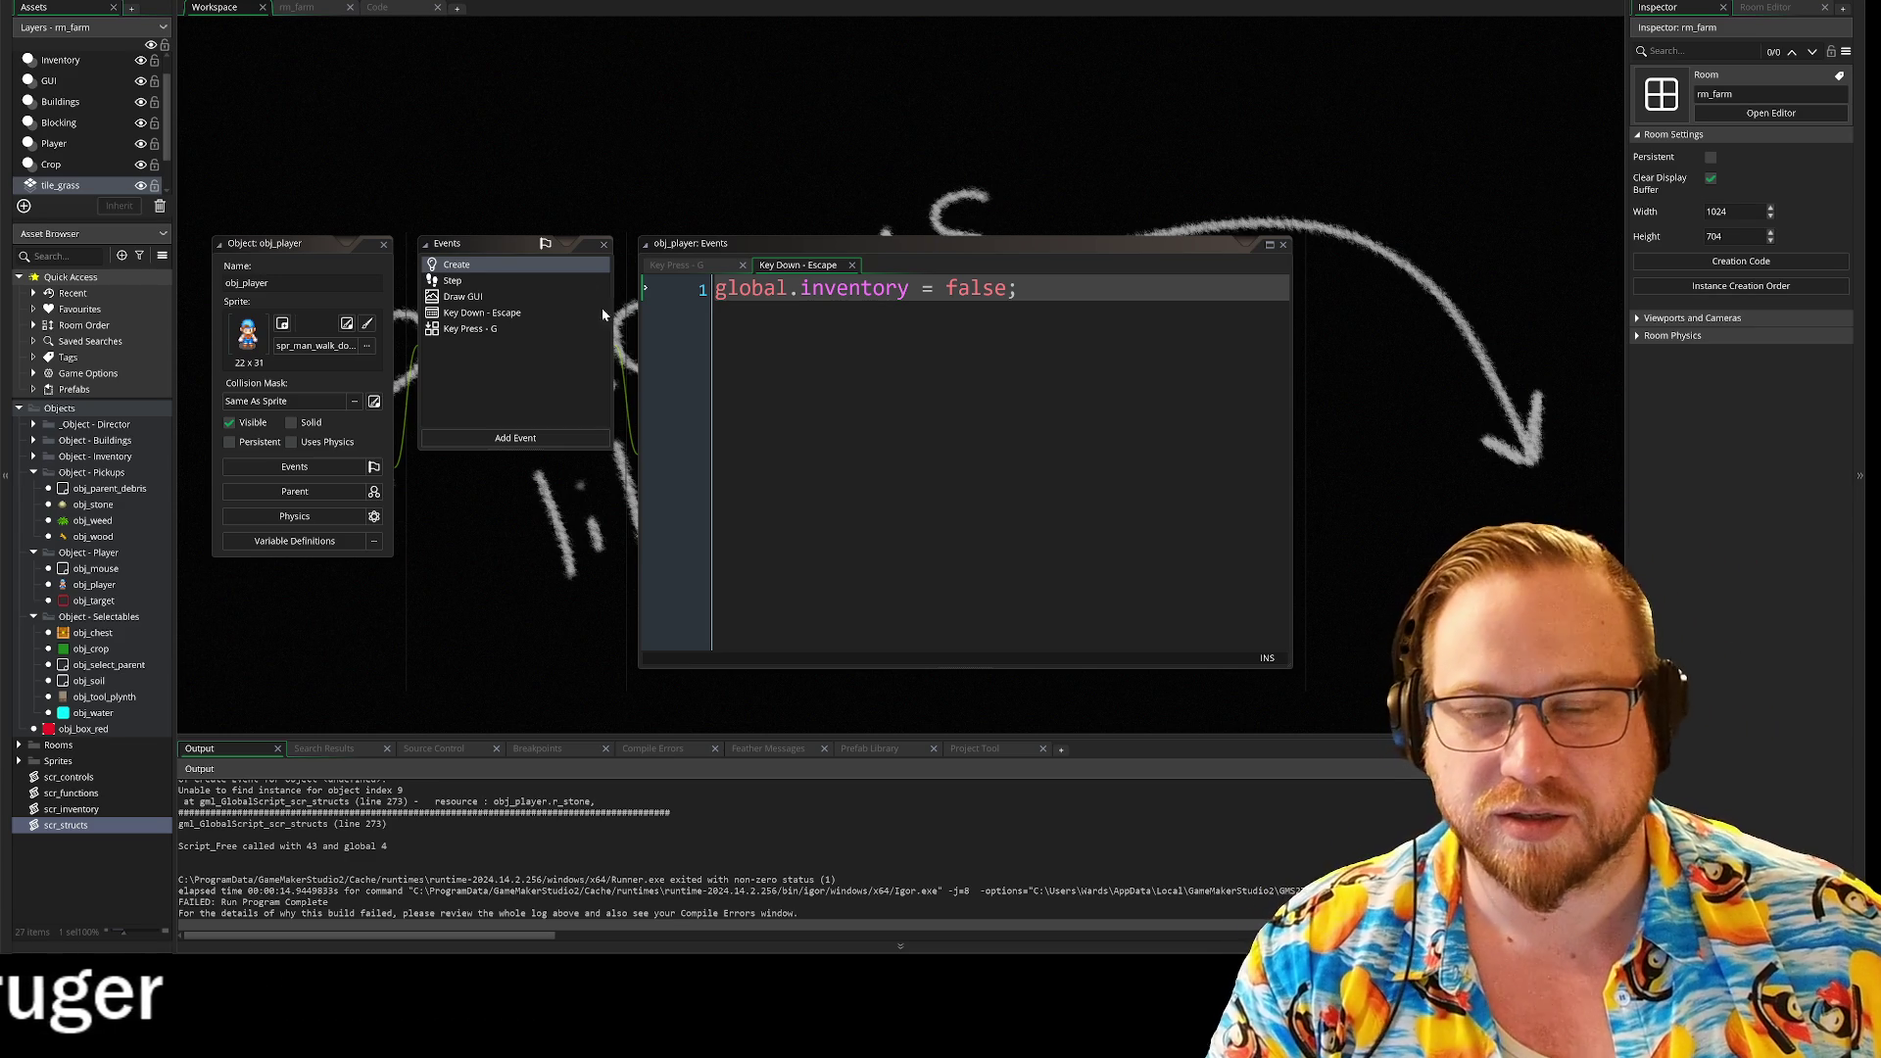
Step: Delete the whole Resource Structs region (lines 267–292) from scr_structs
{"action": "left_click", "coordinate": [388, 7]}
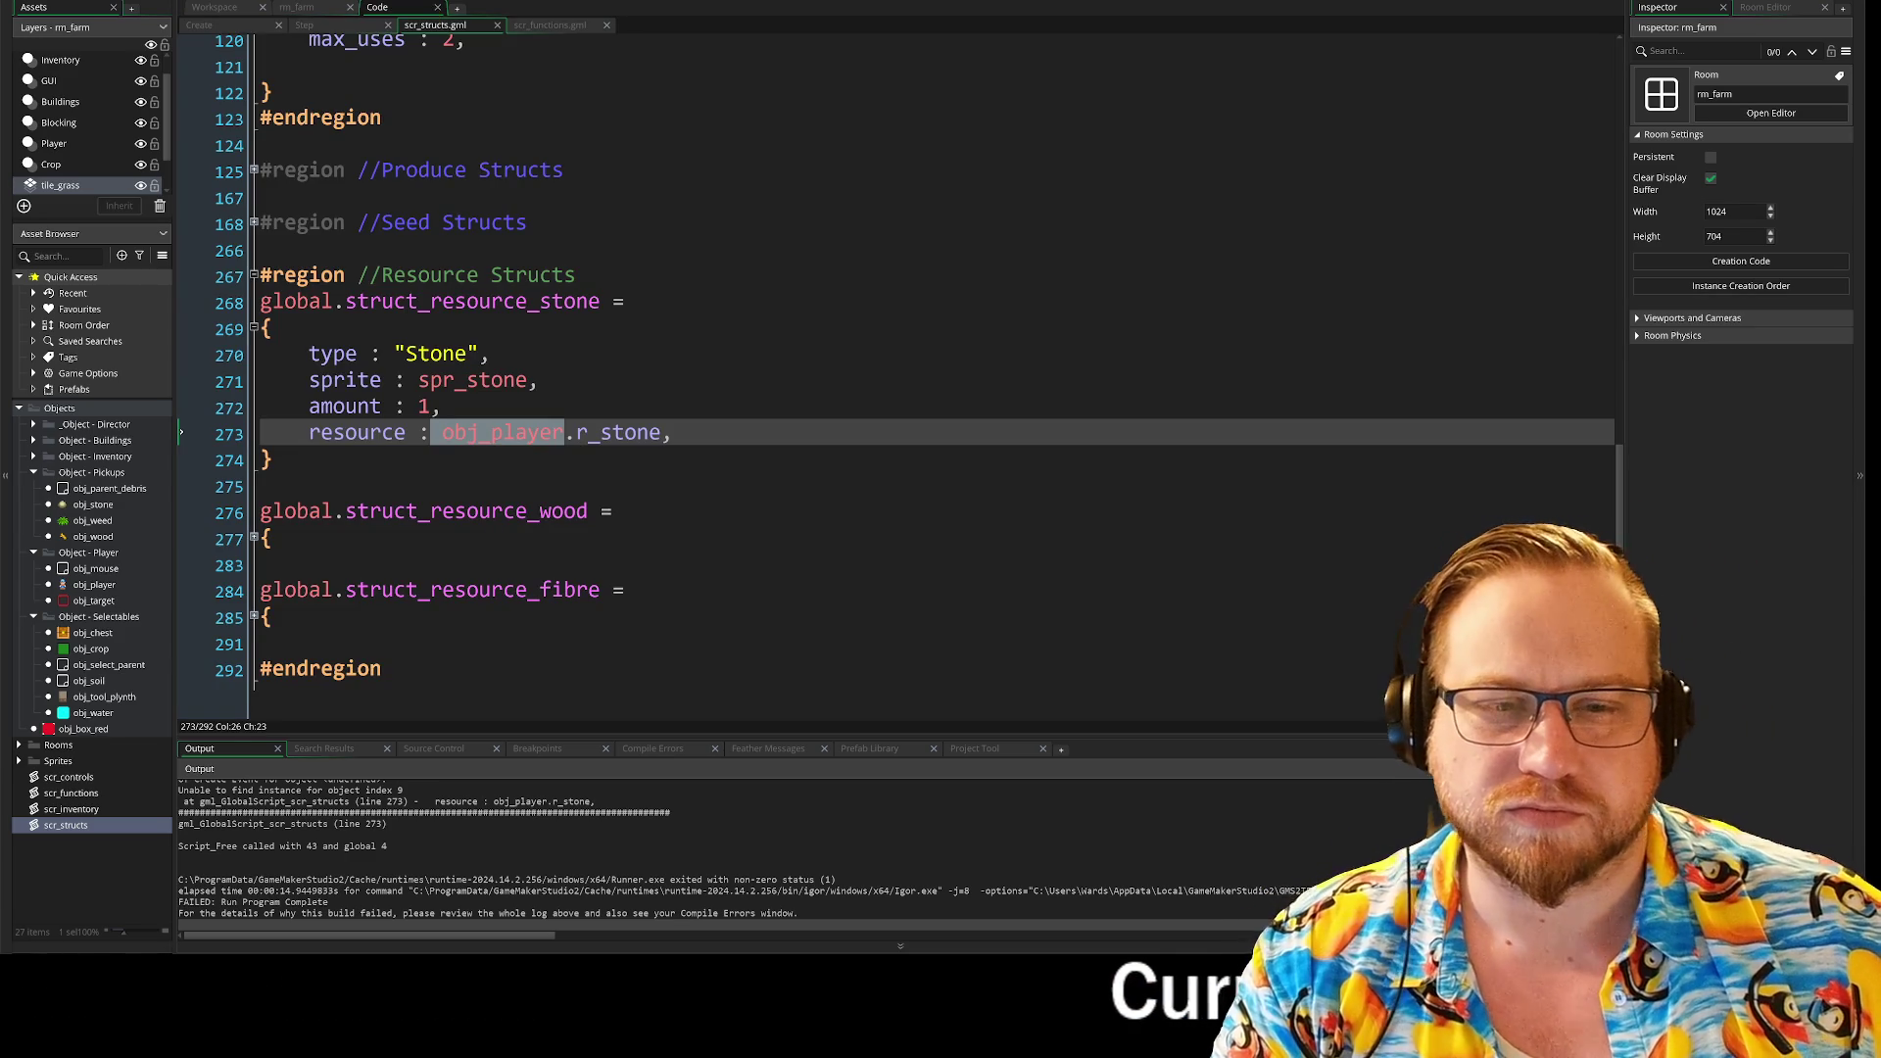
{"action": "mouse_move", "coordinate": [627, 617]}
{"action": "left_mouse_down"}
{"action": "mouse_move", "coordinate": [294, 382]}
{"action": "mouse_move", "coordinate": [260, 275]}
{"action": "mouse_move", "coordinate": [168, 400]}
{"action": "mouse_move", "coordinate": [216, 277]}
{"action": "left_mouse_up"}
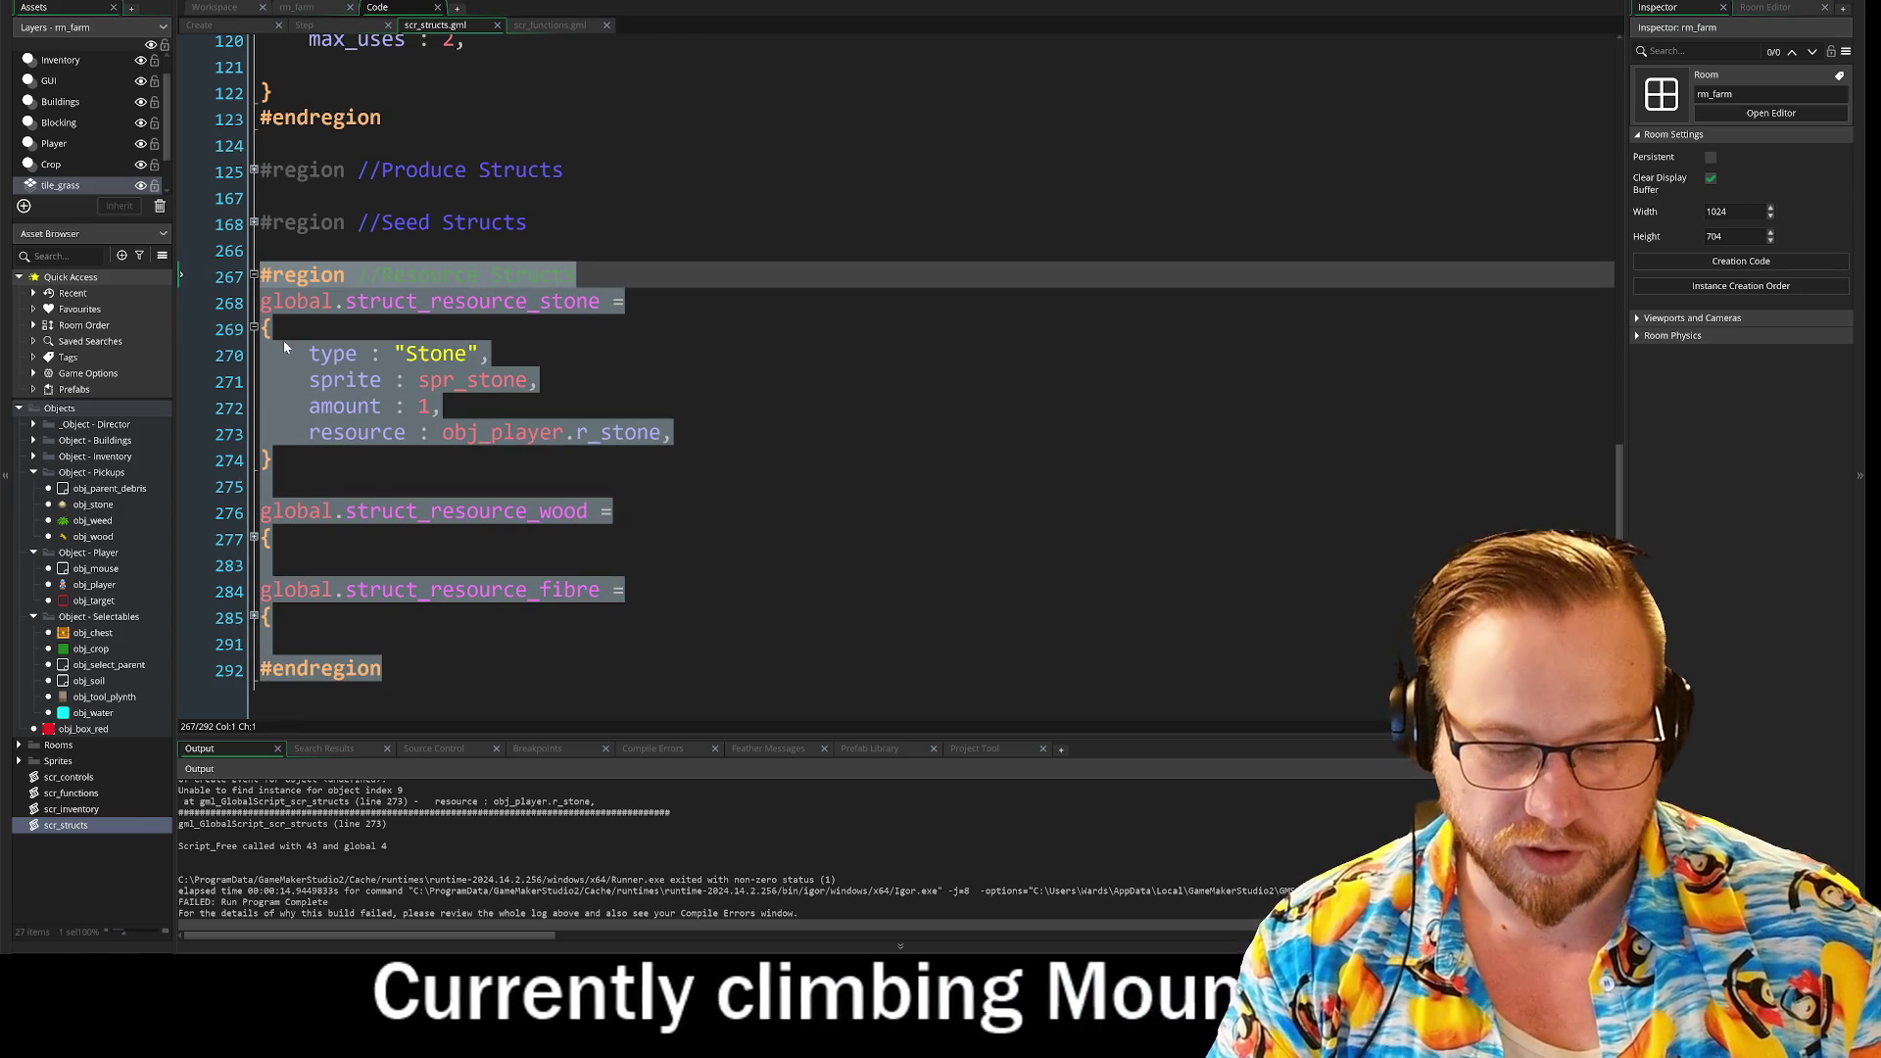
{"action": "key", "text": "Delete"}
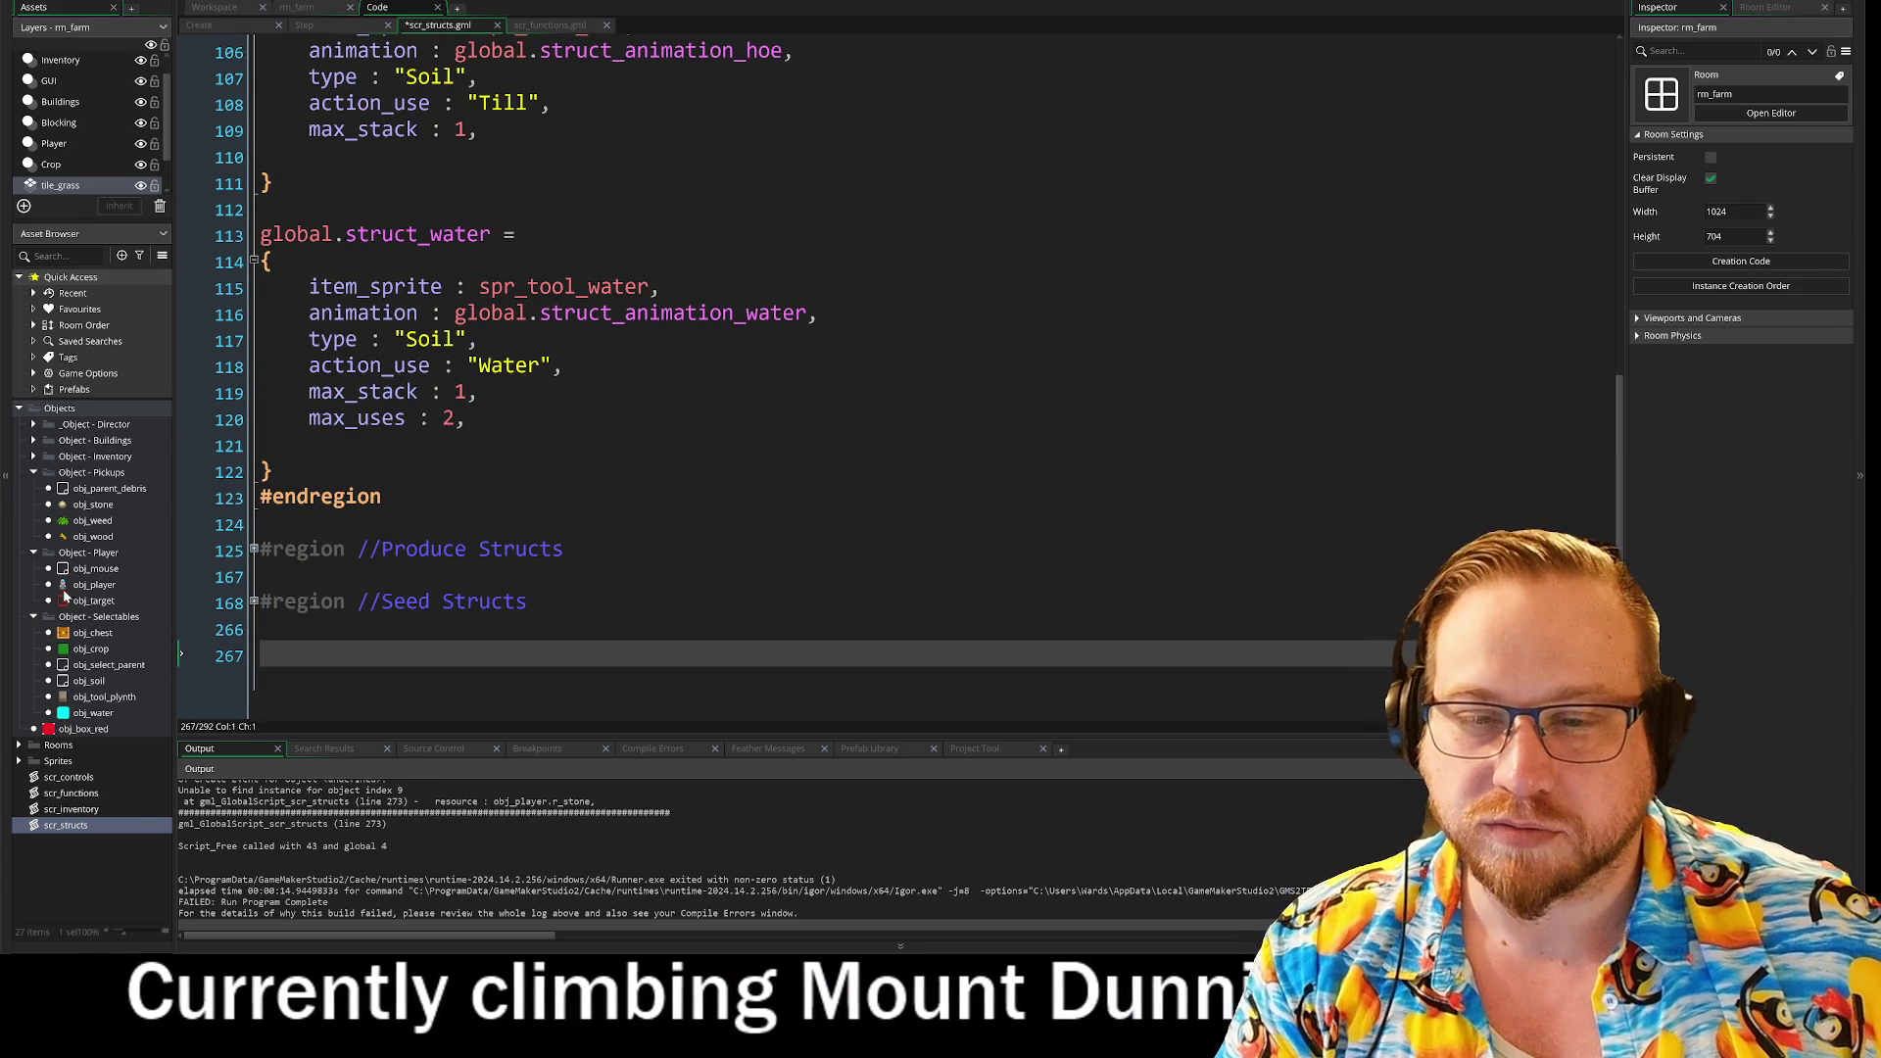
Step: Open obj_player's Create event and go to the empty line after the Arrays region
{"action": "double_click", "coordinate": [94, 585]}
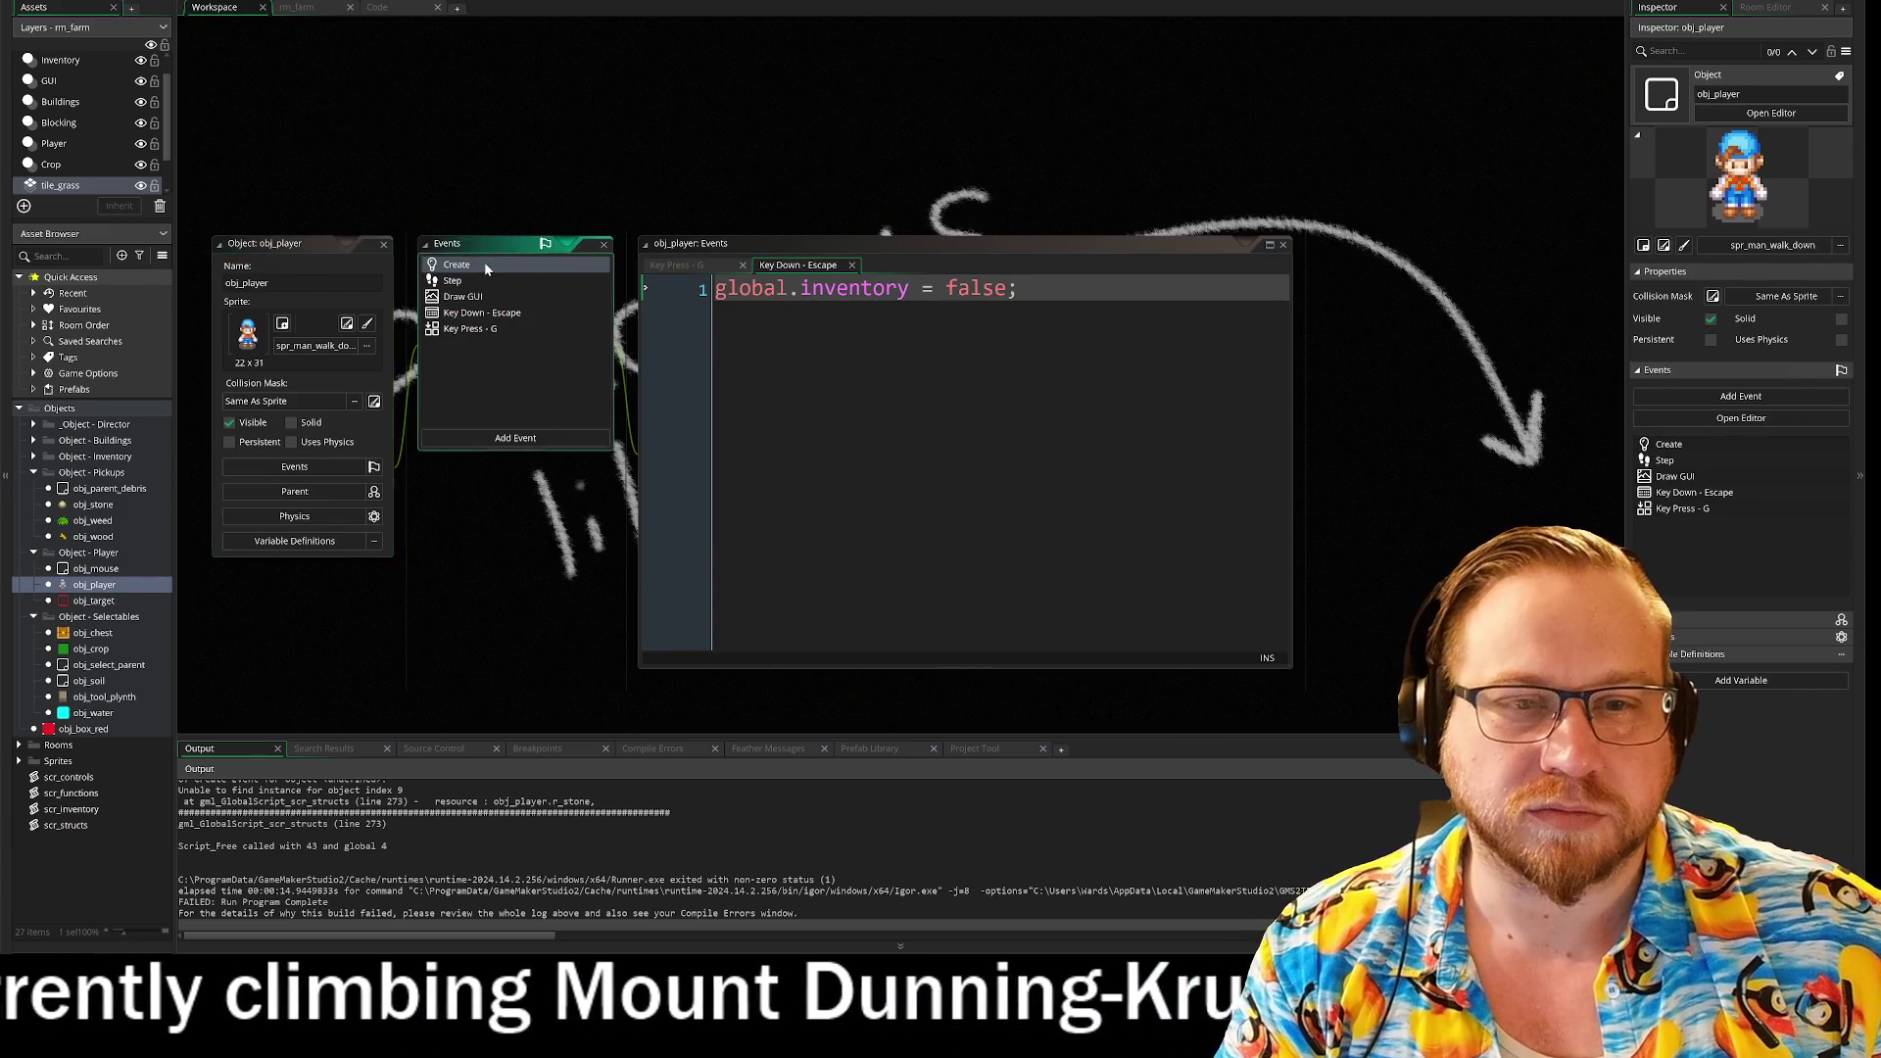
{"action": "double_click", "coordinate": [484, 264]}
{"action": "key", "text": "Down"}
{"action": "key", "text": "Down"}
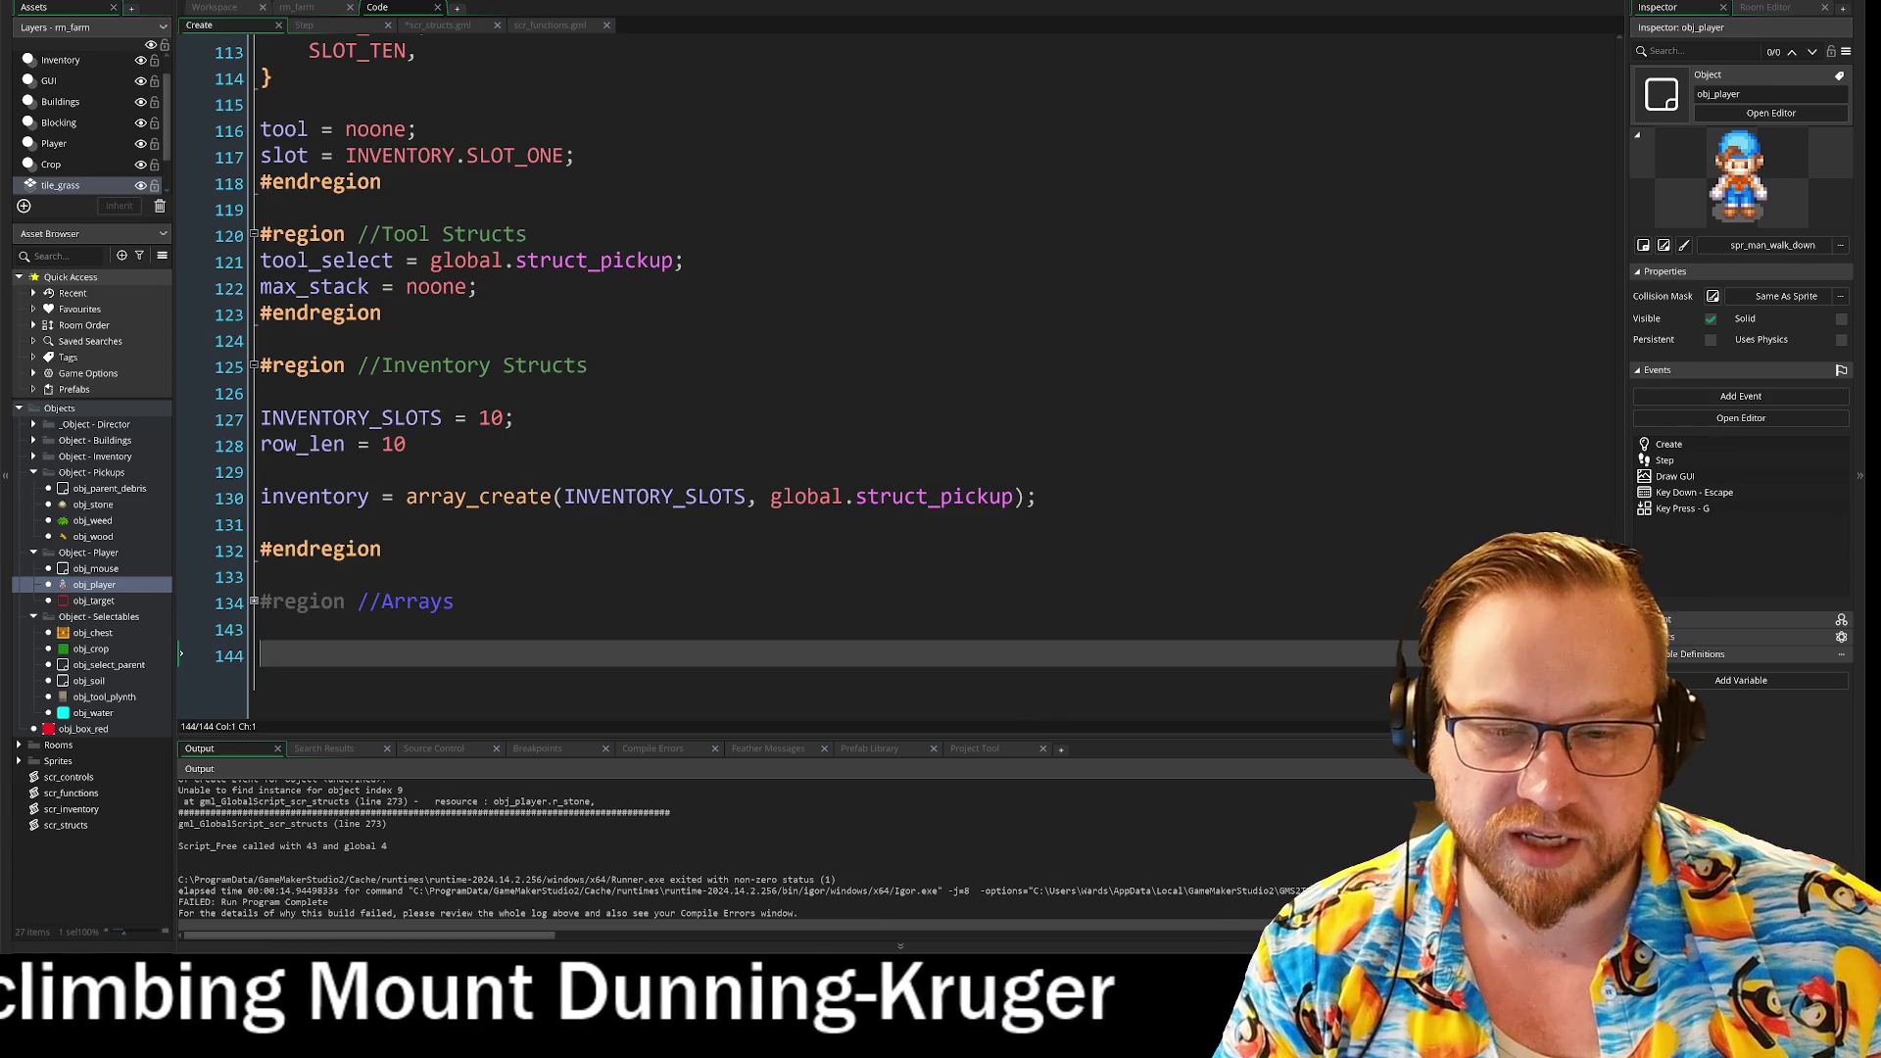
Step: Paste the stone, wood and fibre resource structs at line 144, fold the region, and run the game
{"action": "type", "text": "#region //Resource Structs global.struct_resource_stone = { \ttype : \"Stone\", \tsprite : spr_stone, \tamount : 1, \tresource : obj_player.r_stone, }  global.struct_resource_wood = { \ttype : \"Wood\", \tsprite : spr_wood, \tamount : 1, \tresource : obj_player.r_wood, }  global.struct_resource_fibre = { \ttype : \"Fibre\", \tsprite : spr_weed, \tamount : 1, \tresource : obj_player.r_fibre }  #endregion"}
{"action": "scroll", "coordinate": [783, 372], "scroll_direction": "down", "scroll_amount": 1}
{"action": "scroll", "coordinate": [784, 372], "scroll_direction": "up", "scroll_amount": 5}
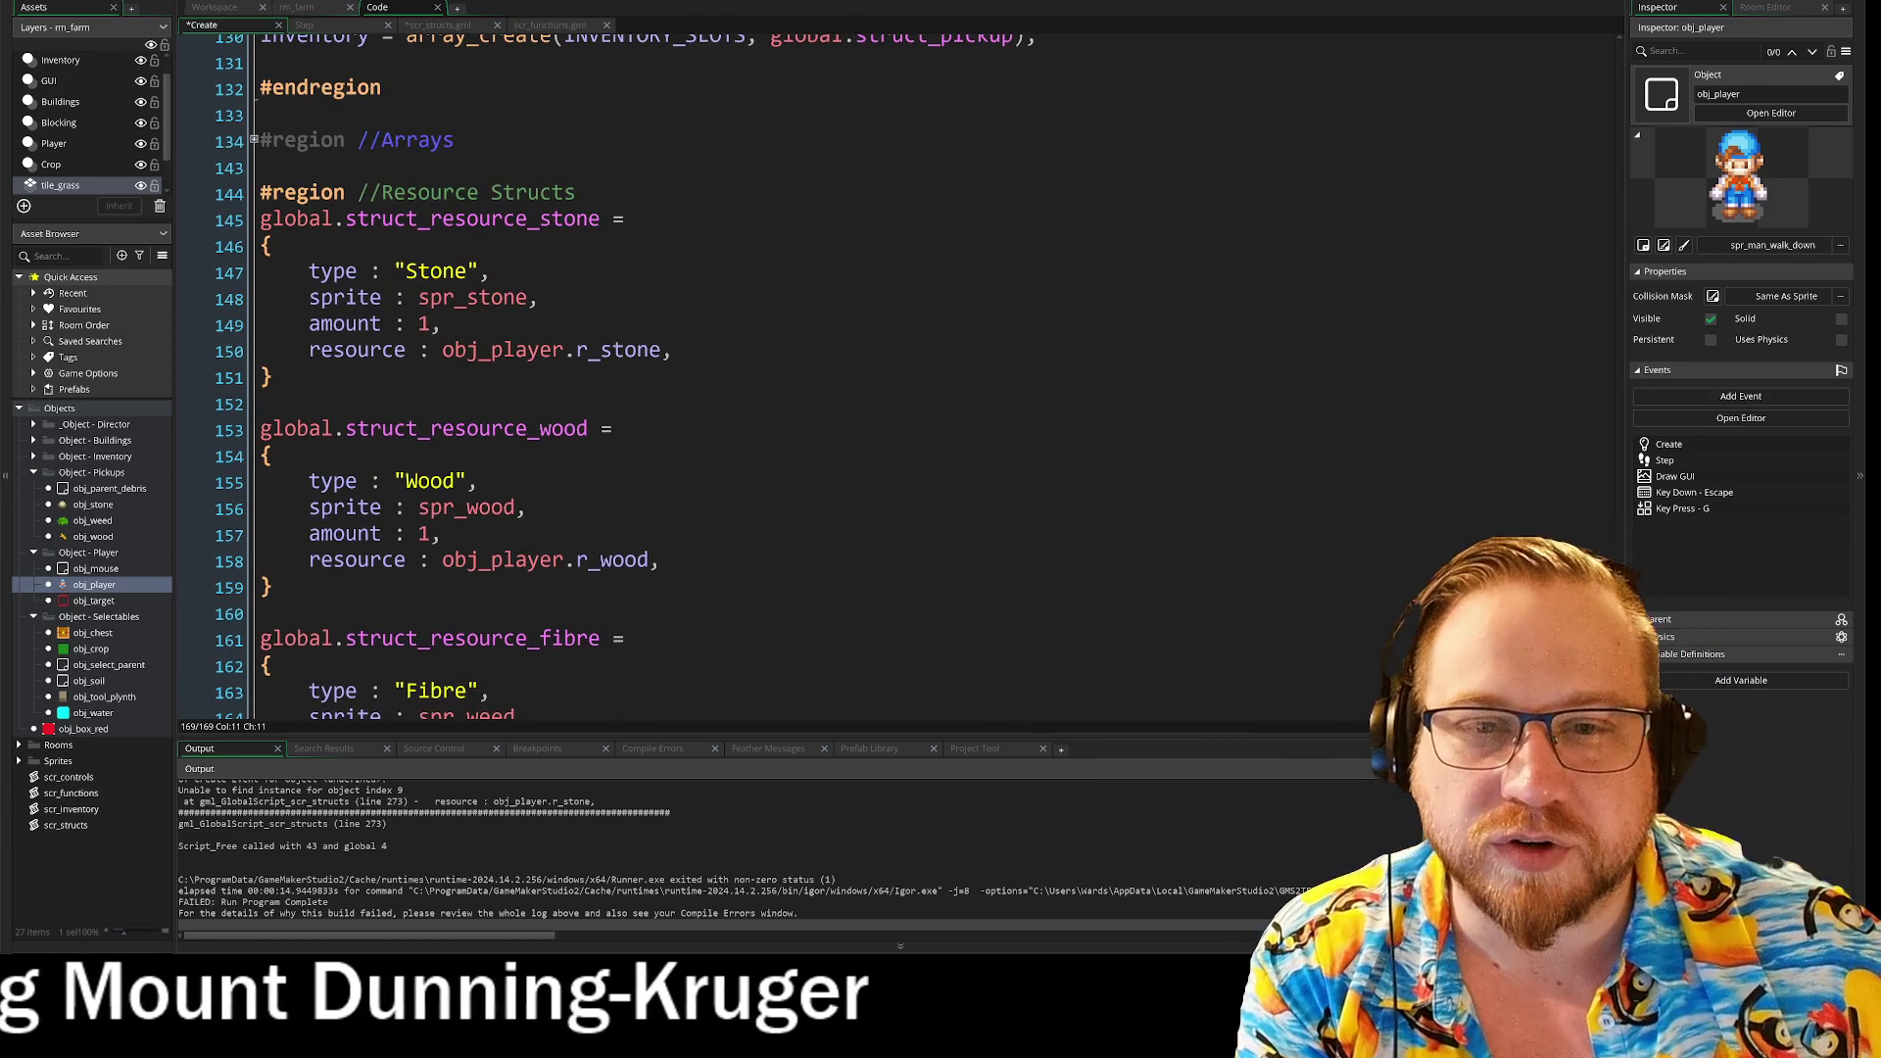
{"action": "left_click", "coordinate": [261, 192]}
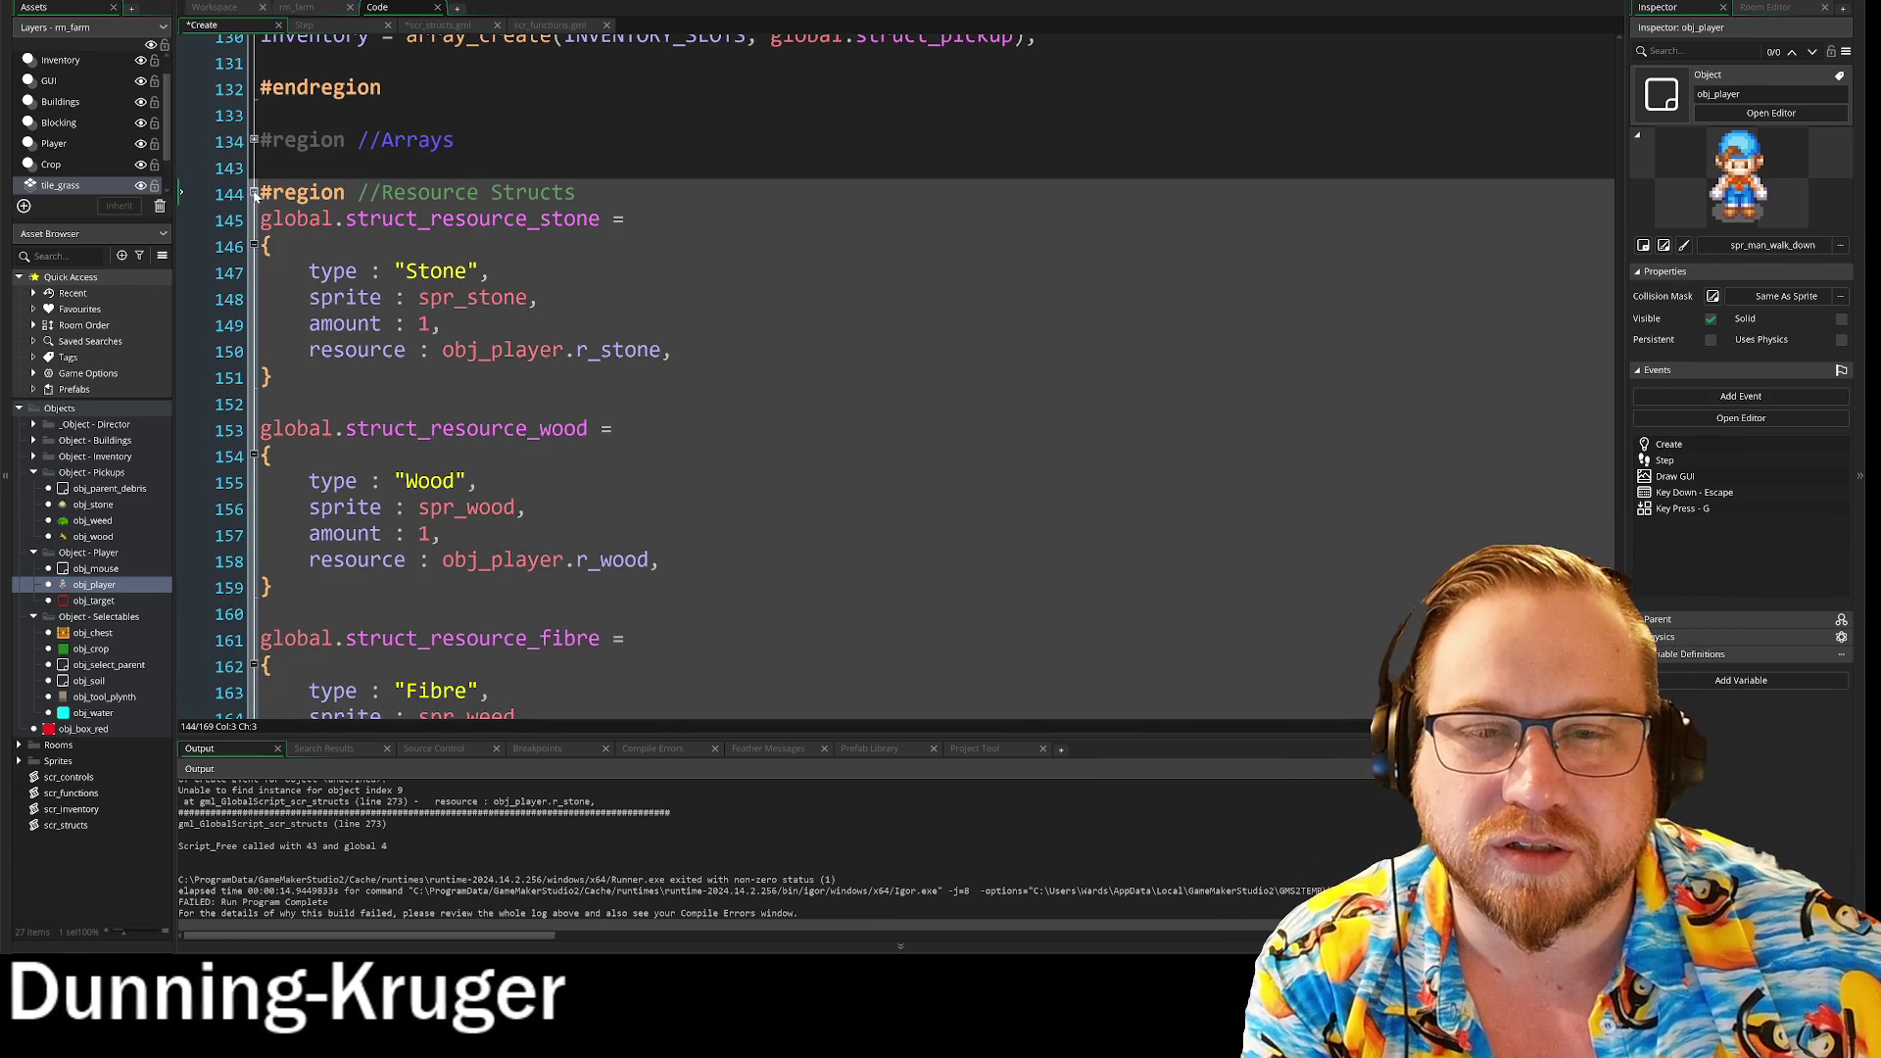
{"action": "left_click", "coordinate": [254, 192]}
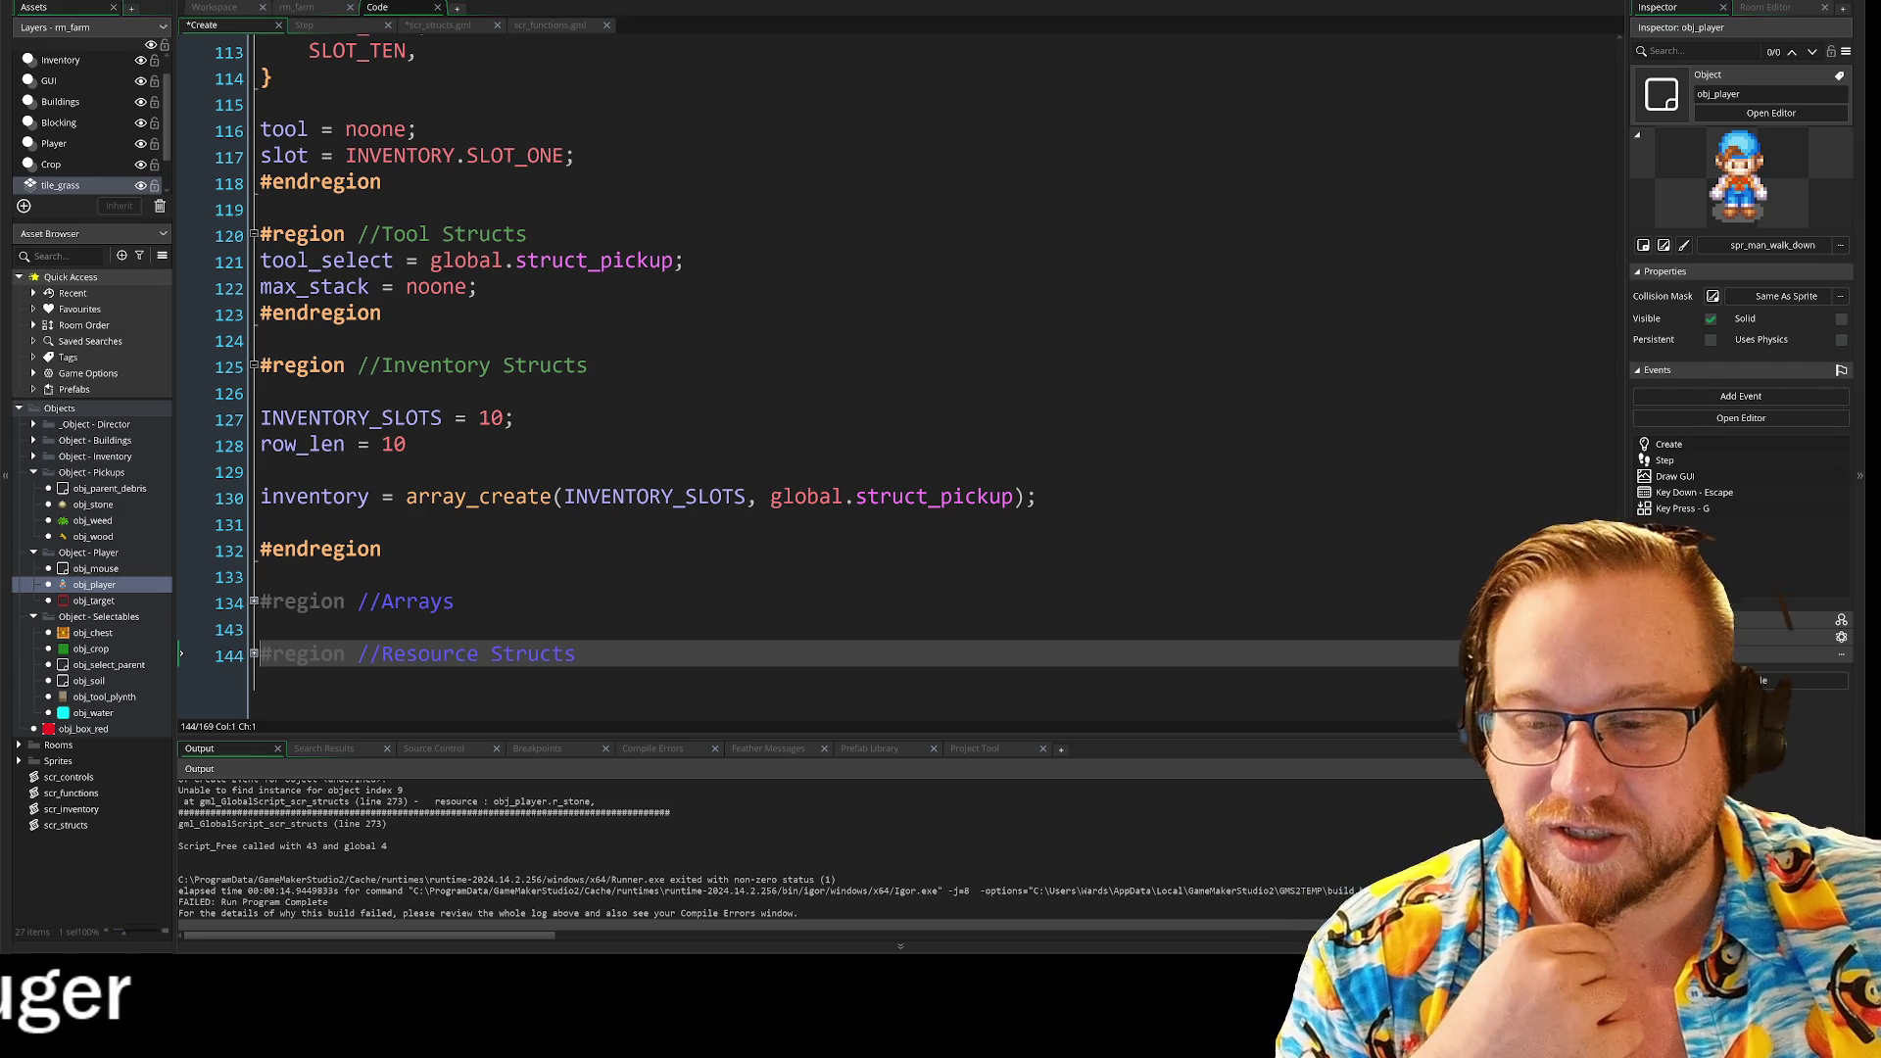
{"action": "key", "text": "F5"}
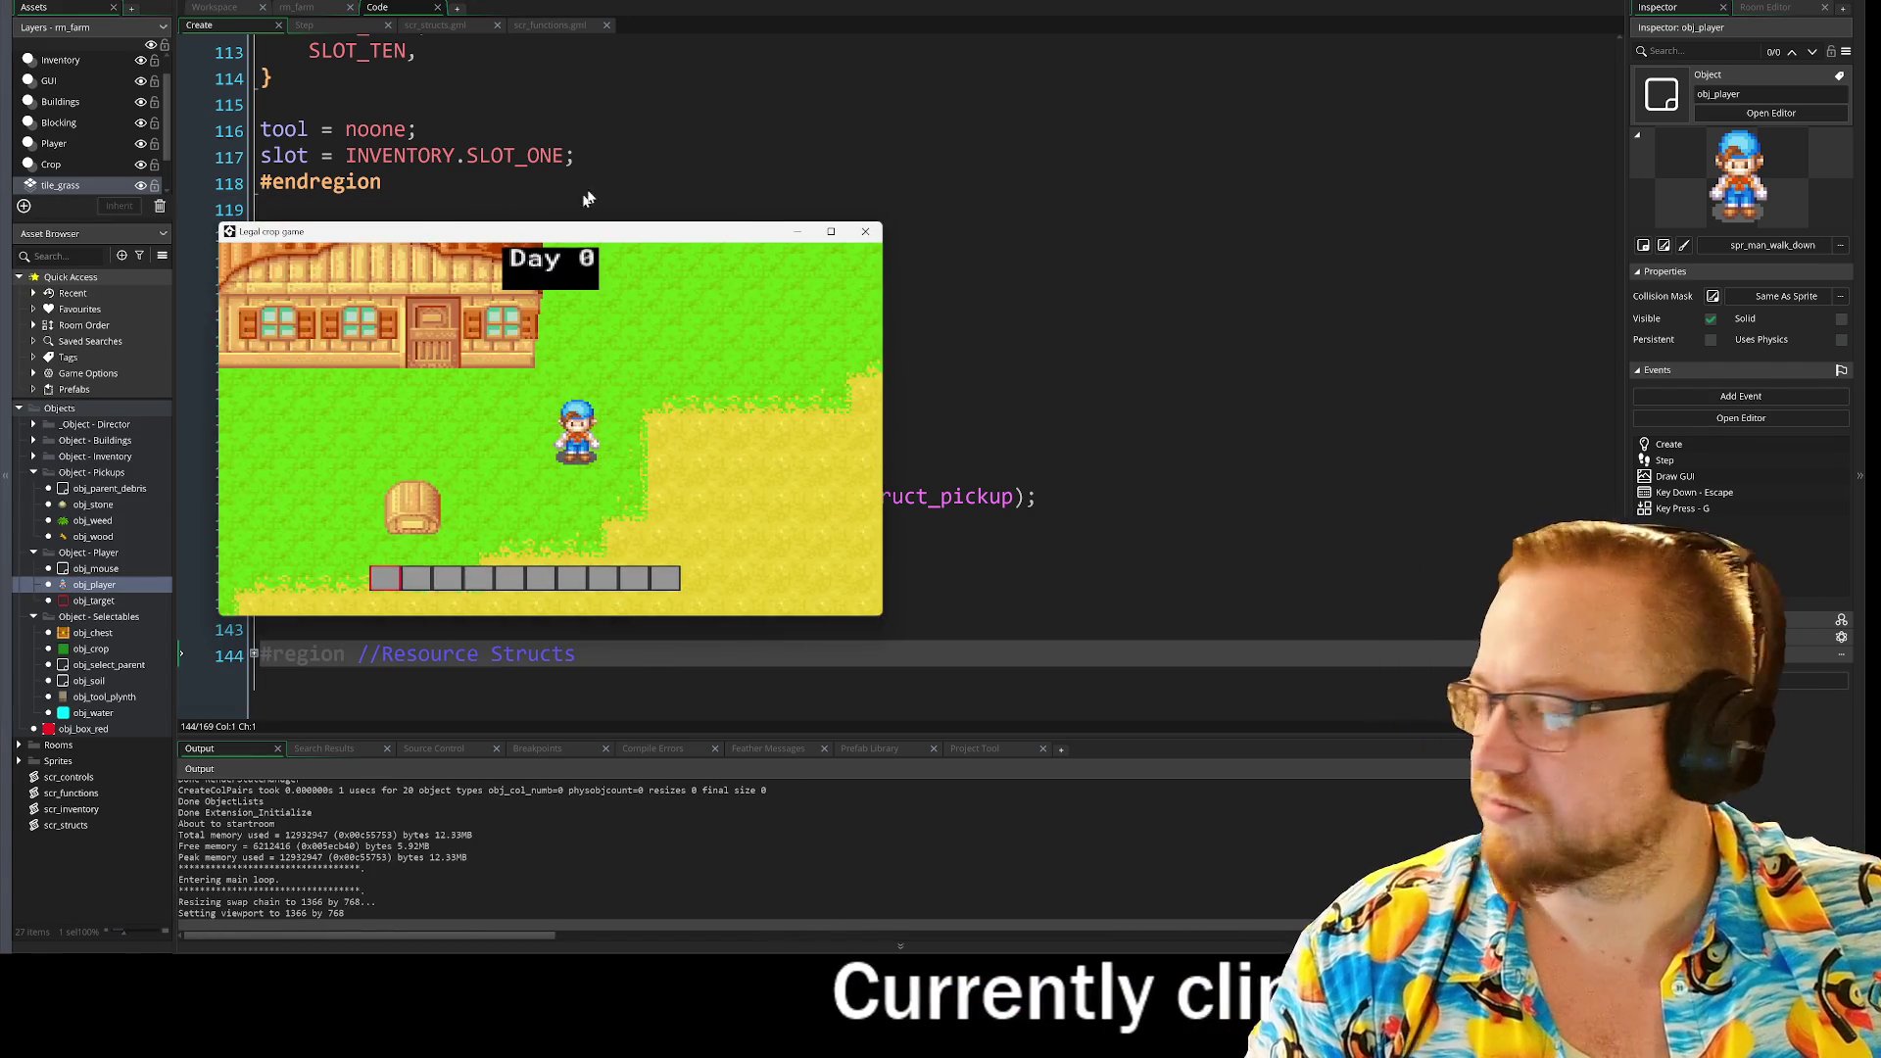
Step: Make the game fullscreen and walk the farmer across the field toward the house
{"action": "key", "text": "F11"}
{"action": "key", "text": "d"}
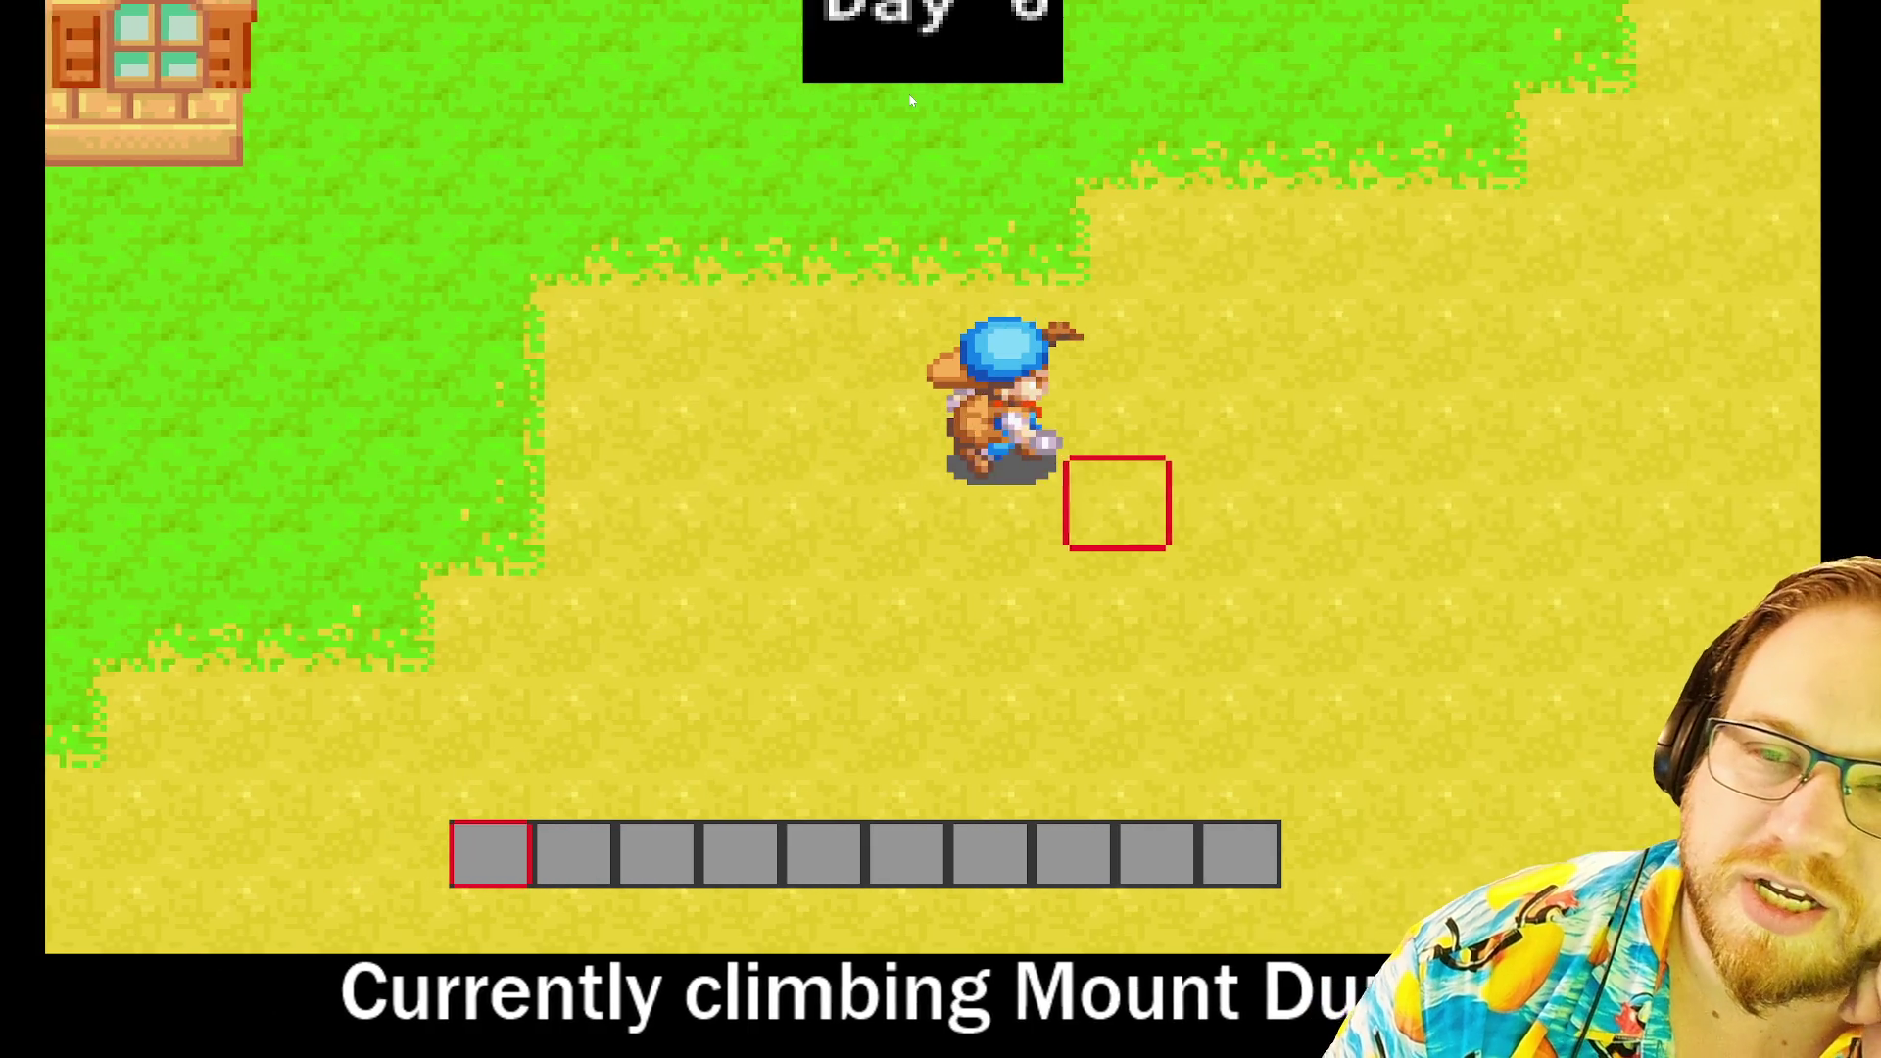
{"action": "key", "text": "s"}
{"action": "key", "text": "a"}
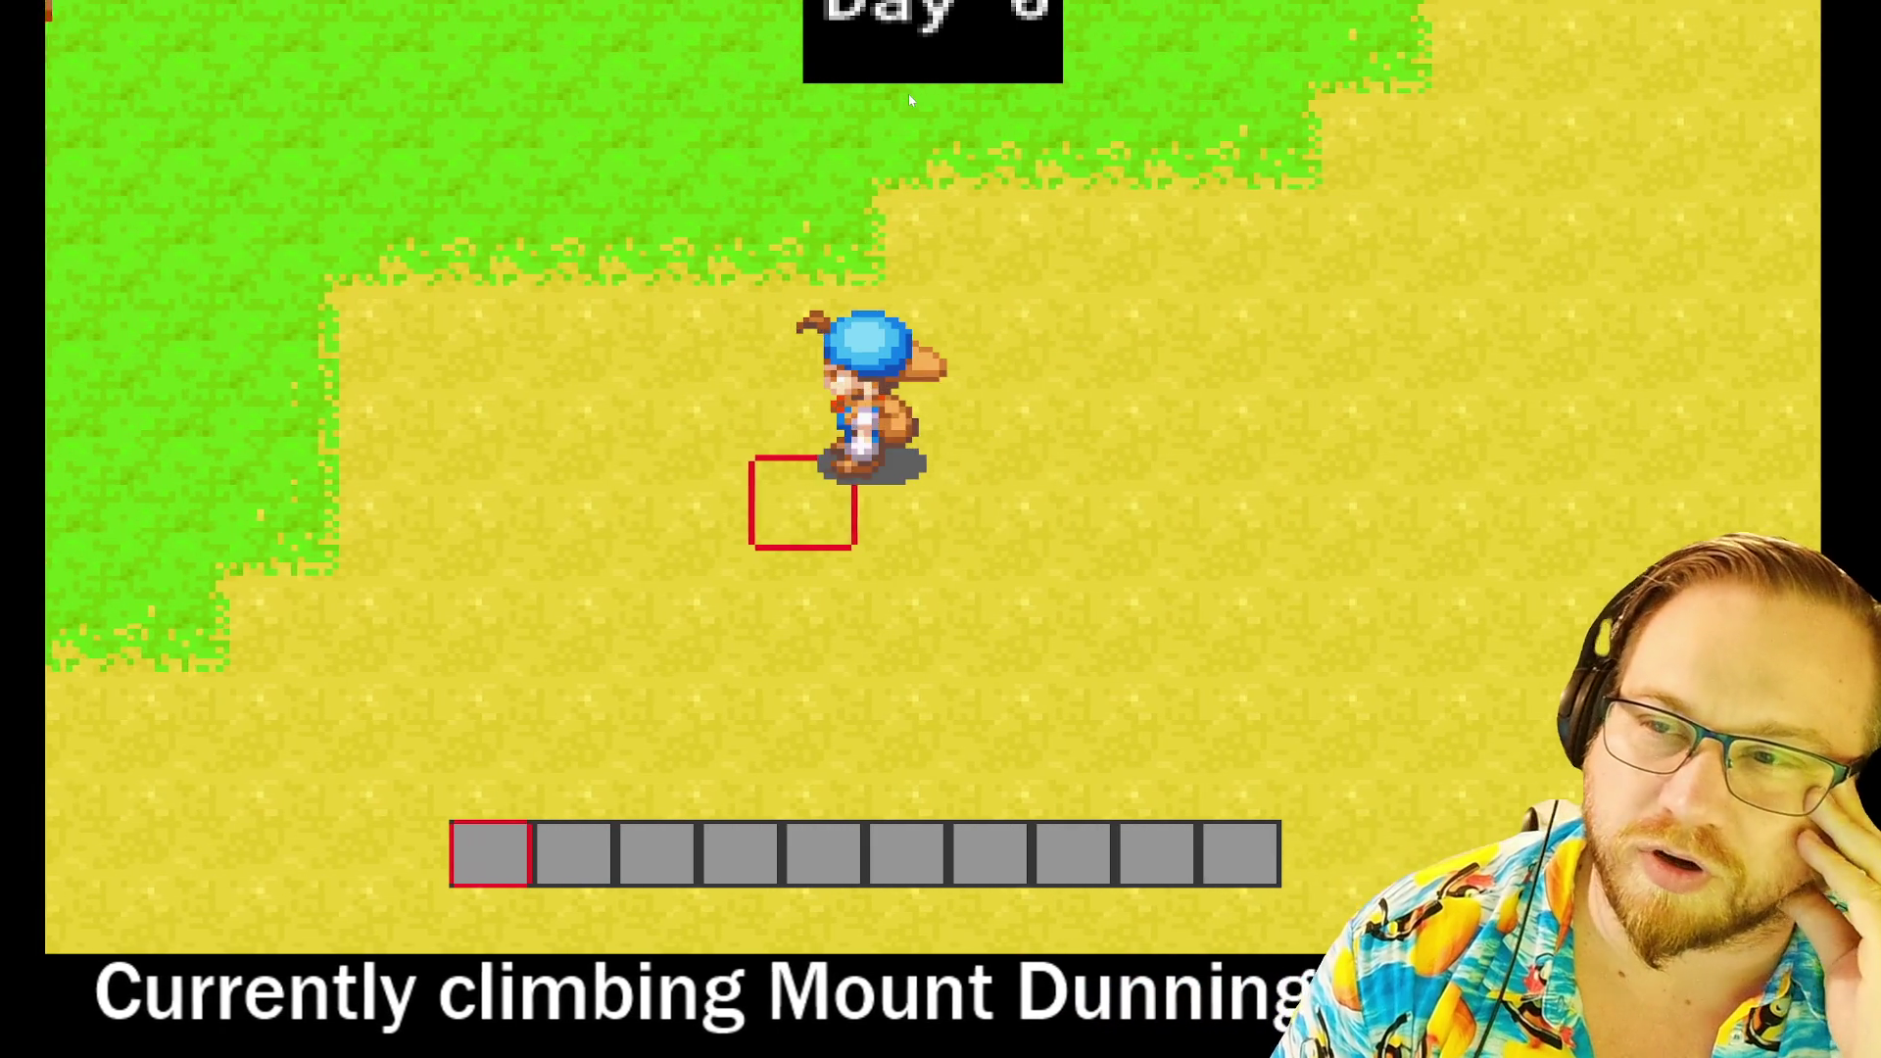
{"action": "key", "text": "s"}
{"action": "key", "text": "a"}
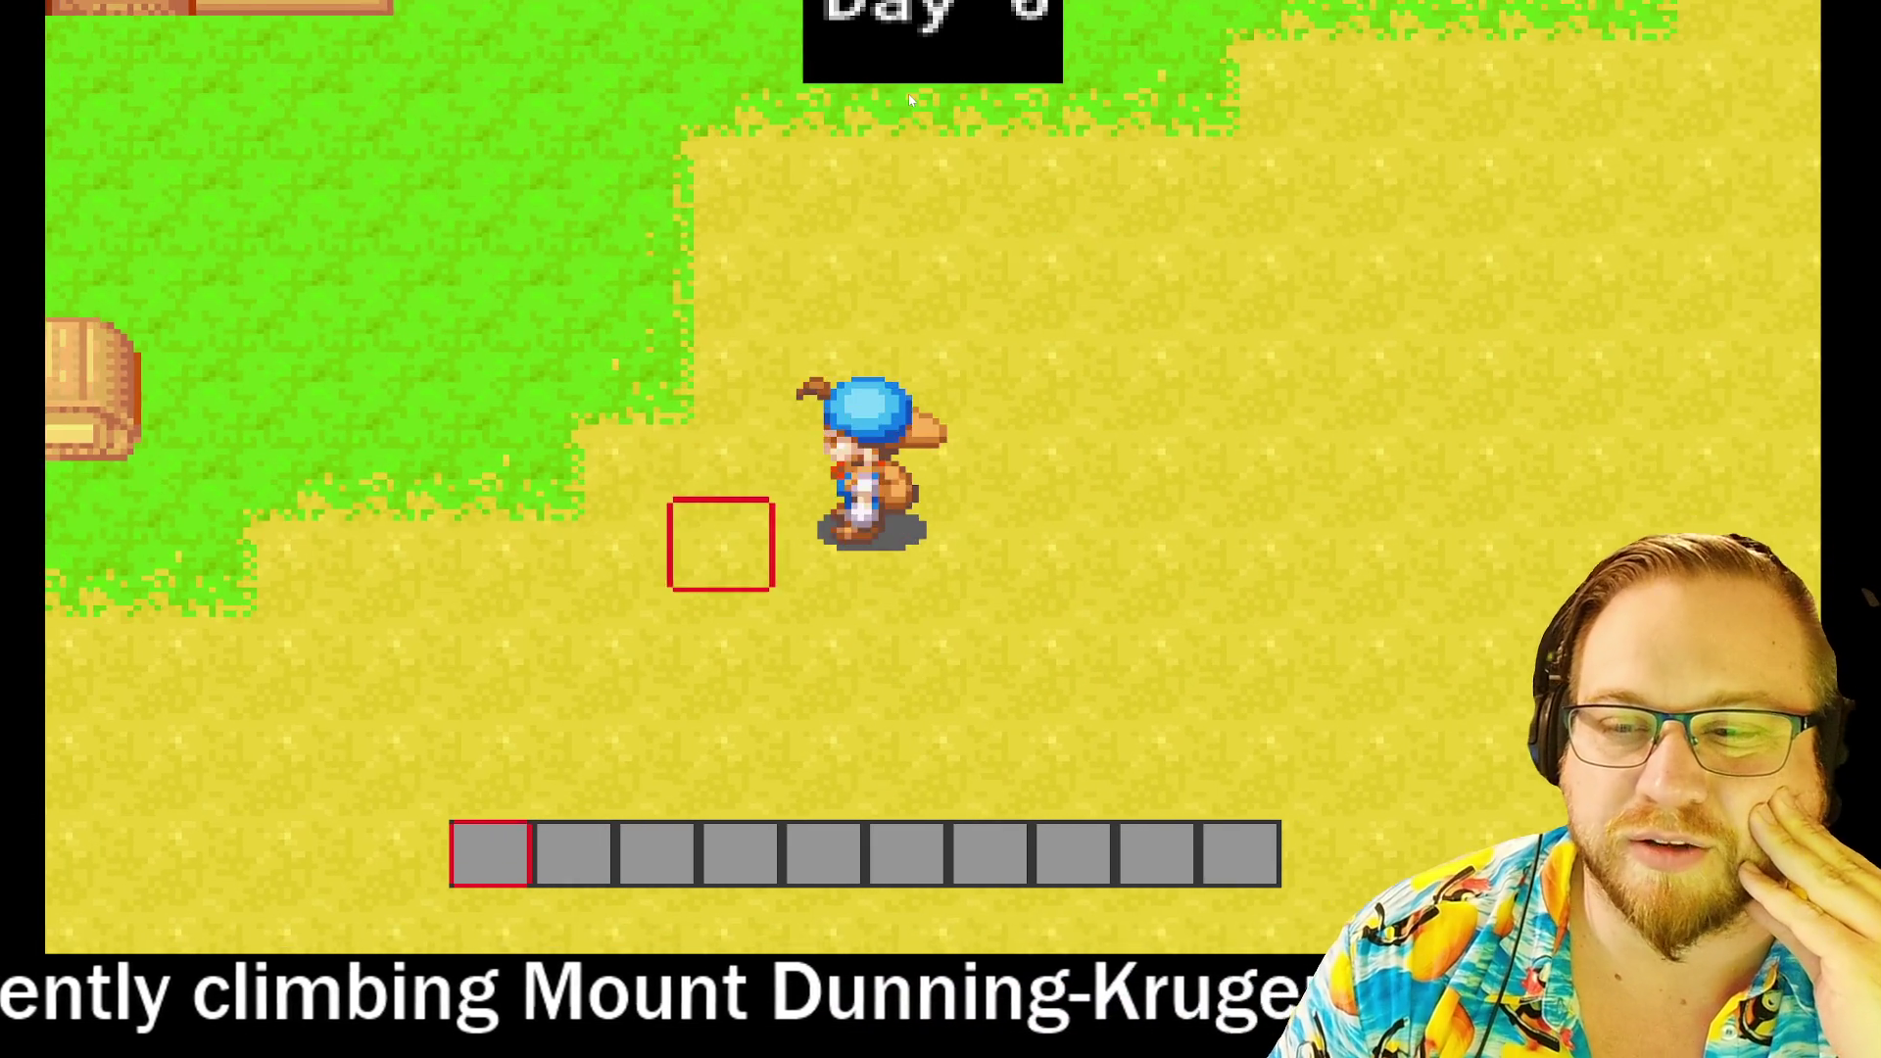
{"action": "key", "text": "w"}
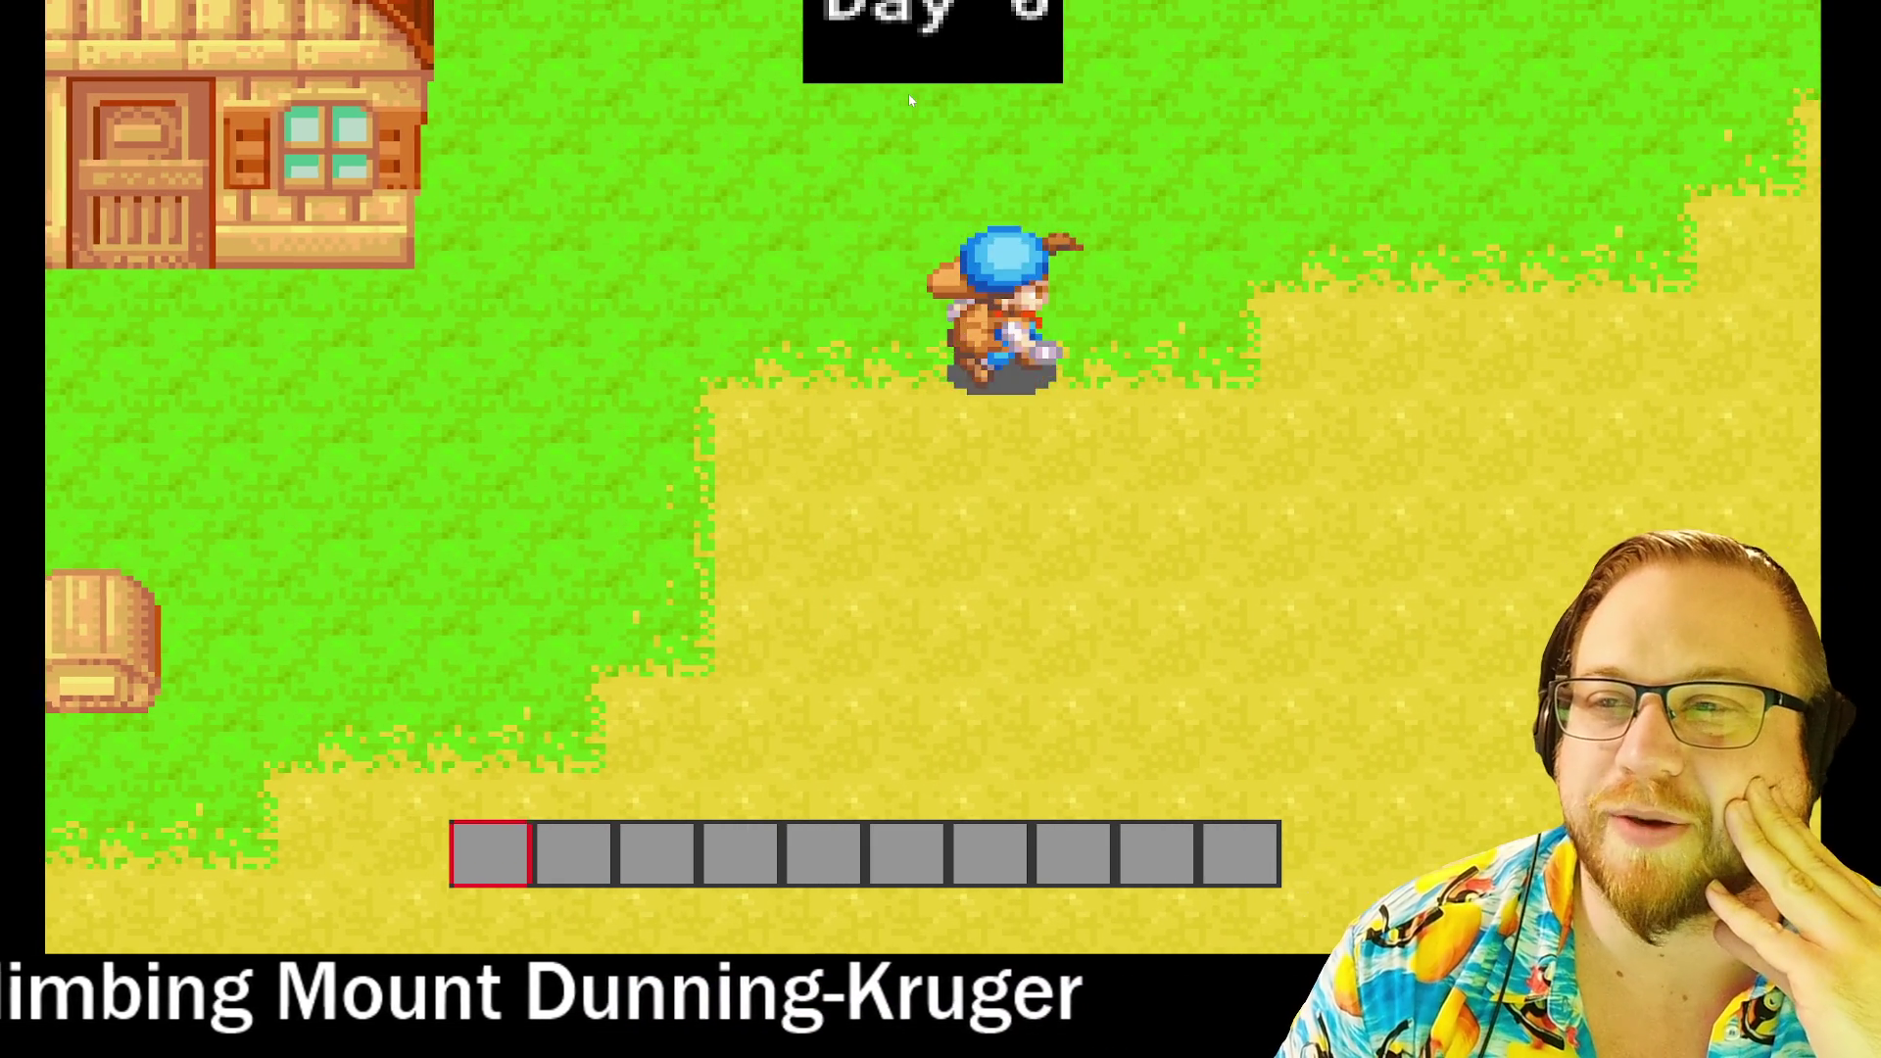
Step: Walk the farmer past the house, then open the inventory of tools and seed bags
{"action": "key", "text": "s"}
{"action": "key", "text": "a"}
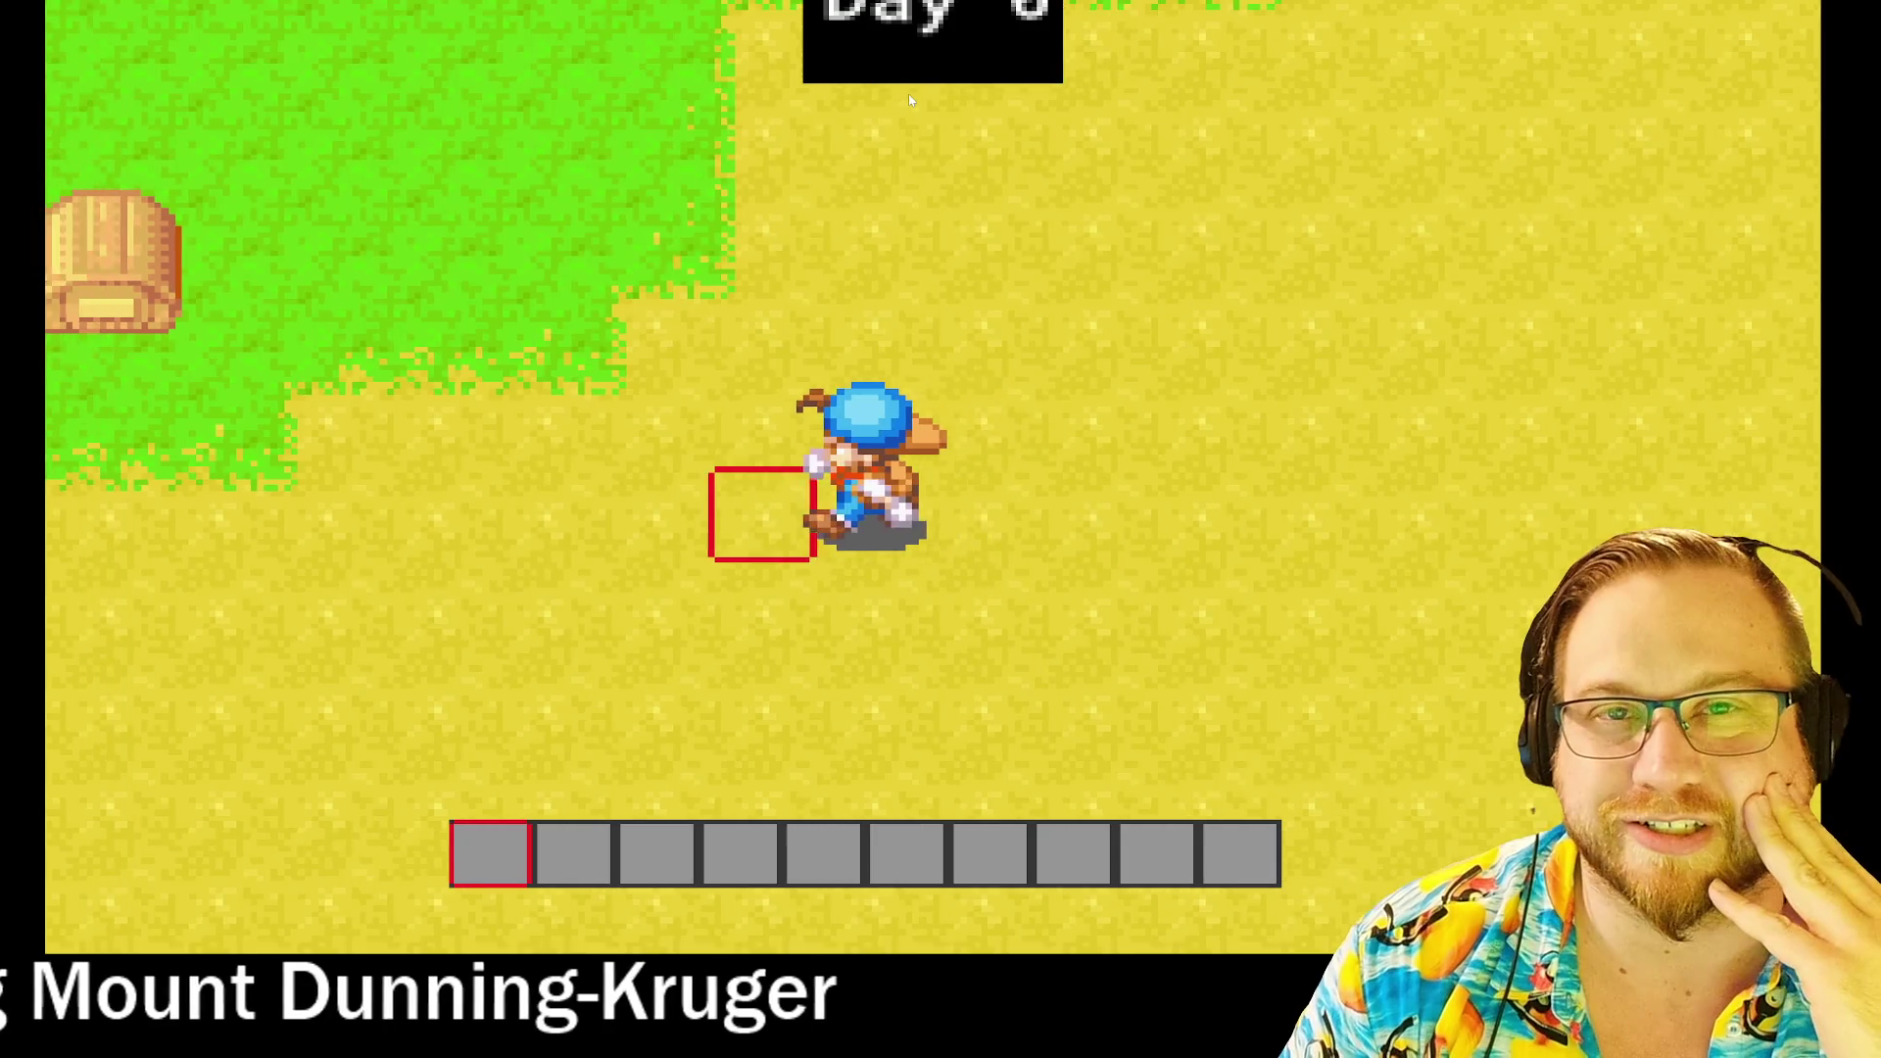
{"action": "key", "text": "s"}
{"action": "key", "text": "a"}
{"action": "key", "text": "w"}
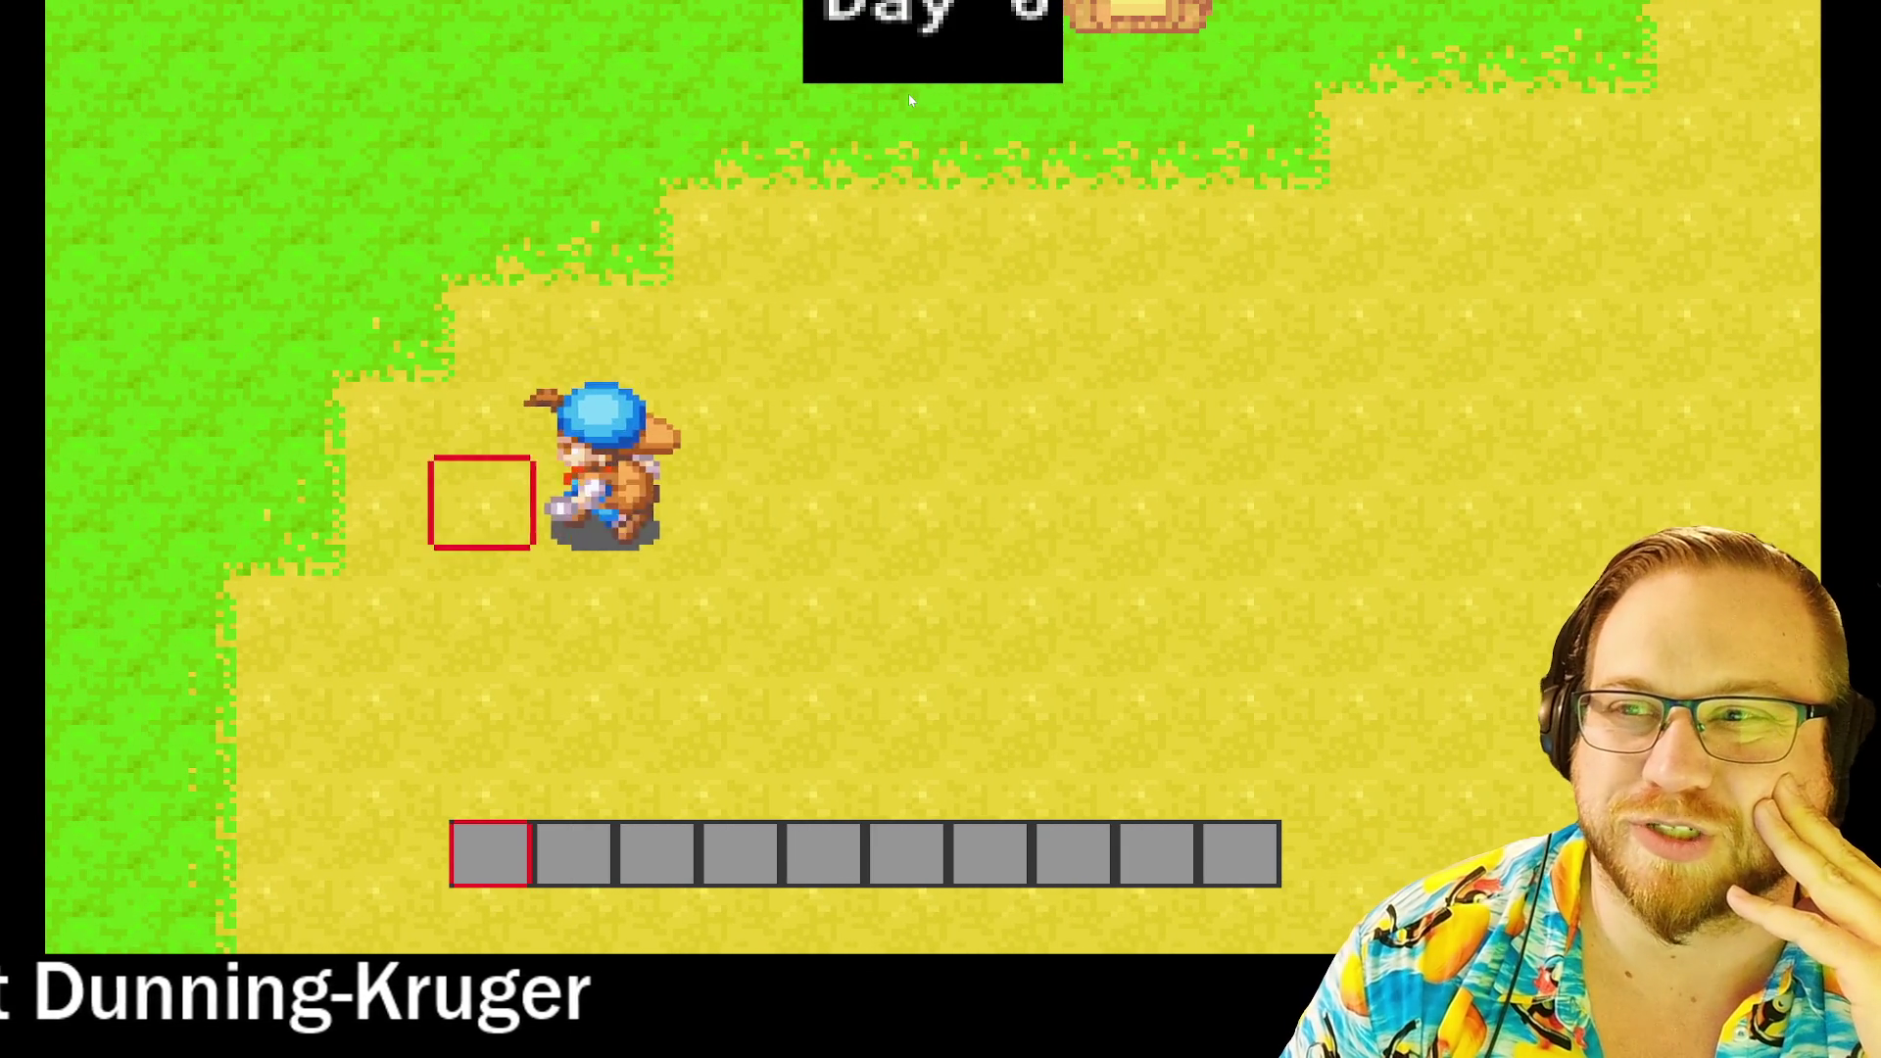
{"action": "key", "text": "d"}
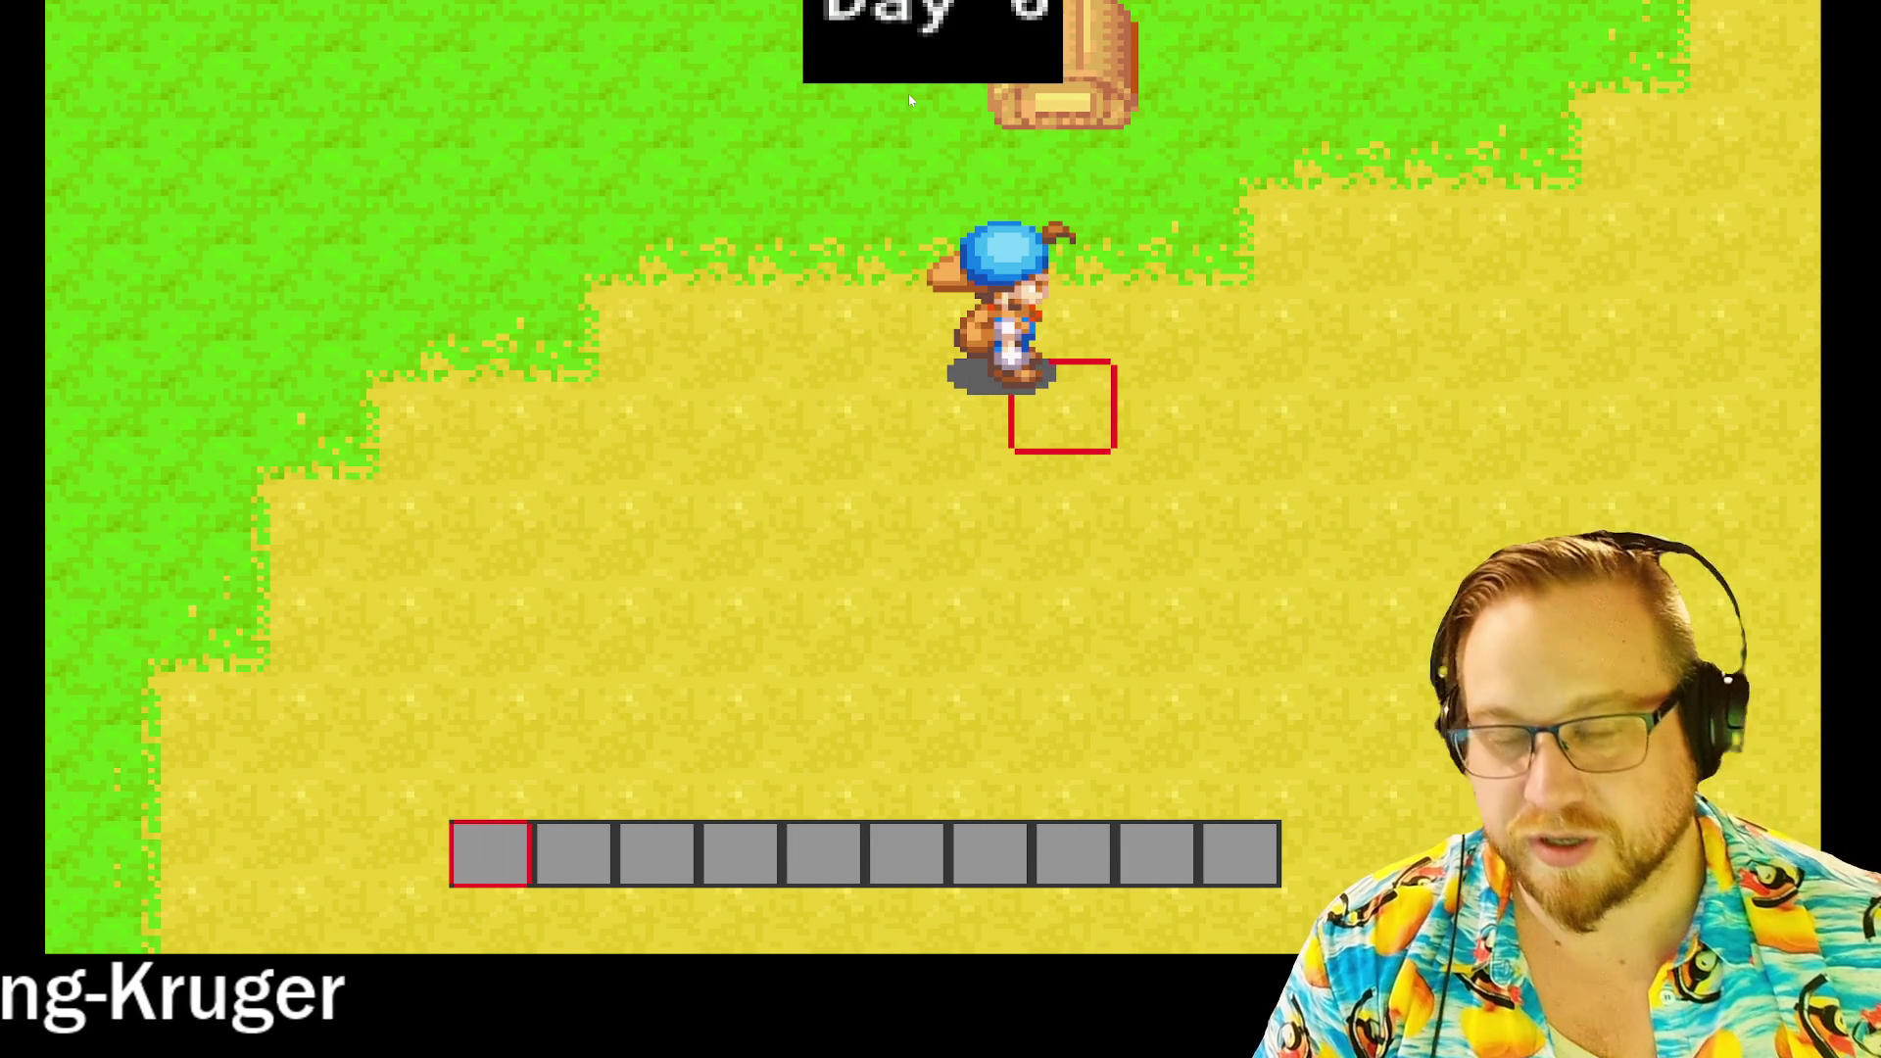
{"action": "key", "text": "e"}
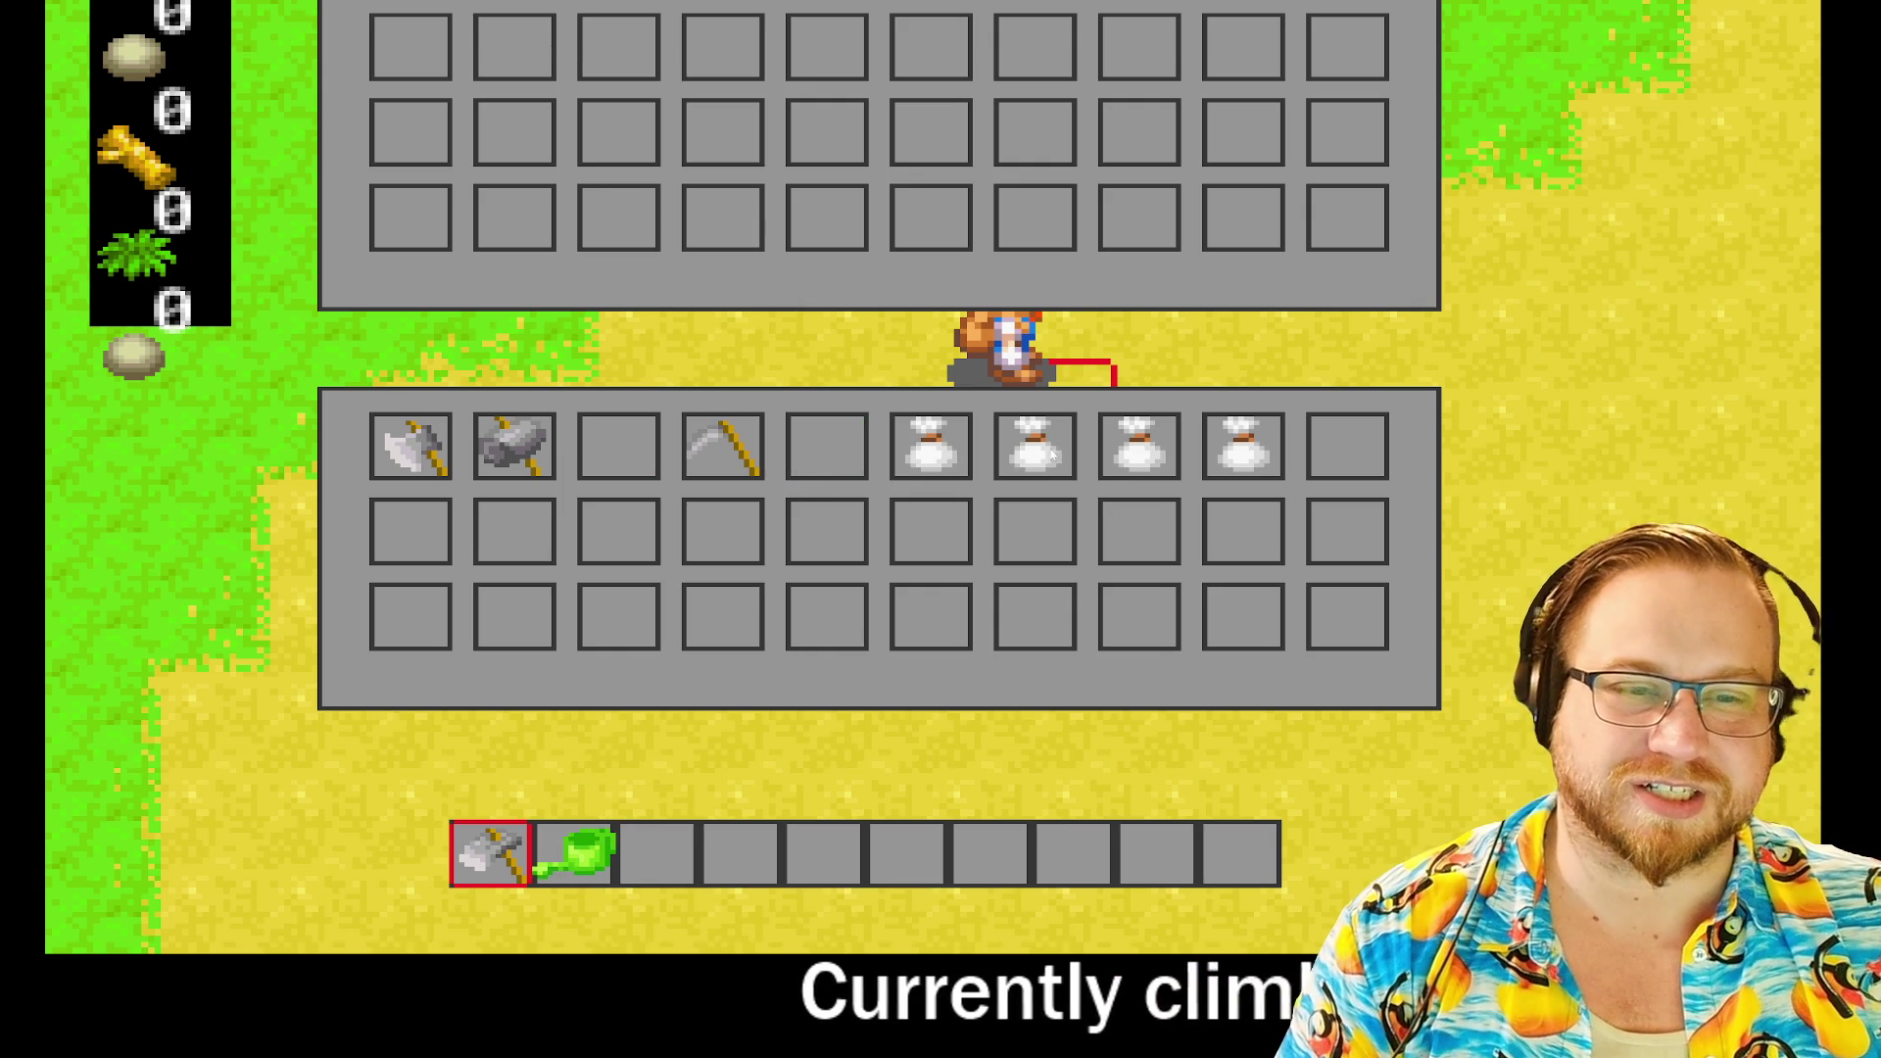
Step: Put a seed bag into hotbar slot 3, close the inventory, and walk the farmer right
{"action": "left_click_drag", "start_coordinate": [653, 861], "coordinate": [660, 845]}
{"action": "key", "text": "e"}
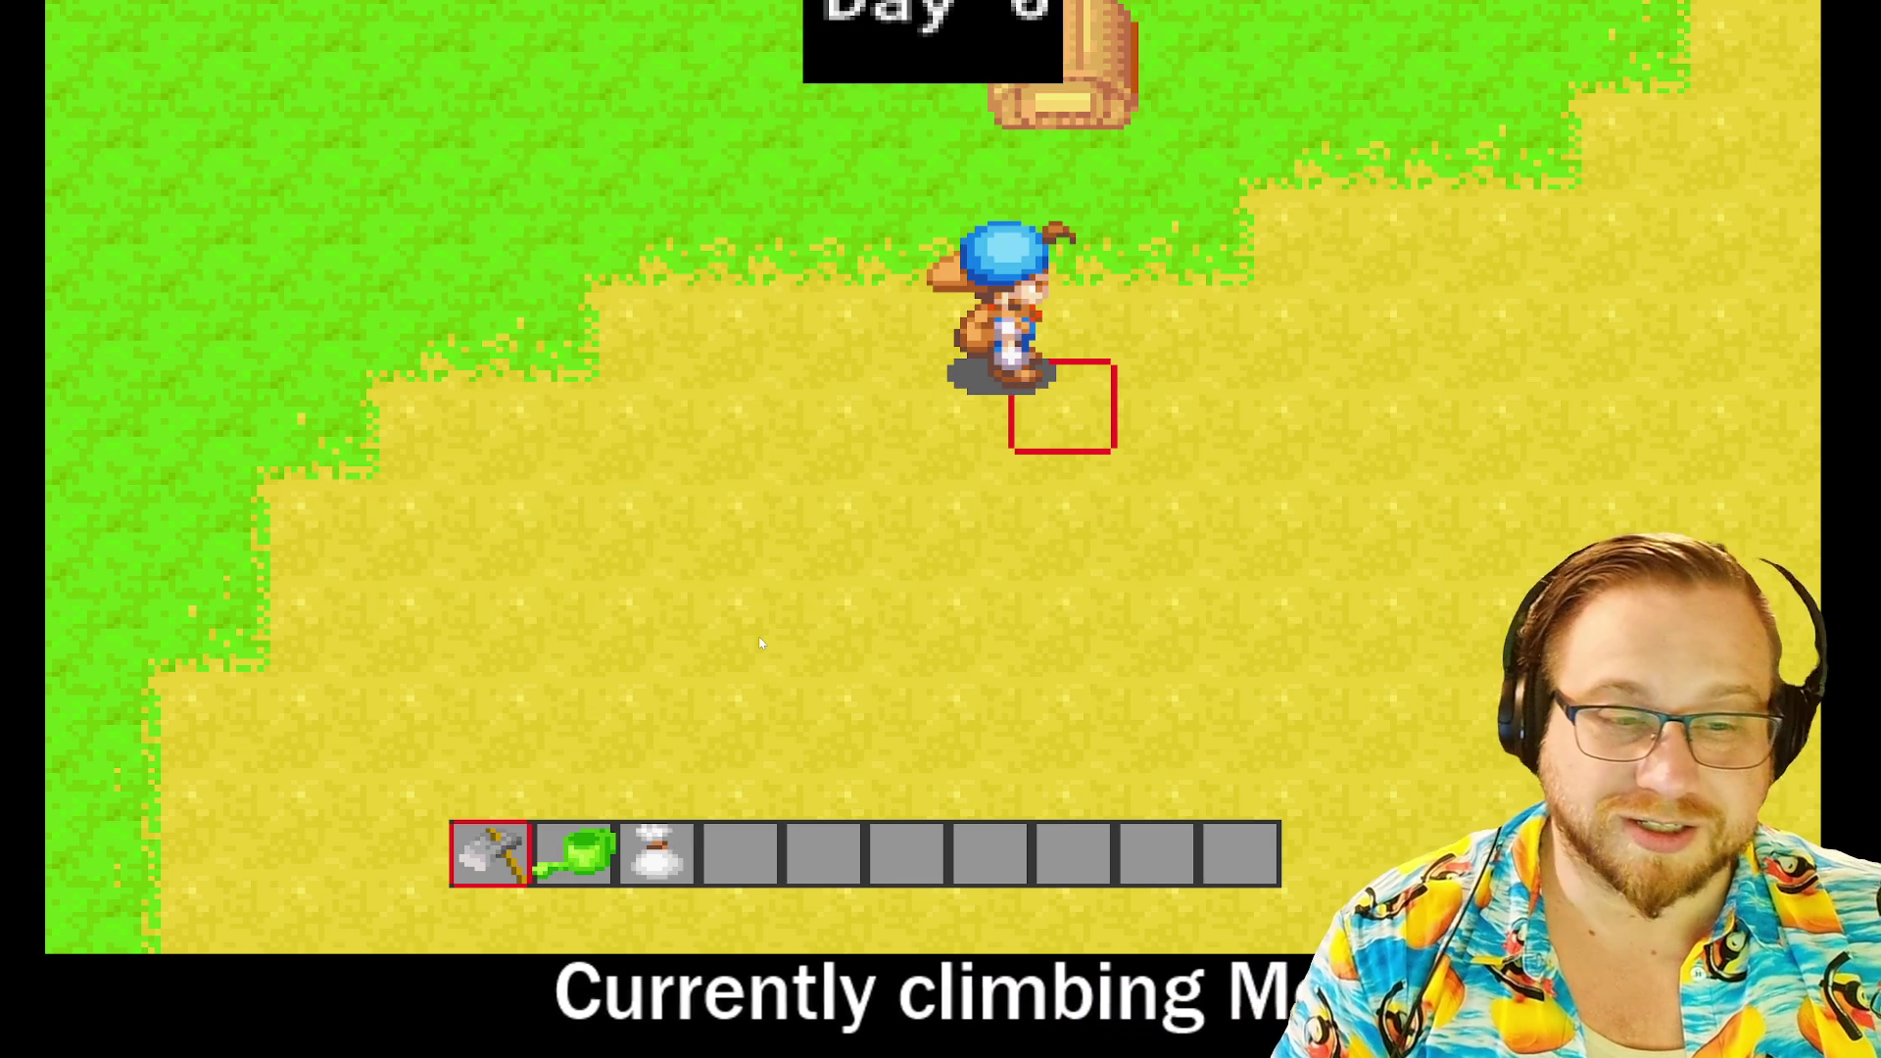
{"action": "key", "text": "d"}
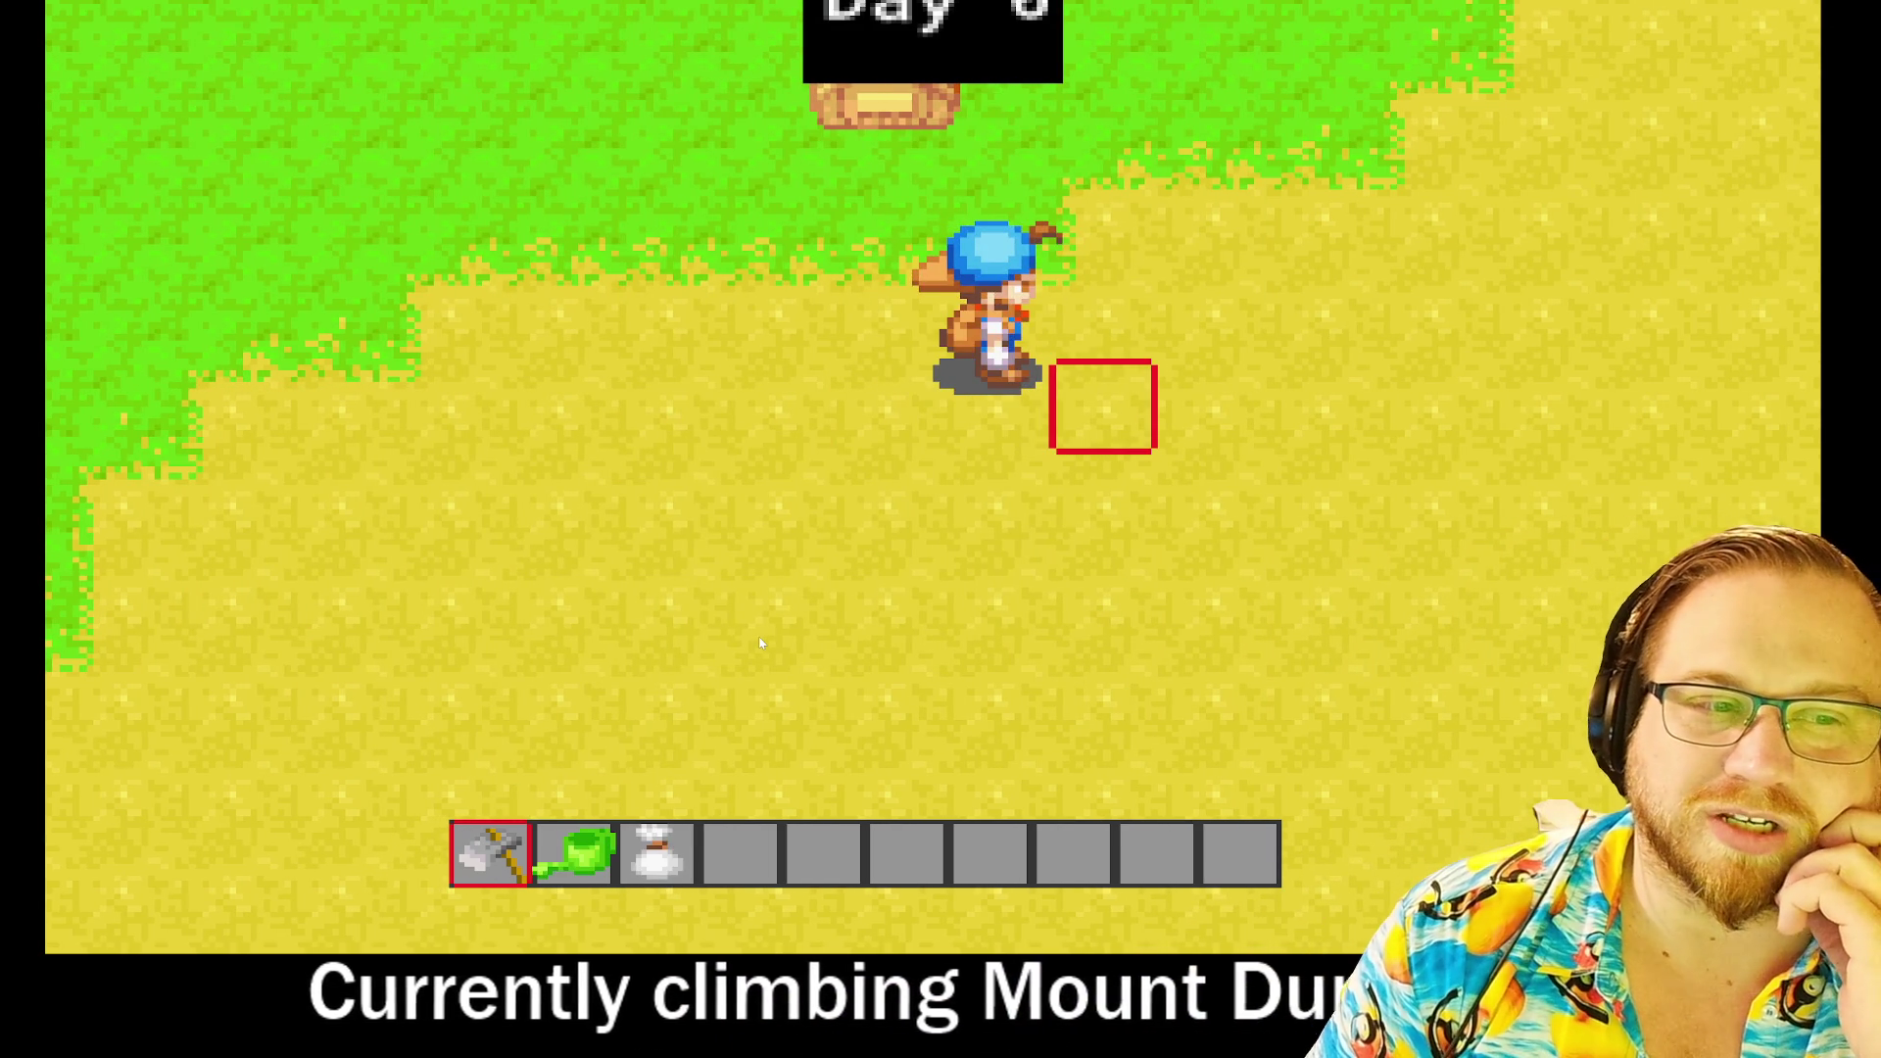
{"action": "key", "text": "d"}
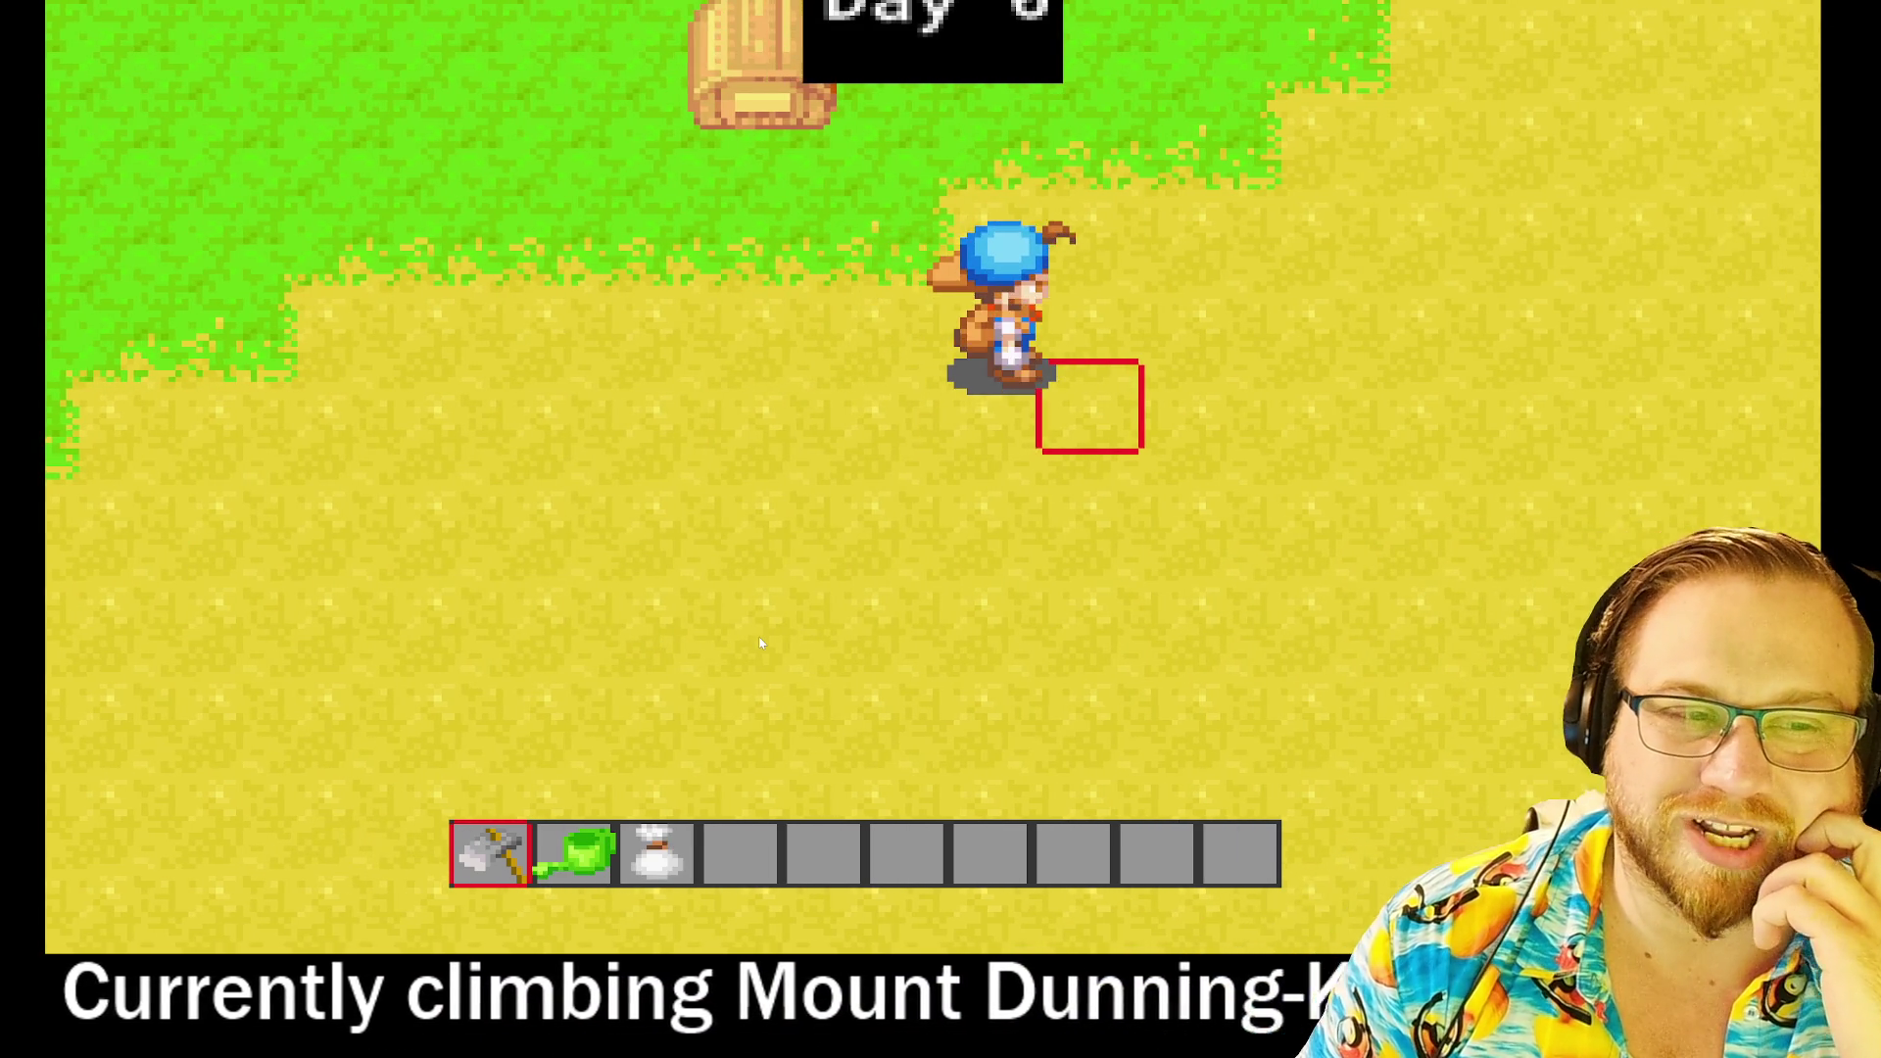
{"action": "key", "text": "a"}
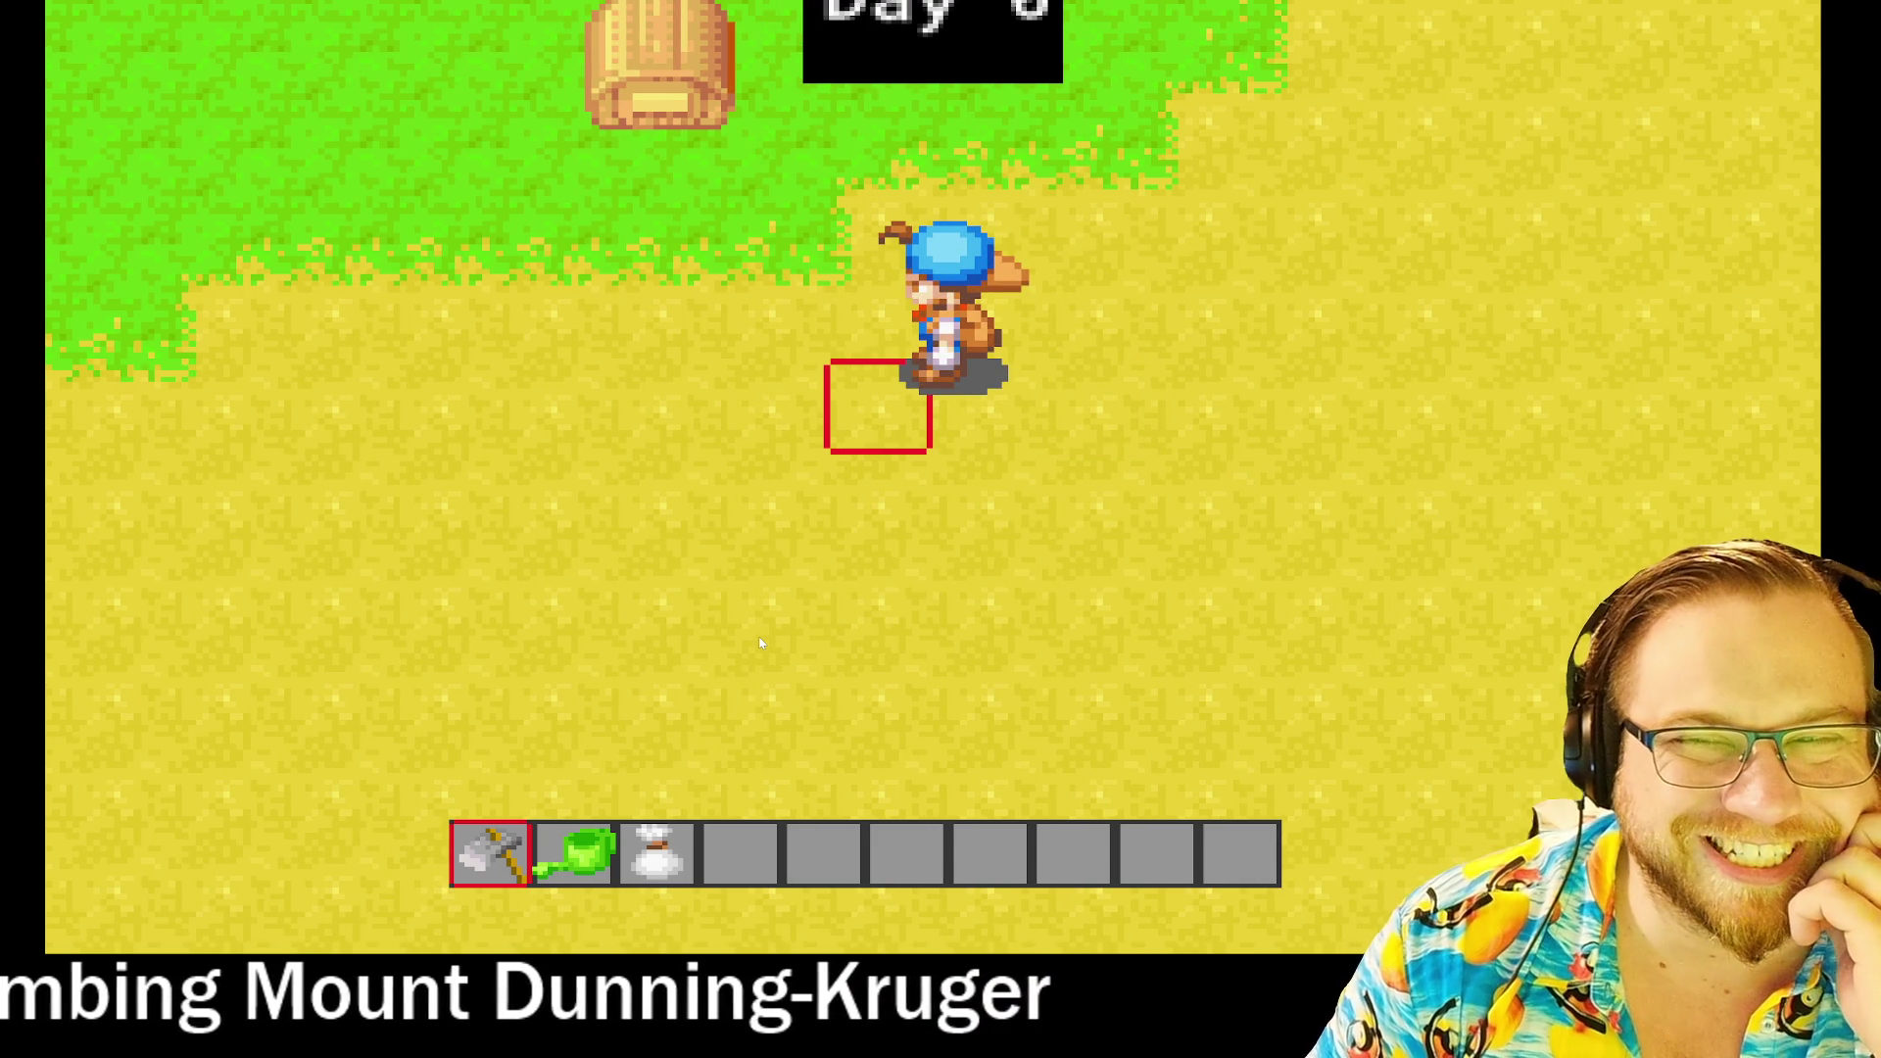
Step: Walk the farmer around the sand and up onto the grass to face the barrel
{"action": "key", "text": "a"}
{"action": "key", "text": "w"}
{"action": "key", "text": "d"}
{"action": "key", "text": "a"}
{"action": "key", "text": "d"}
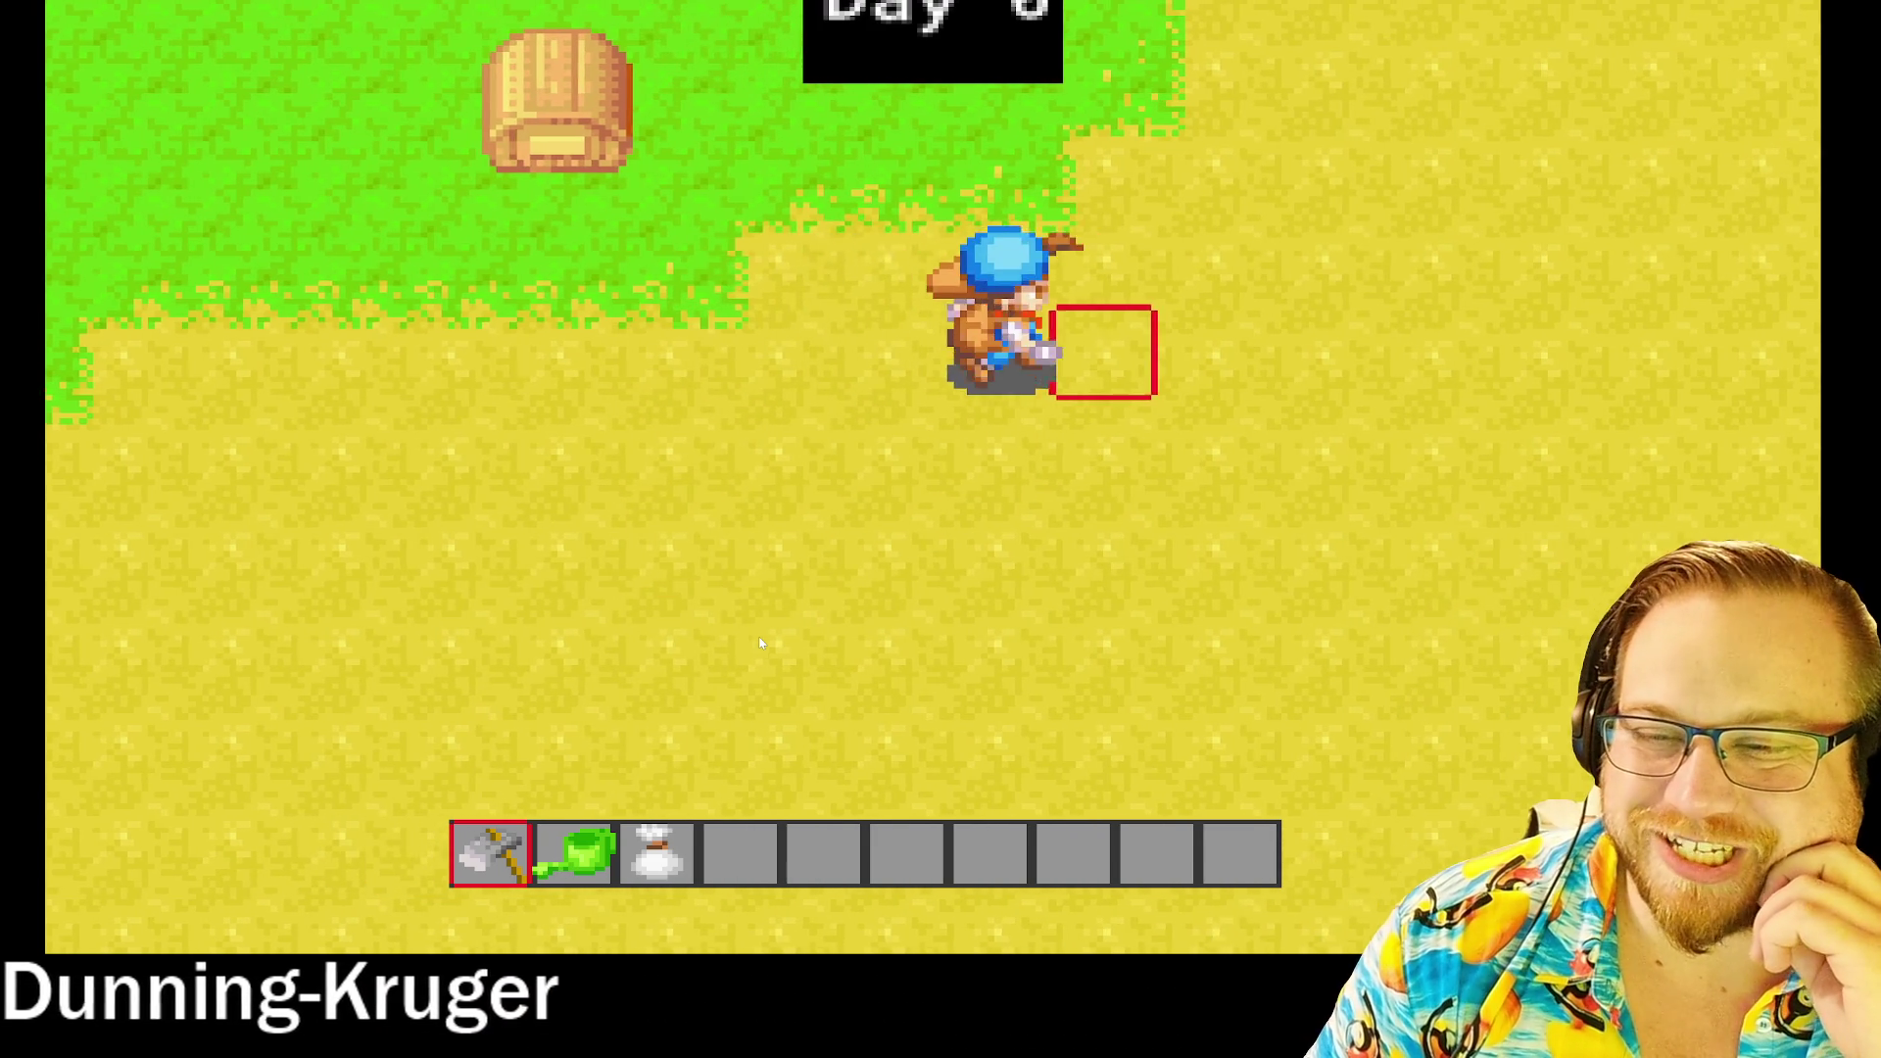
{"action": "key", "text": "s"}
{"action": "key", "text": "a"}
{"action": "key", "text": "w"}
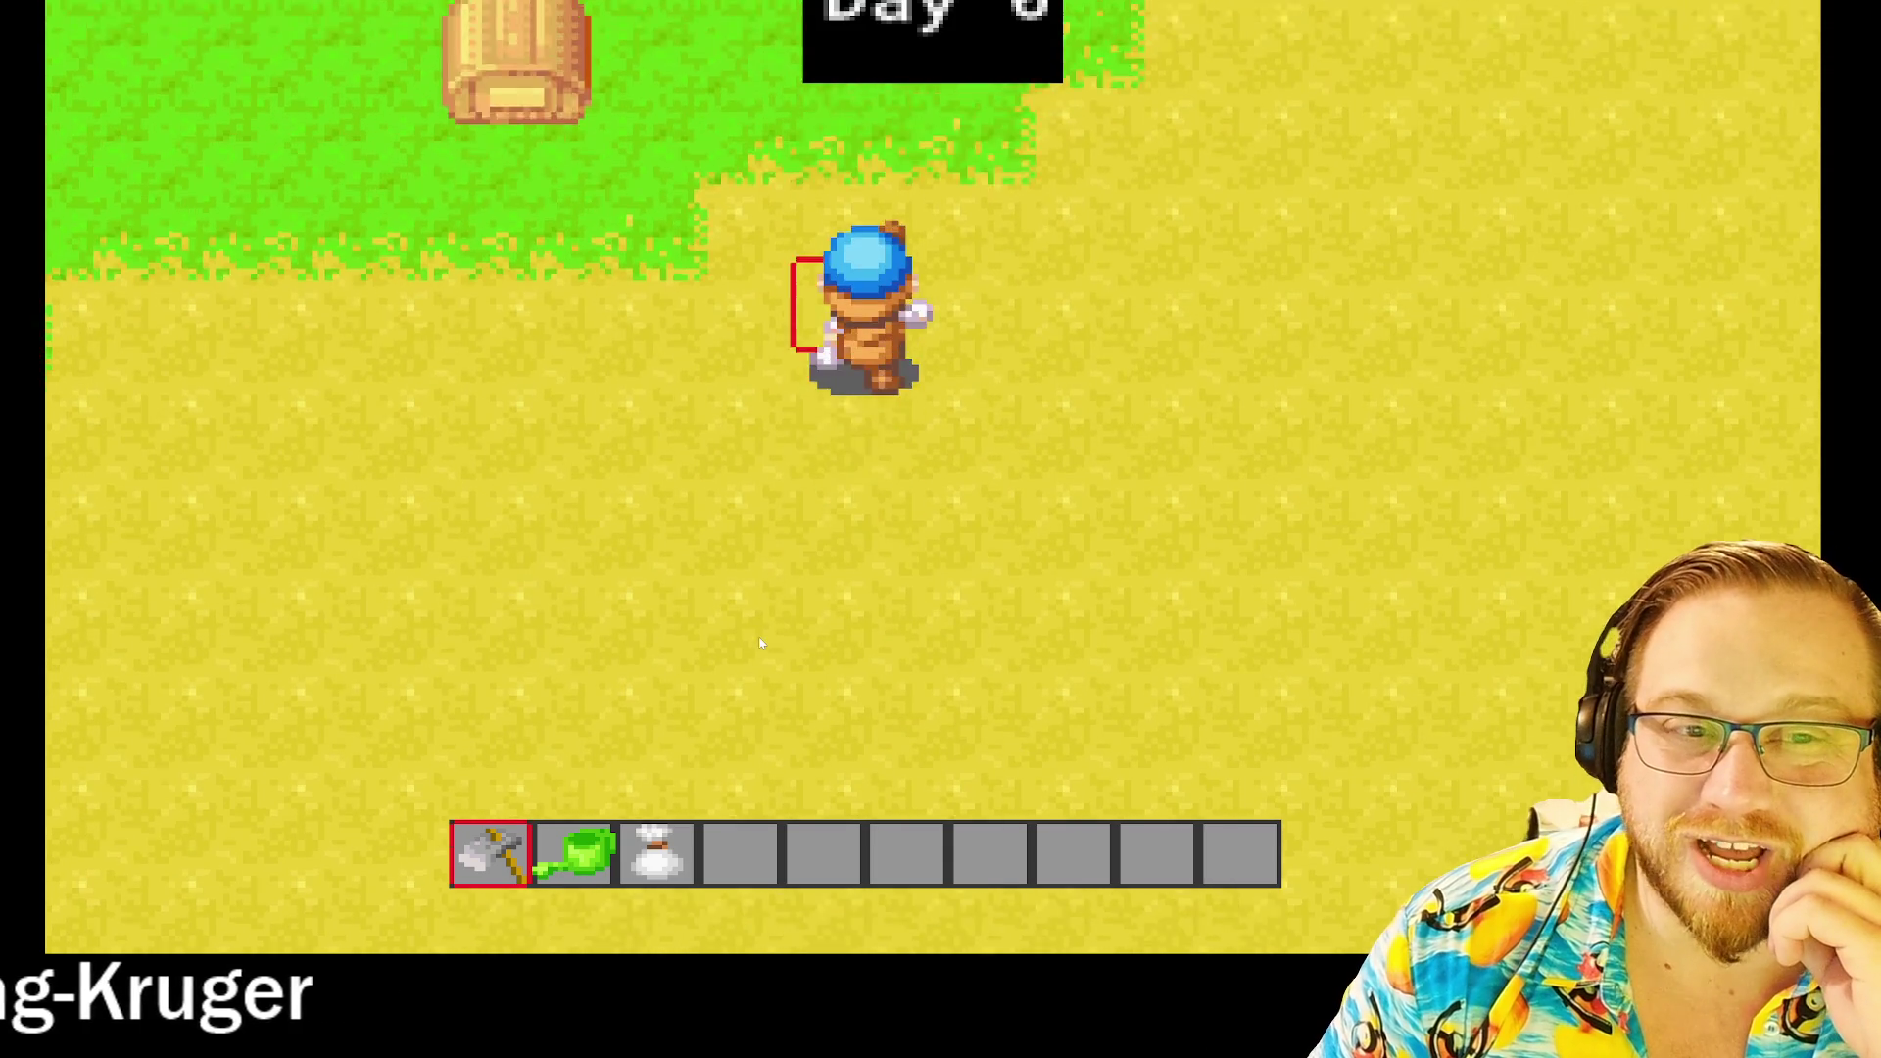
{"action": "key", "text": "w"}
{"action": "key", "text": "a"}
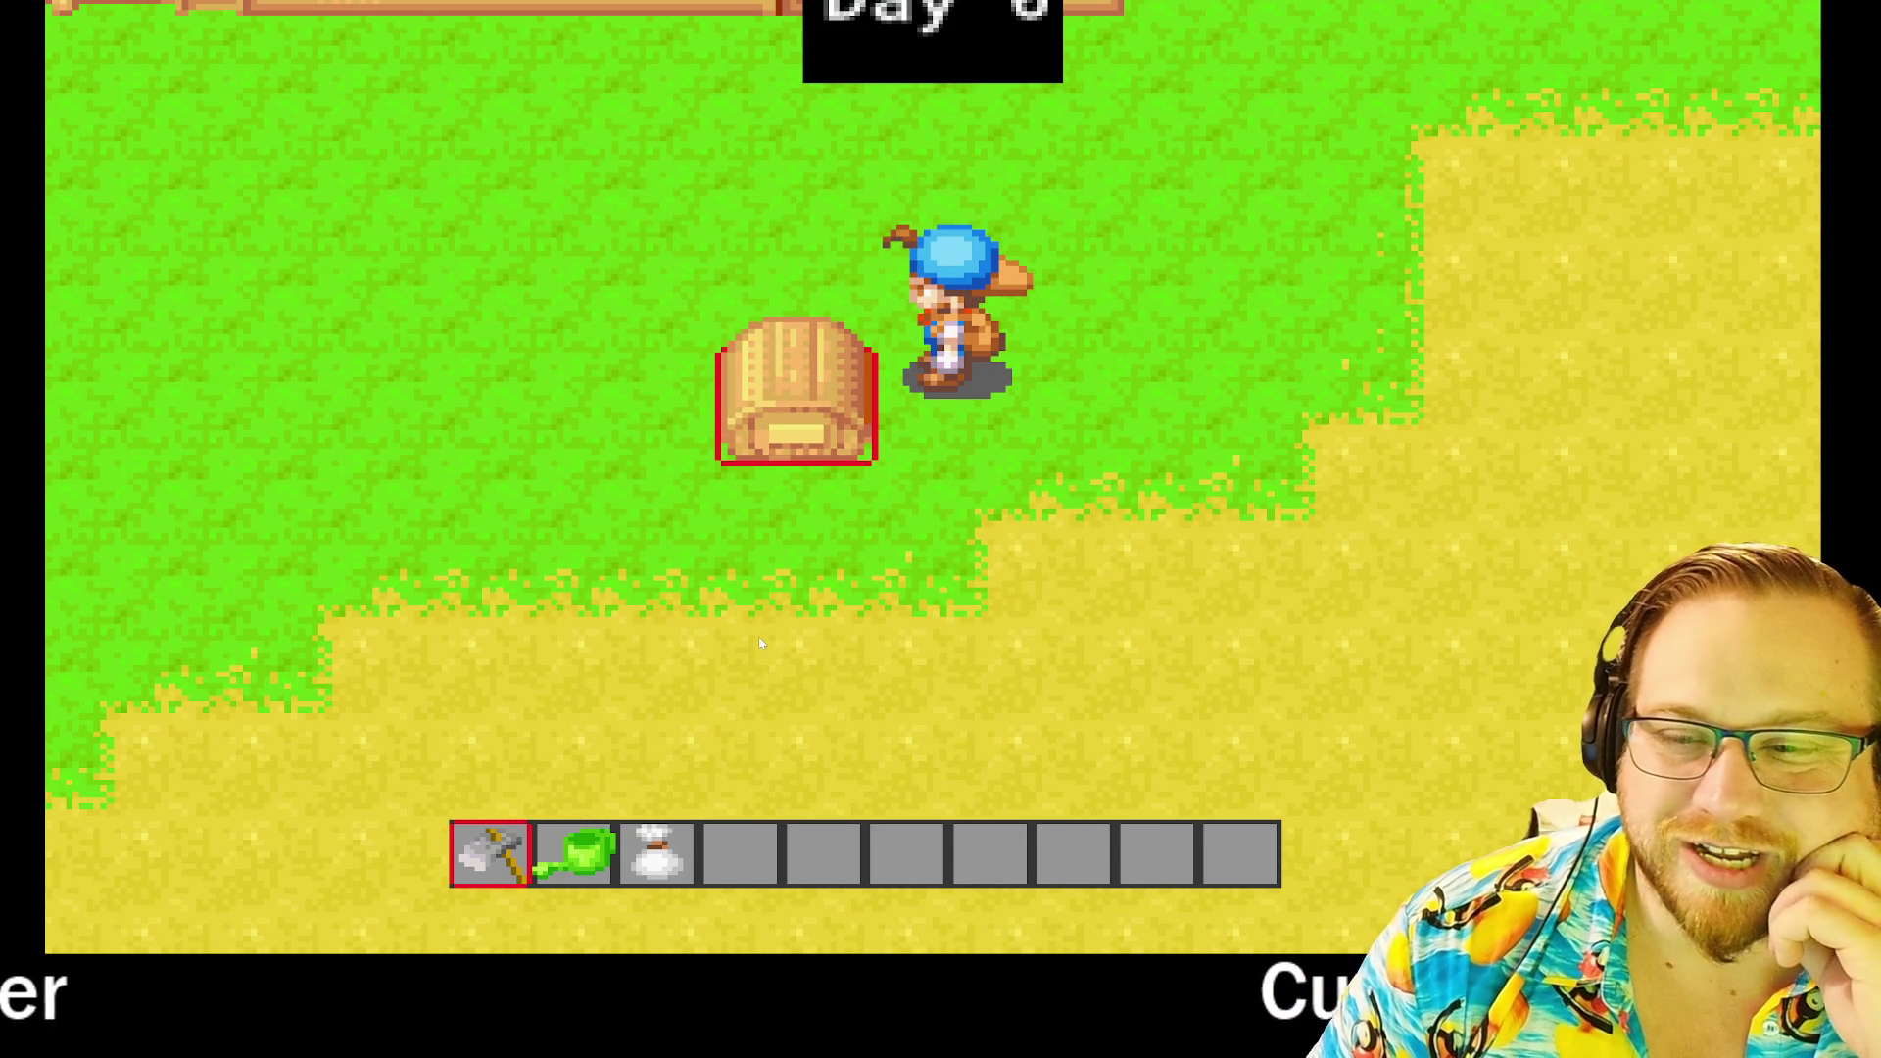
Step: Walk back along the sand, open and close the inventory, and head left to the barrel
{"action": "key", "text": "d"}
{"action": "key", "text": "s"}
{"action": "key", "text": "d"}
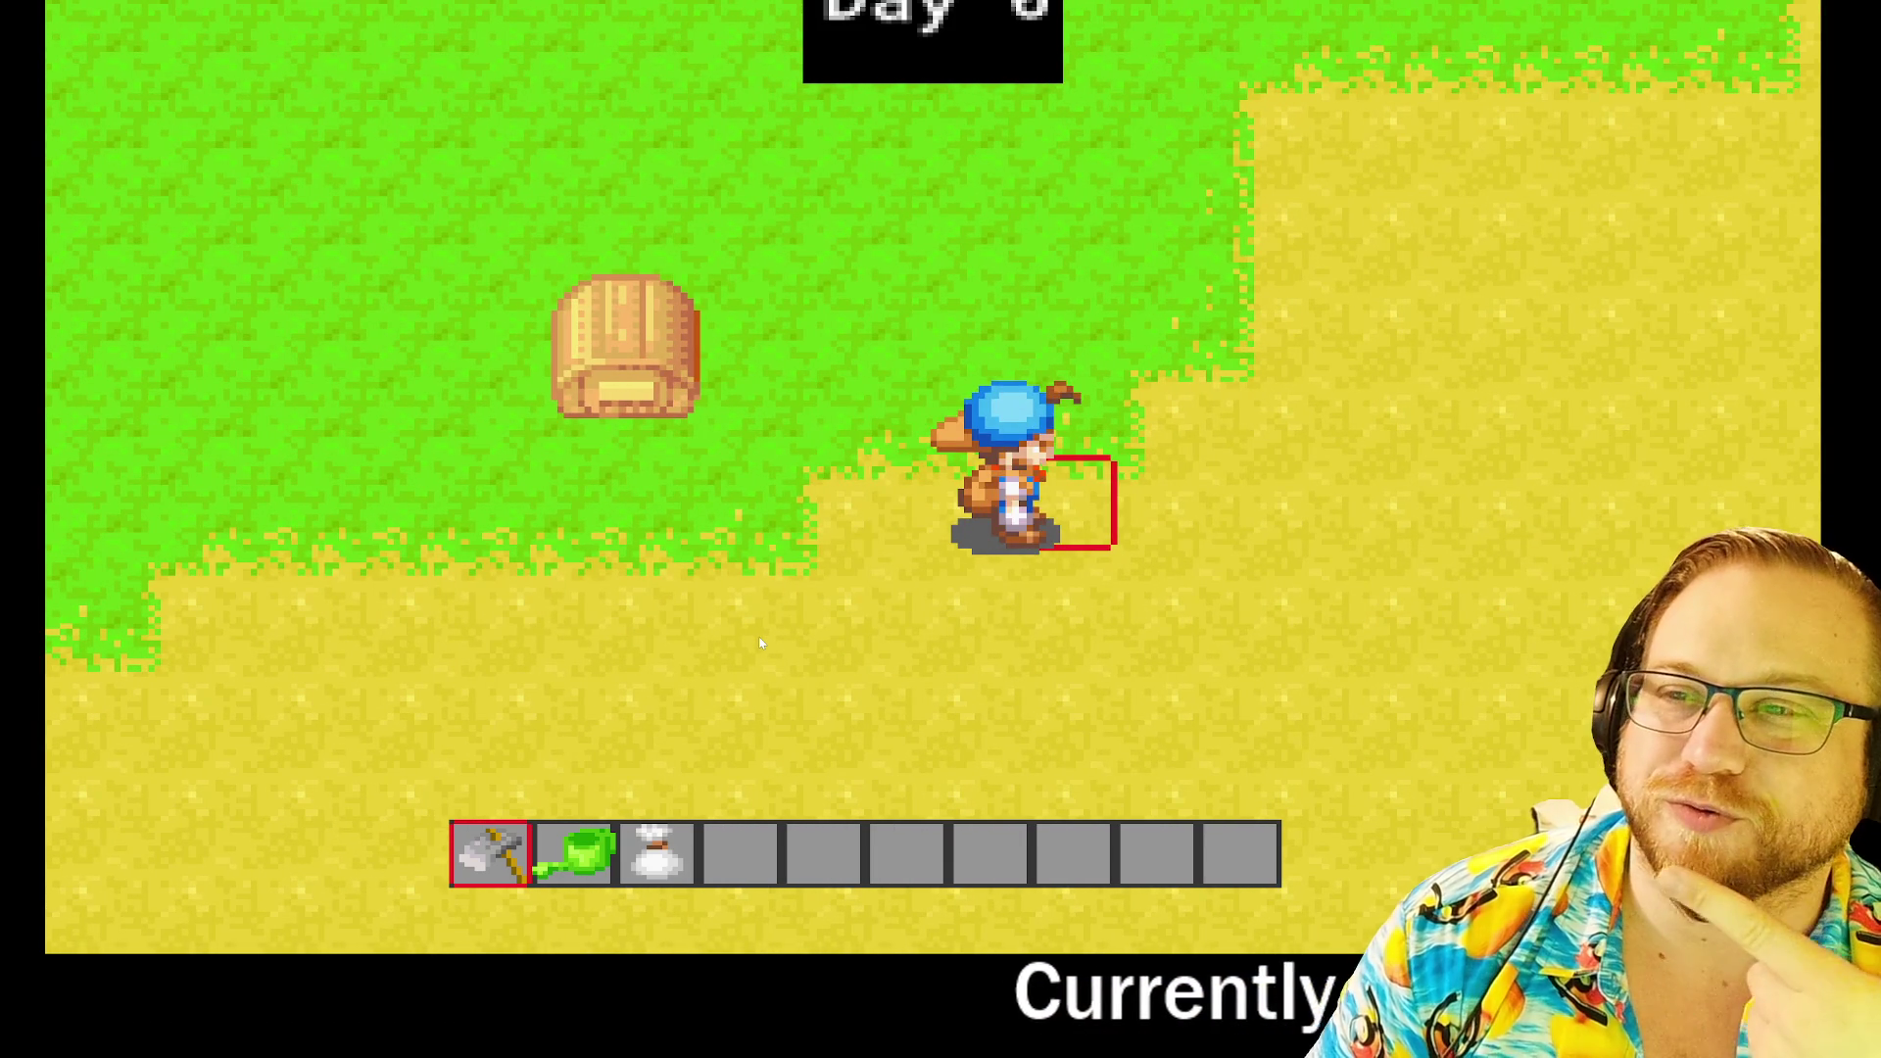
{"action": "key", "text": "a"}
{"action": "key", "text": "d"}
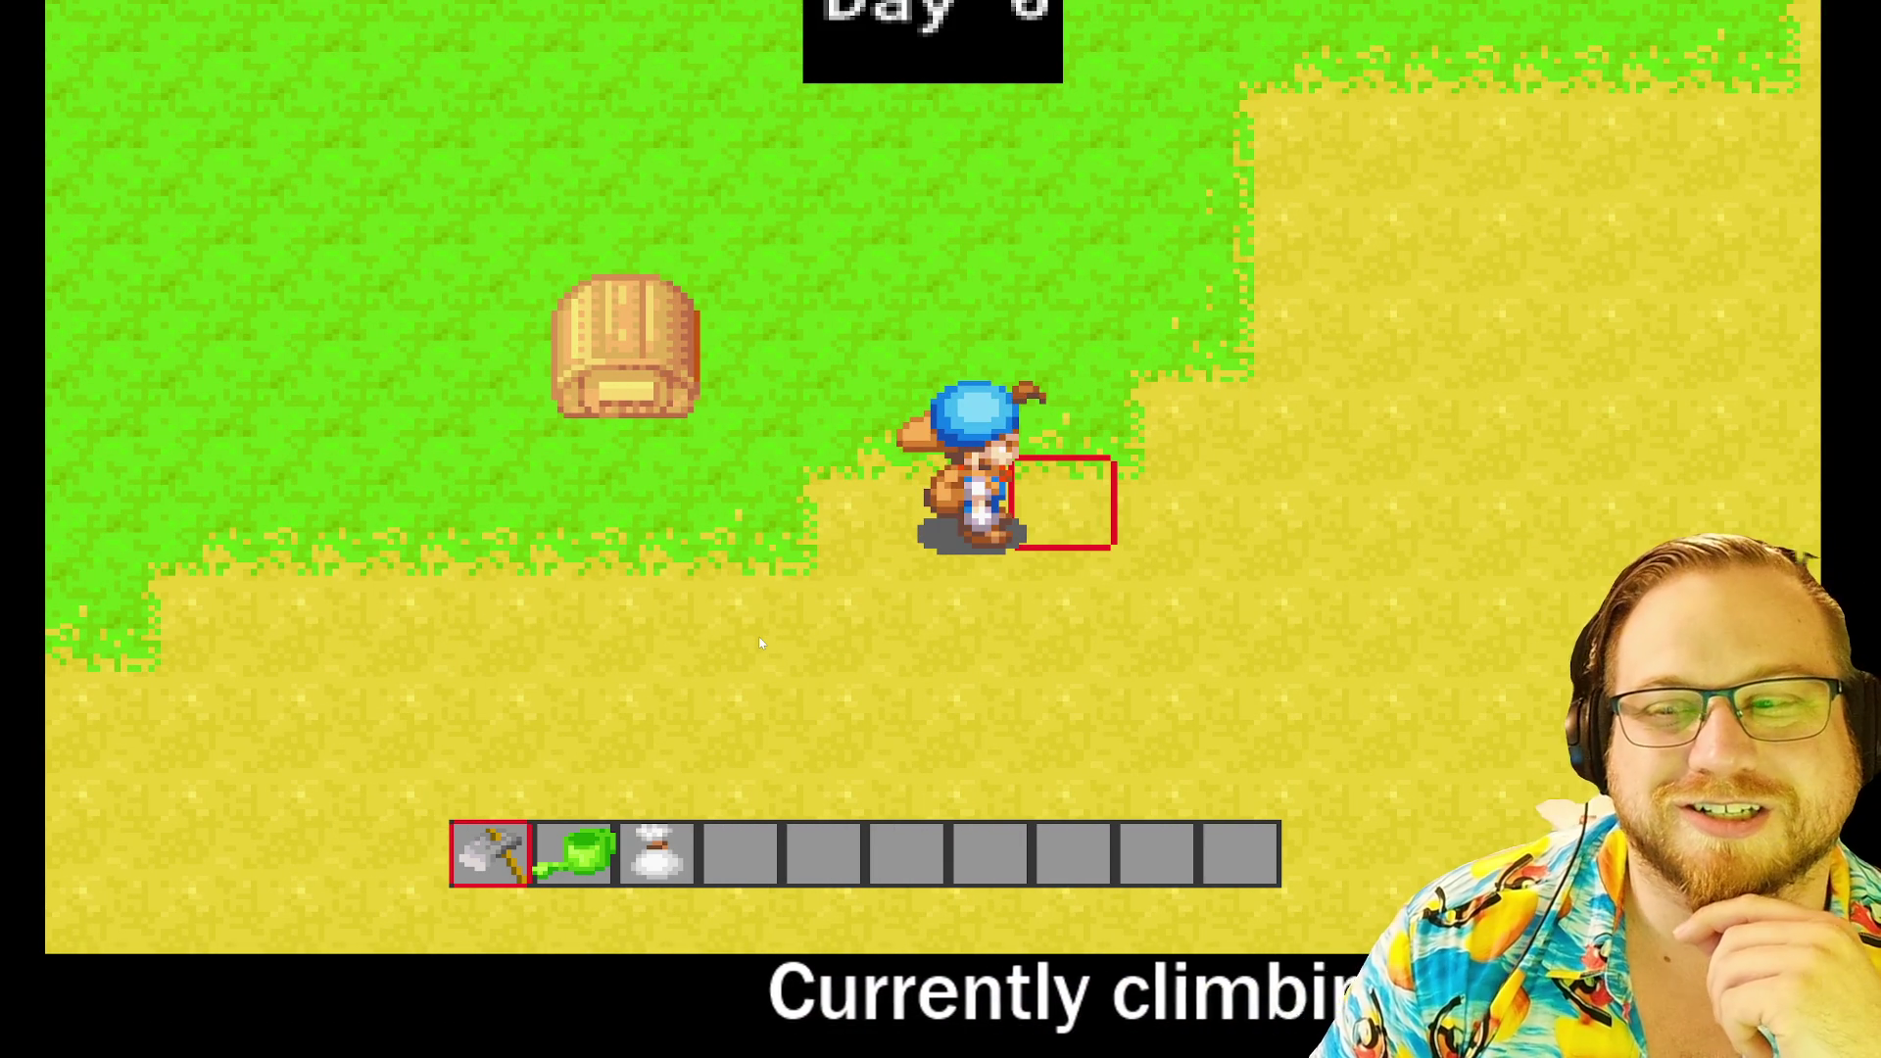
{"action": "scroll", "coordinate": [762, 653], "scroll_direction": "up", "scroll_amount": 5}
{"action": "scroll", "coordinate": [762, 652], "scroll_direction": "down", "scroll_amount": 5}
{"action": "key", "text": "e"}
{"action": "key", "text": "e"}
{"action": "key", "text": "w"}
{"action": "key", "text": "a"}
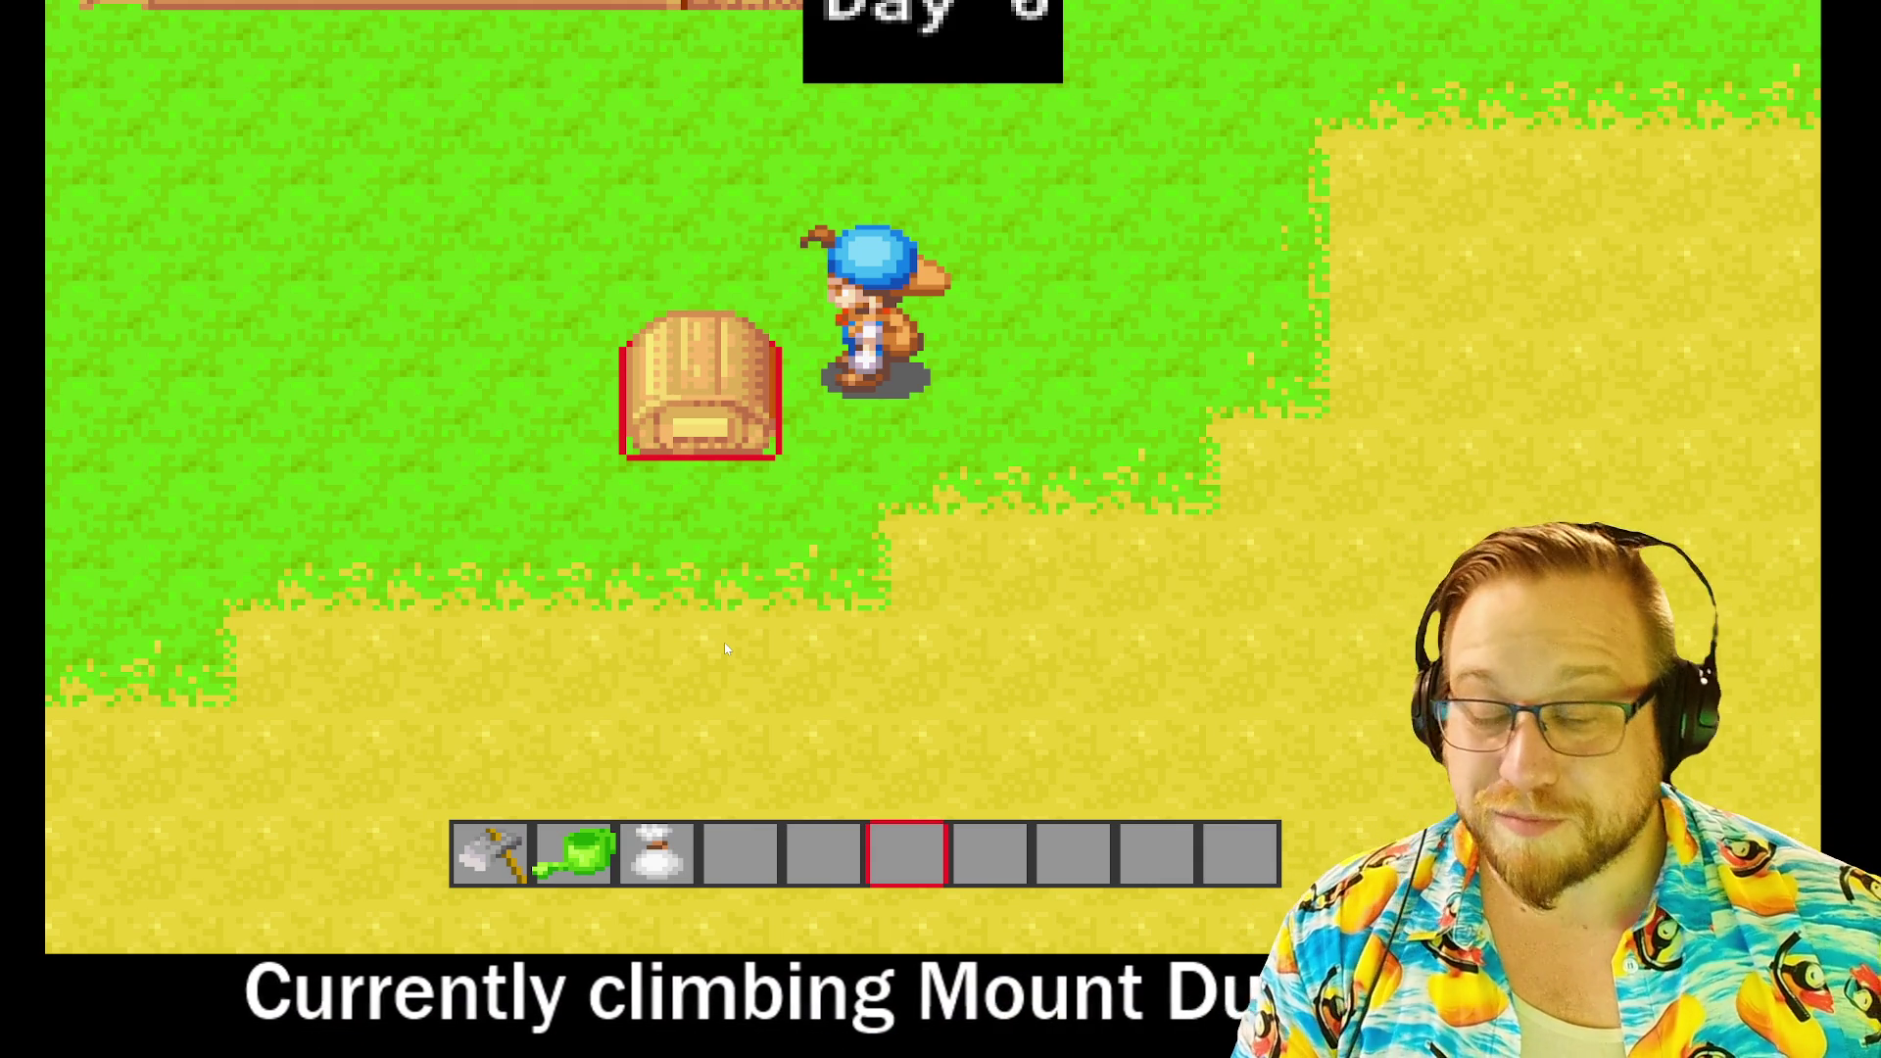
Step: Walk the farmer with the arrow keys toward the farmhouse and across the sand
{"action": "key", "text": "Up"}
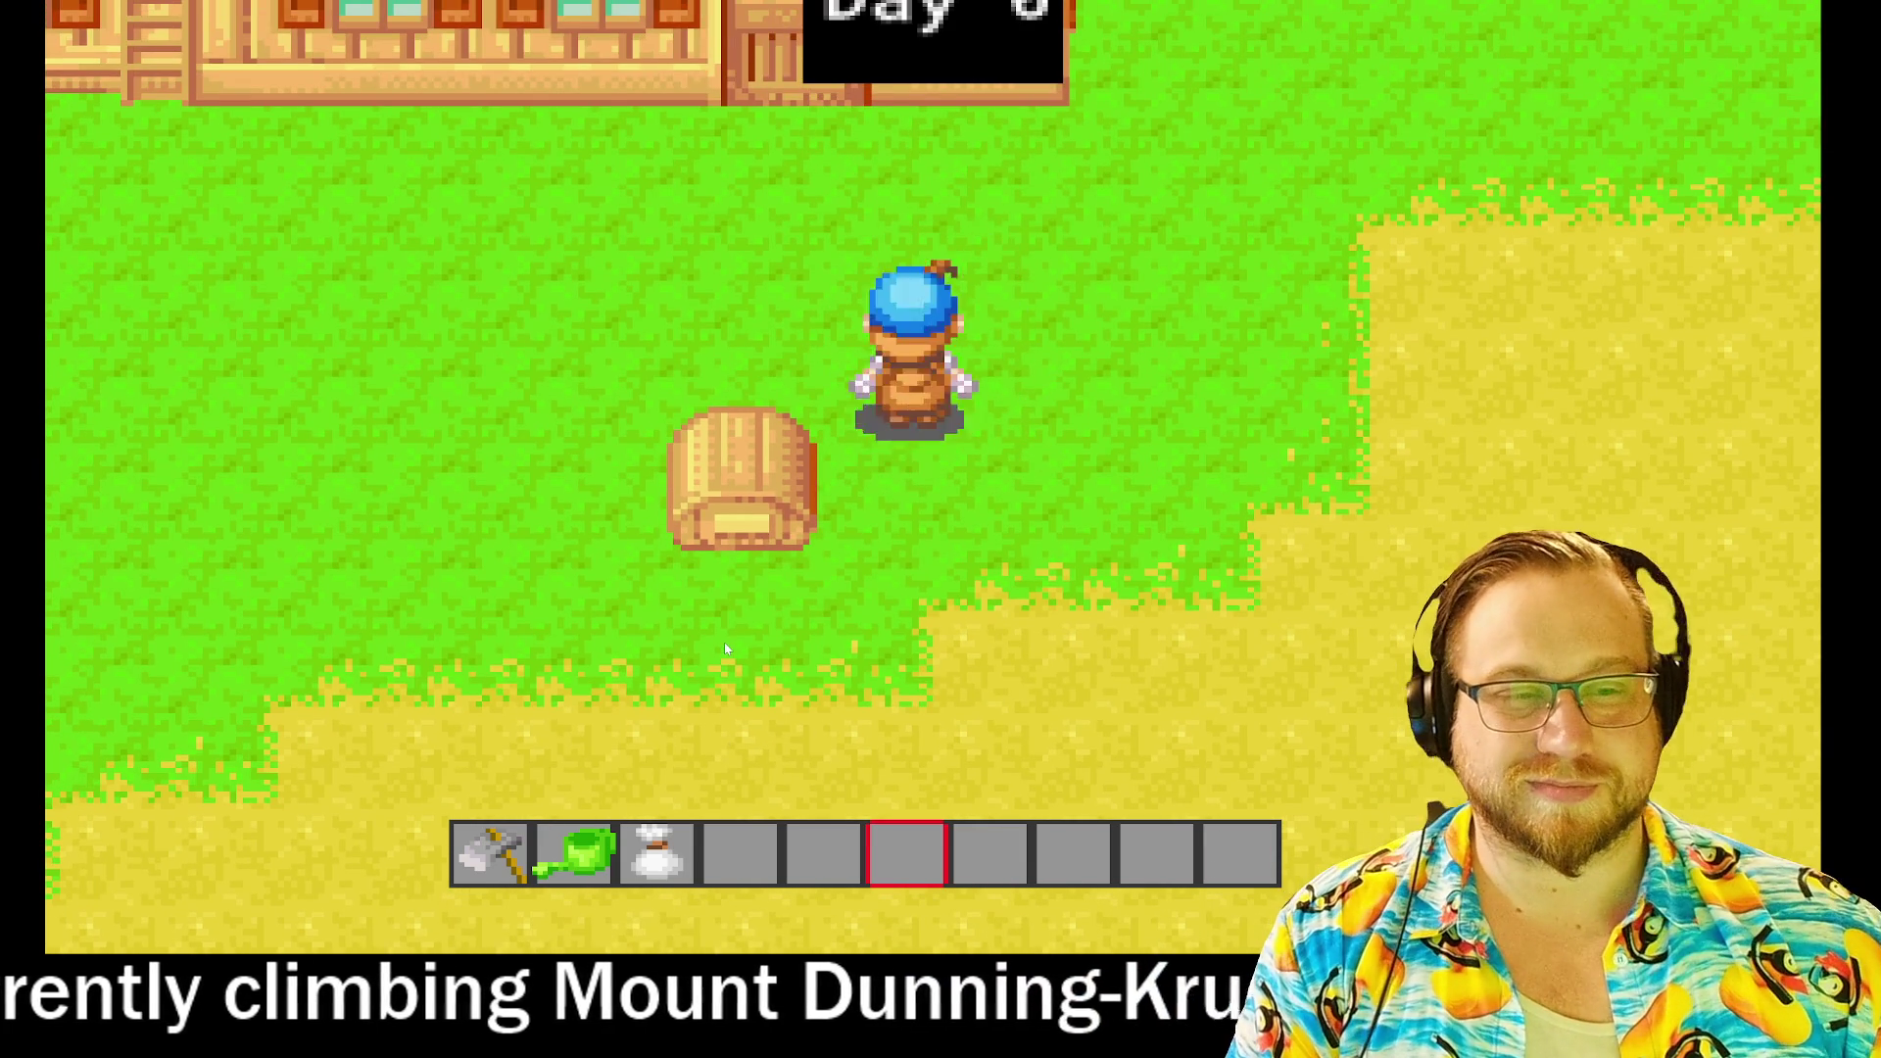
{"action": "key", "text": "Right"}
{"action": "key", "text": "Down"}
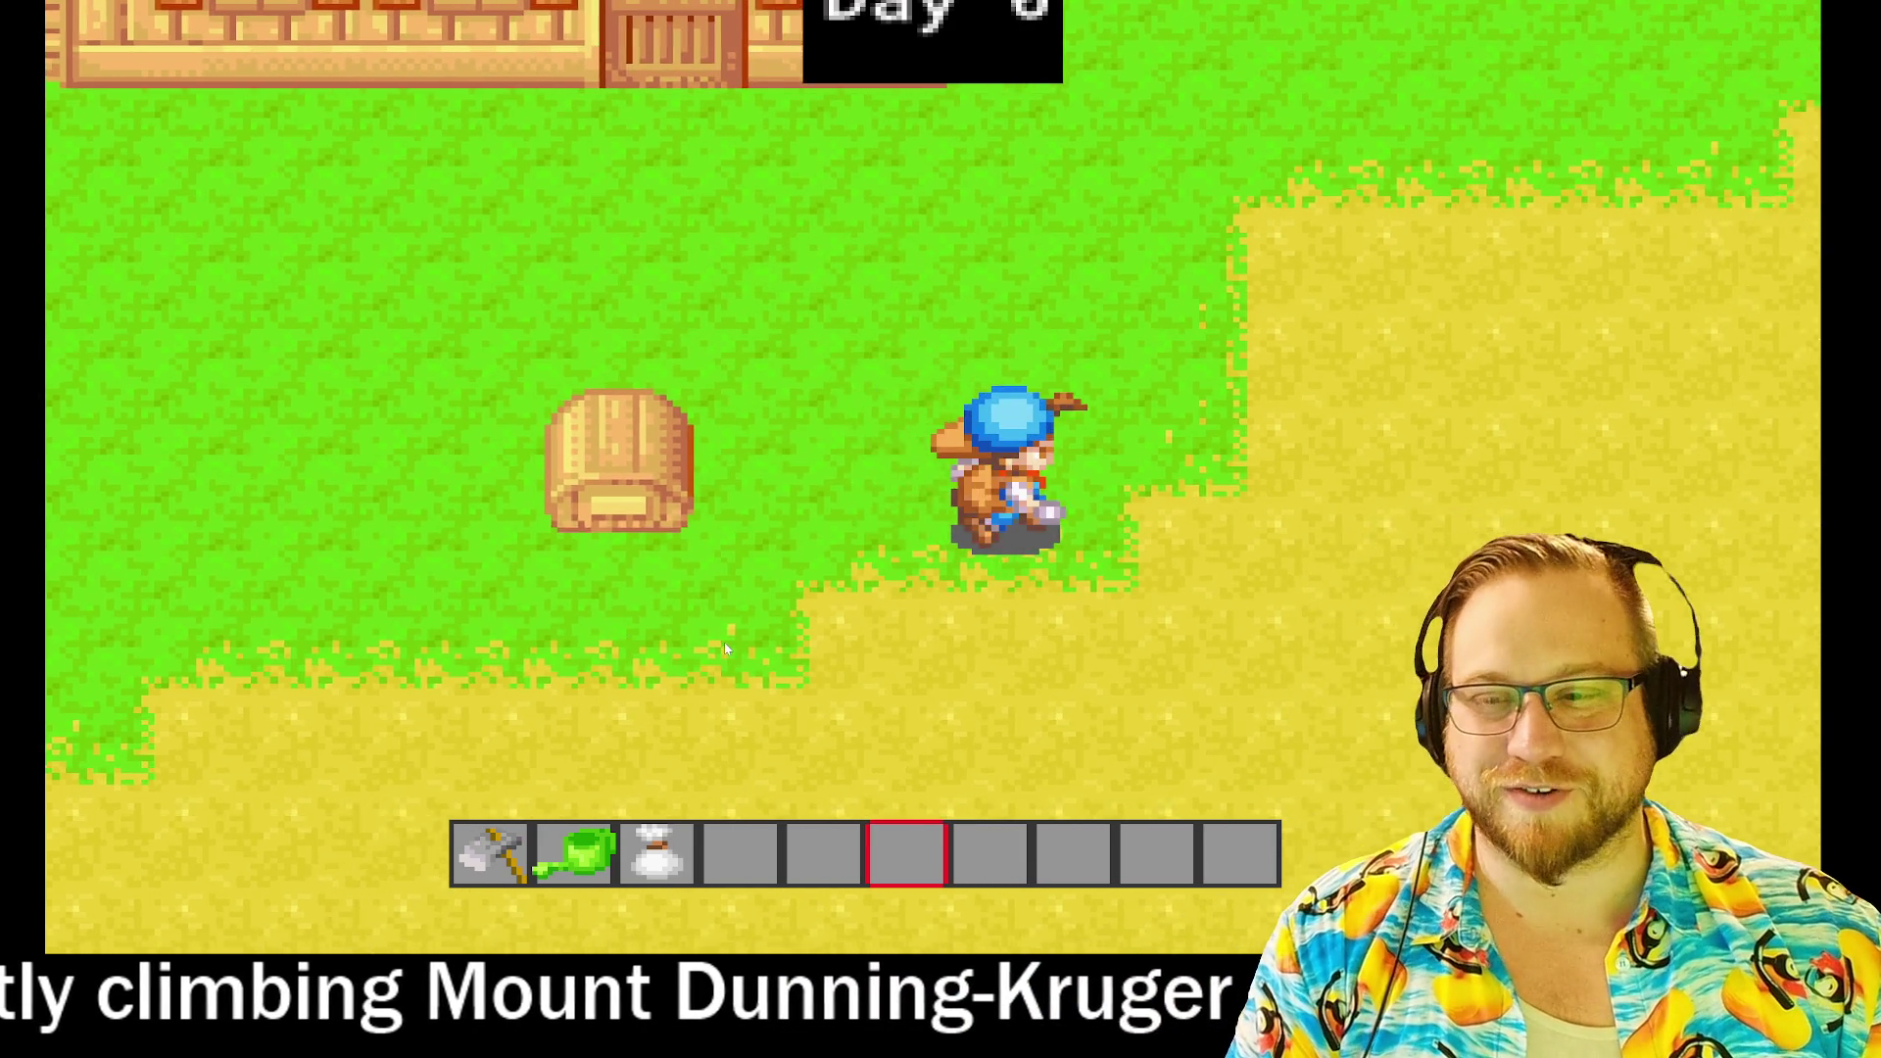
{"action": "key", "text": "Right"}
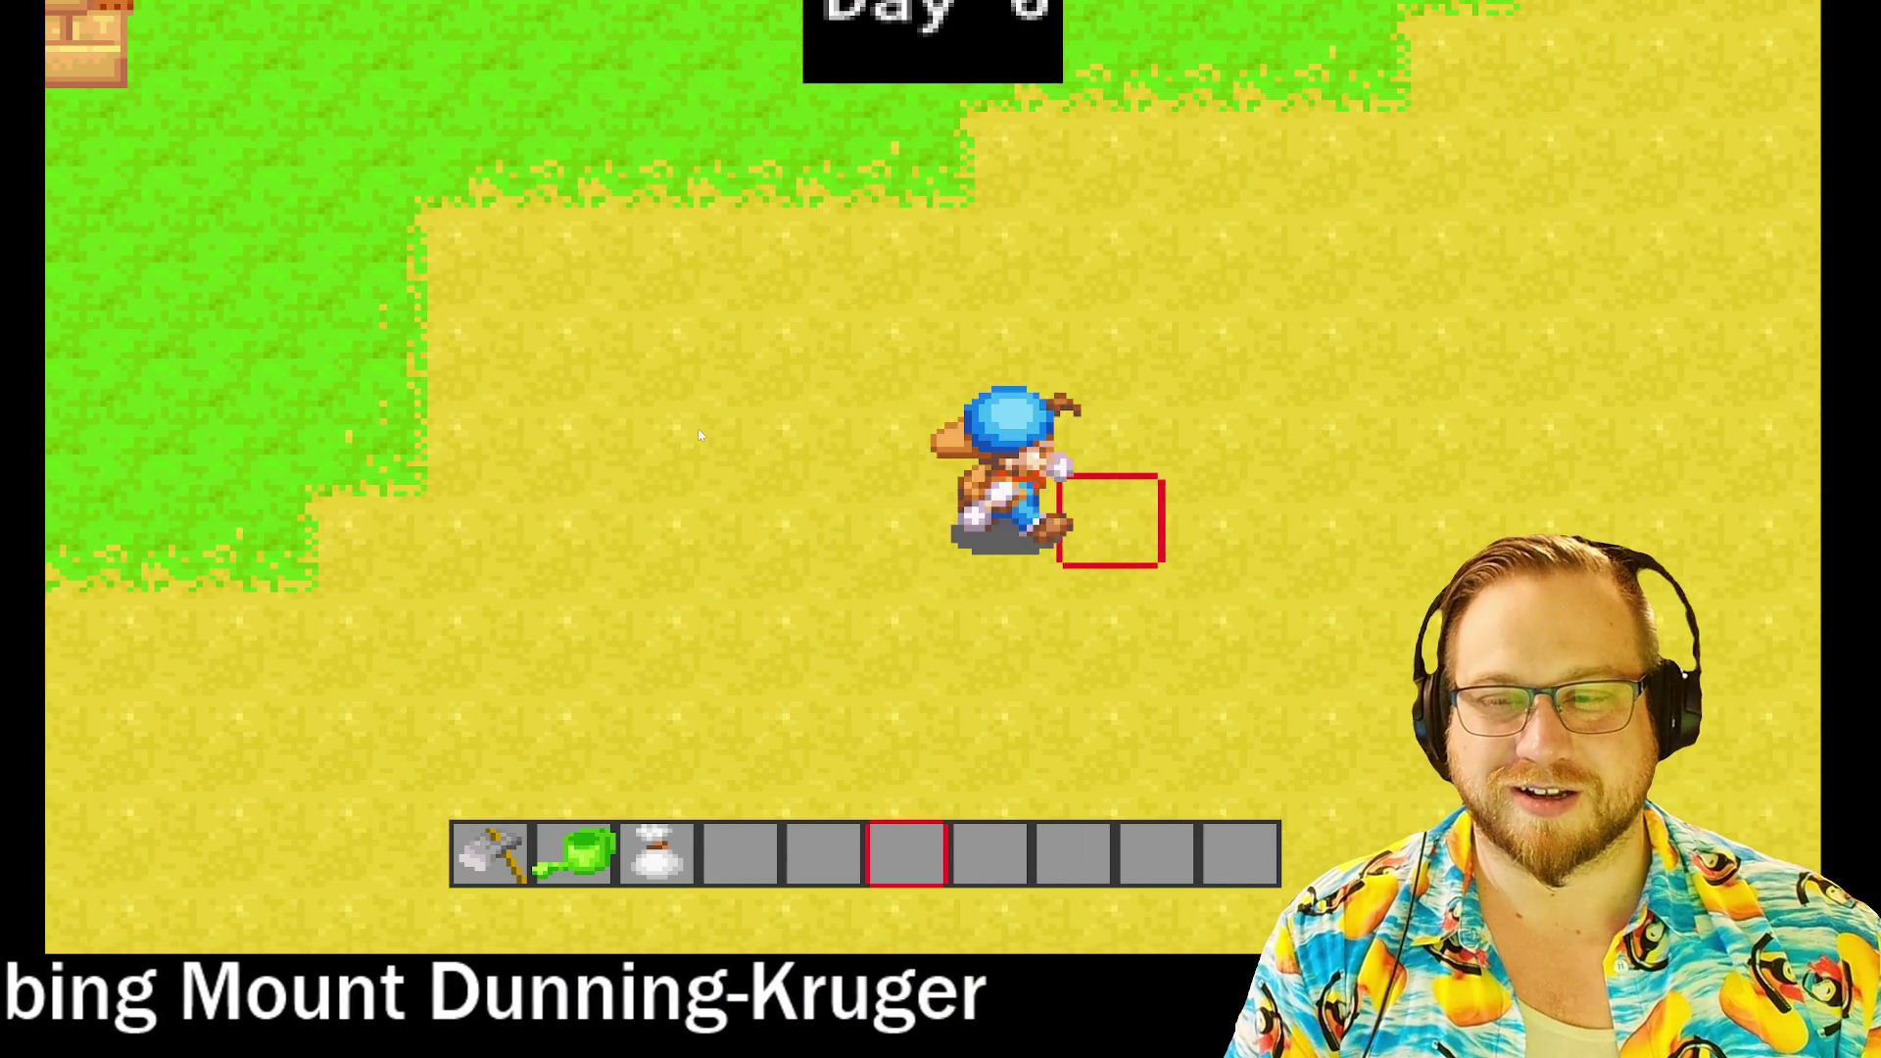
{"action": "key", "text": "Left"}
{"action": "key", "text": "Left"}
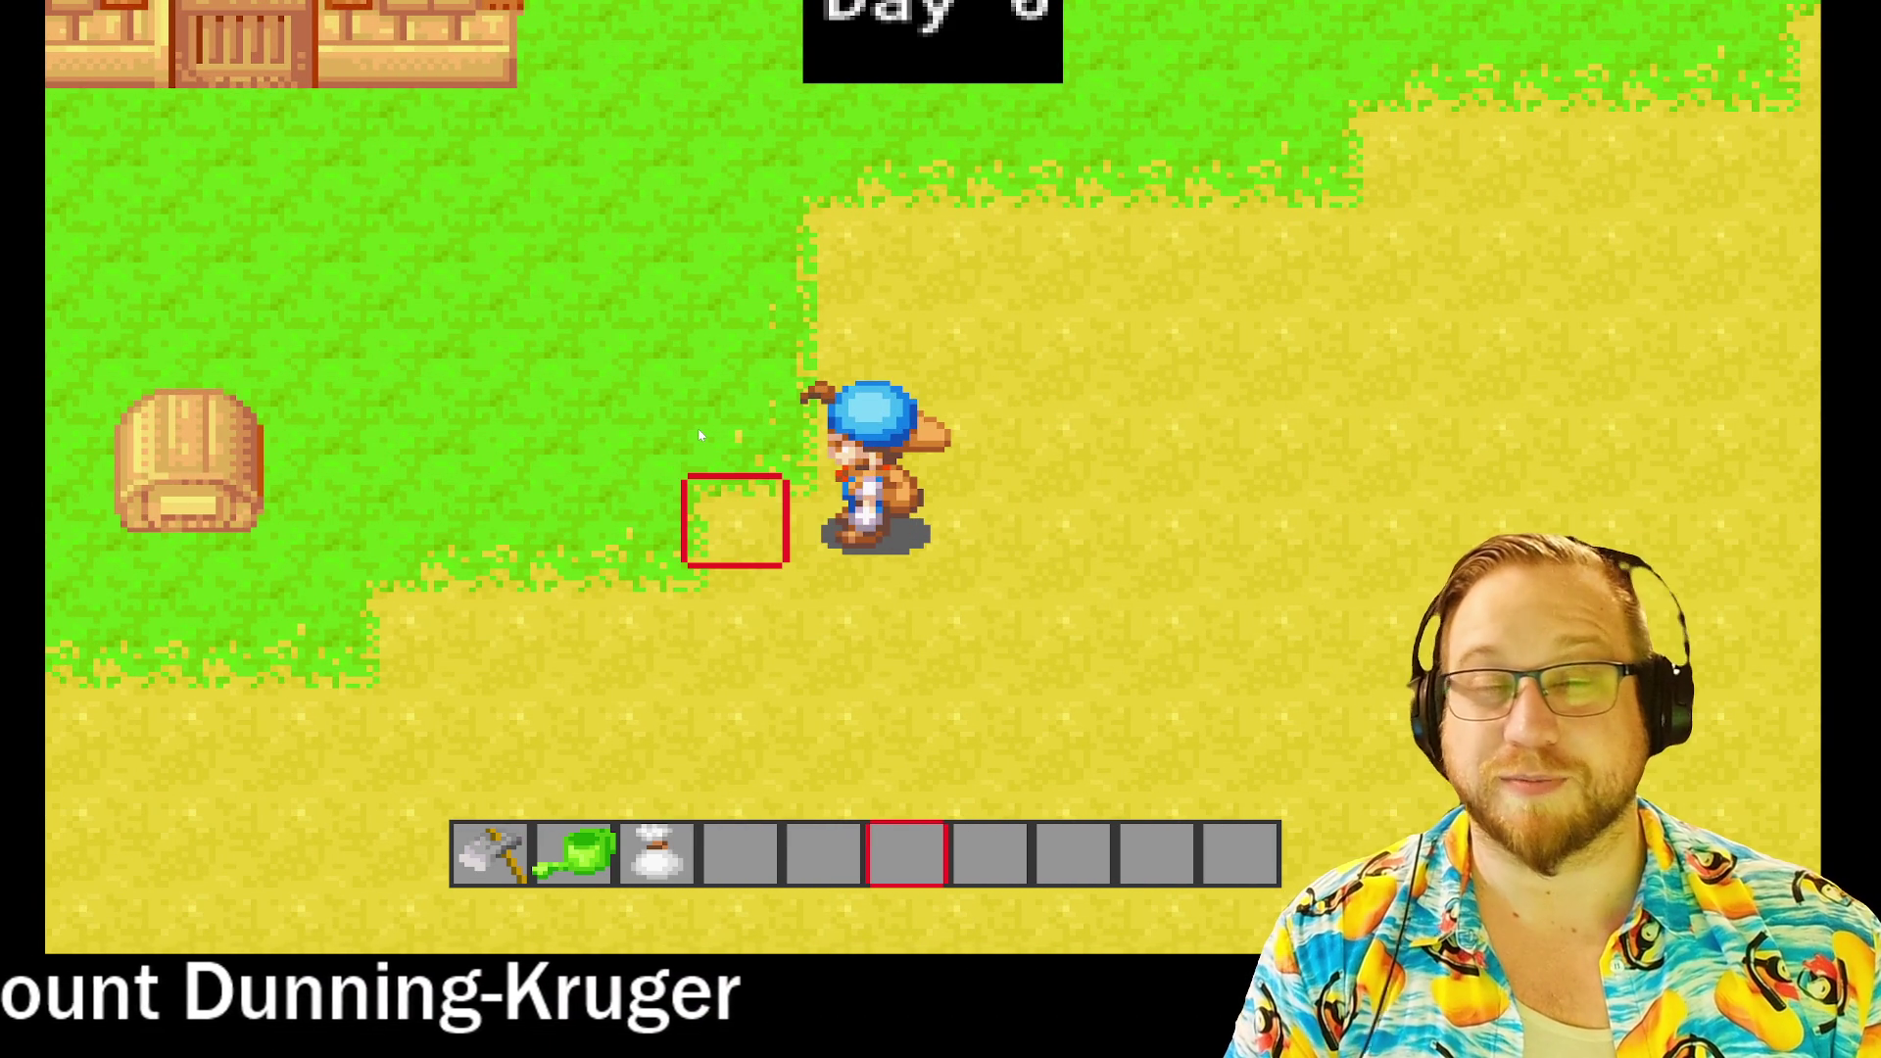
{"action": "key", "text": "Right"}
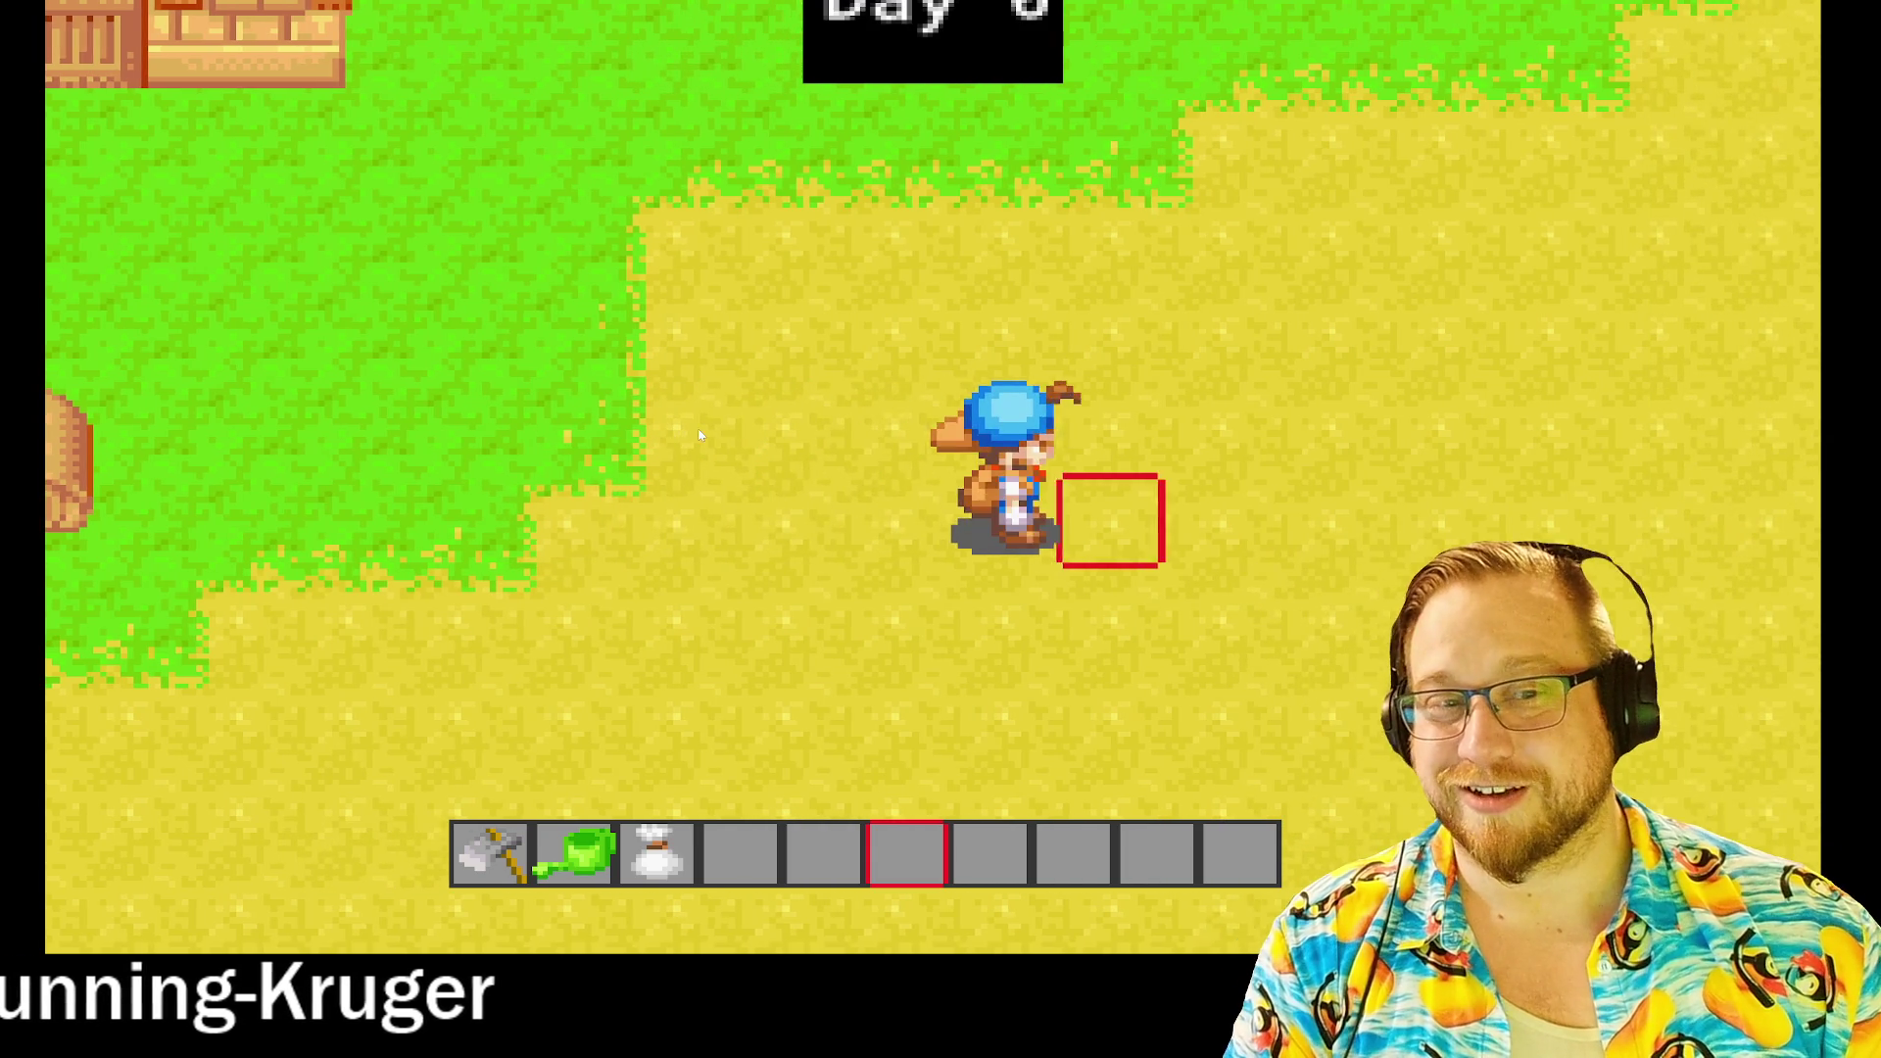
{"action": "key", "text": "Left"}
{"action": "key", "text": "Left"}
{"action": "key", "text": "Up"}
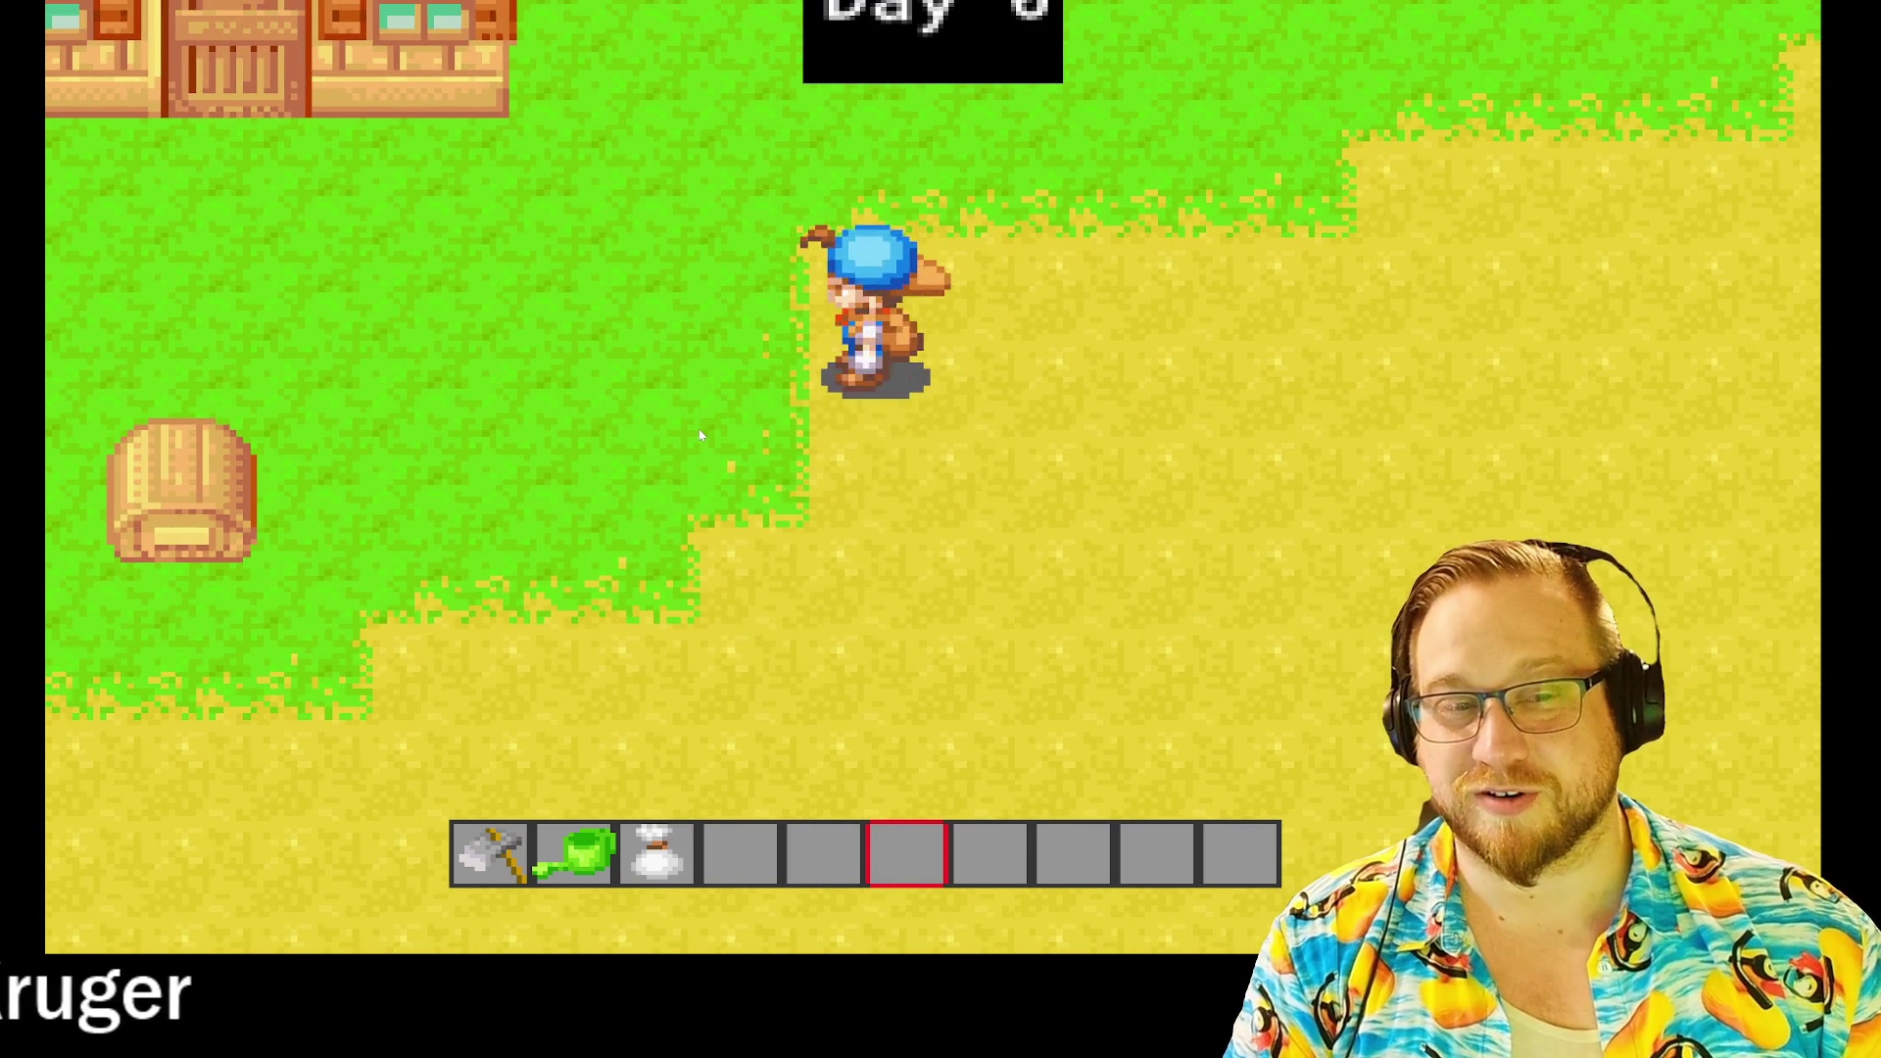
{"action": "key", "text": "Down"}
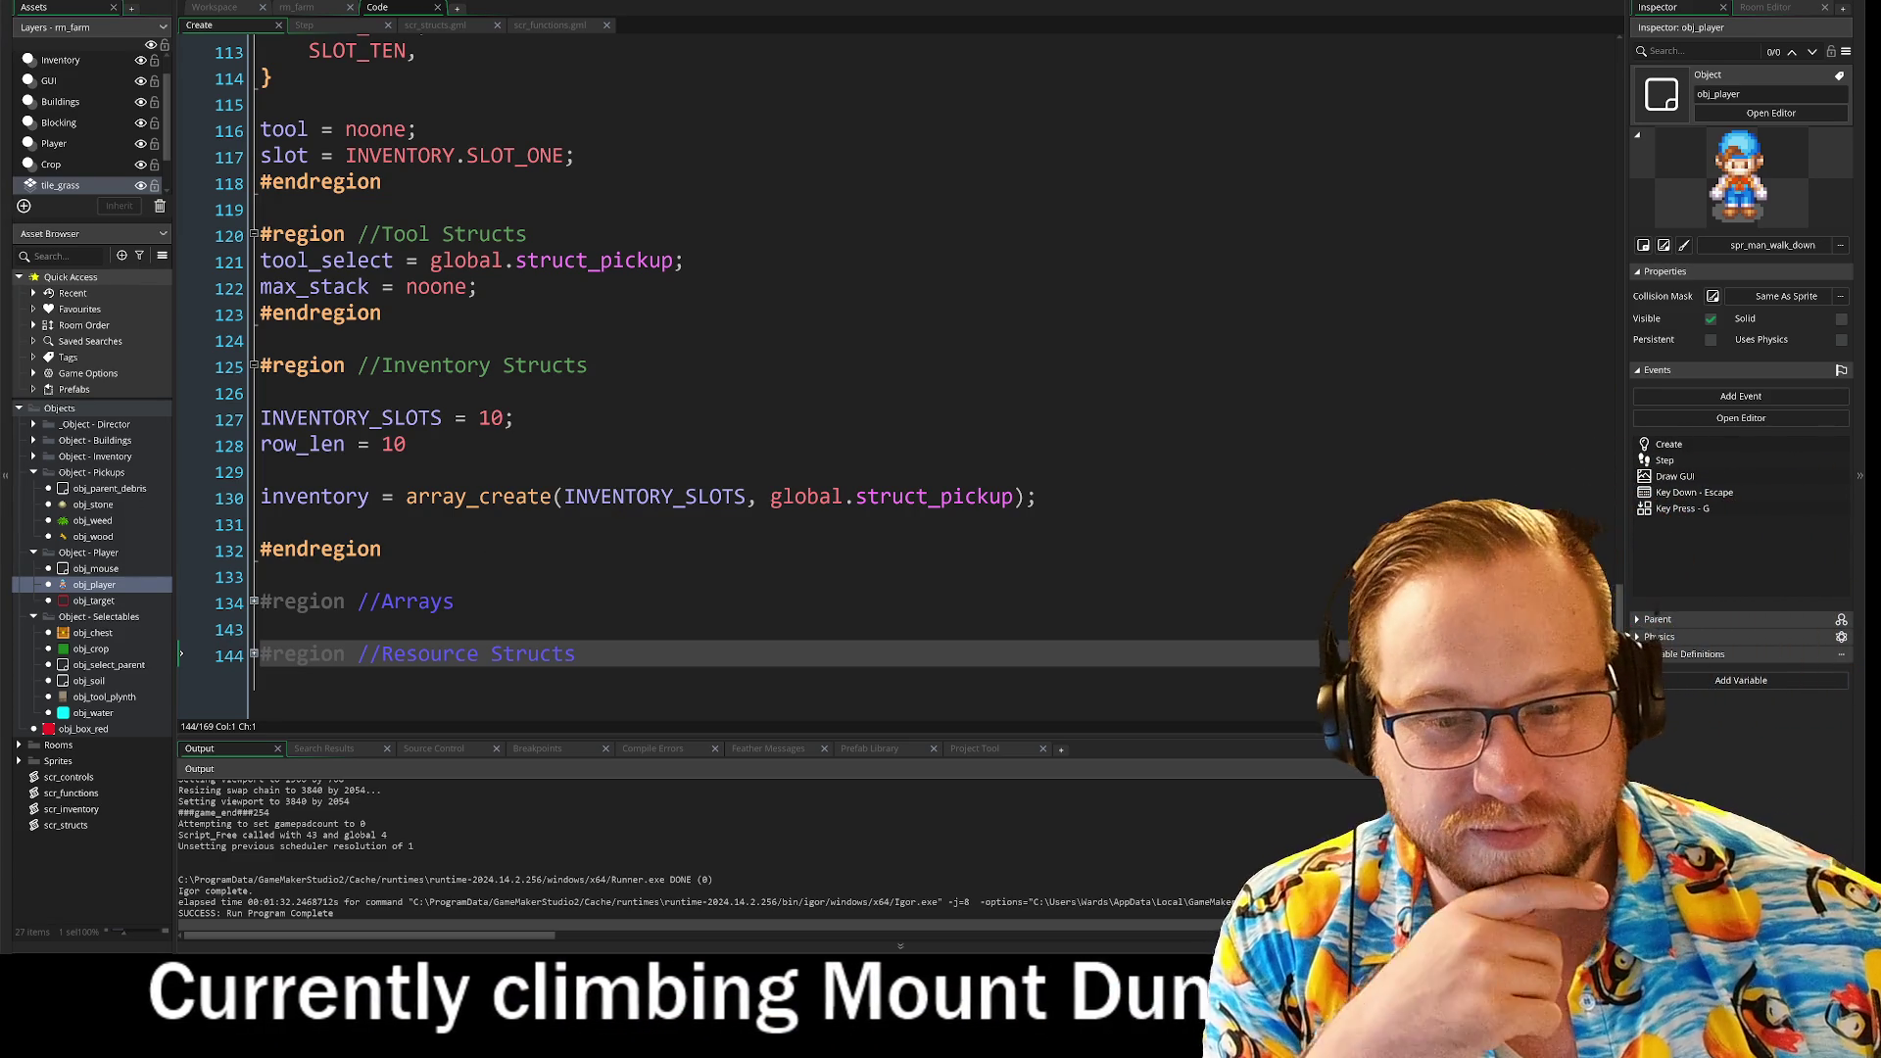
Step: Start a new empty line 170 after the Resource Structs region in obj_player's Create code
{"action": "key", "text": "End"}
Step: Add a blank line 170 after the Resource Structs code and switch to the scr_structs.gml script
{"action": "key", "text": "Return"}
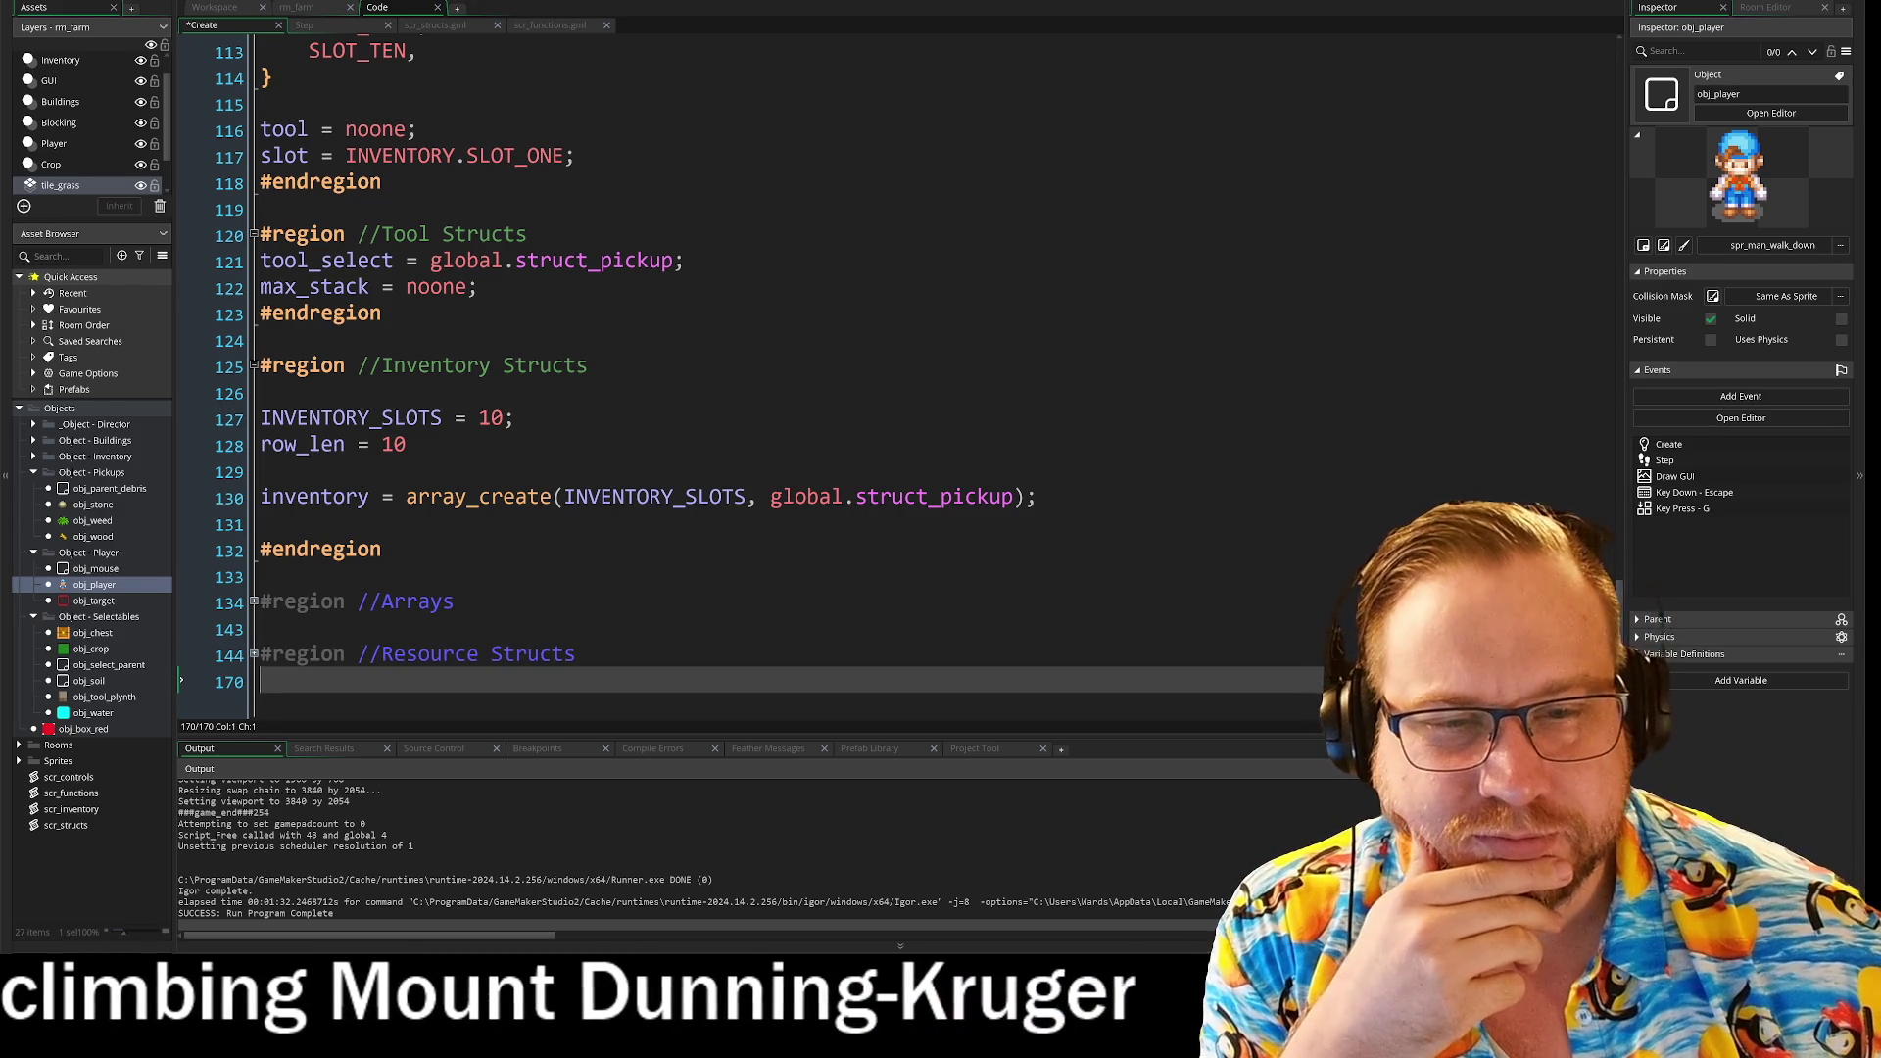
{"action": "scroll", "coordinate": [686, 373], "scroll_direction": "up", "scroll_amount": 2}
{"action": "scroll", "coordinate": [685, 373], "scroll_direction": "down", "scroll_amount": 2}
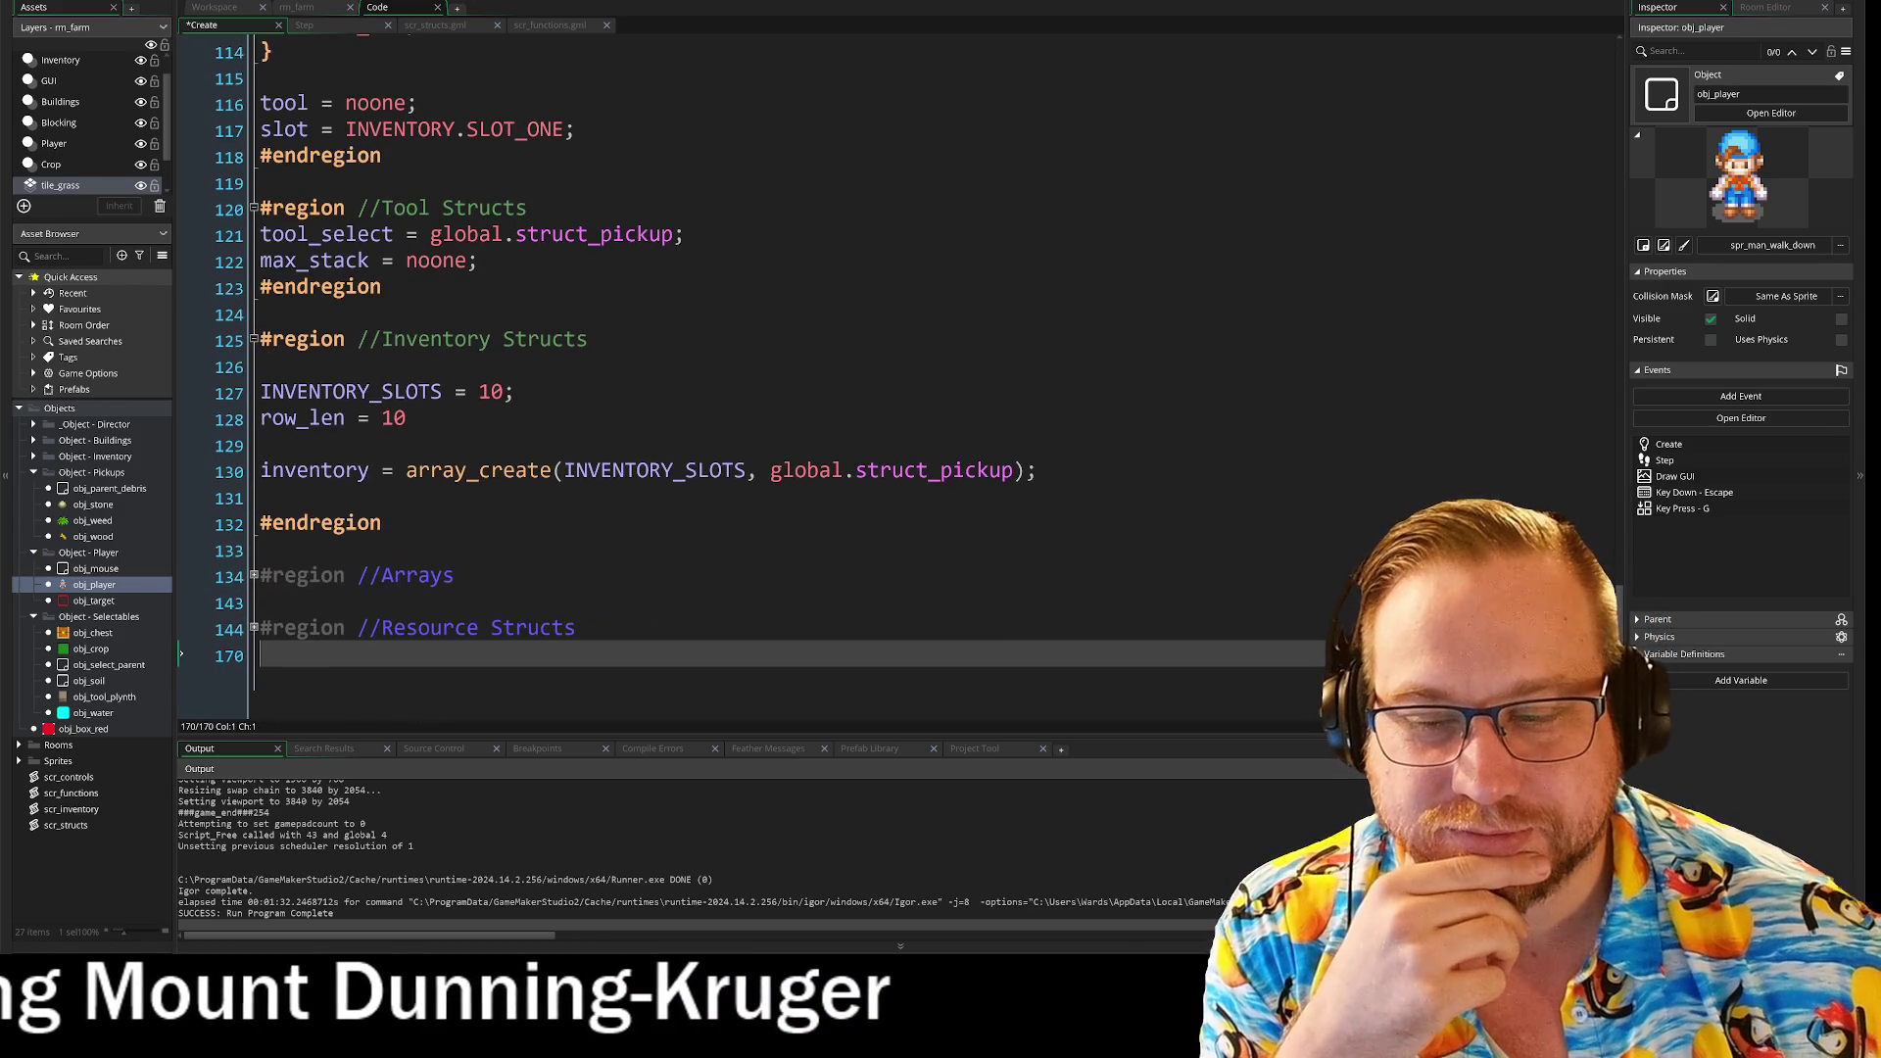
{"action": "left_click", "coordinate": [423, 27]}
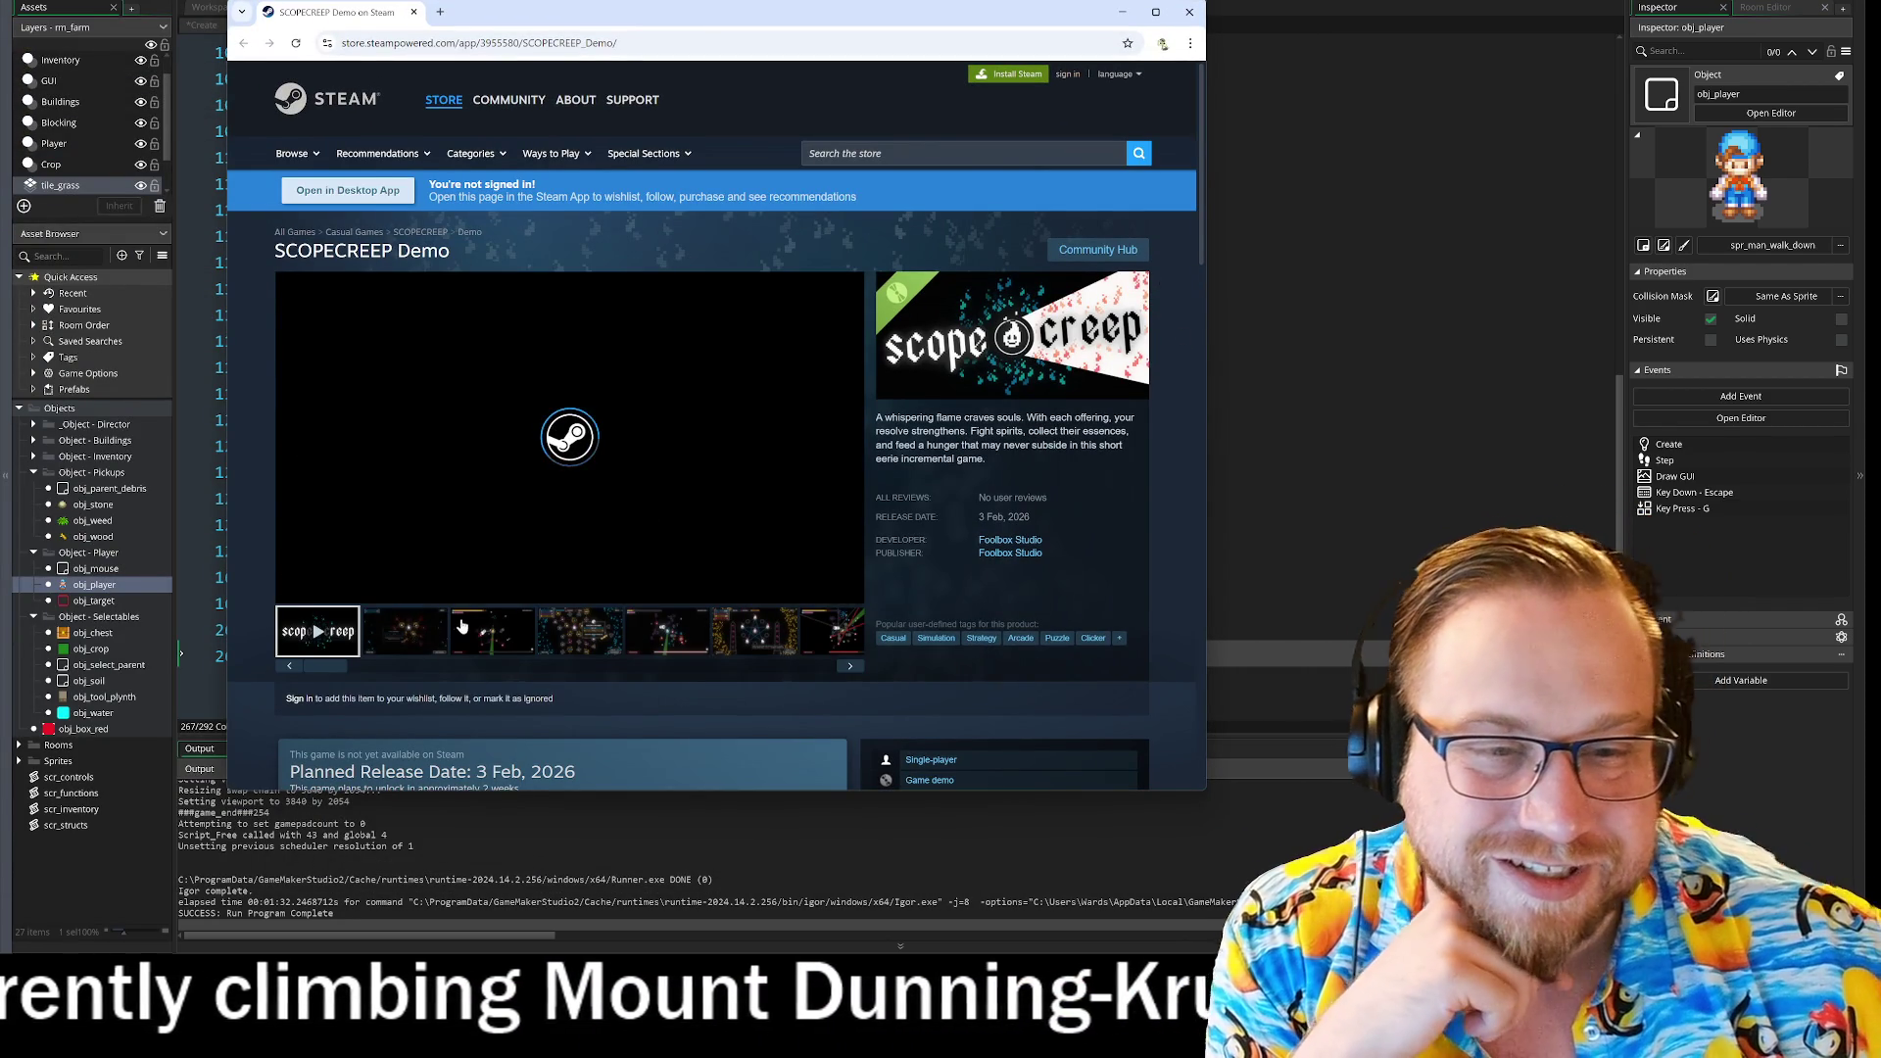
Step: Page through the SCOPECREEP Demo screenshots until the red-laser combat shot is showing
{"action": "scroll", "coordinate": [416, 637], "scroll_direction": "down", "scroll_amount": 2}
{"action": "left_click", "coordinate": [405, 486]}
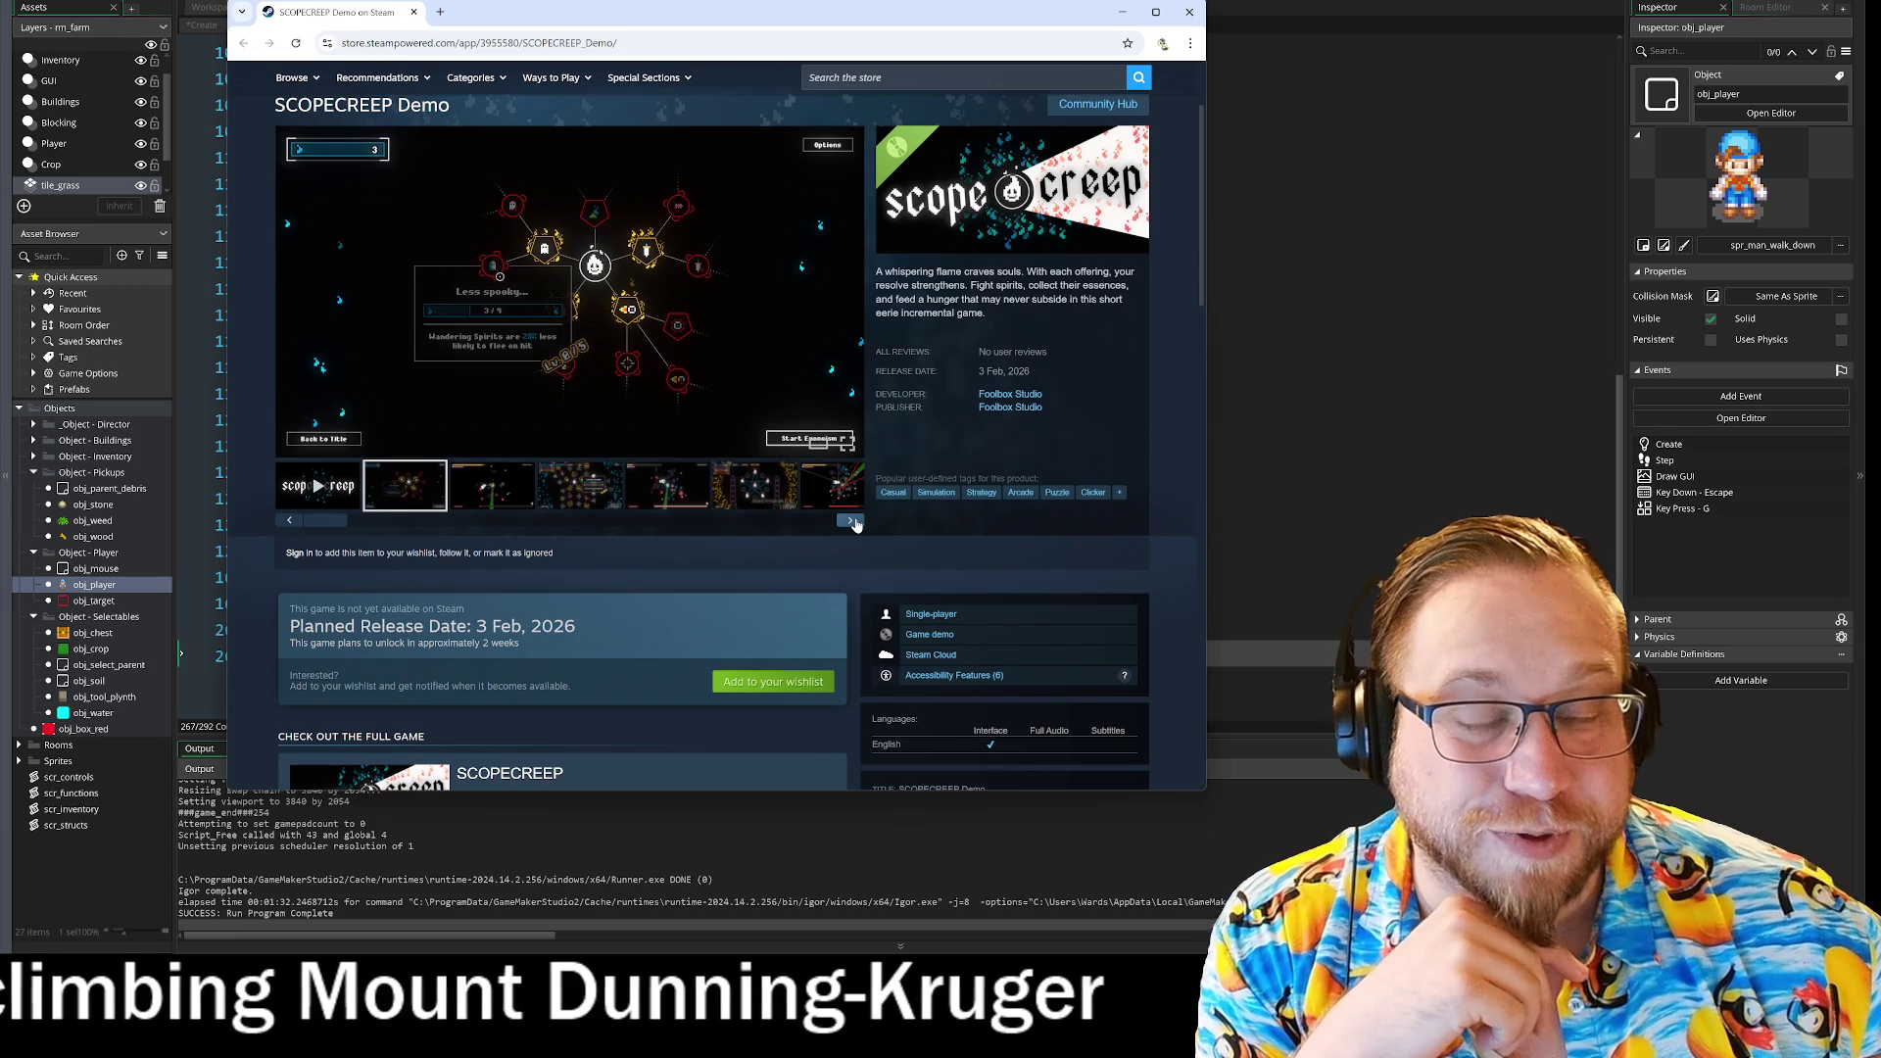
{"action": "left_click", "coordinate": [850, 521]}
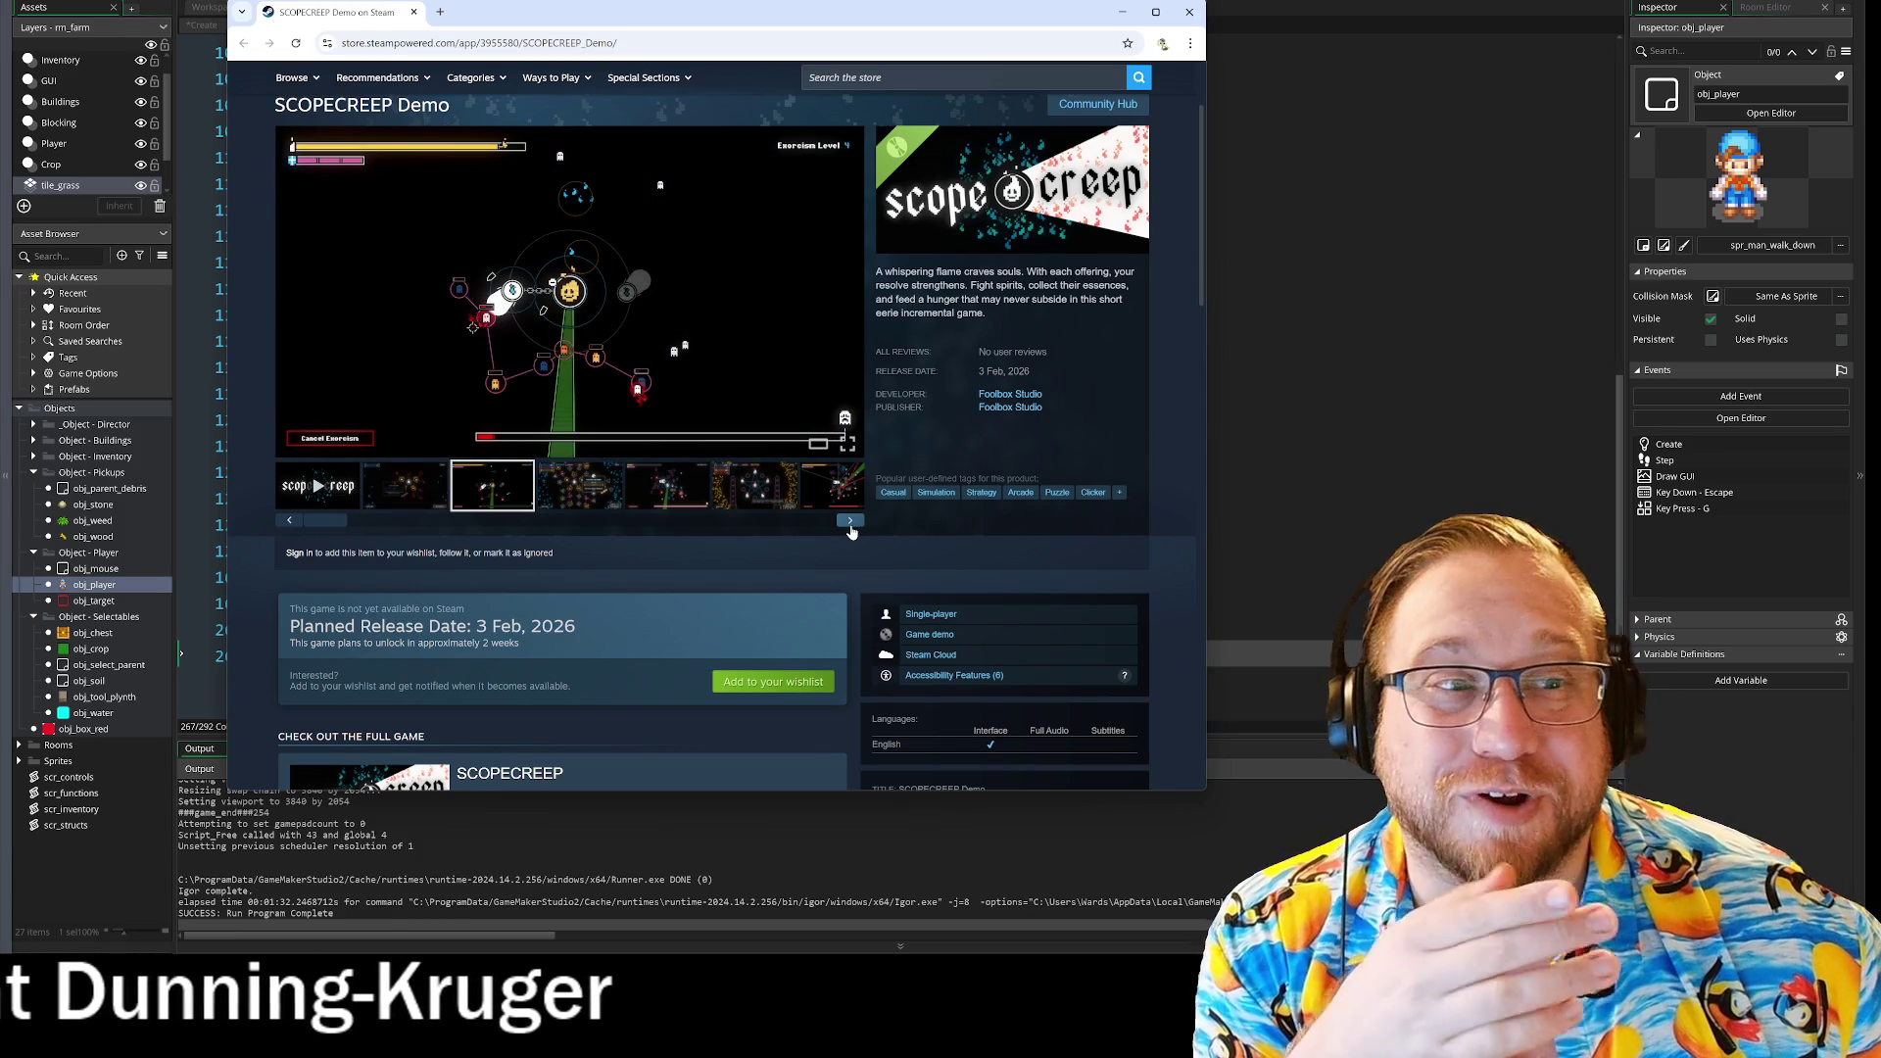
{"action": "left_click", "coordinate": [851, 524]}
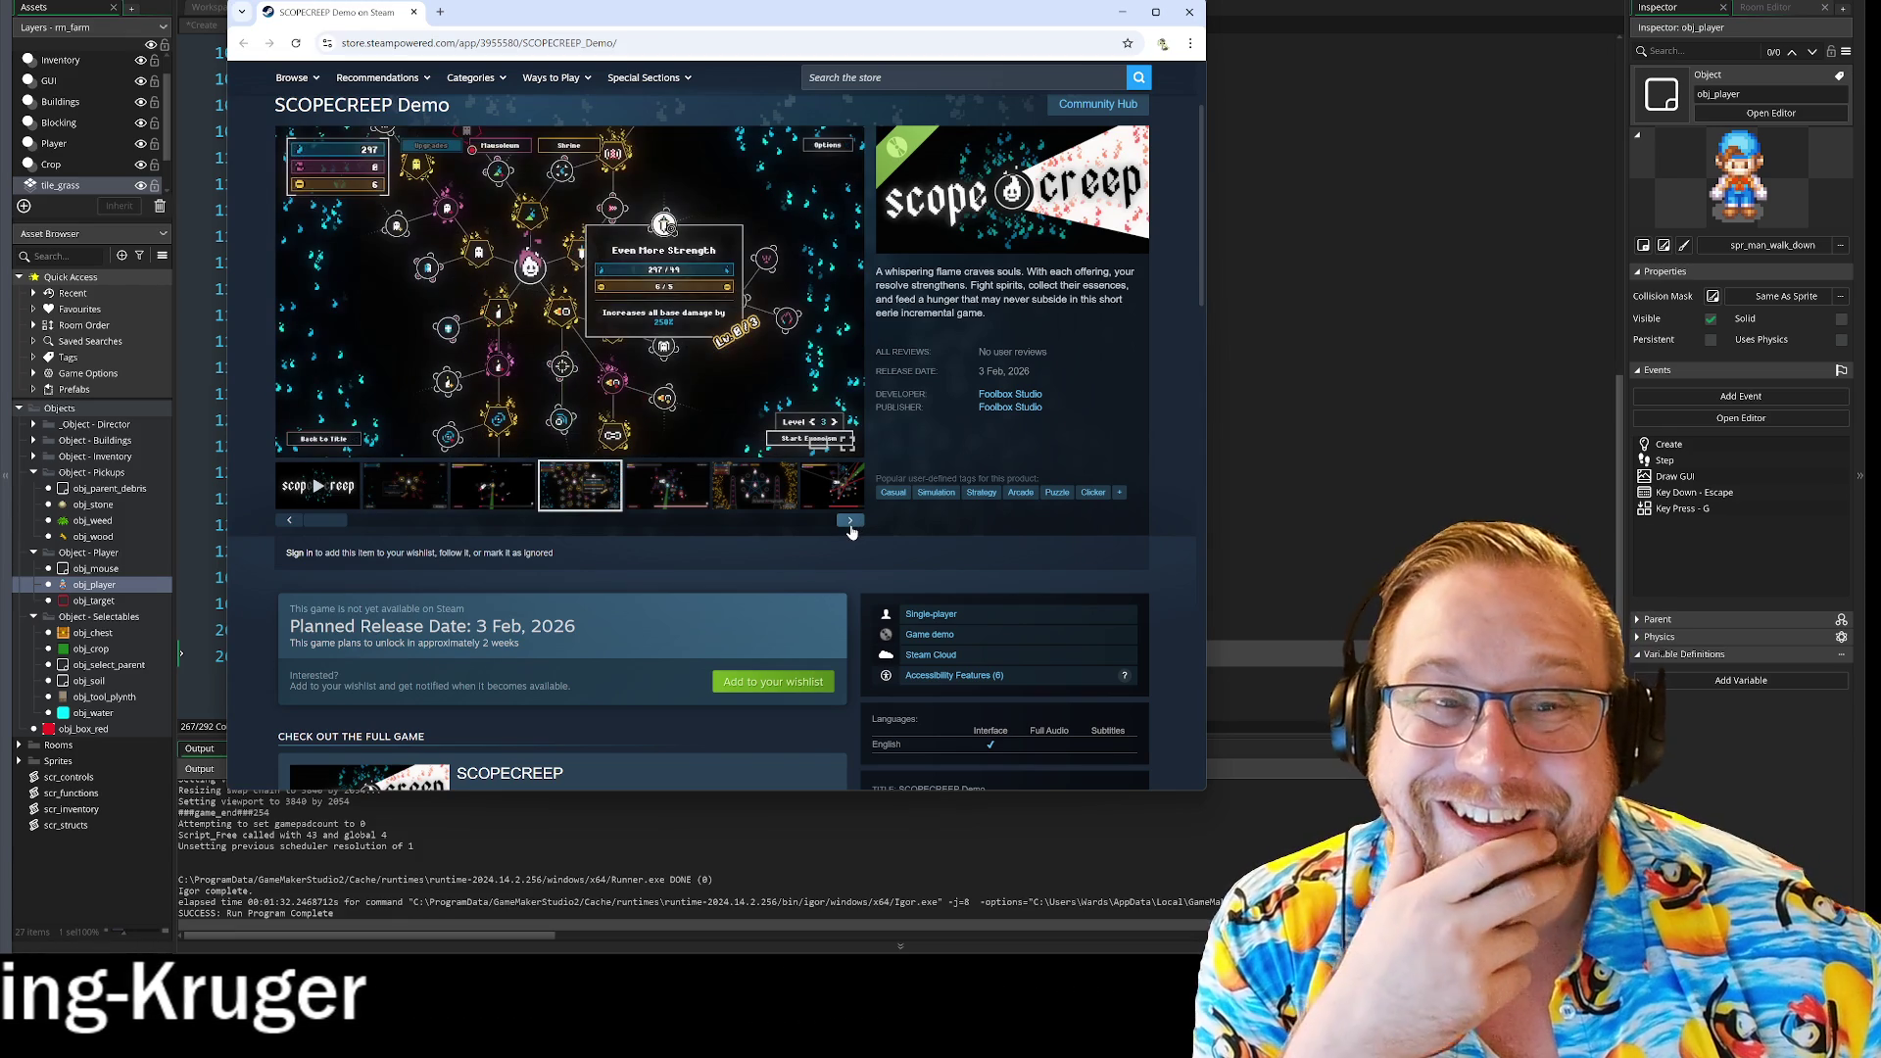
{"action": "left_click", "coordinate": [850, 522]}
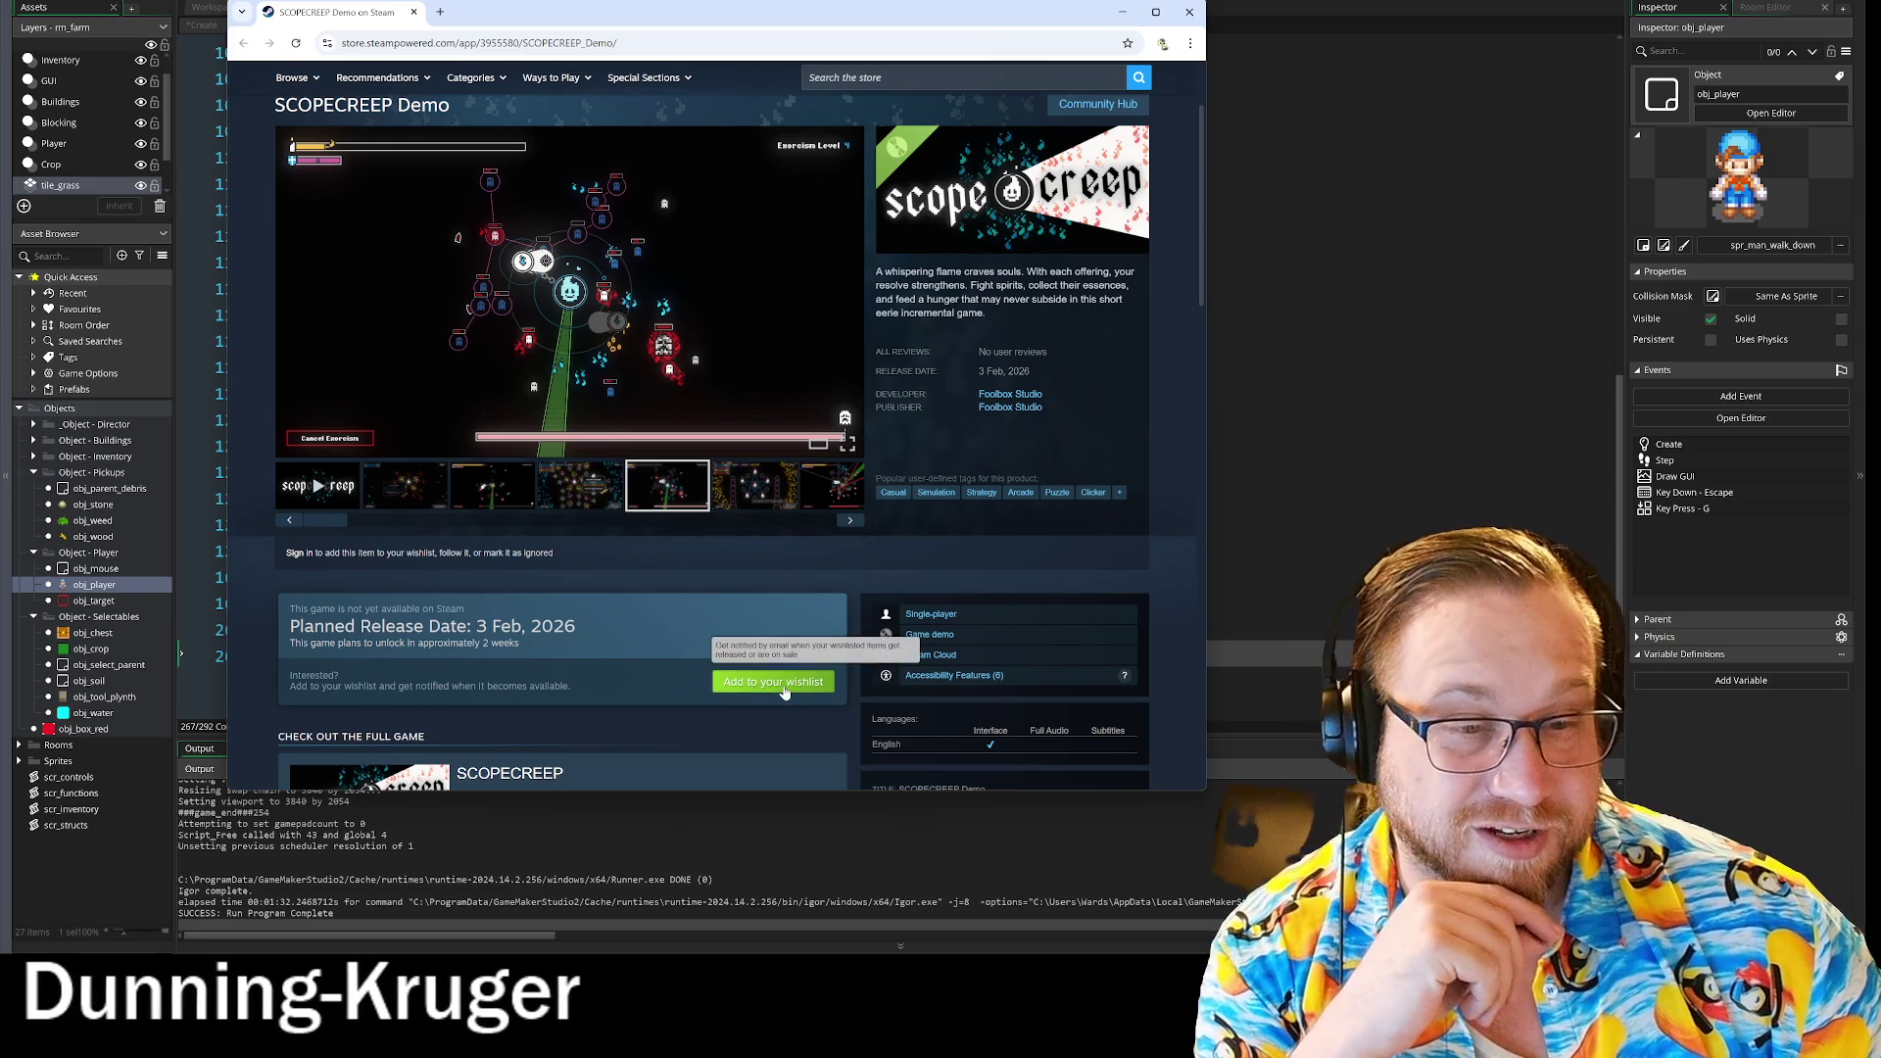
{"action": "left_click", "coordinate": [851, 521]}
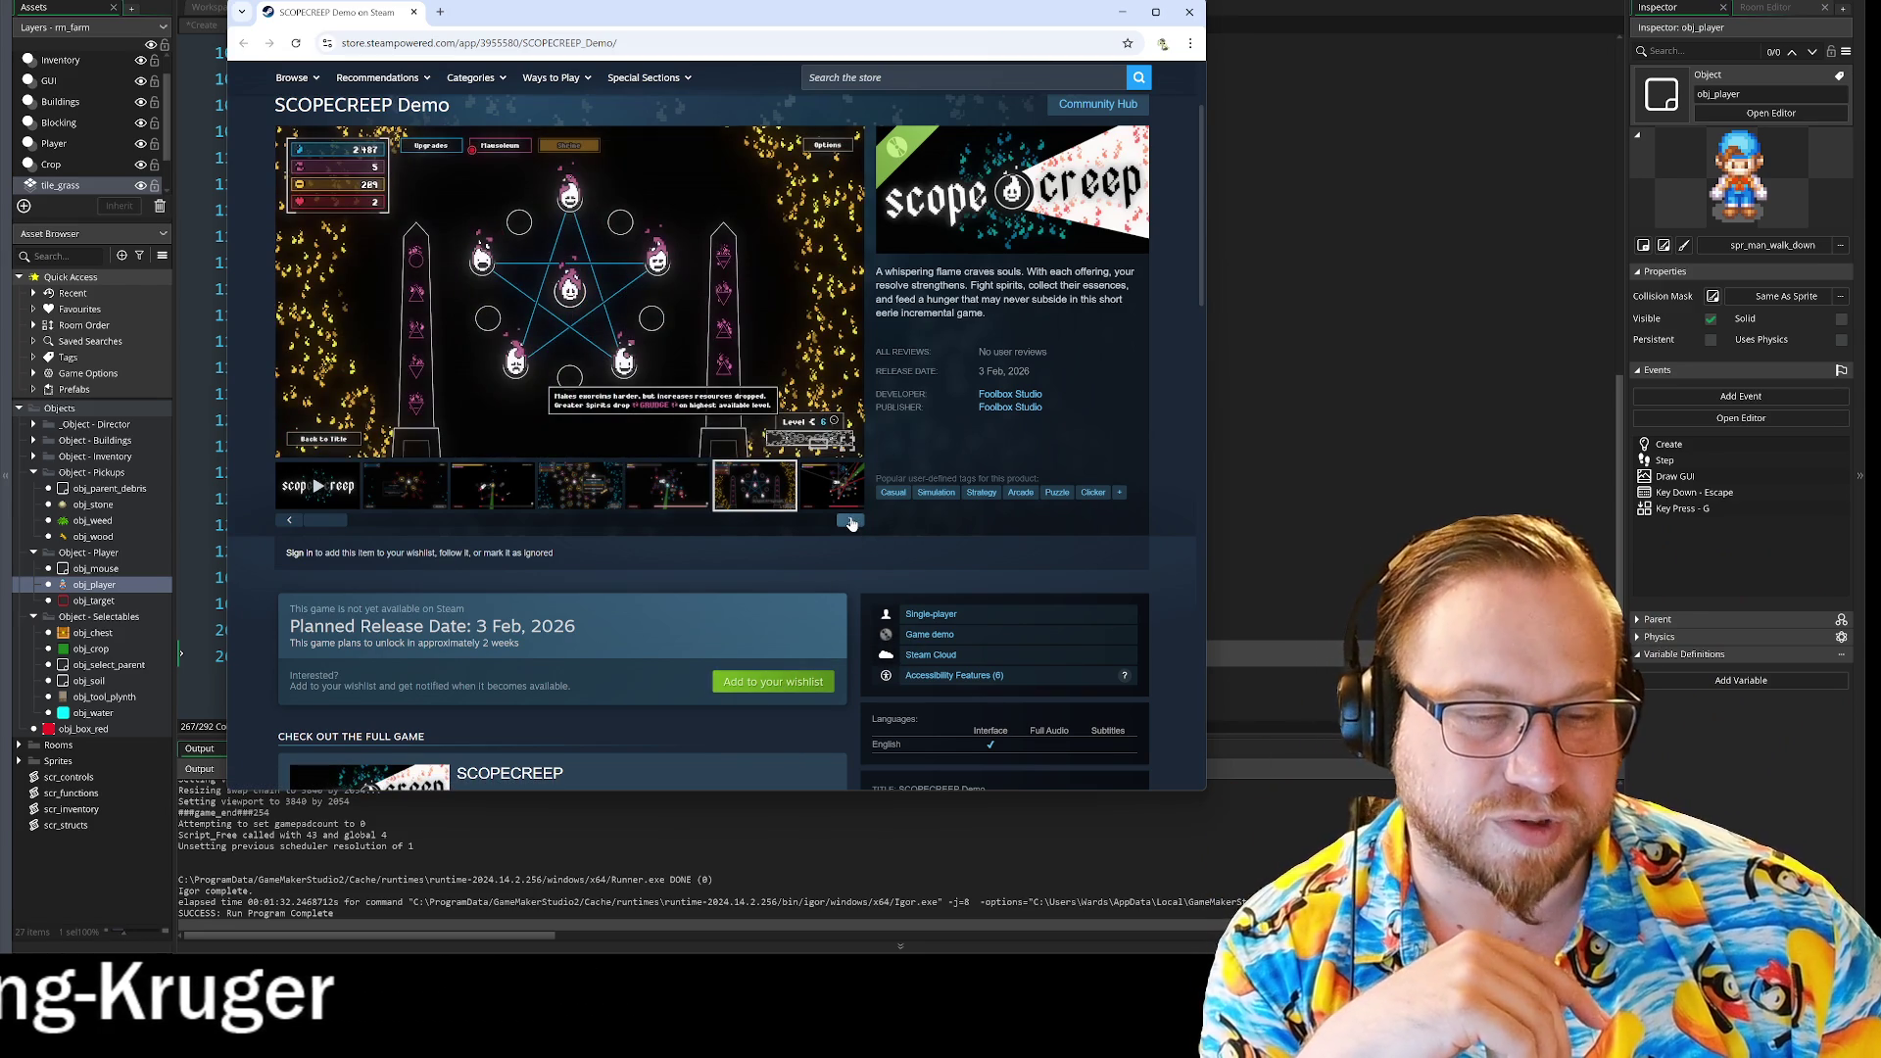
{"action": "left_click", "coordinate": [850, 521]}
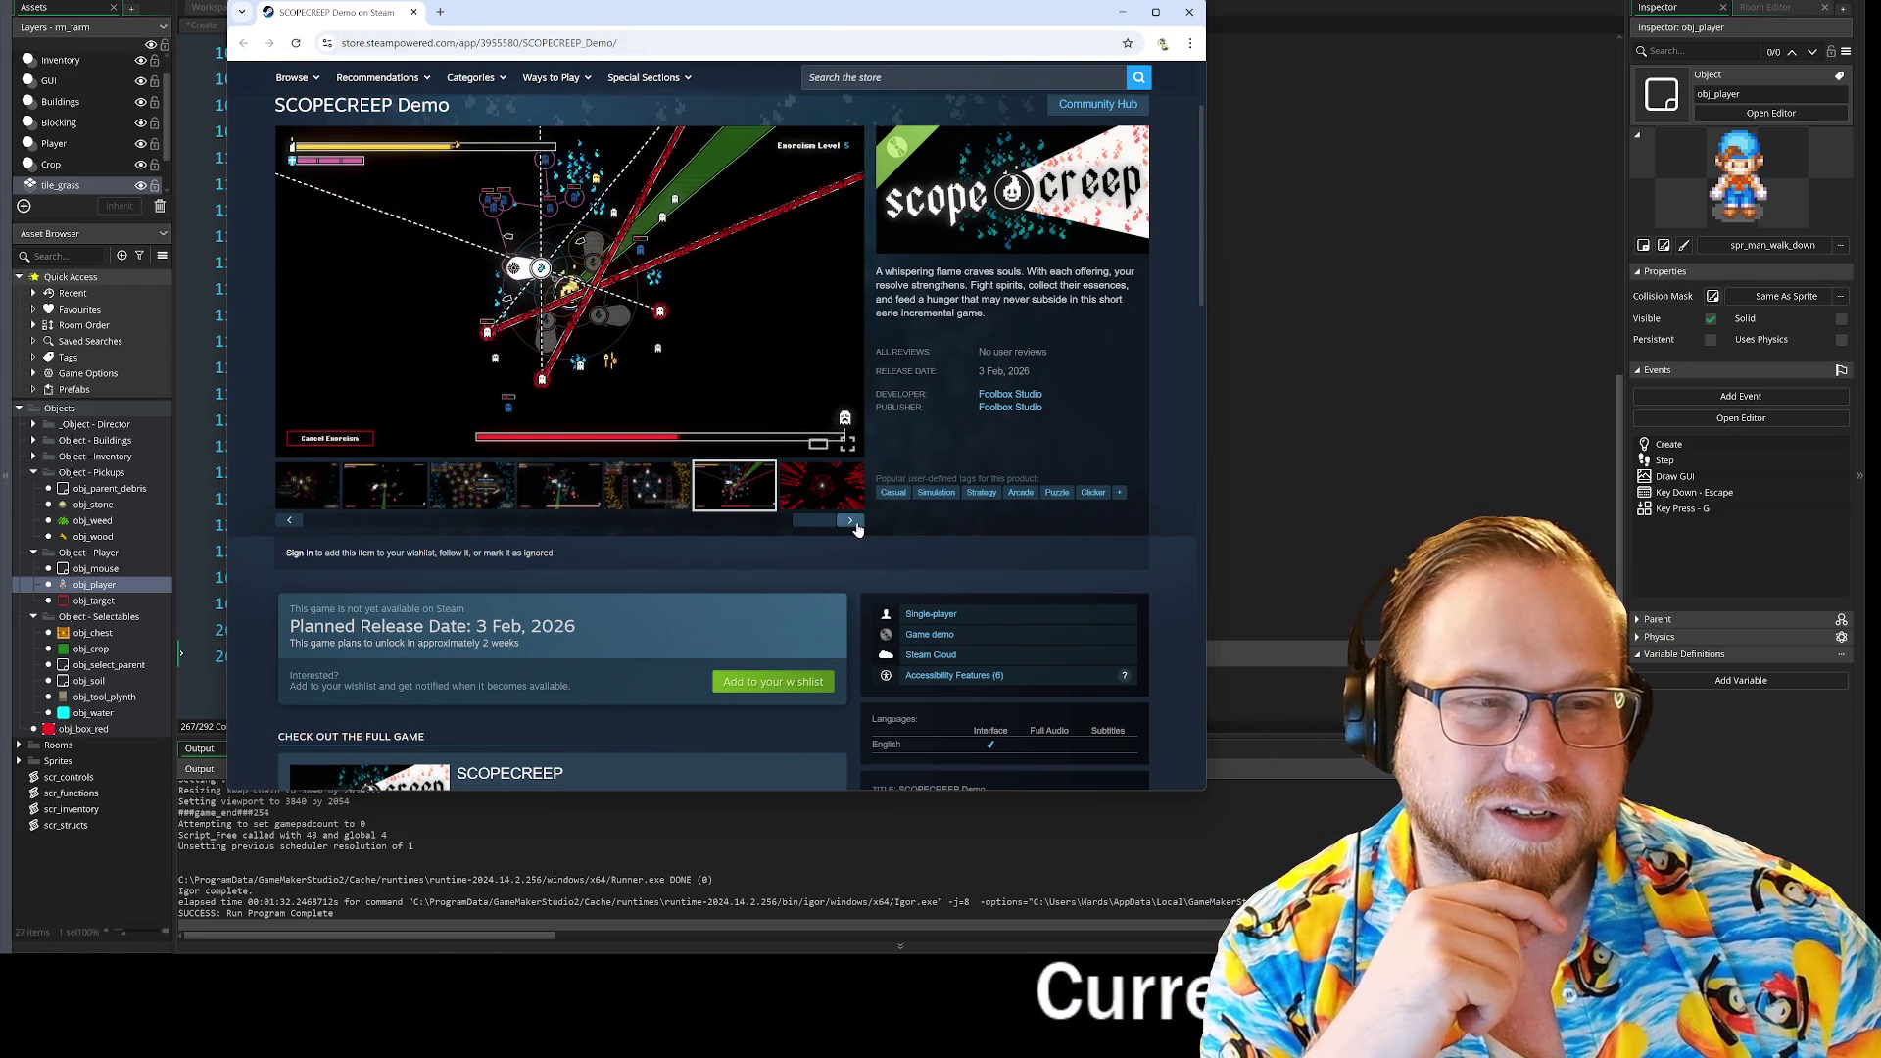
Step: Skim down the SCOPECREEP store page, return to the top, and close the browser
{"action": "scroll", "coordinate": [859, 529], "scroll_direction": "down", "scroll_amount": 8}
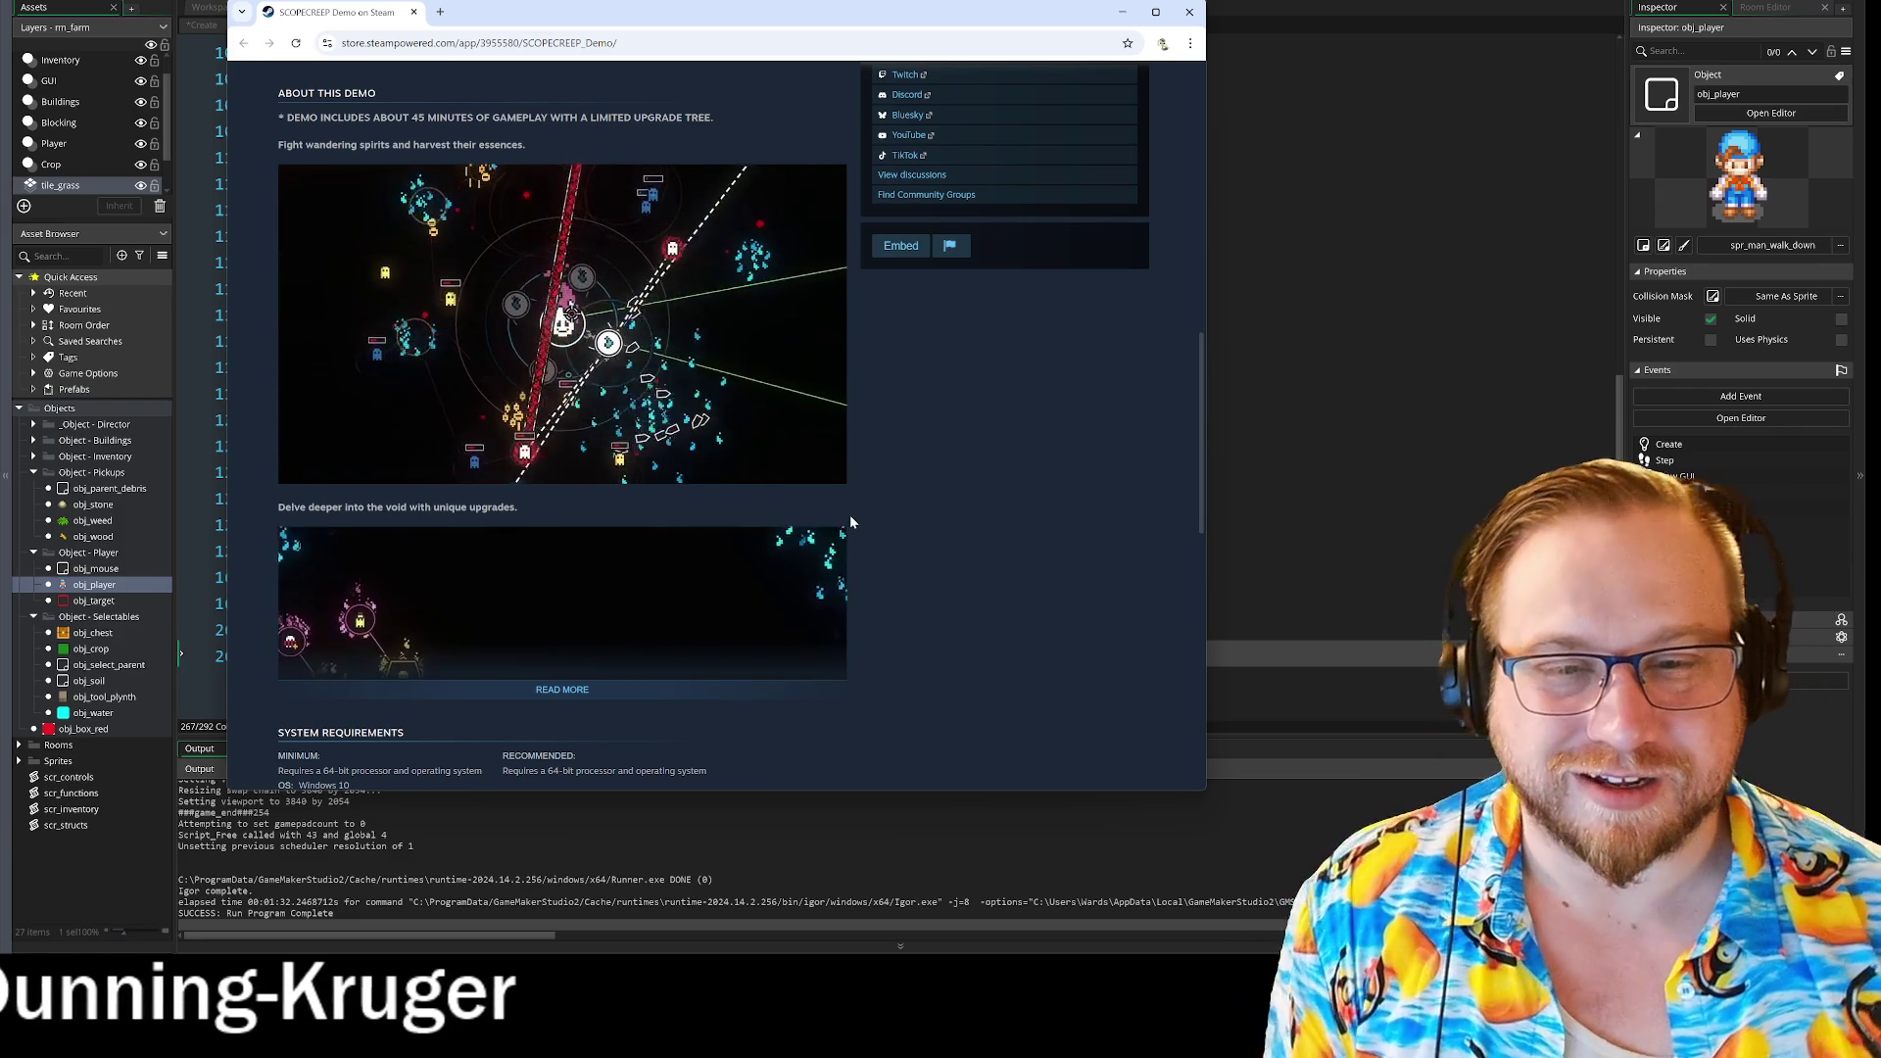
{"action": "scroll", "coordinate": [803, 500], "scroll_direction": "down", "scroll_amount": 5}
{"action": "scroll", "coordinate": [754, 493], "scroll_direction": "down", "scroll_amount": 3}
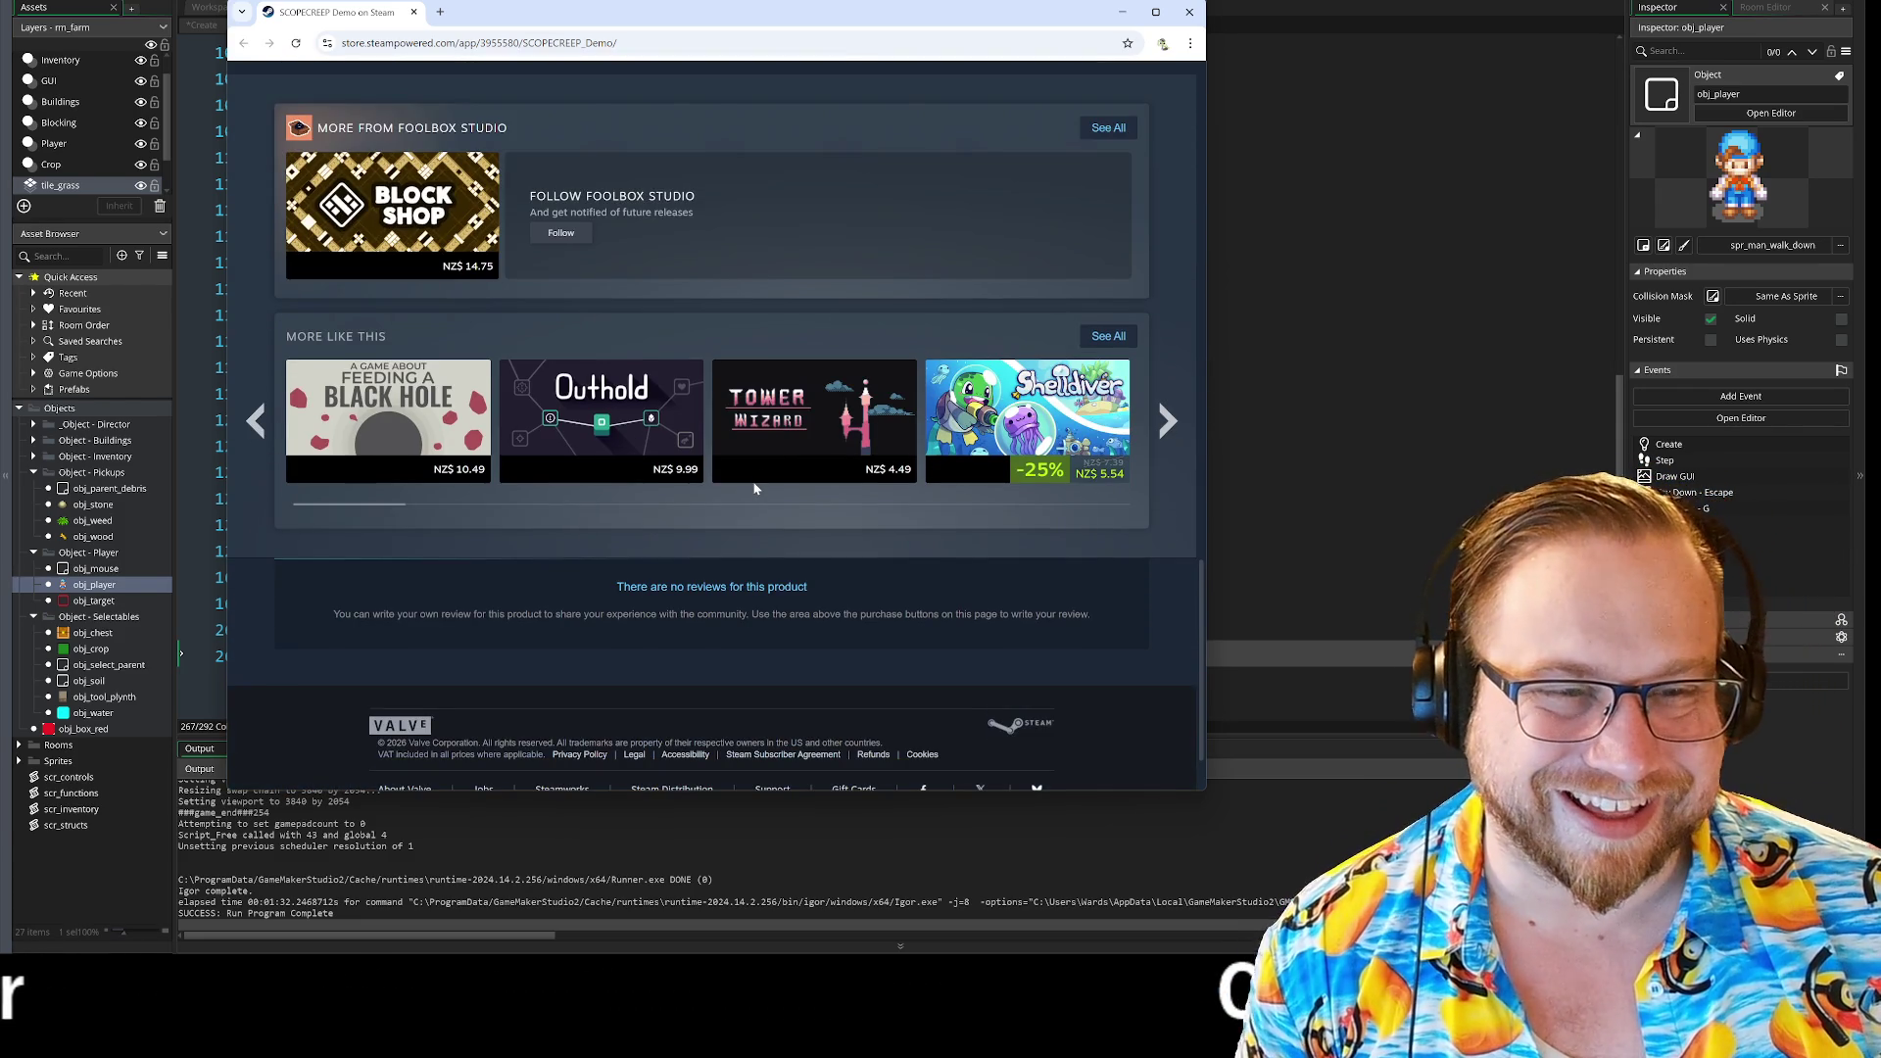
{"action": "scroll", "coordinate": [754, 488], "scroll_direction": "up", "scroll_amount": 20}
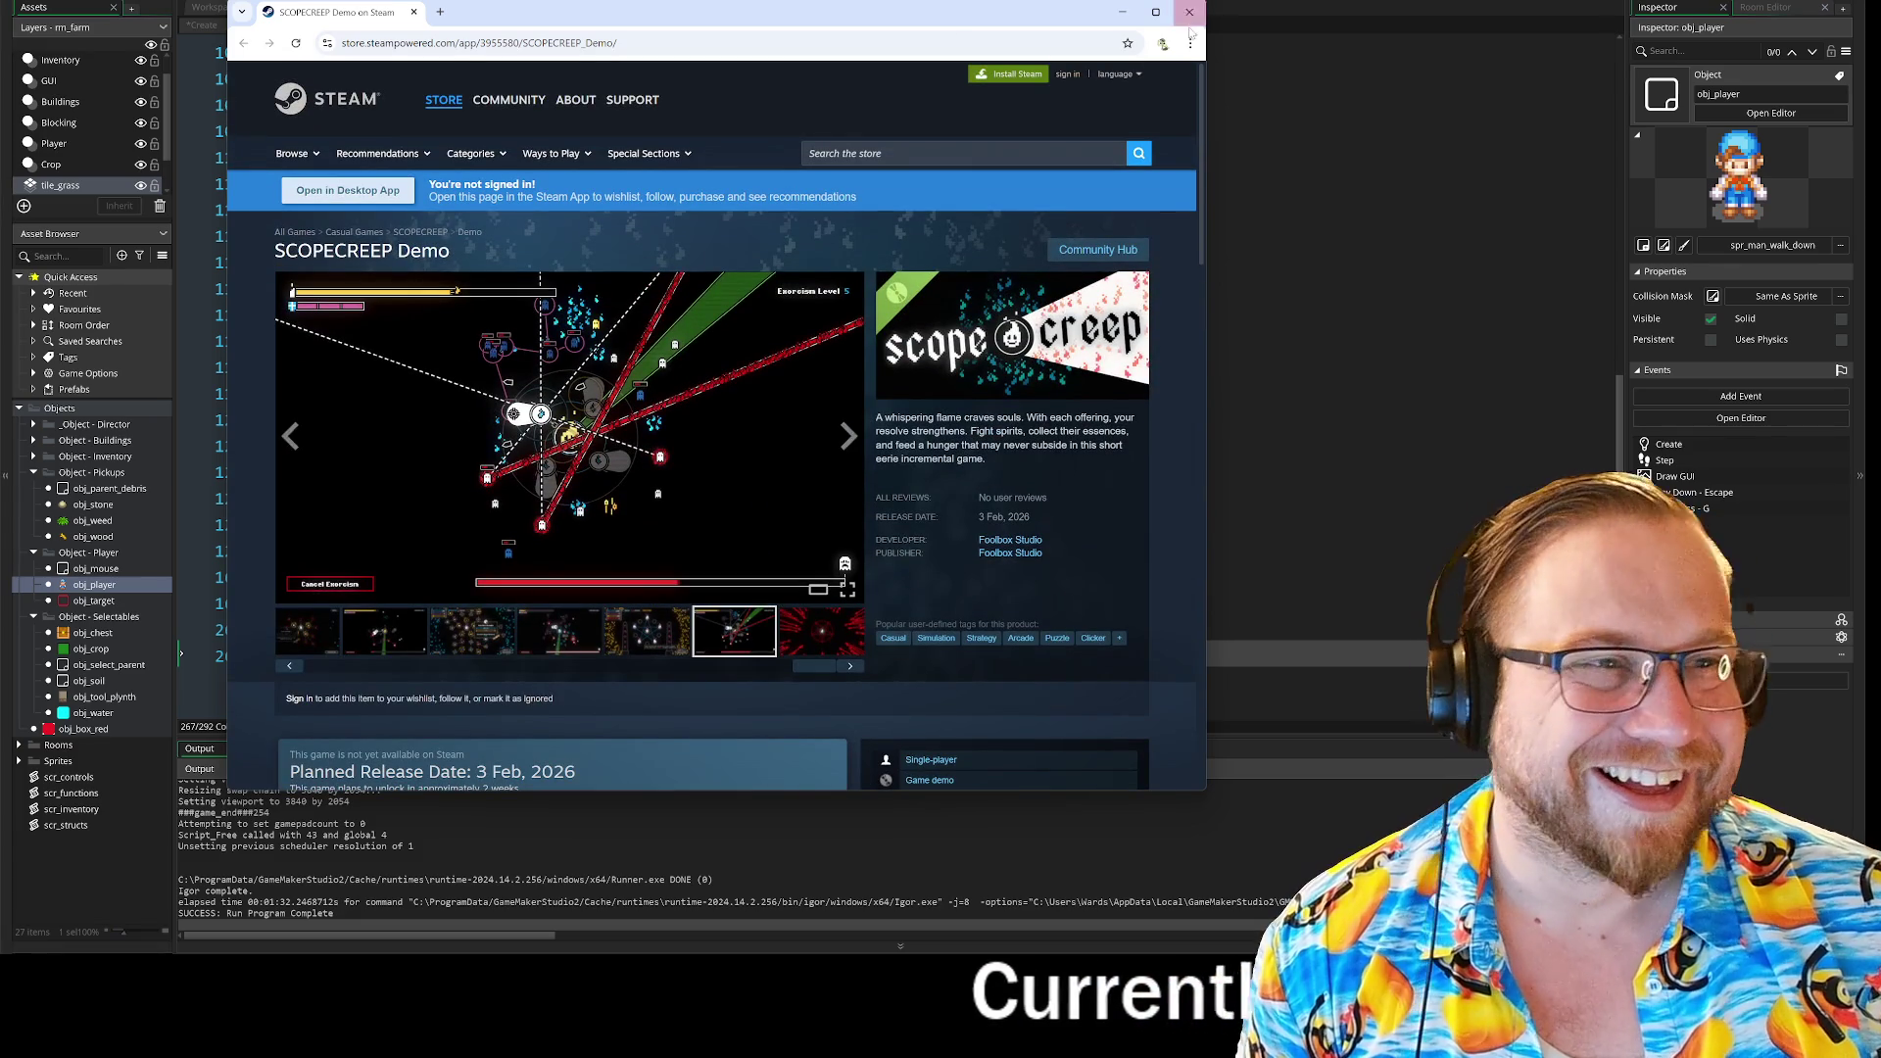
{"action": "left_click", "coordinate": [1187, 12]}
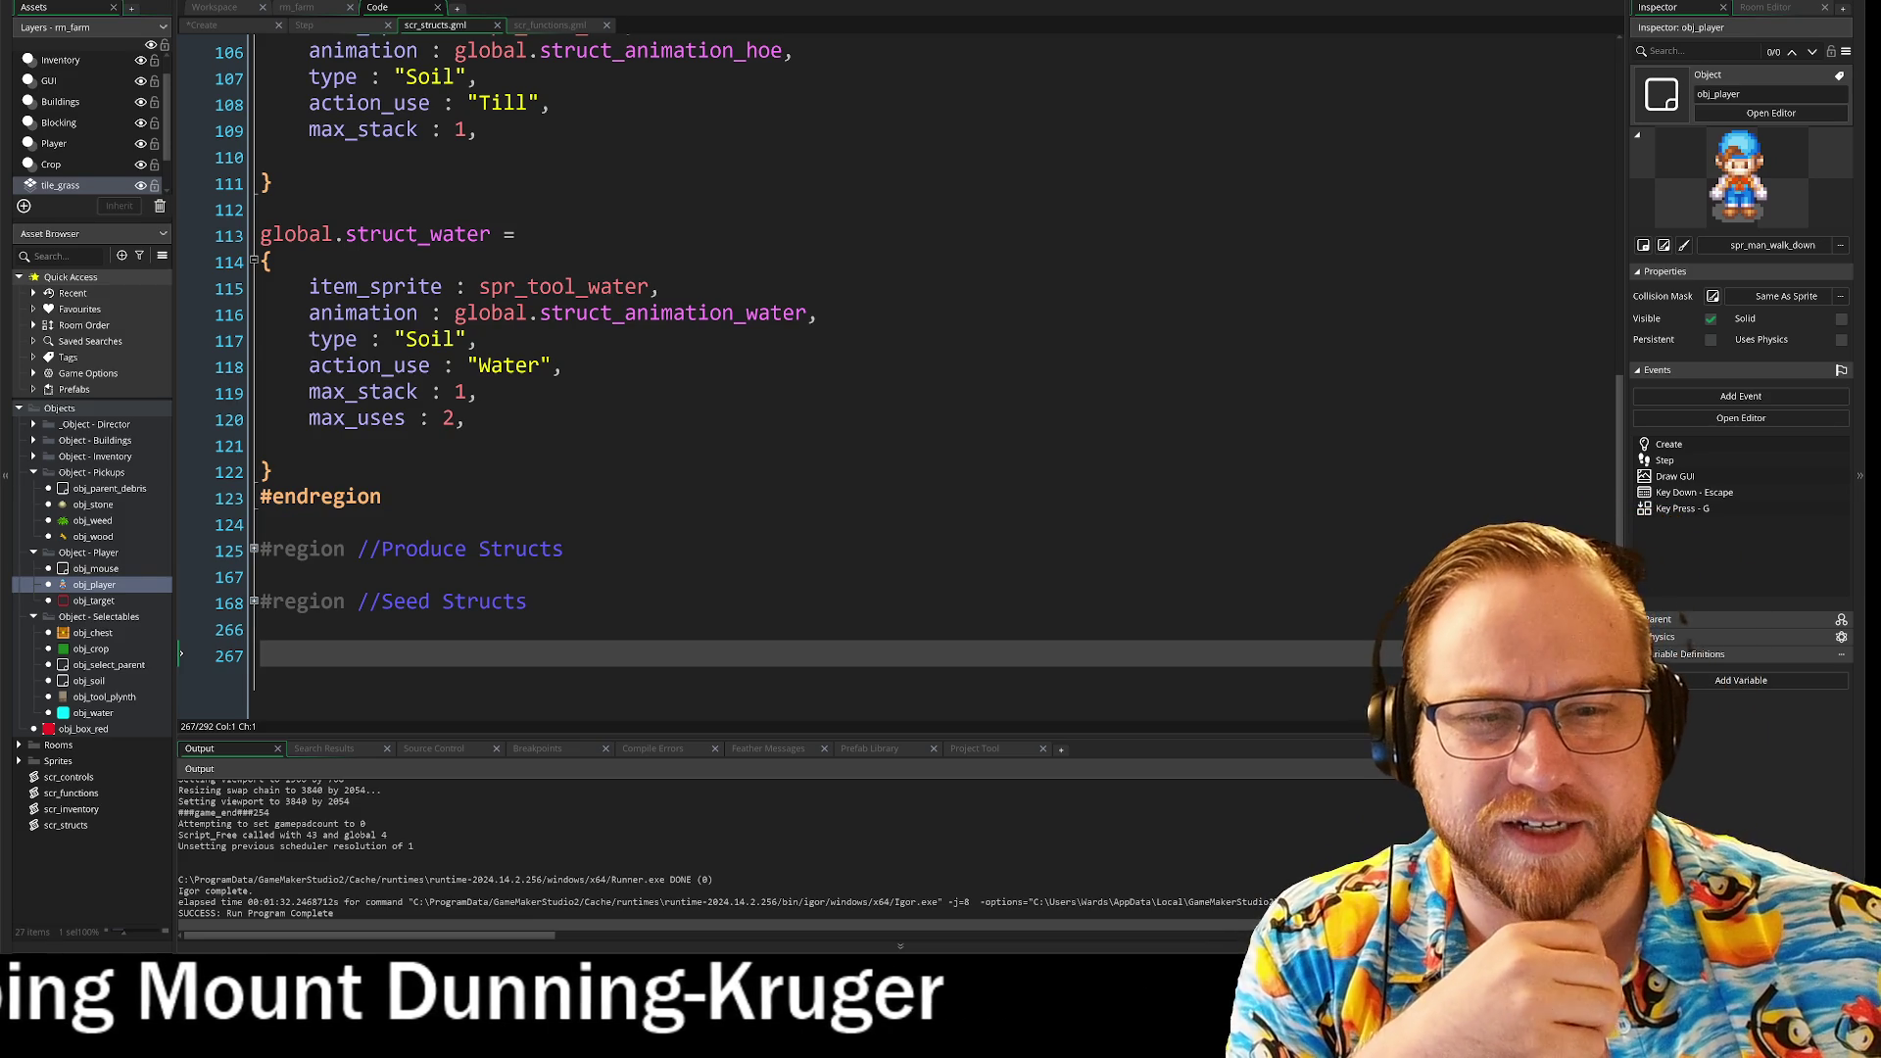
Step: Scroll scr_structs.gml back up to the hoe struct in the Tool Structs region
{"action": "scroll", "coordinate": [783, 392], "scroll_direction": "up", "scroll_amount": 2}
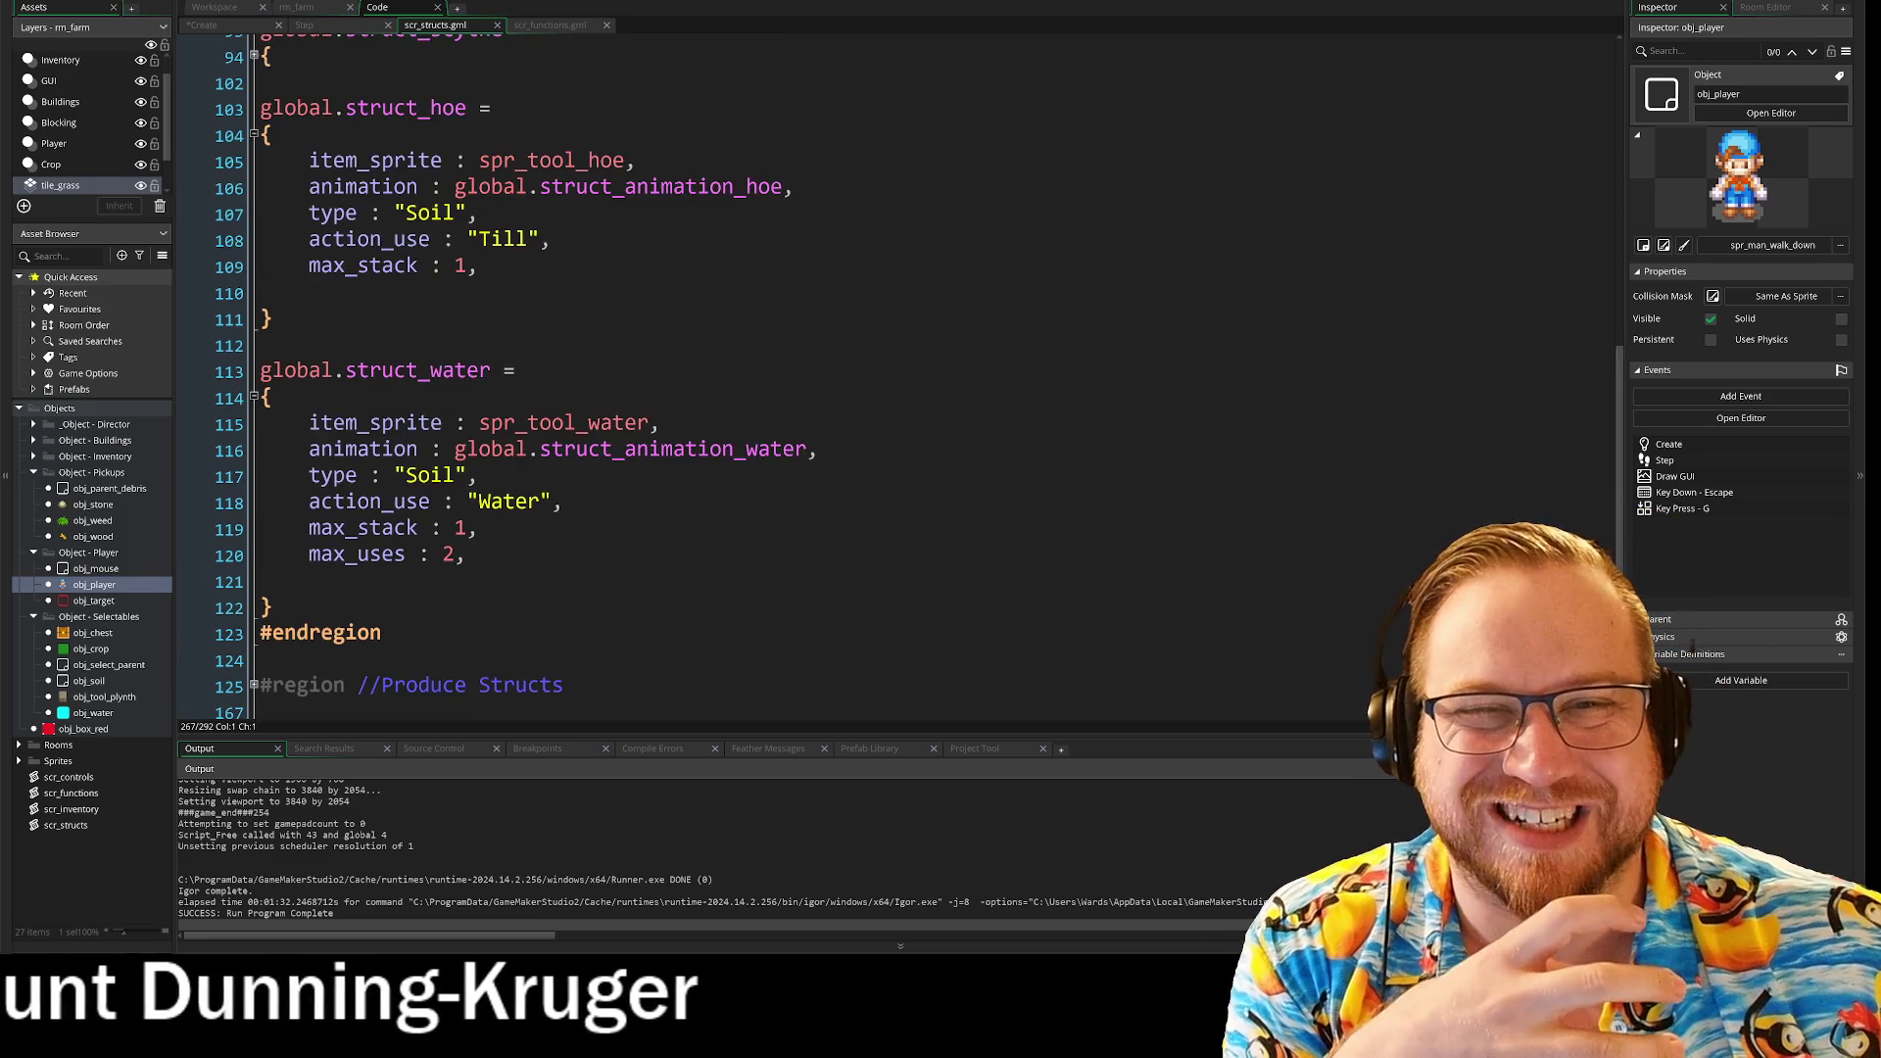
{"action": "scroll", "coordinate": [784, 392], "scroll_direction": "up", "scroll_amount": 3}
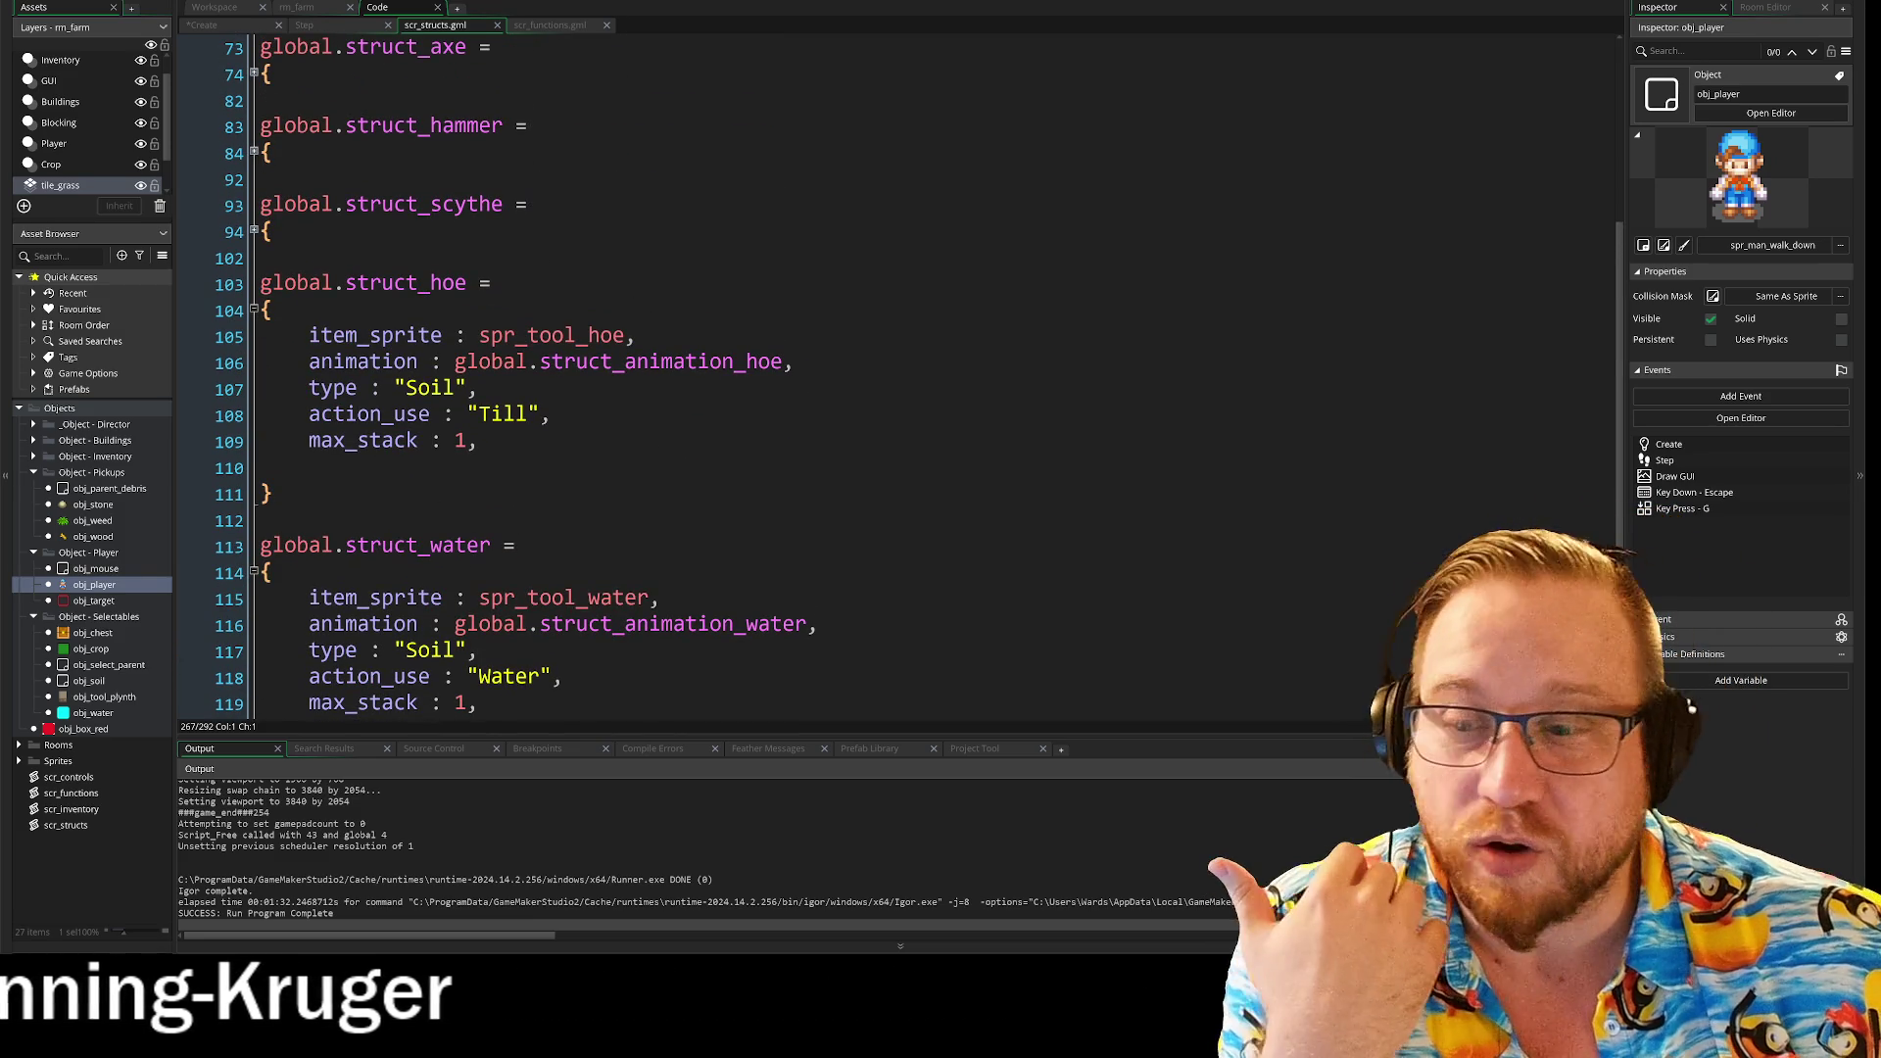
{"action": "left_click", "coordinate": [480, 440]}
{"action": "scroll", "coordinate": [882, 392], "scroll_direction": "up", "scroll_amount": 5}
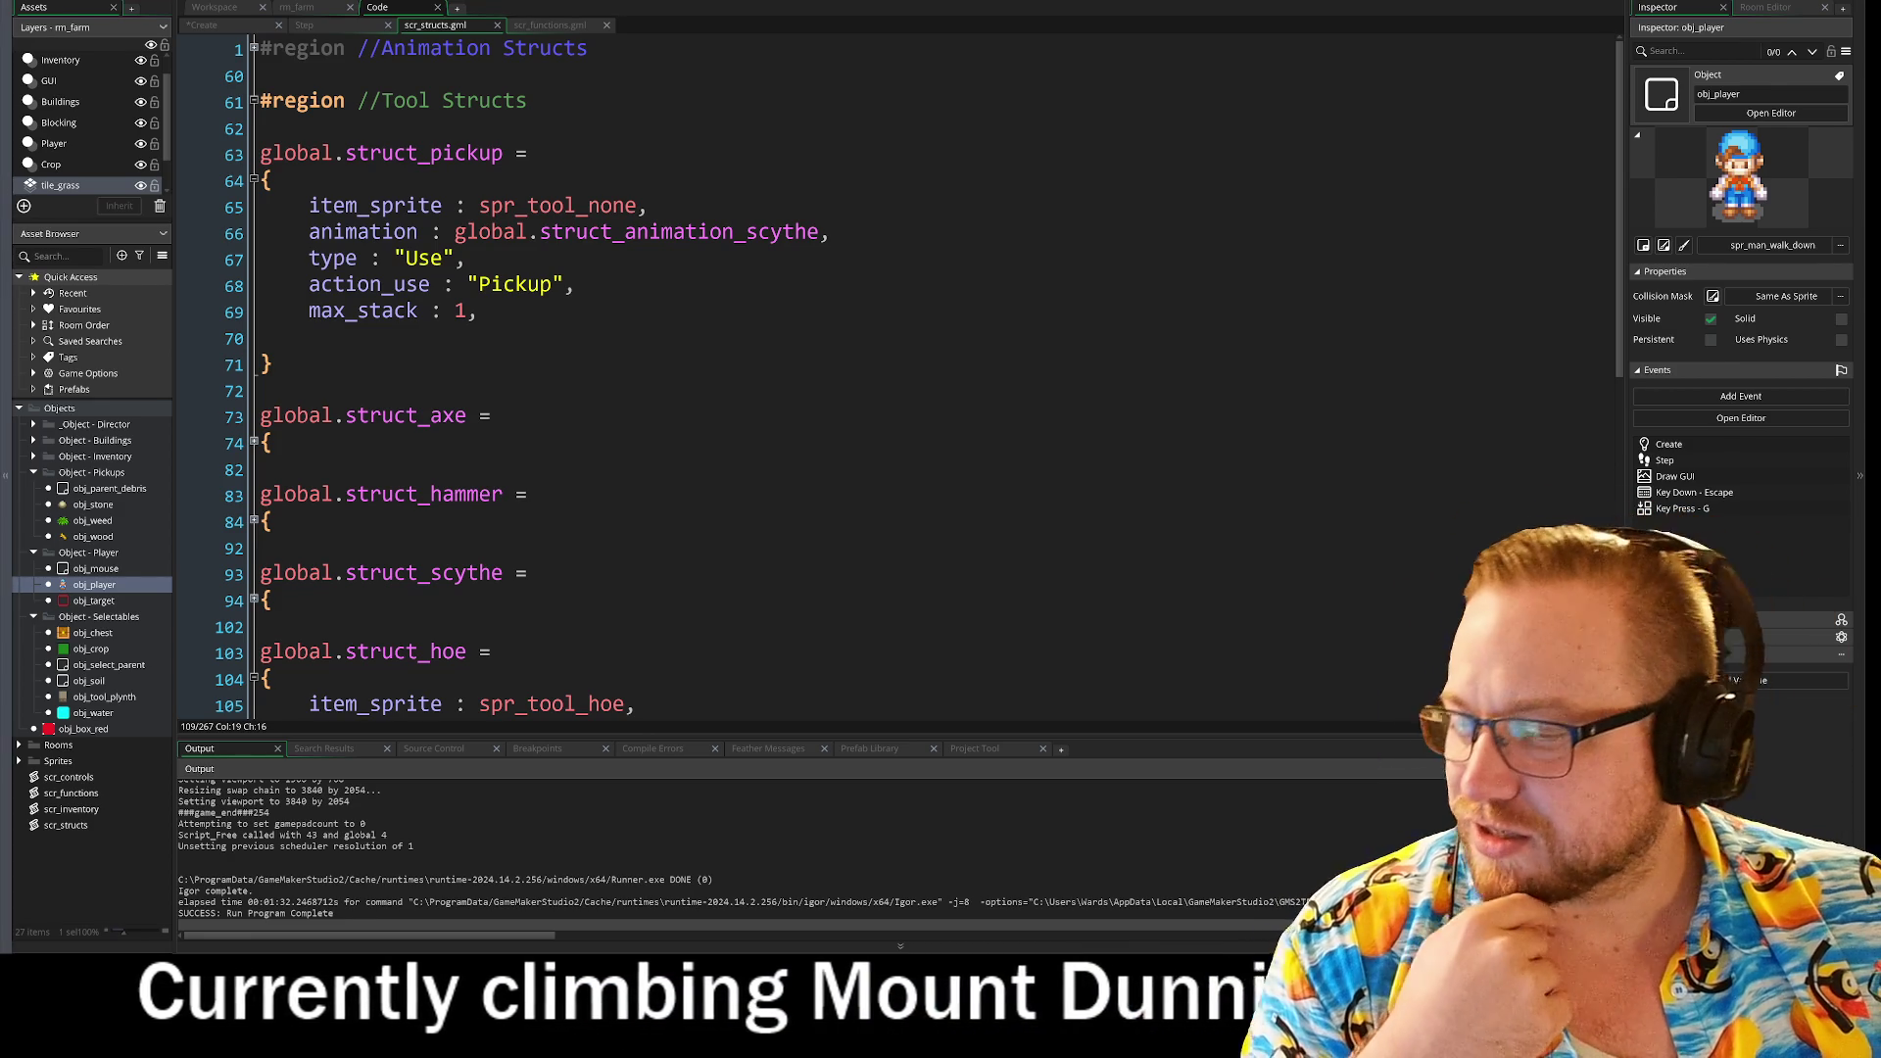
{"action": "key", "text": "alt+Tab"}
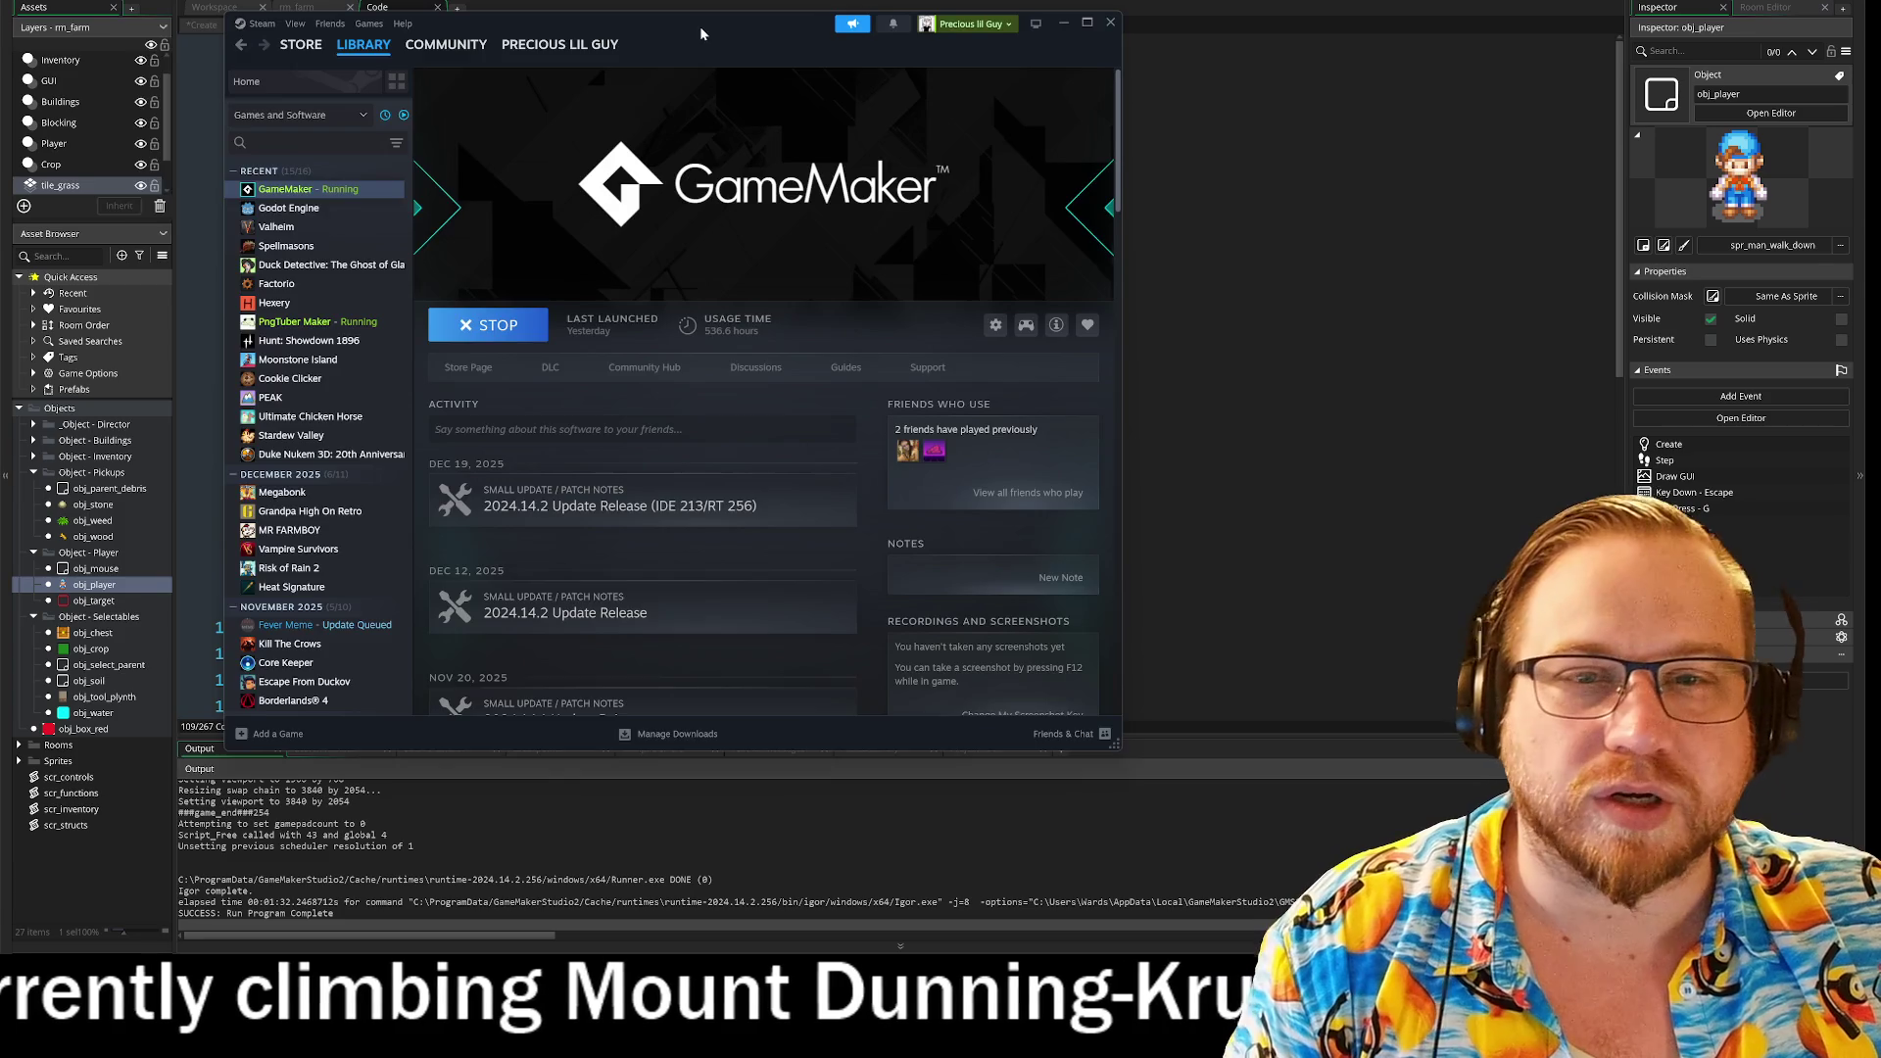
Step: View a couple of THE LONGING's screenshots and add the game to the wishlist
{"action": "key", "text": "alt+Tab"}
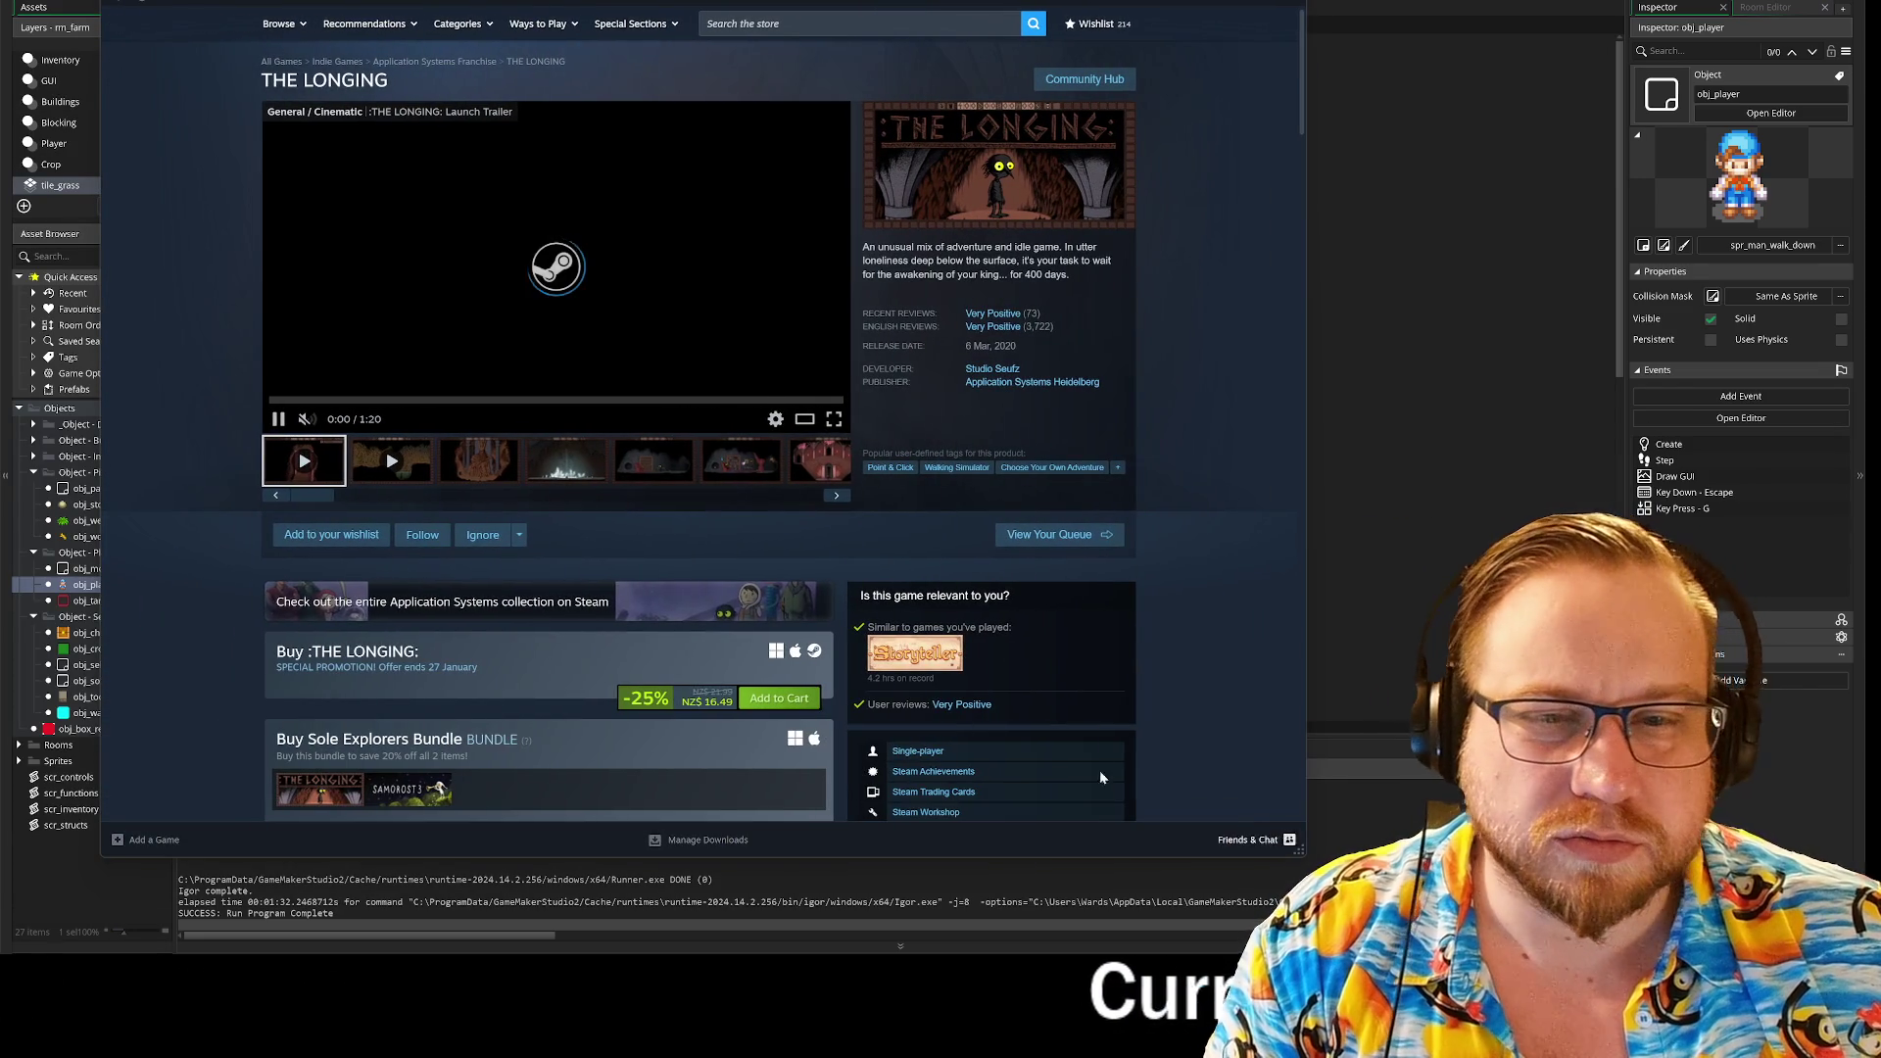
{"action": "left_click", "coordinate": [478, 460]}
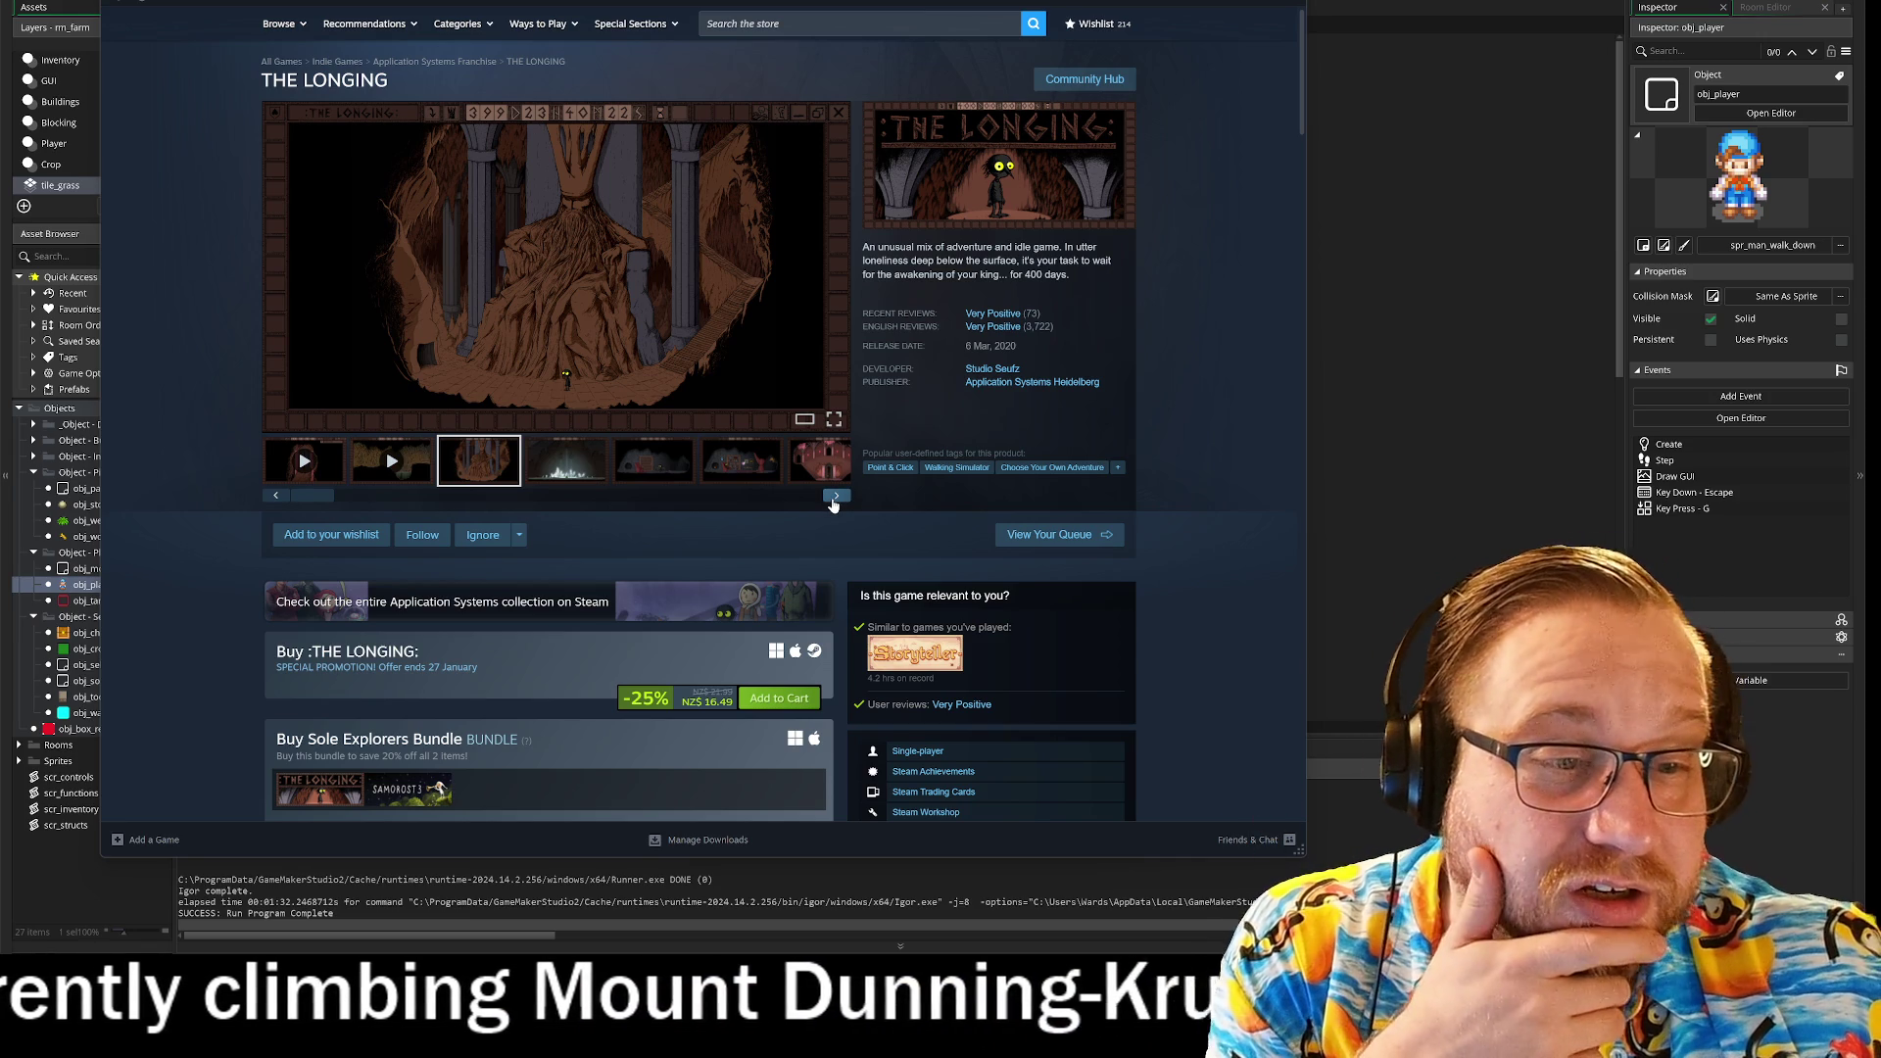
{"action": "left_click", "coordinate": [836, 497]}
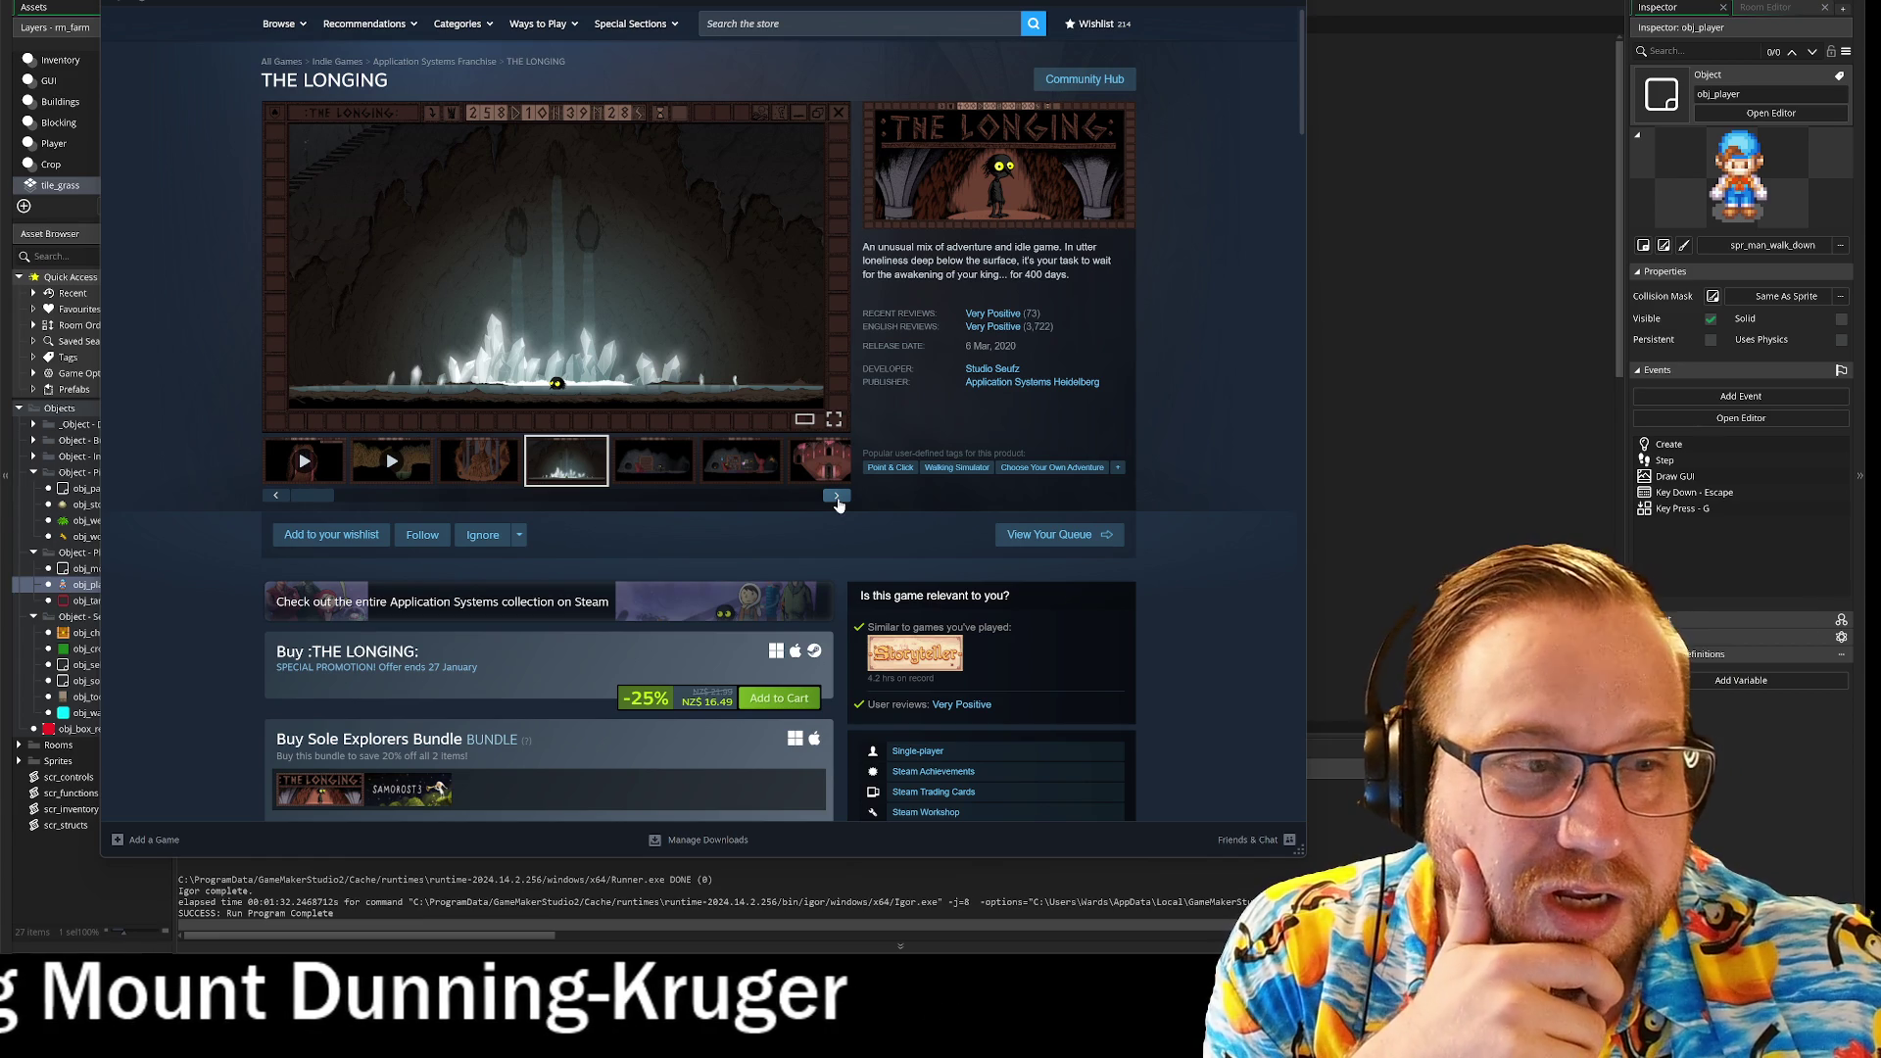
{"action": "left_click", "coordinate": [331, 534]}
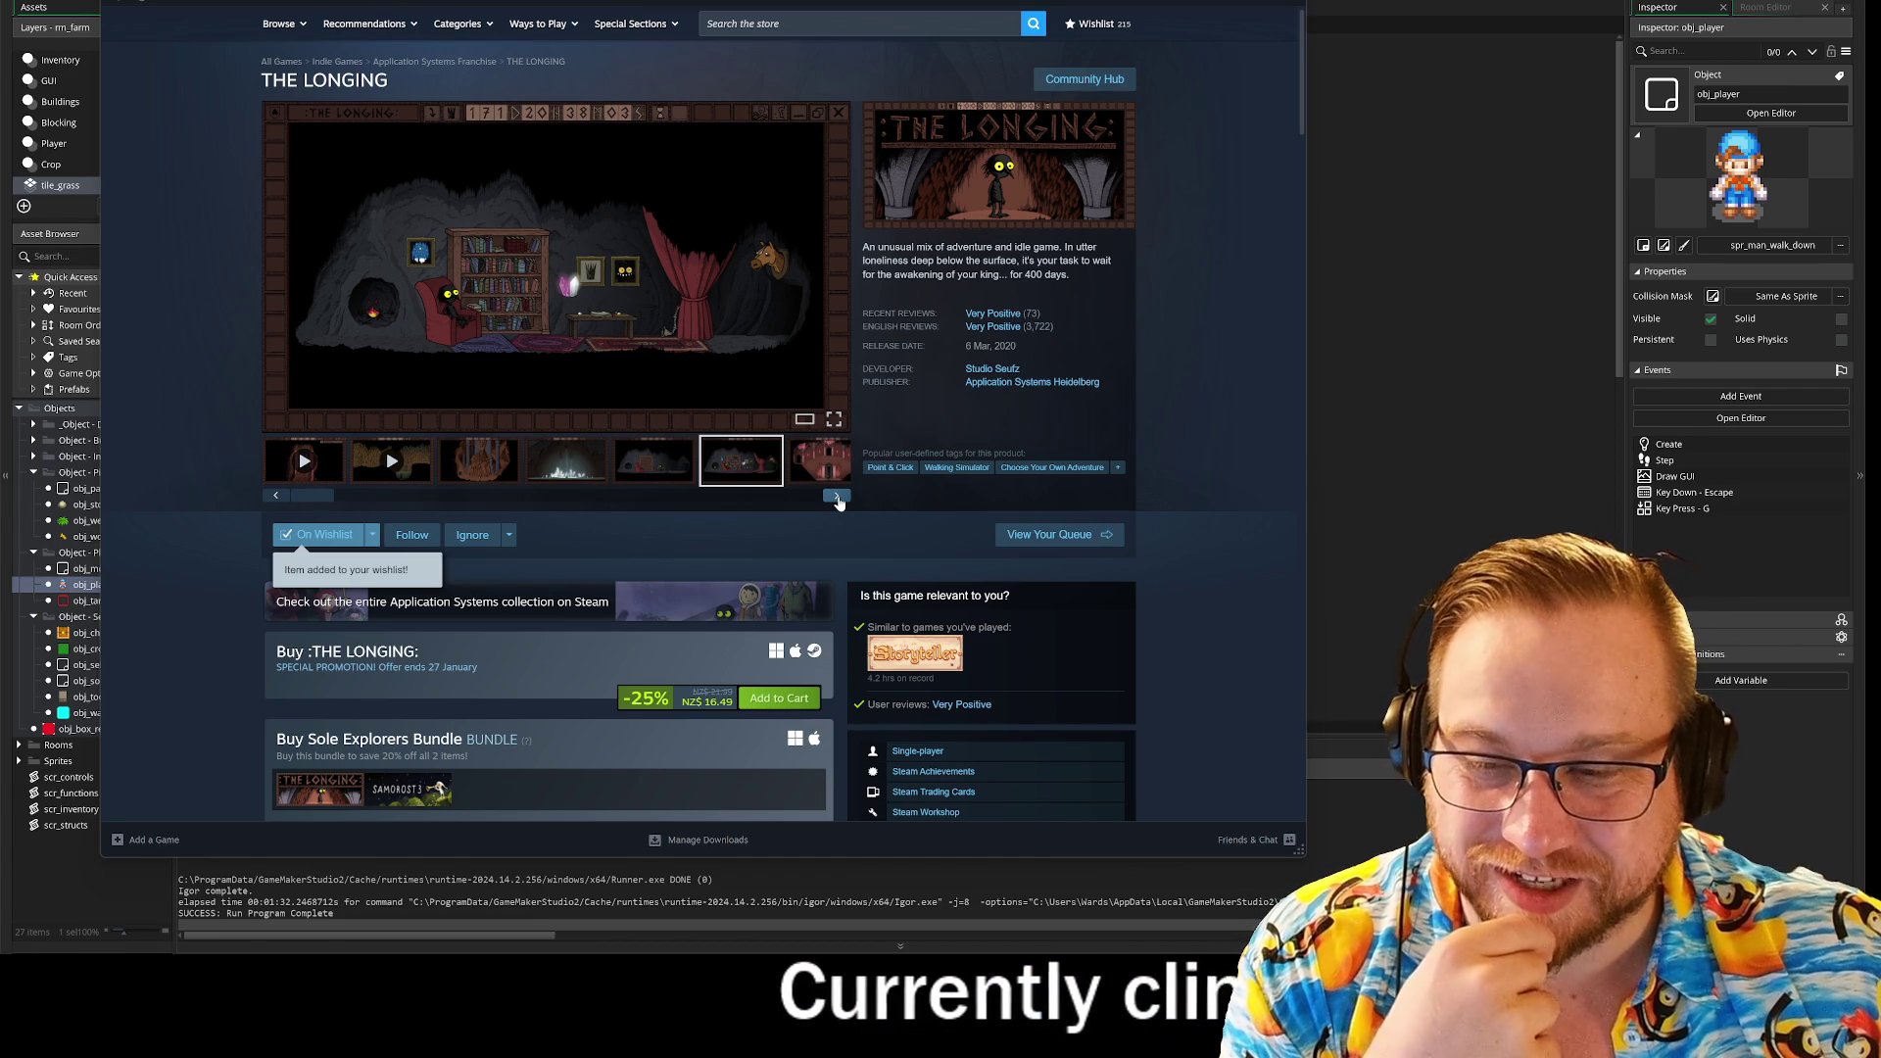
Step: Cycle through all of THE LONGING's screenshots until the gallery wraps back to the first
{"action": "left_click", "coordinate": [837, 497]}
{"action": "left_click", "coordinate": [836, 497]}
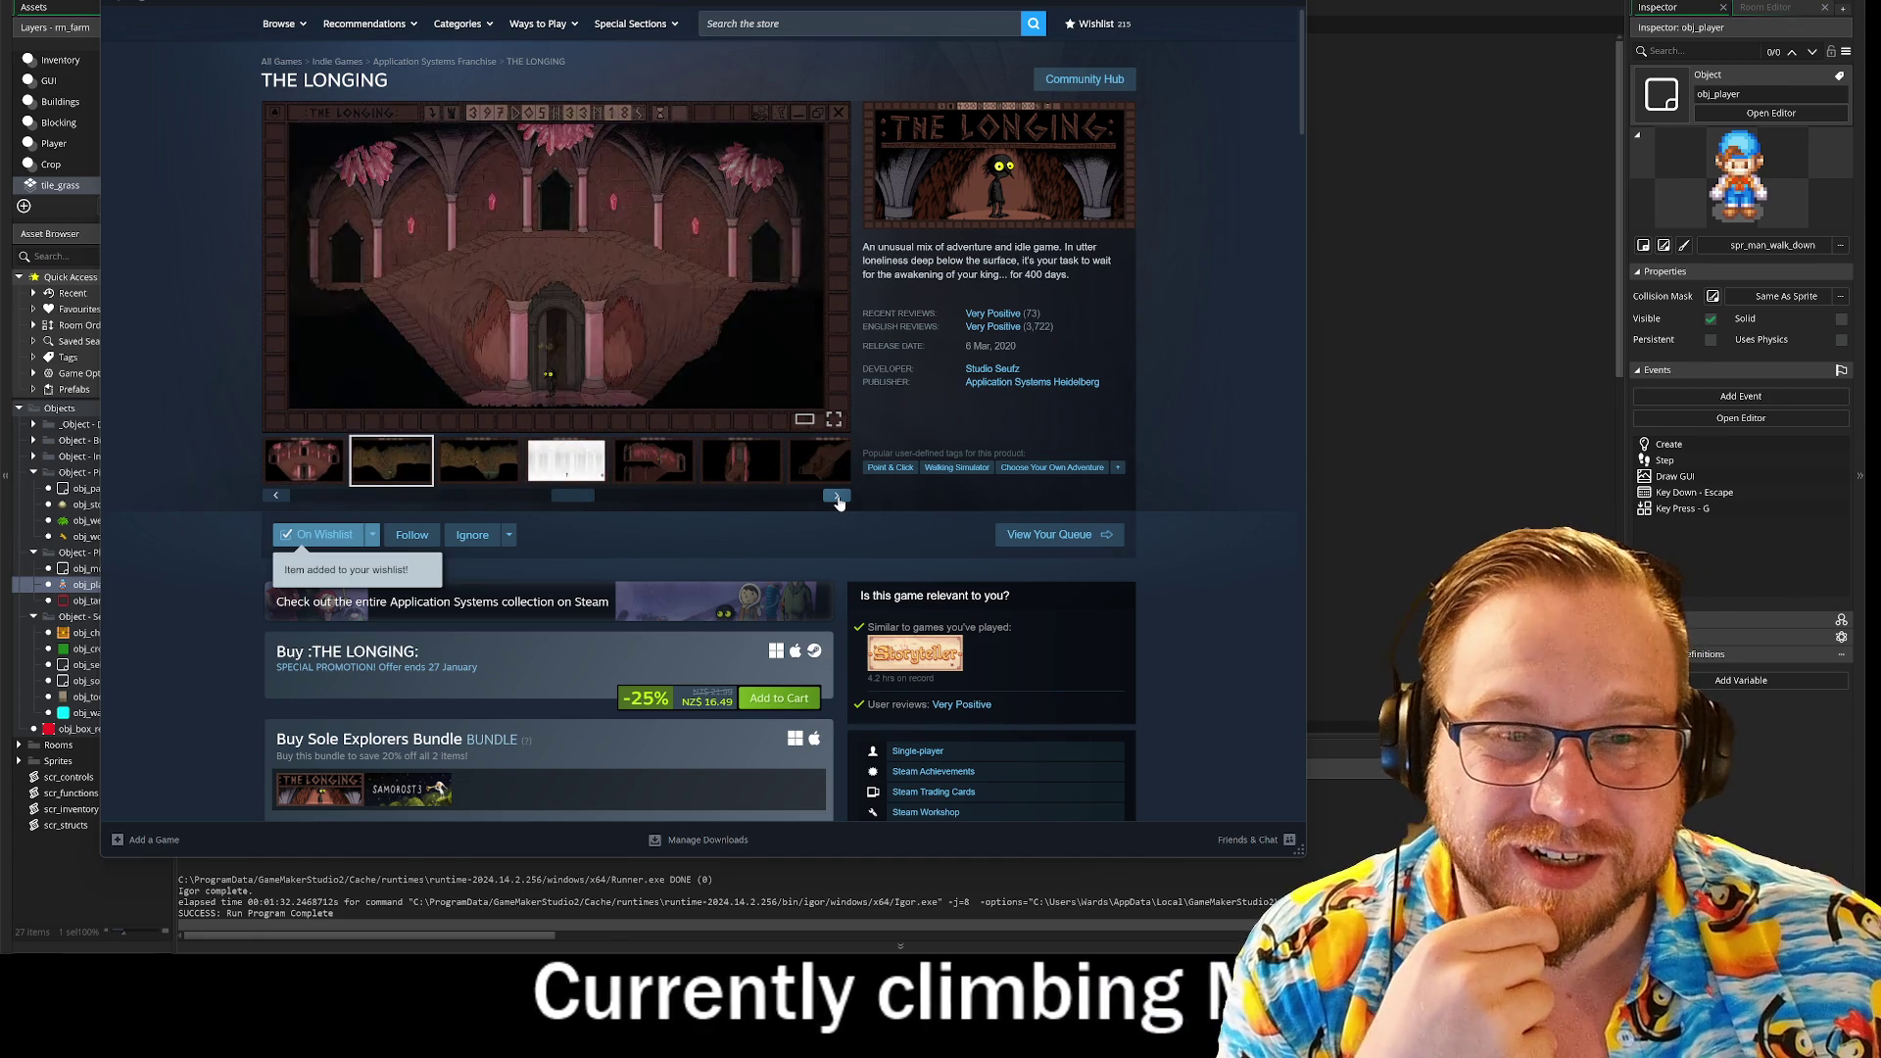
{"action": "left_click", "coordinate": [837, 497]}
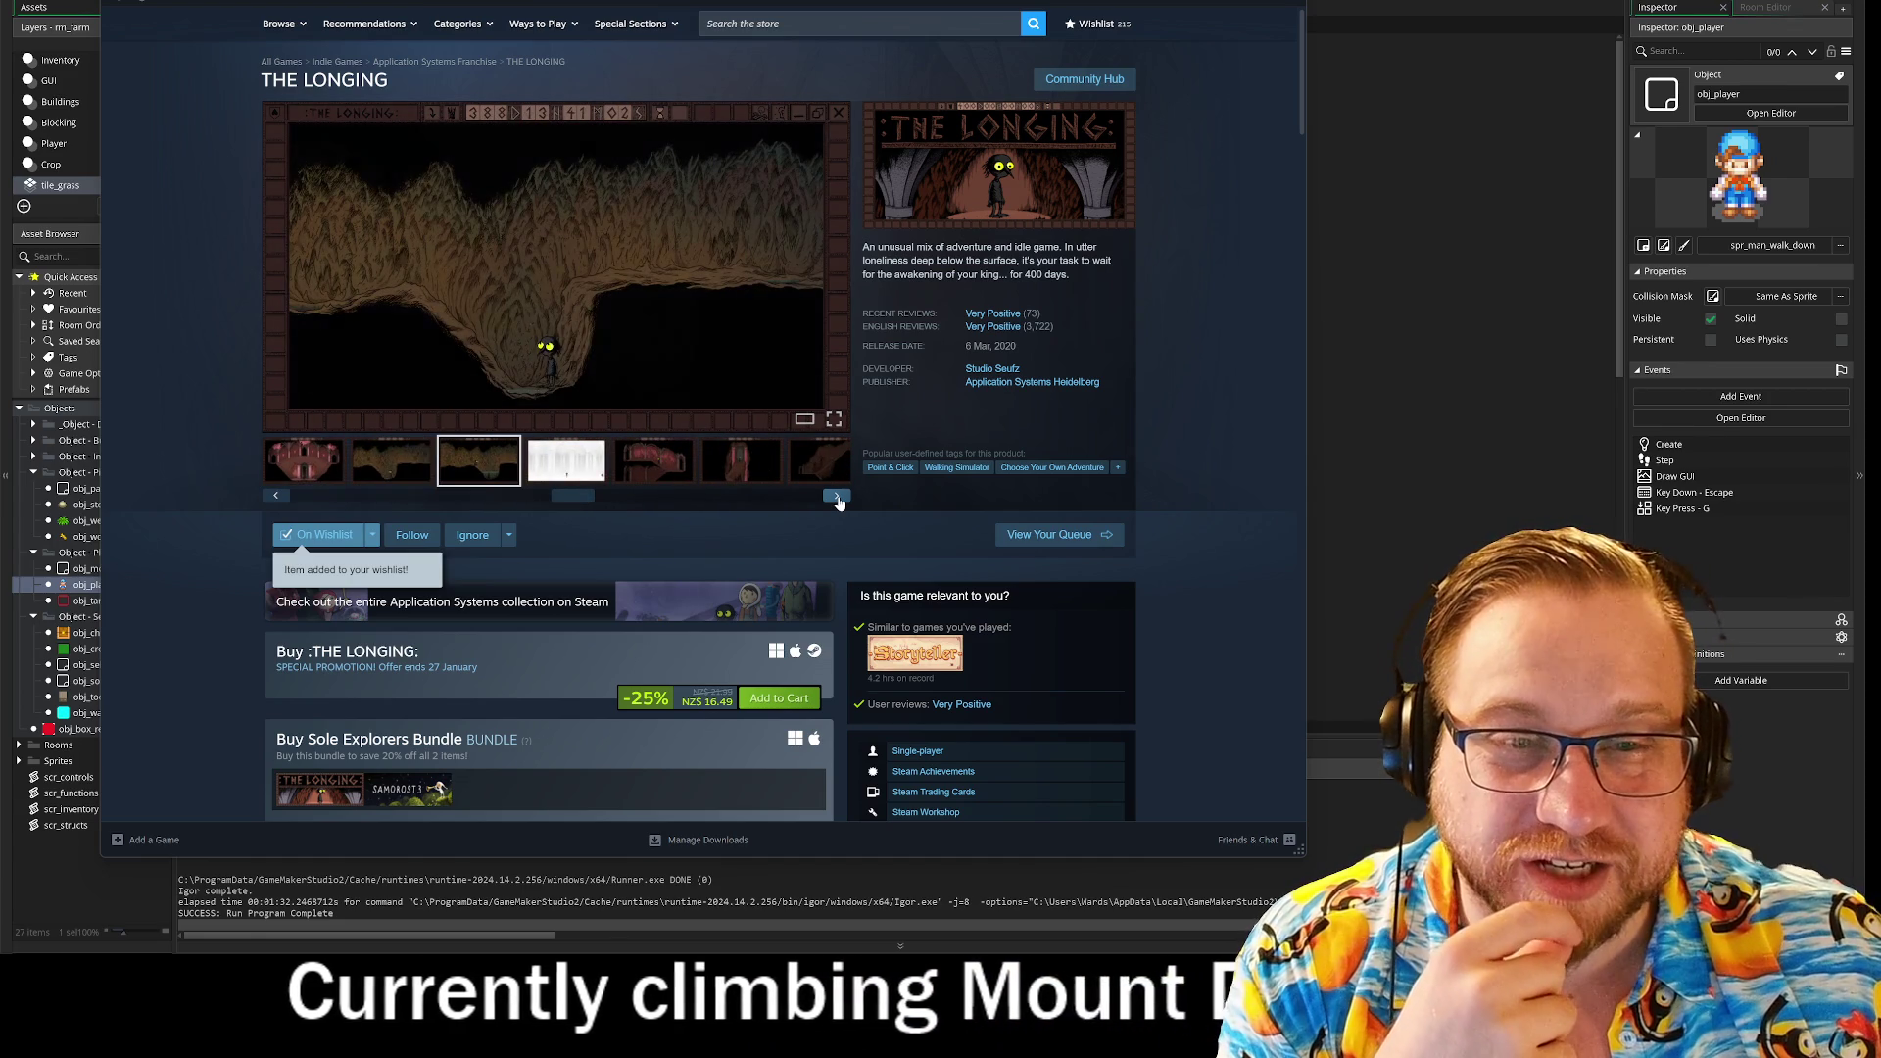
{"action": "left_click", "coordinate": [836, 497]}
{"action": "left_click", "coordinate": [836, 497]}
{"action": "left_click", "coordinate": [836, 496]}
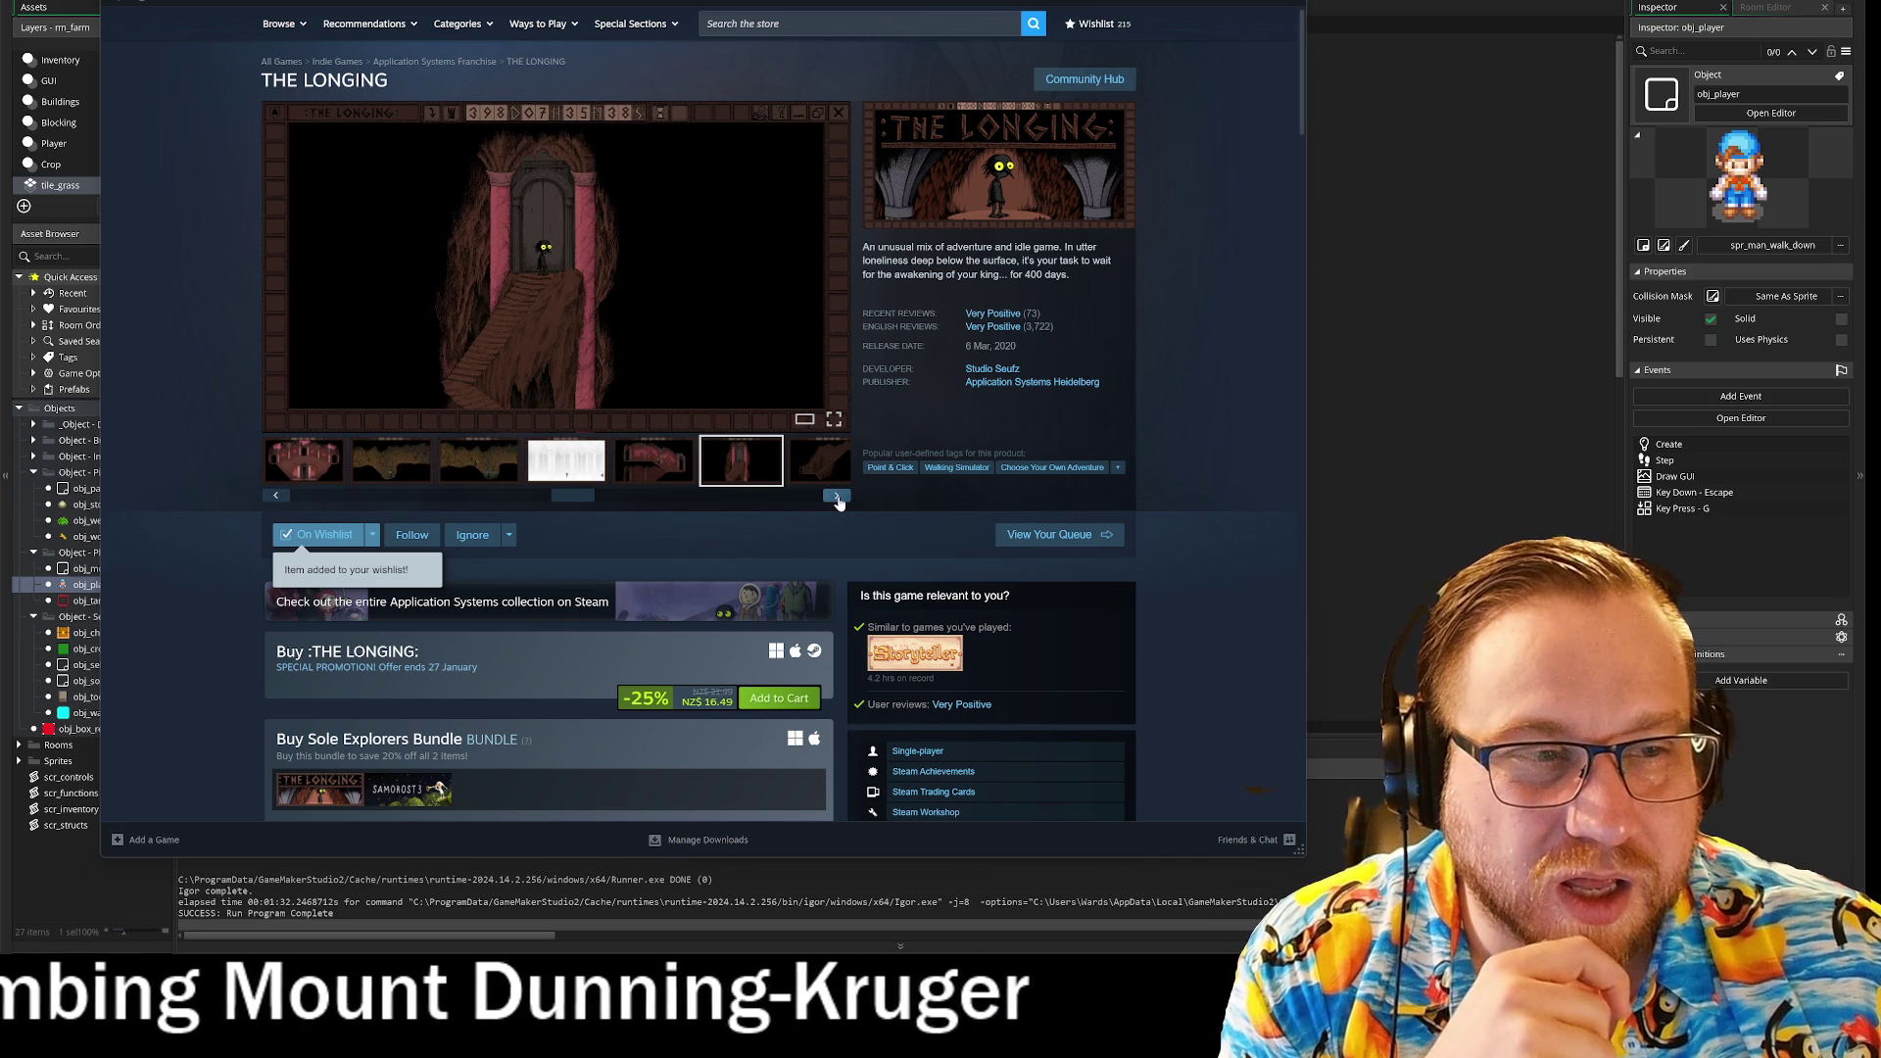
{"action": "left_click", "coordinate": [837, 496]}
{"action": "left_click", "coordinate": [837, 497]}
{"action": "left_click", "coordinate": [837, 496]}
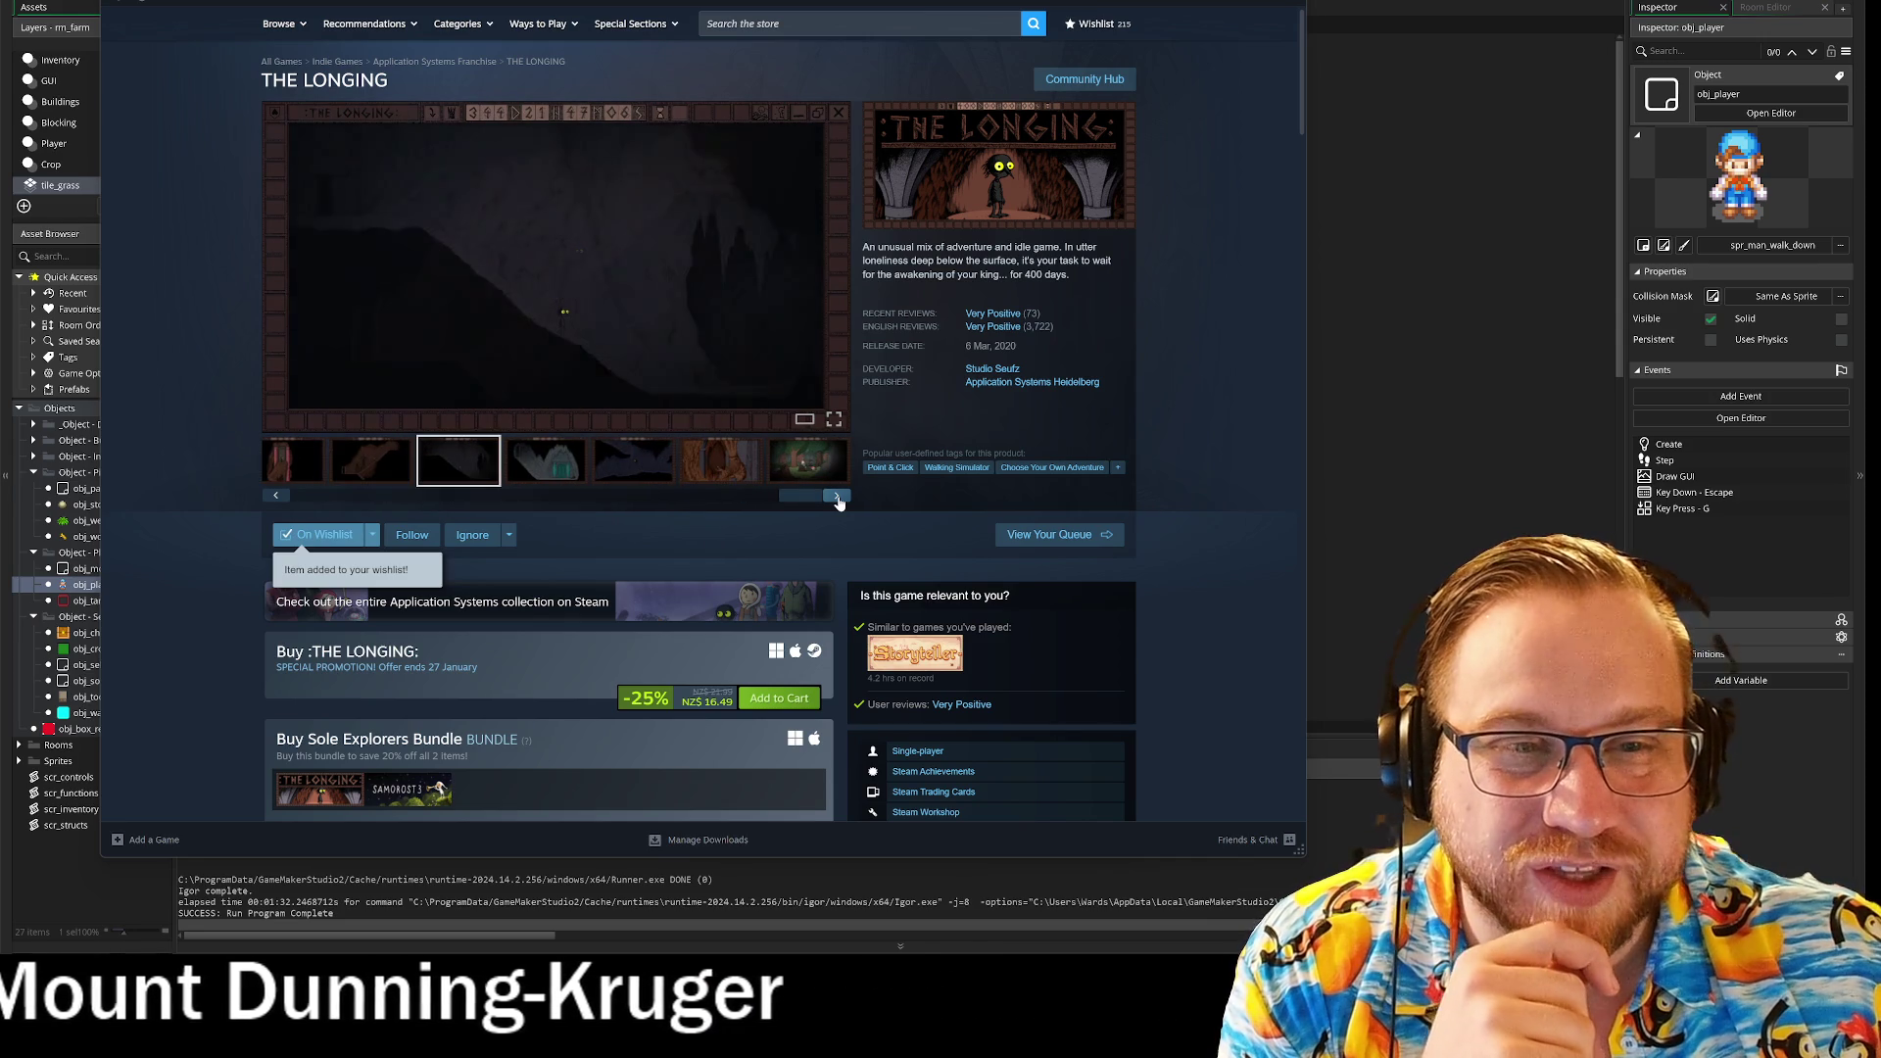
{"action": "left_click", "coordinate": [836, 497]}
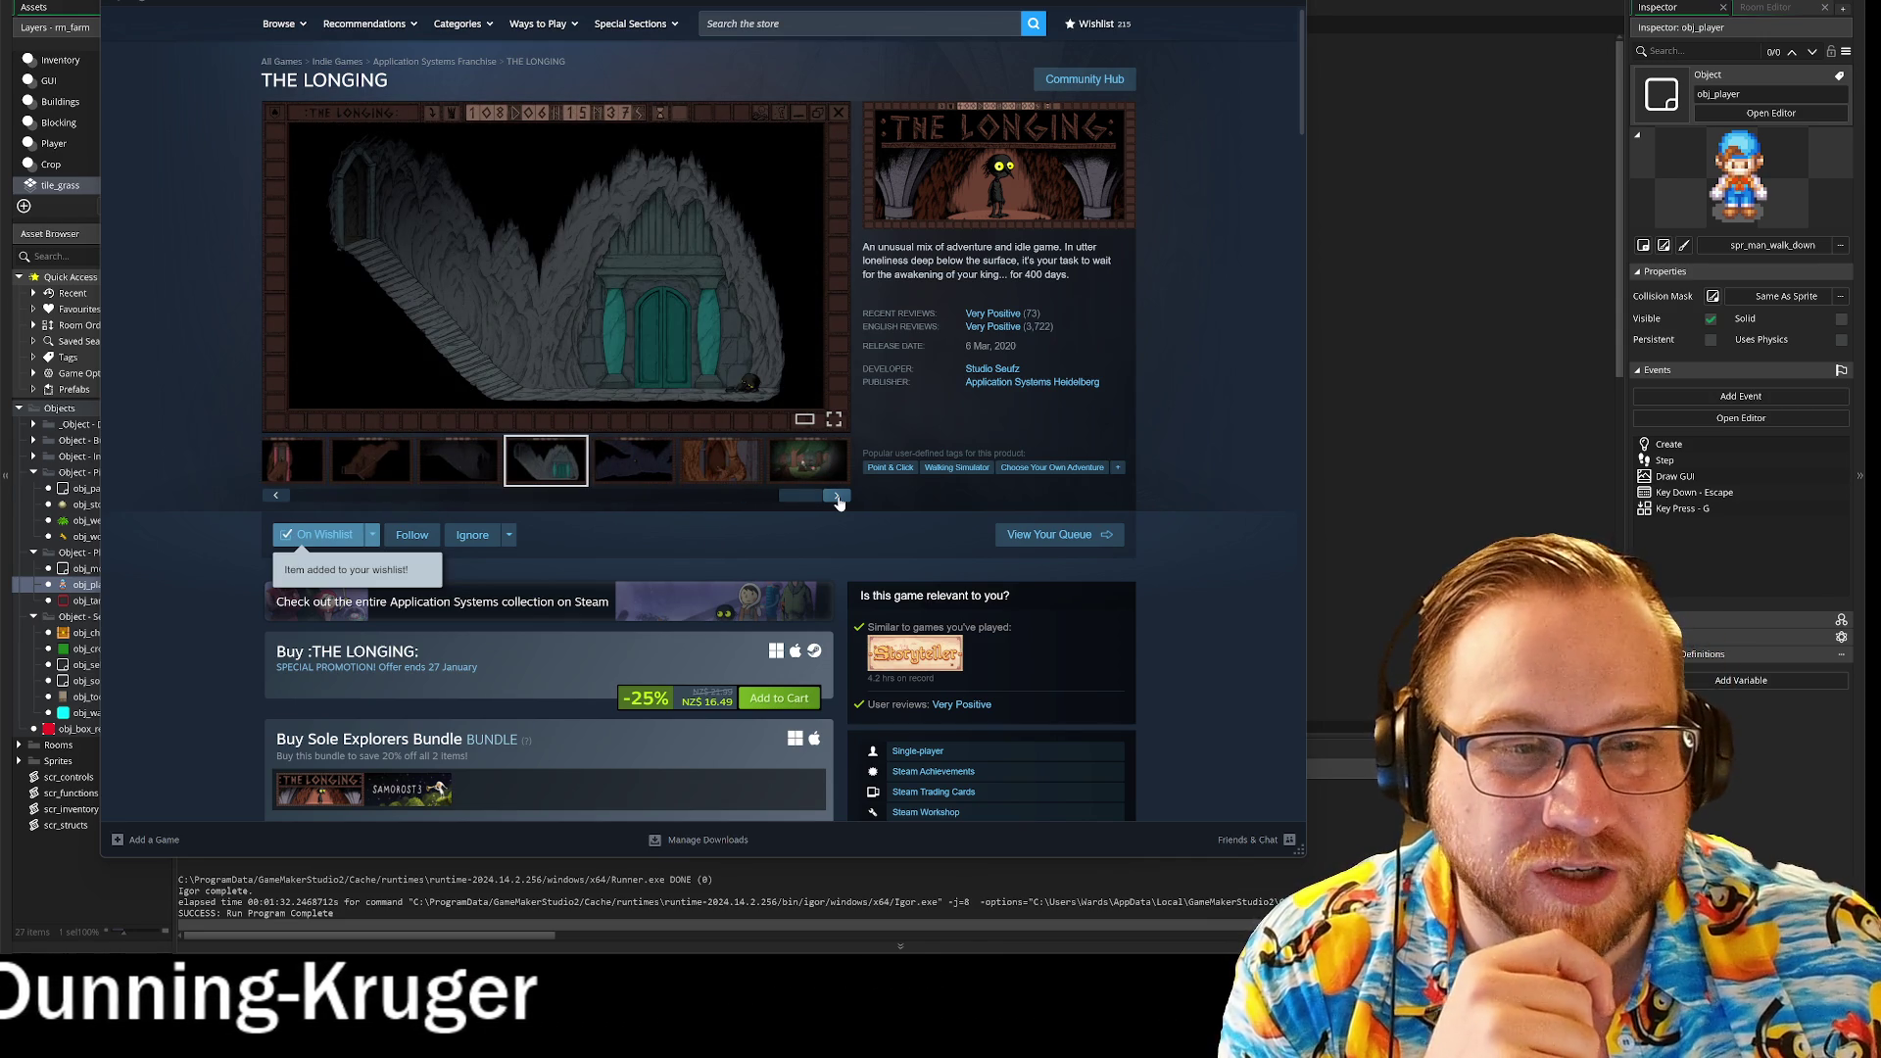
{"action": "left_click", "coordinate": [836, 497]}
{"action": "left_click", "coordinate": [836, 497]}
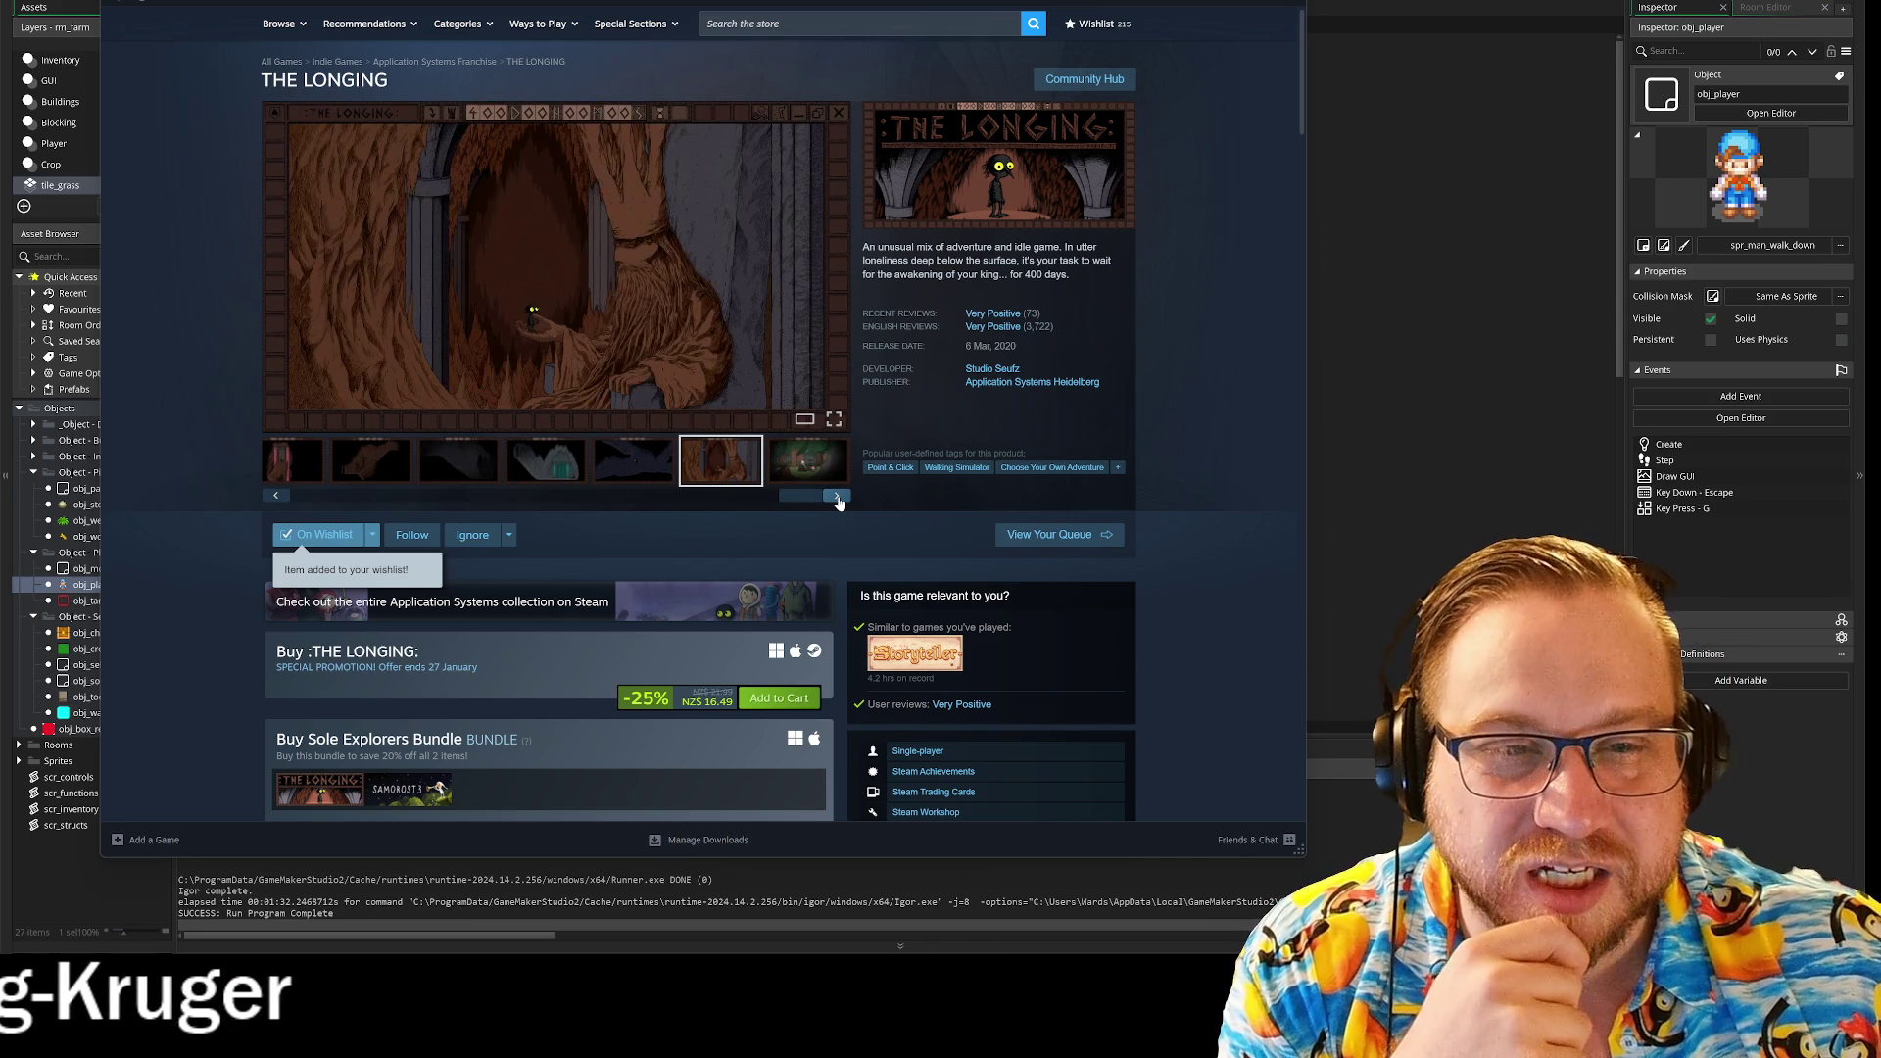
{"action": "left_click", "coordinate": [837, 497]}
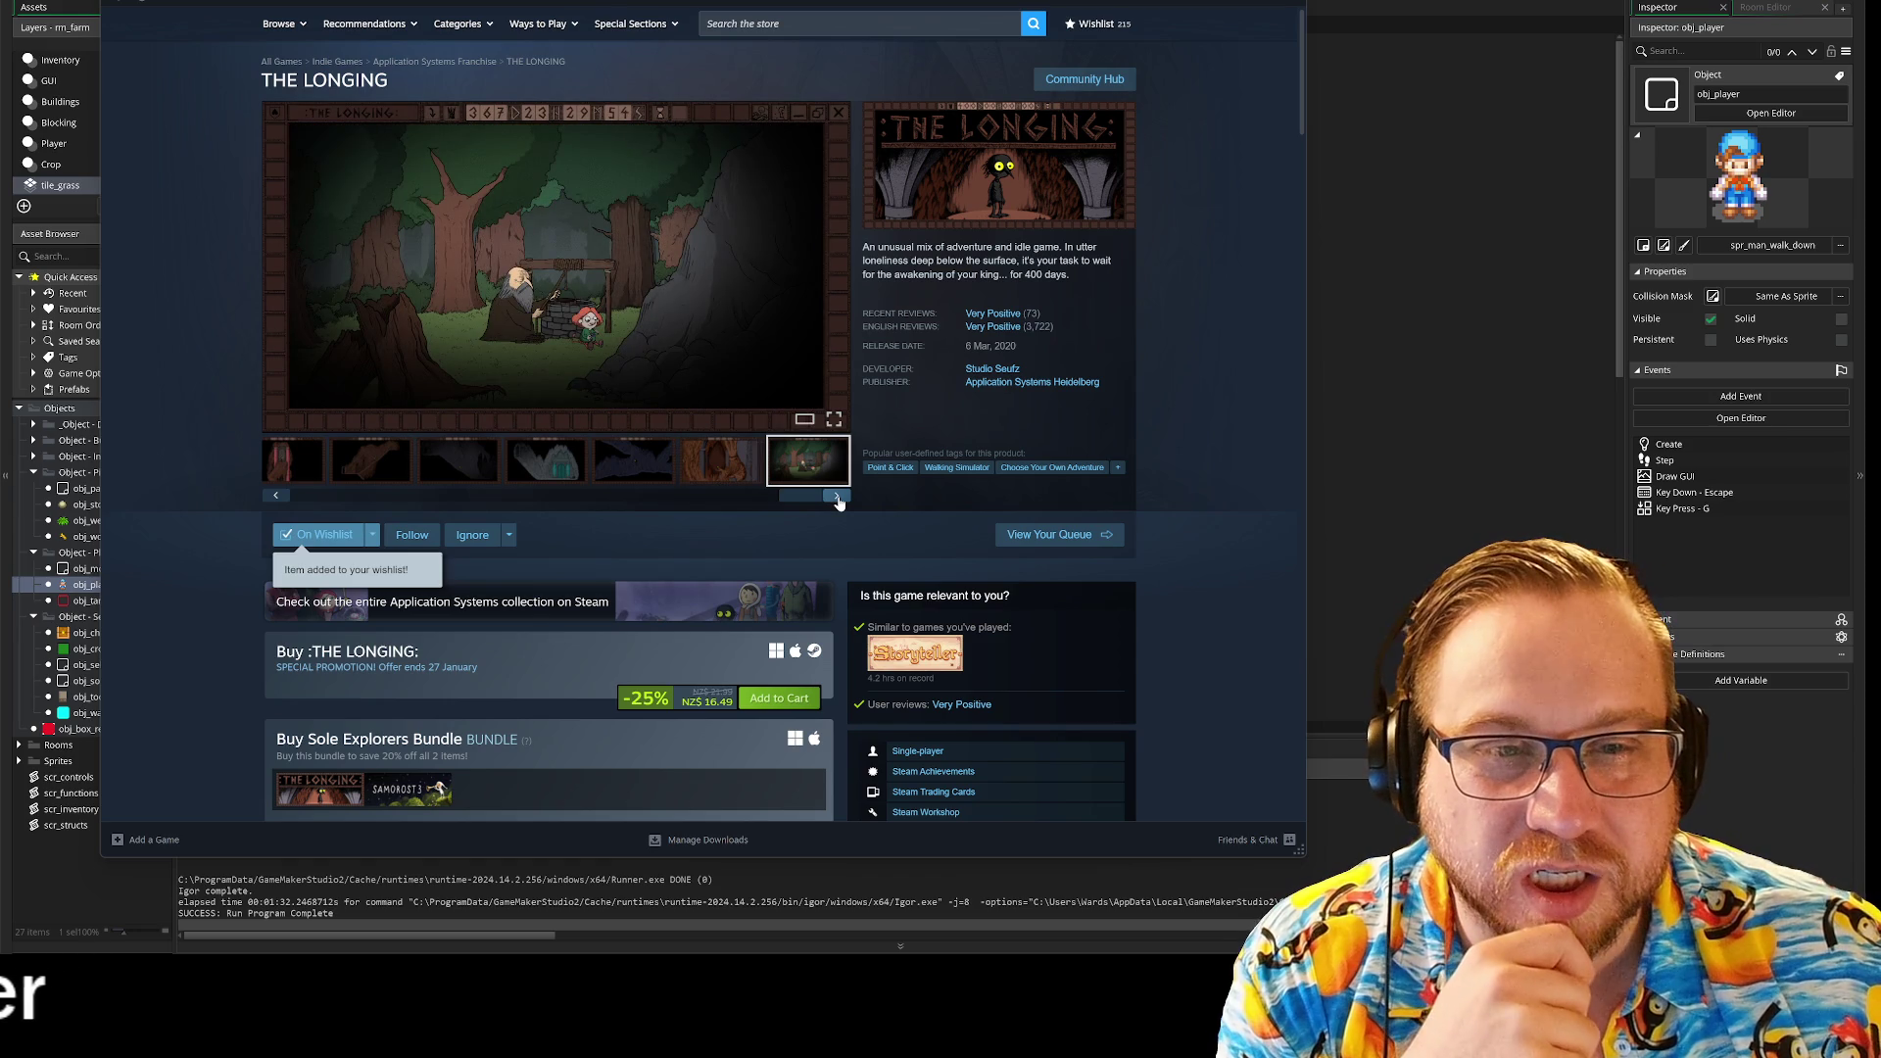
{"action": "left_click", "coordinate": [837, 496]}
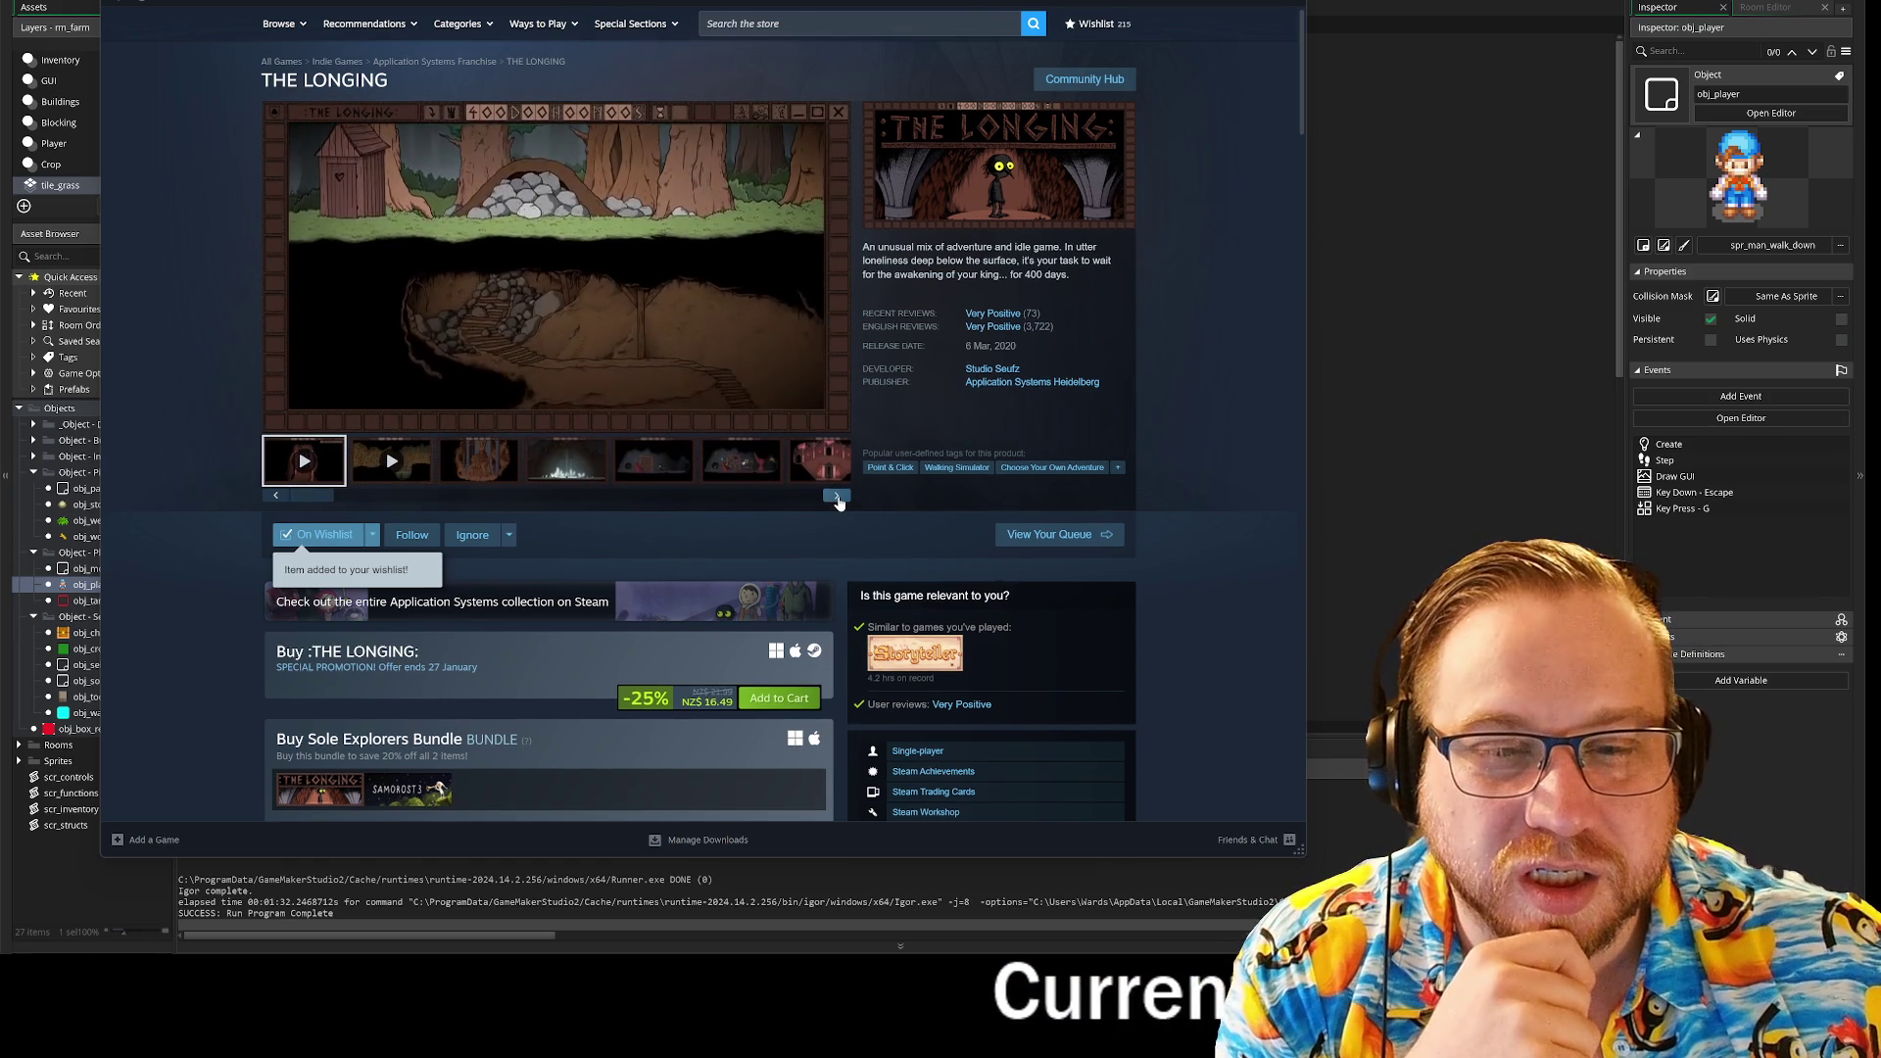
Step: Skim the store page, then minimize Steam to get back to the code editor
{"action": "scroll", "coordinate": [838, 502], "scroll_direction": "down", "scroll_amount": 5}
{"action": "scroll", "coordinate": [837, 498], "scroll_direction": "down", "scroll_amount": 4}
{"action": "scroll", "coordinate": [833, 496], "scroll_direction": "up", "scroll_amount": 9}
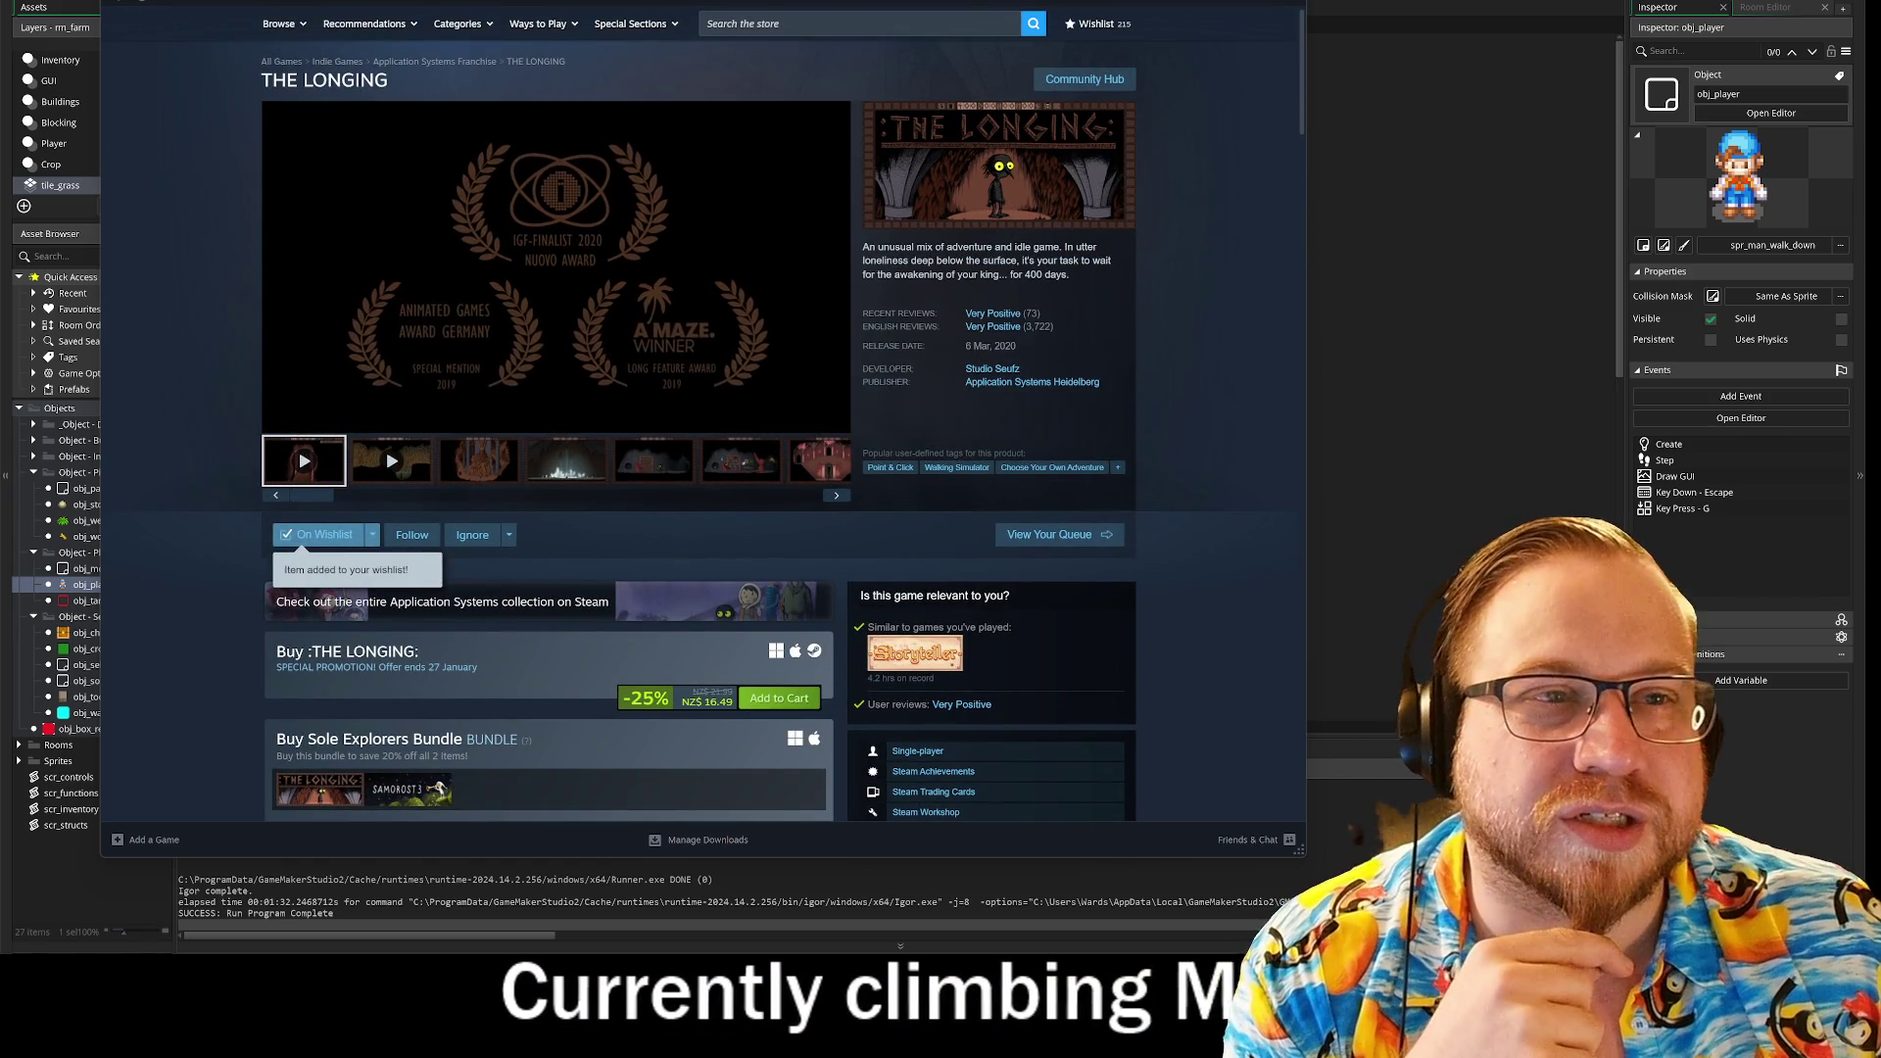
{"action": "key", "text": "super+Down"}
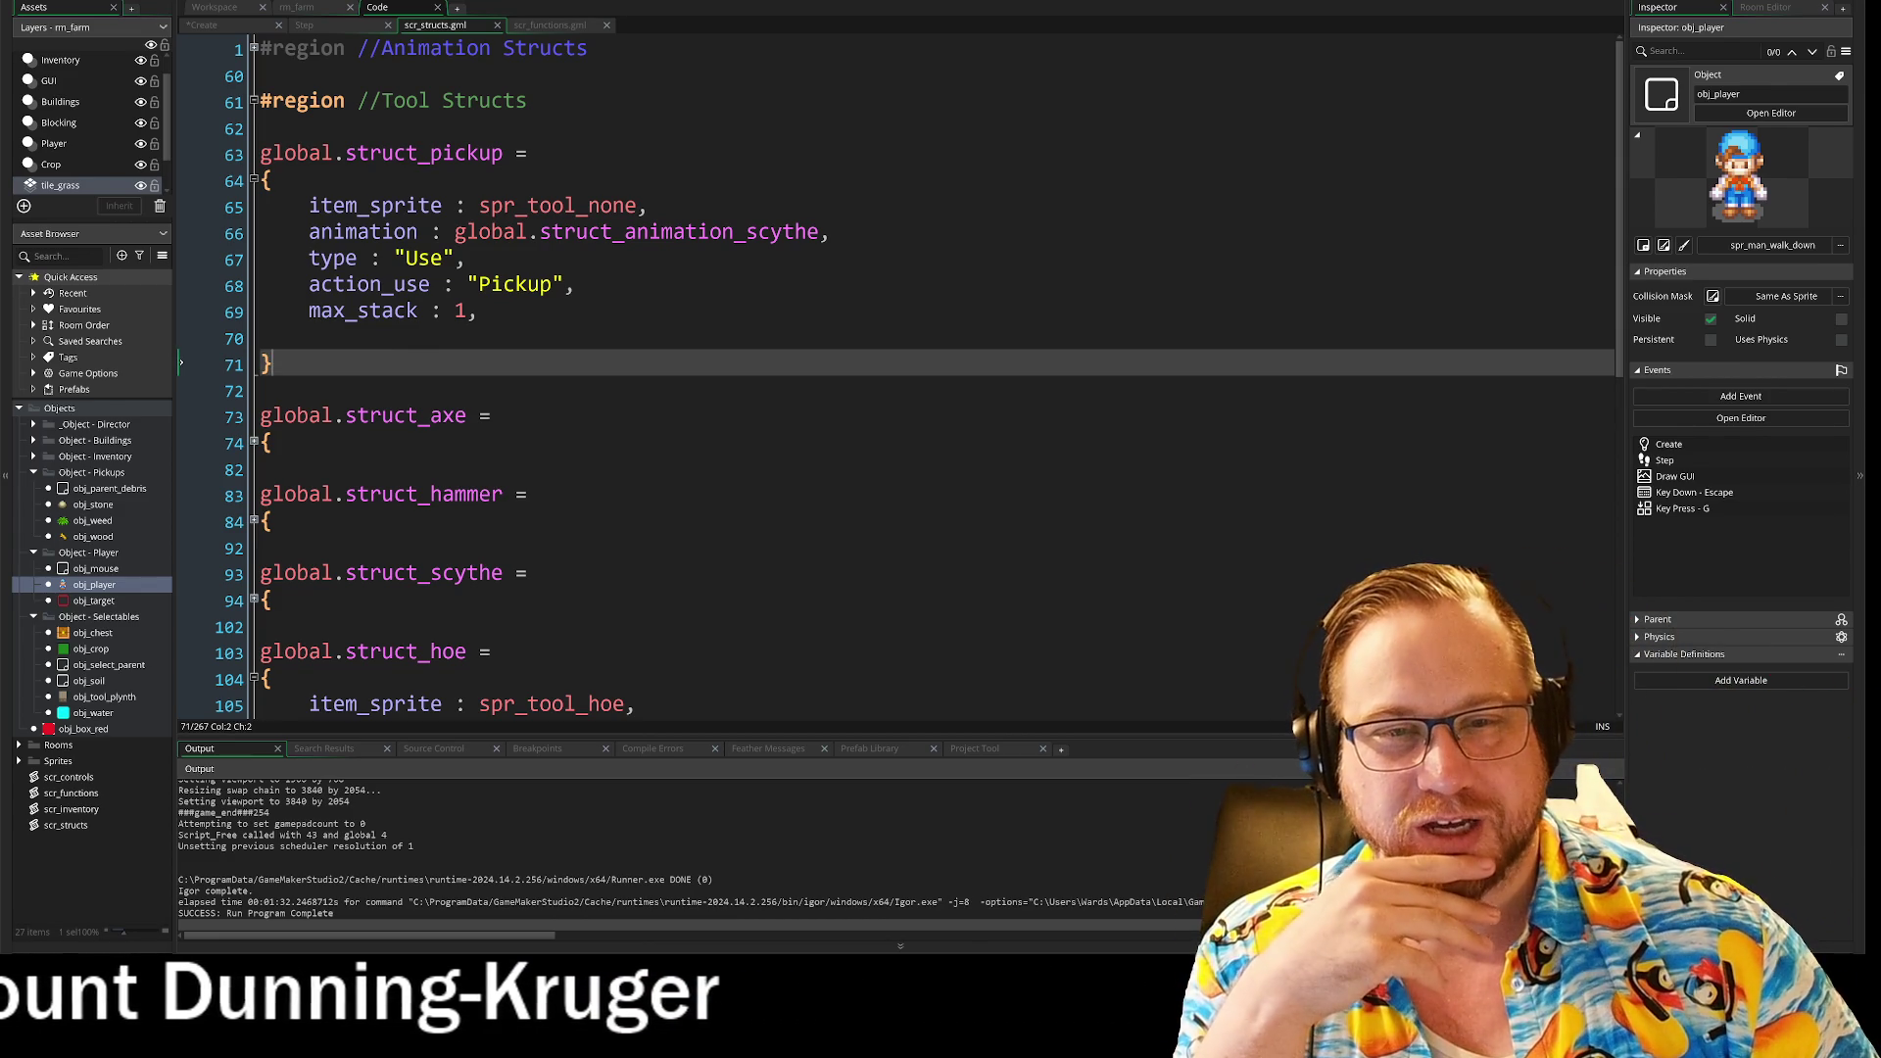
{"action": "left_click", "coordinate": [255, 444]}
{"action": "scroll", "coordinate": [254, 444], "scroll_direction": "down", "scroll_amount": 1}
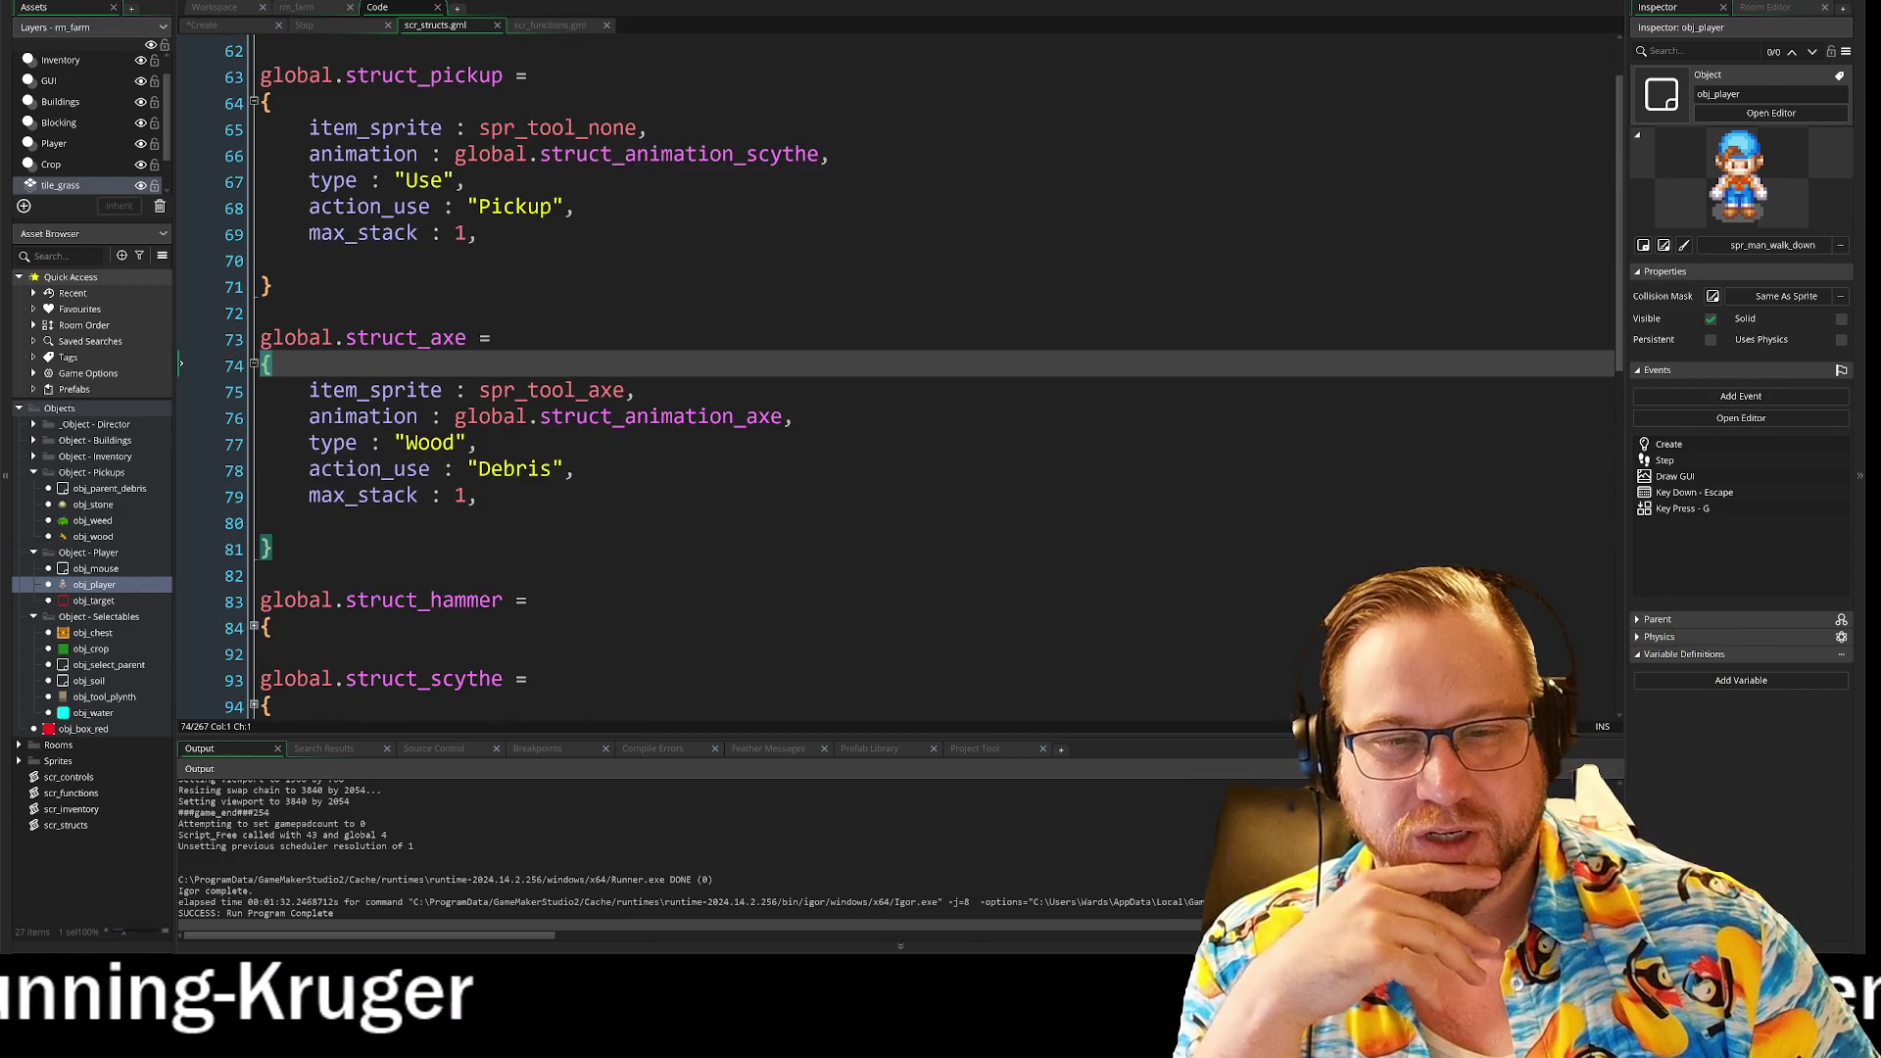
{"action": "left_click", "coordinate": [254, 384]}
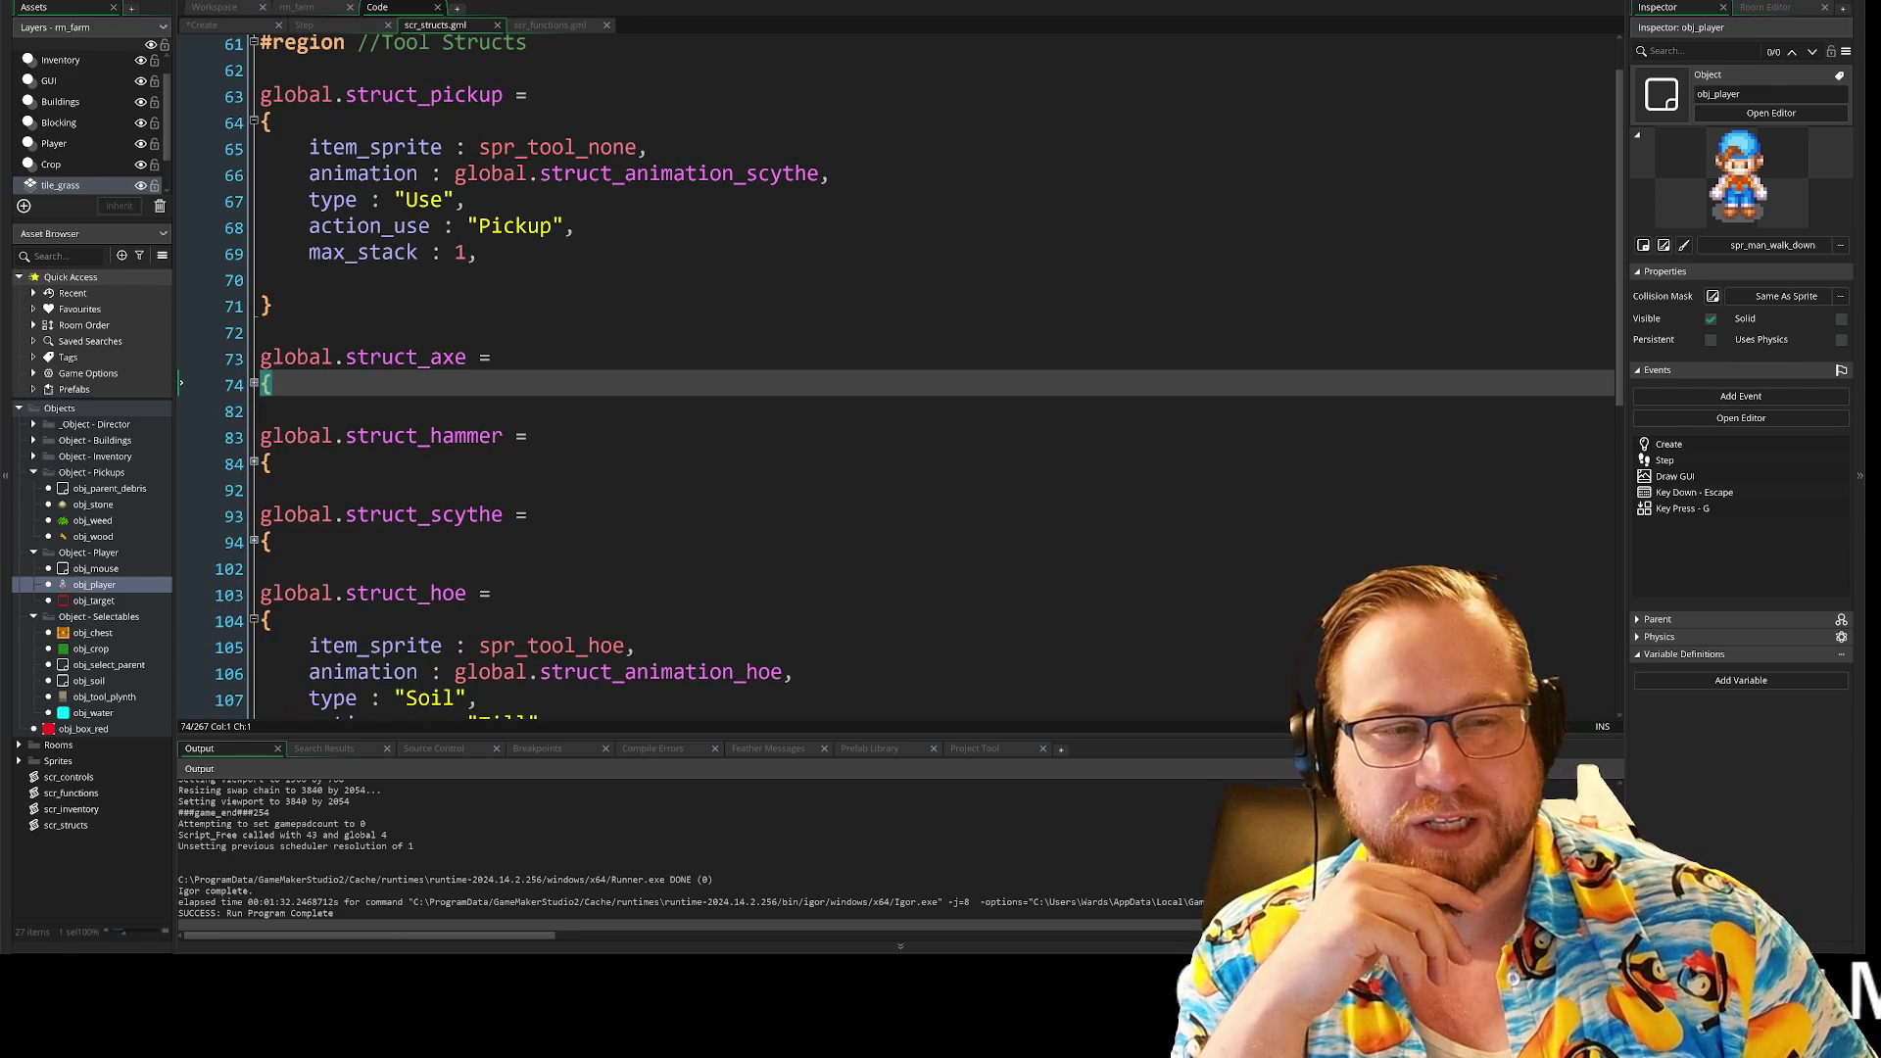
{"action": "scroll", "coordinate": [882, 382], "scroll_direction": "down", "scroll_amount": 7}
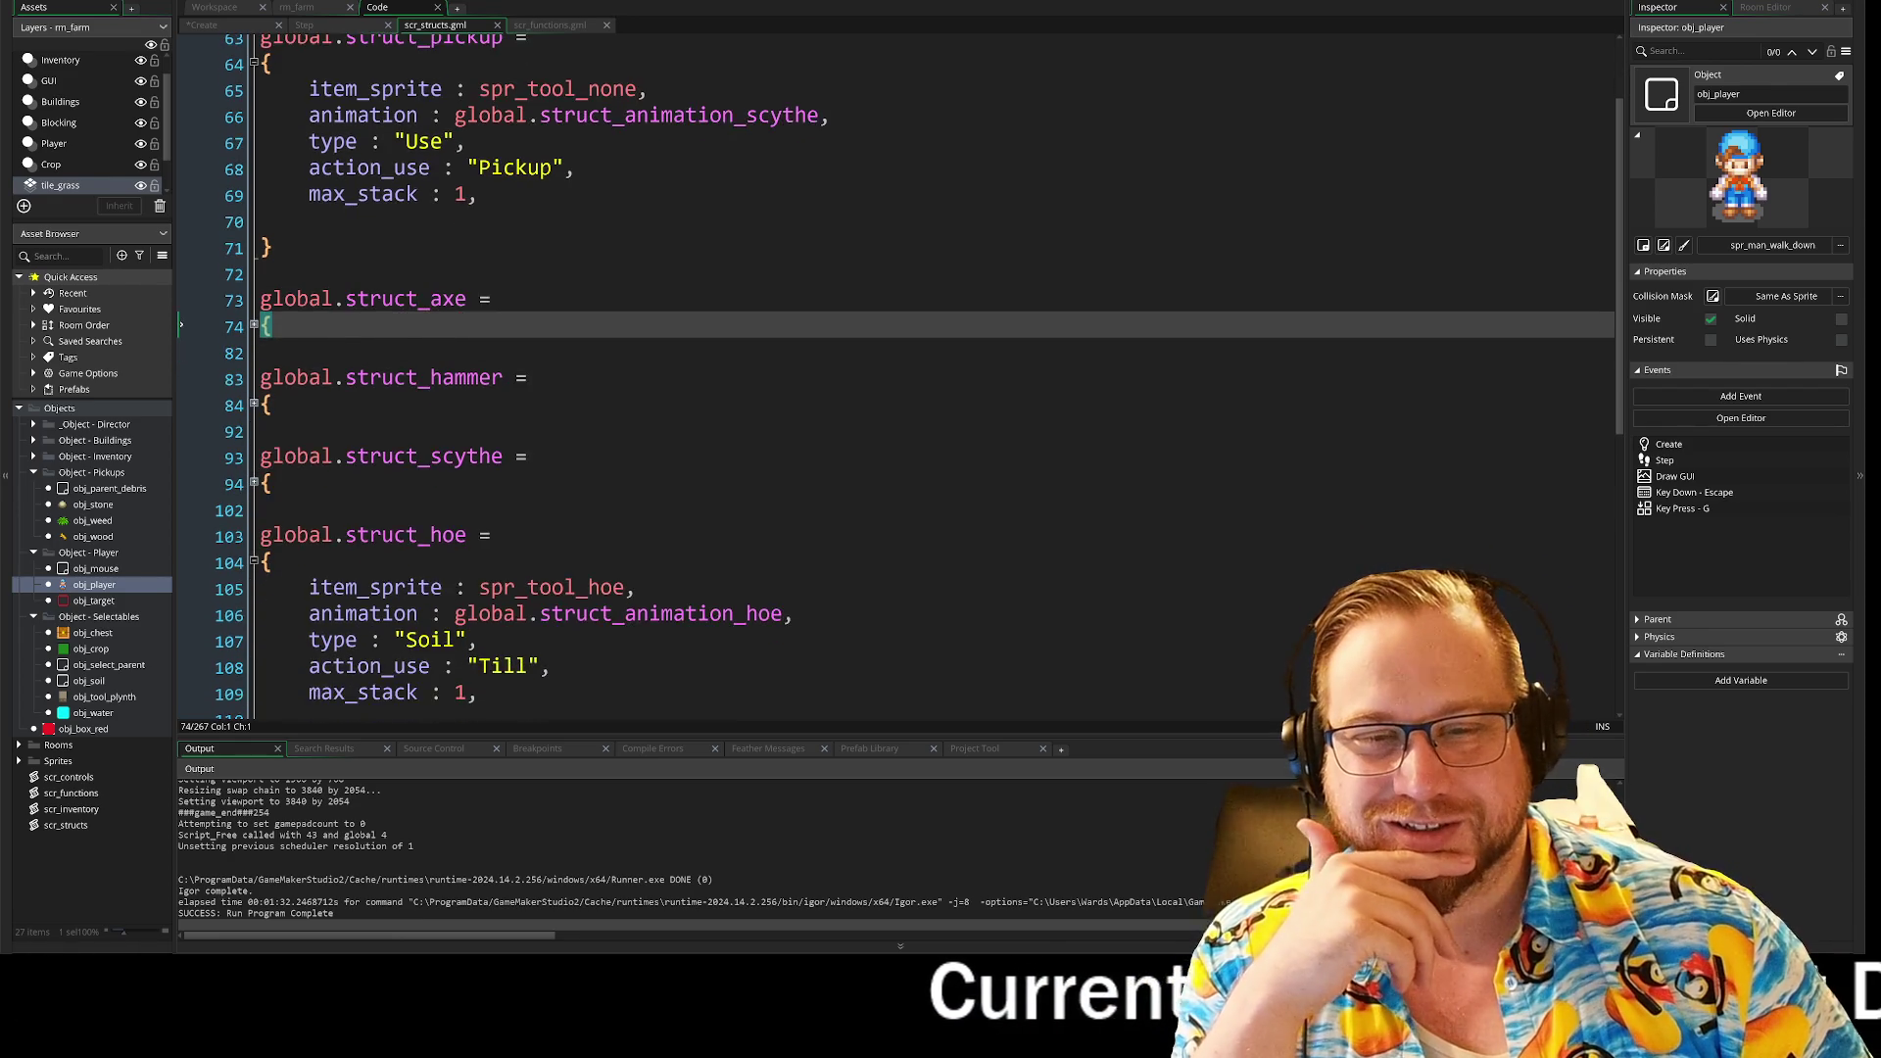
{"action": "scroll", "coordinate": [882, 382], "scroll_direction": "down", "scroll_amount": 1}
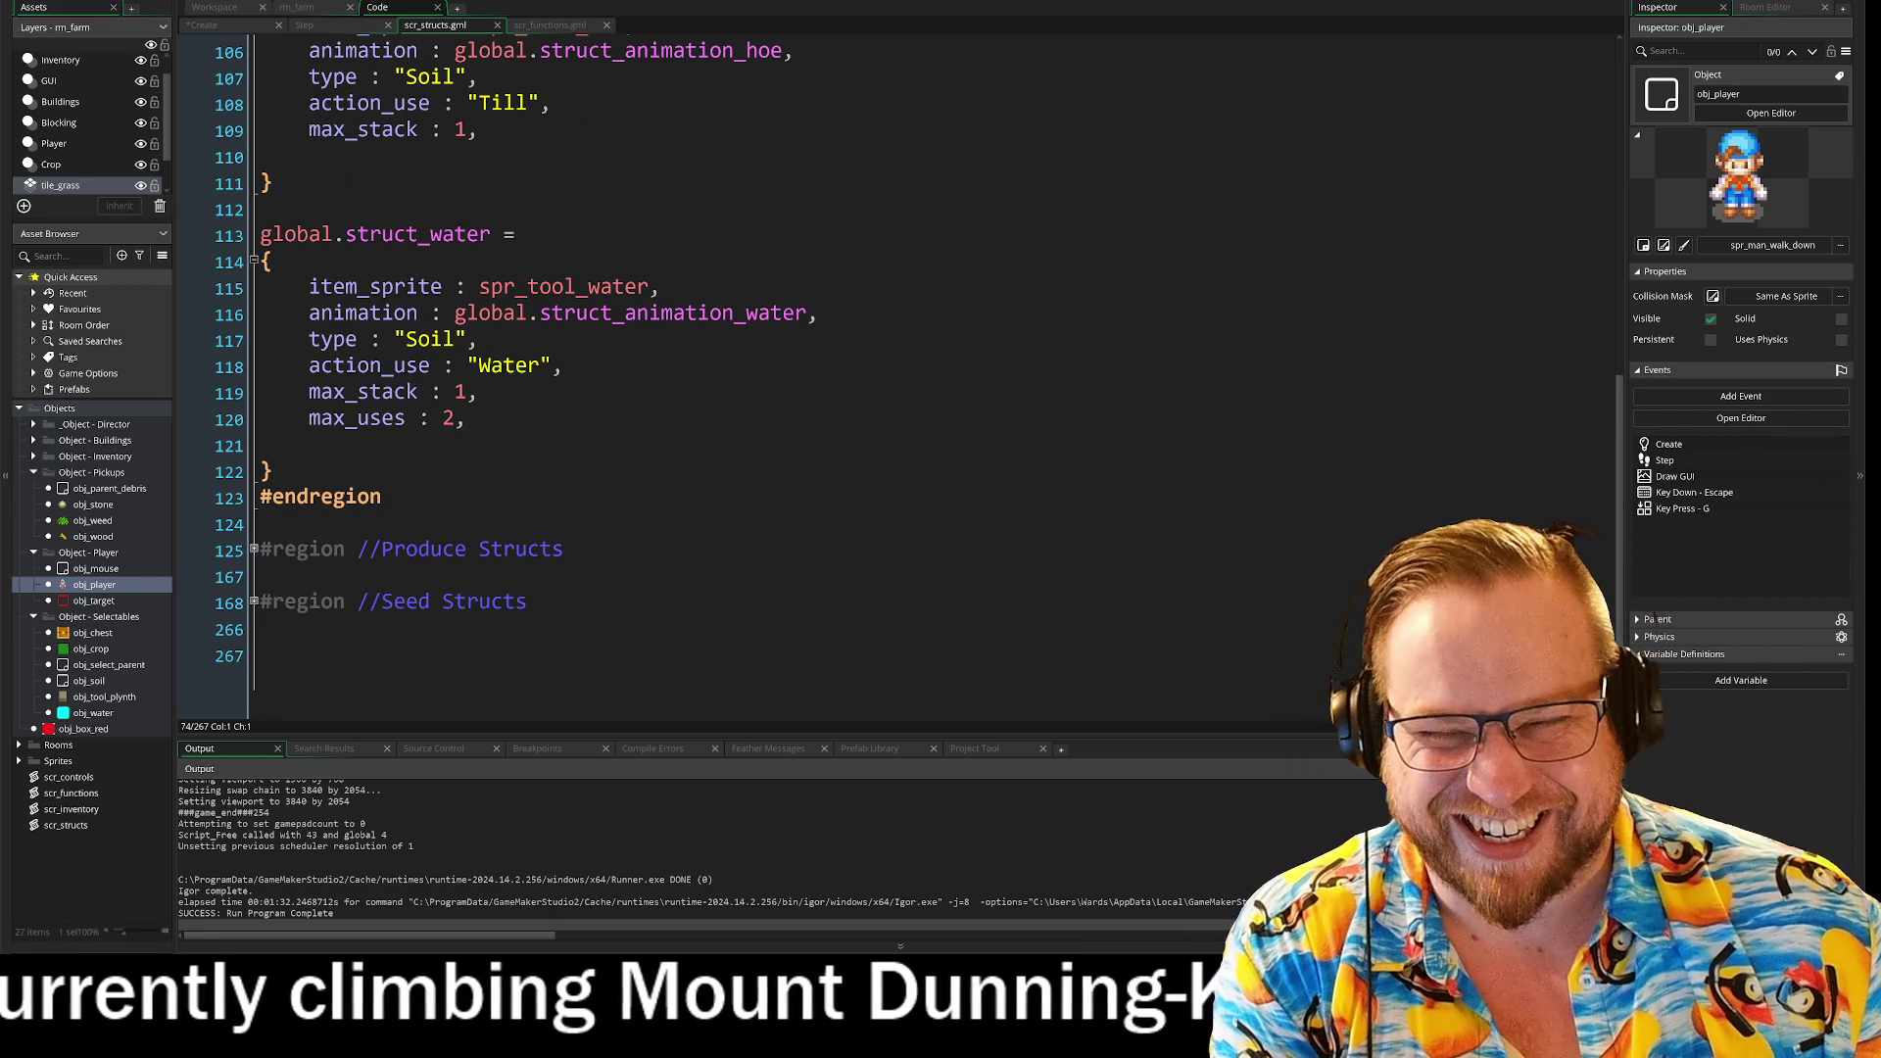
{"action": "scroll", "coordinate": [676, 519], "scroll_direction": "up", "scroll_amount": 9}
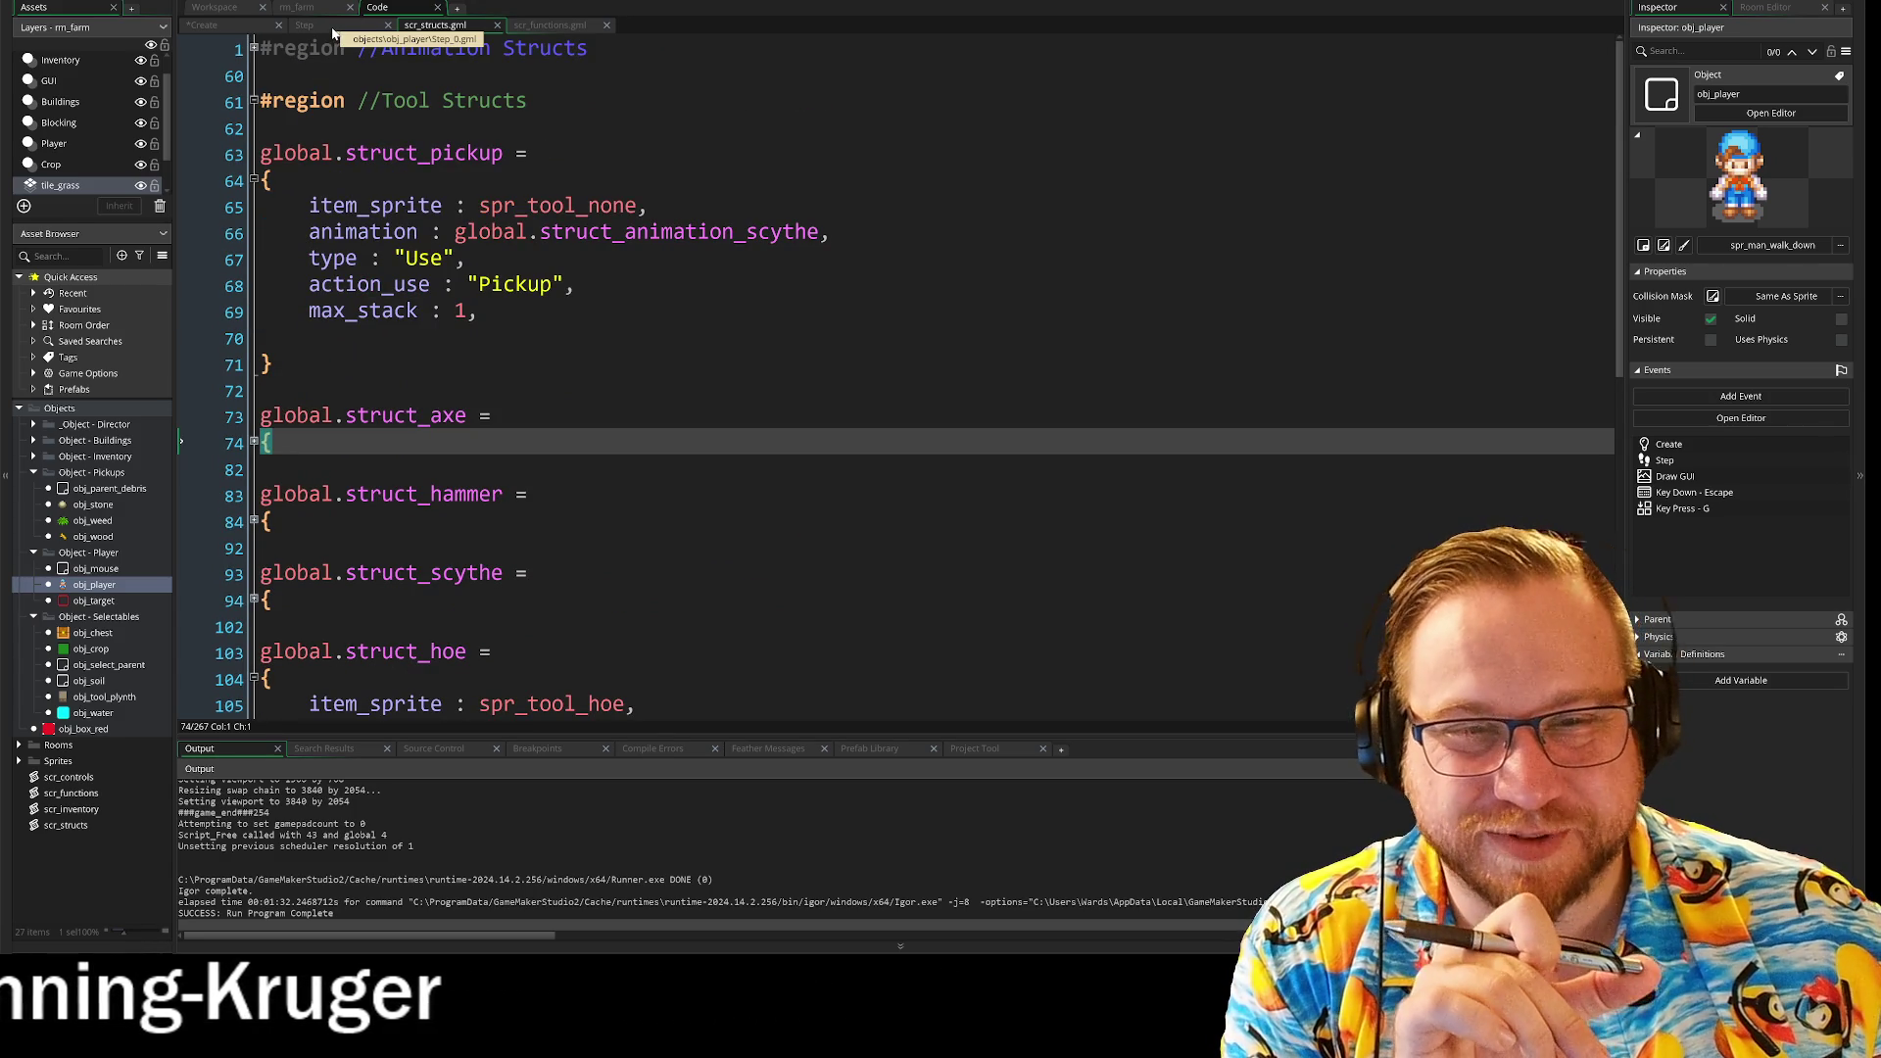
Step: Review the player's Step code and locate the end of the Hoe block
{"action": "left_click", "coordinate": [333, 27]}
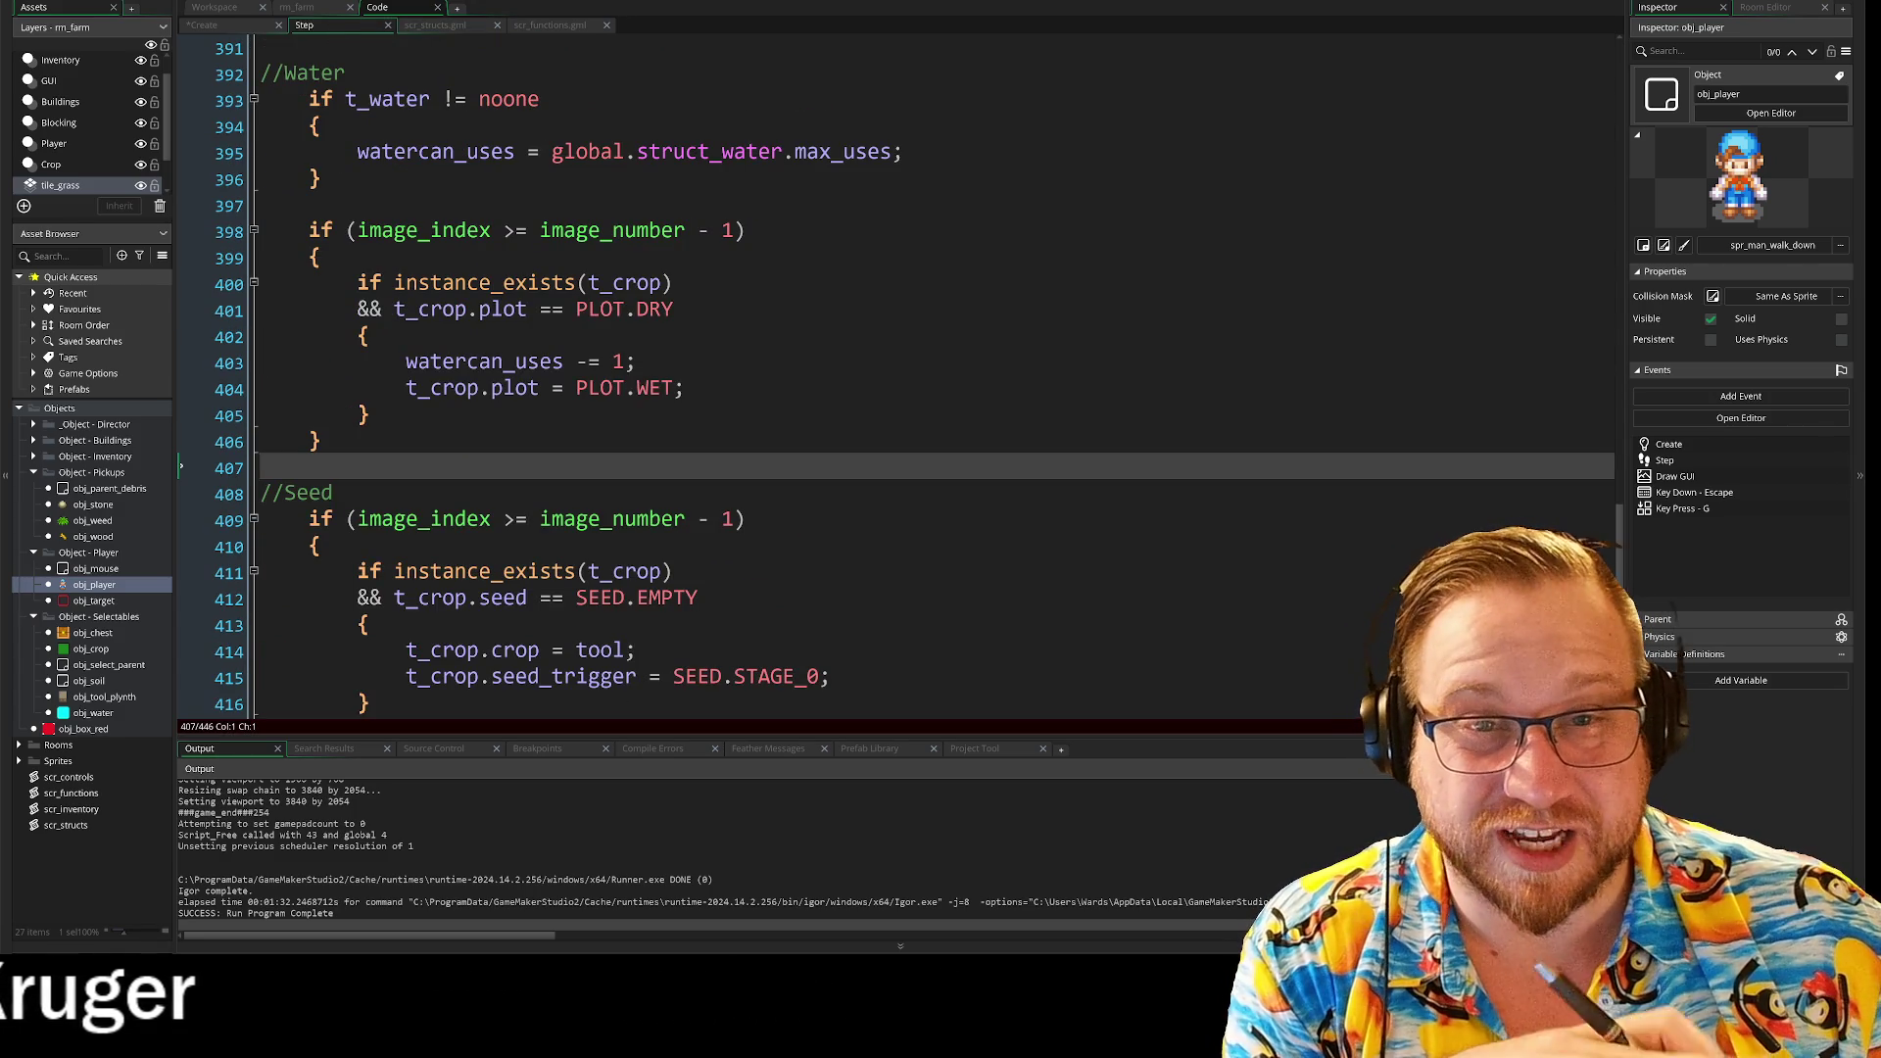
{"action": "left_click", "coordinate": [427, 27]}
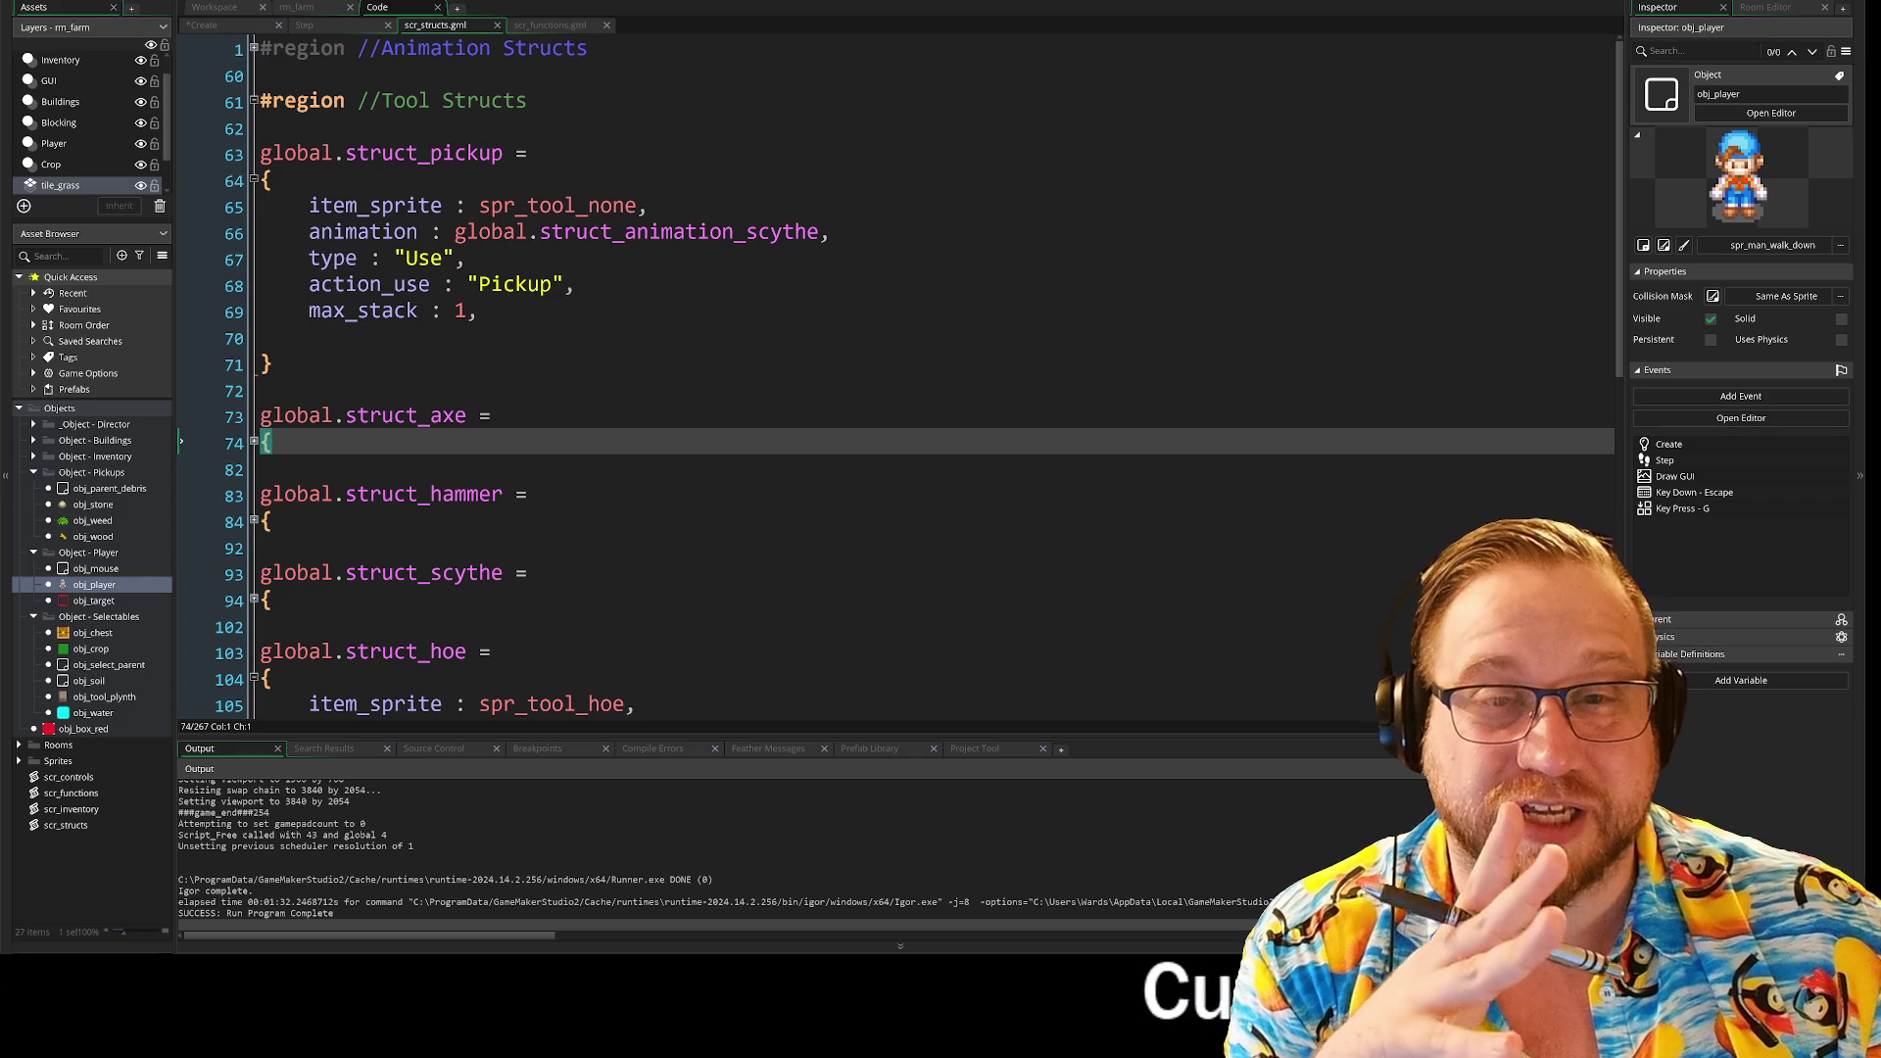
{"action": "left_click", "coordinate": [336, 29]}
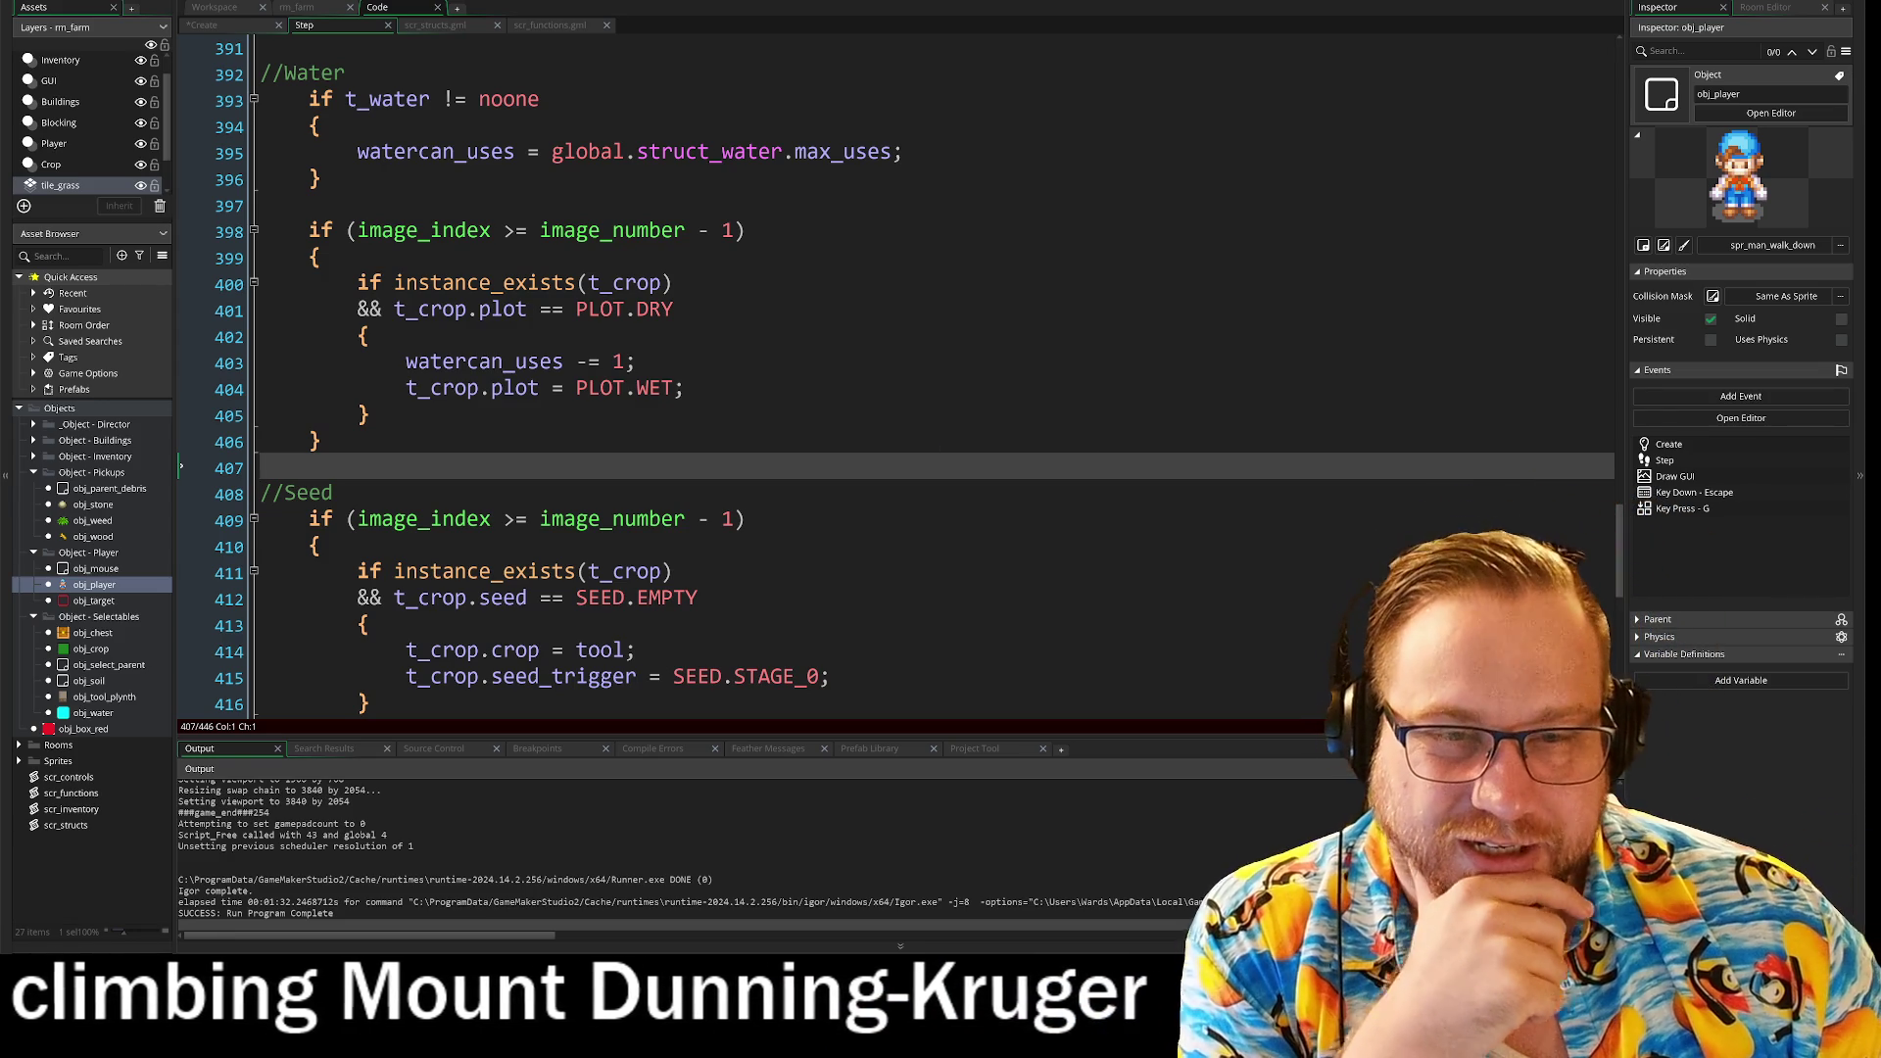
{"action": "scroll", "coordinate": [979, 446], "scroll_direction": "down", "scroll_amount": 1}
{"action": "scroll", "coordinate": [979, 446], "scroll_direction": "down", "scroll_amount": 2}
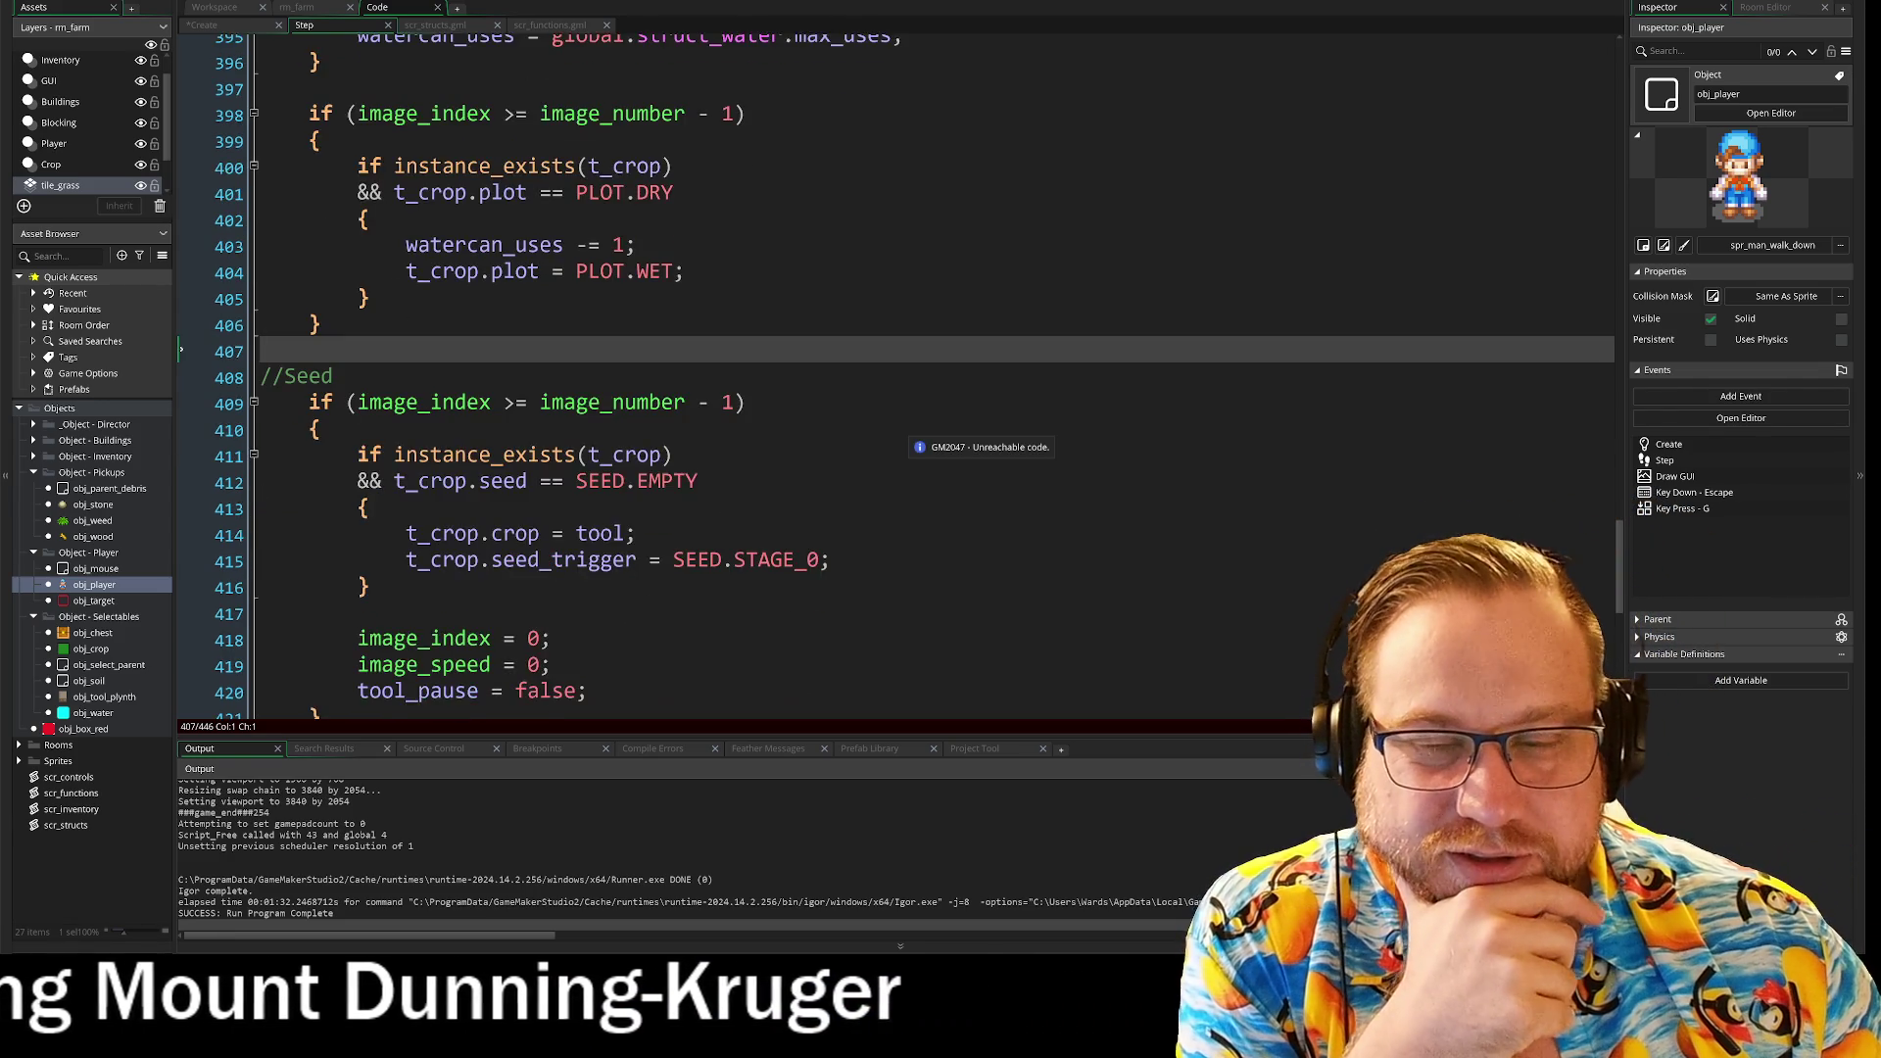
{"action": "scroll", "coordinate": [980, 445], "scroll_direction": "up", "scroll_amount": 1}
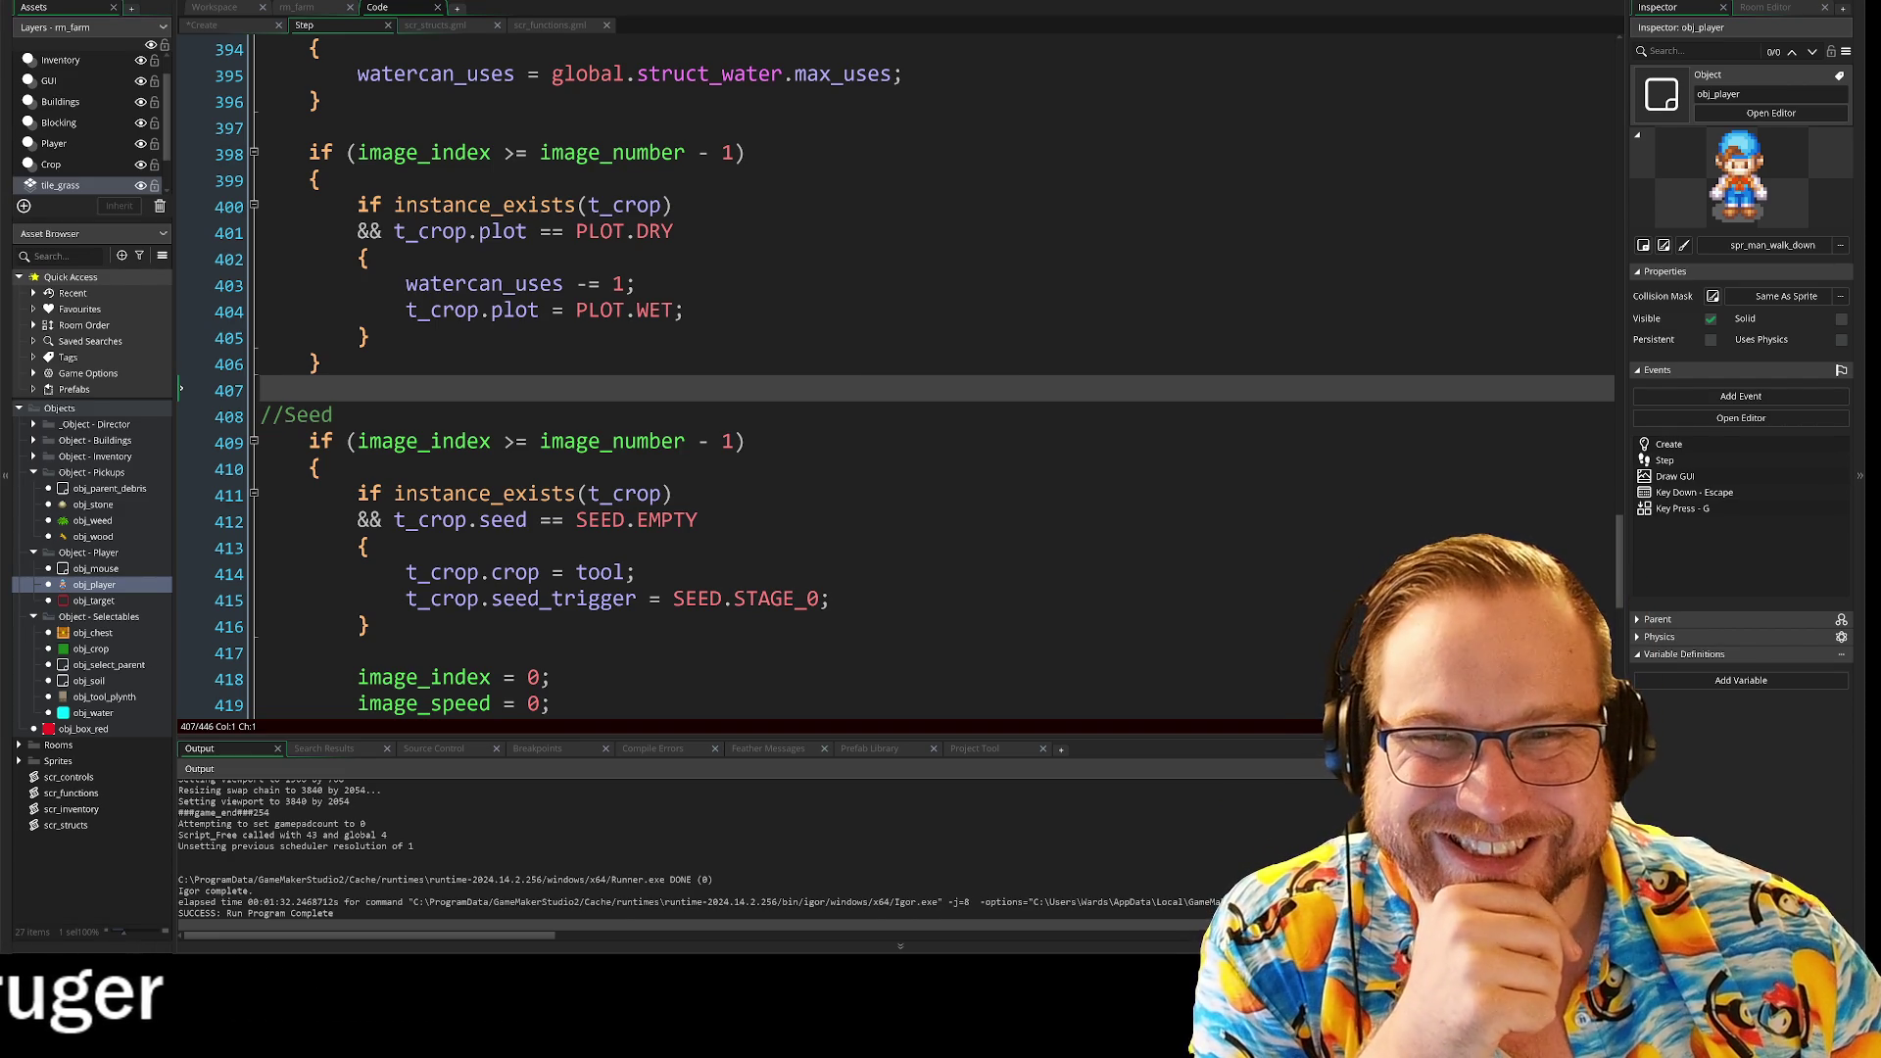
{"action": "scroll", "coordinate": [980, 446], "scroll_direction": "up", "scroll_amount": 6}
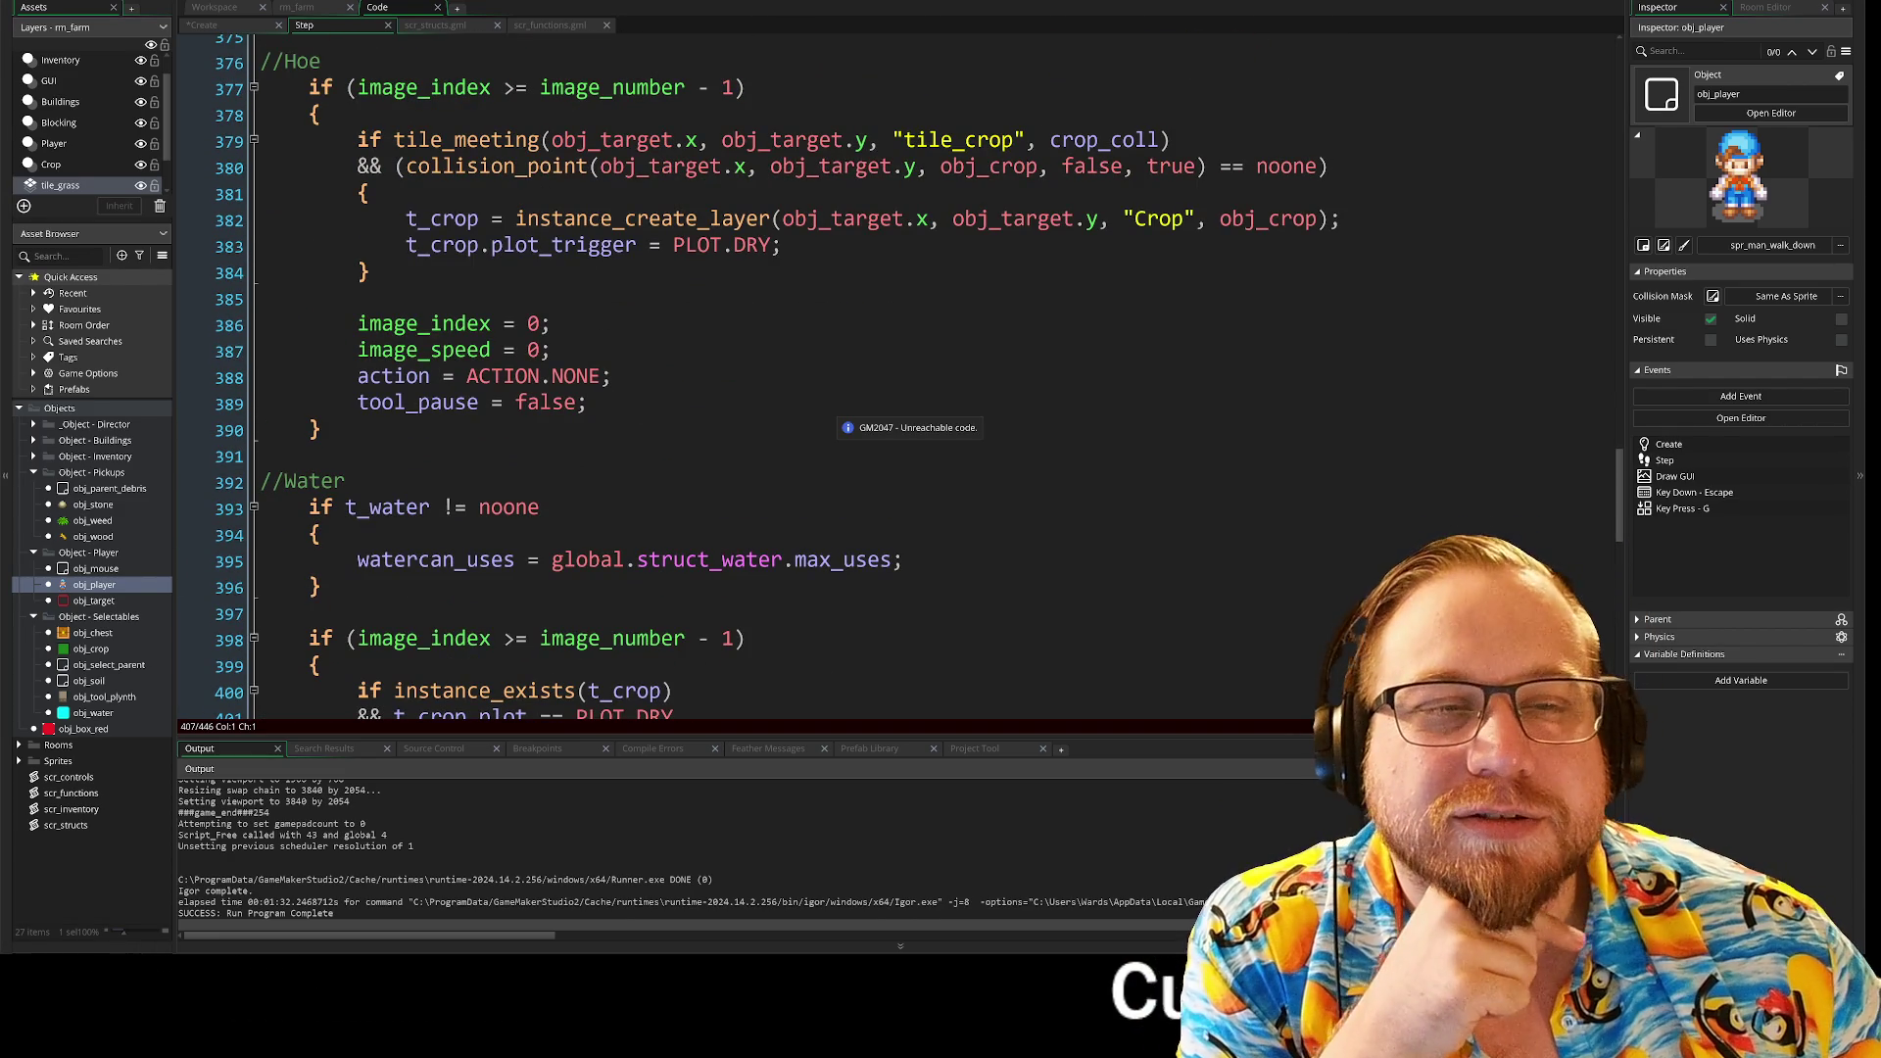
{"action": "scroll", "coordinate": [843, 421], "scroll_direction": "up", "scroll_amount": 5}
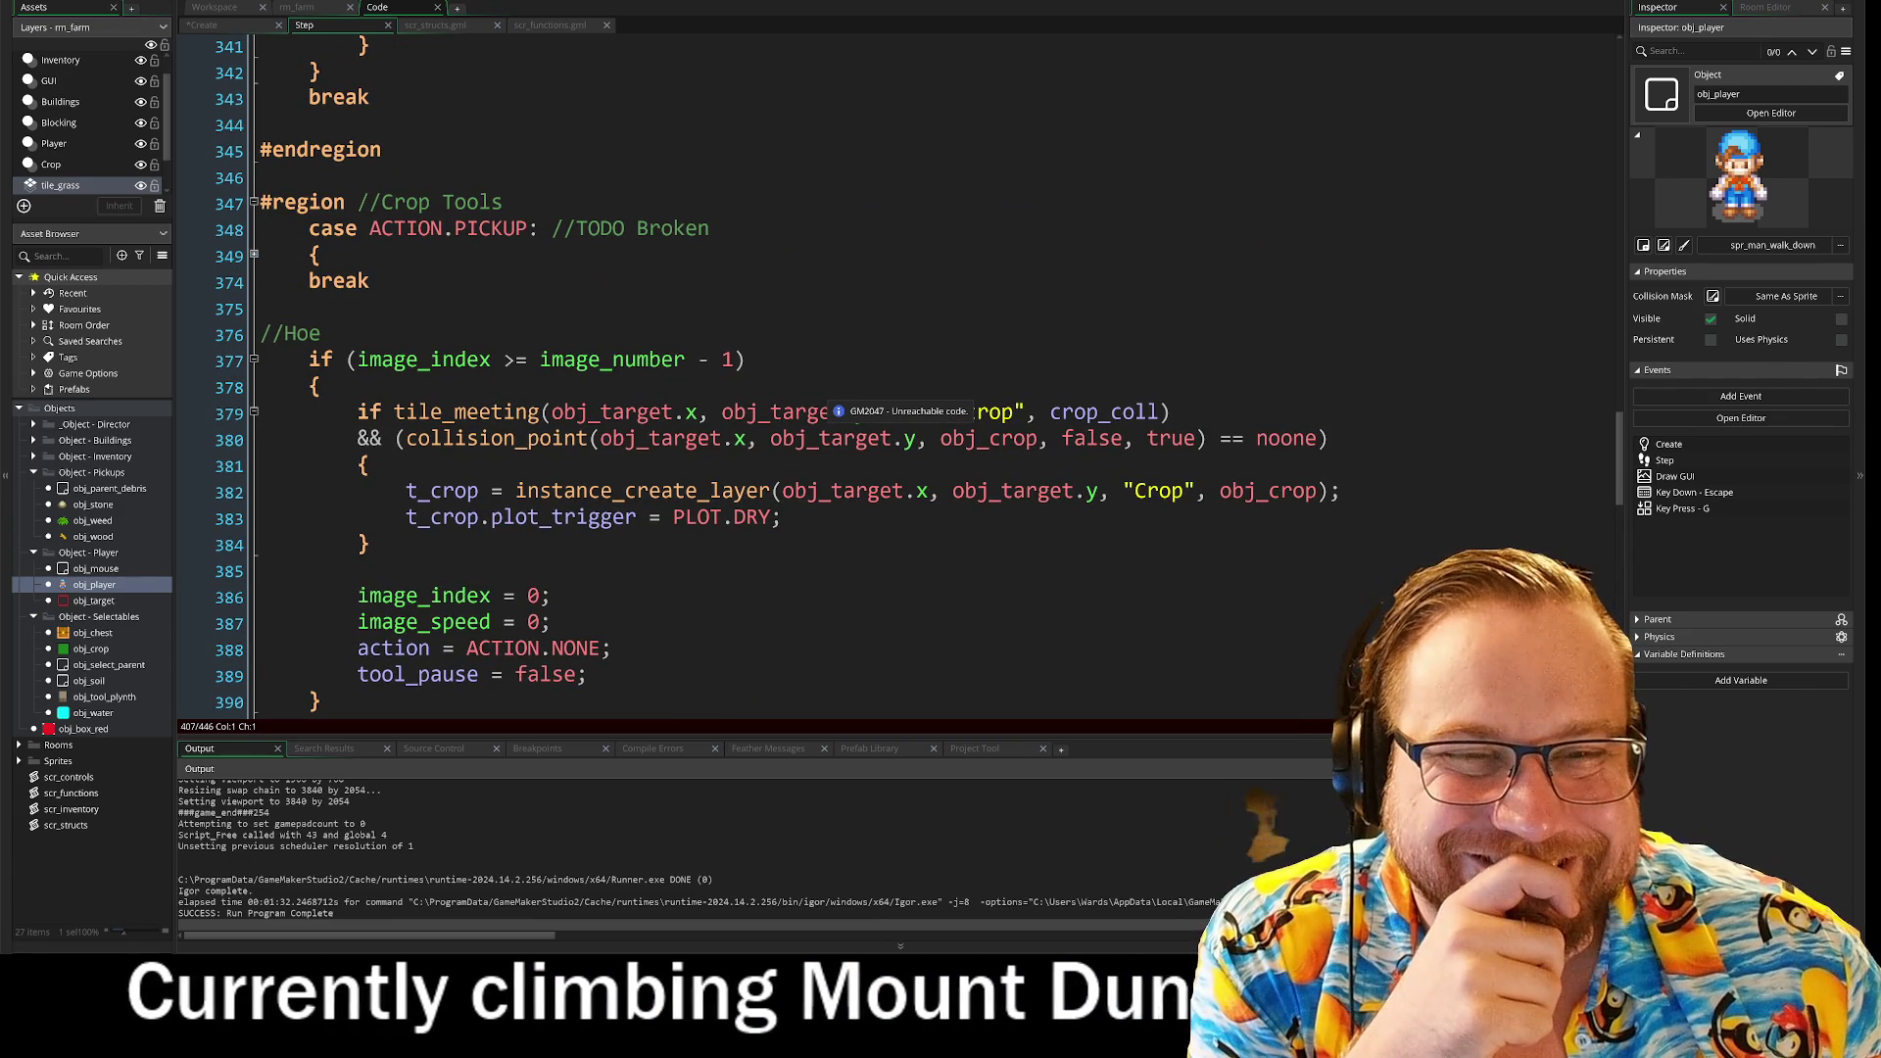
{"action": "scroll", "coordinate": [842, 421], "scroll_direction": "down", "scroll_amount": 3}
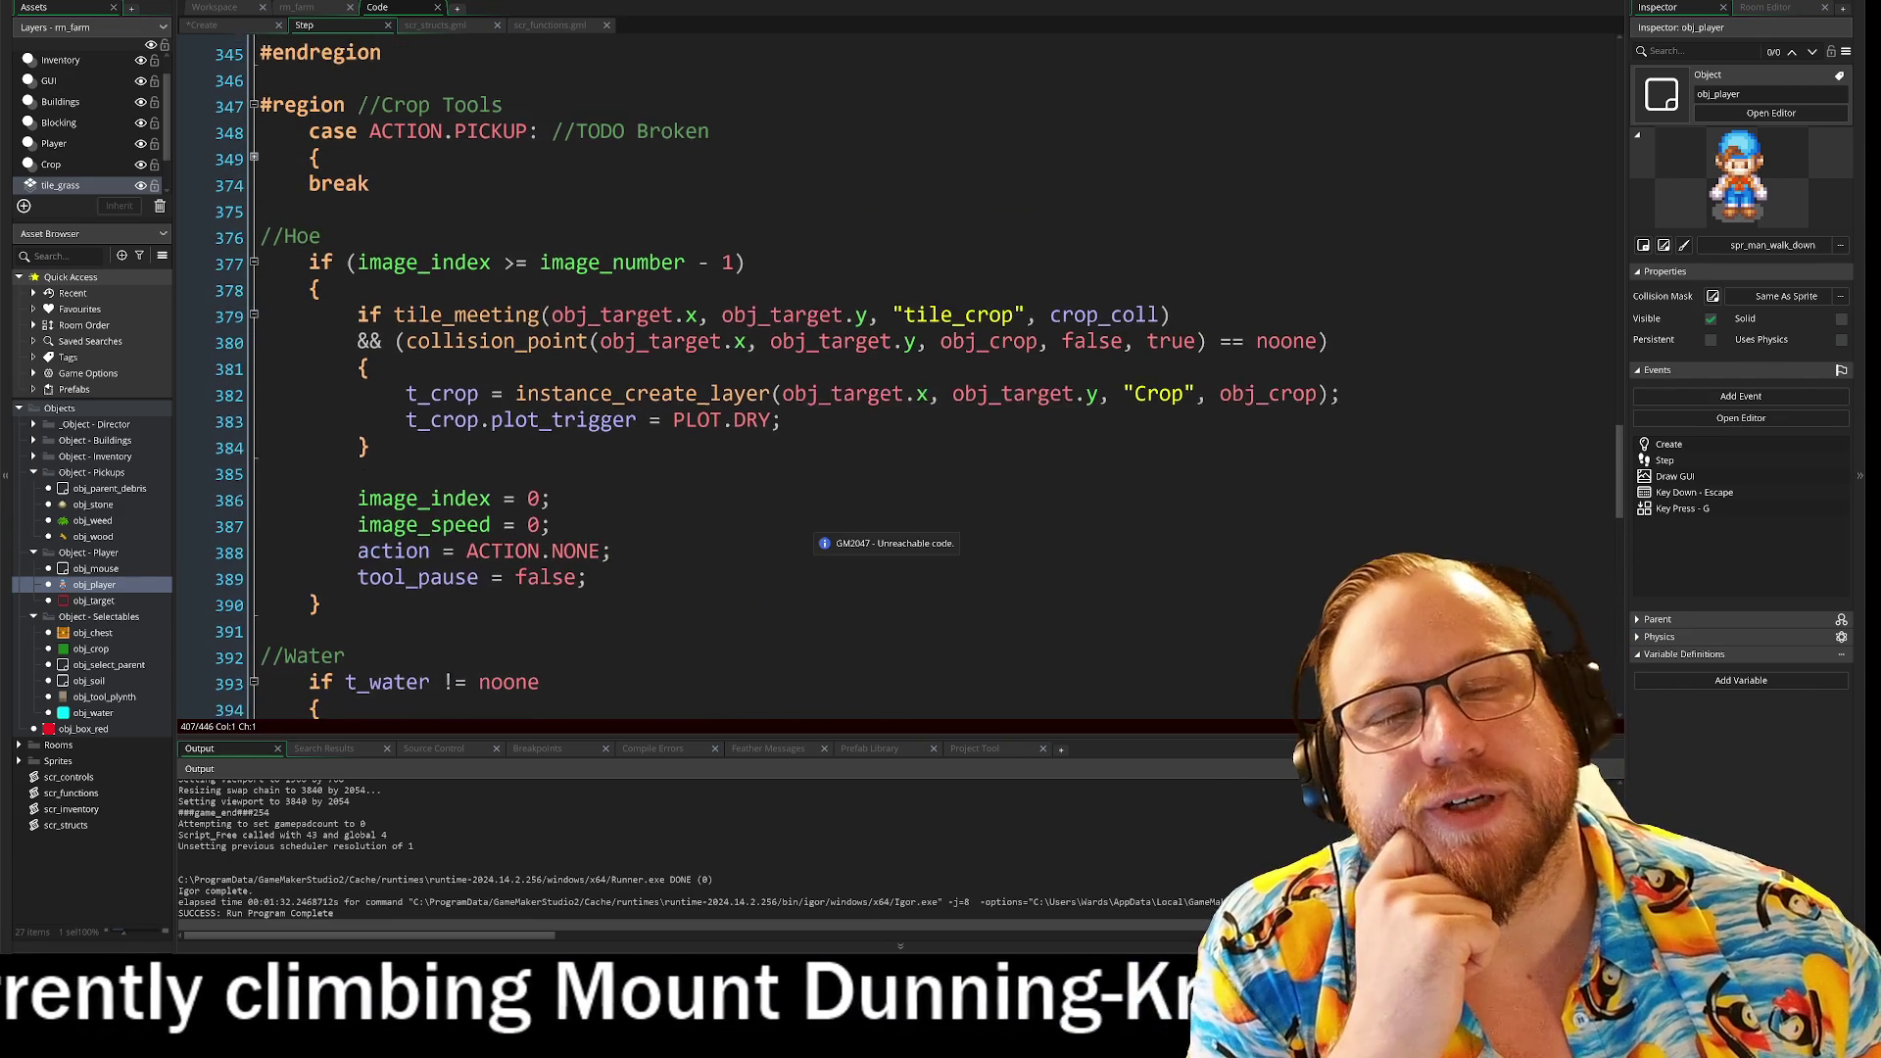
{"action": "left_click", "coordinate": [548, 204]}
{"action": "left_click", "coordinate": [322, 546]}
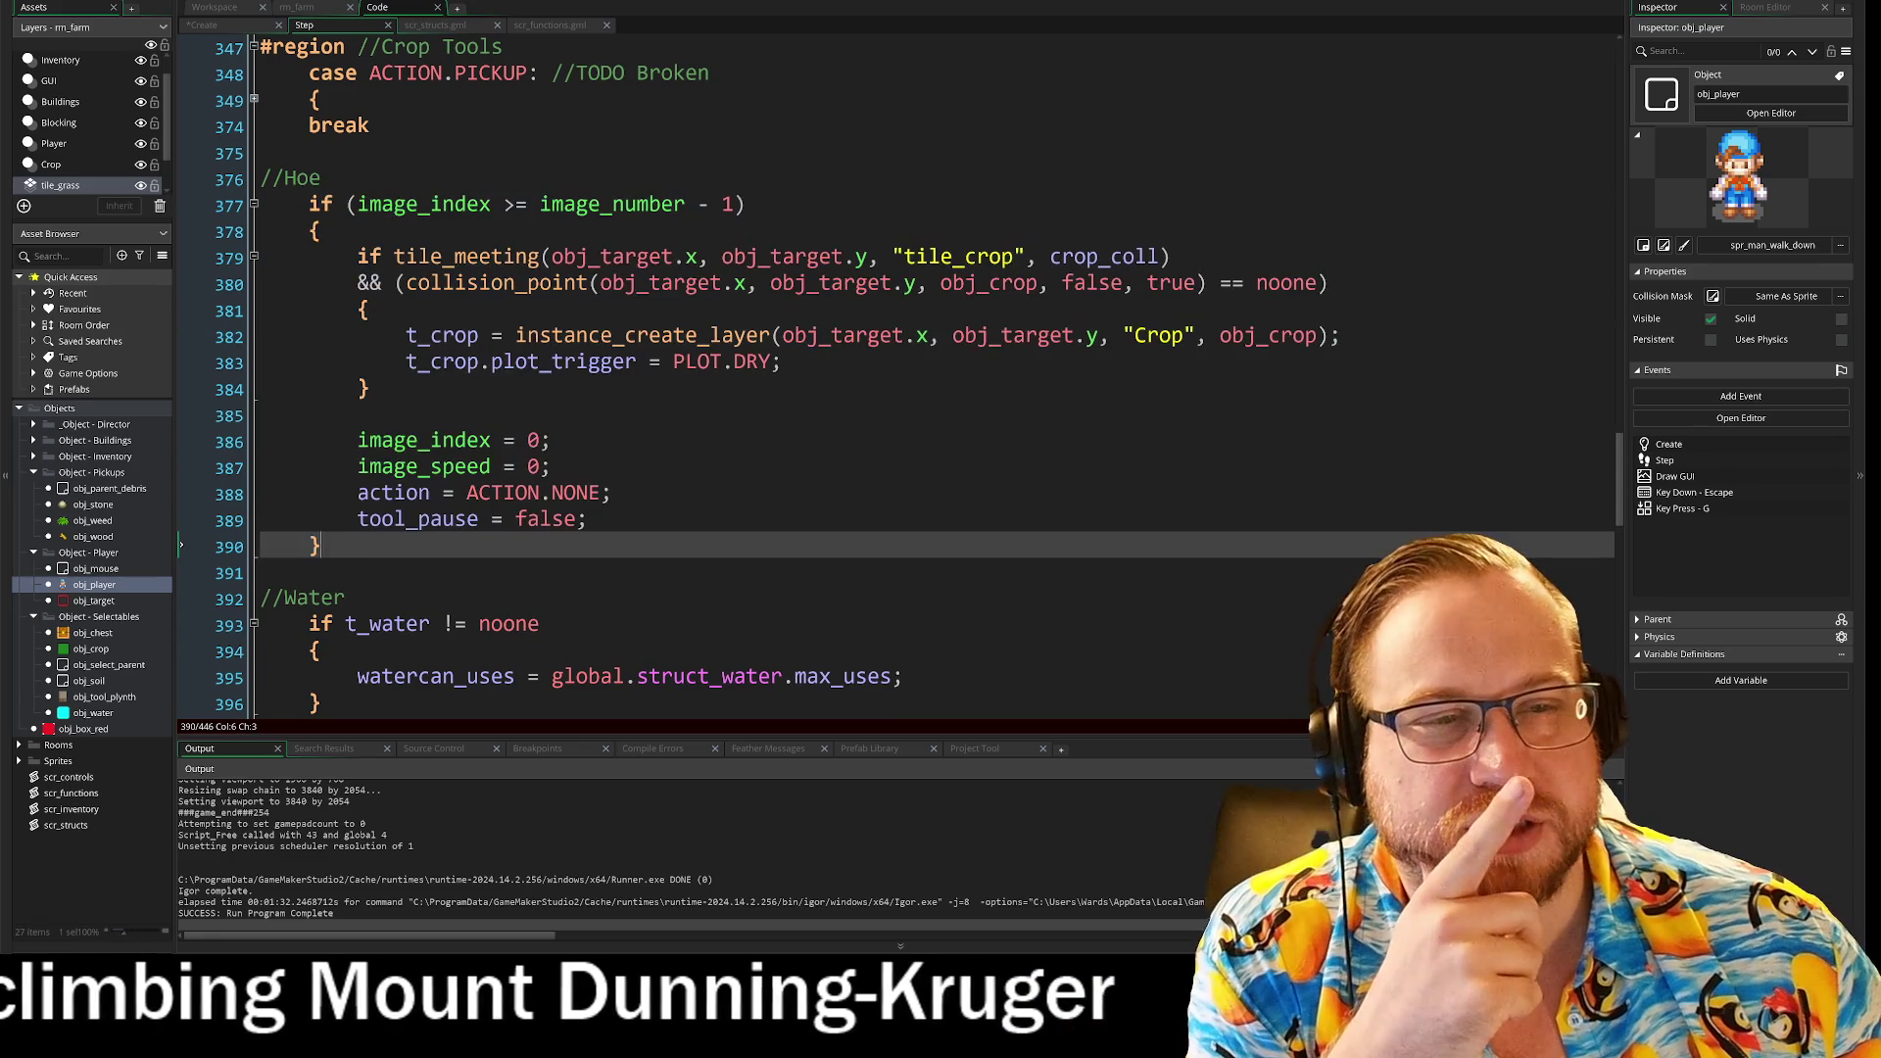
Step: Copy the hoe struct's "Till" action_use value in scr_structs.gml
{"action": "key", "text": "ctrl+Tab"}
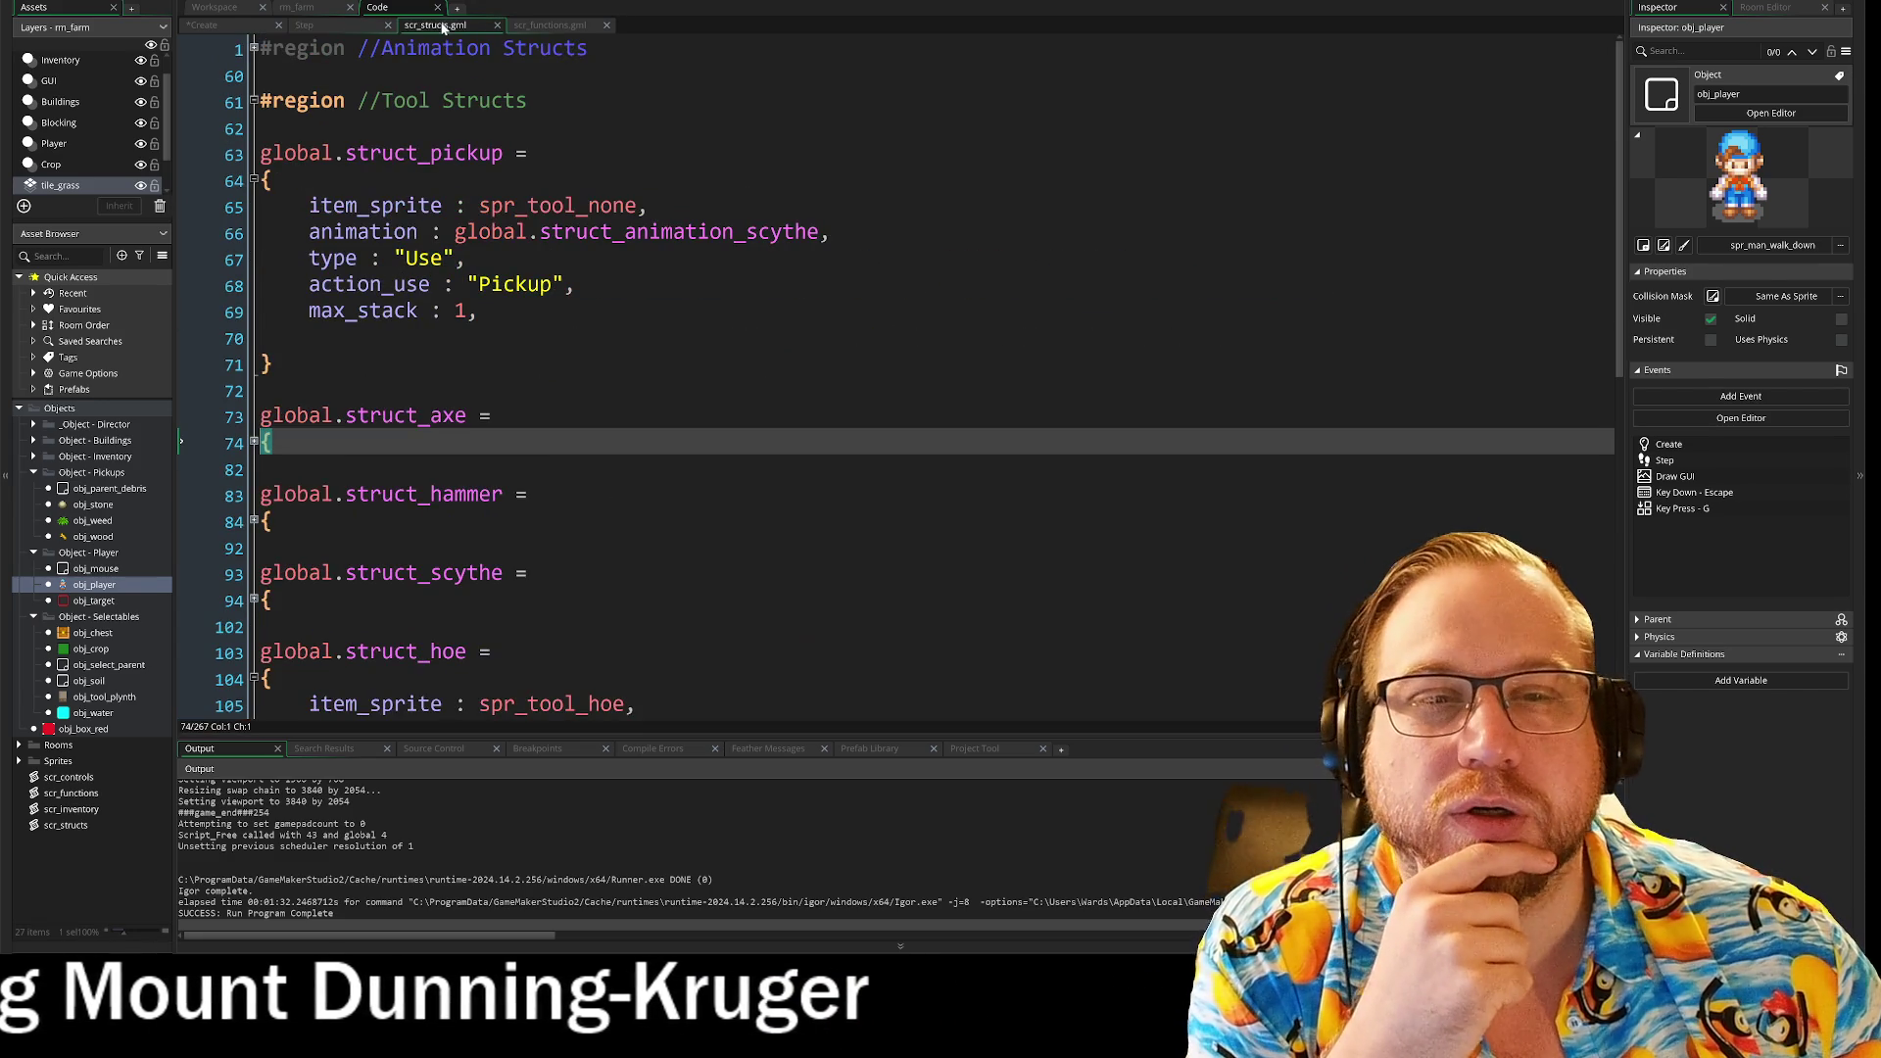
{"action": "scroll", "coordinate": [882, 392], "scroll_direction": "down", "scroll_amount": 6}
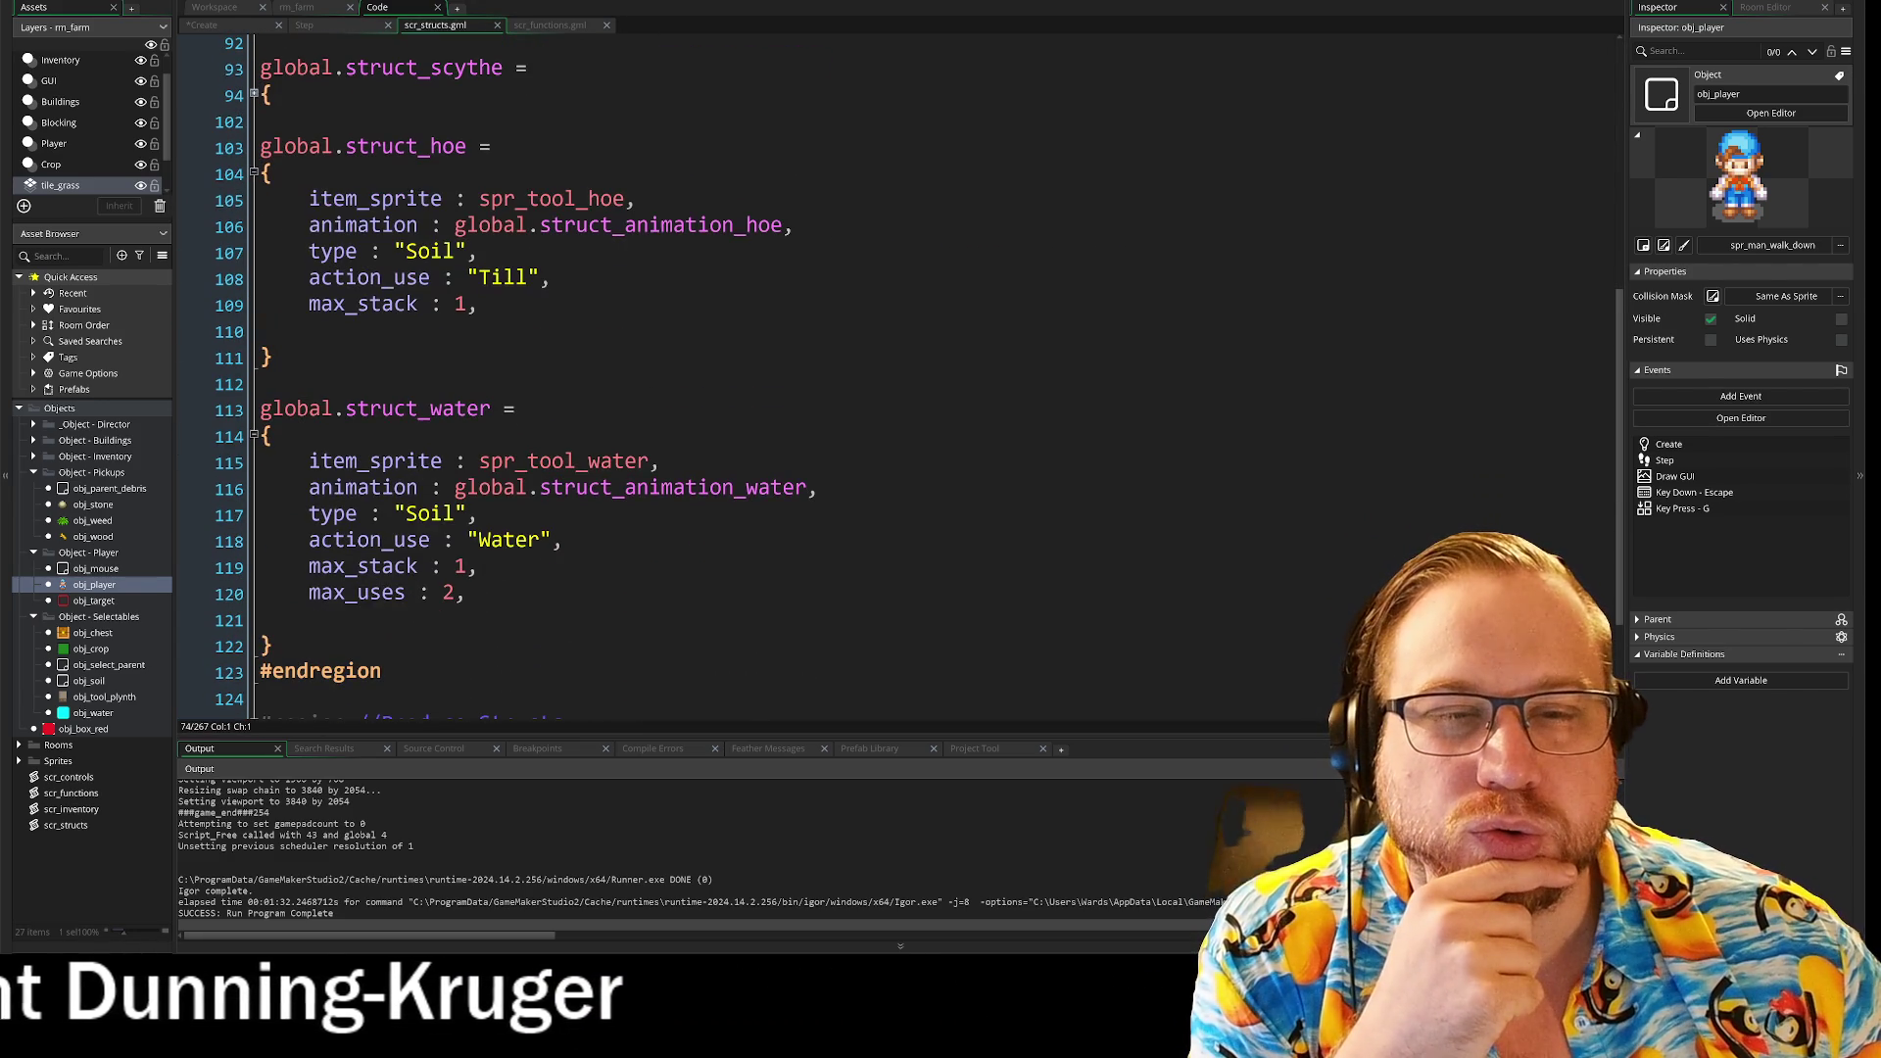
{"action": "left_click", "coordinate": [493, 280]}
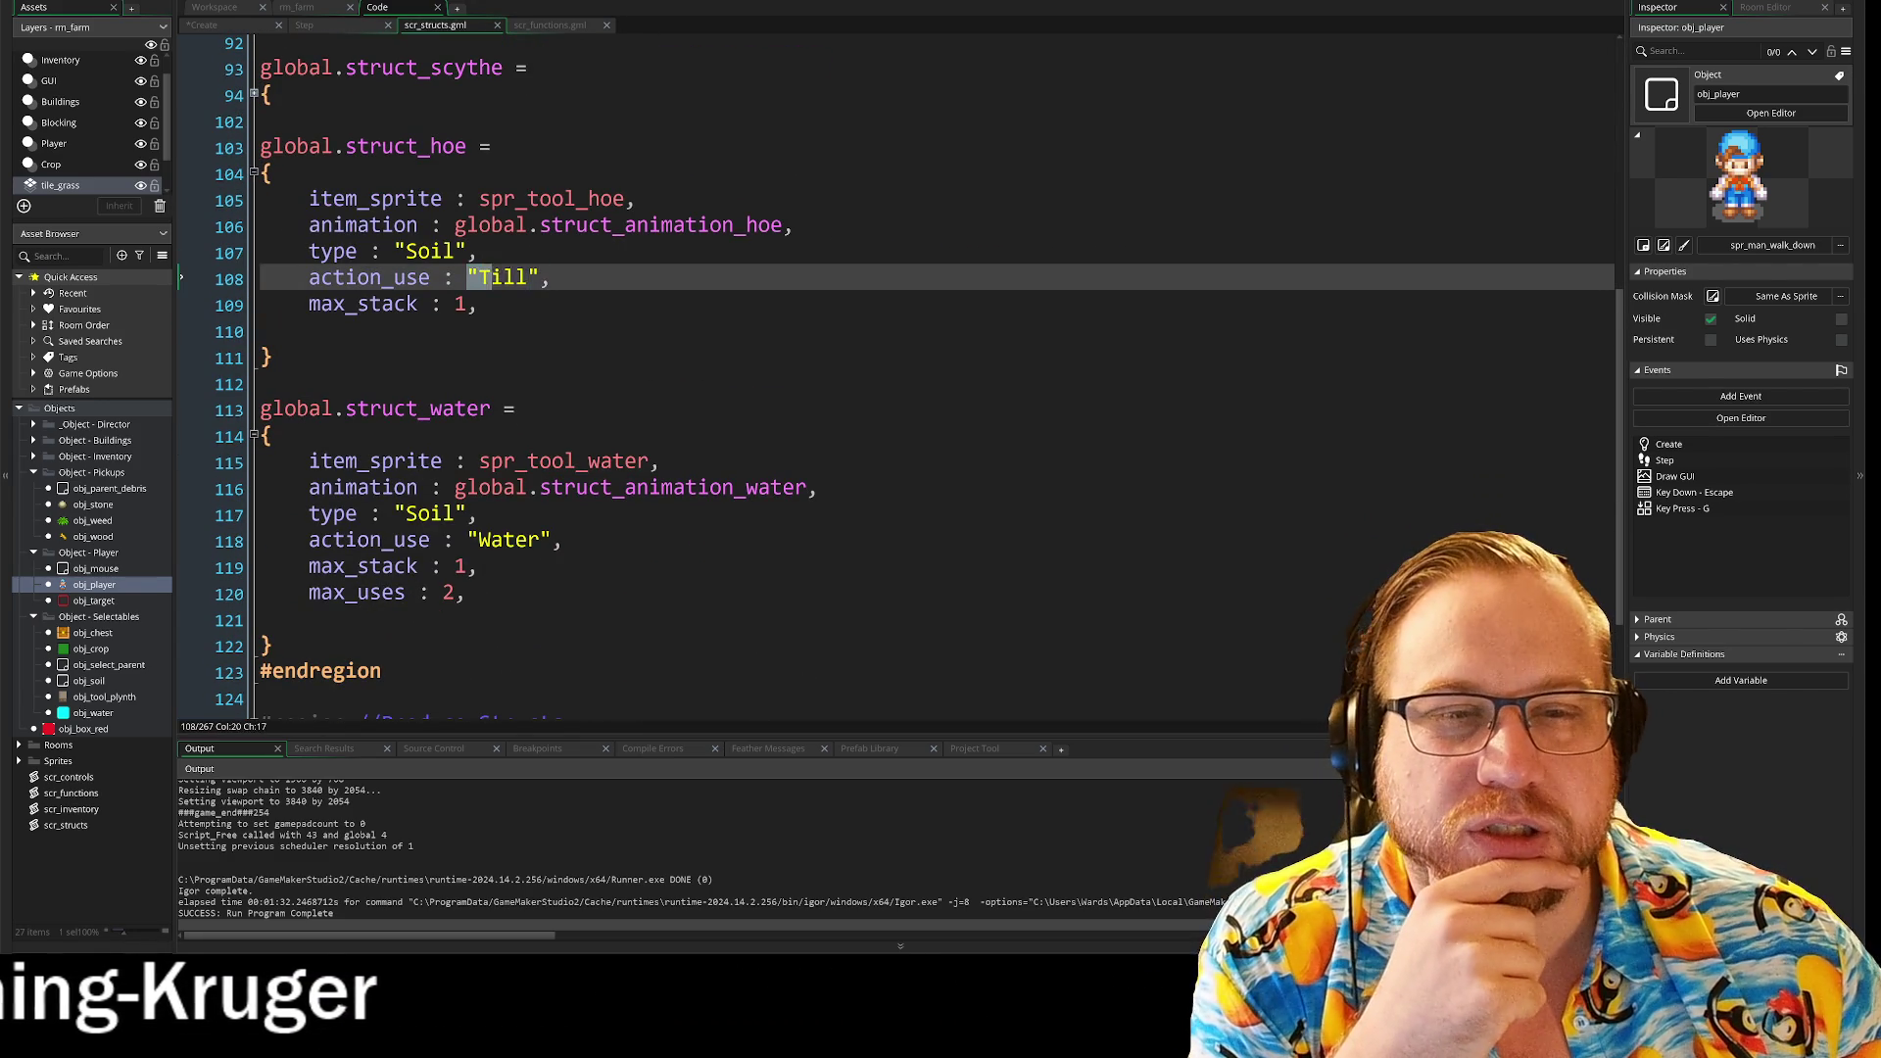
{"action": "right_click", "coordinate": [527, 280]}
{"action": "left_click", "coordinate": [568, 304]}
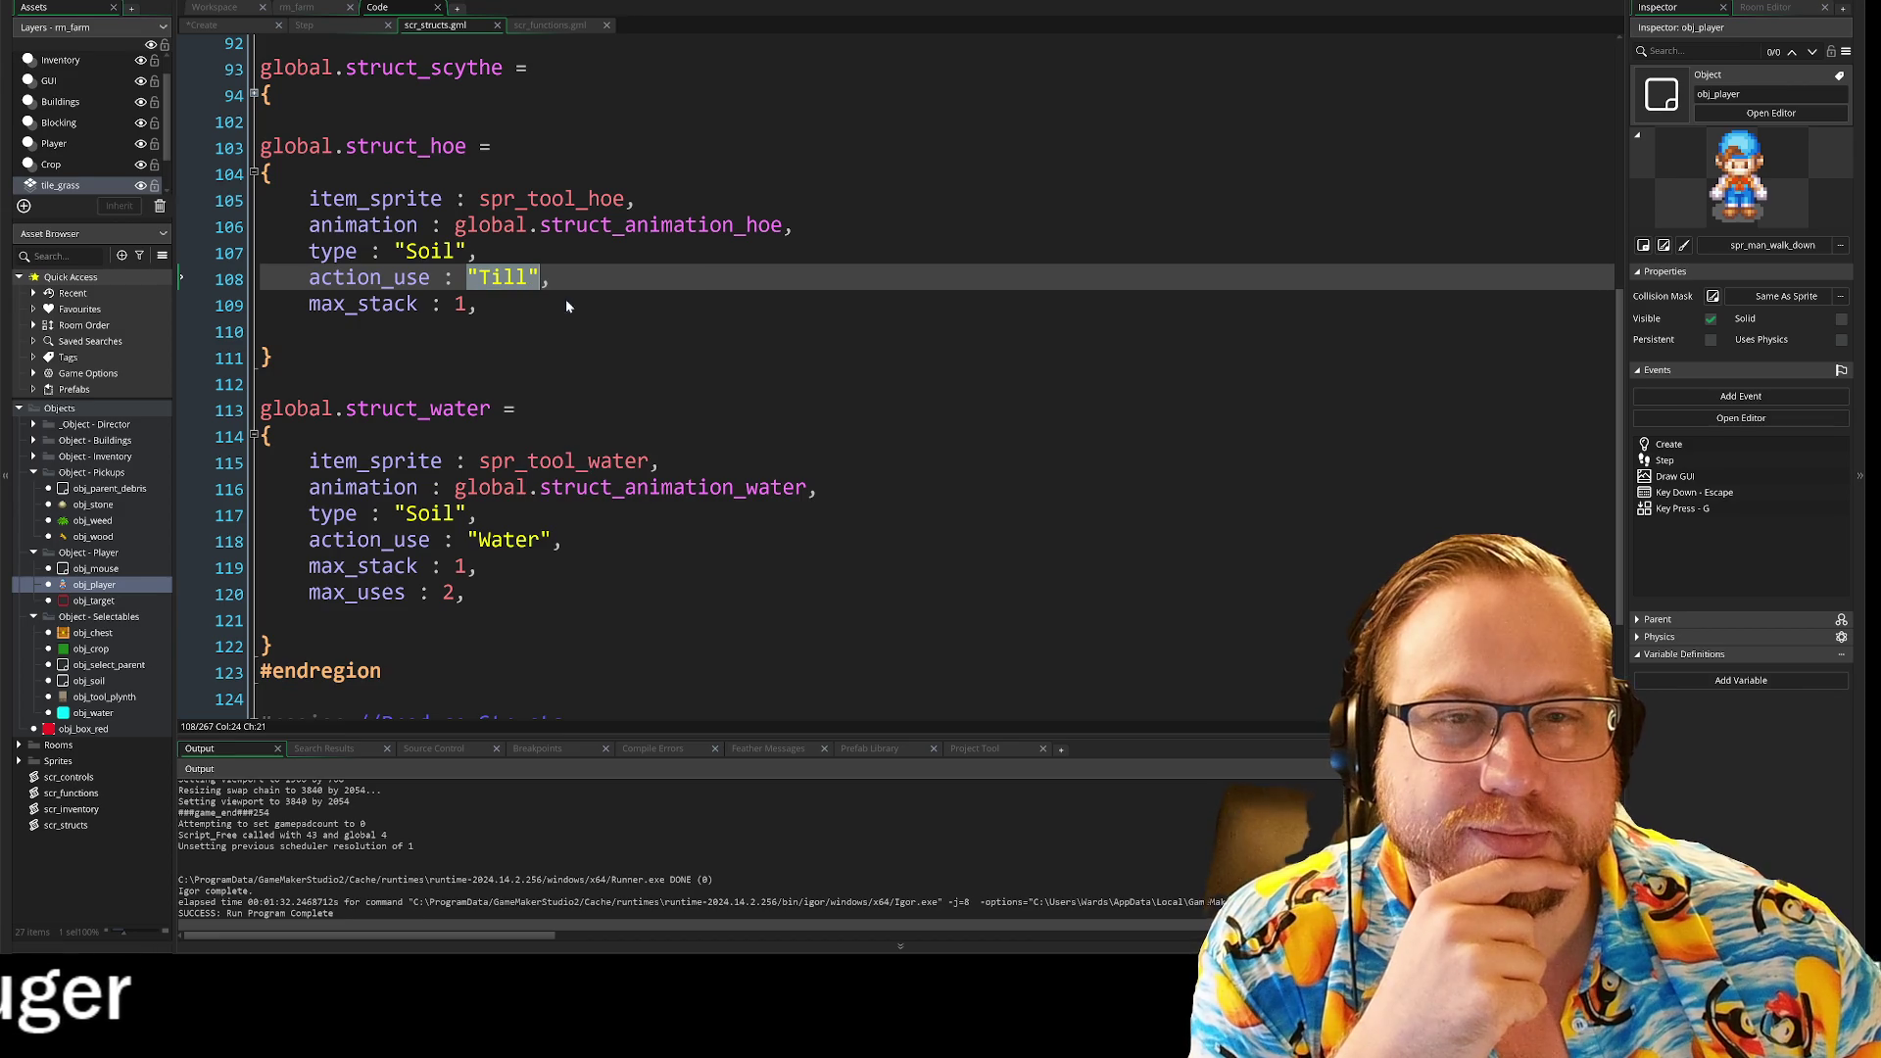
Step: Return to the Code workspace and bring up obj_player's Step event tab
{"action": "left_click", "coordinate": [313, 13]}
{"action": "left_click", "coordinate": [240, 7]}
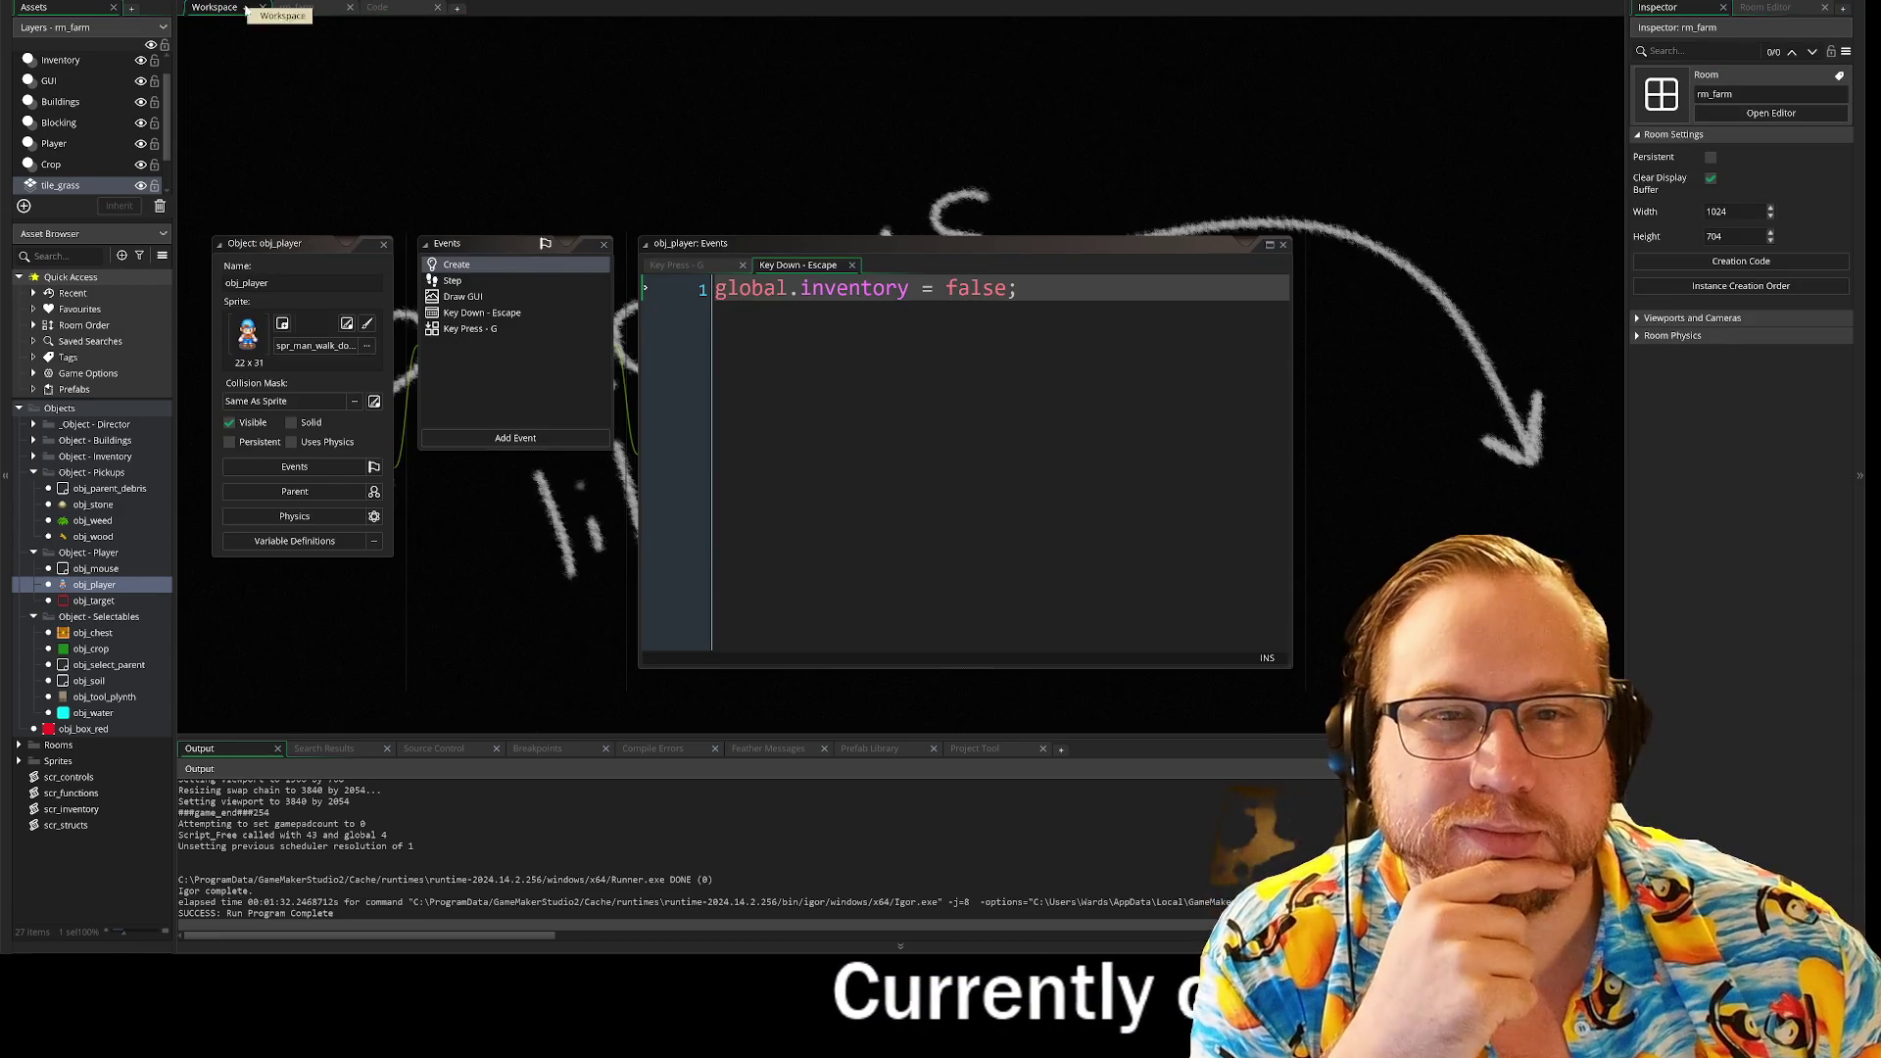
{"action": "left_click", "coordinate": [376, 8]}
{"action": "left_click", "coordinate": [332, 27]}
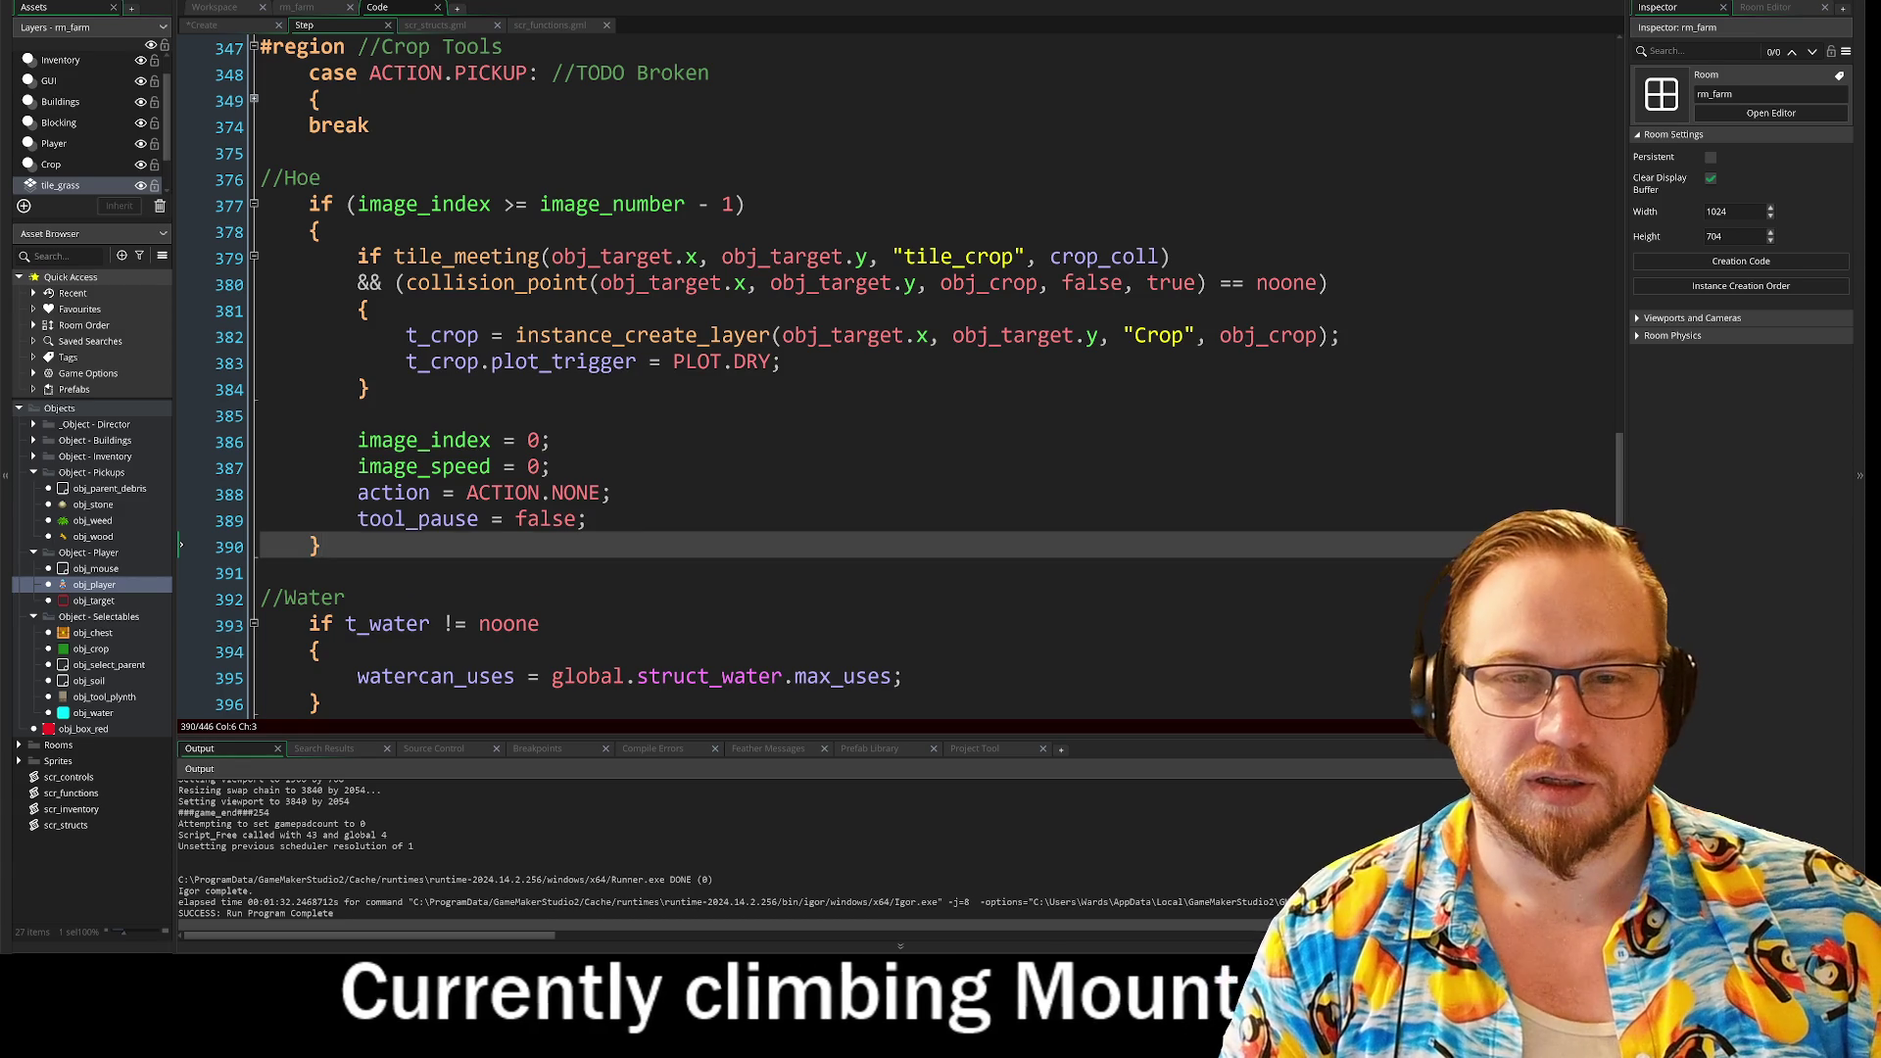
Step: Add the line if tool.action_use == "Till" beneath the //Hoe comment
{"action": "left_click", "coordinate": [321, 177]}
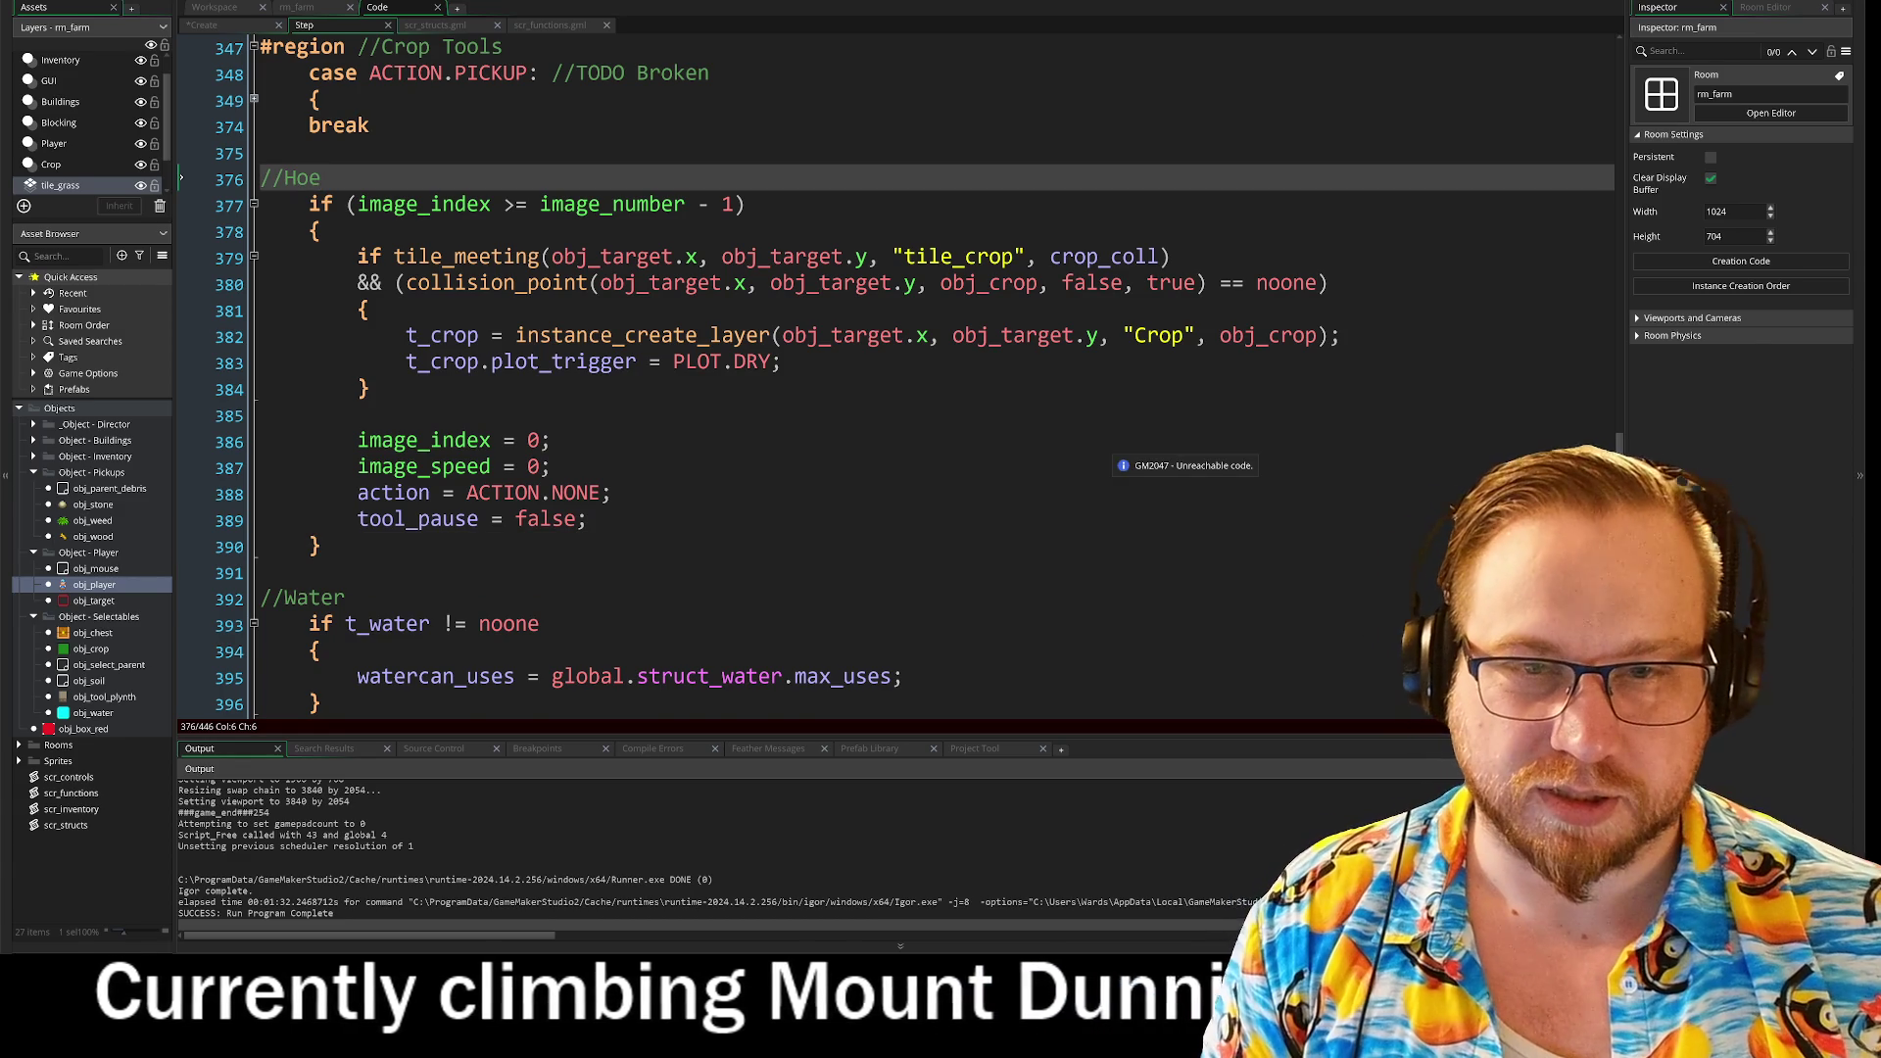
{"action": "key", "text": "Return"}
{"action": "key", "text": "Return"}
{"action": "key", "text": "Up"}
{"action": "key", "text": "Tab"}
{"action": "type", "text": "if "}
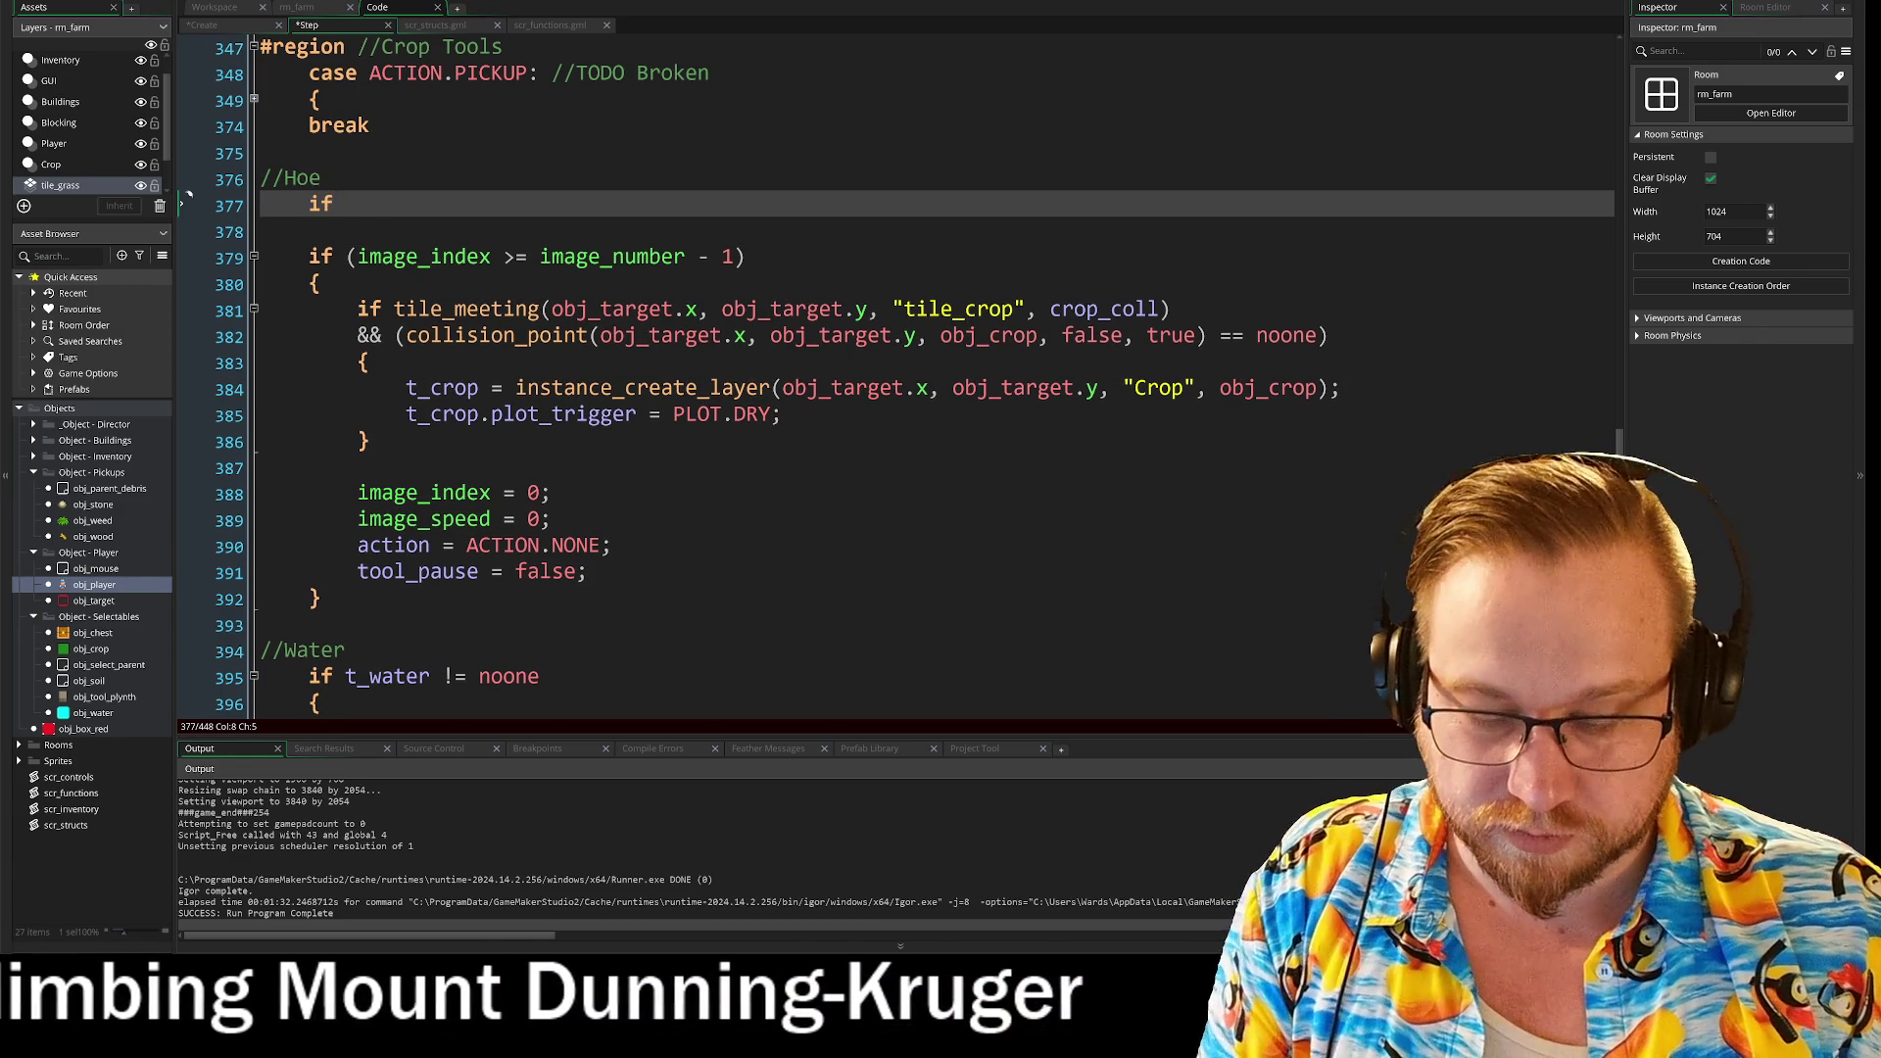
{"action": "type", "text": "\"til"}
{"action": "key", "text": "BackSpace"}
{"action": "key", "text": "BackSpace"}
{"action": "key", "text": "BackSpace"}
{"action": "key", "text": "BackSpace"}
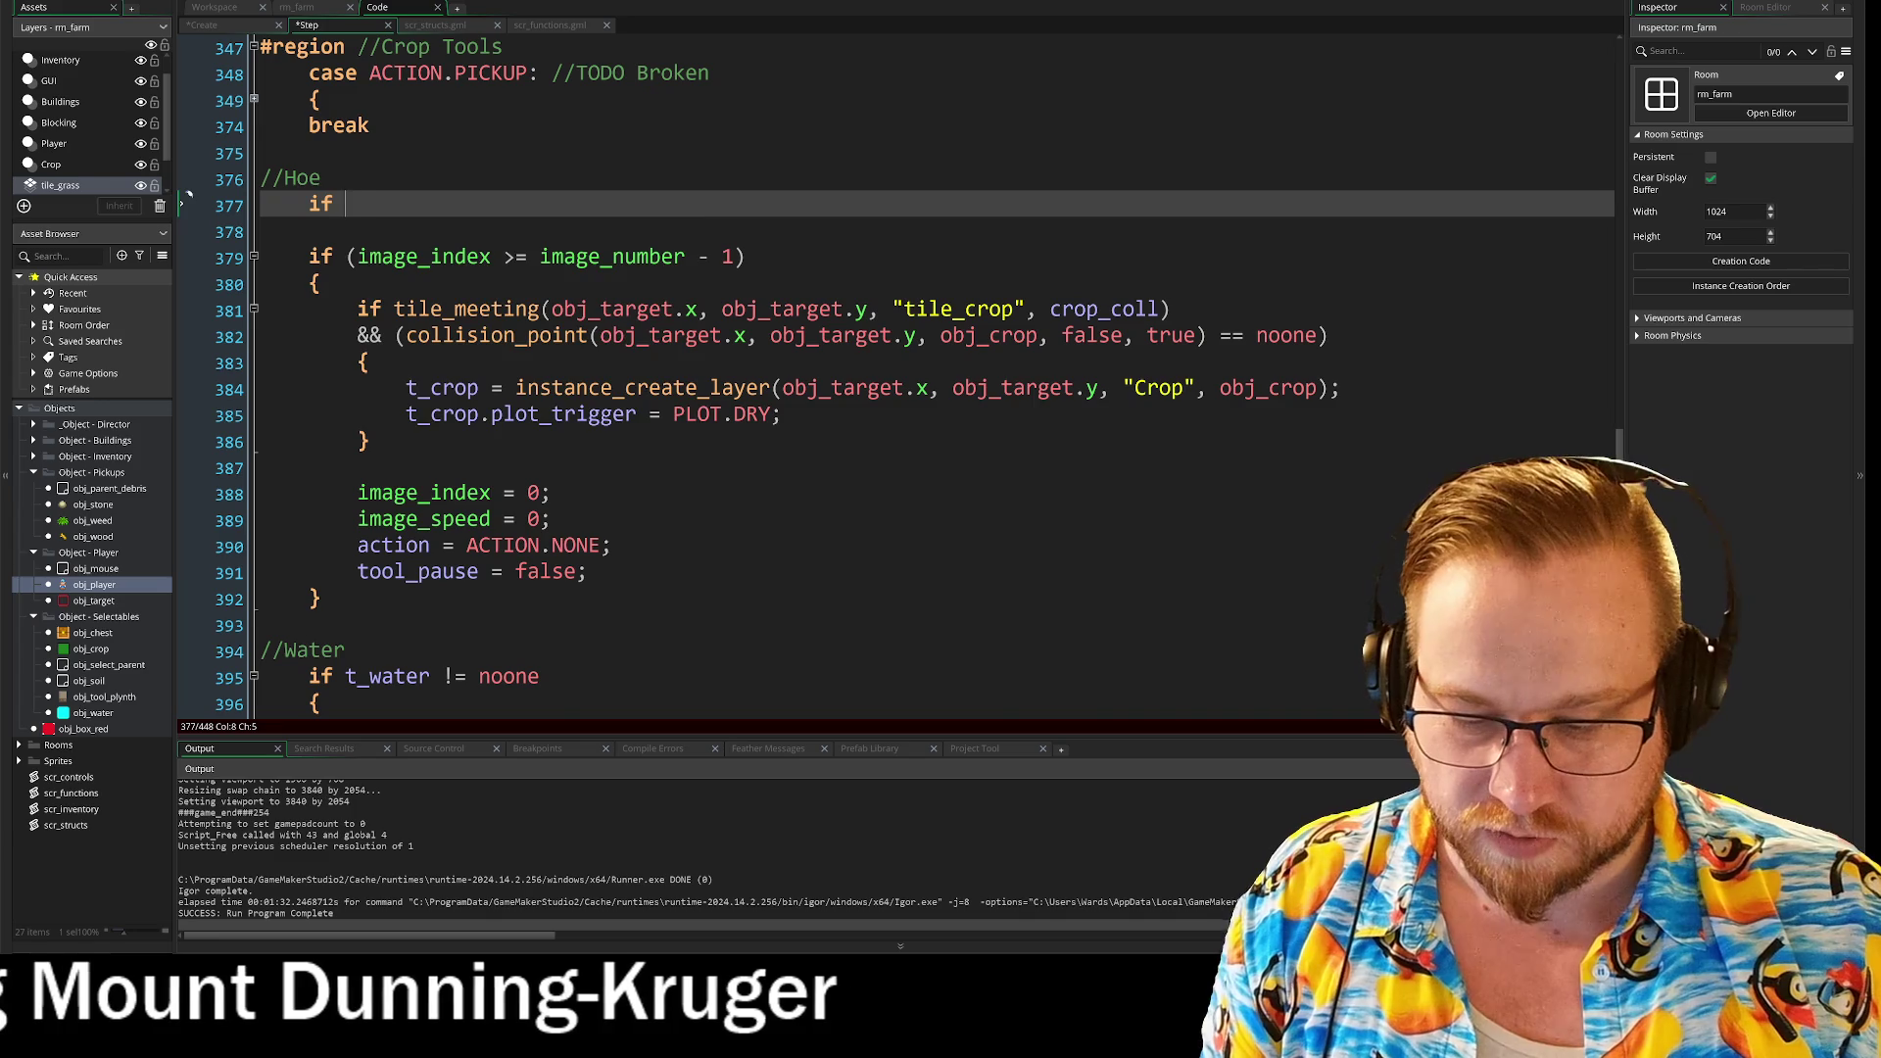
{"action": "type", "text": "action"}
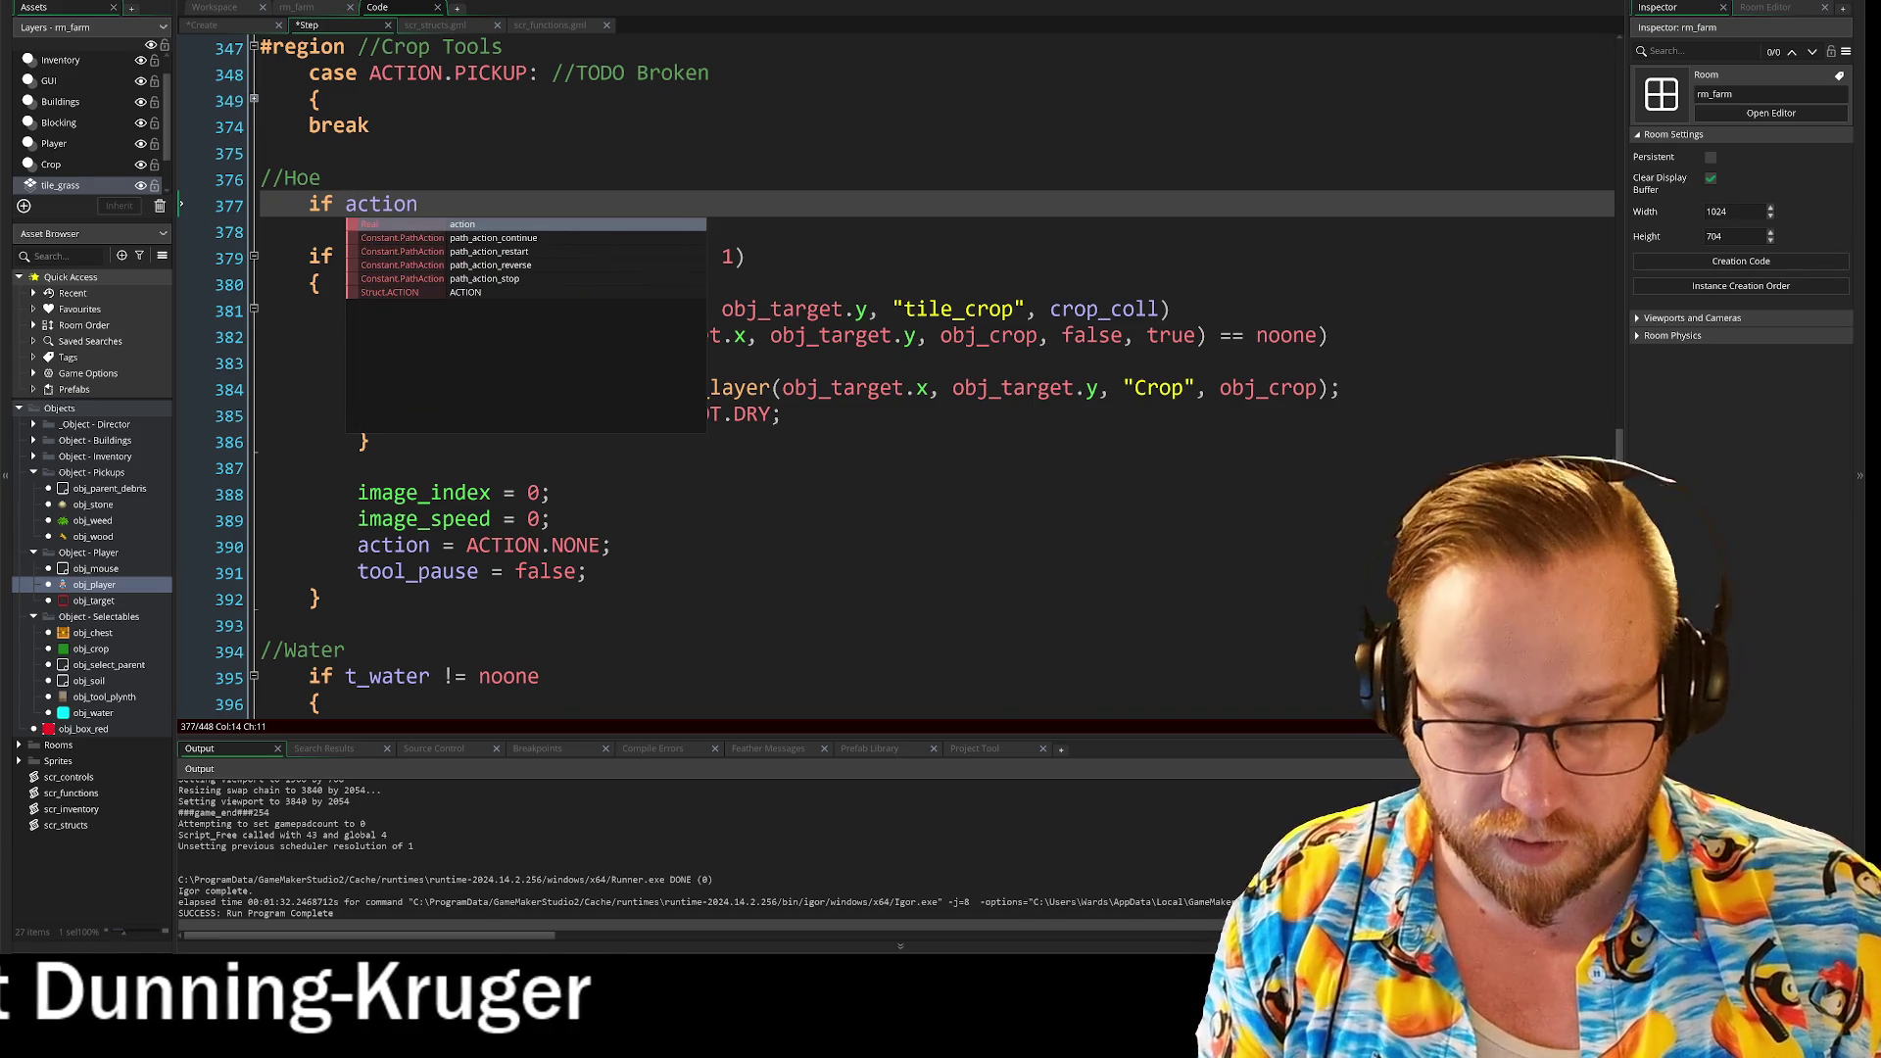
{"action": "key", "text": "BackSpace"}
{"action": "key", "text": "BackSpace"}
{"action": "key", "text": "BackSpace"}
{"action": "key", "text": "BackSpace"}
{"action": "key", "text": "BackSpace"}
{"action": "key", "text": "BackSpace"}
{"action": "type", "text": "too"}
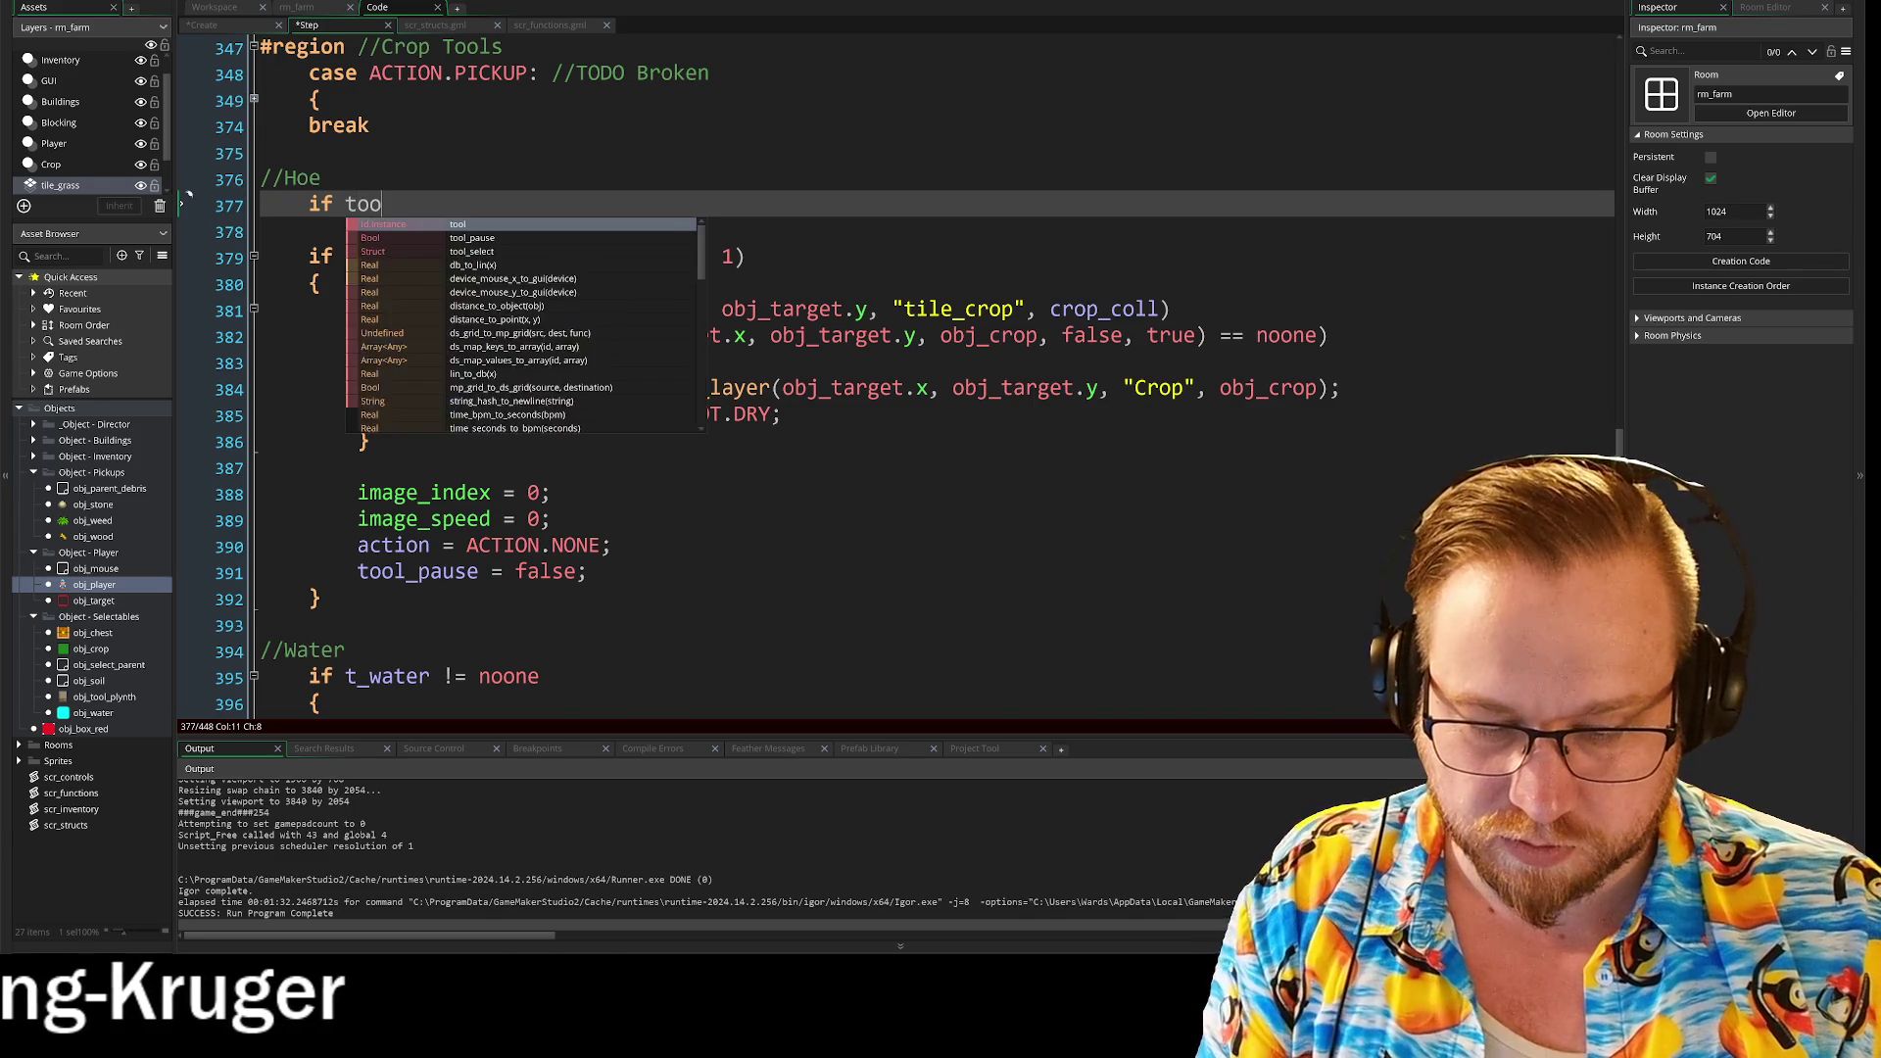
{"action": "type", "text": "l.action_"}
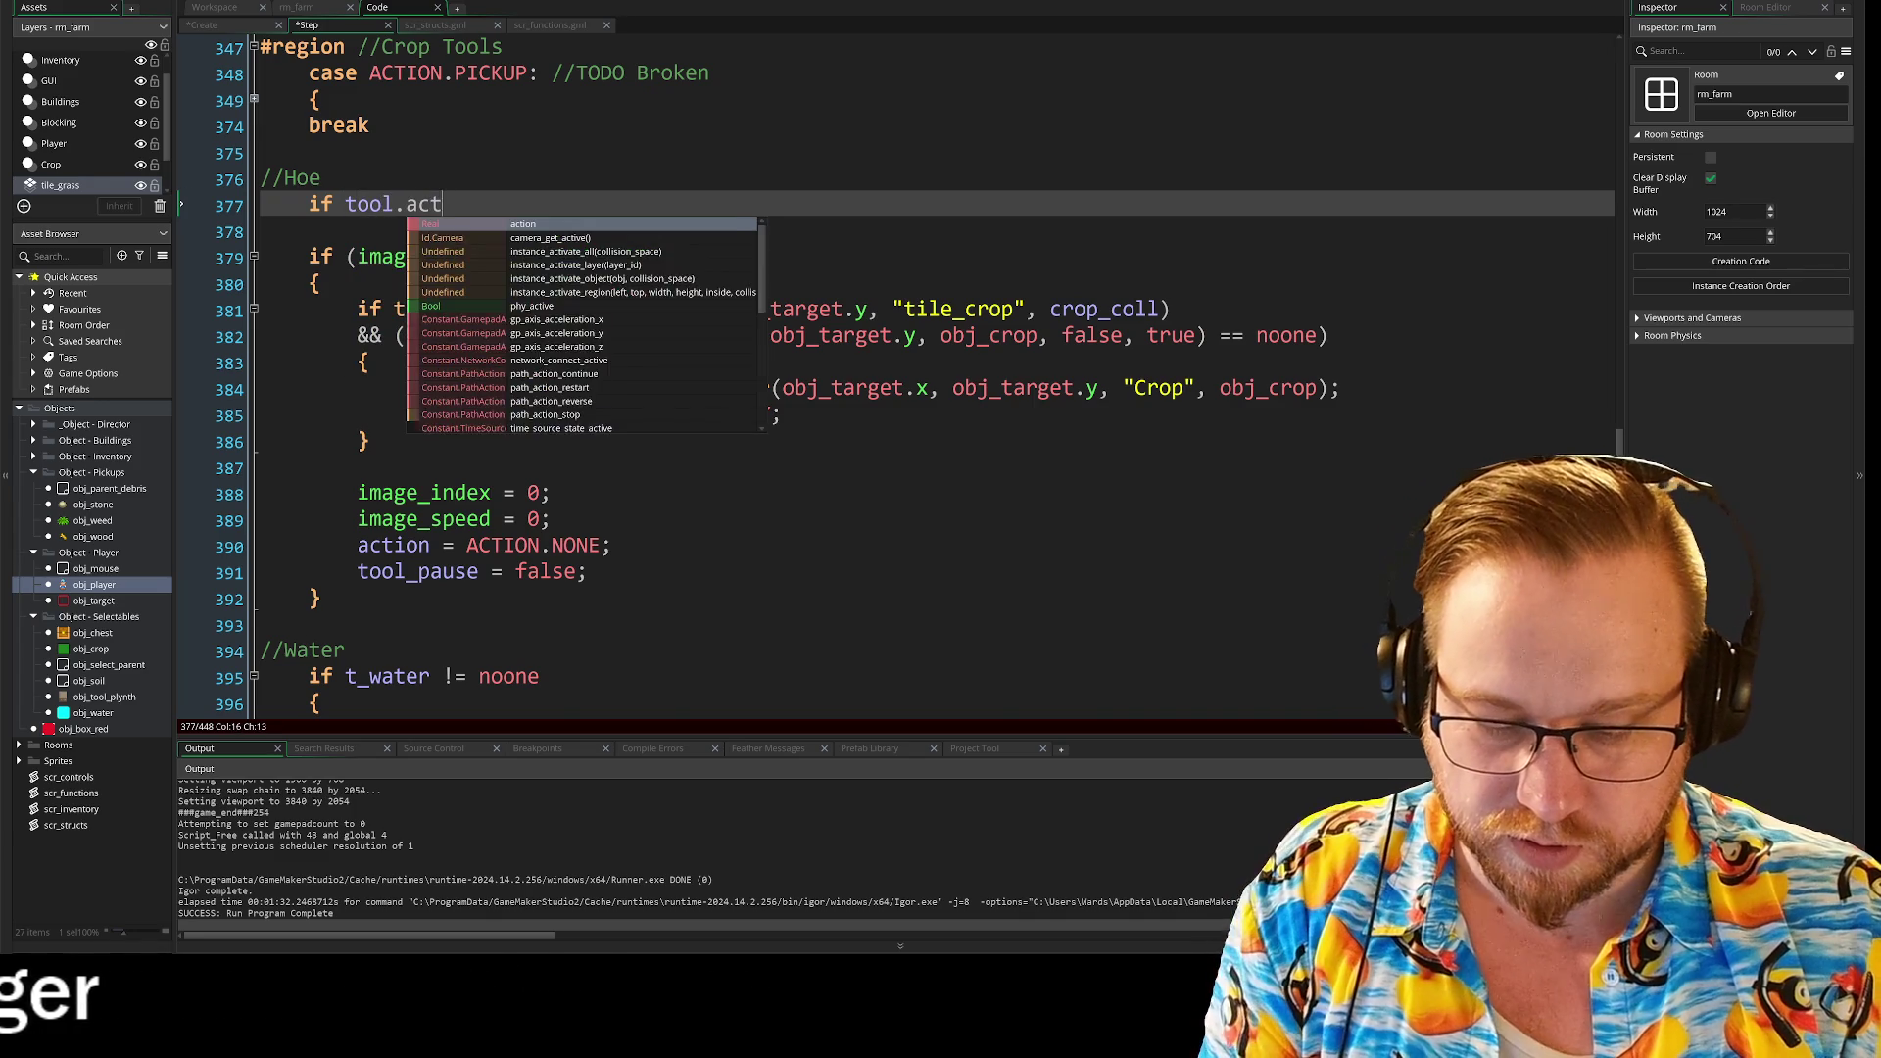
{"action": "type", "text": "use == \"Till"}
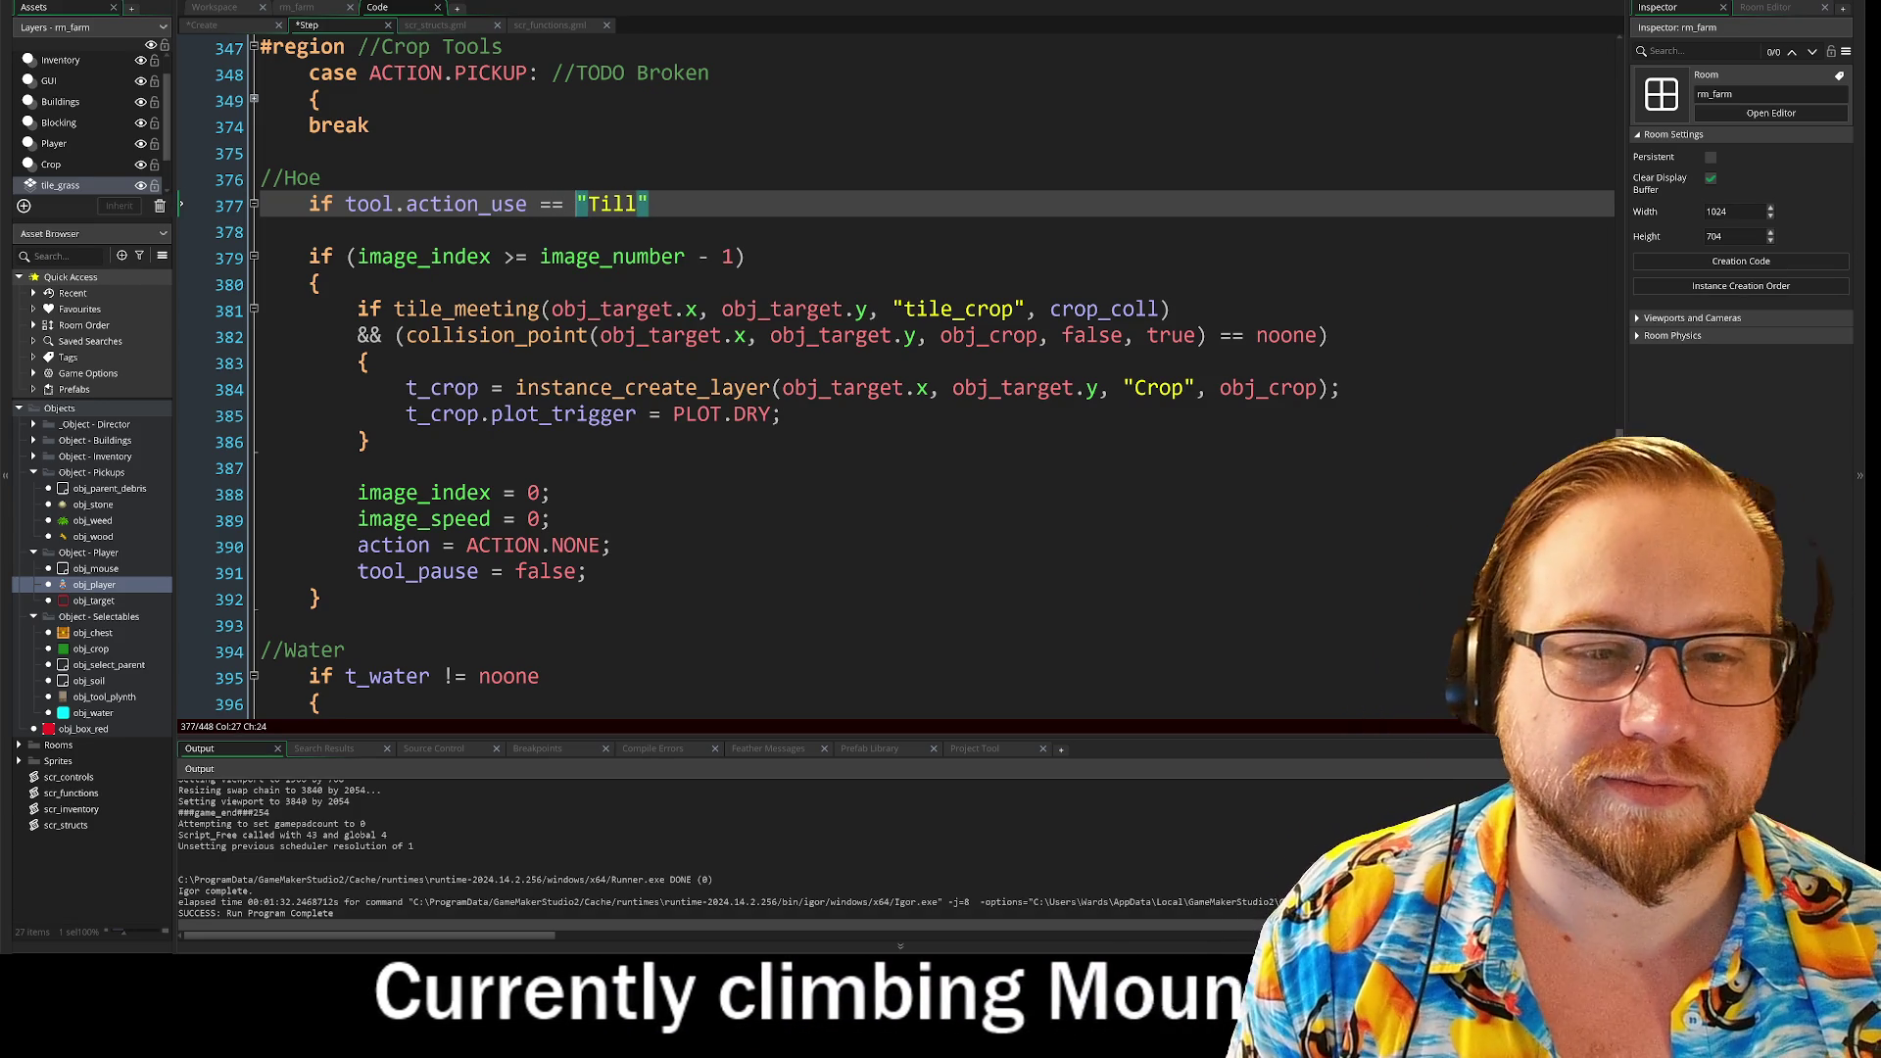
{"action": "key", "text": "Right"}
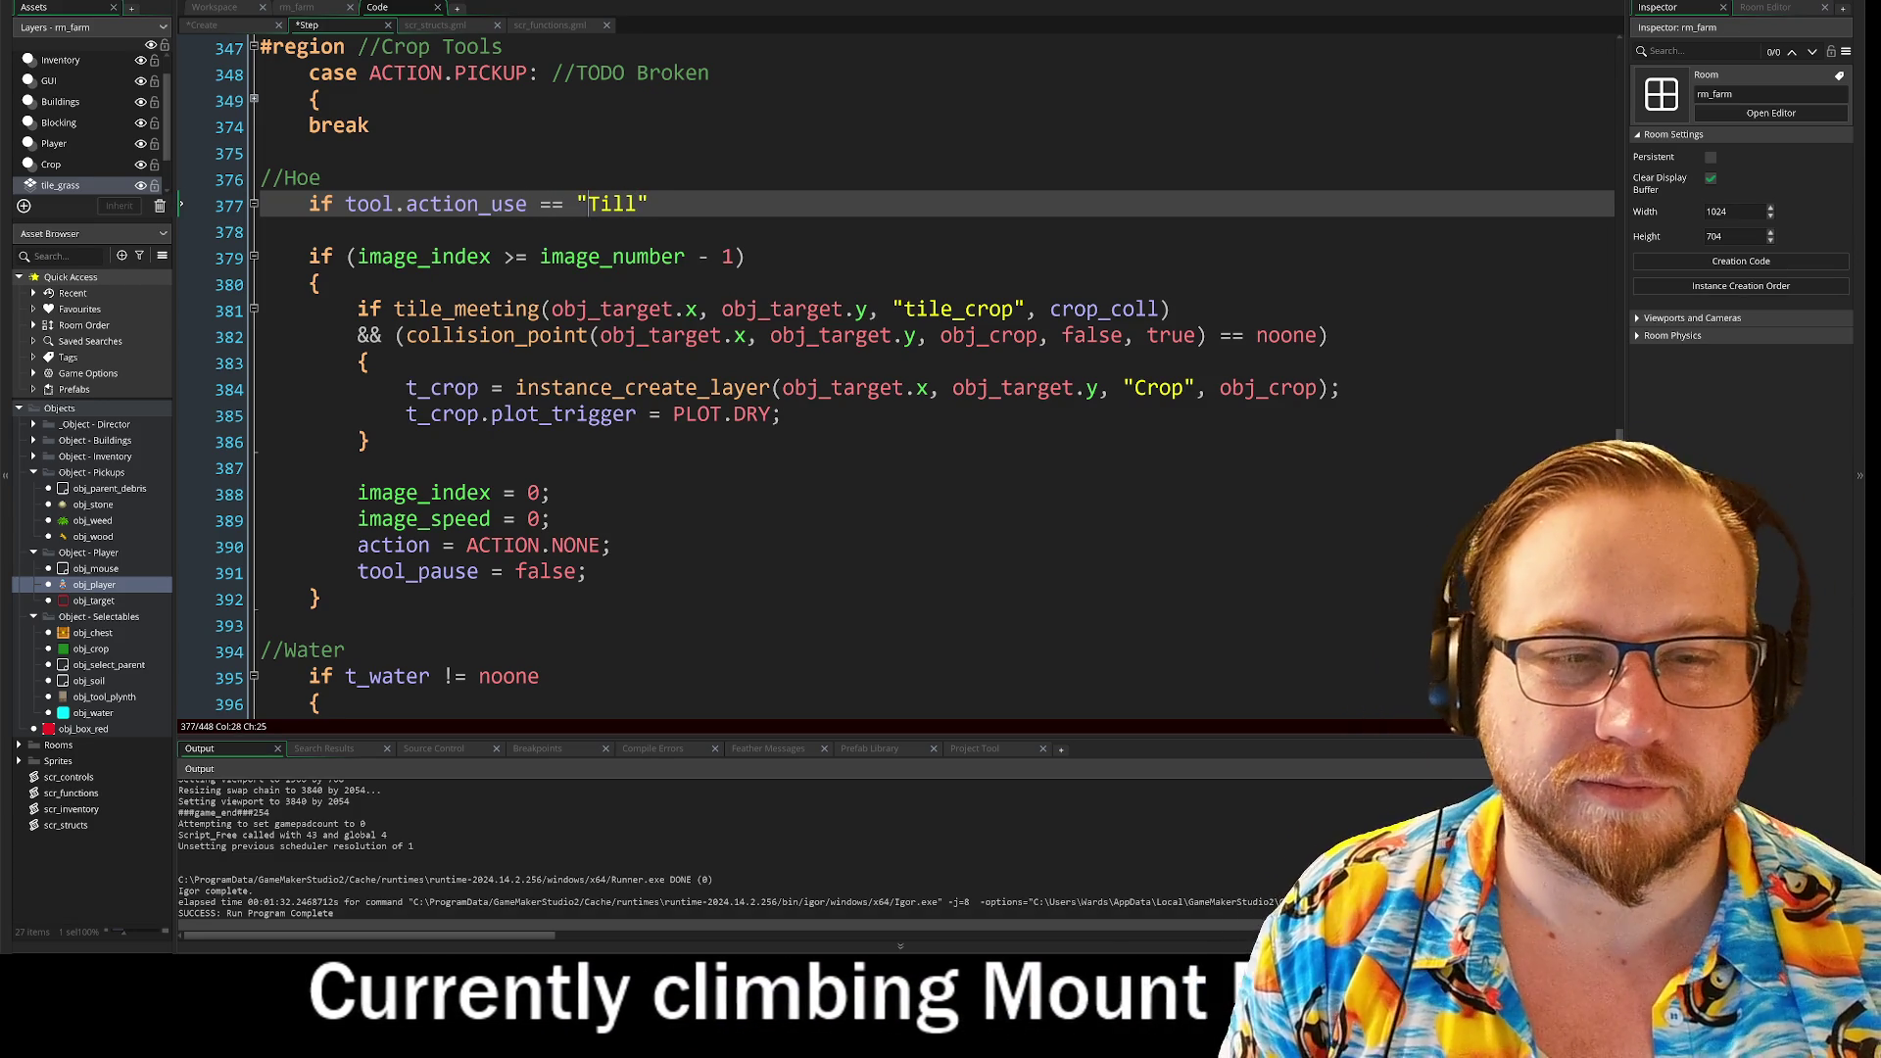
Step: Indent Hoe lines 379–392 and enclose them in opening and closing braces
{"action": "left_click_drag", "start_coordinate": [309, 256], "coordinate": [313, 607]}
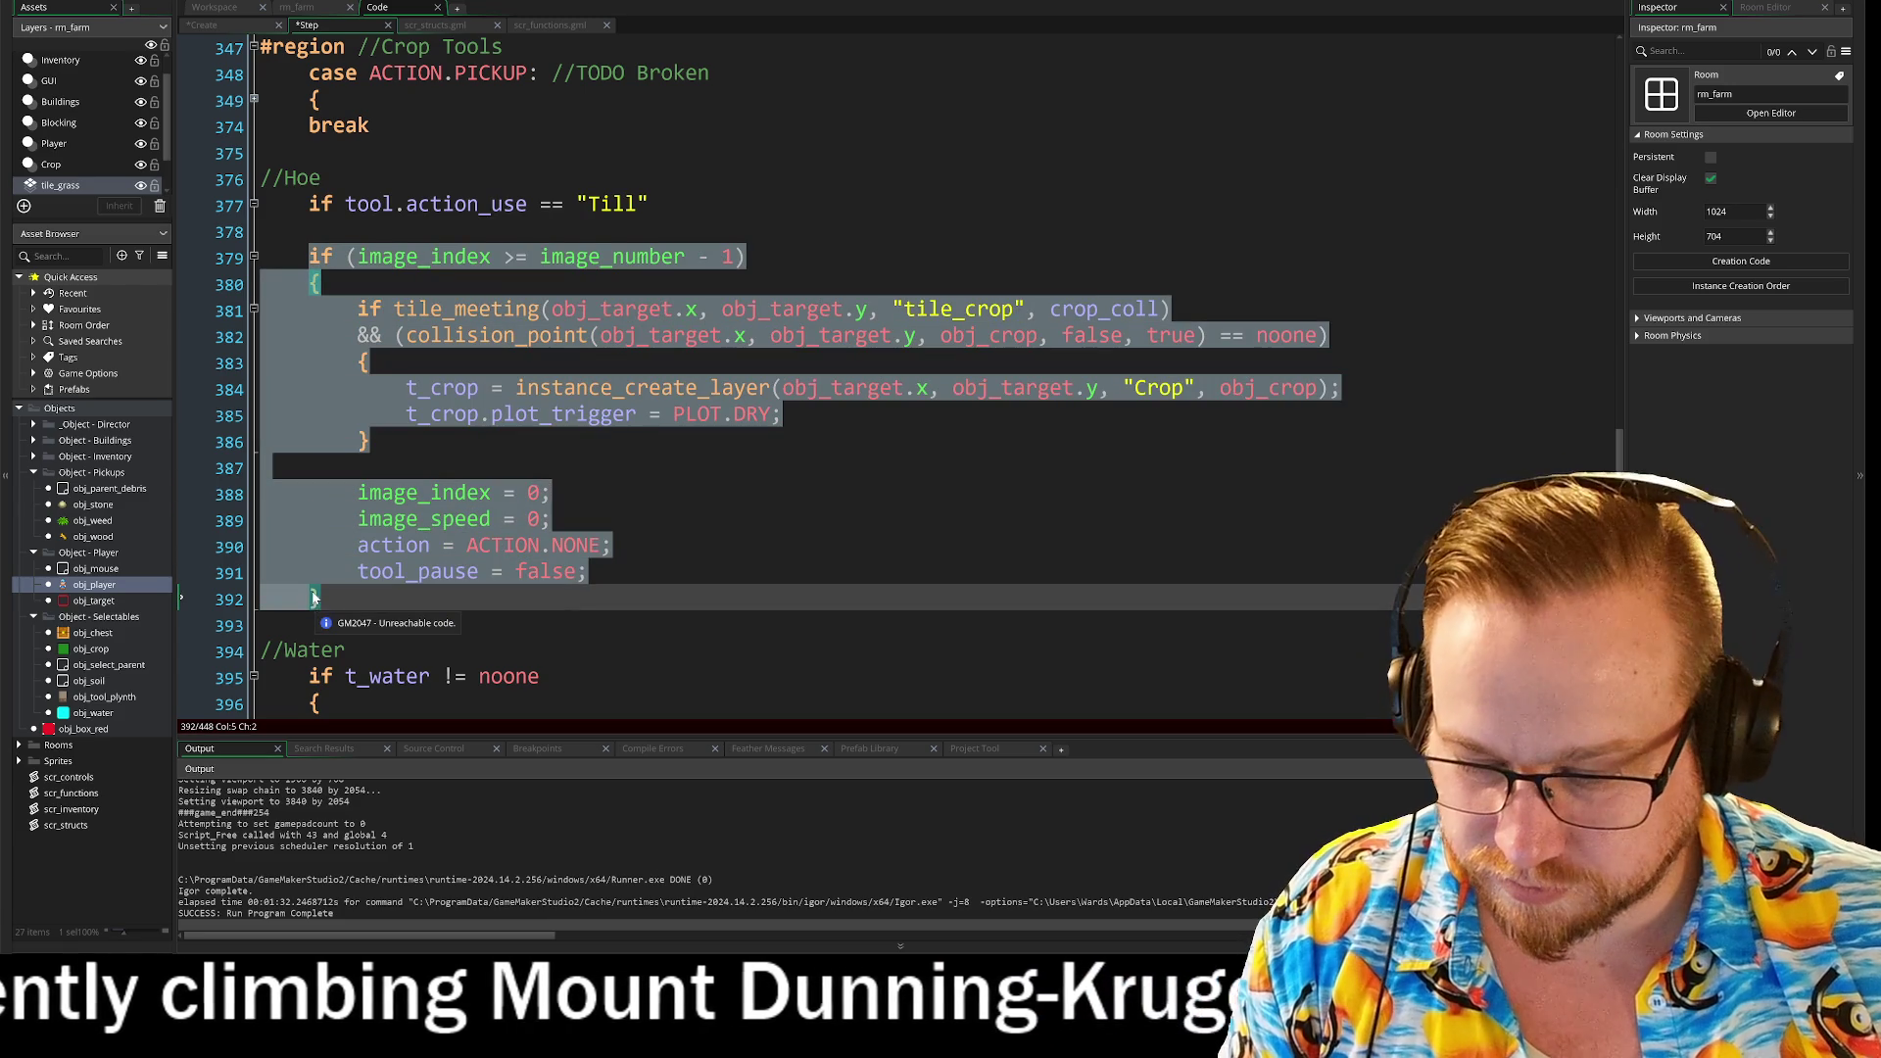
{"action": "key", "text": "Tab"}
{"action": "left_click", "coordinate": [333, 245]}
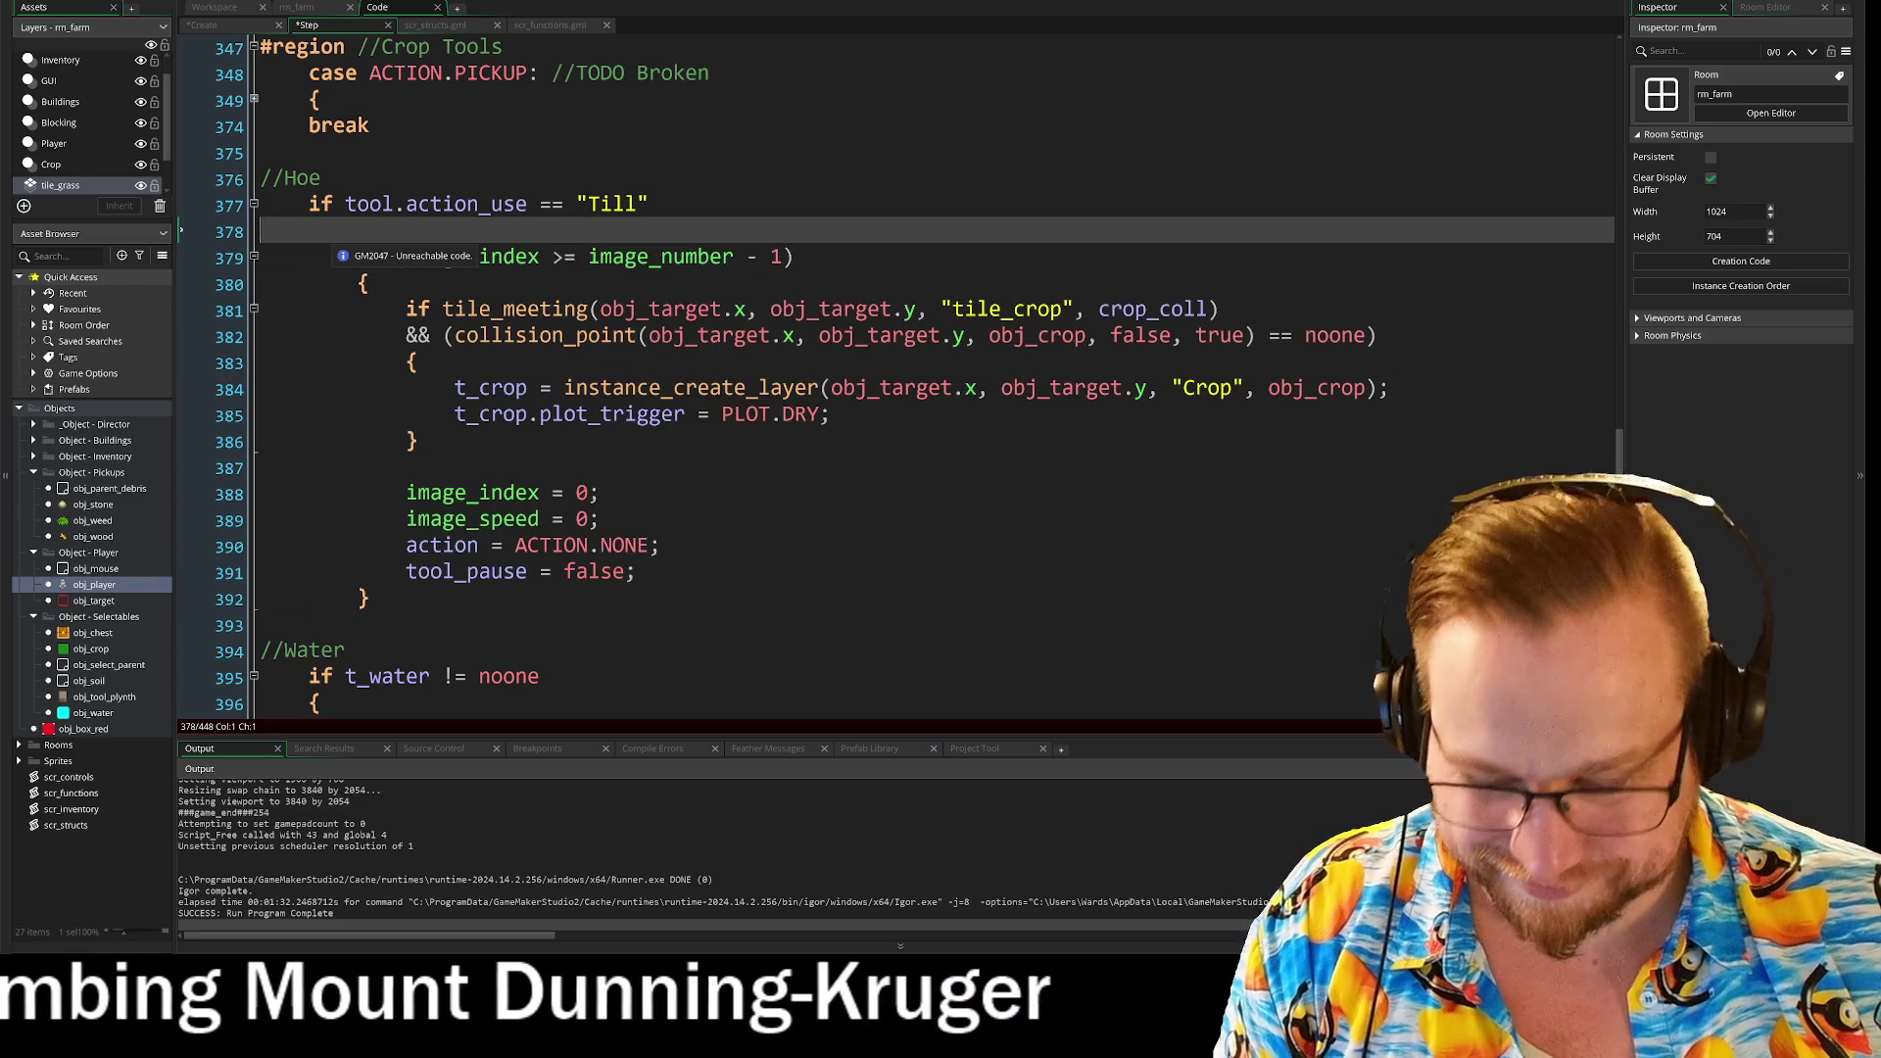
{"action": "type", "text": "{"}
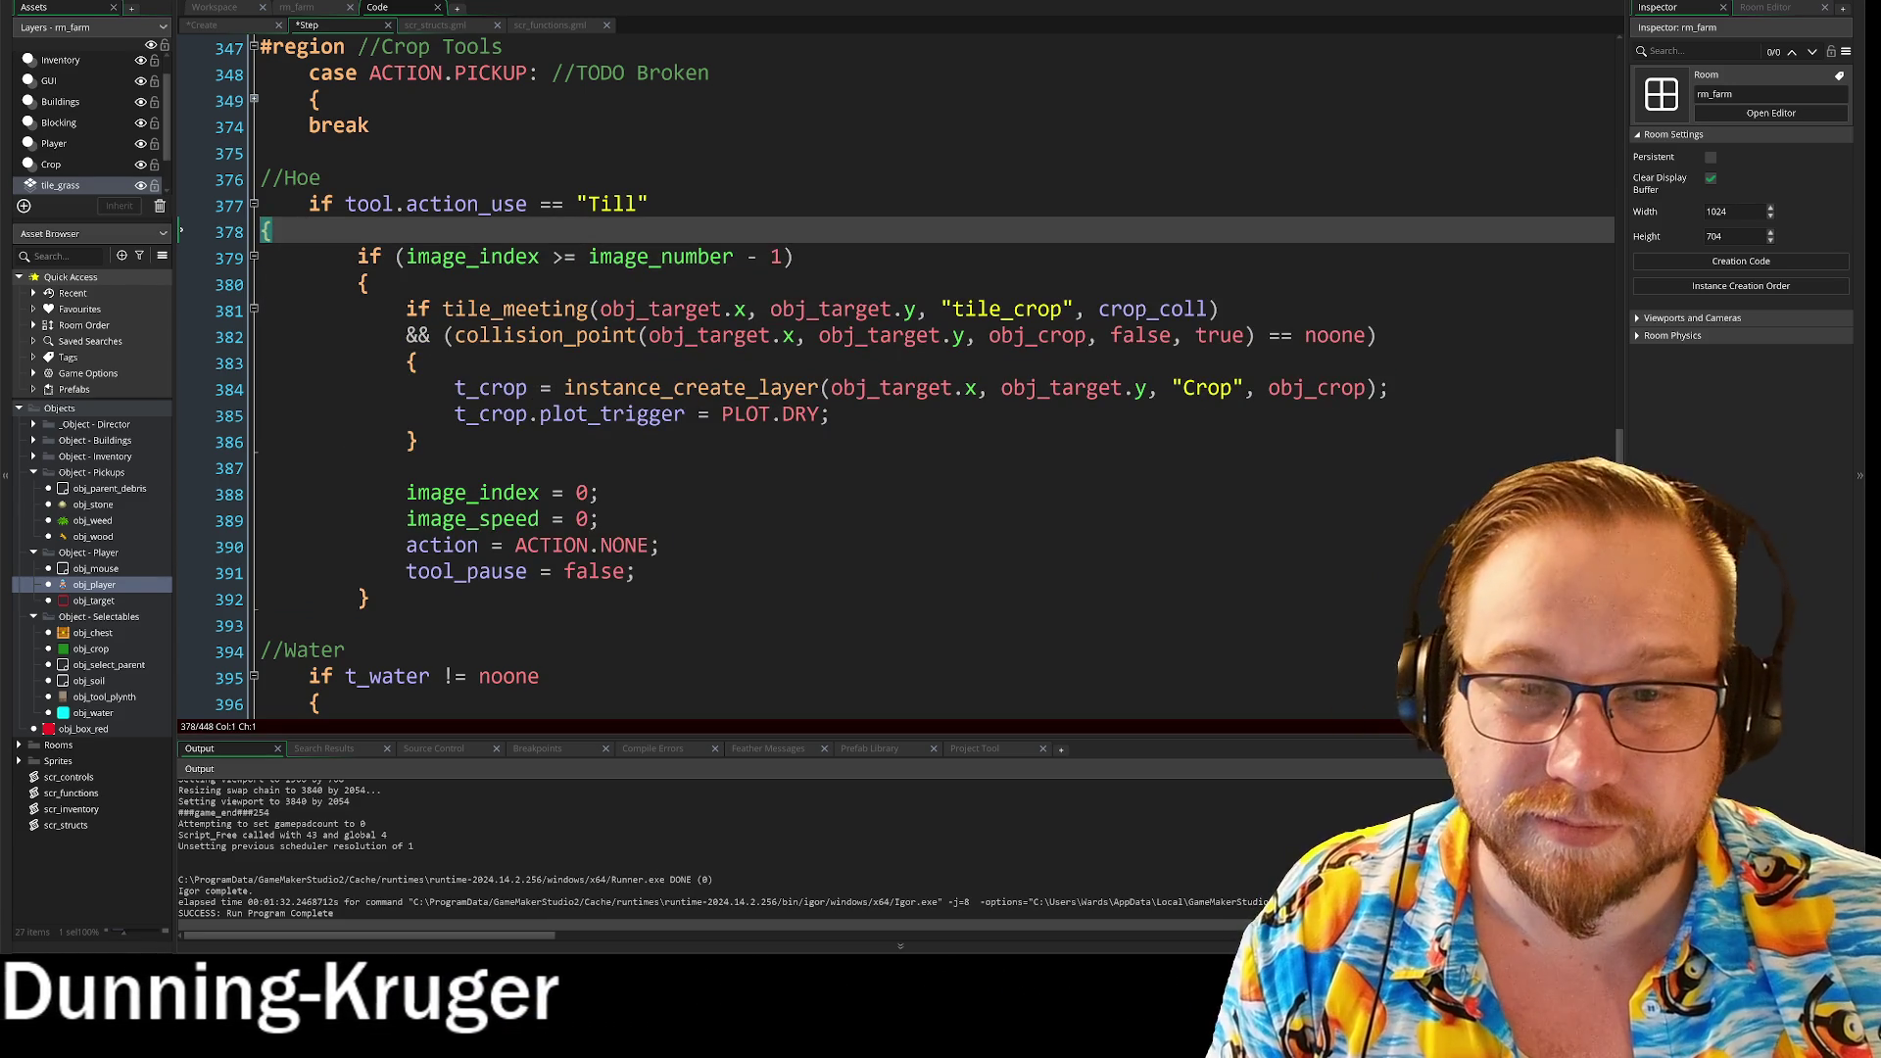
{"action": "left_click", "coordinate": [370, 598]}
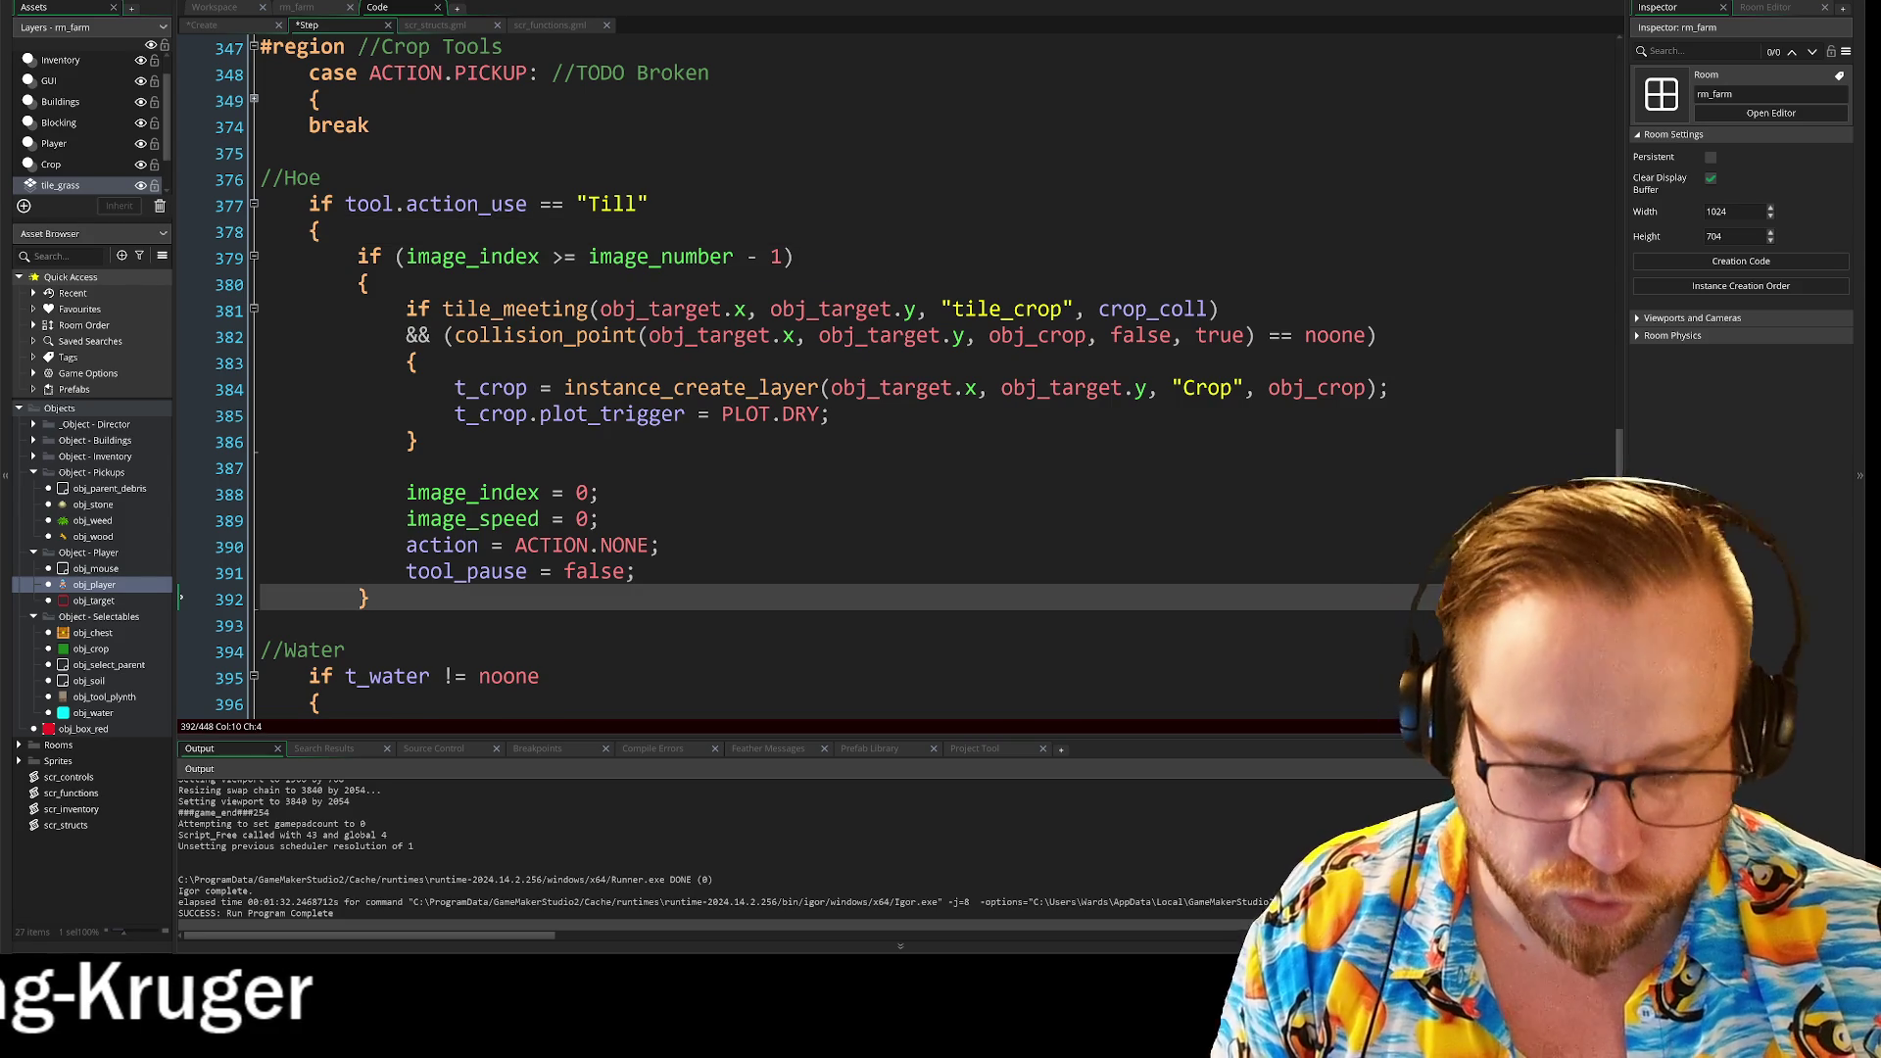
{"action": "key", "text": "Return"}
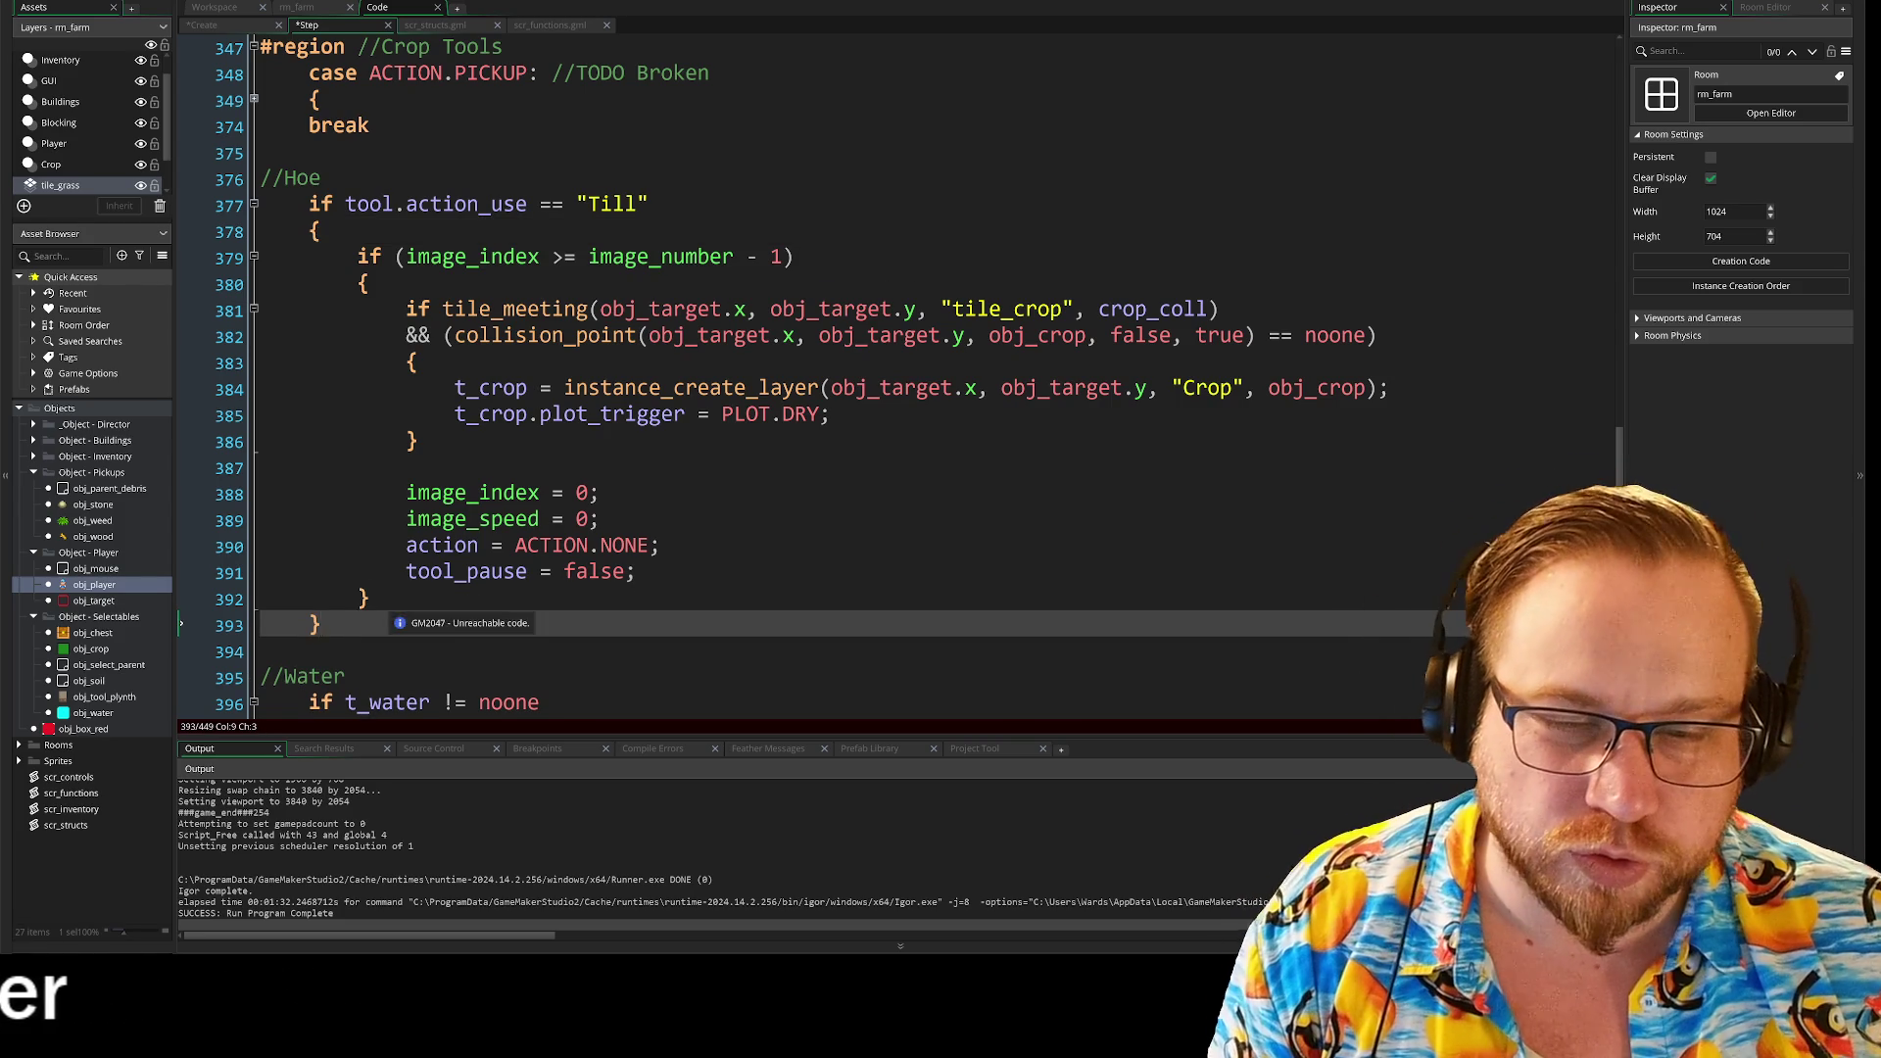
{"action": "scroll", "coordinate": [882, 392], "scroll_direction": "down", "scroll_amount": 6}
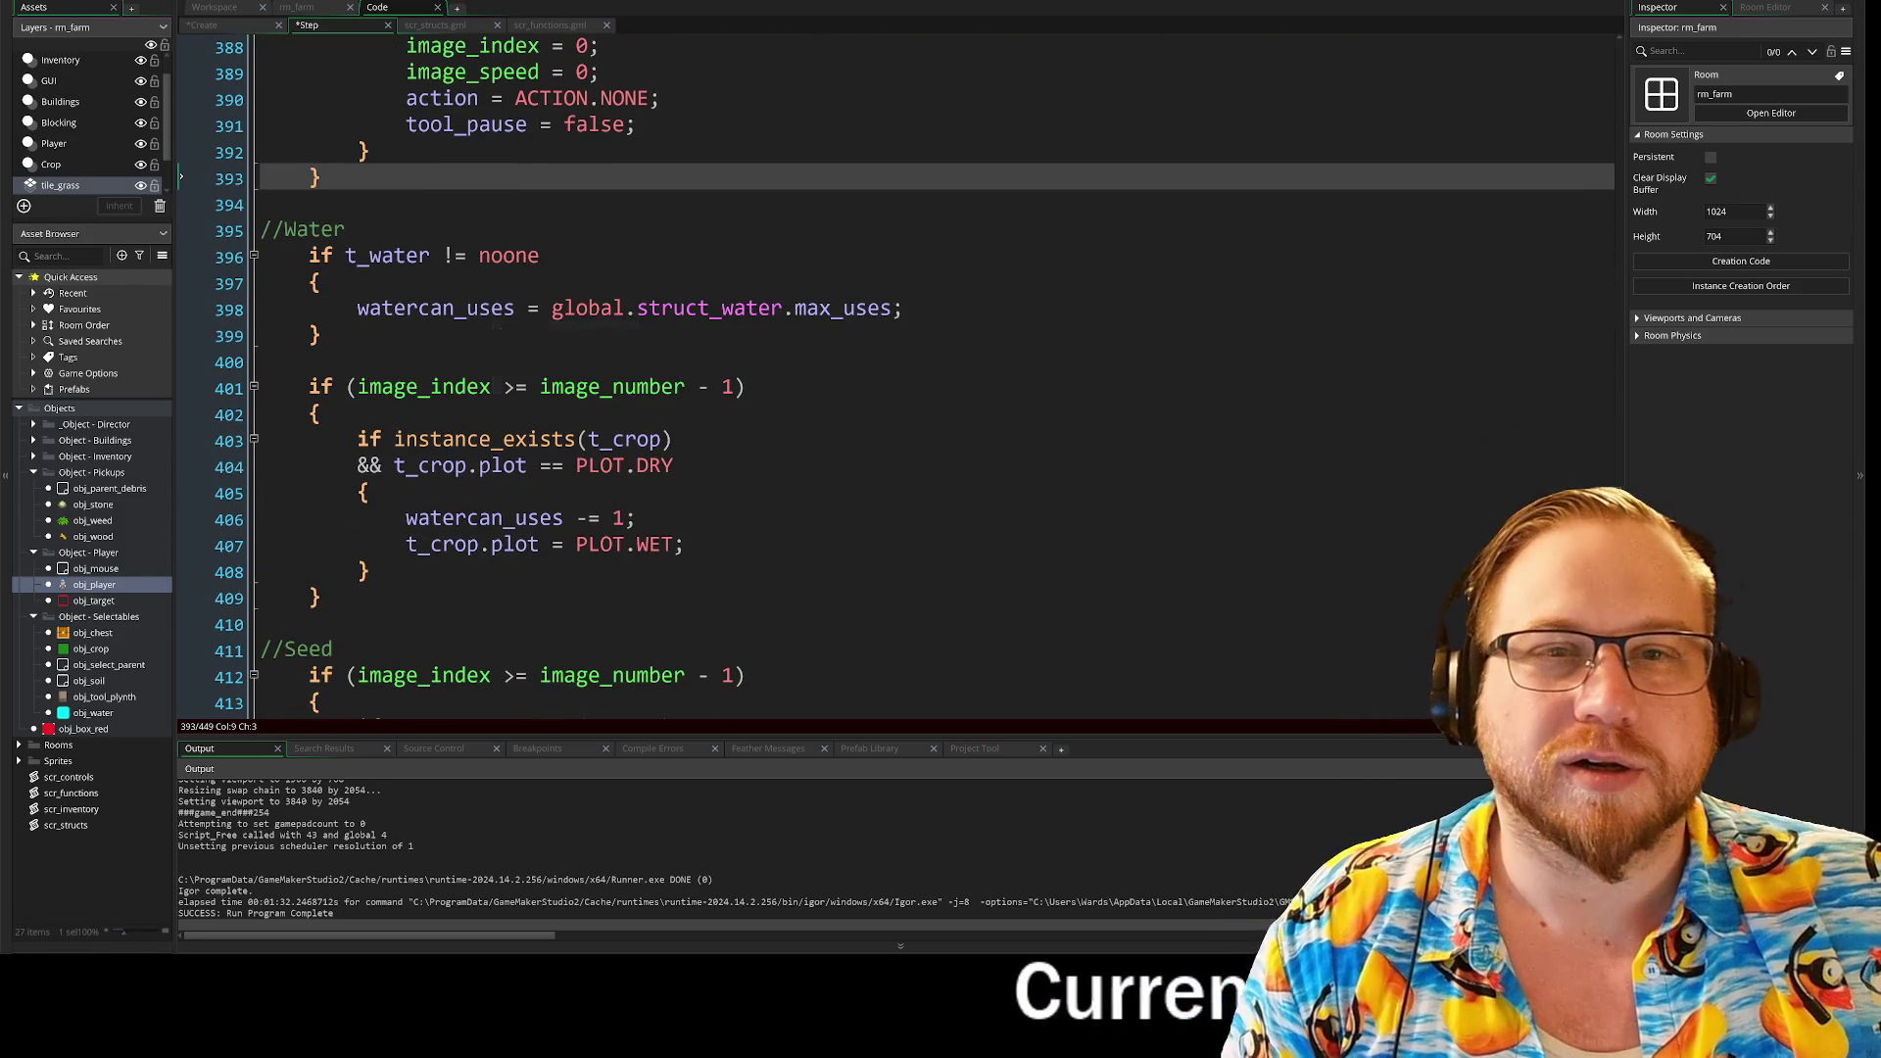
{"action": "left_click", "coordinate": [435, 24]}
Step: Check the water tool's action_use value and open a new line under //Water
{"action": "scroll", "coordinate": [881, 392], "scroll_direction": "down", "scroll_amount": 2}
{"action": "left_click", "coordinate": [472, 443]}
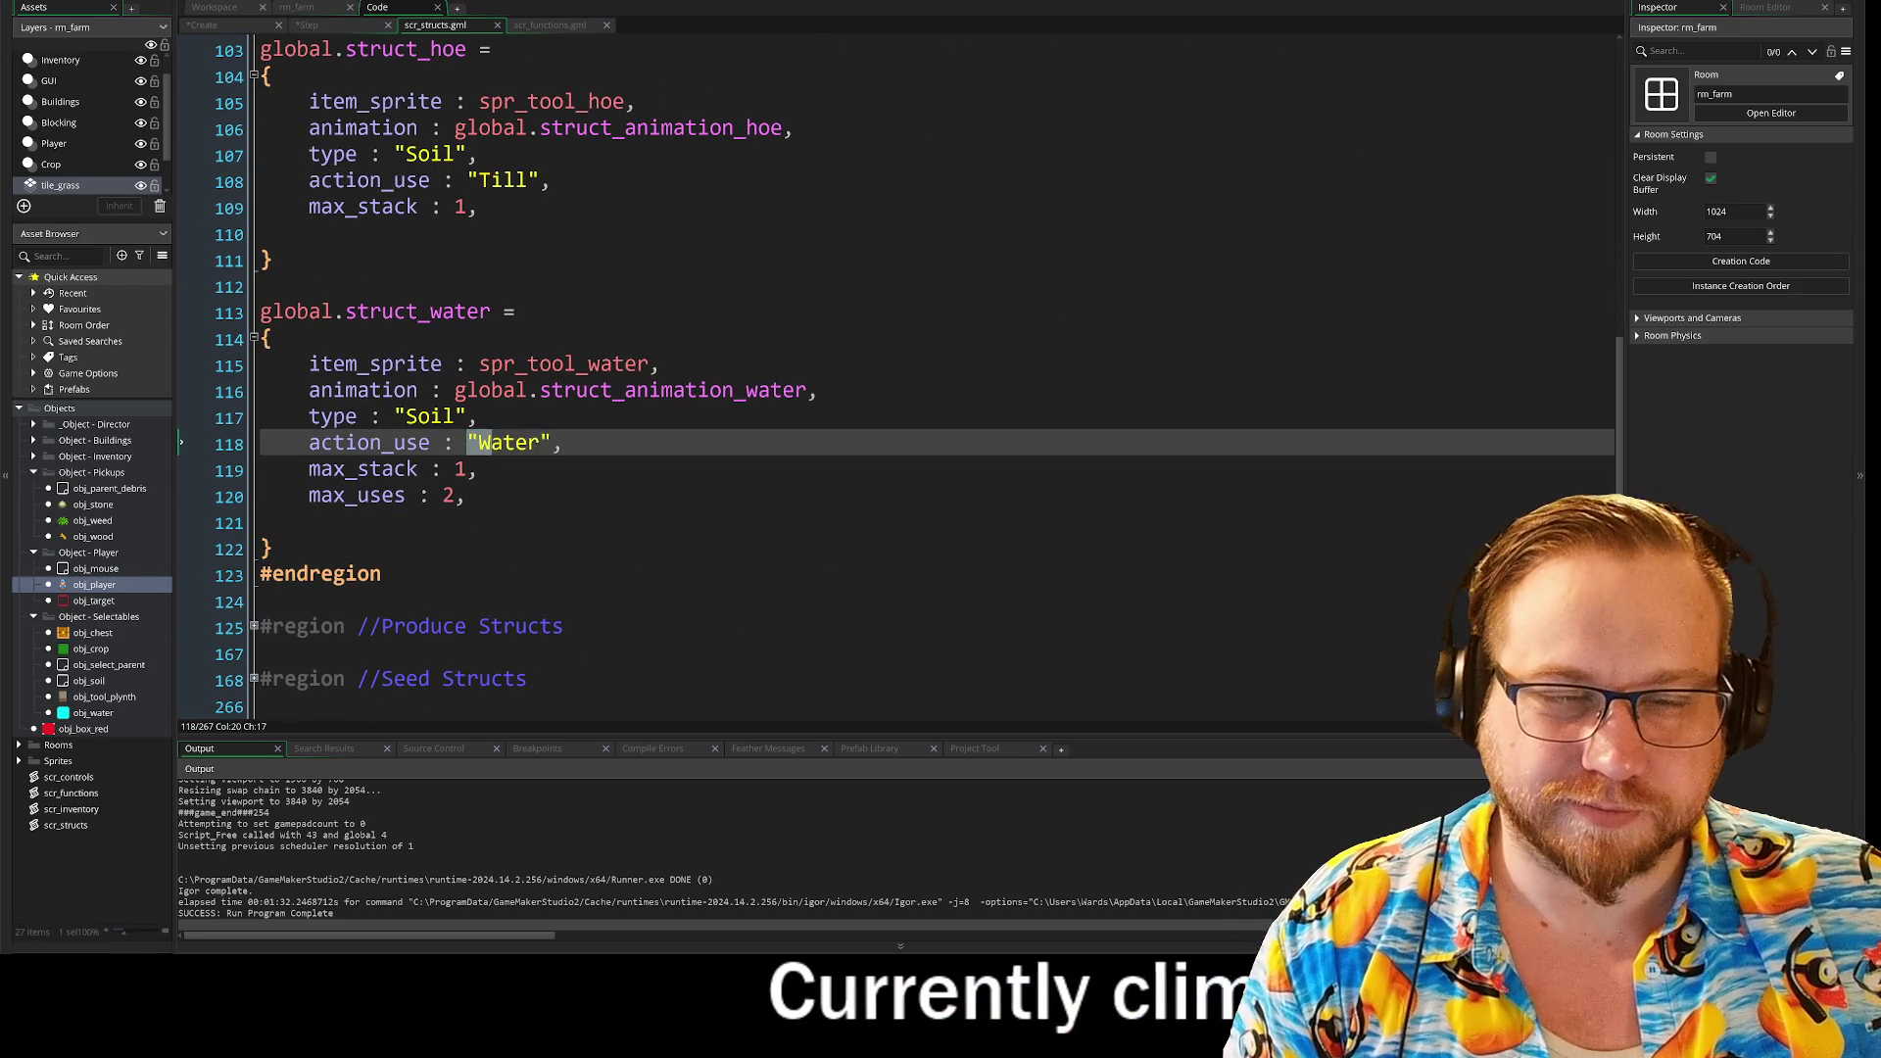
{"action": "left_click", "coordinate": [329, 25]}
{"action": "scroll", "coordinate": [529, 567], "scroll_direction": "up", "scroll_amount": 5}
{"action": "scroll", "coordinate": [529, 566], "scroll_direction": "up", "scroll_amount": 1}
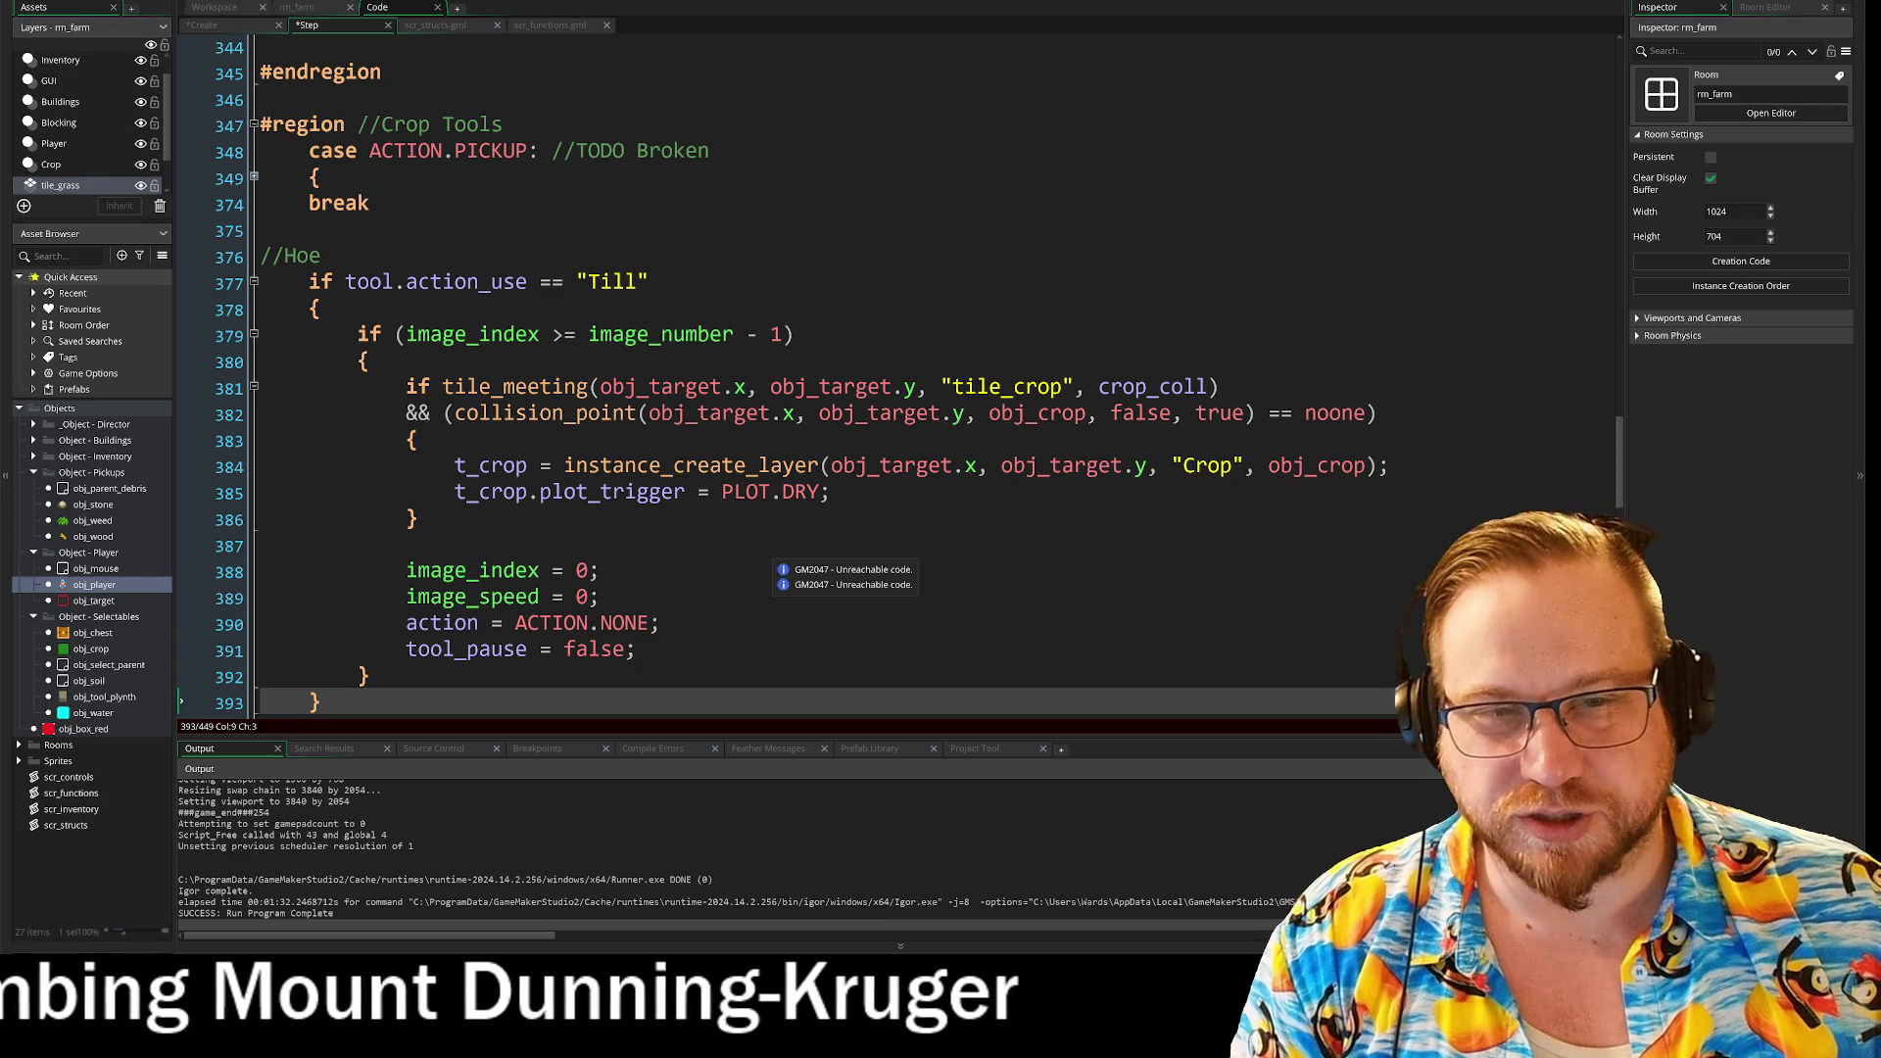
{"action": "scroll", "coordinate": [843, 568], "scroll_direction": "down", "scroll_amount": 3}
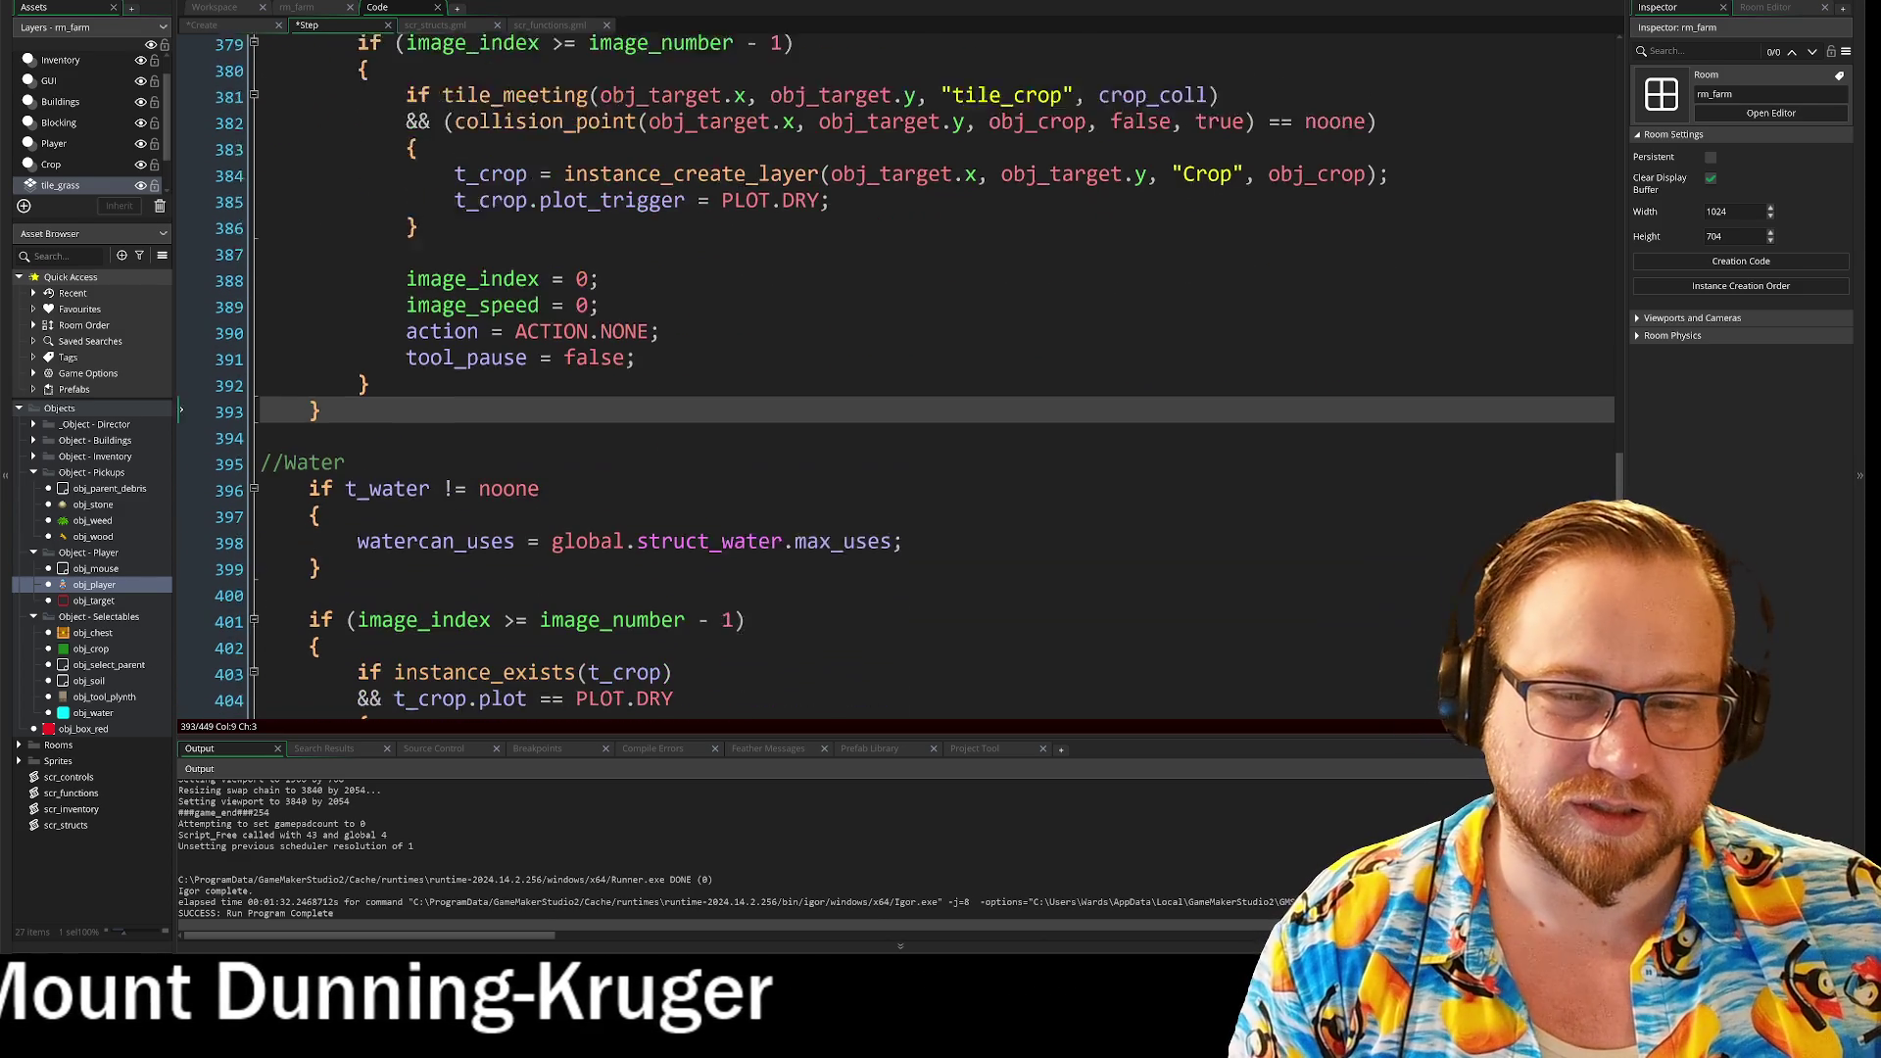
{"action": "left_click", "coordinate": [346, 403]}
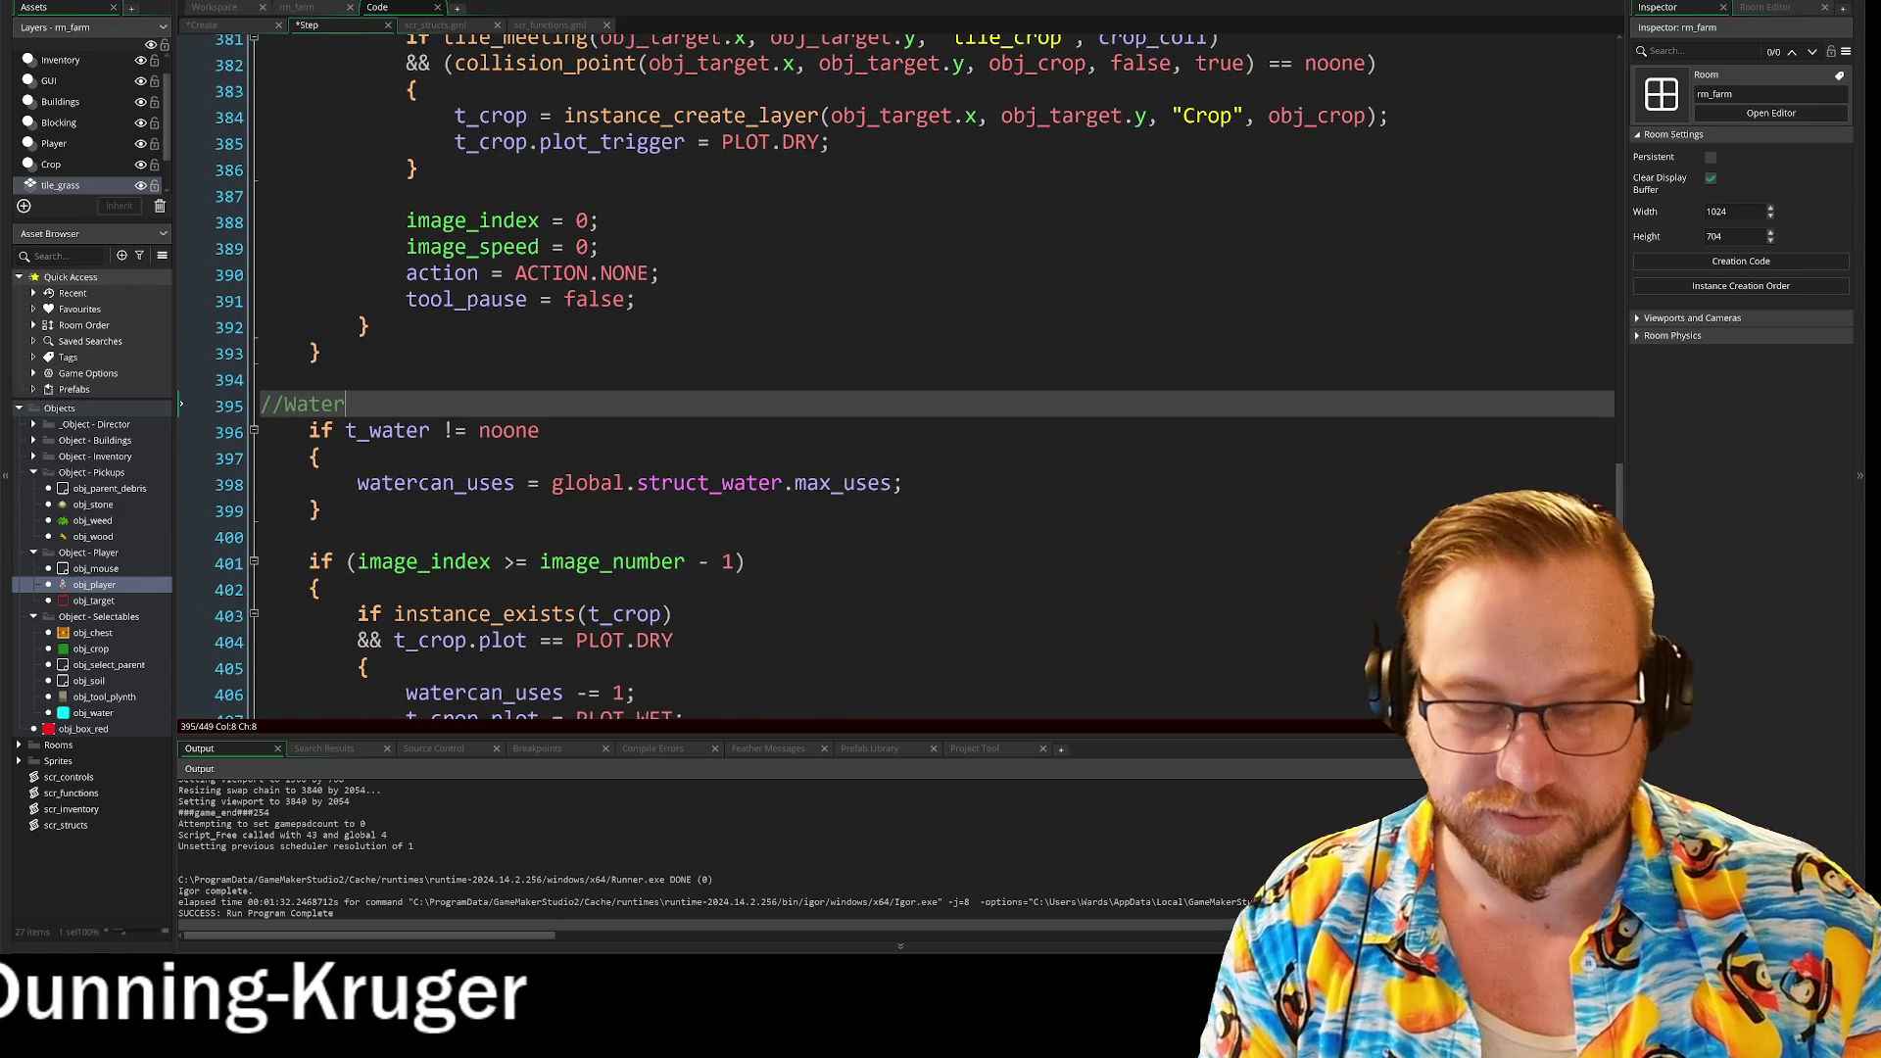
{"action": "key", "text": "Return"}
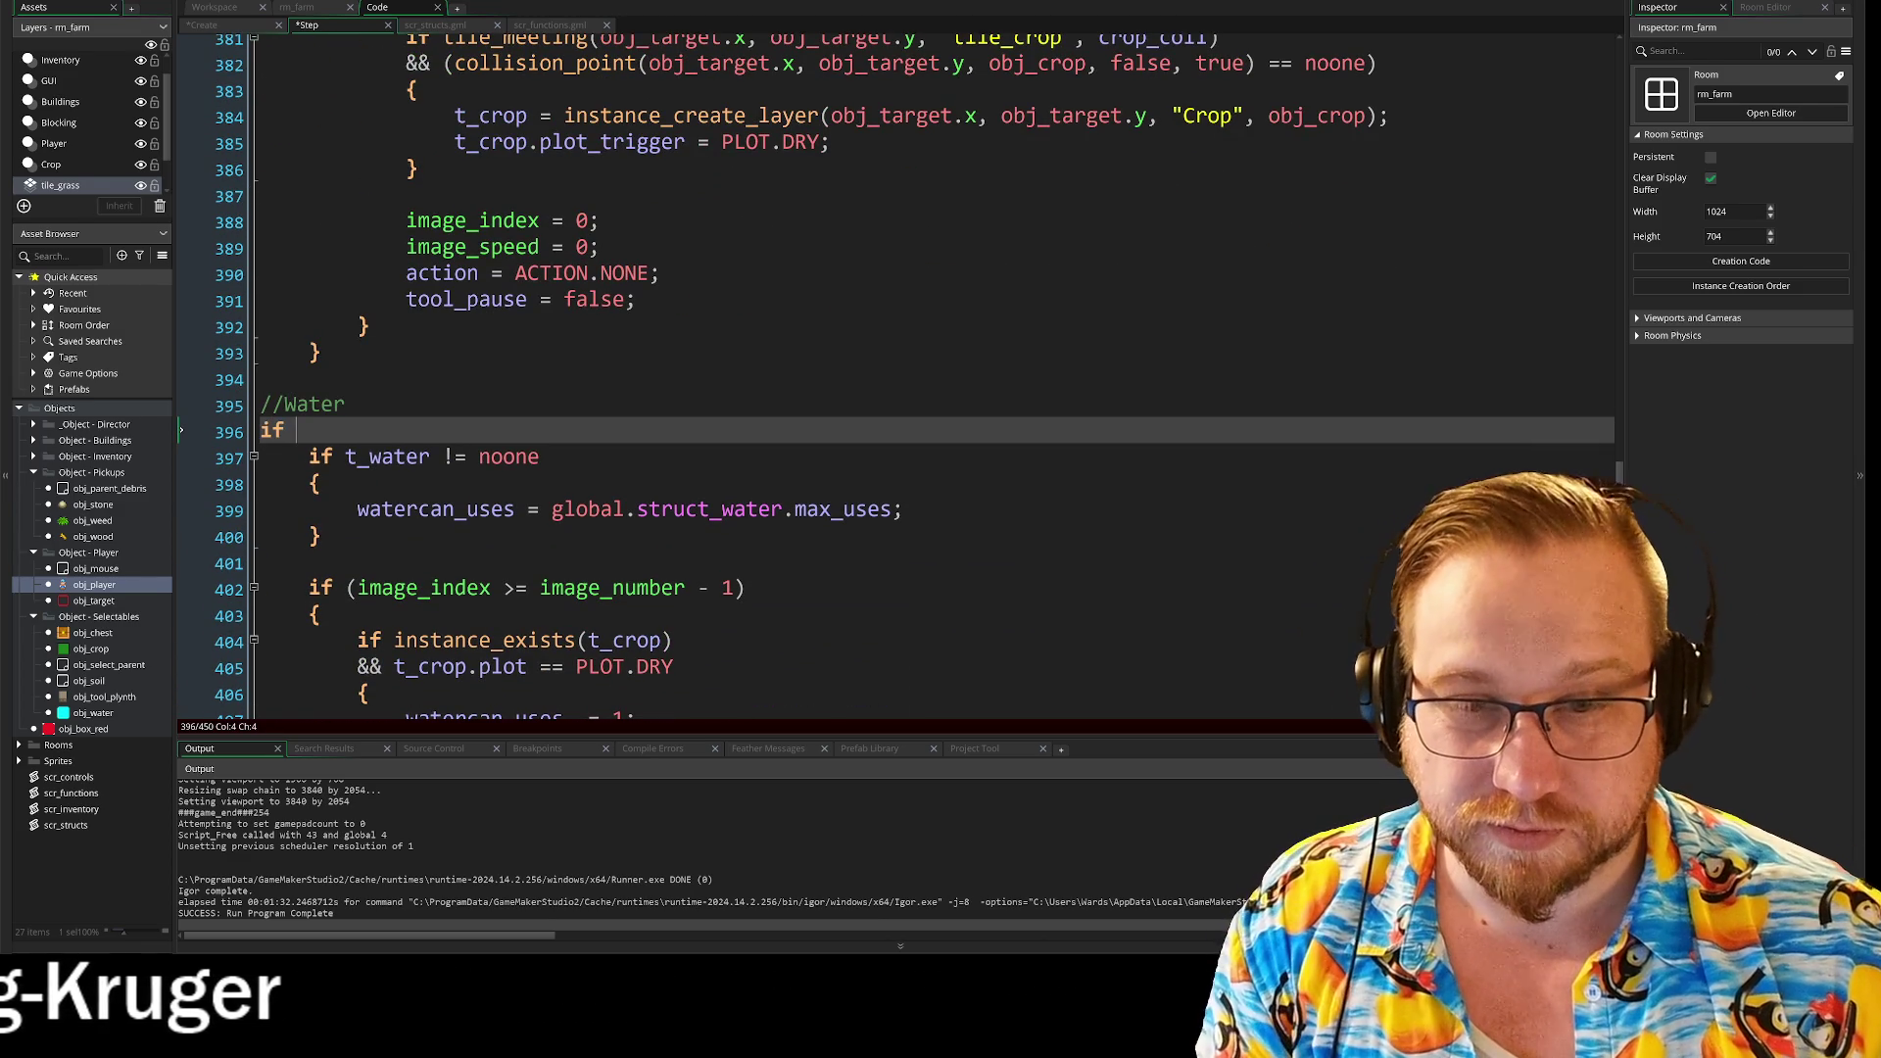
{"action": "scroll", "coordinate": [186, 424], "scroll_direction": "up", "scroll_amount": 5}
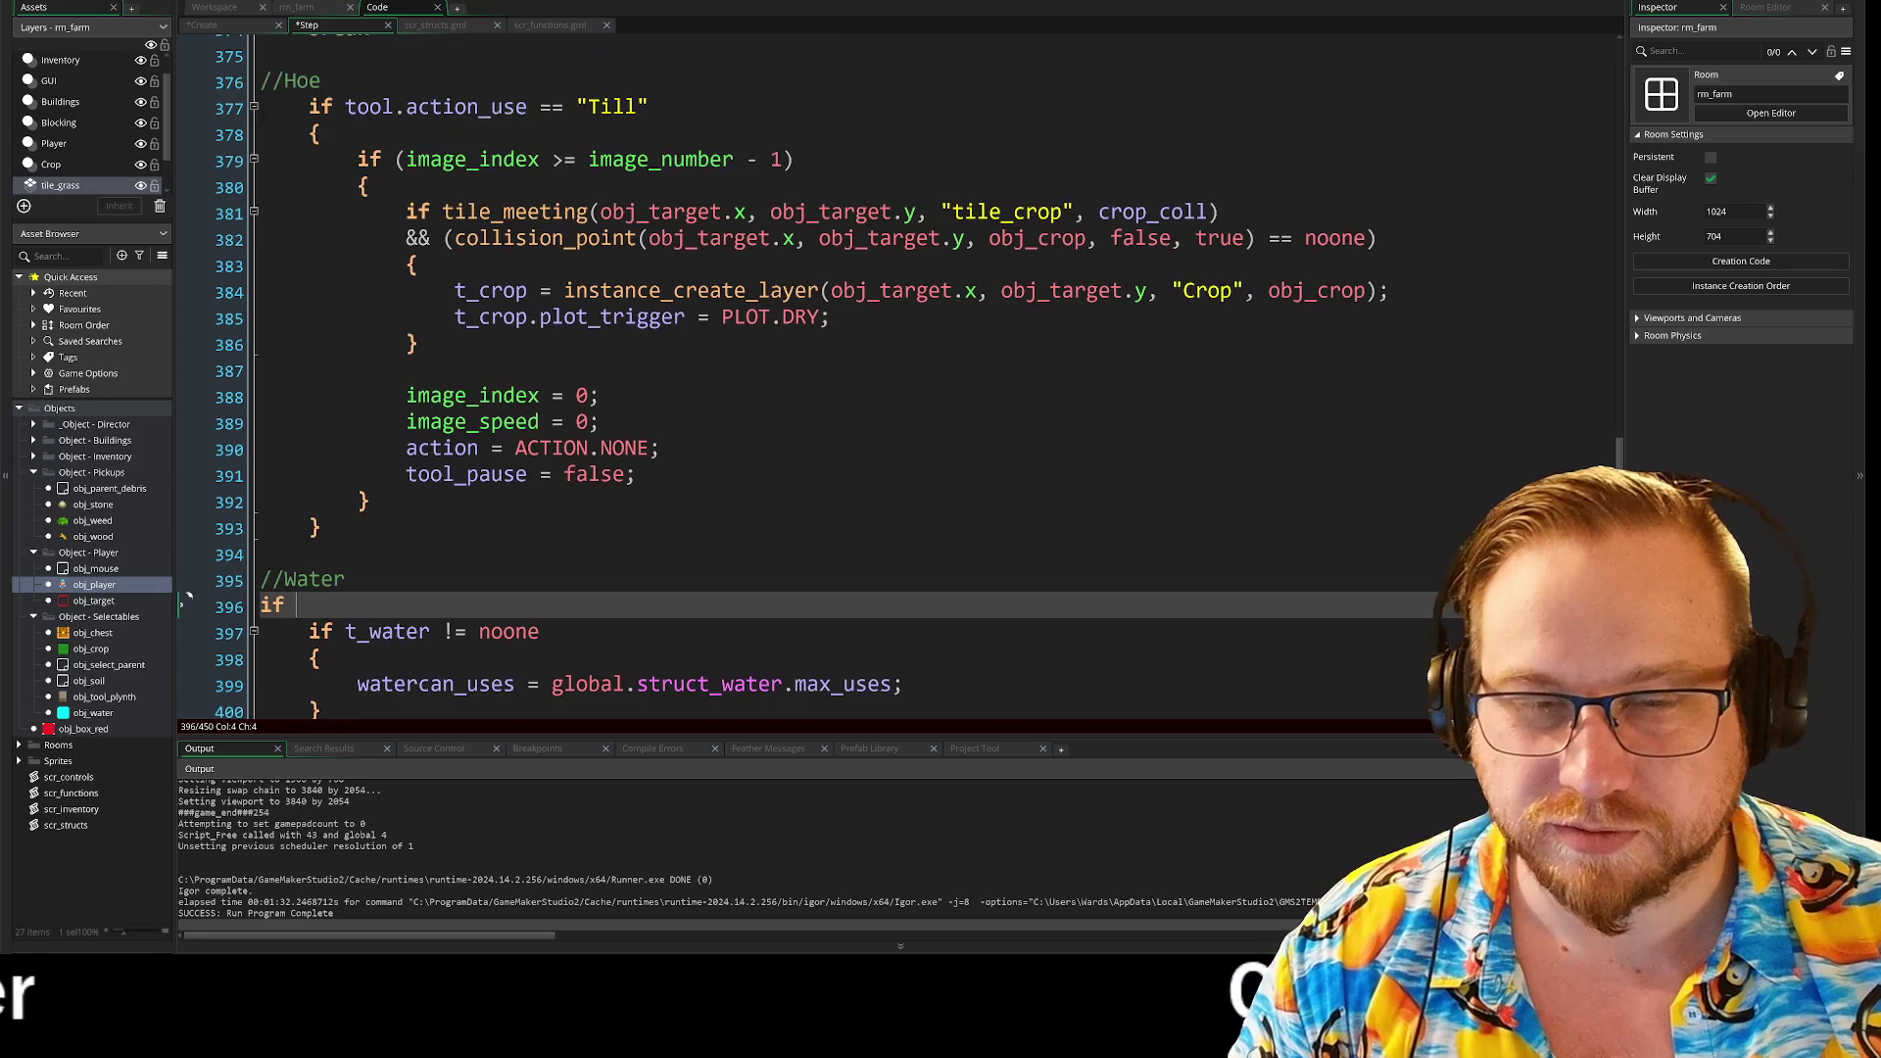
{"action": "scroll", "coordinate": [186, 443], "scroll_direction": "down", "scroll_amount": 5}
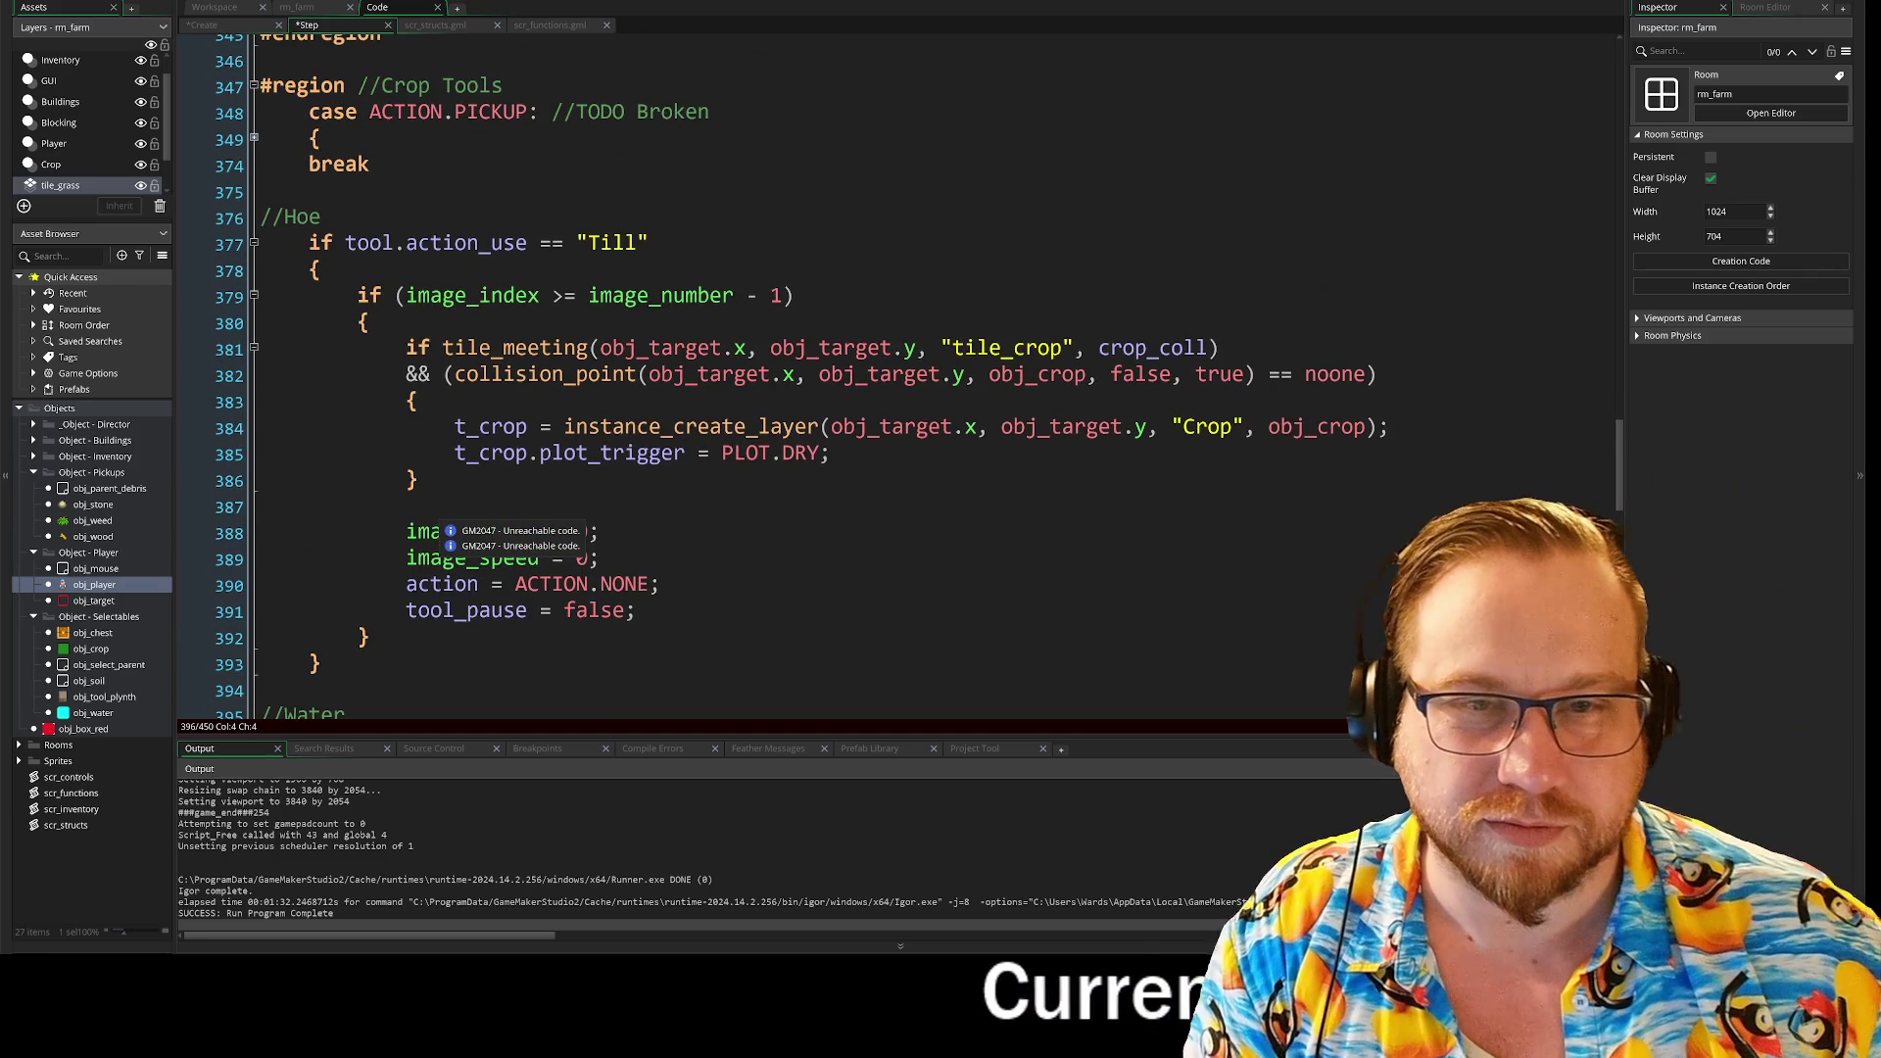
{"action": "scroll", "coordinate": [186, 443], "scroll_direction": "down", "scroll_amount": 2}
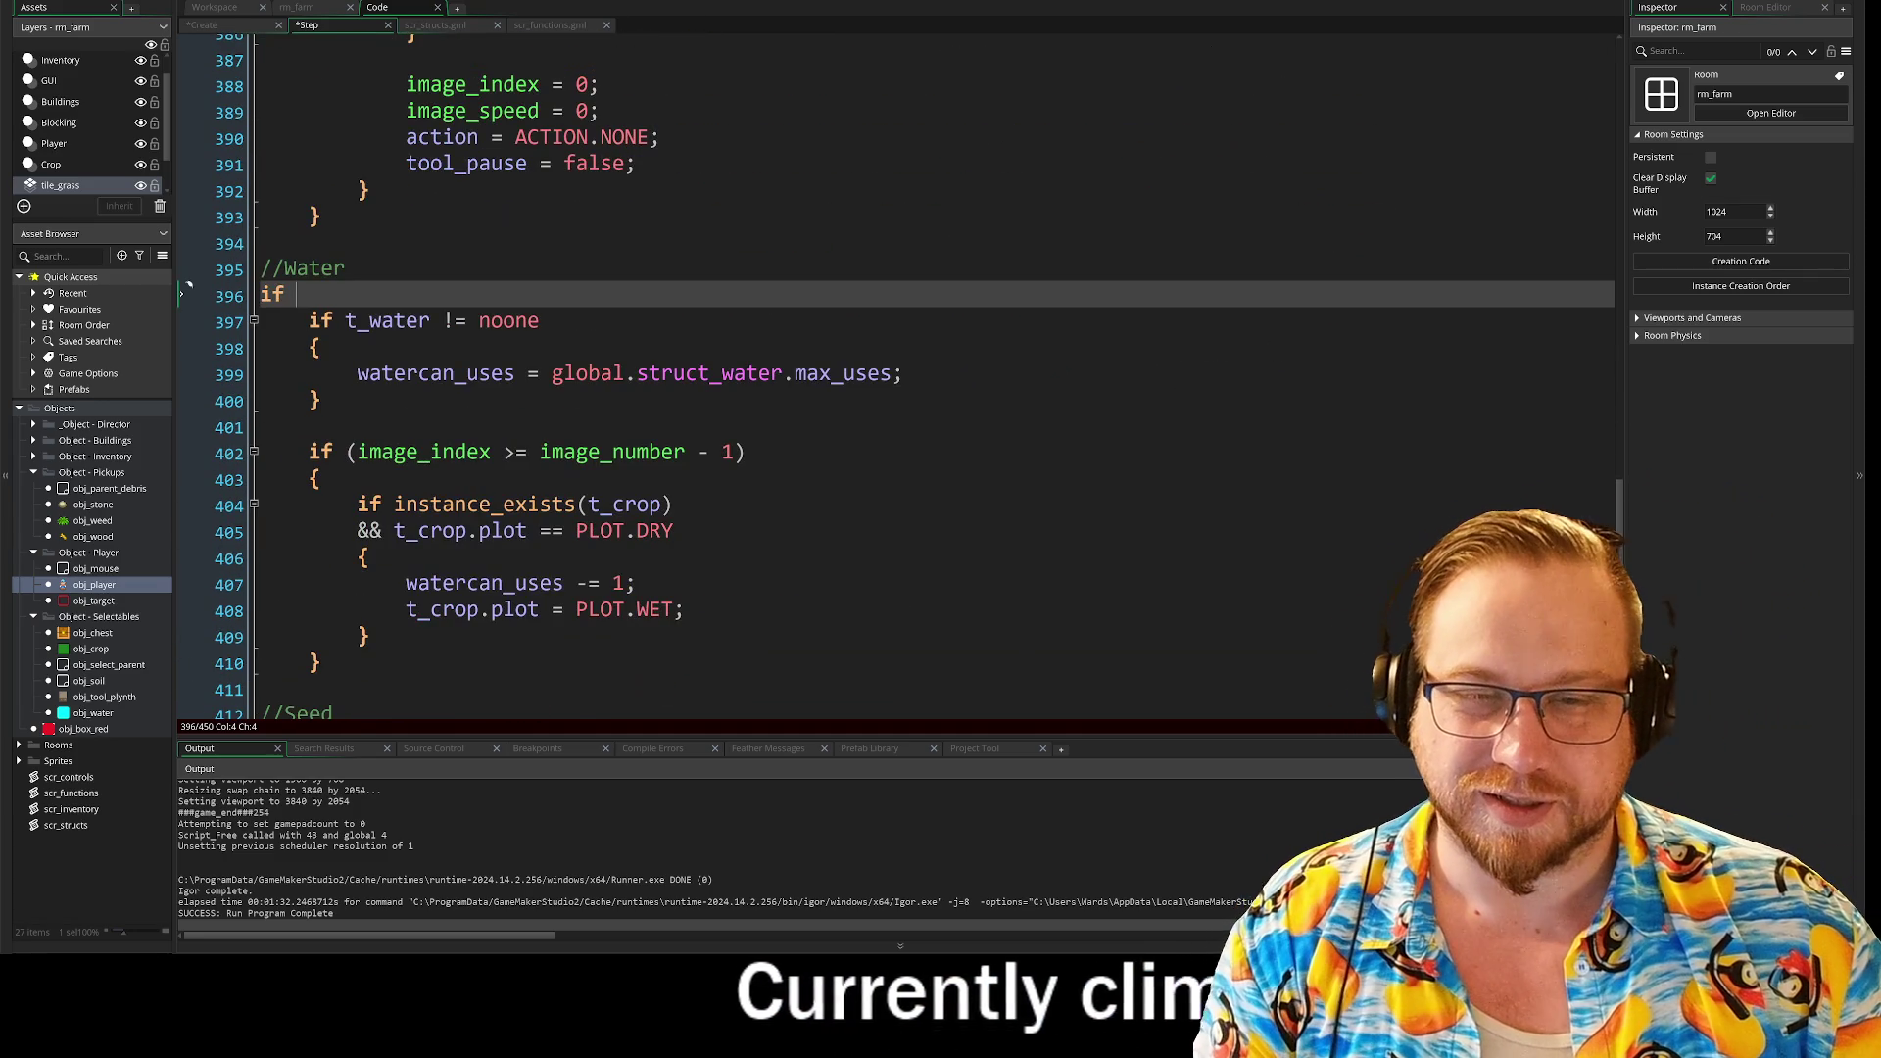
Step: Indent the Water block and write if tool.action_use == "Water" above it
{"action": "mouse_move", "coordinate": [186, 292]}
{"action": "left_mouse_down"}
{"action": "mouse_move", "coordinate": [755, 455]}
{"action": "mouse_move", "coordinate": [326, 666]}
{"action": "left_mouse_up"}
{"action": "key", "text": "Tab"}
{"action": "left_click", "coordinate": [373, 294]}
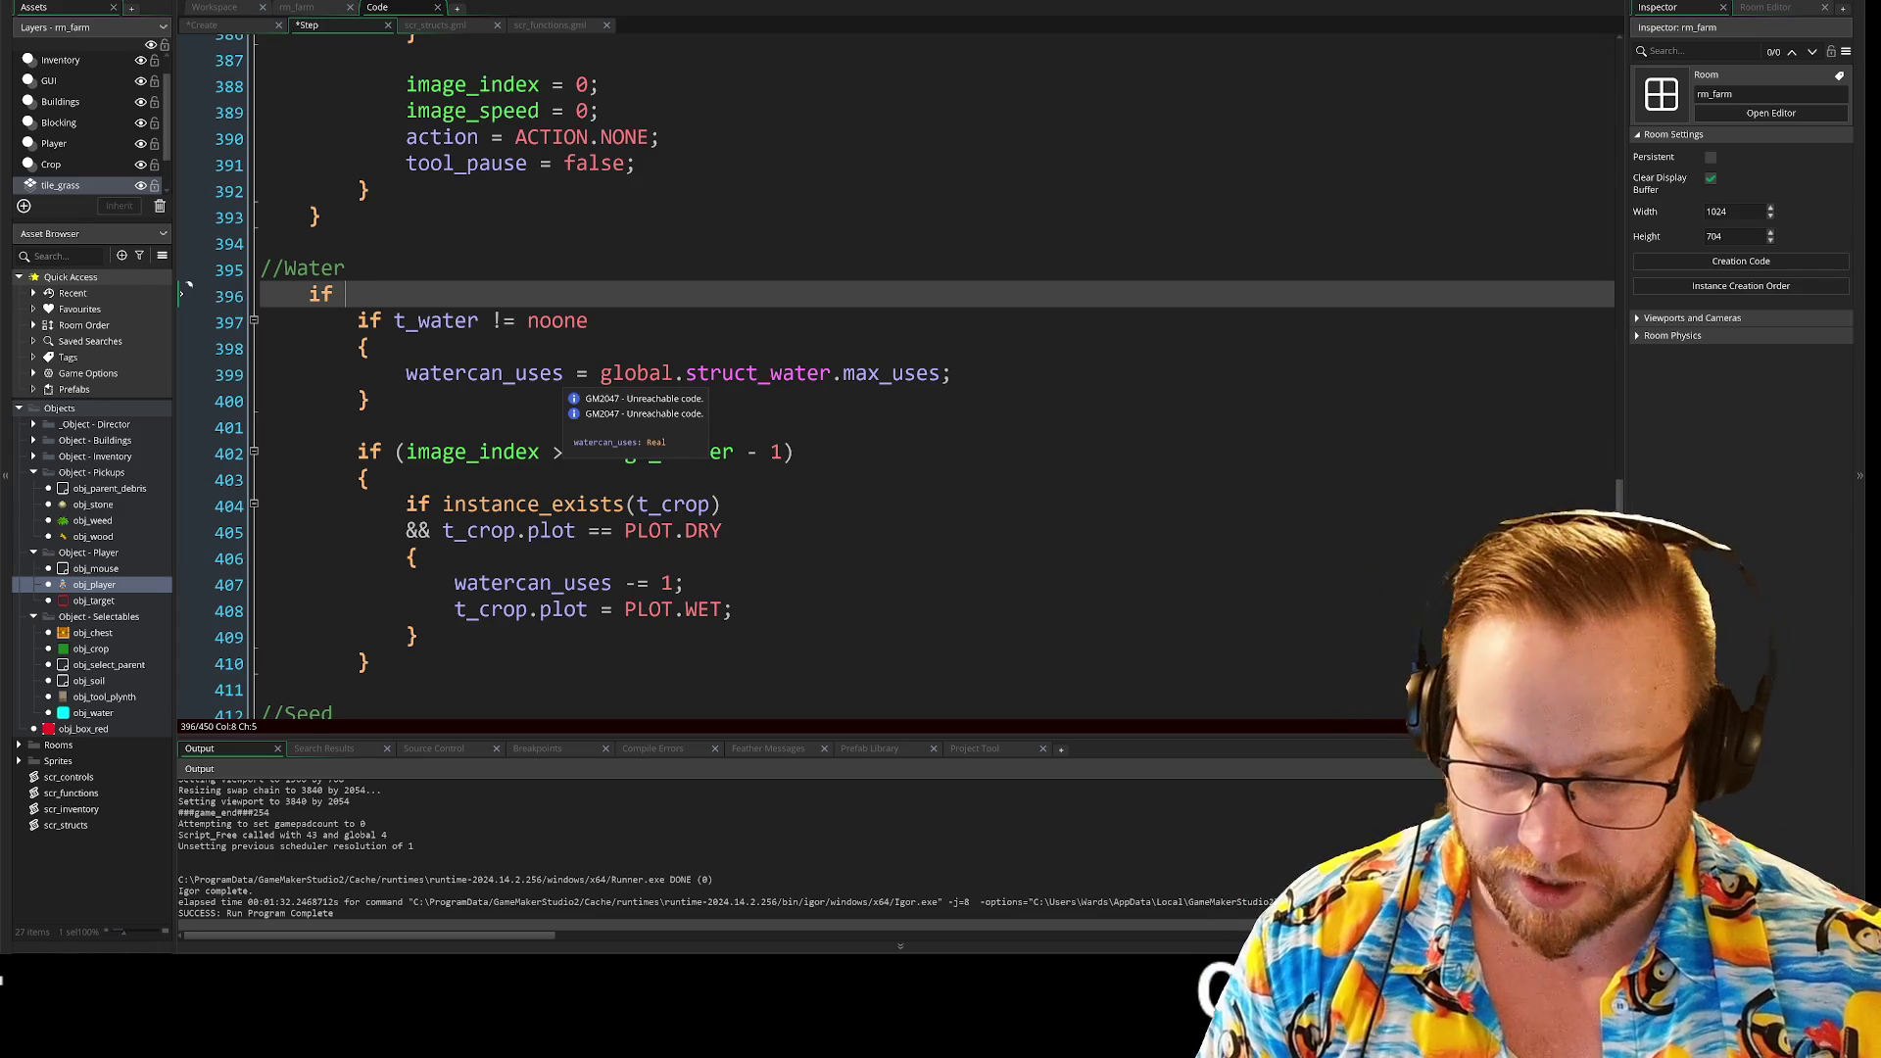
{"action": "type", "text": "tool"}
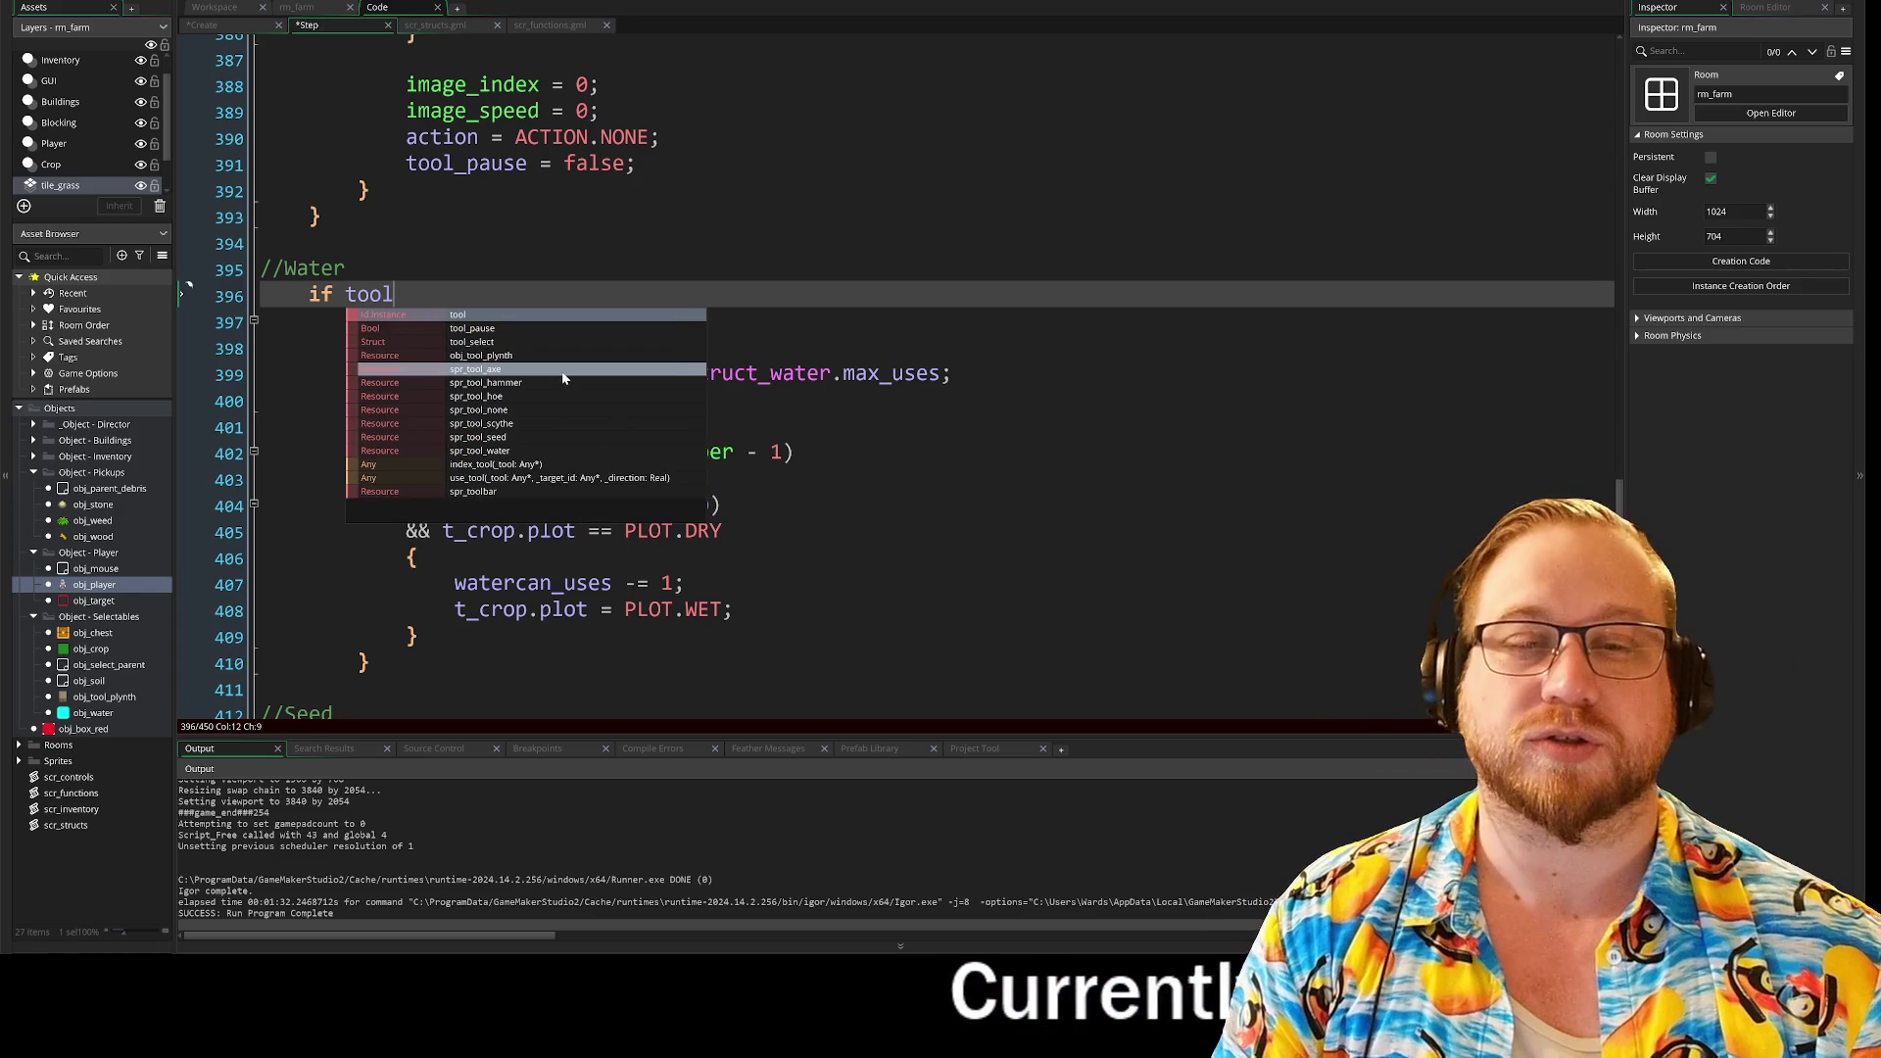
{"action": "type", "text": ".action"}
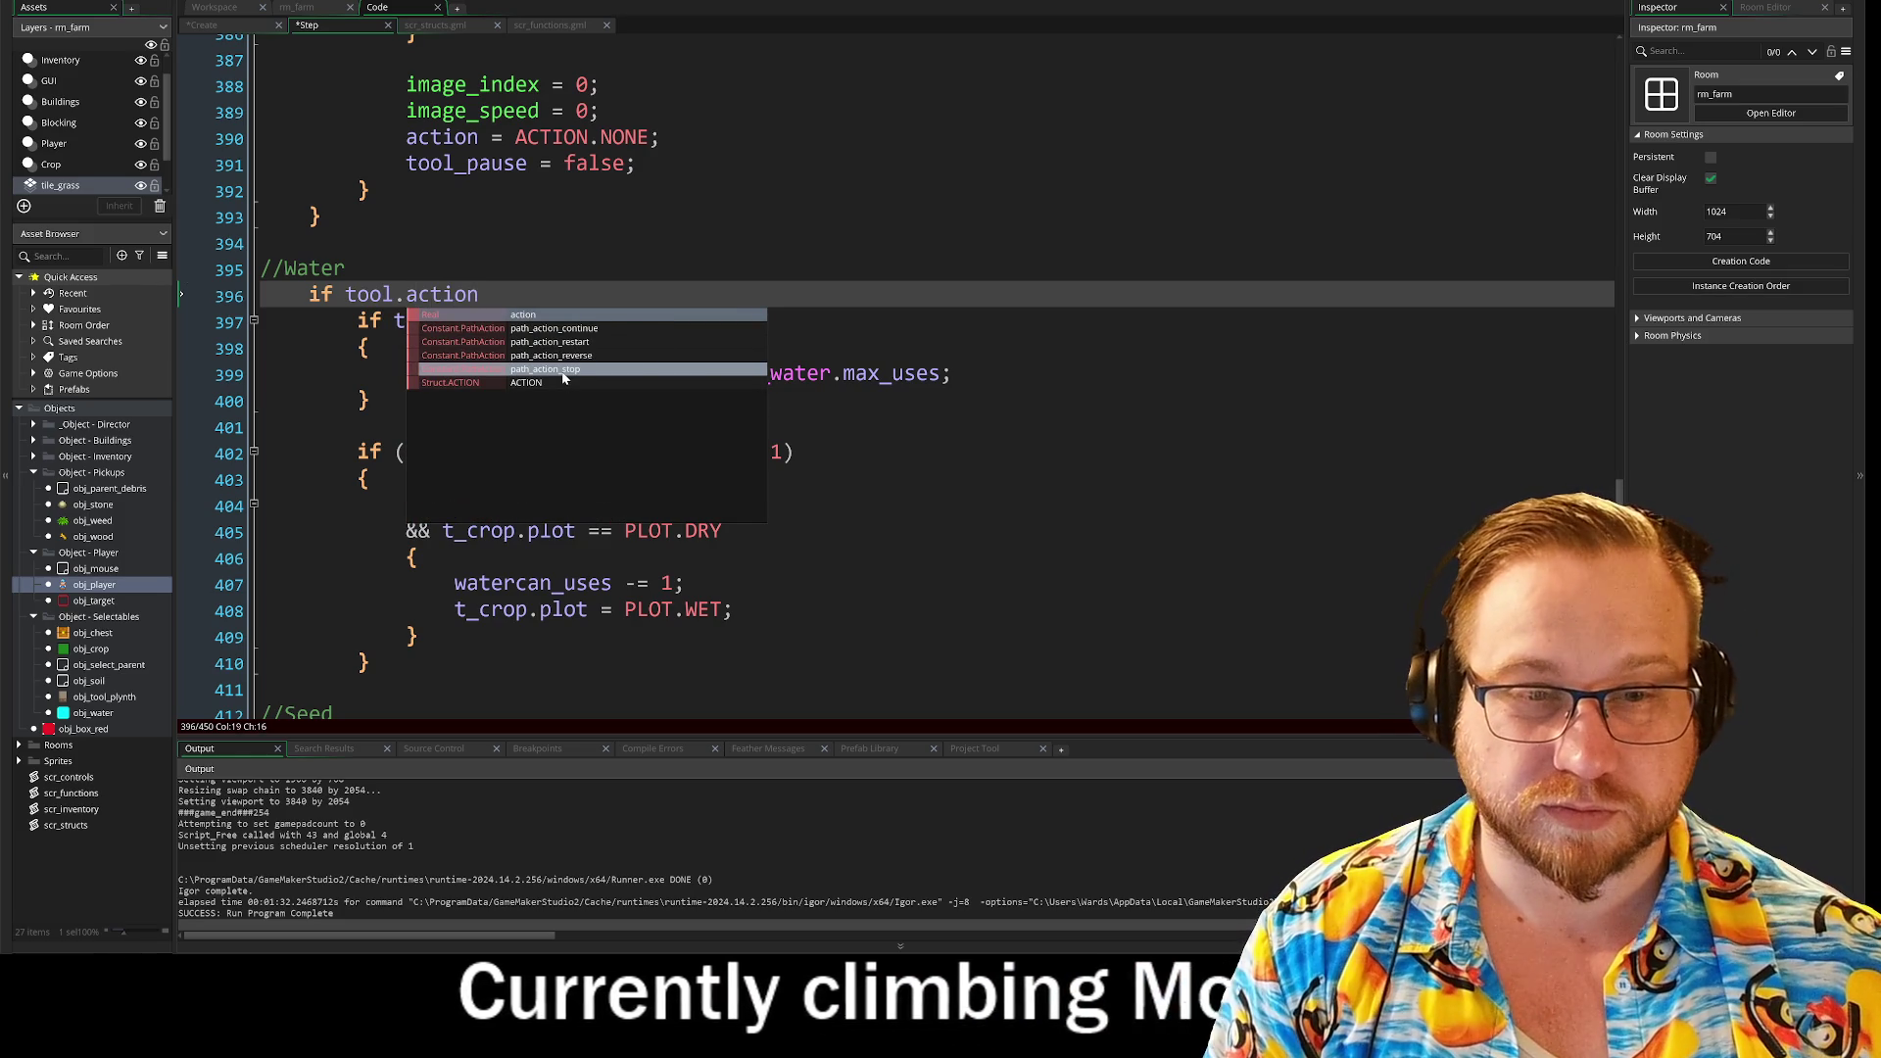
{"action": "type", "text": "_use"}
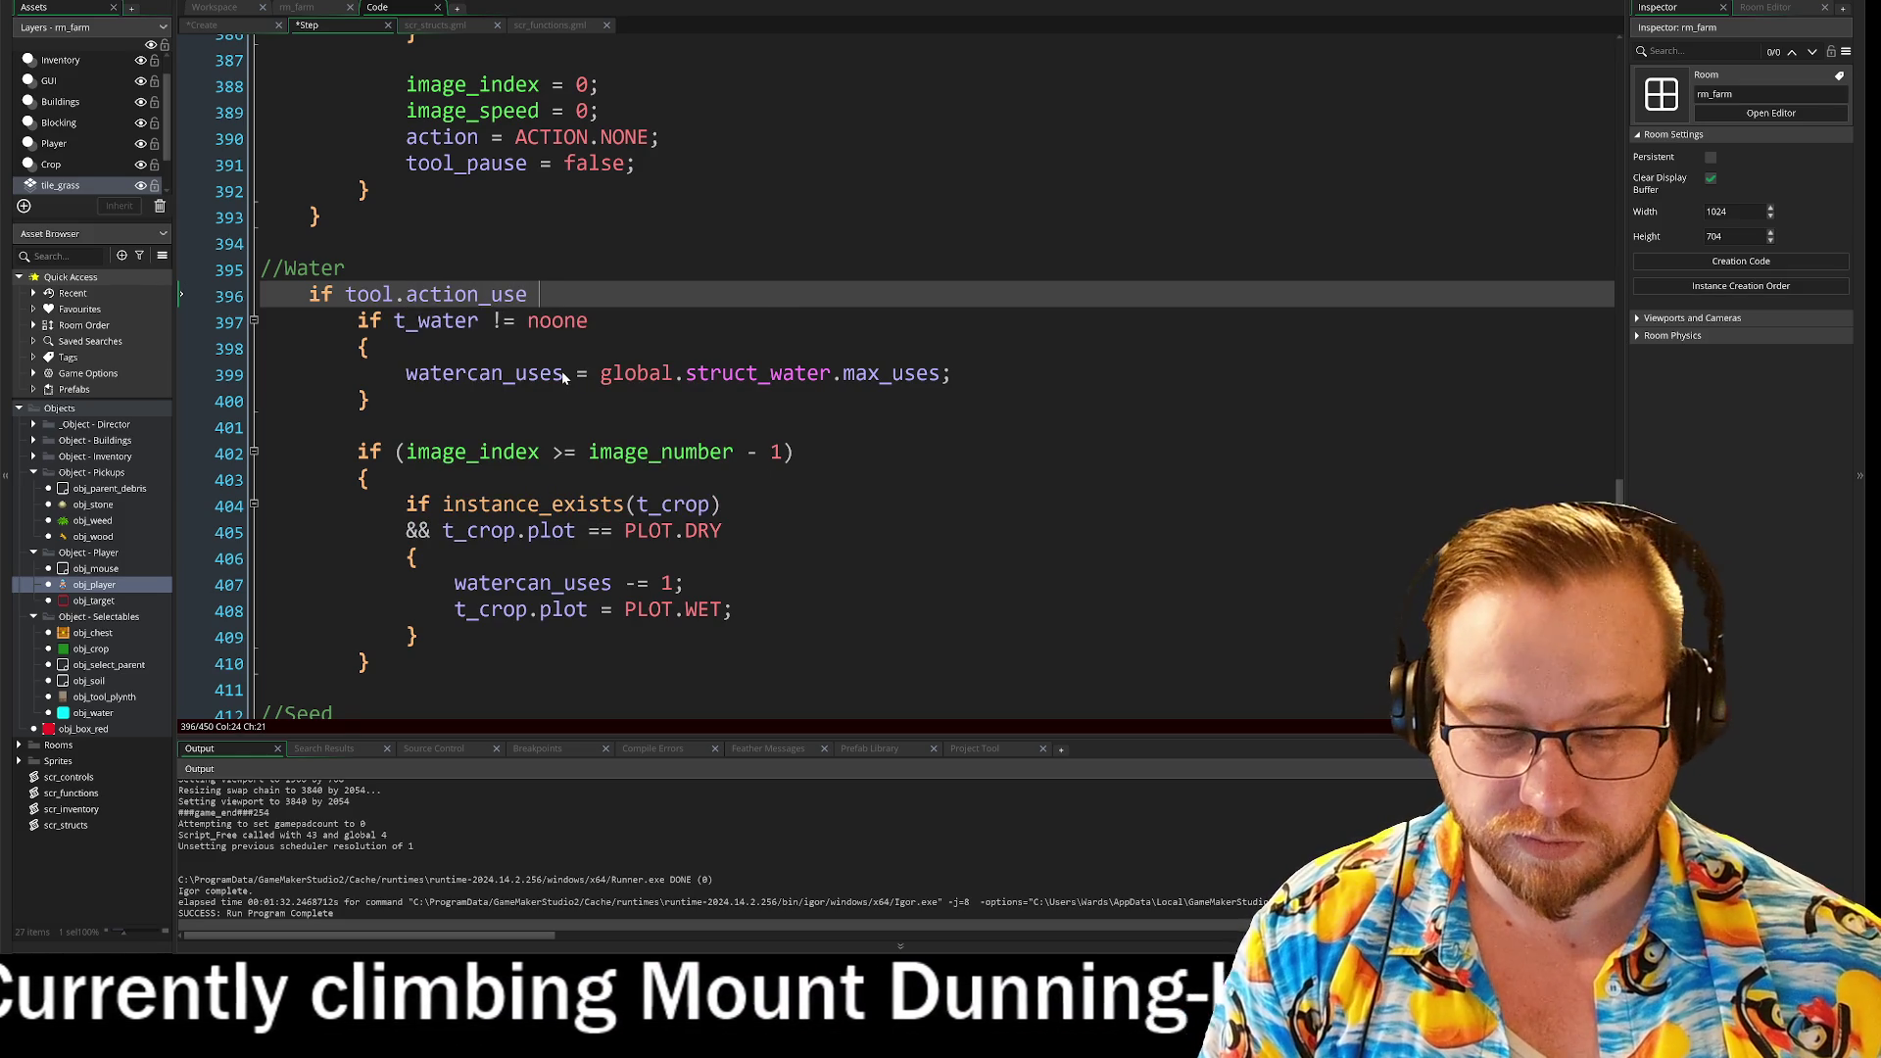
{"action": "type", "text": "=="}
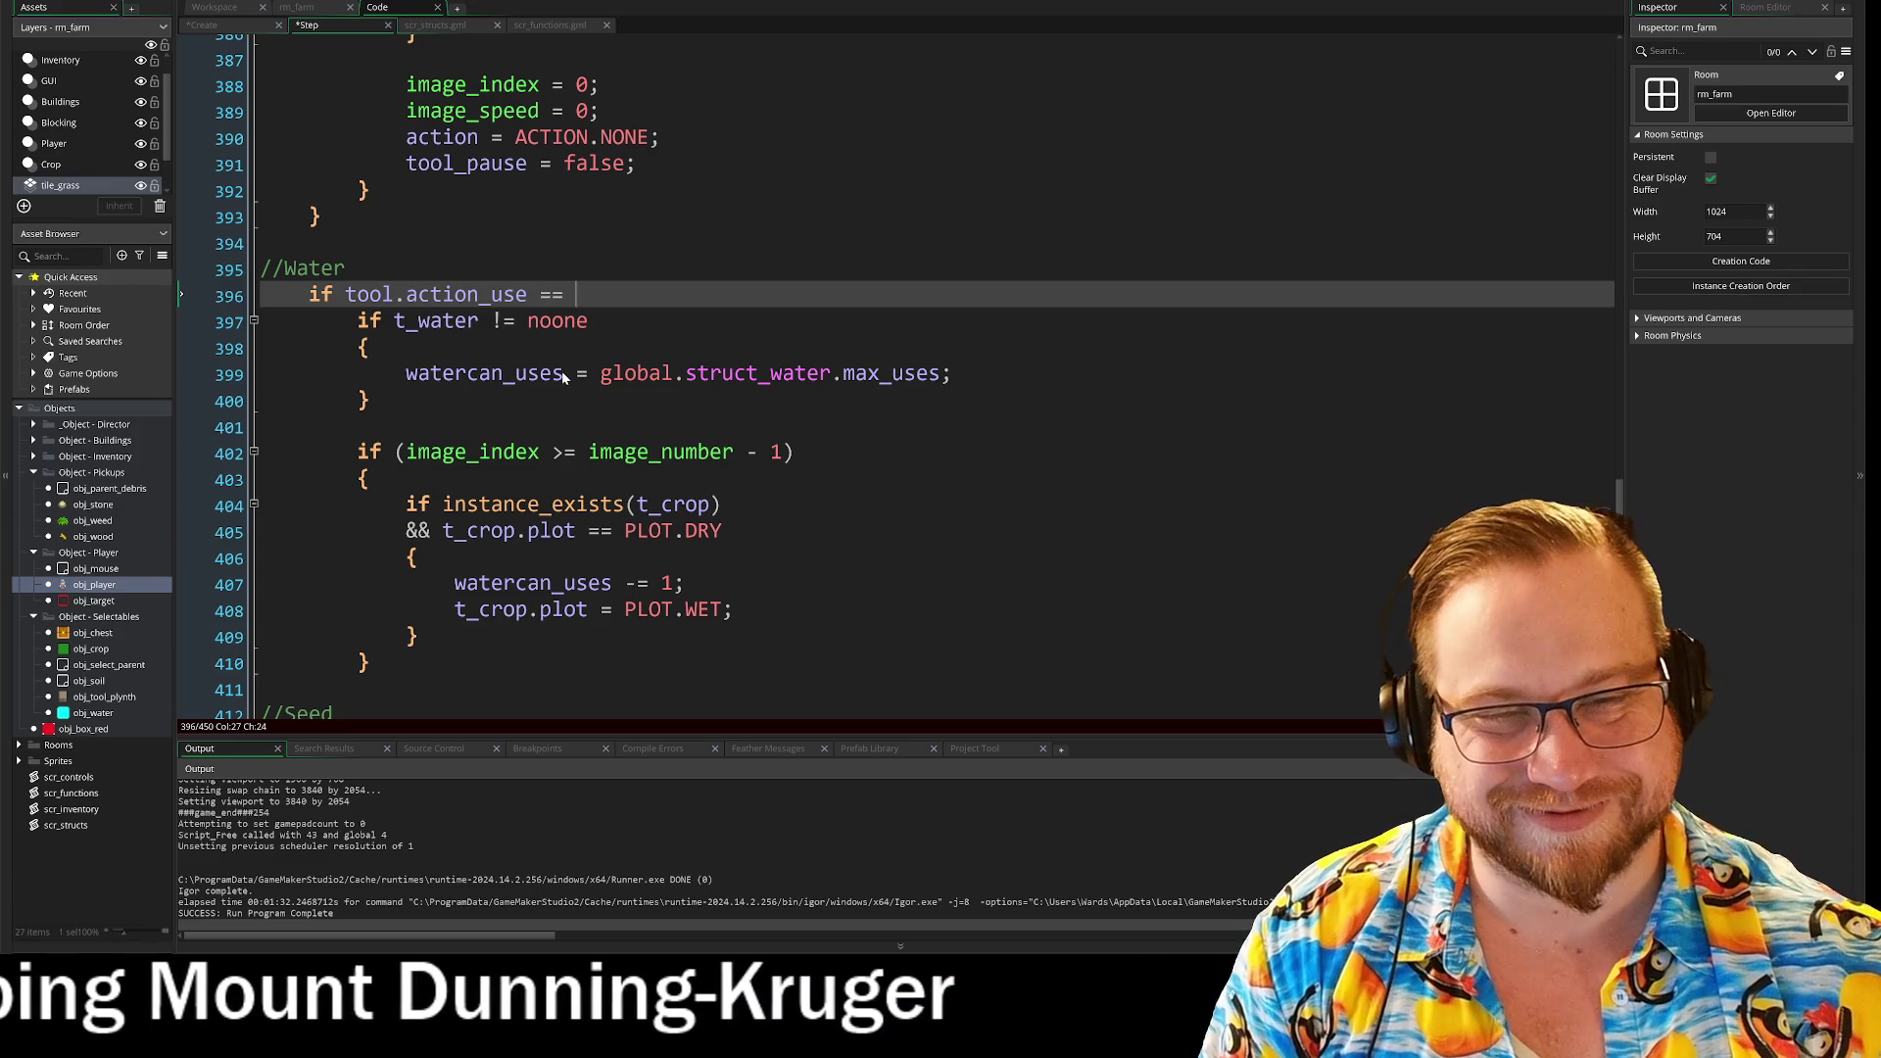
{"action": "type", "text": " \"Water\""}
{"action": "key", "text": "Return"}
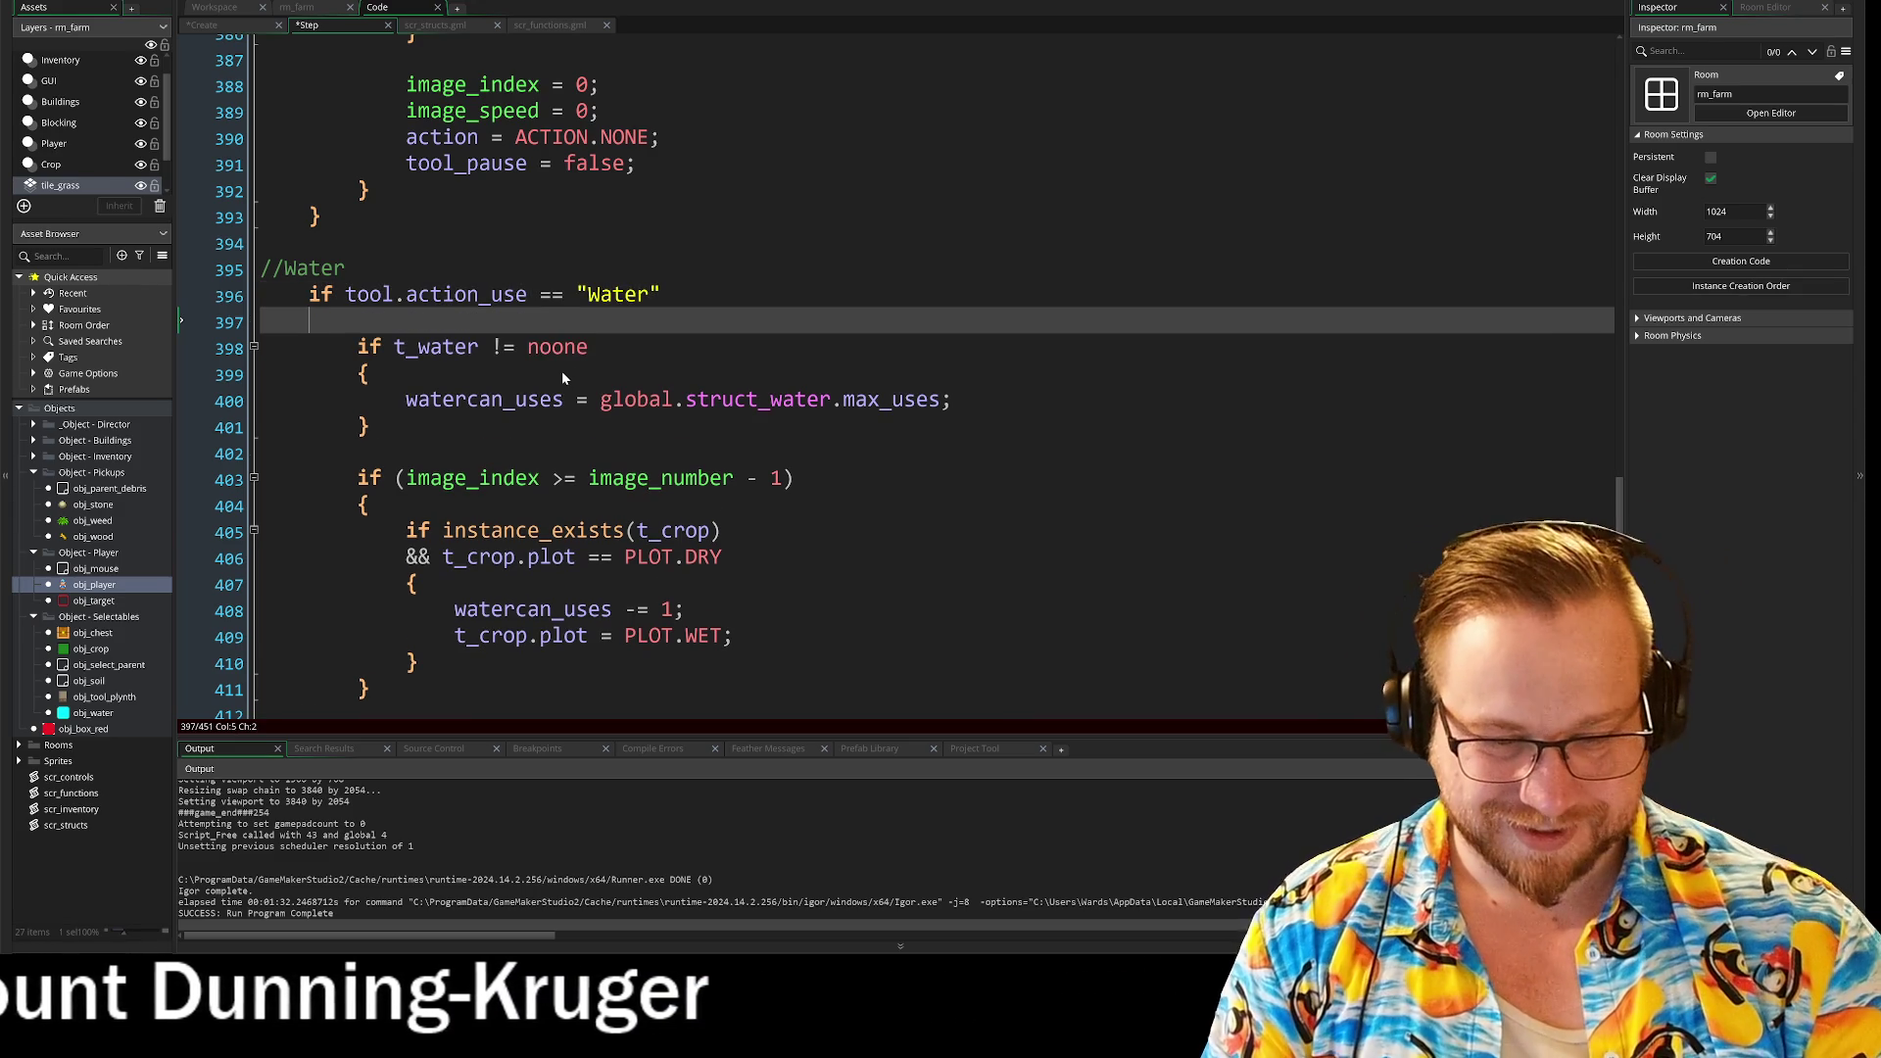
{"action": "type", "text": "{"}
Step: Close the Water block with a brace at line 412 and open a line under //Seed
{"action": "scroll", "coordinate": [563, 377], "scroll_direction": "down", "scroll_amount": 2}
{"action": "left_click", "coordinate": [263, 541]}
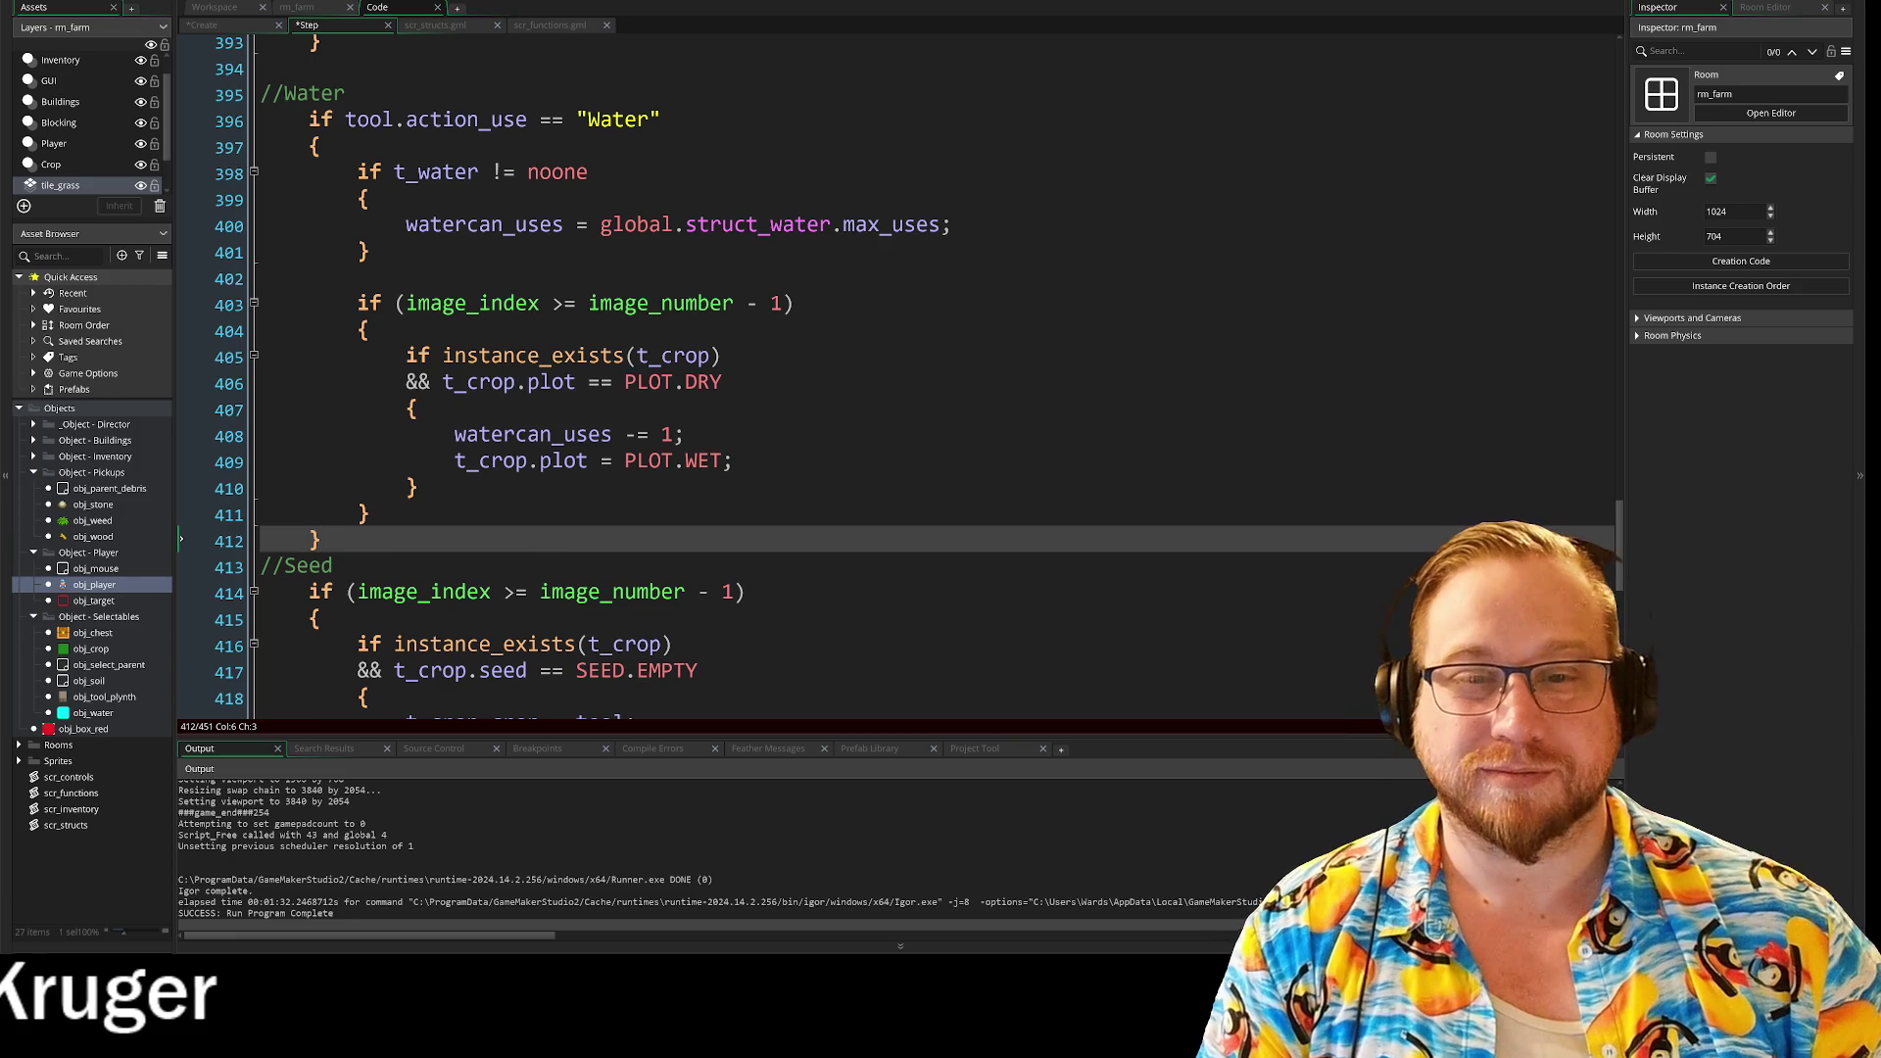
{"action": "scroll", "coordinate": [784, 378], "scroll_direction": "down", "scroll_amount": 1}
{"action": "scroll", "coordinate": [862, 333], "scroll_direction": "down", "scroll_amount": 2}
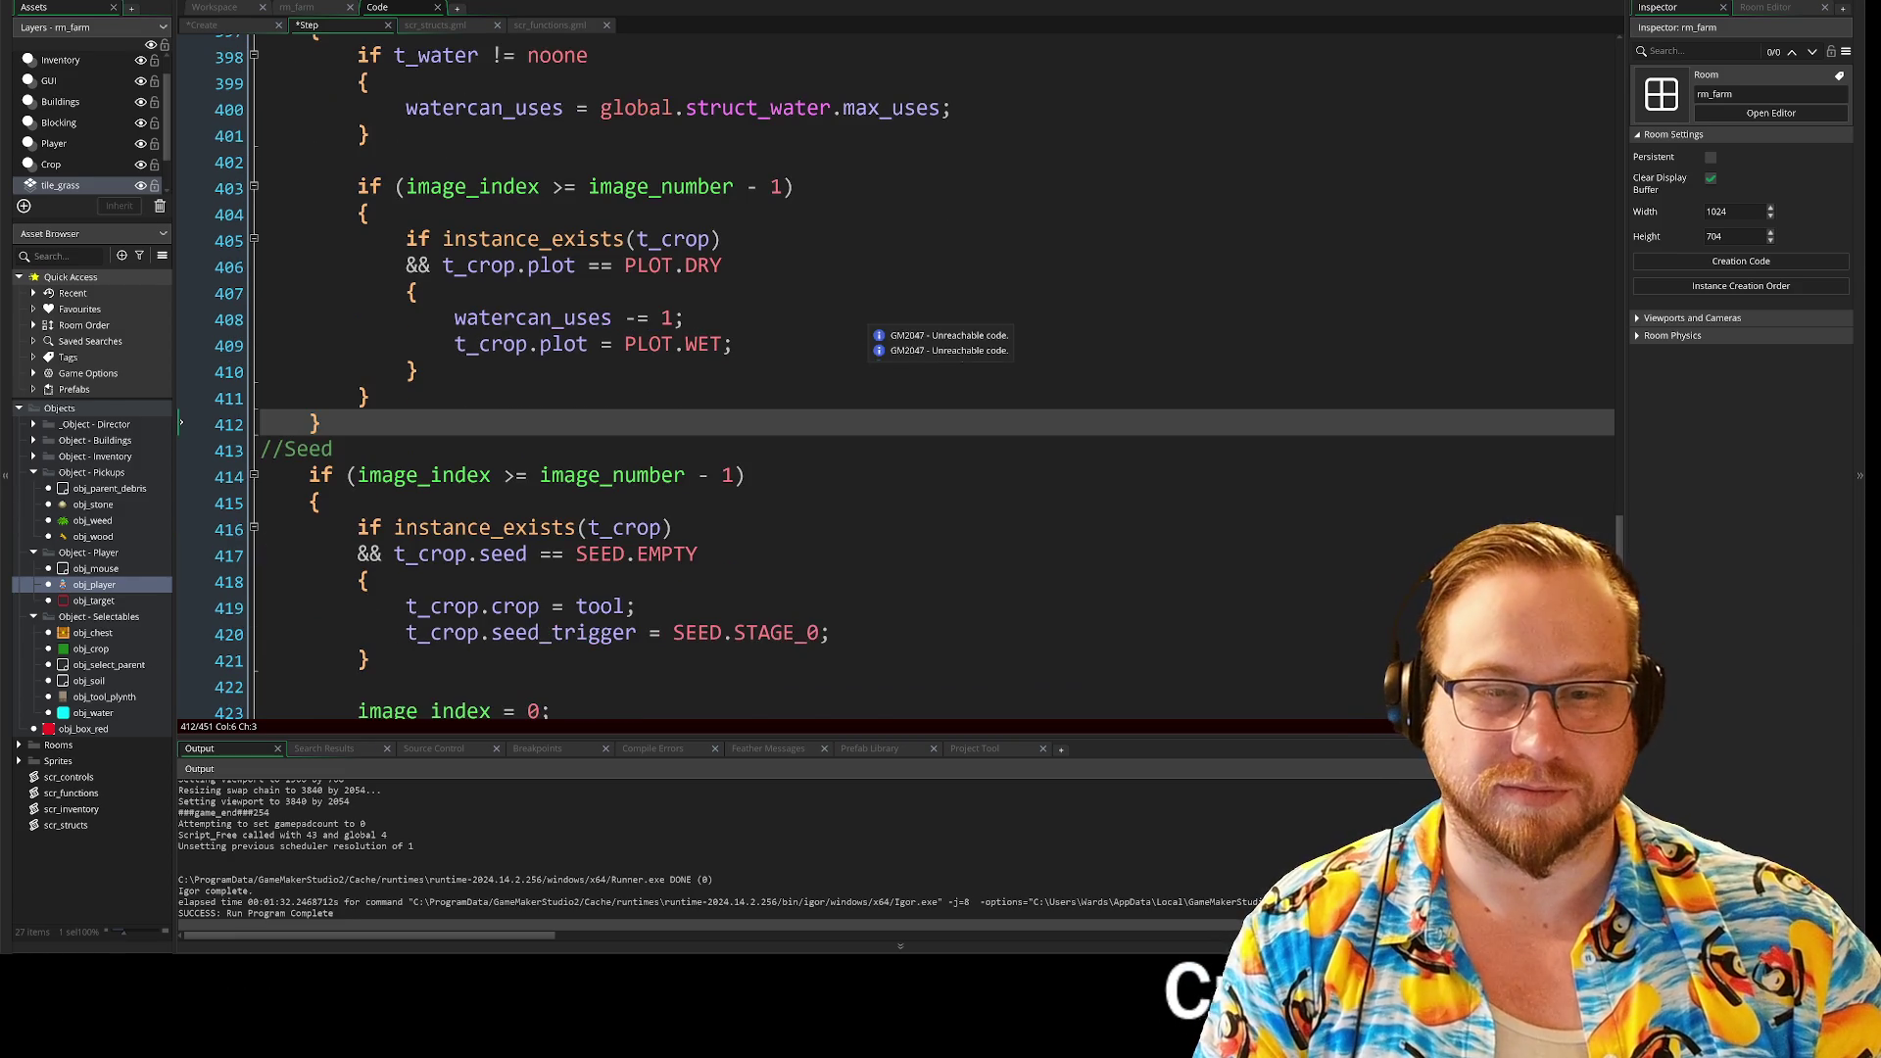
{"action": "left_click", "coordinate": [334, 449]}
{"action": "key", "text": "Return"}
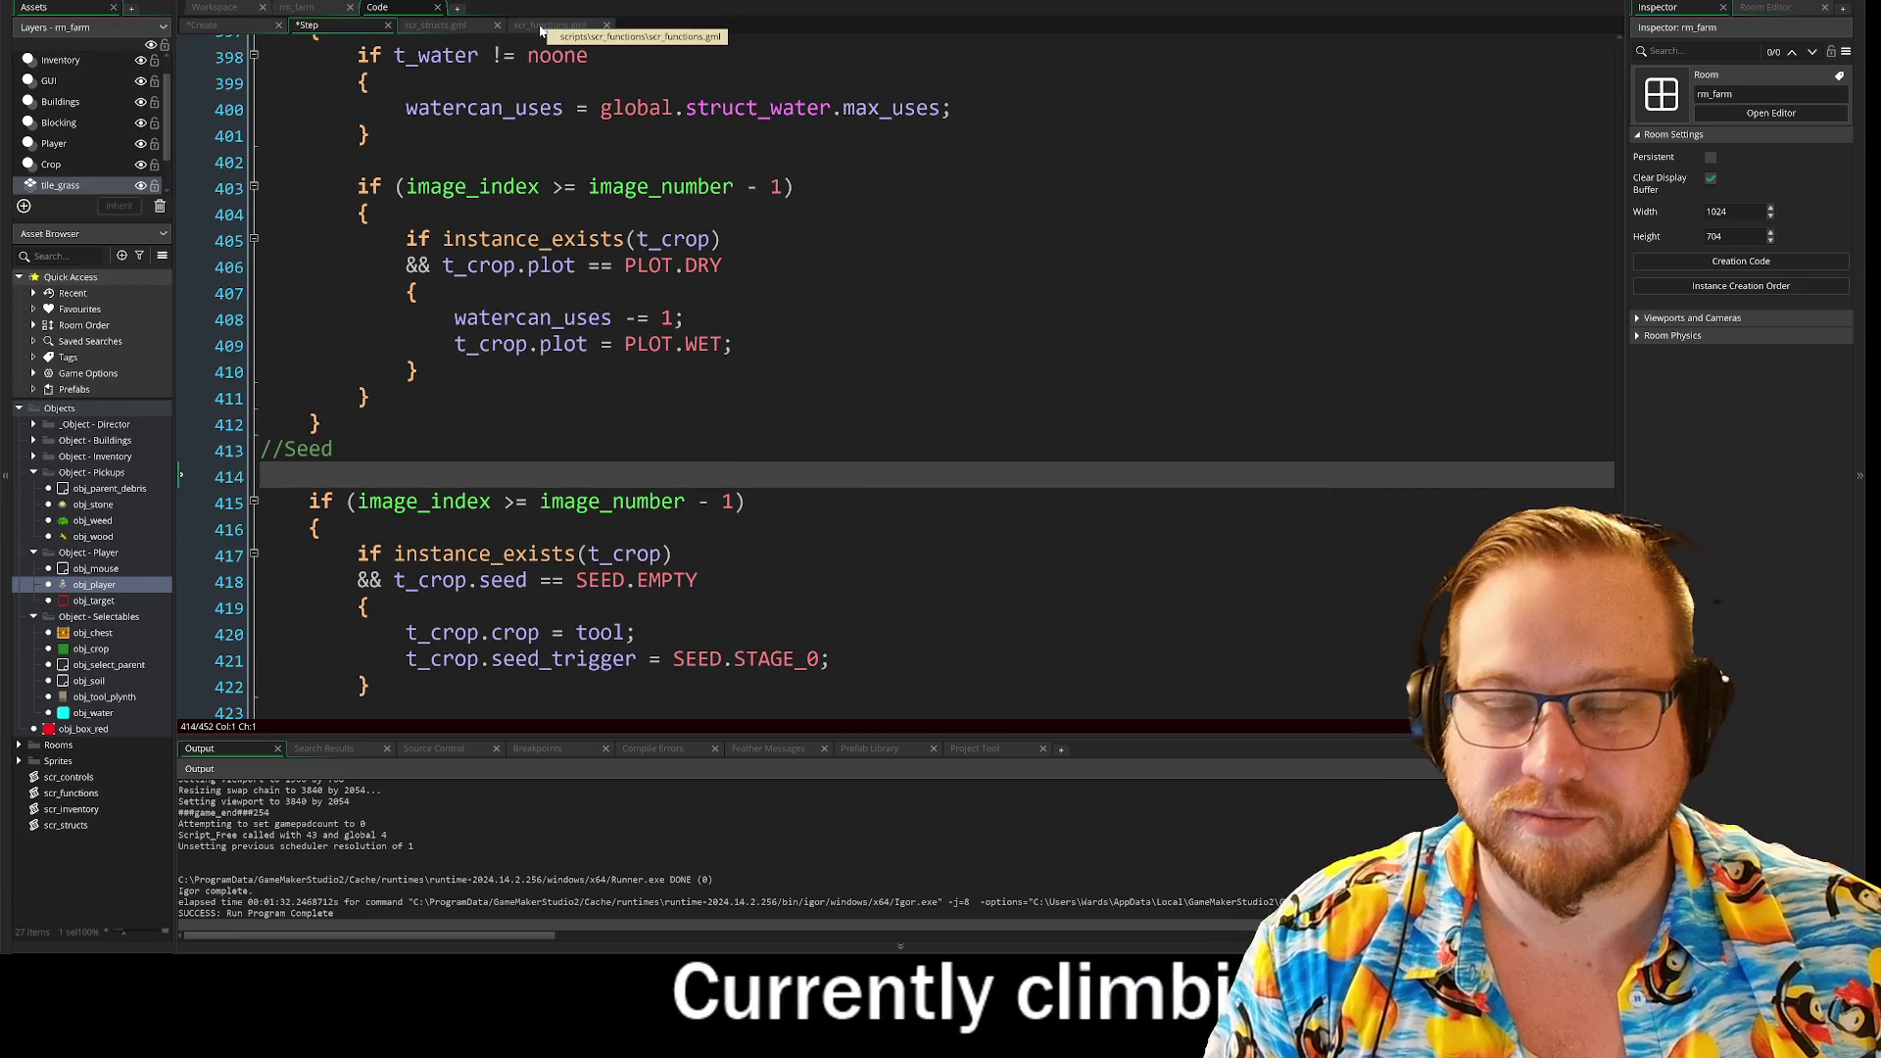
Step: Copy the "Pickup" action_use value from line 68 of scr_structs.gml, then return to the Step code
{"action": "left_click", "coordinate": [446, 25]}
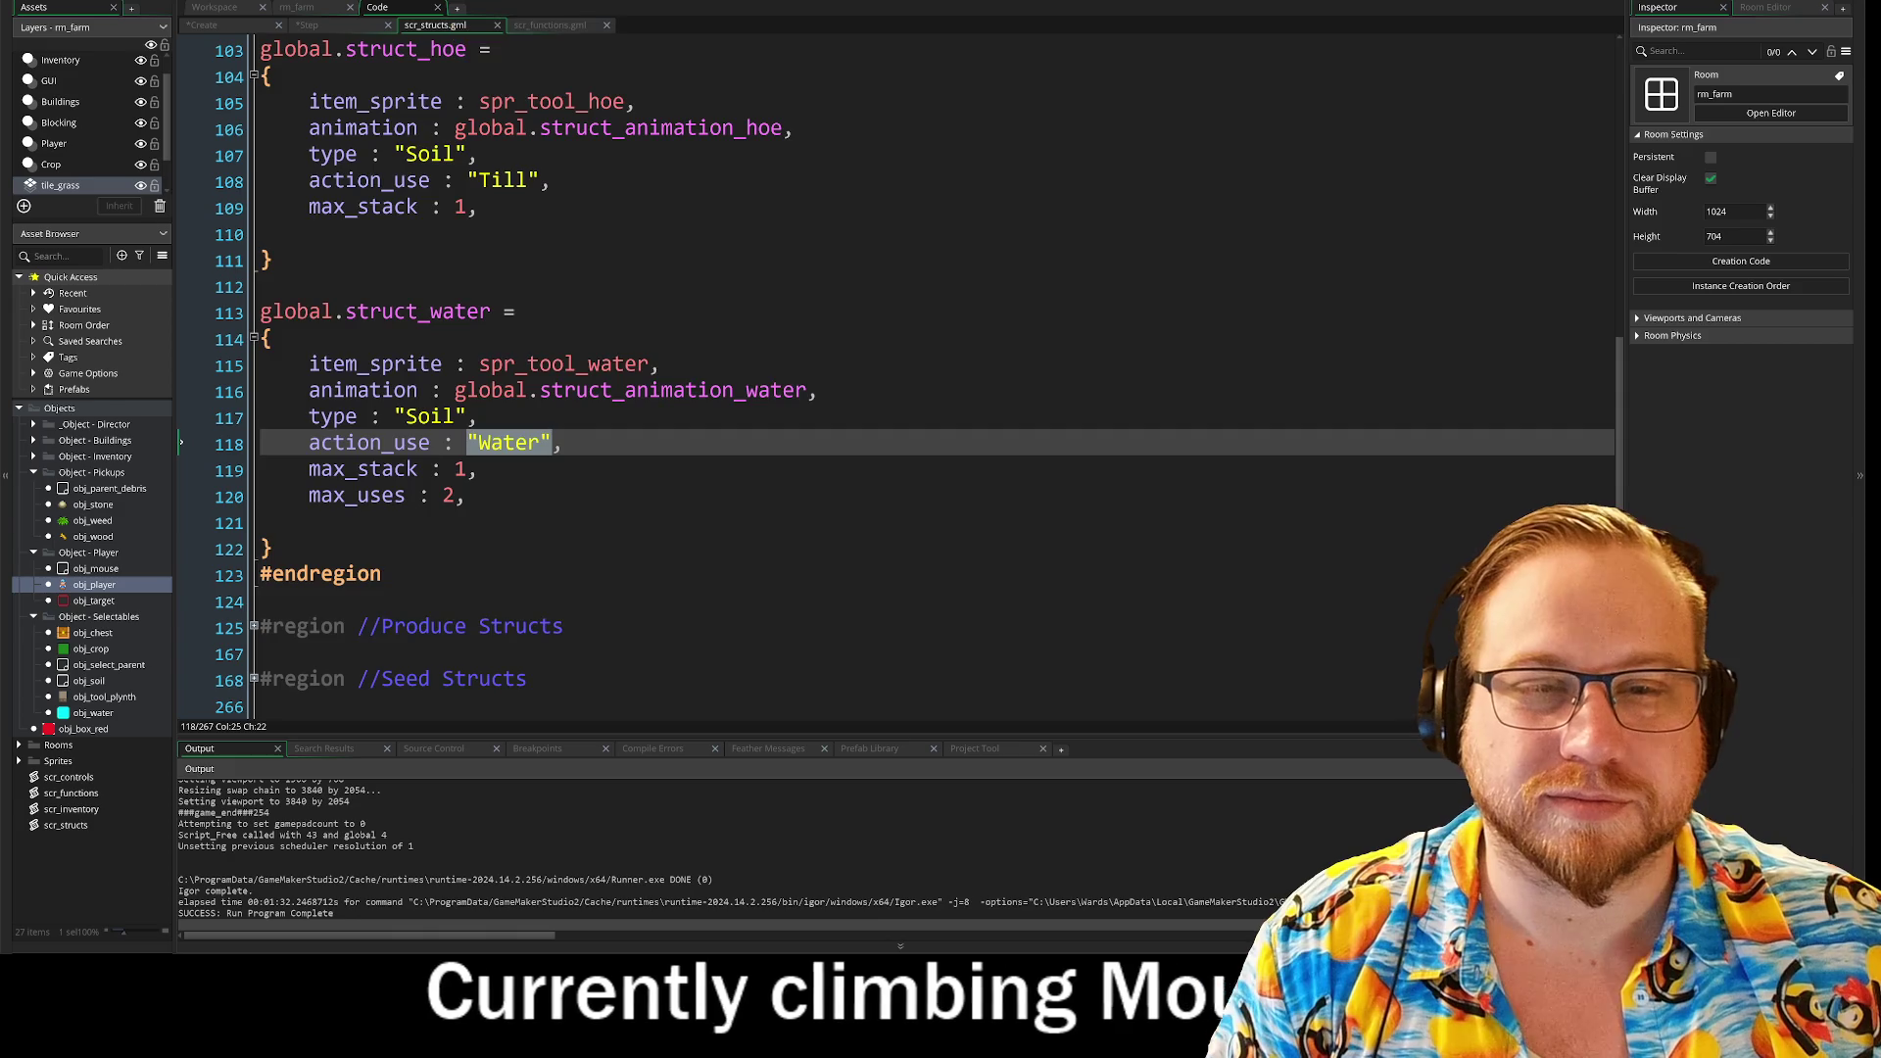
{"action": "scroll", "coordinate": [882, 392], "scroll_direction": "up", "scroll_amount": 4}
{"action": "scroll", "coordinate": [882, 392], "scroll_direction": "up", "scroll_amount": 4}
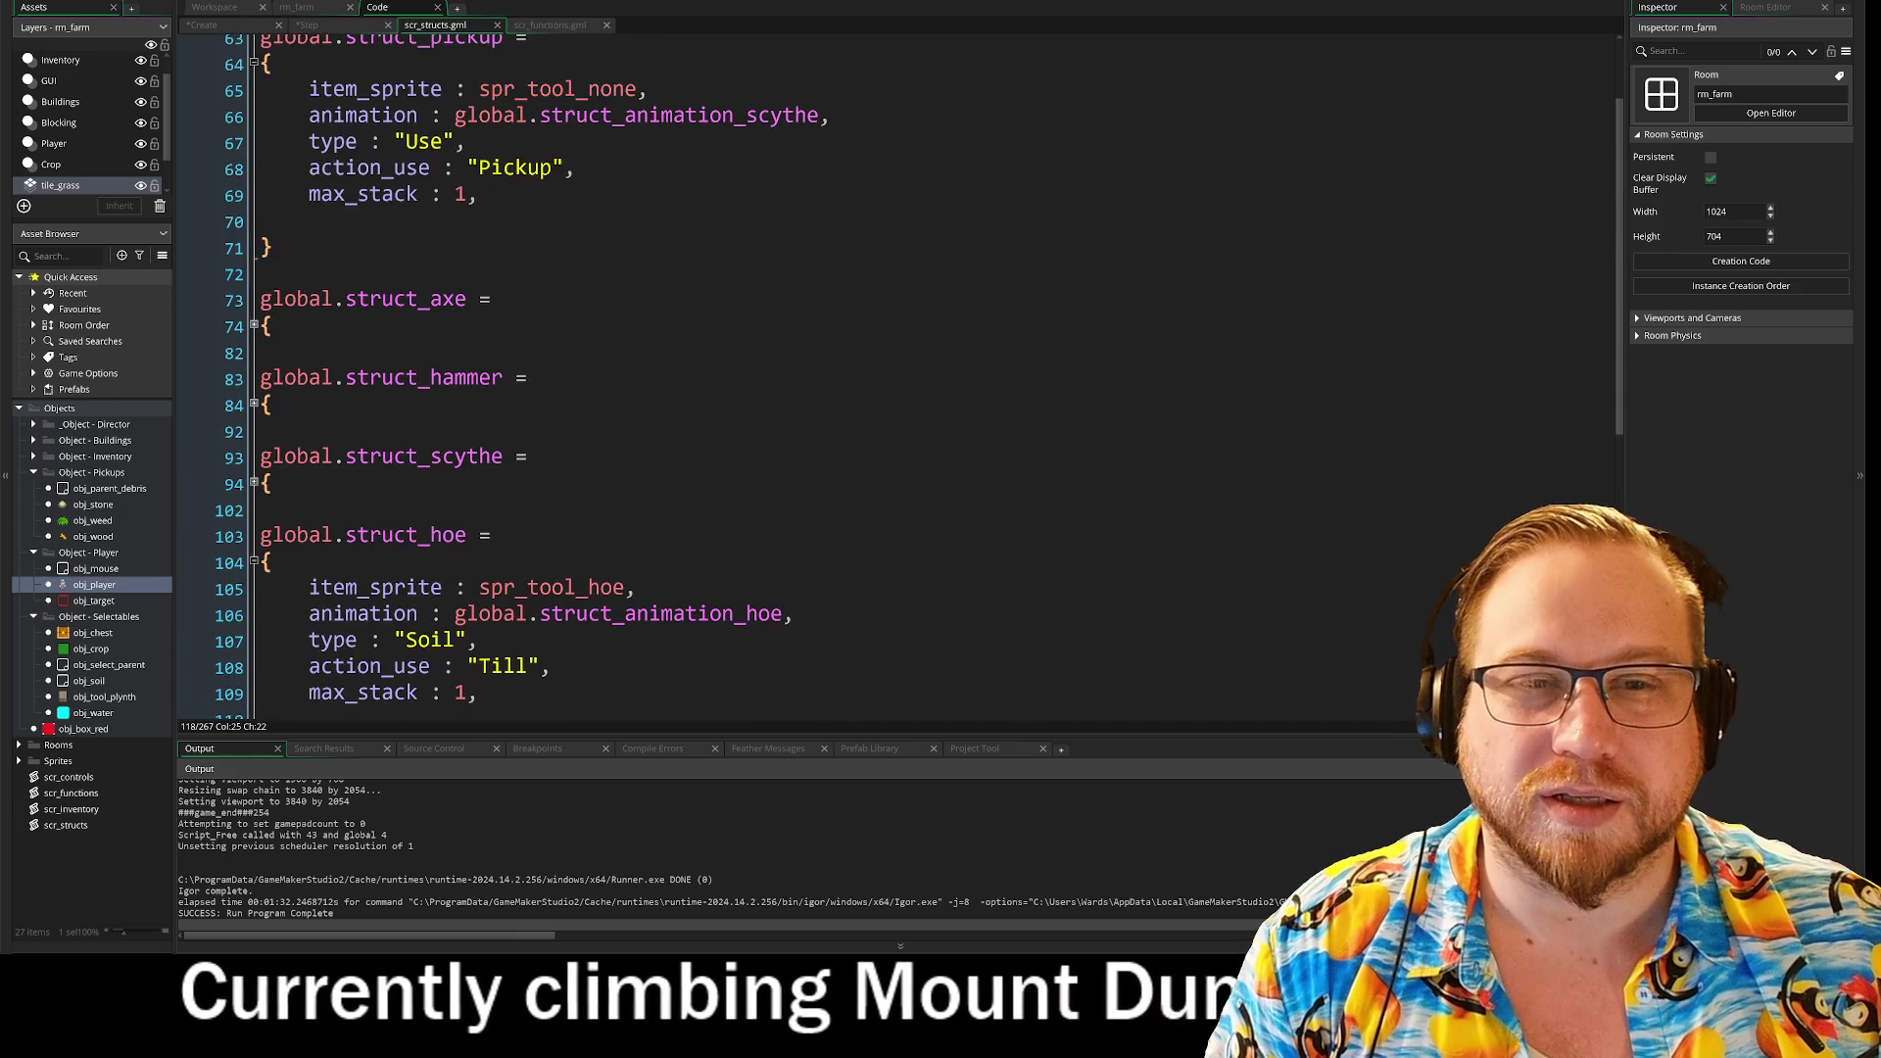
{"action": "scroll", "coordinate": [882, 391], "scroll_direction": "down", "scroll_amount": 9}
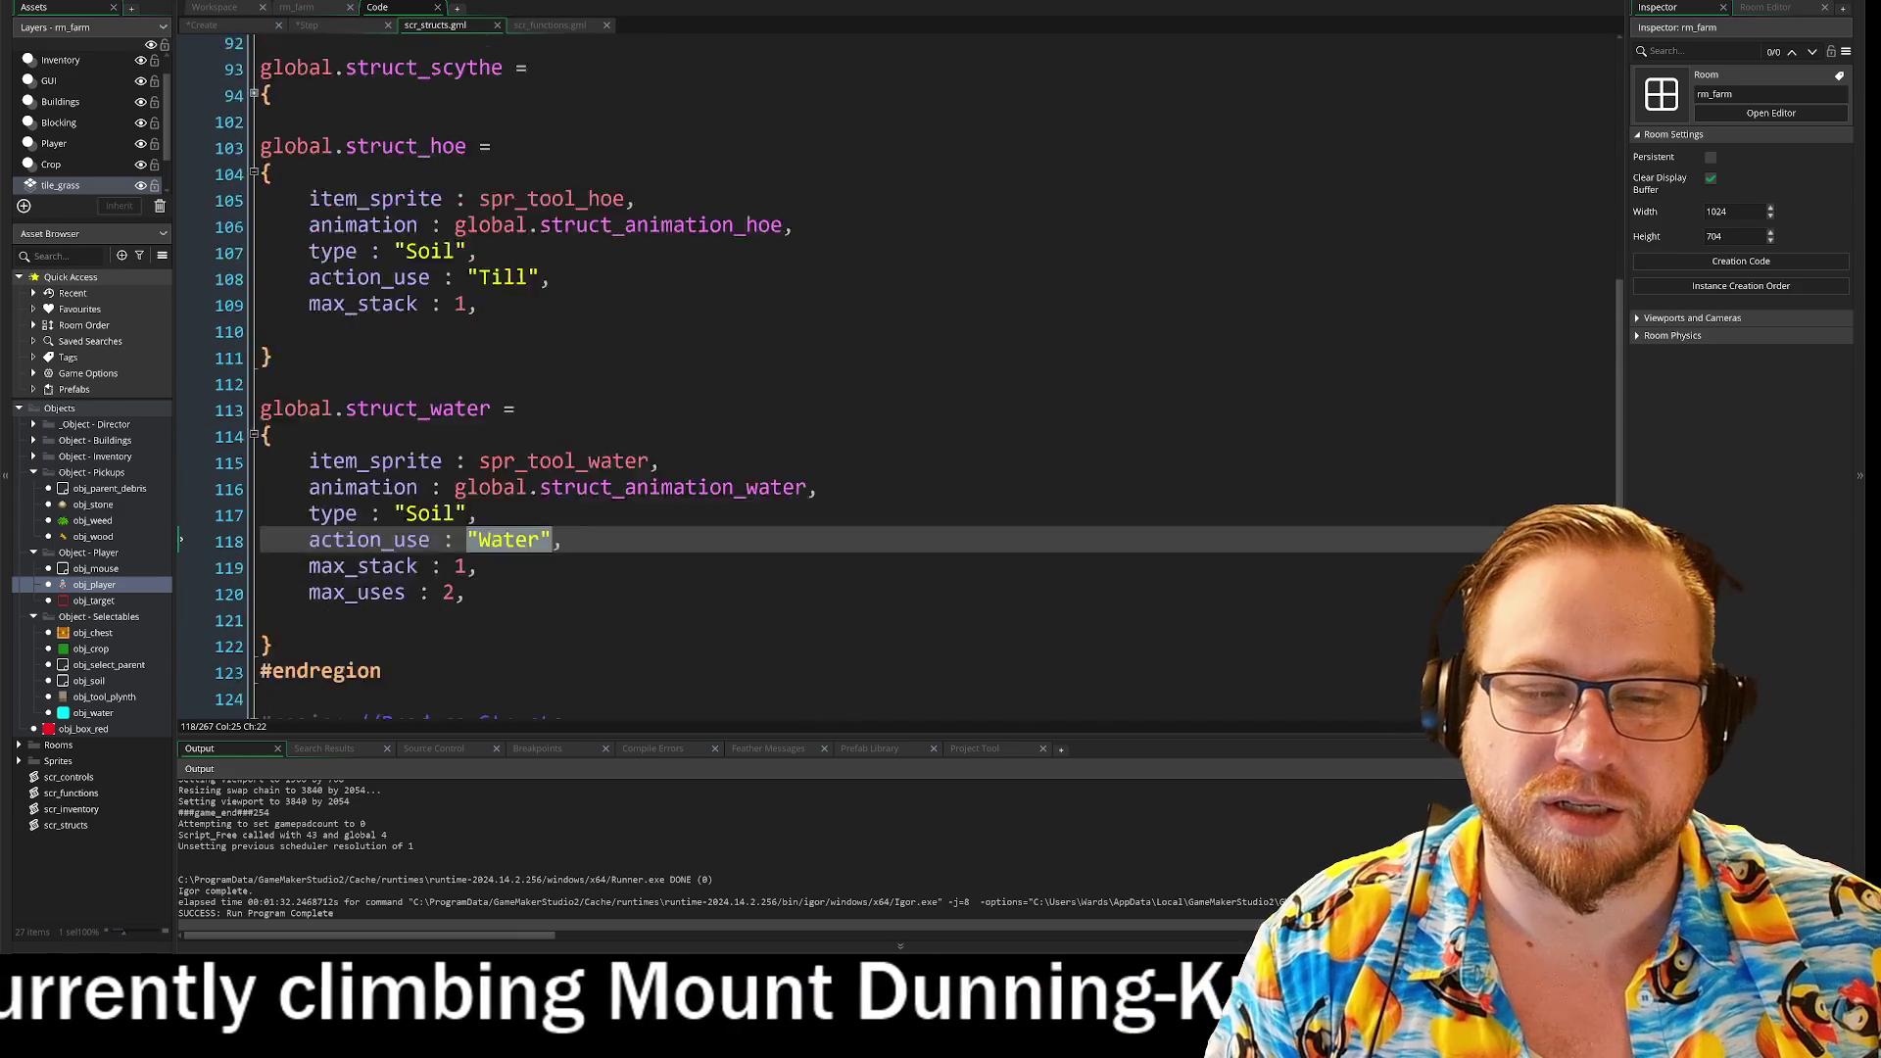
{"action": "scroll", "coordinate": [882, 392], "scroll_direction": "up", "scroll_amount": 3}
{"action": "scroll", "coordinate": [882, 392], "scroll_direction": "up", "scroll_amount": 6}
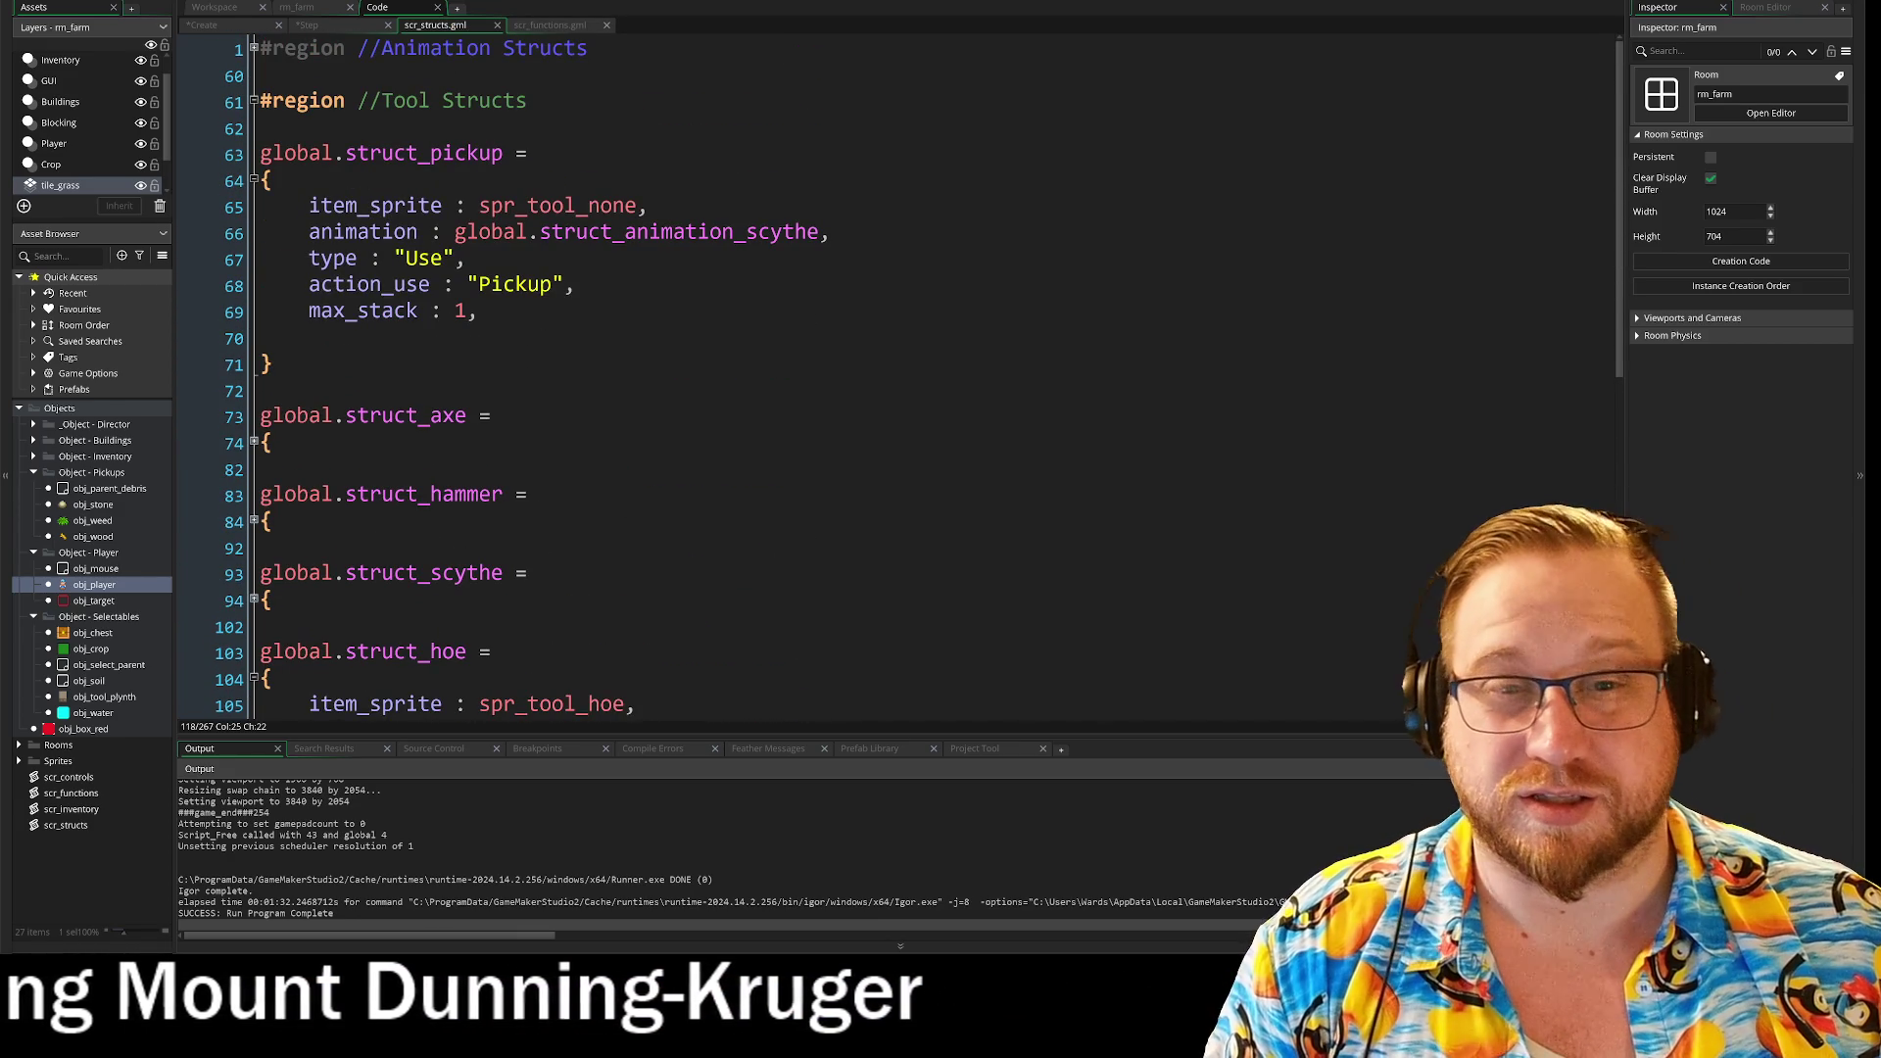
{"action": "left_click_drag", "start_coordinate": [469, 285], "coordinate": [563, 289]}
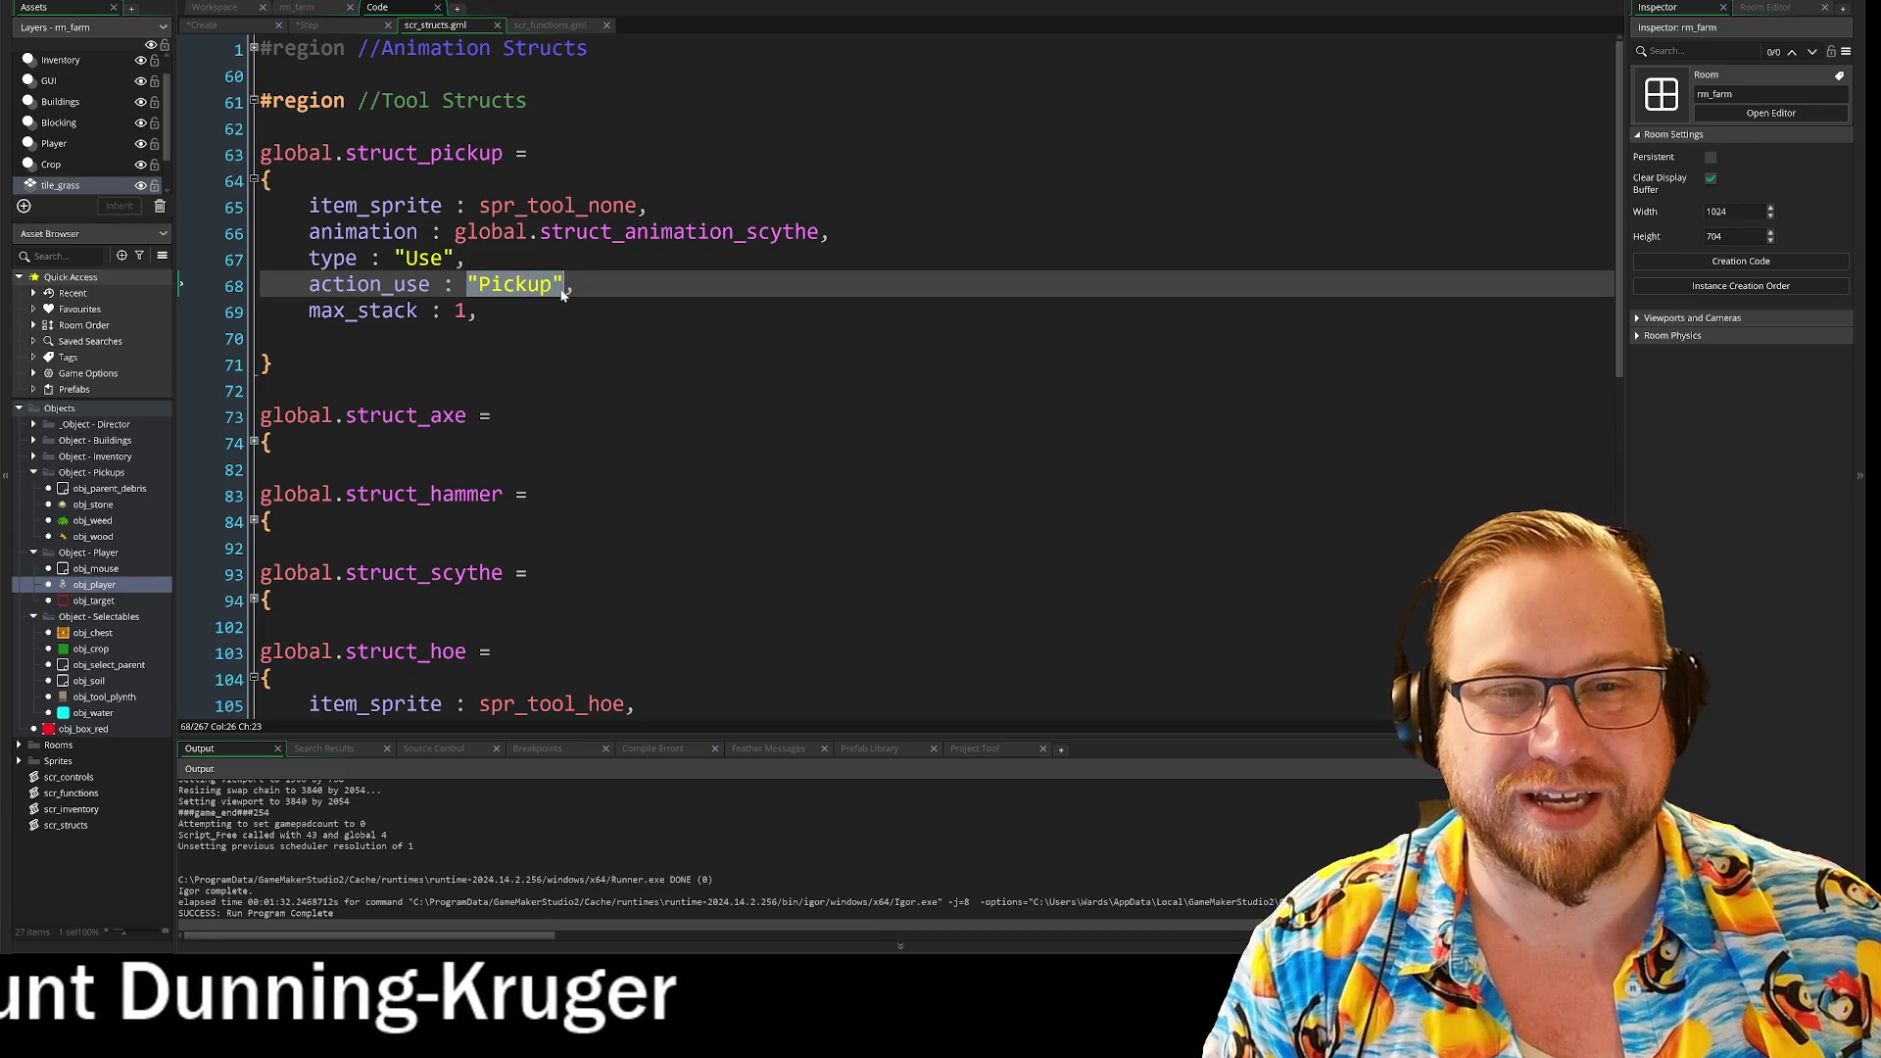
{"action": "right_click", "coordinate": [540, 291]}
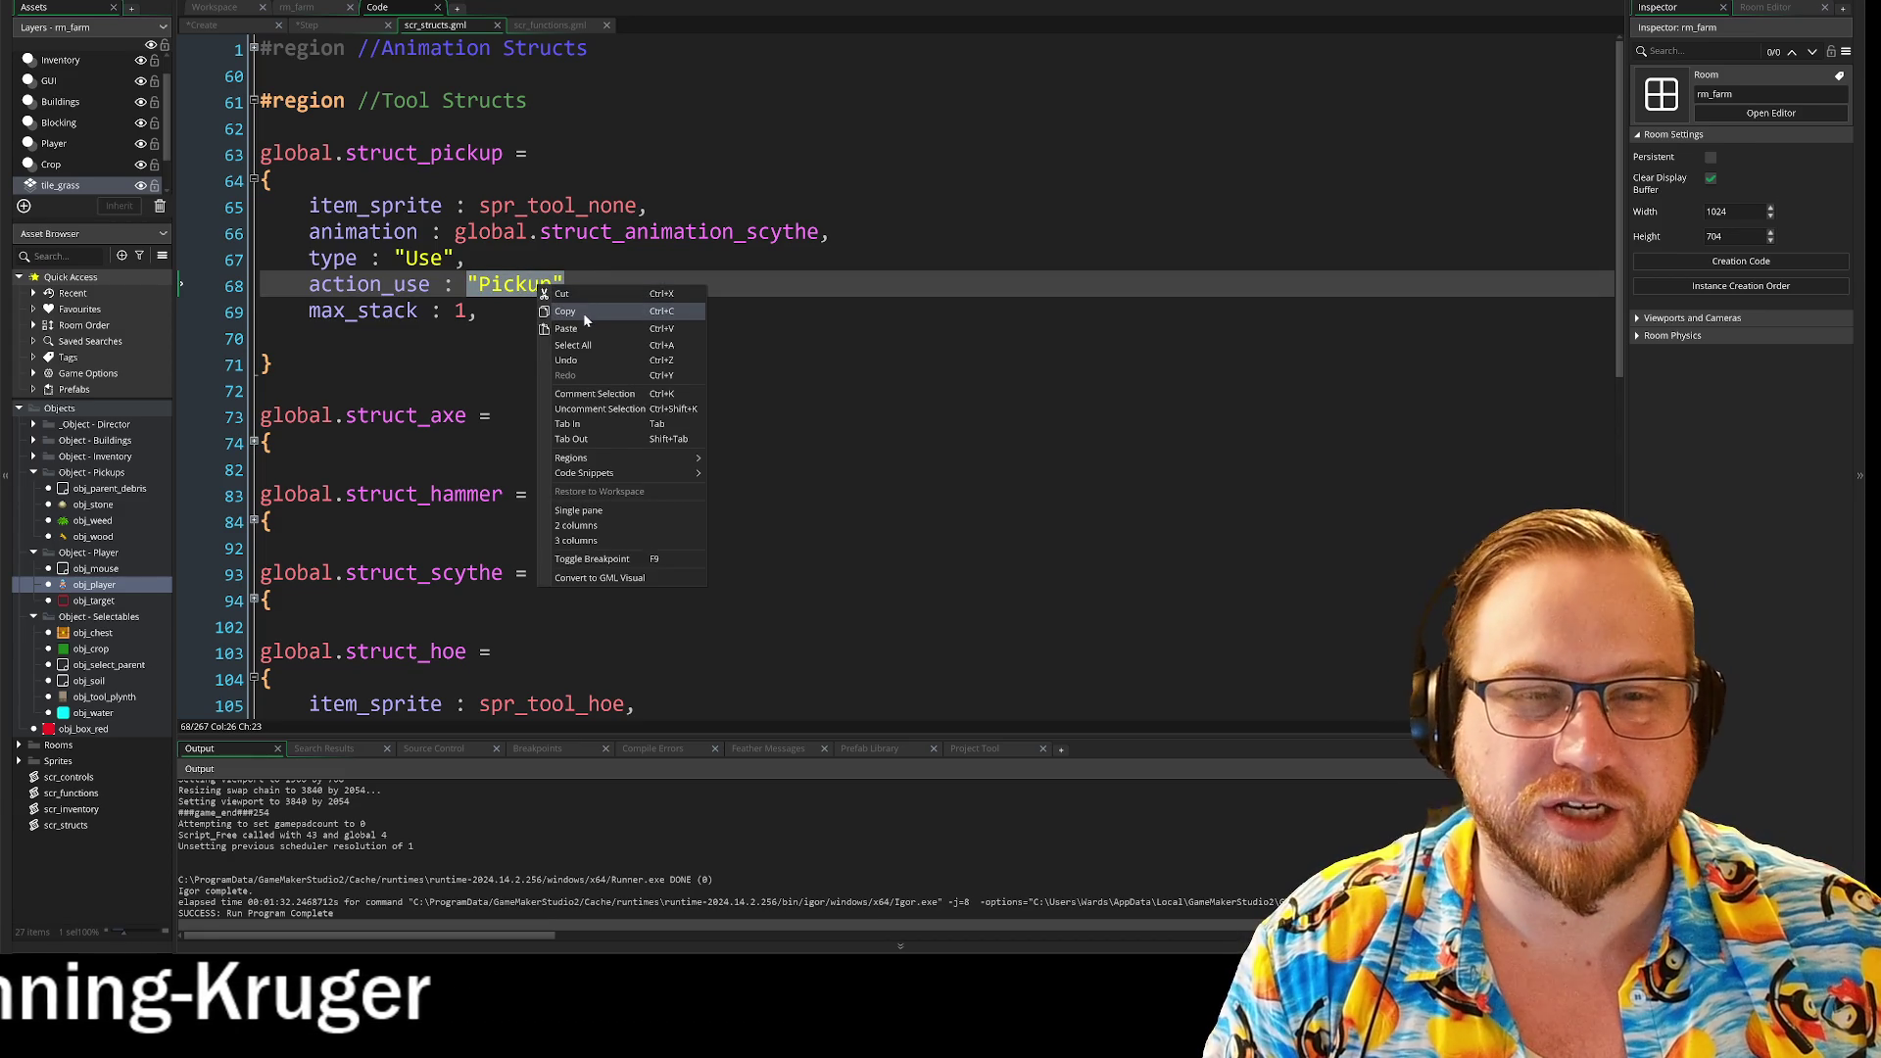
{"action": "left_click", "coordinate": [584, 316]}
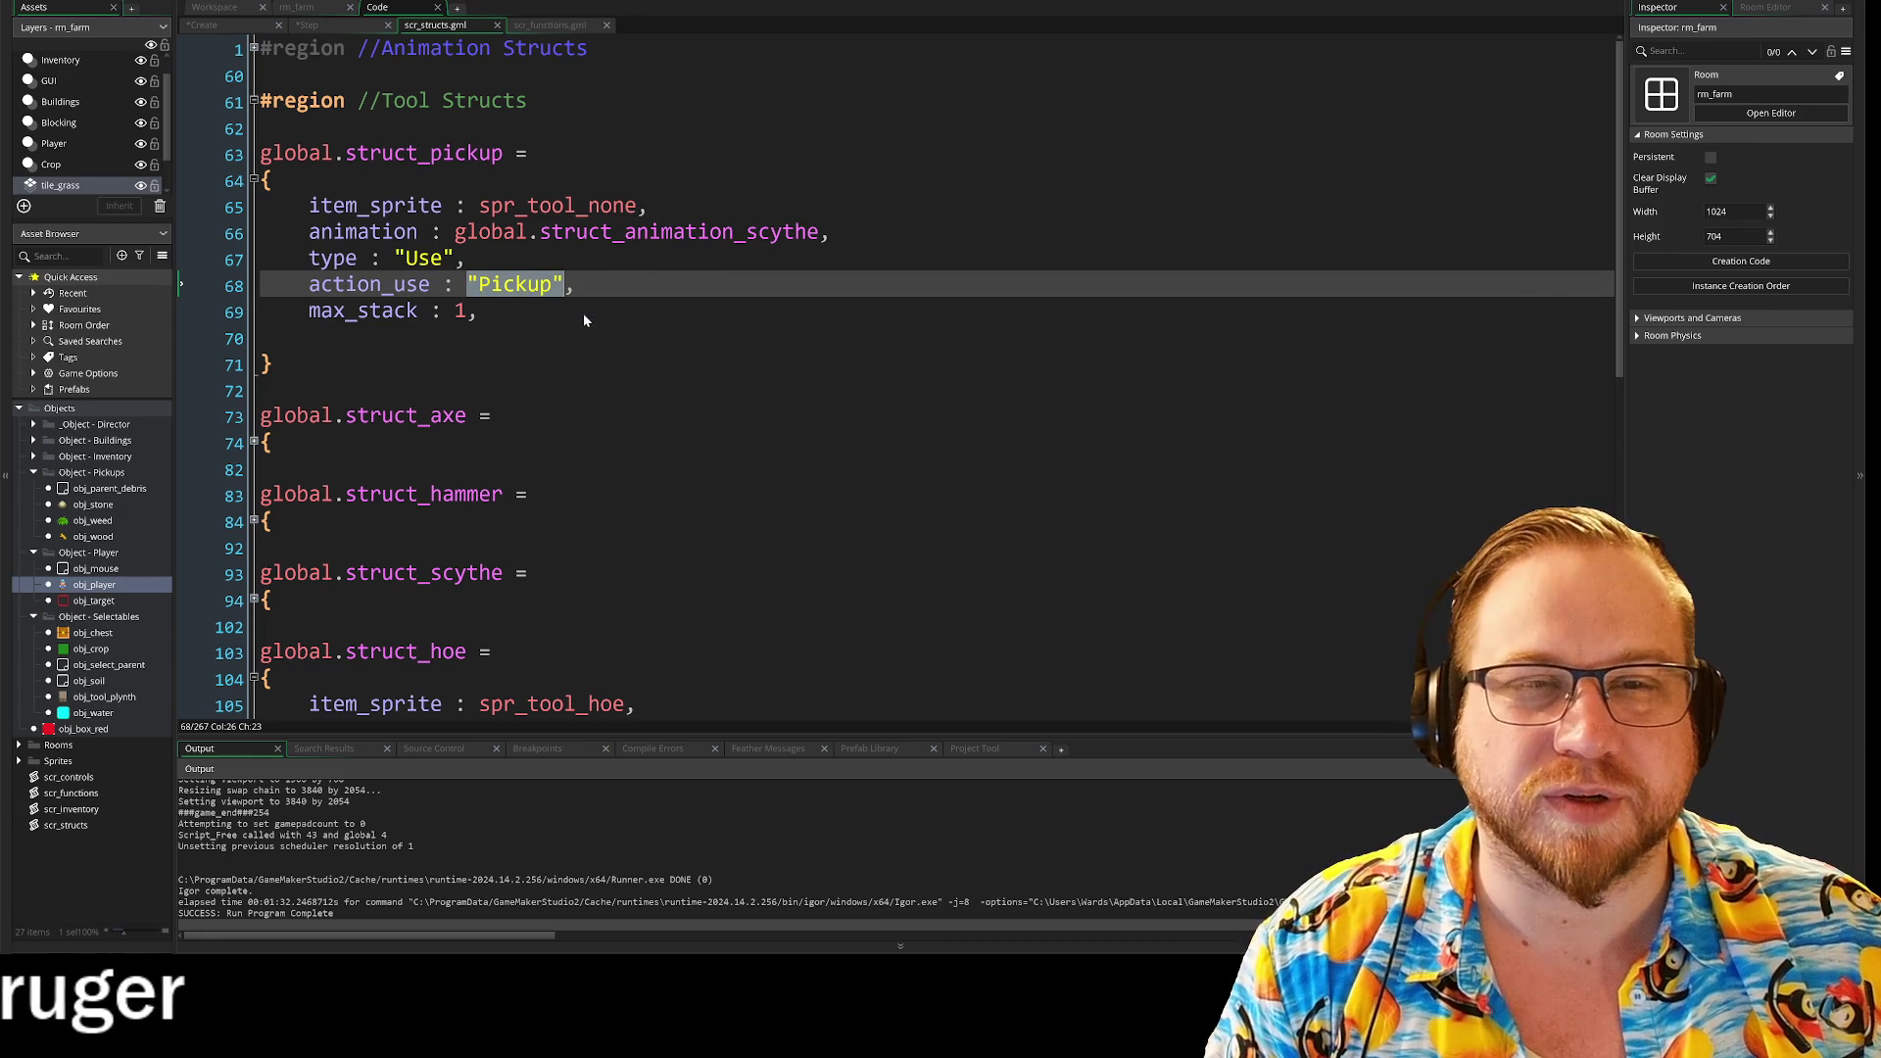
{"action": "left_click", "coordinate": [312, 25]}
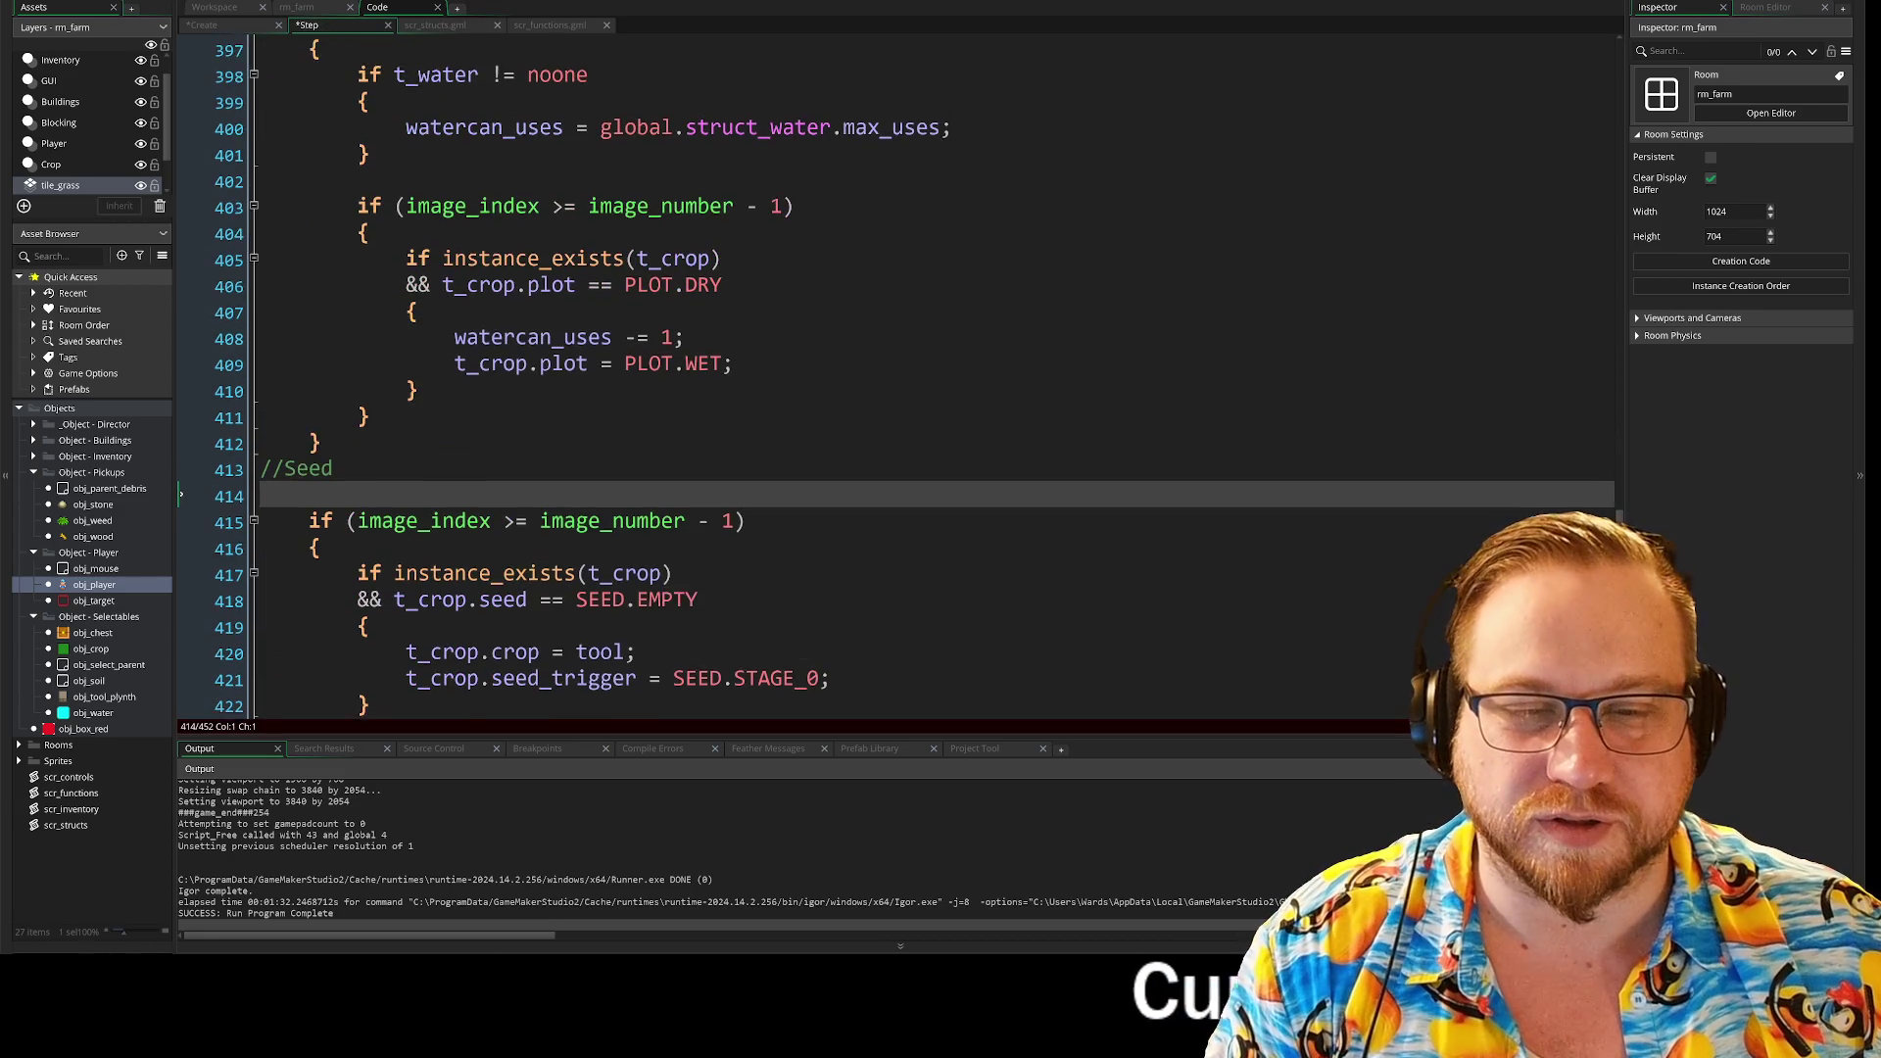
Step: Select commented seed lines 414–427 and expand the ACTION.PICKUP case at line 349 in Crop Tools
{"action": "left_click_drag", "start_coordinate": [262, 282], "coordinate": [321, 623]}
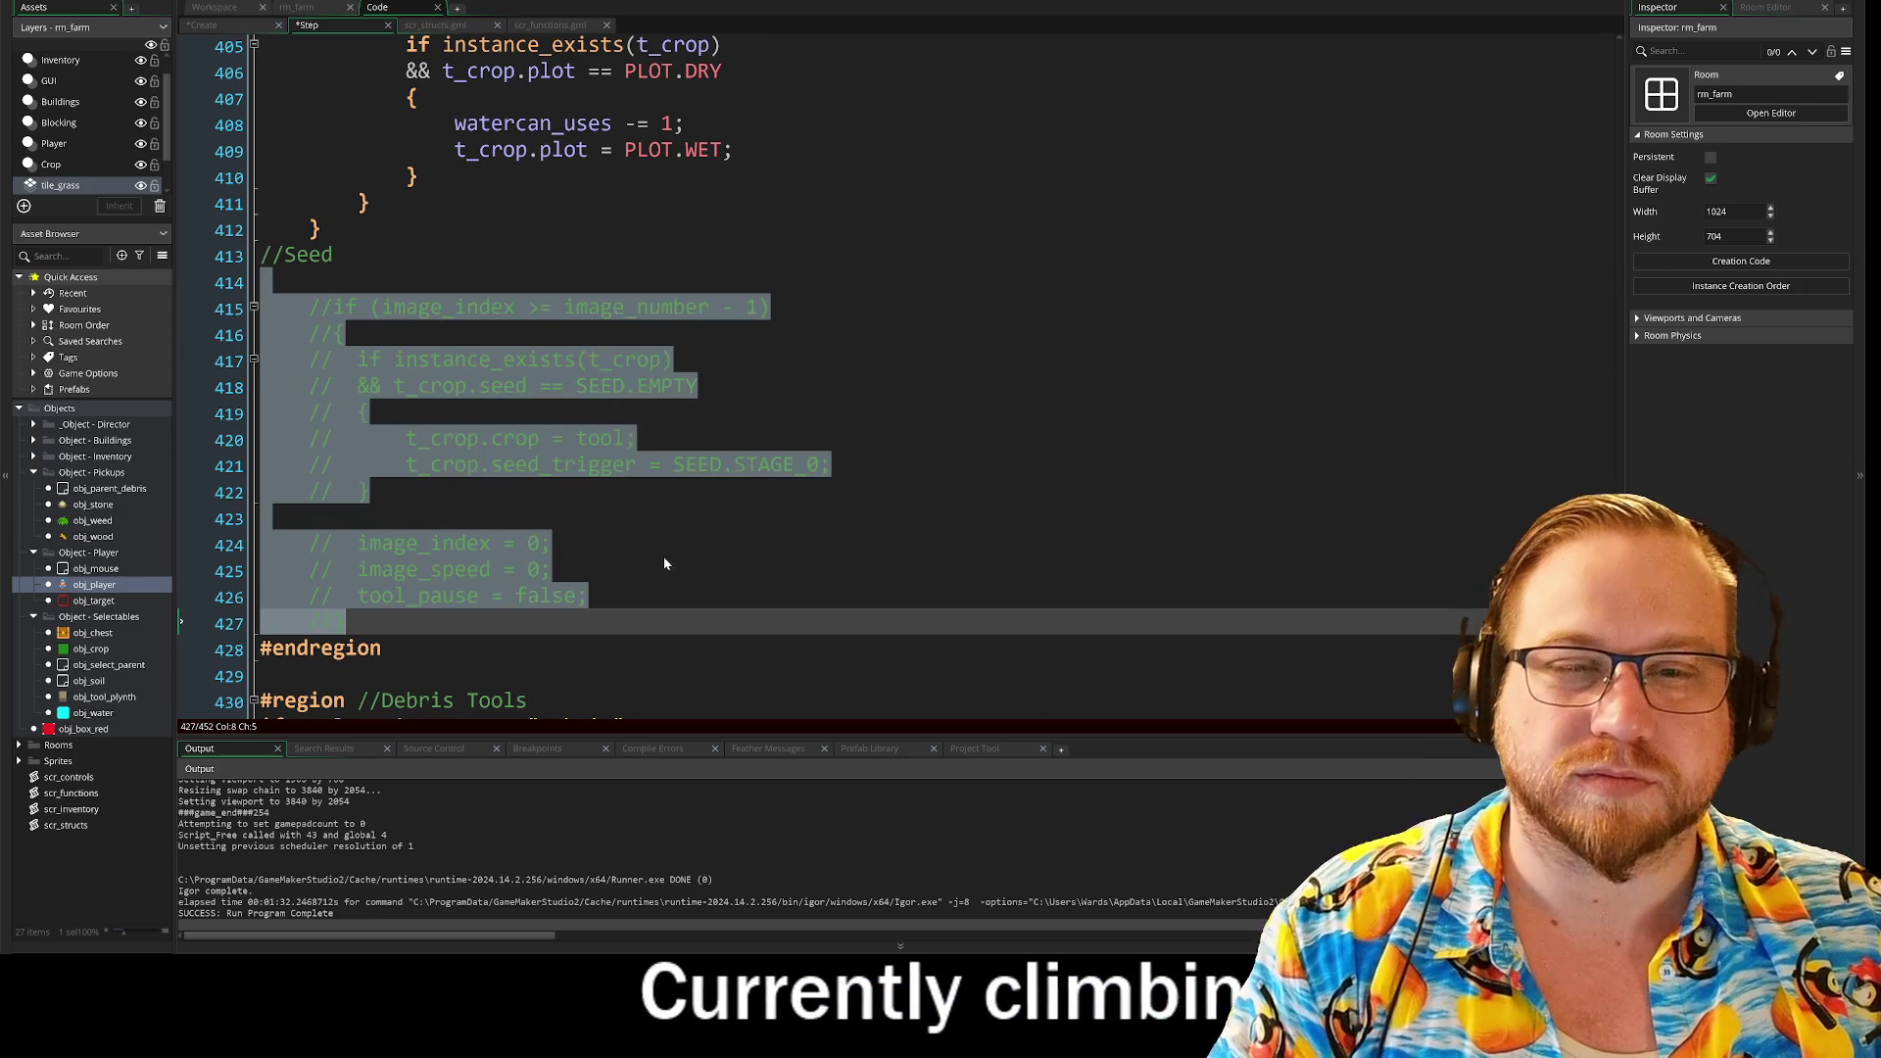
{"action": "scroll", "coordinate": [685, 392], "scroll_direction": "up", "scroll_amount": 9}
{"action": "scroll", "coordinate": [770, 376], "scroll_direction": "up", "scroll_amount": 15}
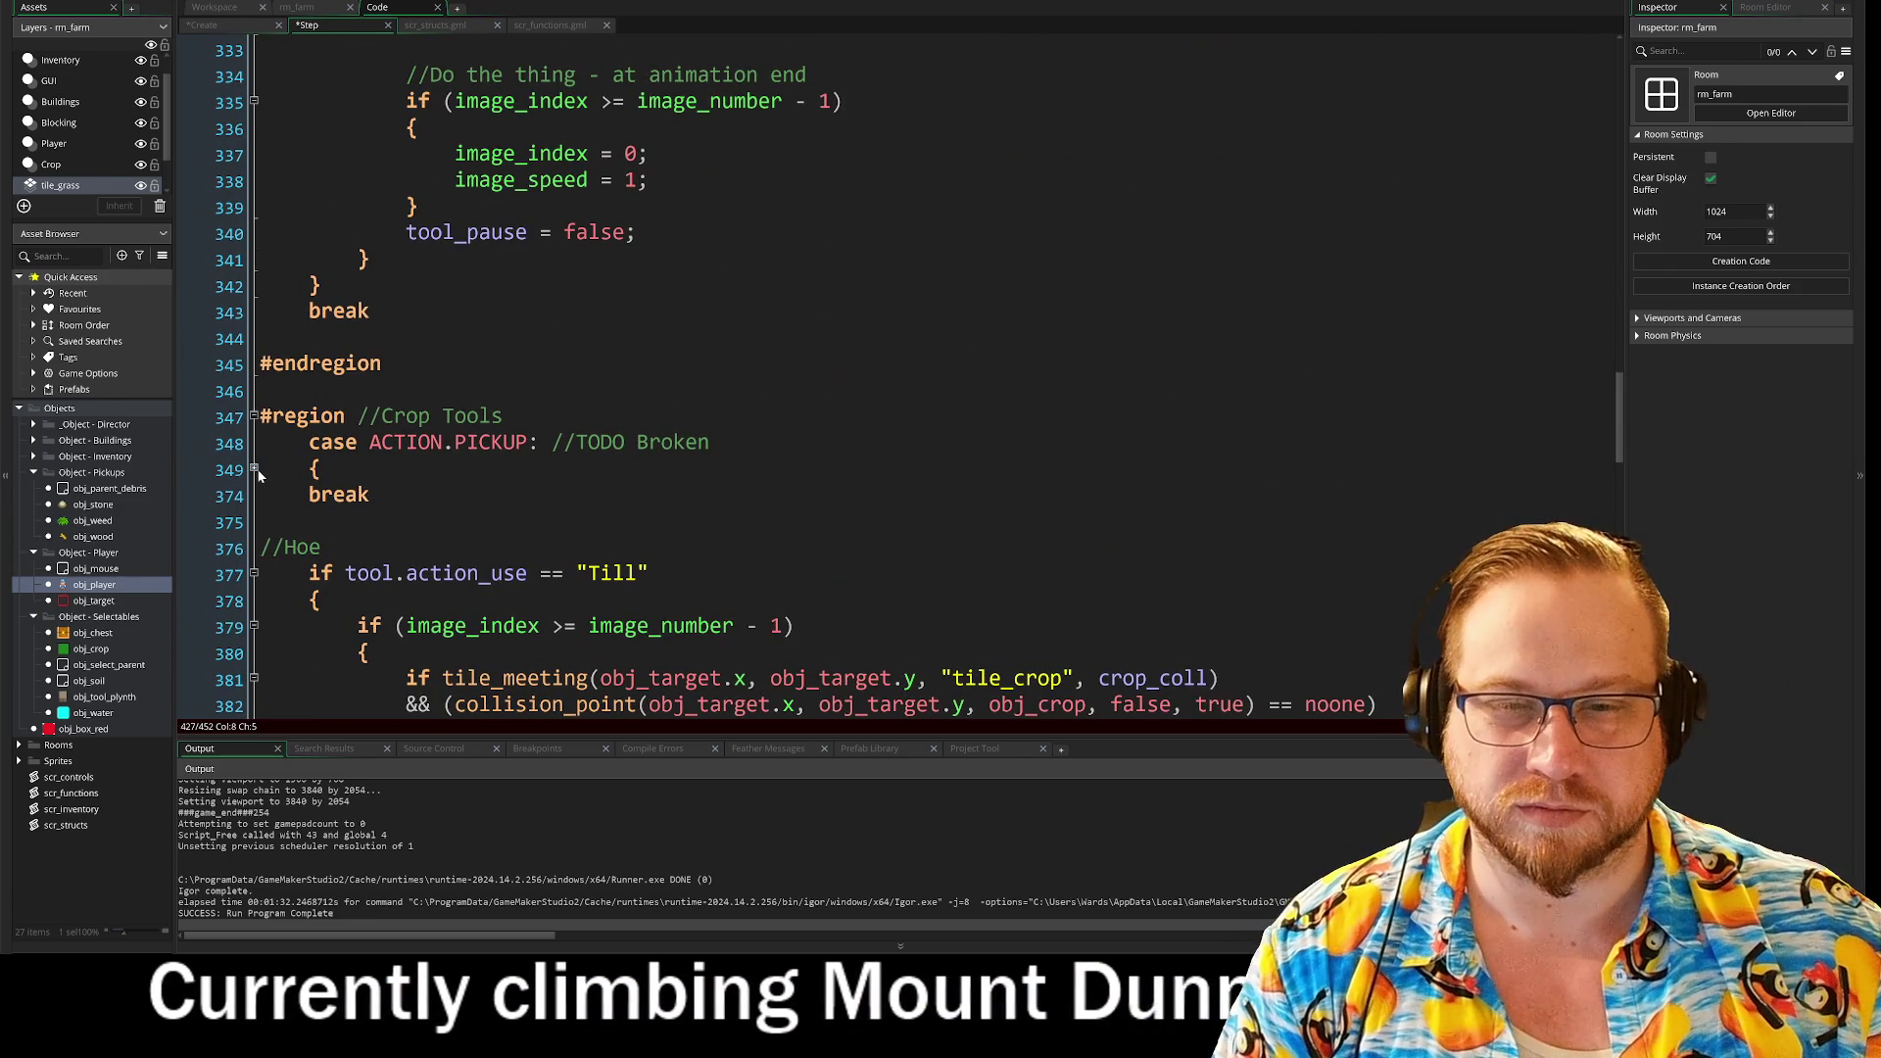
{"action": "left_click", "coordinate": [254, 470]}
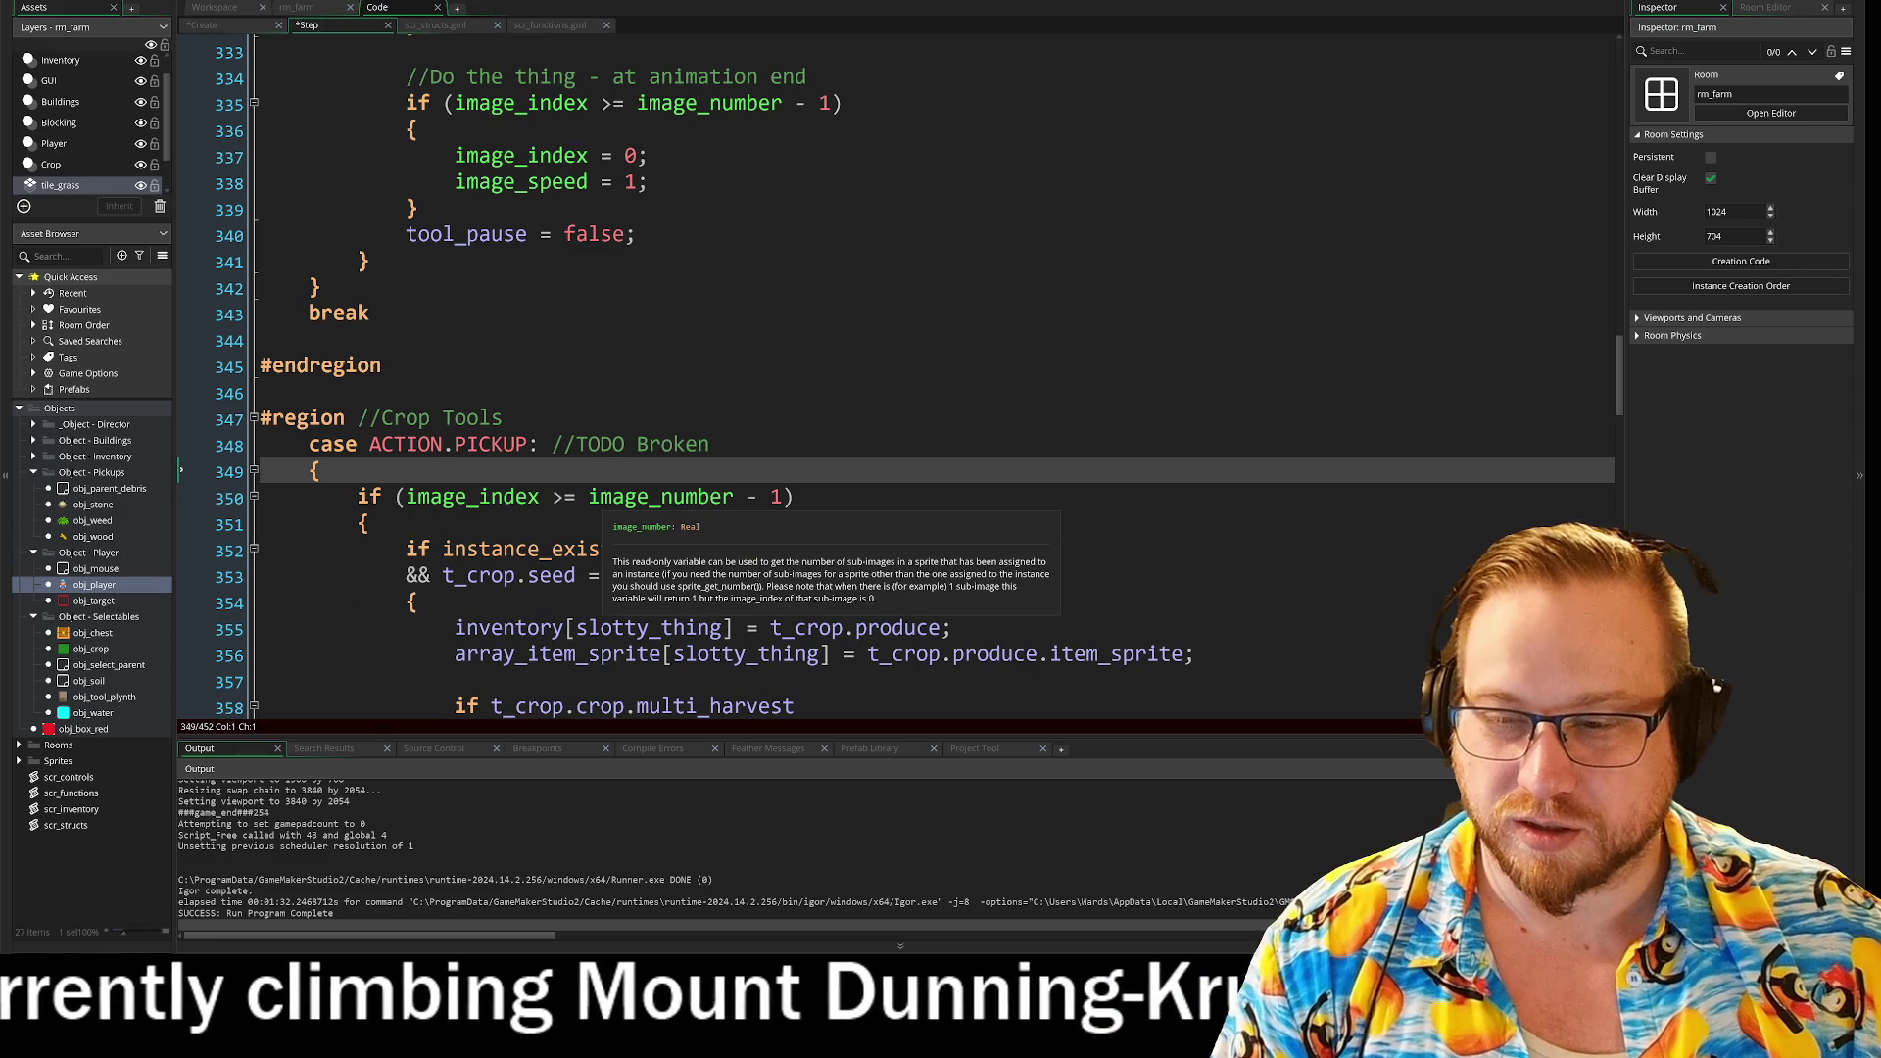
{"action": "scroll", "coordinate": [930, 392], "scroll_direction": "down", "scroll_amount": 3}
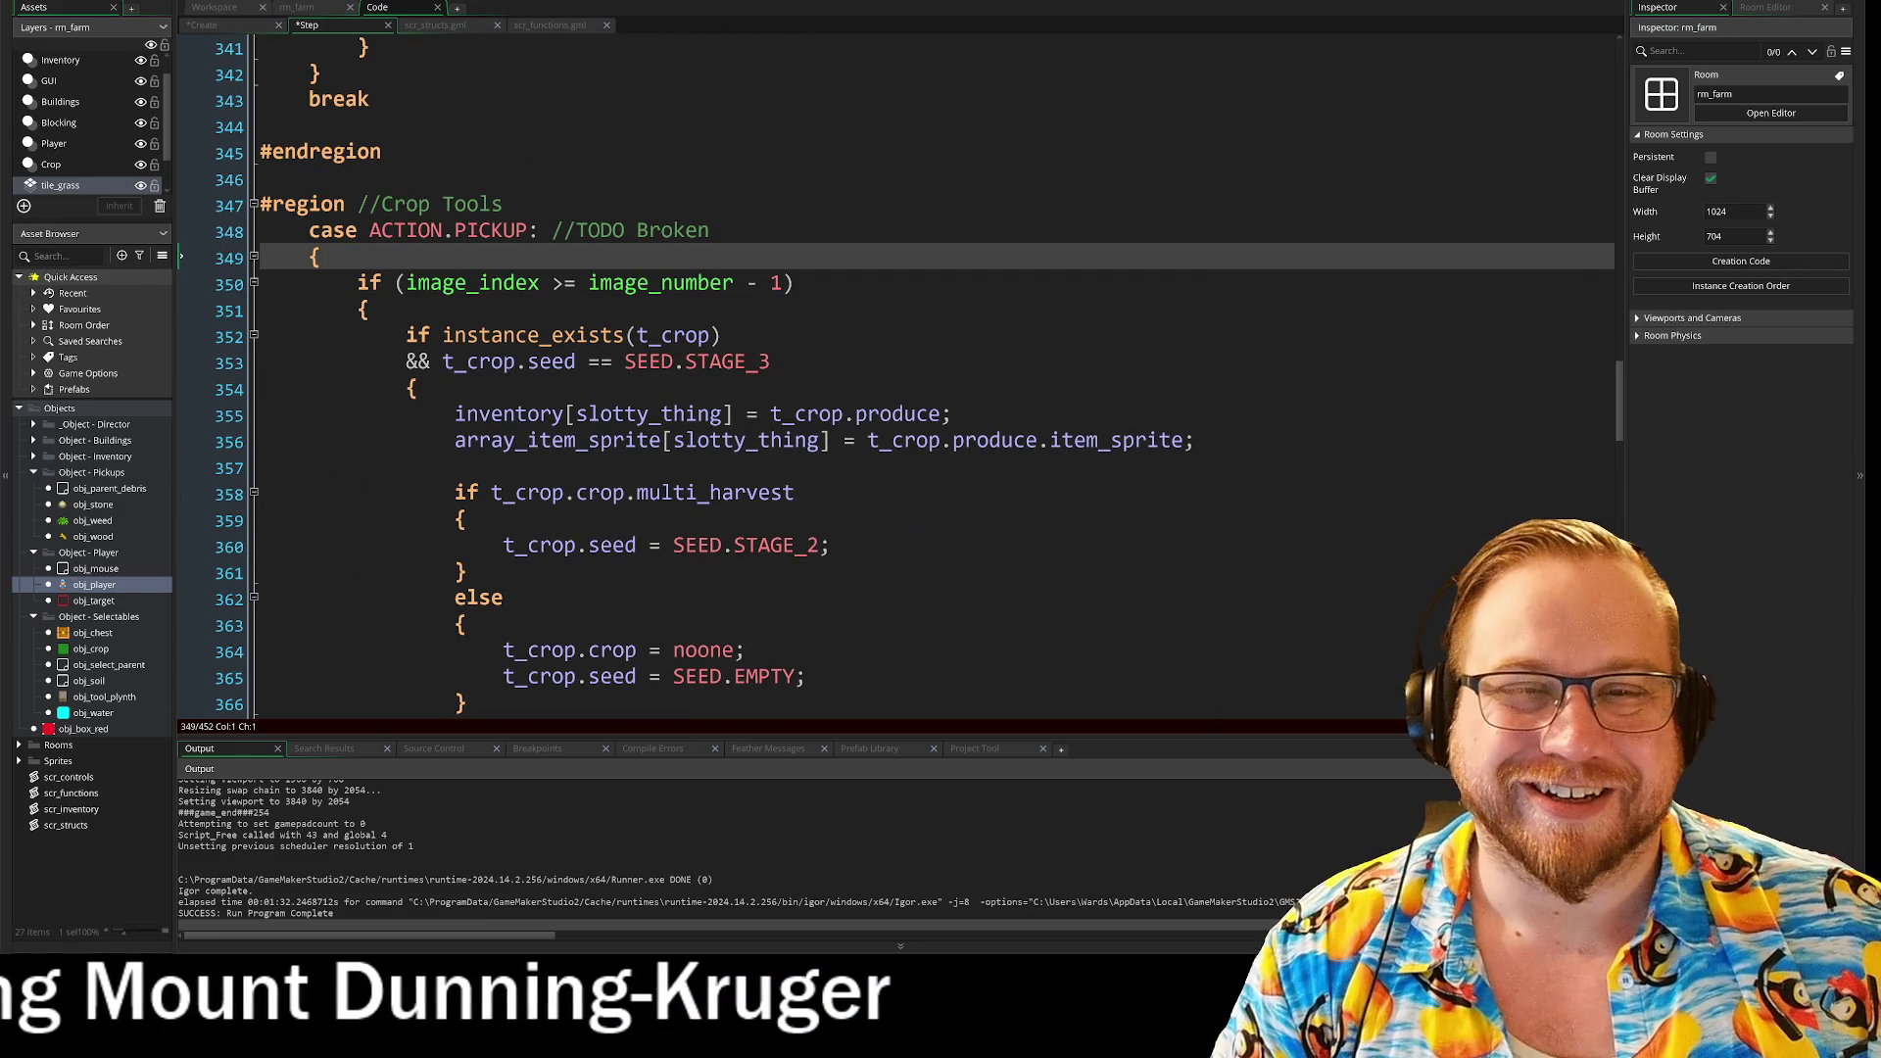
Step: Replace the "Pickup" case label on line 348 with the start of an if statement
{"action": "left_click_drag", "start_coordinate": [322, 257], "coordinate": [281, 232]}
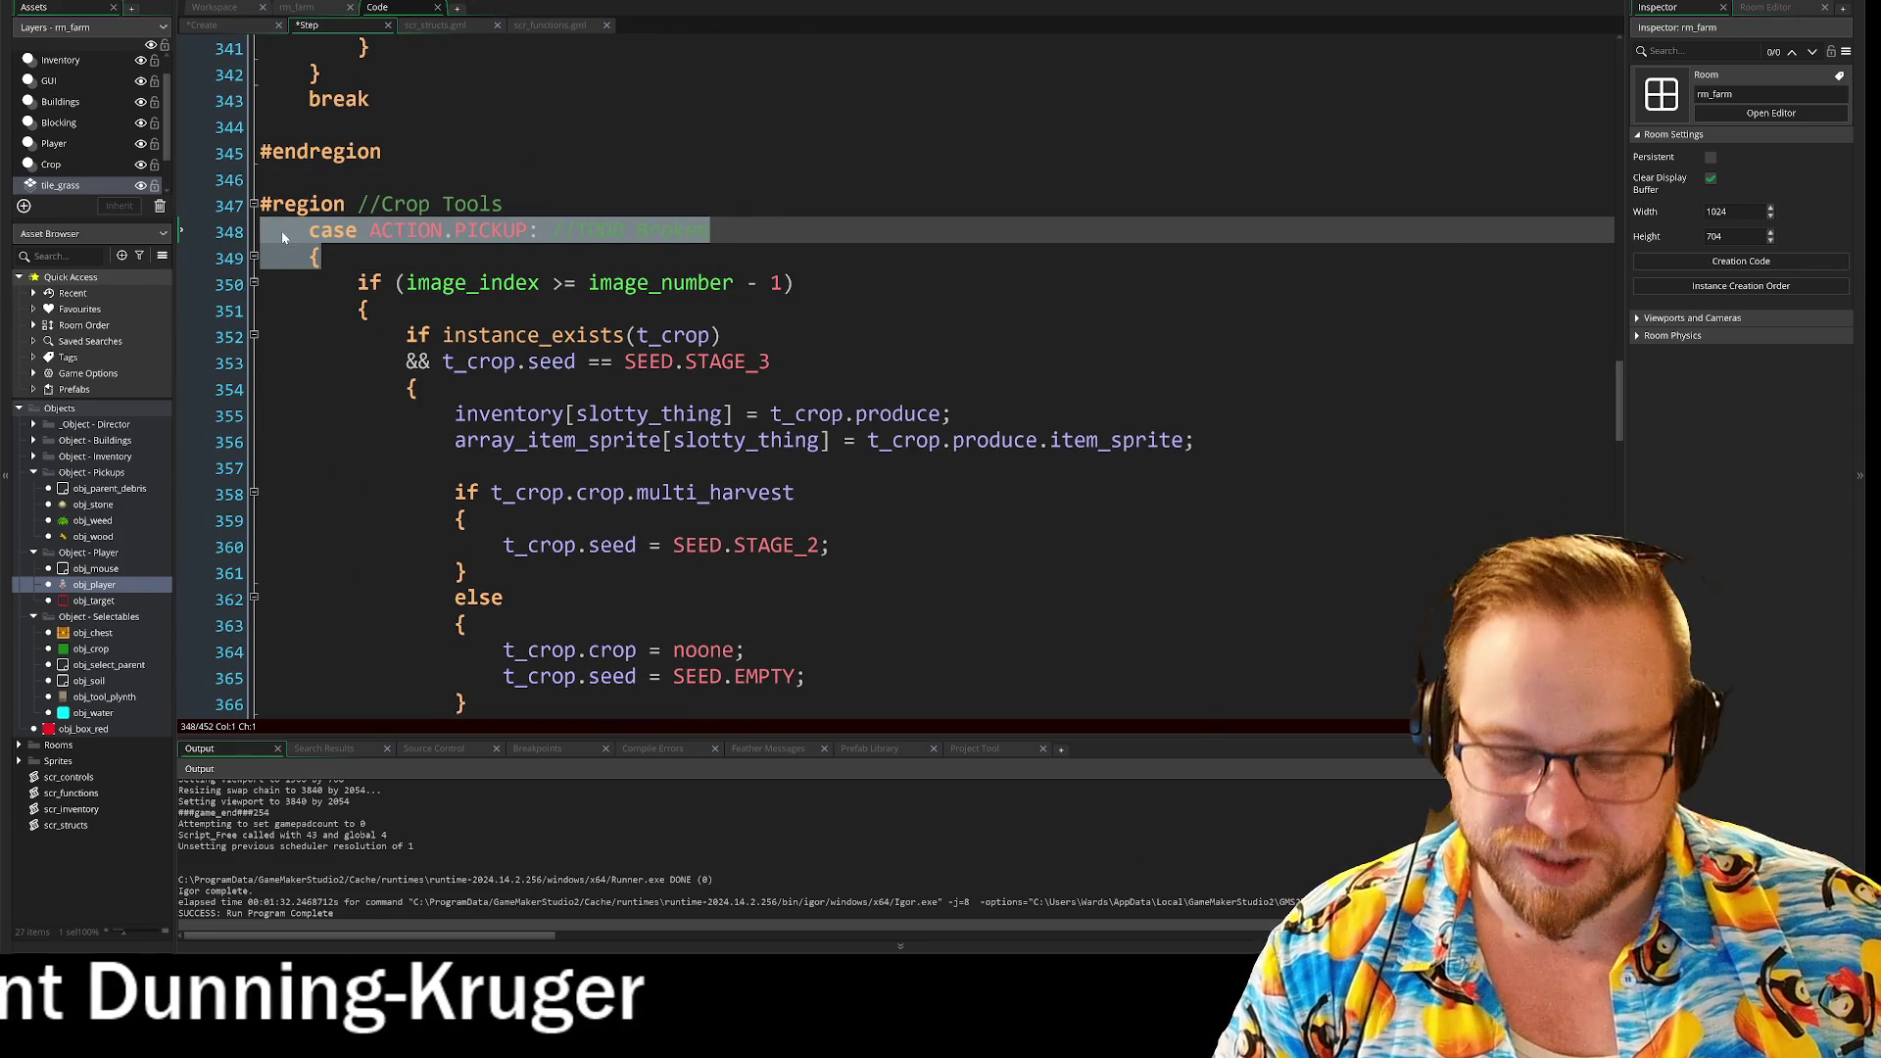
{"action": "type", "text": "\"Pickup\""}
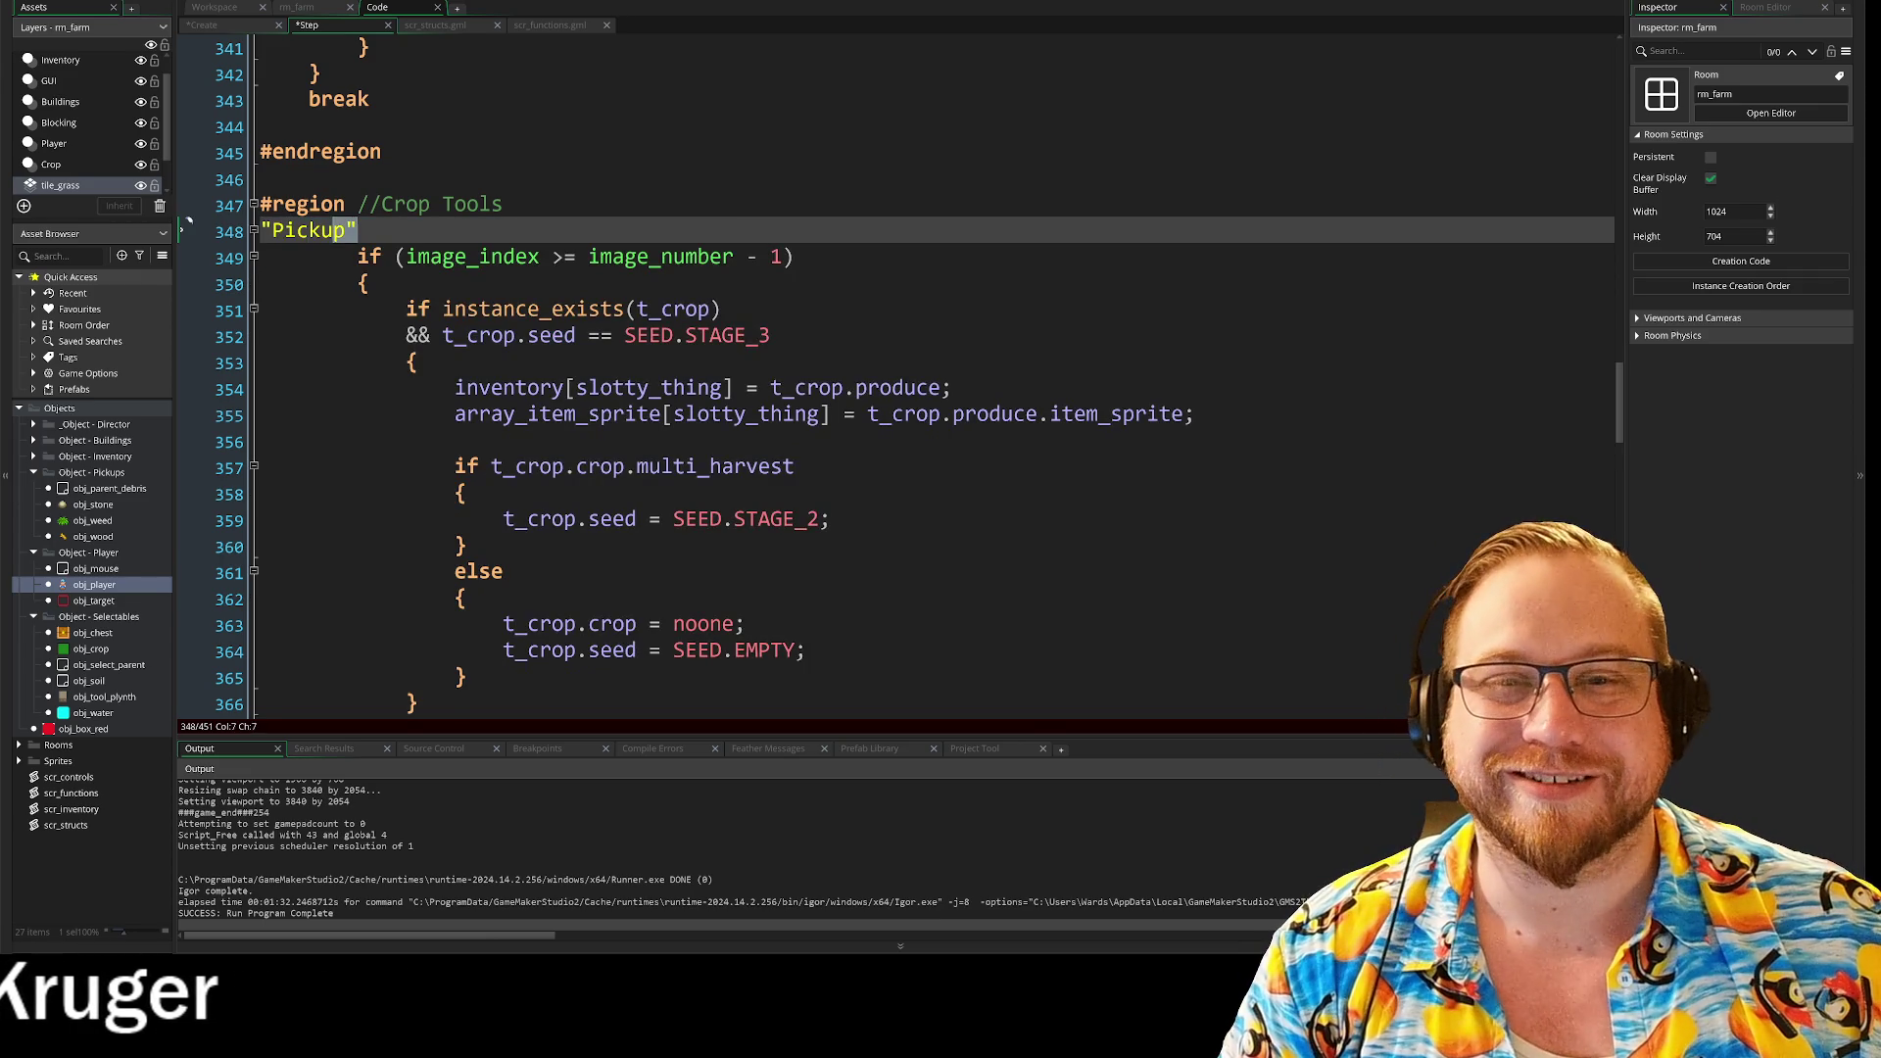
{"action": "left_click", "coordinate": [256, 237]}
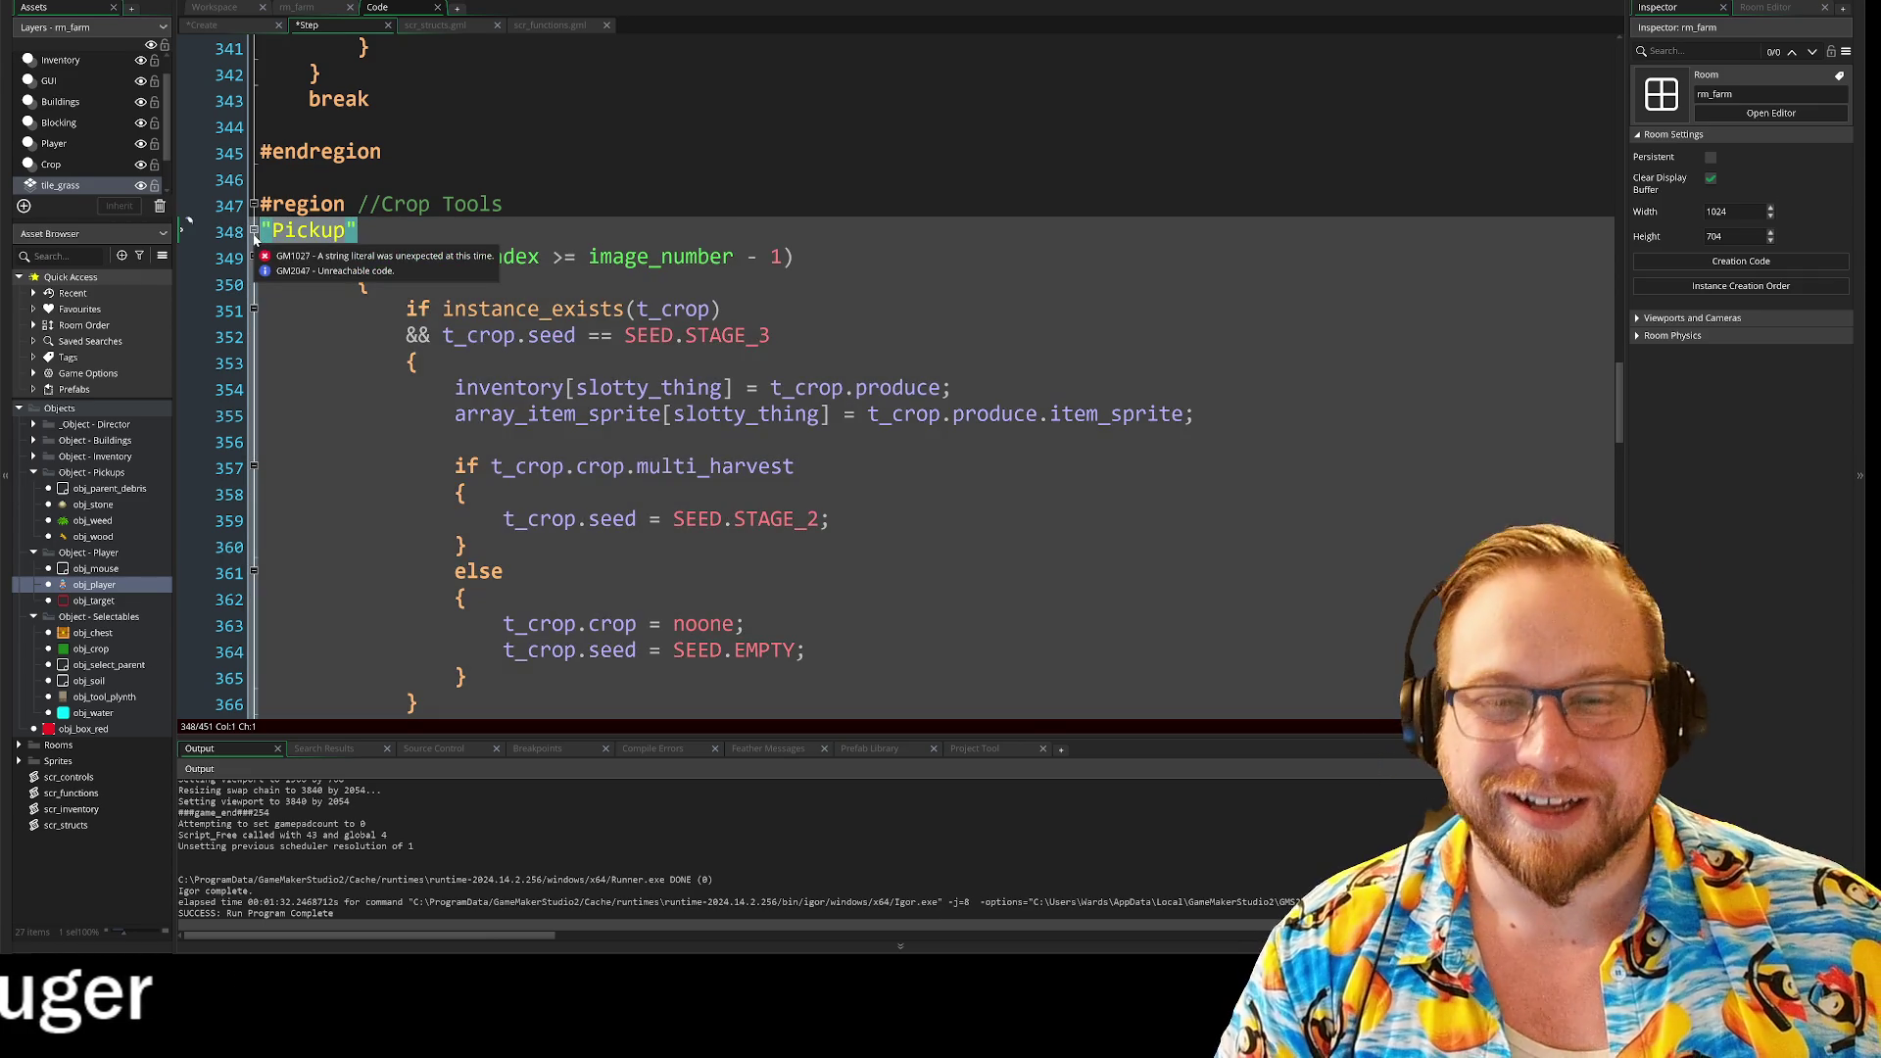
{"action": "key", "text": "BackSpace"}
{"action": "type", "text": "if"}
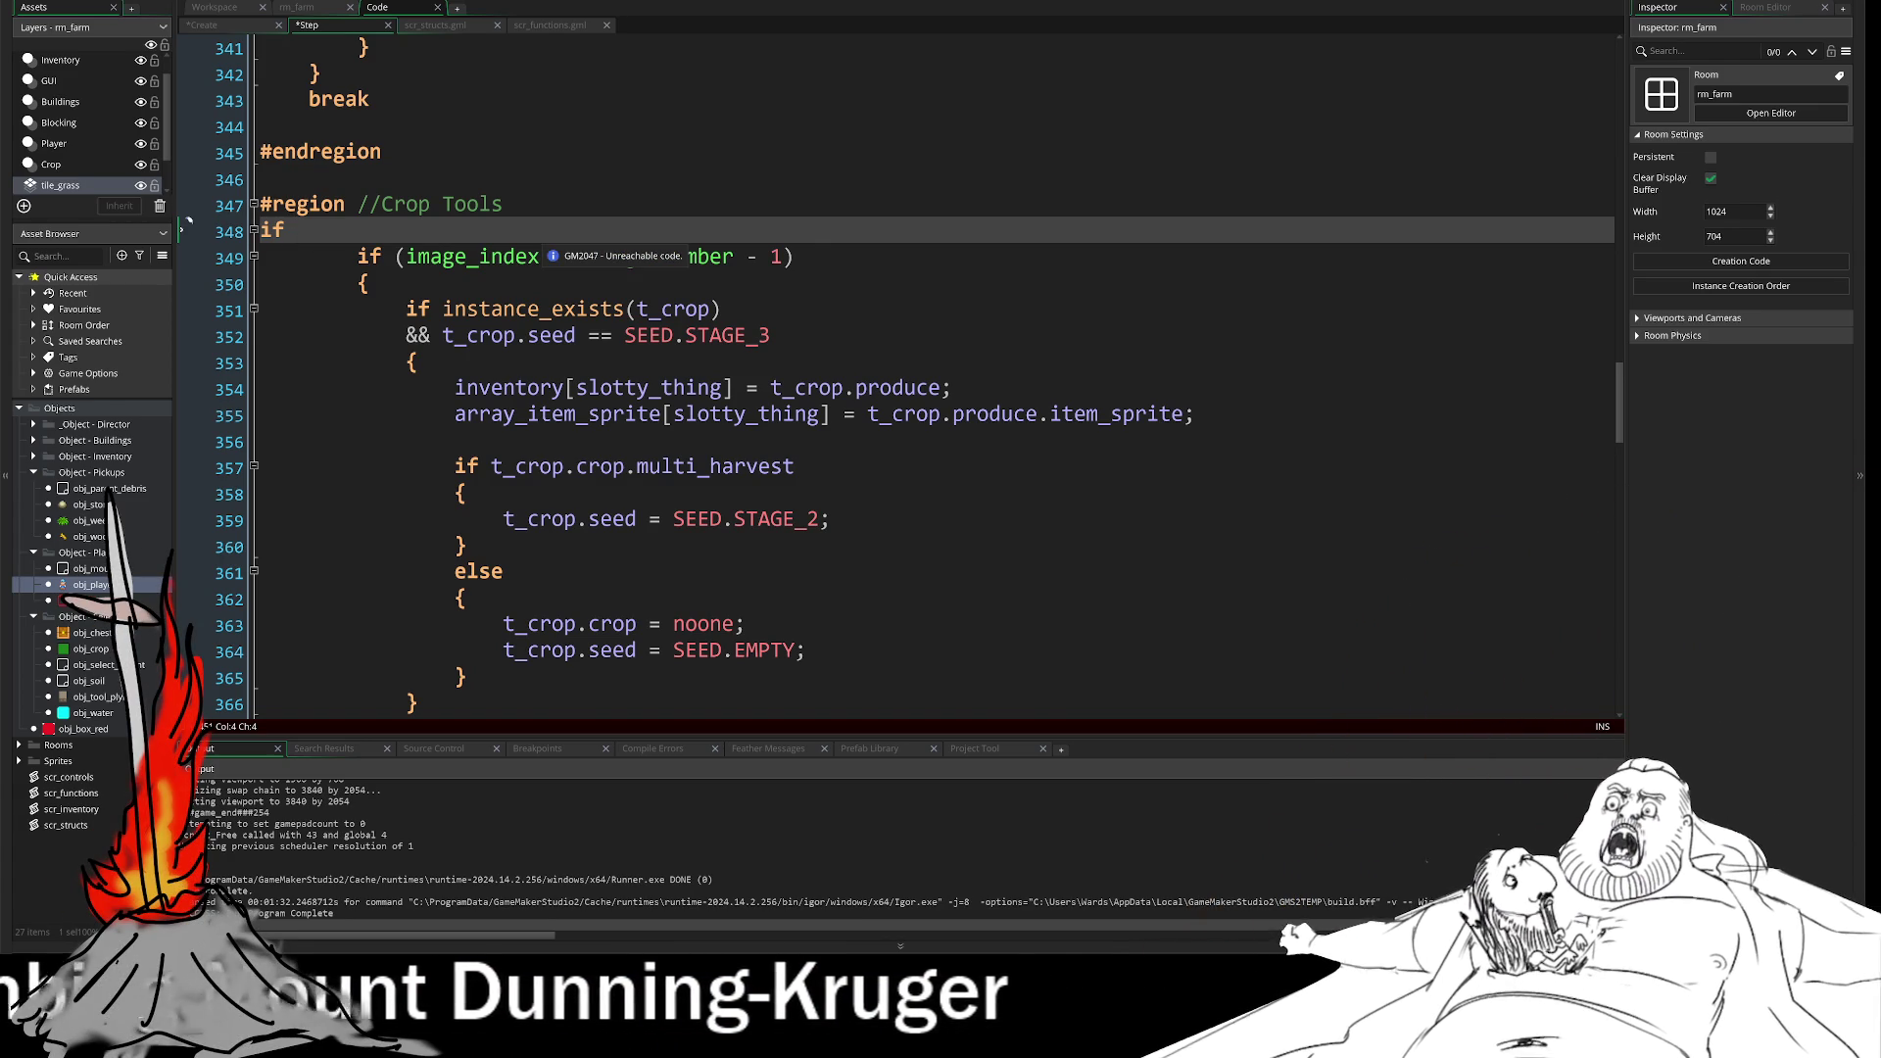
{"action": "scroll", "coordinate": [882, 392], "scroll_direction": "down", "scroll_amount": 4}
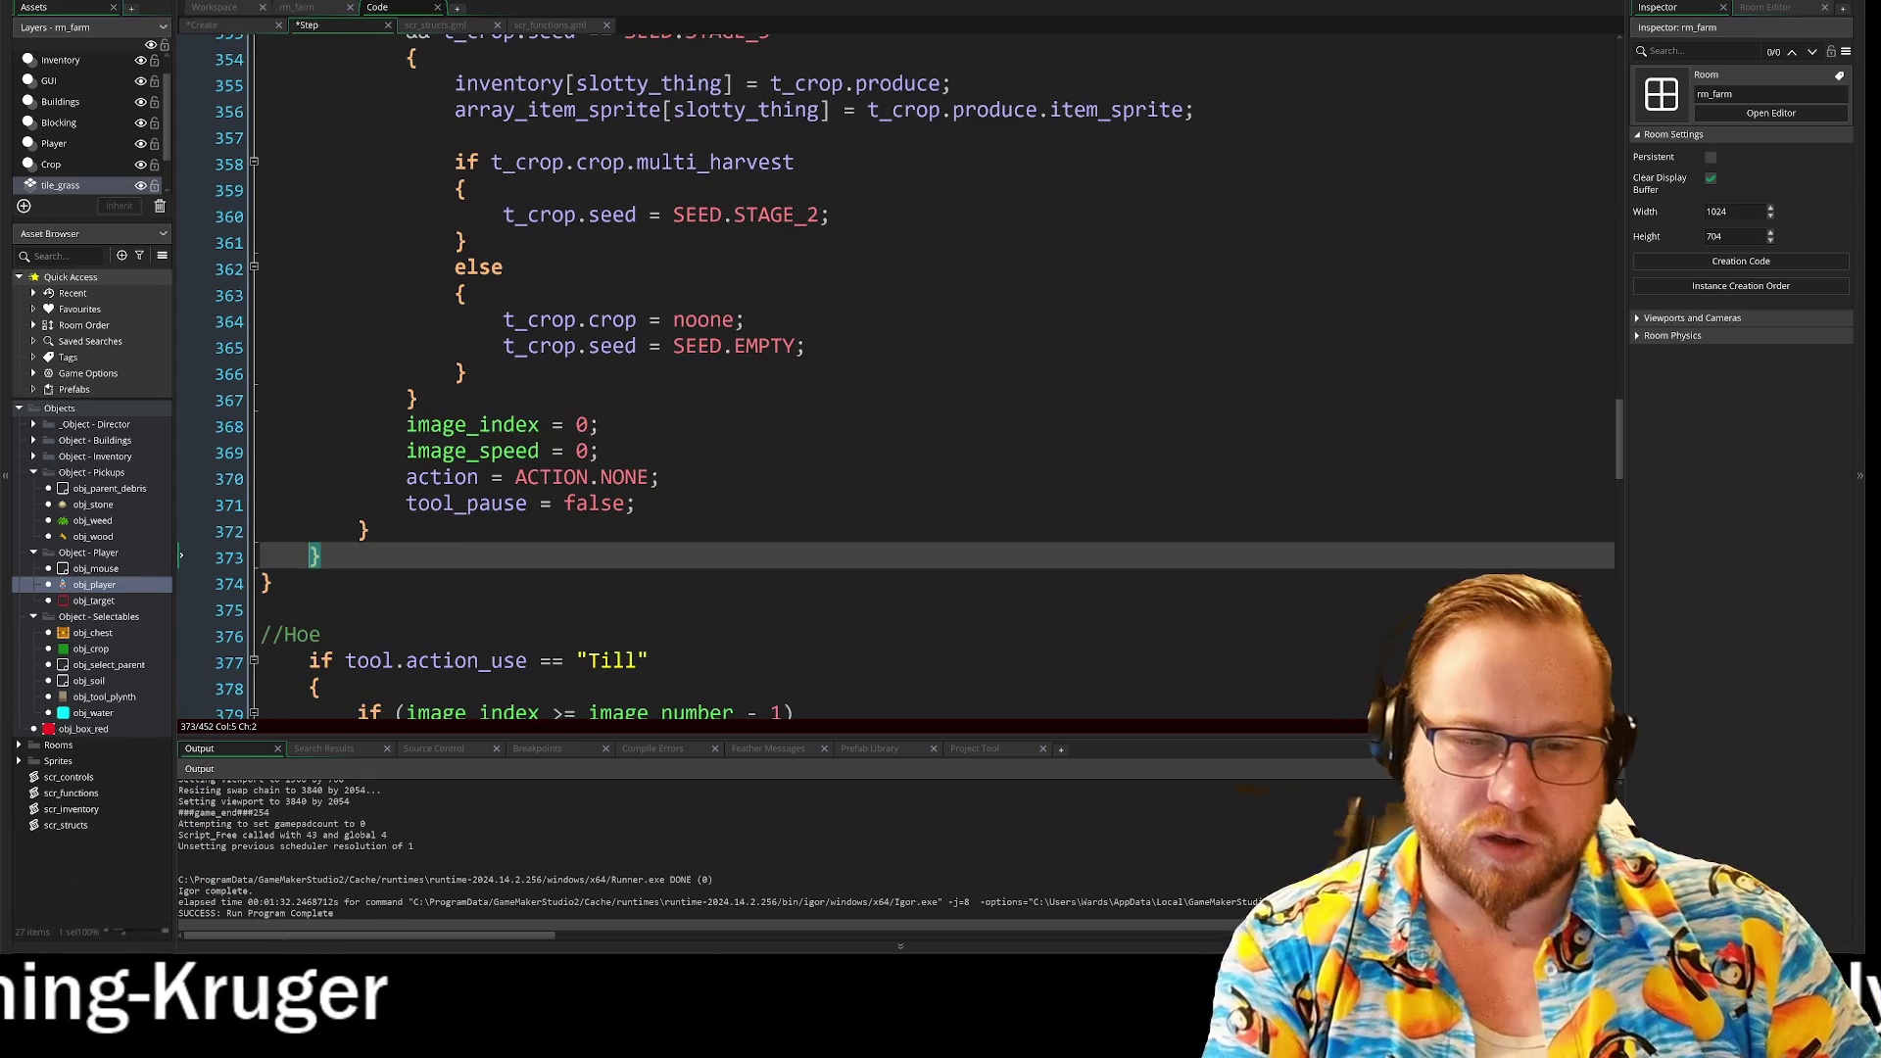
Step: Outdent the Pickup block's body, lines 351–372, by one indent level
{"action": "left_click", "coordinate": [265, 581]}
{"action": "left_click", "coordinate": [309, 556]}
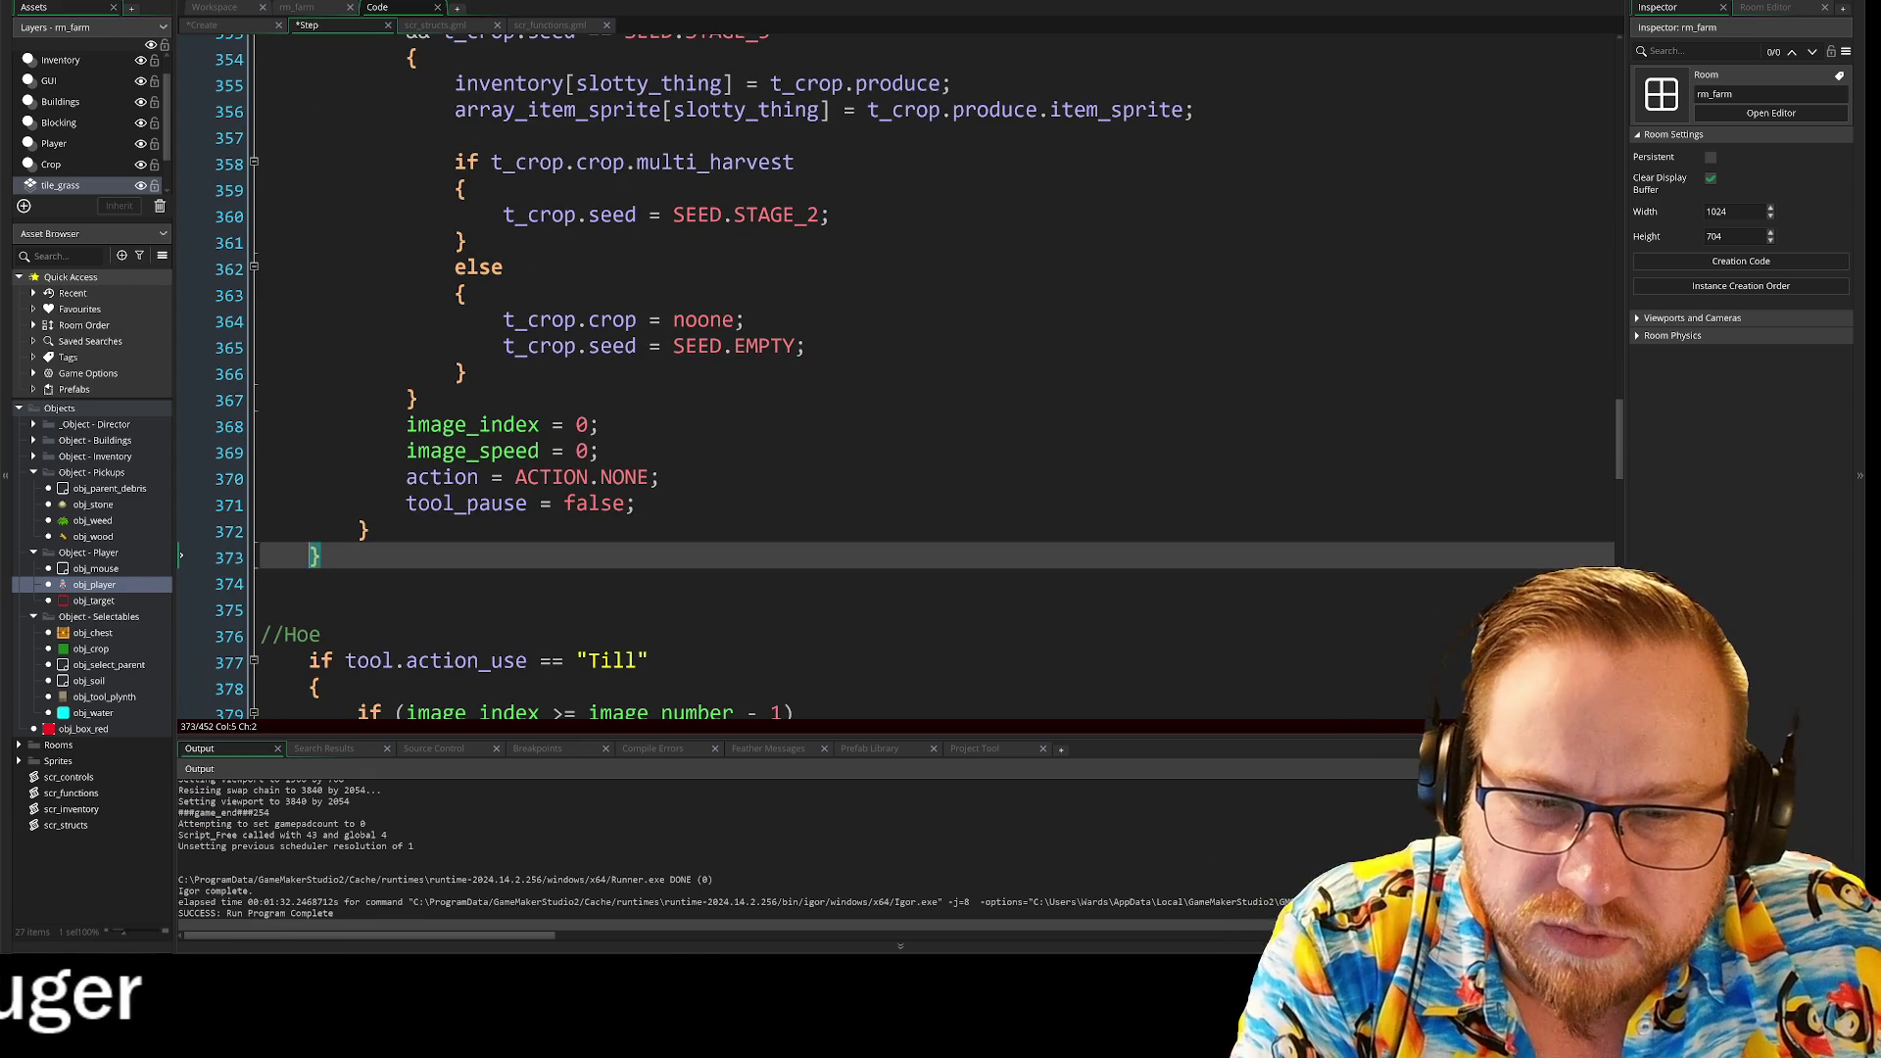
{"action": "scroll", "coordinate": [882, 391], "scroll_direction": "up", "scroll_amount": 2}
{"action": "scroll", "coordinate": [881, 392], "scroll_direction": "down", "scroll_amount": 2}
{"action": "left_click", "coordinate": [360, 550]}
{"action": "scroll", "coordinate": [370, 600], "scroll_direction": "up", "scroll_amount": 2}
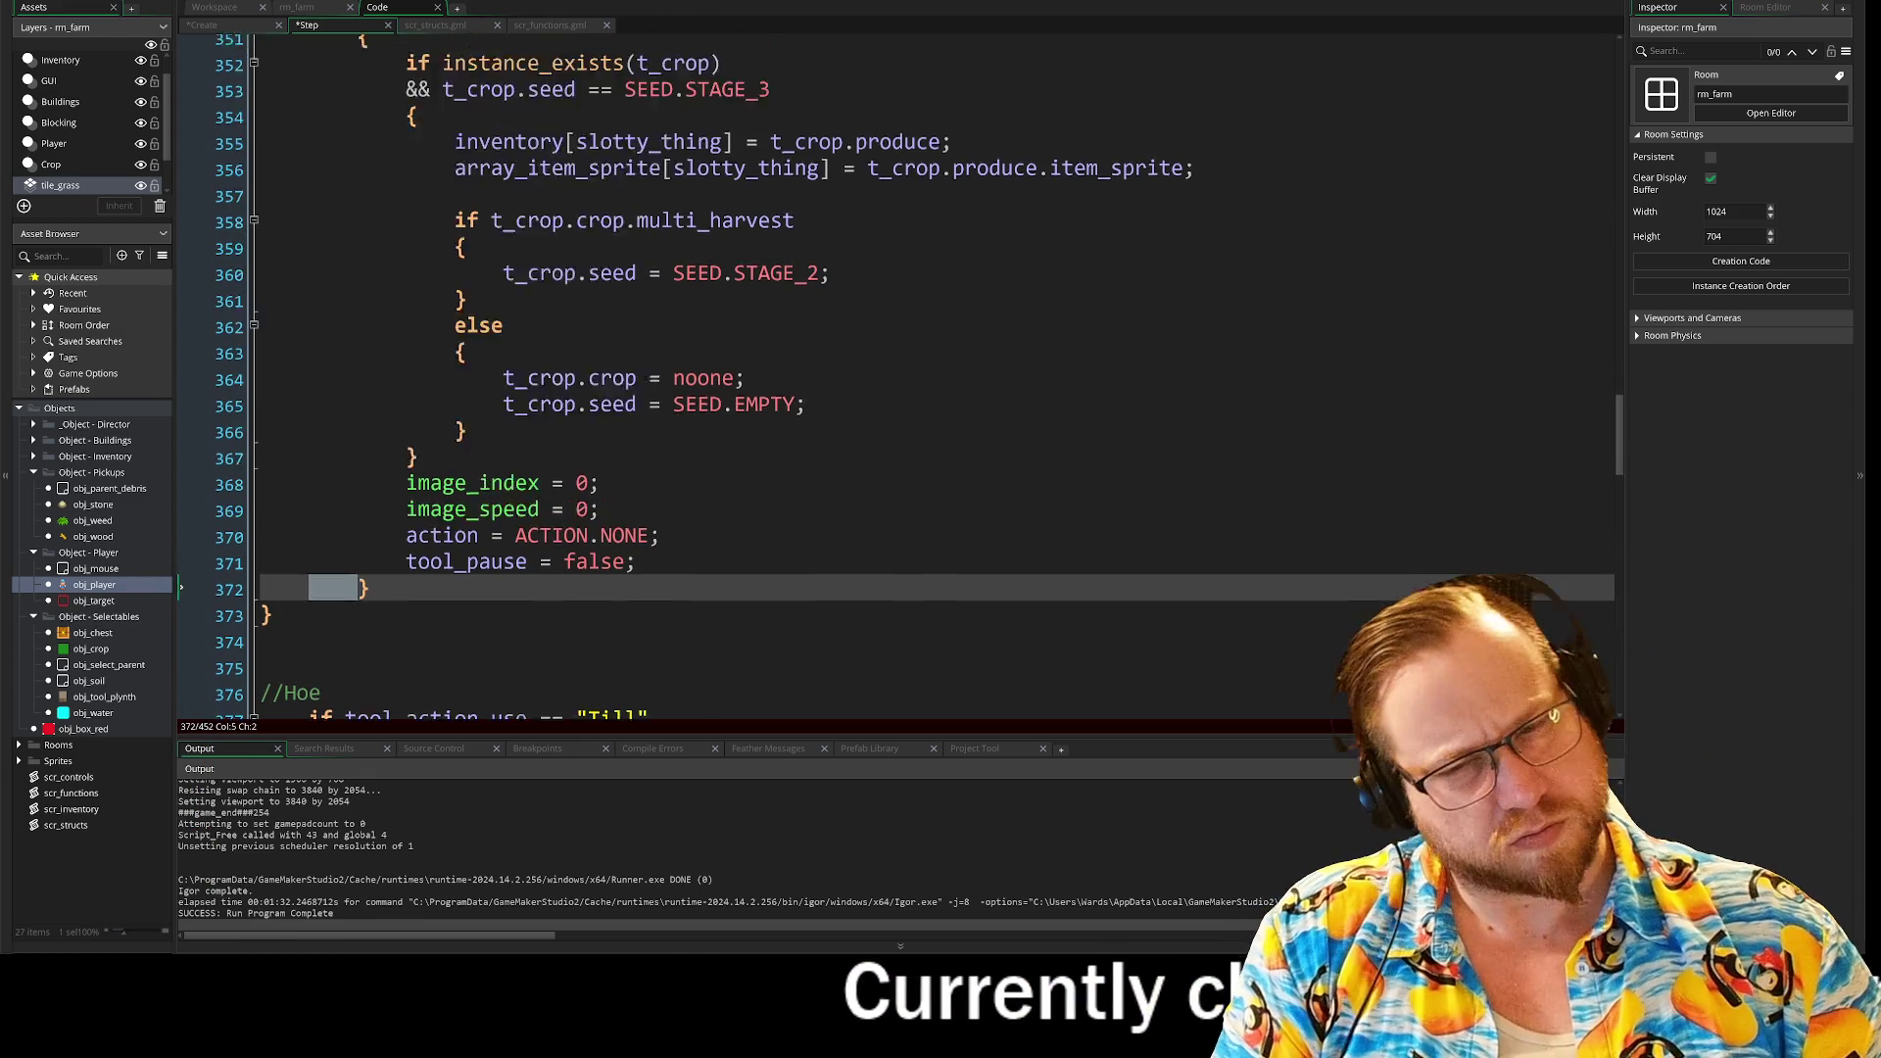
{"action": "scroll", "coordinate": [371, 600], "scroll_direction": "down", "scroll_amount": 1}
{"action": "scroll", "coordinate": [370, 600], "scroll_direction": "up", "scroll_amount": 1}
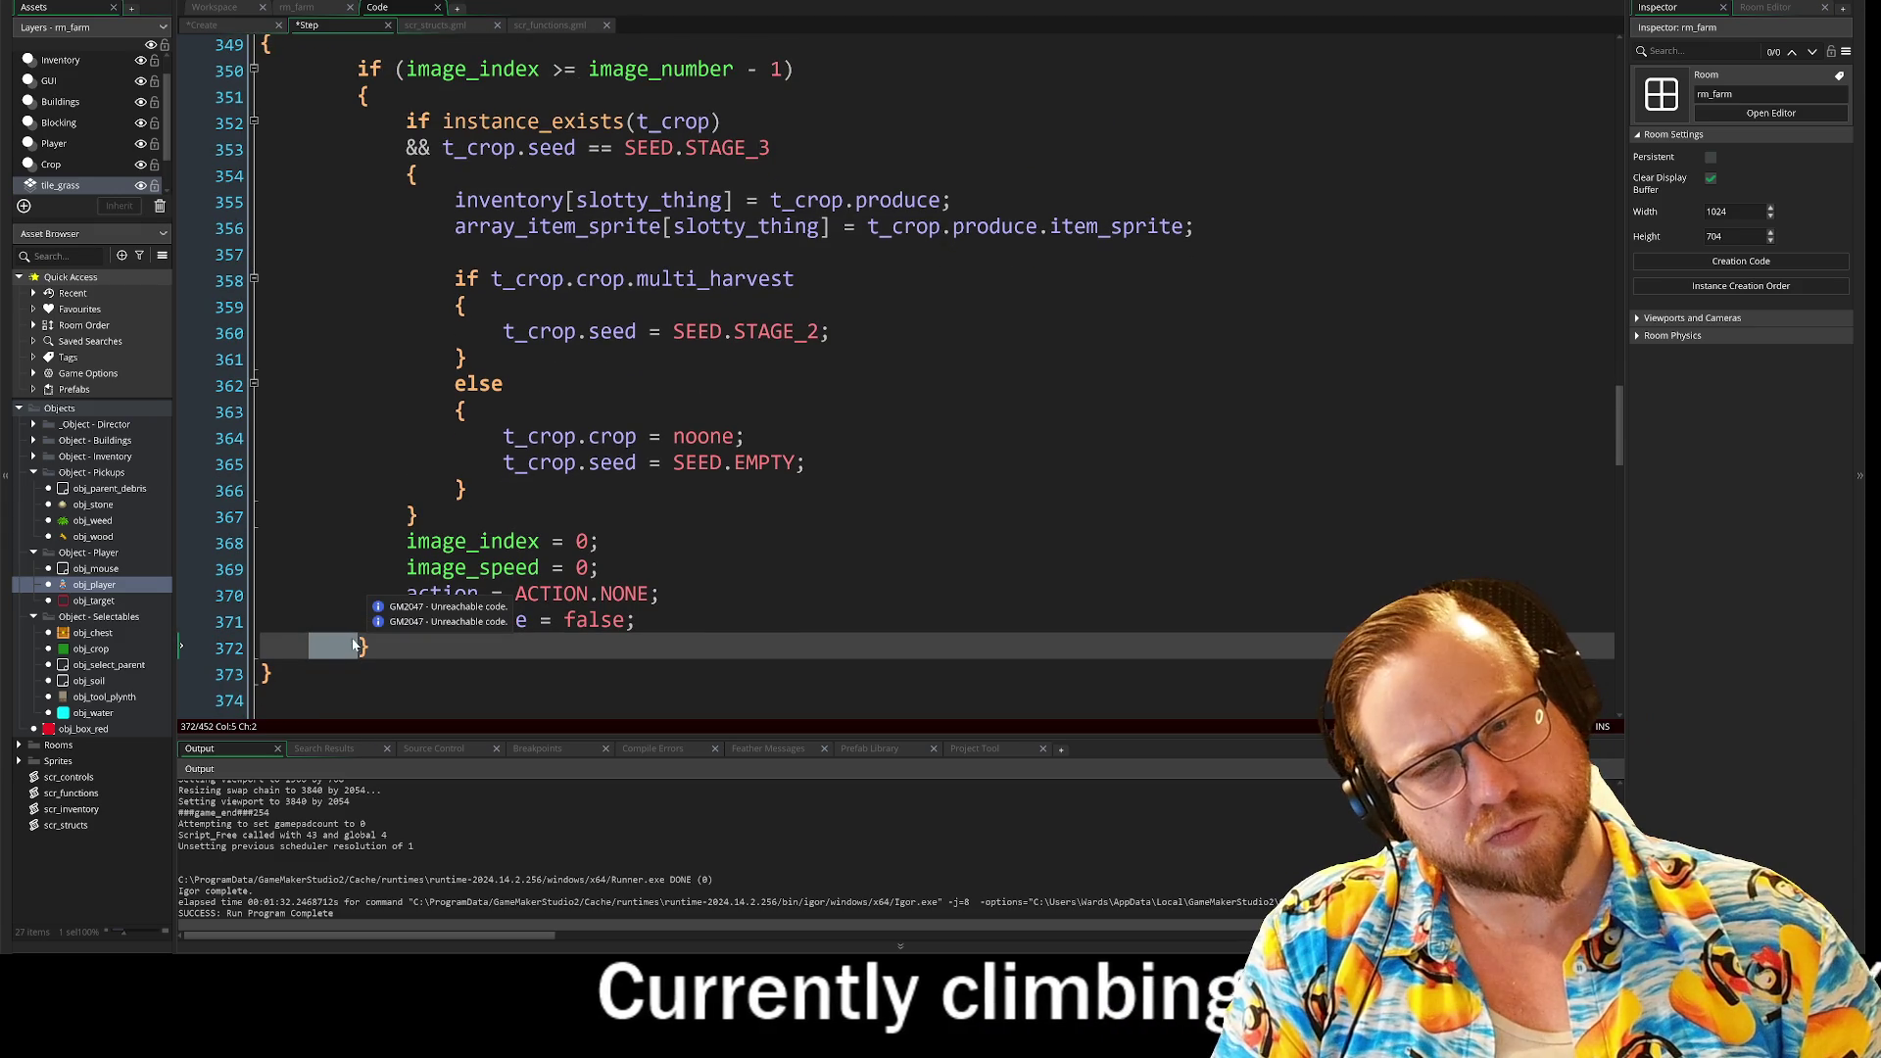
{"action": "mouse_move", "coordinate": [359, 96]}
{"action": "left_mouse_down"}
{"action": "mouse_move", "coordinate": [317, 99]}
{"action": "mouse_move", "coordinate": [724, 123]}
{"action": "mouse_move", "coordinate": [804, 462]}
{"action": "mouse_move", "coordinate": [370, 647]}
{"action": "left_mouse_up"}
{"action": "key", "text": "shift+Tab"}
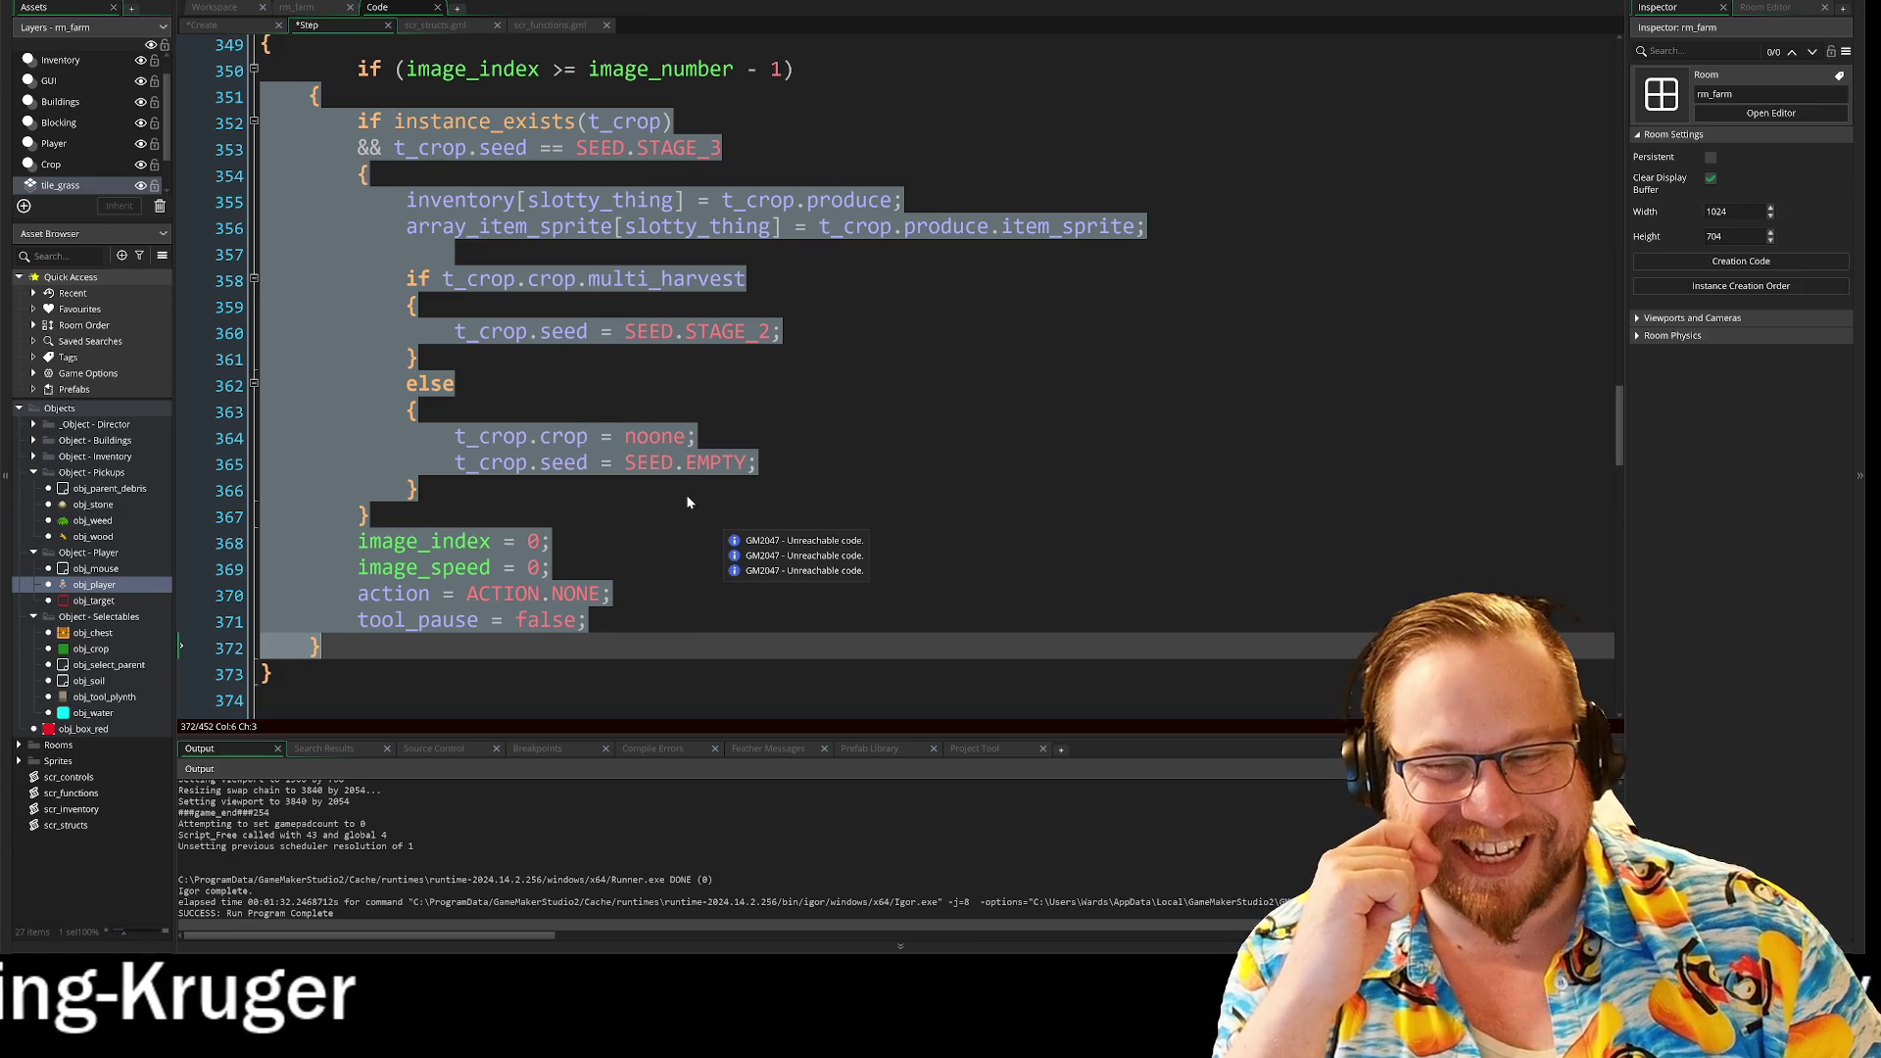
Step: Deselect the re-indented block and check its closing brace on line 367
{"action": "left_click", "coordinate": [625, 567]}
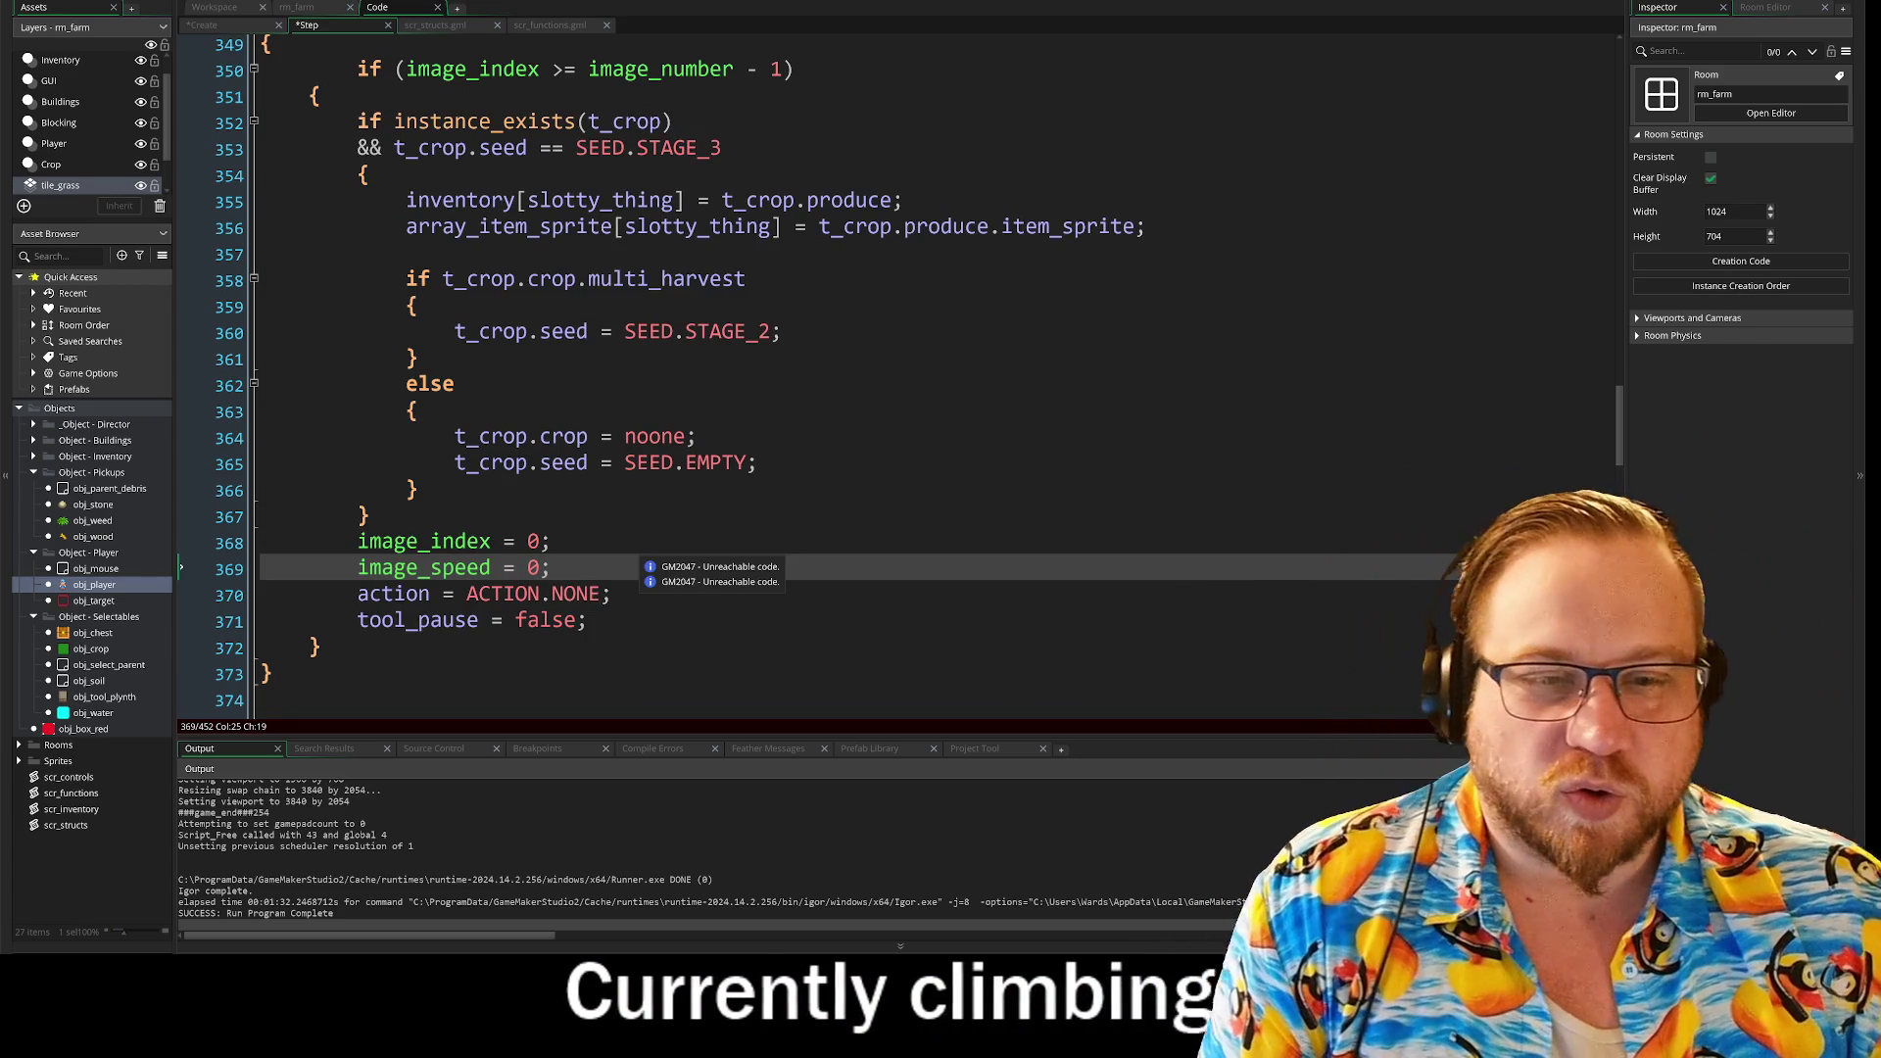
{"action": "left_click", "coordinate": [627, 517]}
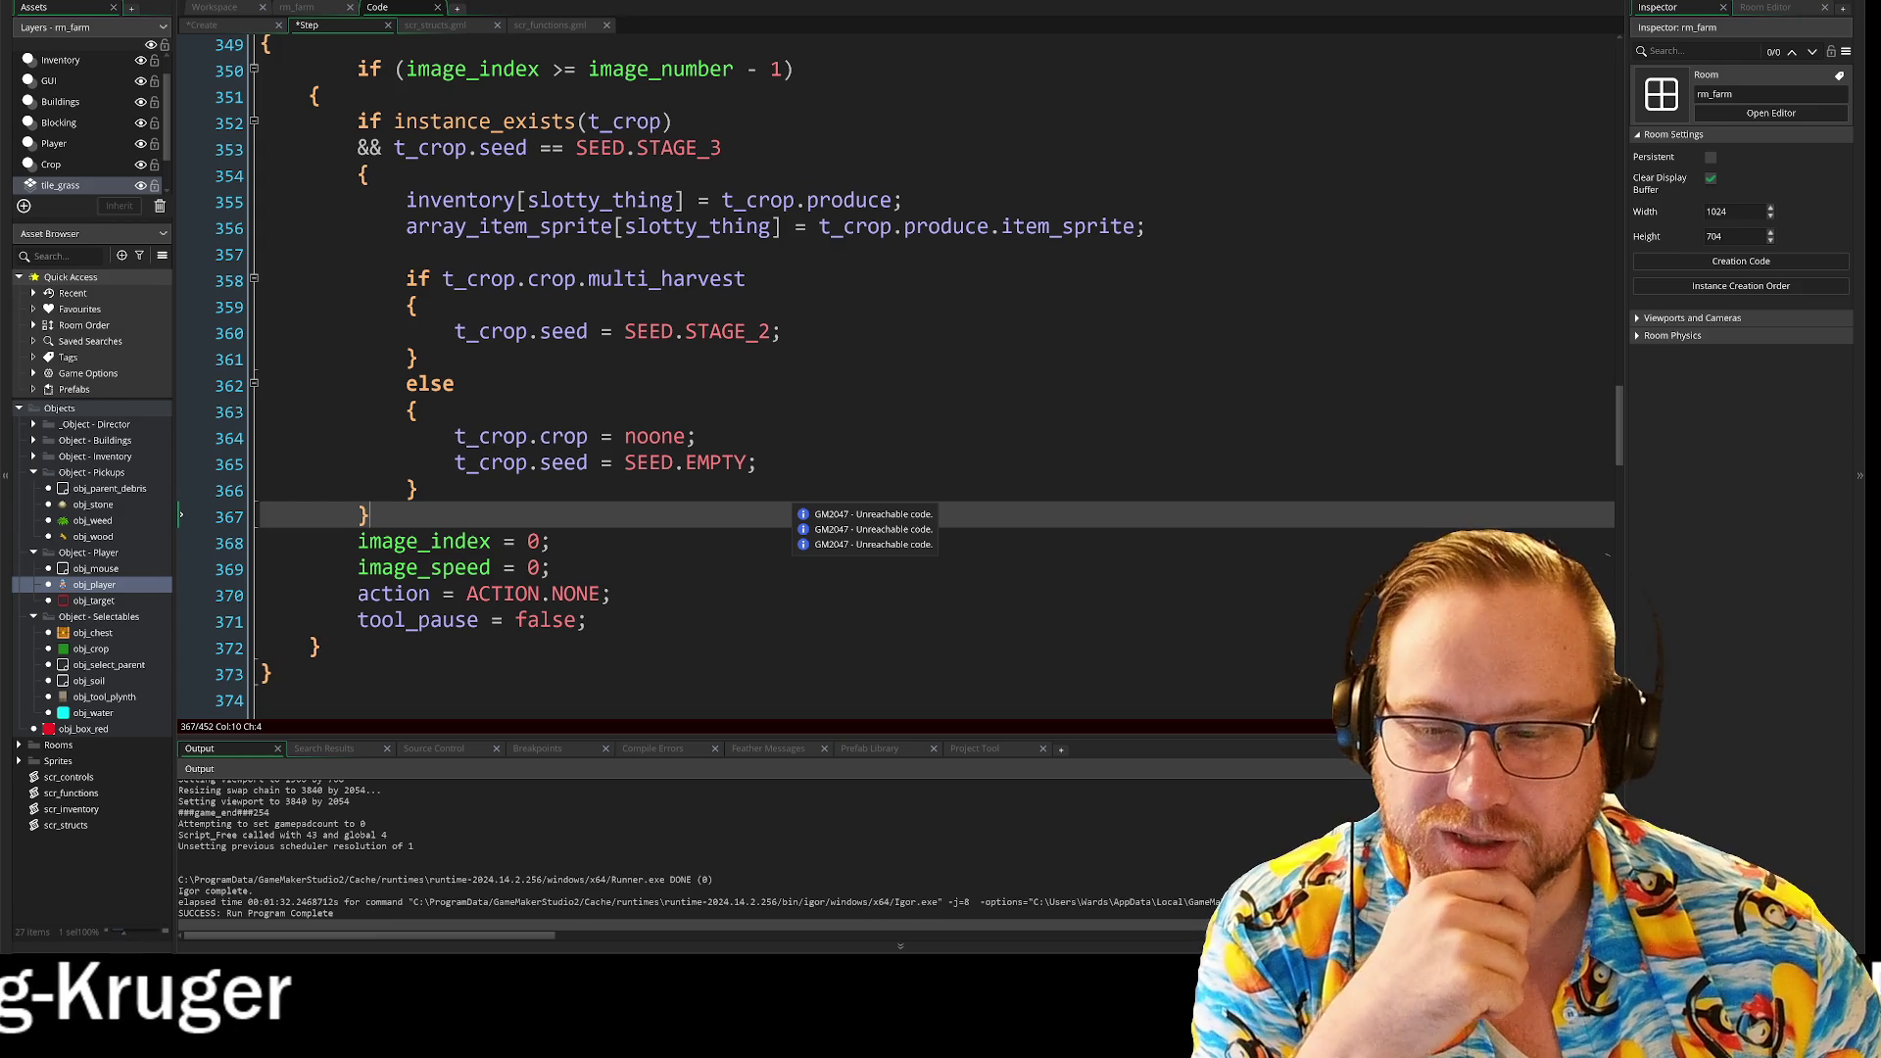
{"action": "scroll", "coordinate": [882, 392], "scroll_direction": "down", "scroll_amount": 1}
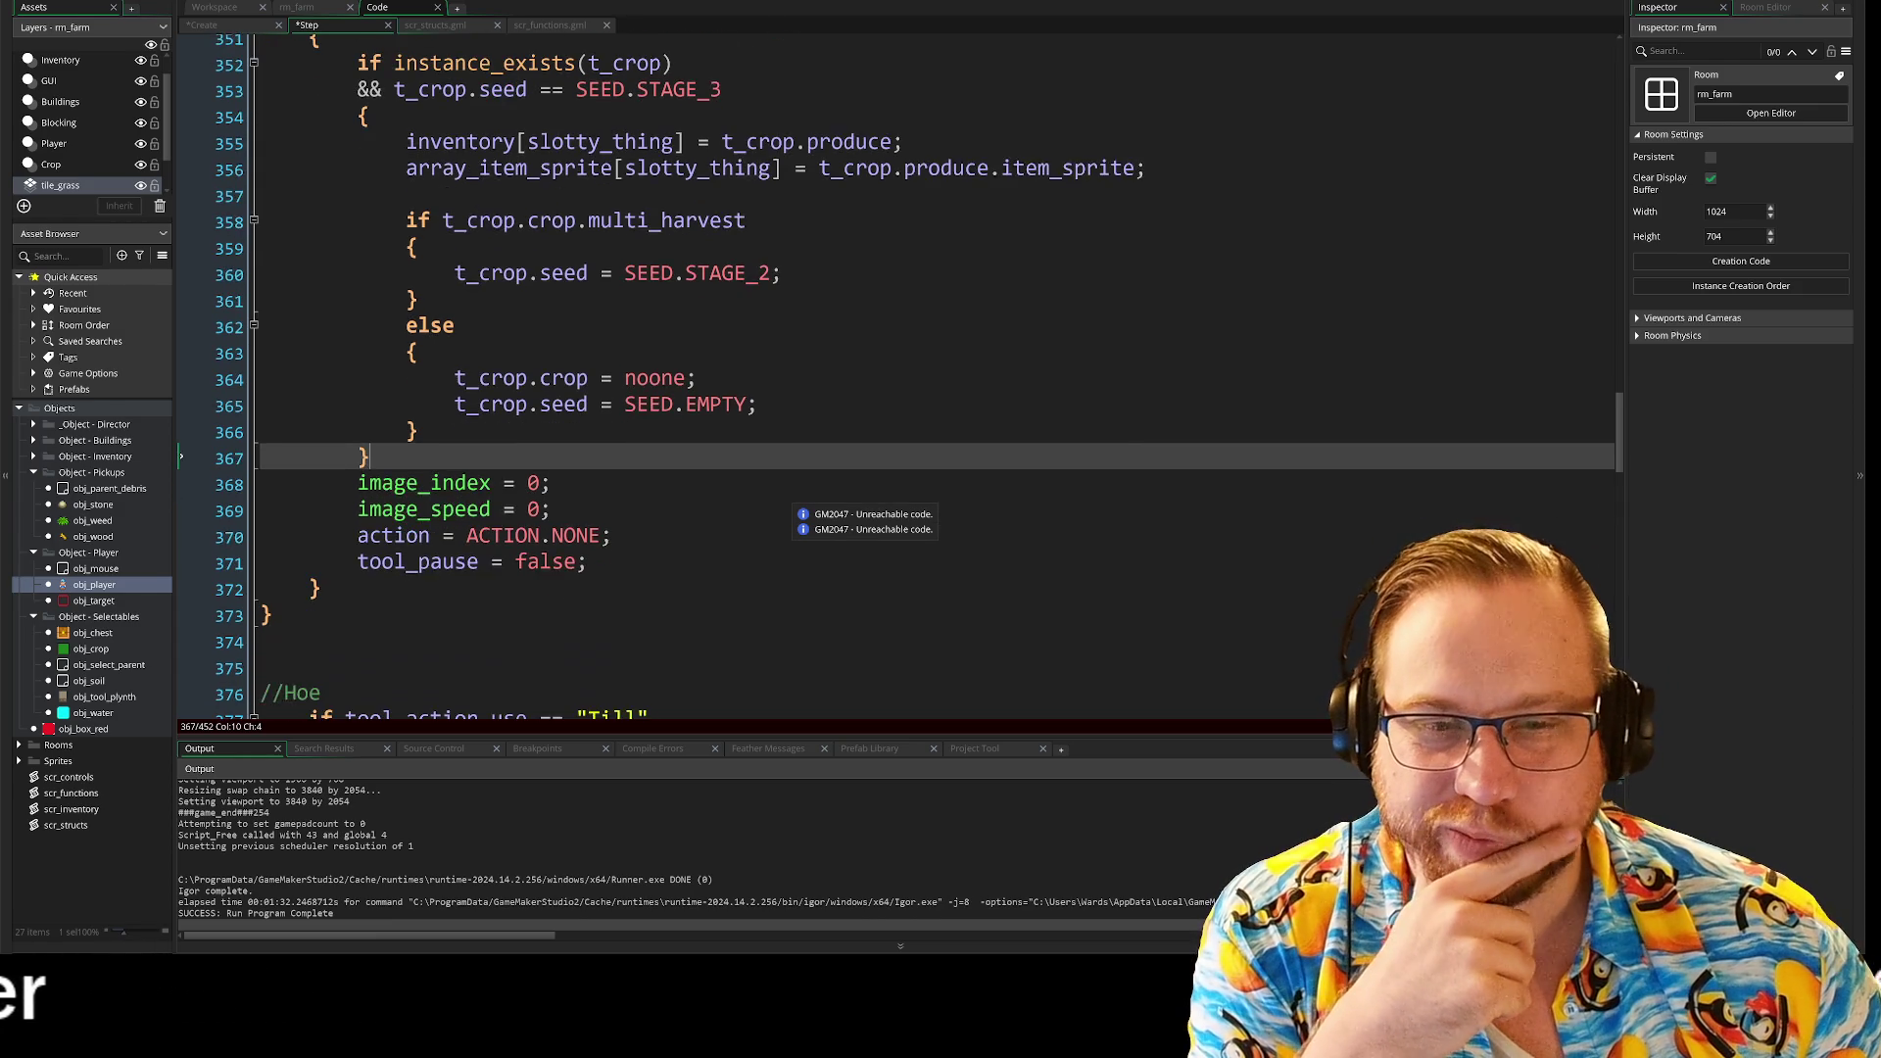
{"action": "scroll", "coordinate": [882, 392], "scroll_direction": "up", "scroll_amount": 2}
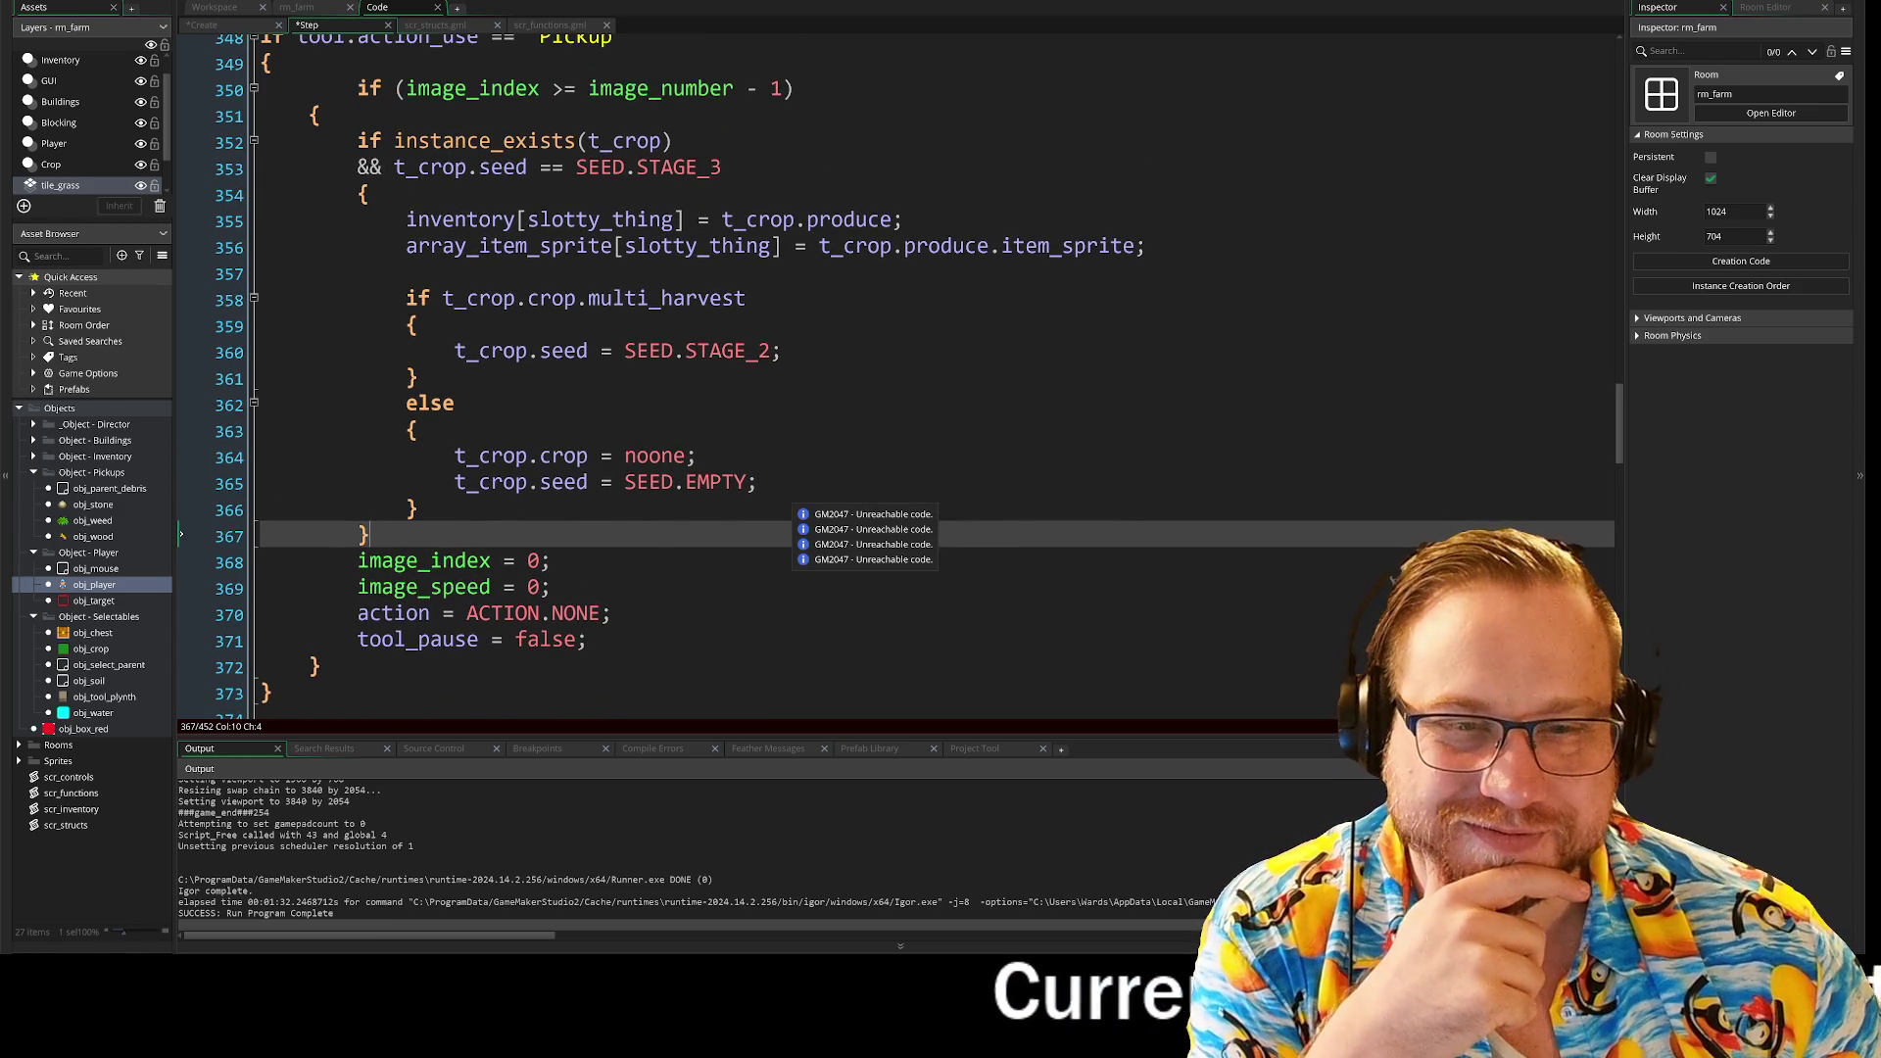
{"action": "scroll", "coordinate": [417, 519], "scroll_direction": "up", "scroll_amount": 2}
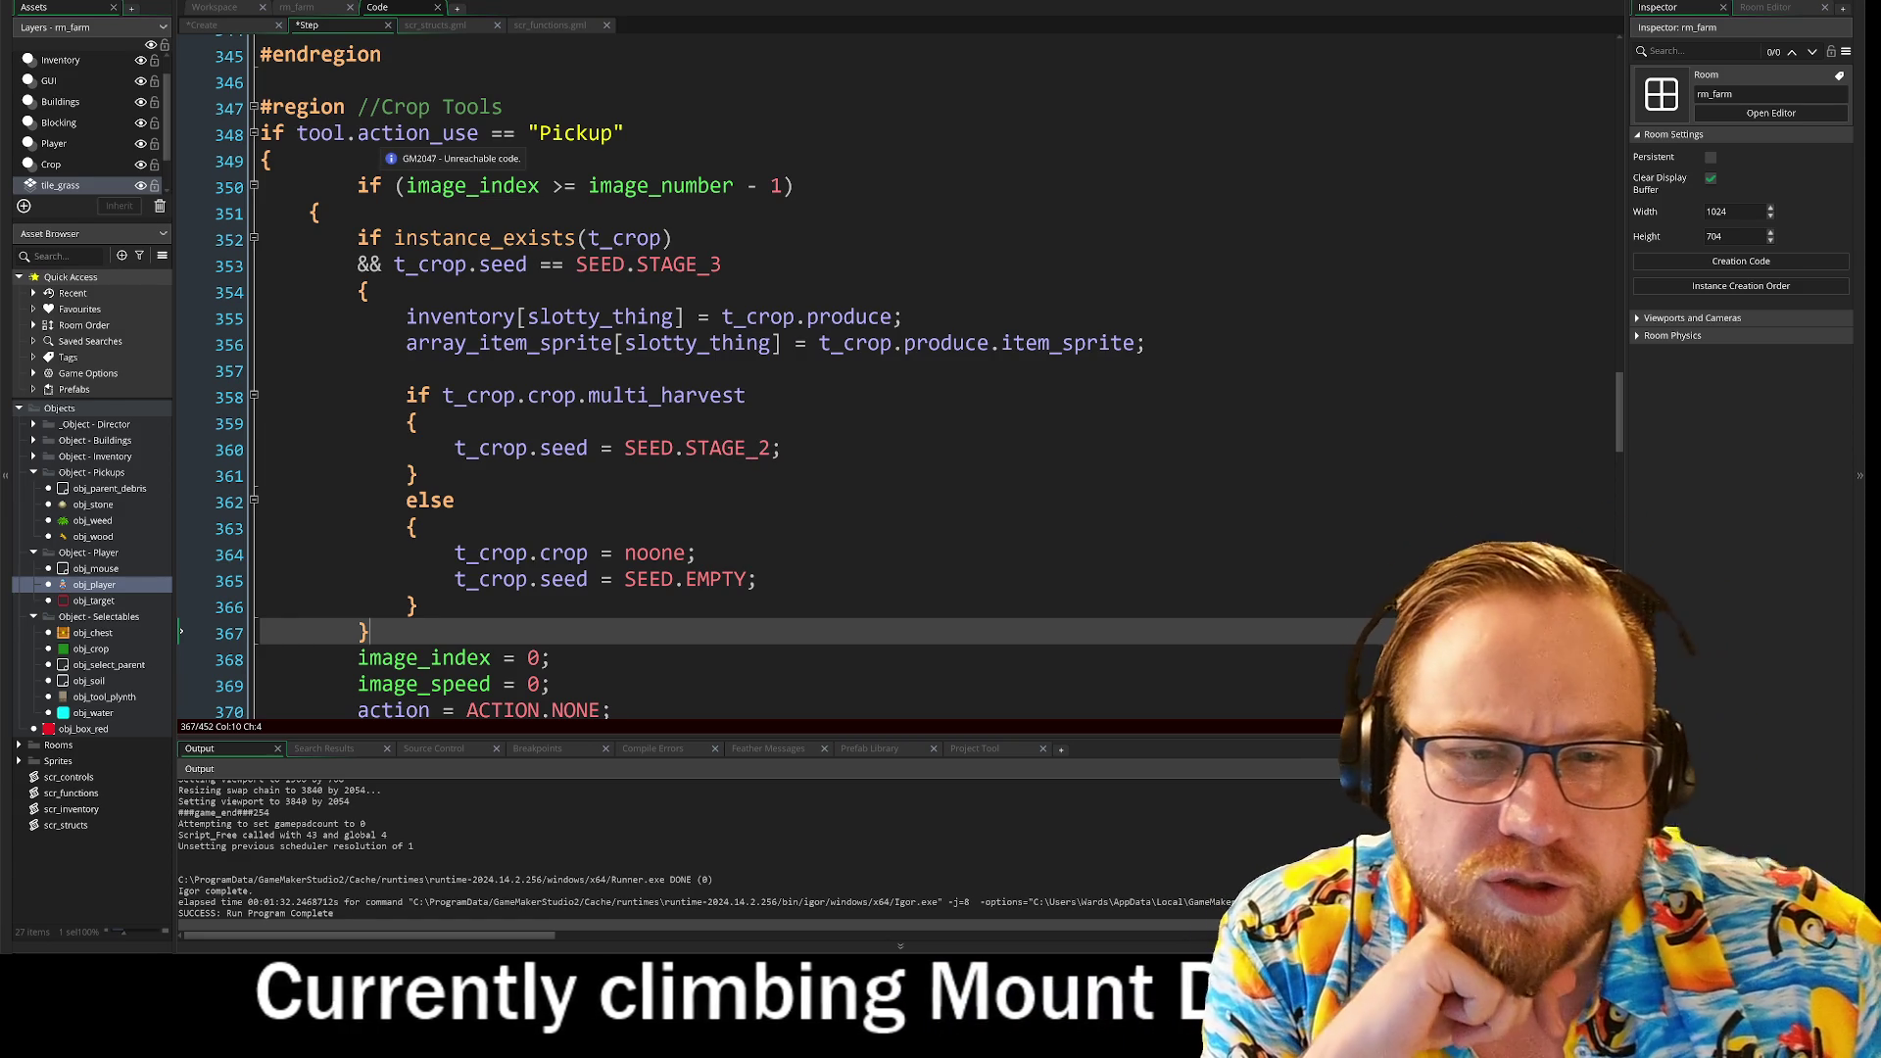
Step: Dedent the if (image_index >= image_number - 1) line and verify its braces on lines 351–361
{"action": "left_click", "coordinate": [357, 186]}
{"action": "key", "text": "BackSpace"}
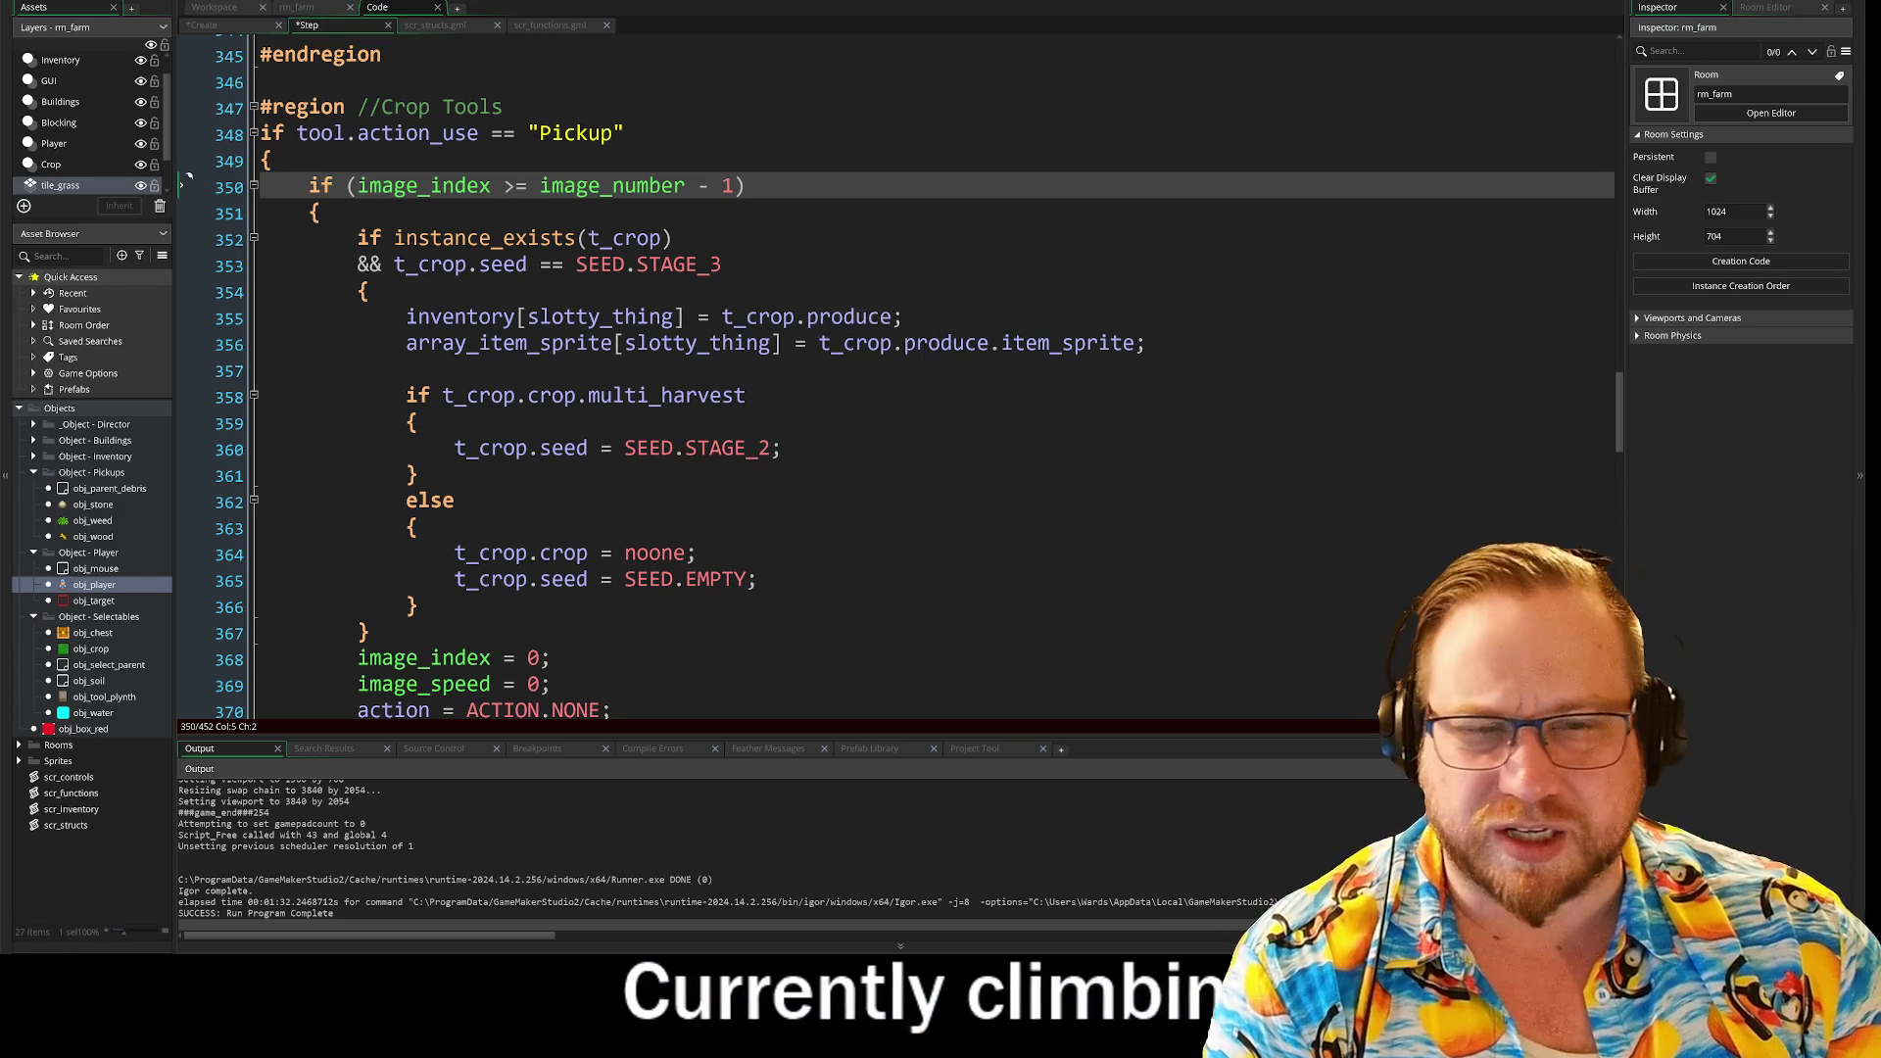
{"action": "left_click", "coordinate": [321, 212]}
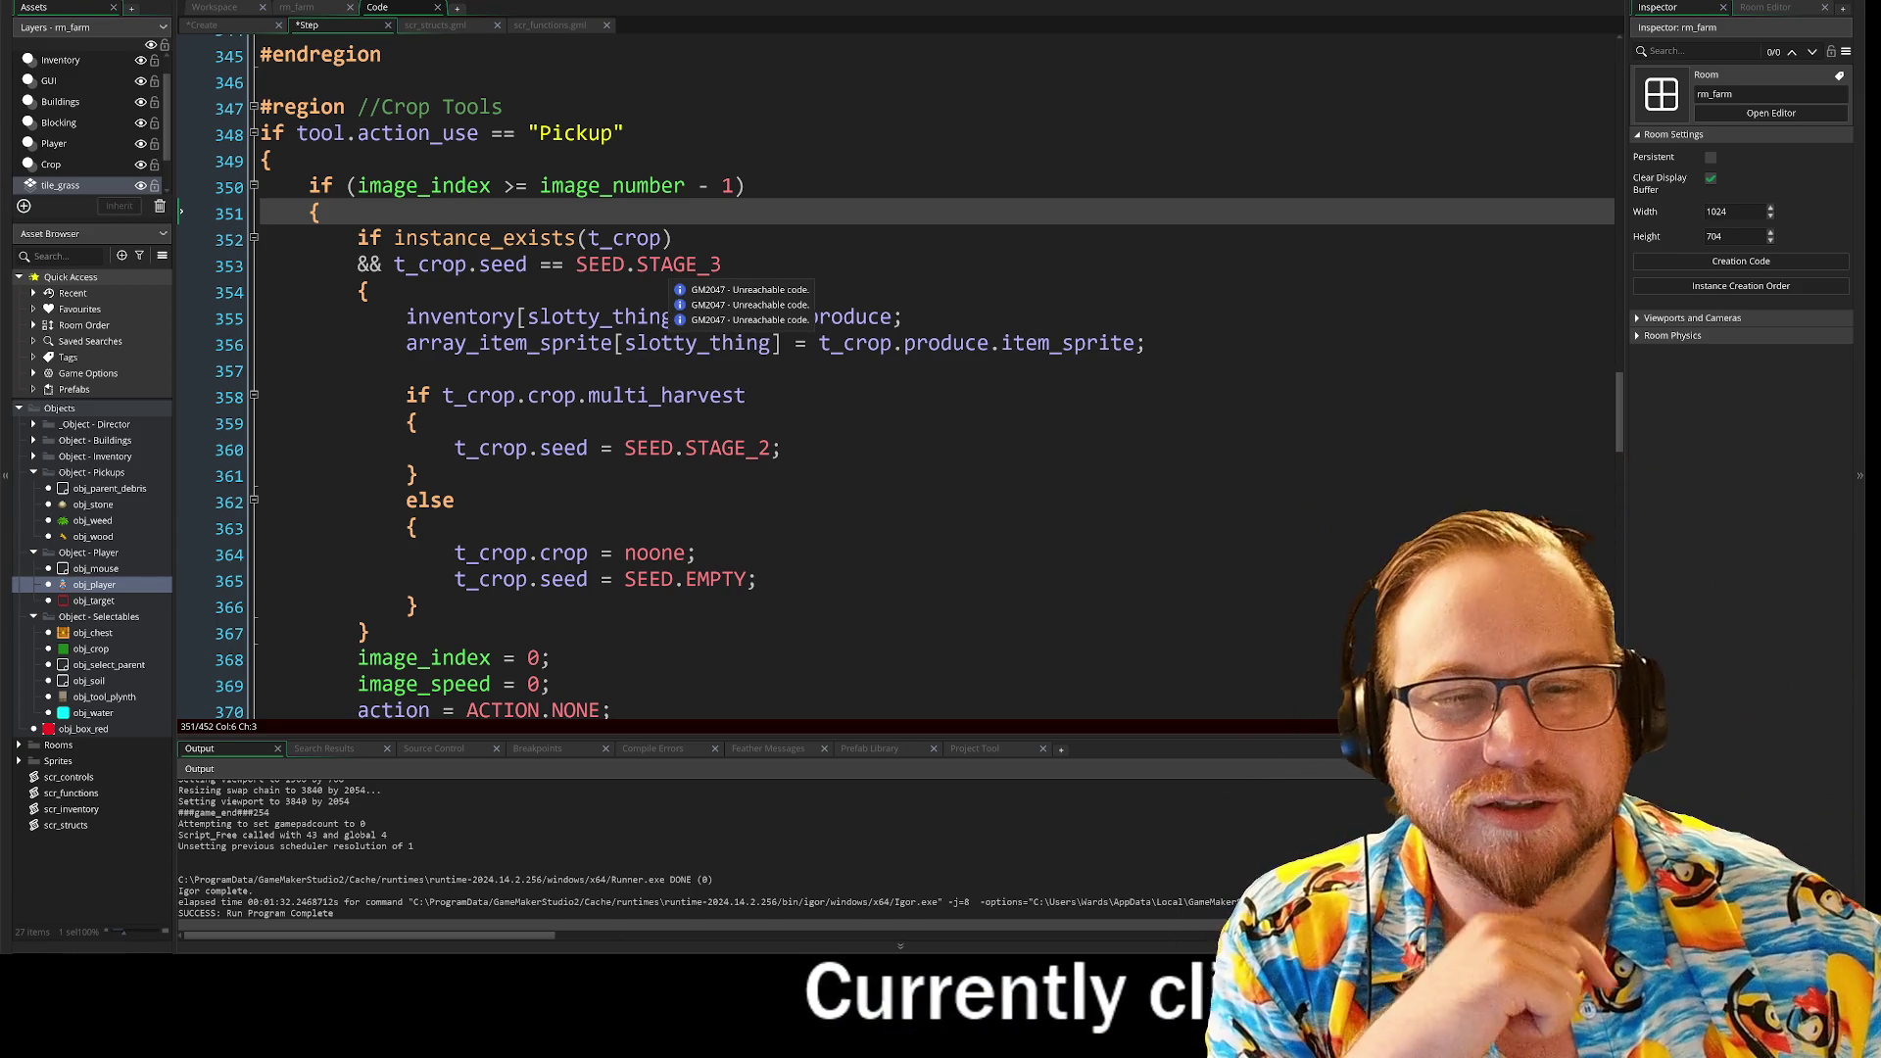
{"action": "scroll", "coordinate": [881, 392], "scroll_direction": "down", "scroll_amount": 1}
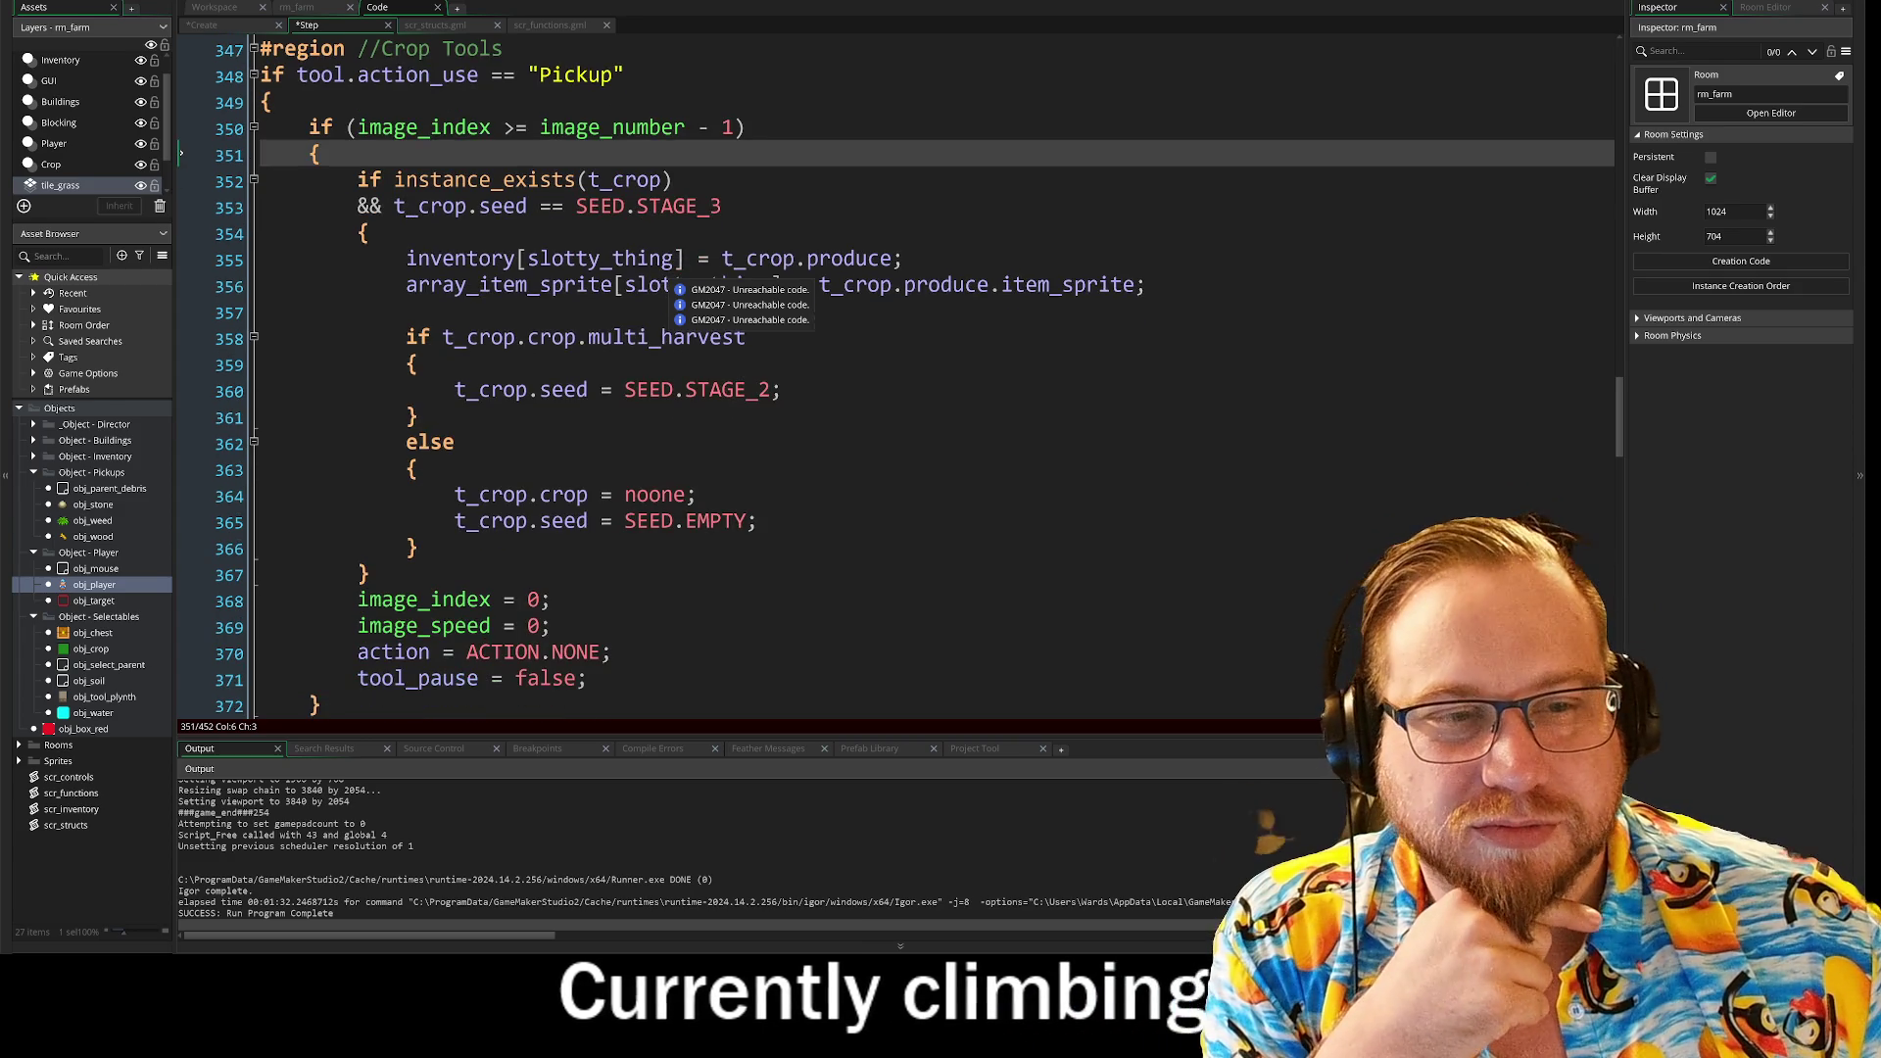
{"action": "left_click", "coordinate": [419, 418]}
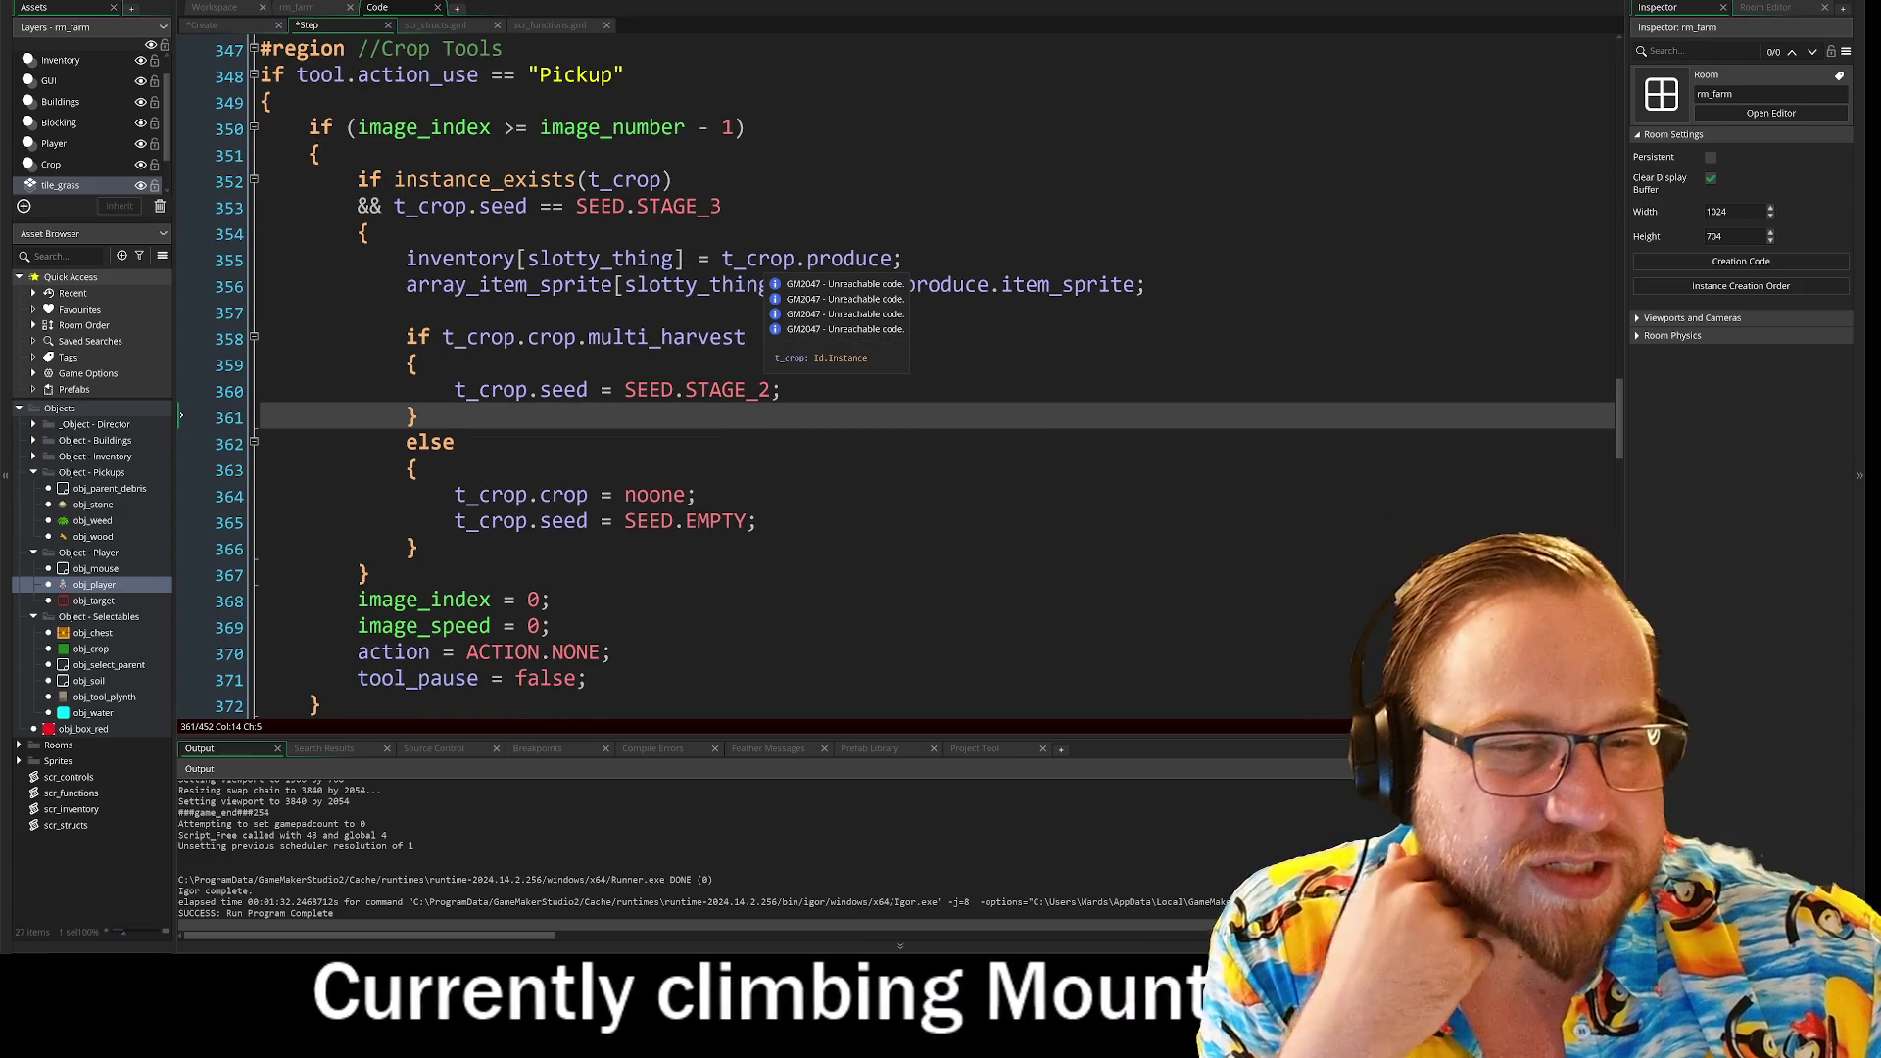
{"action": "left_click", "coordinate": [771, 258]}
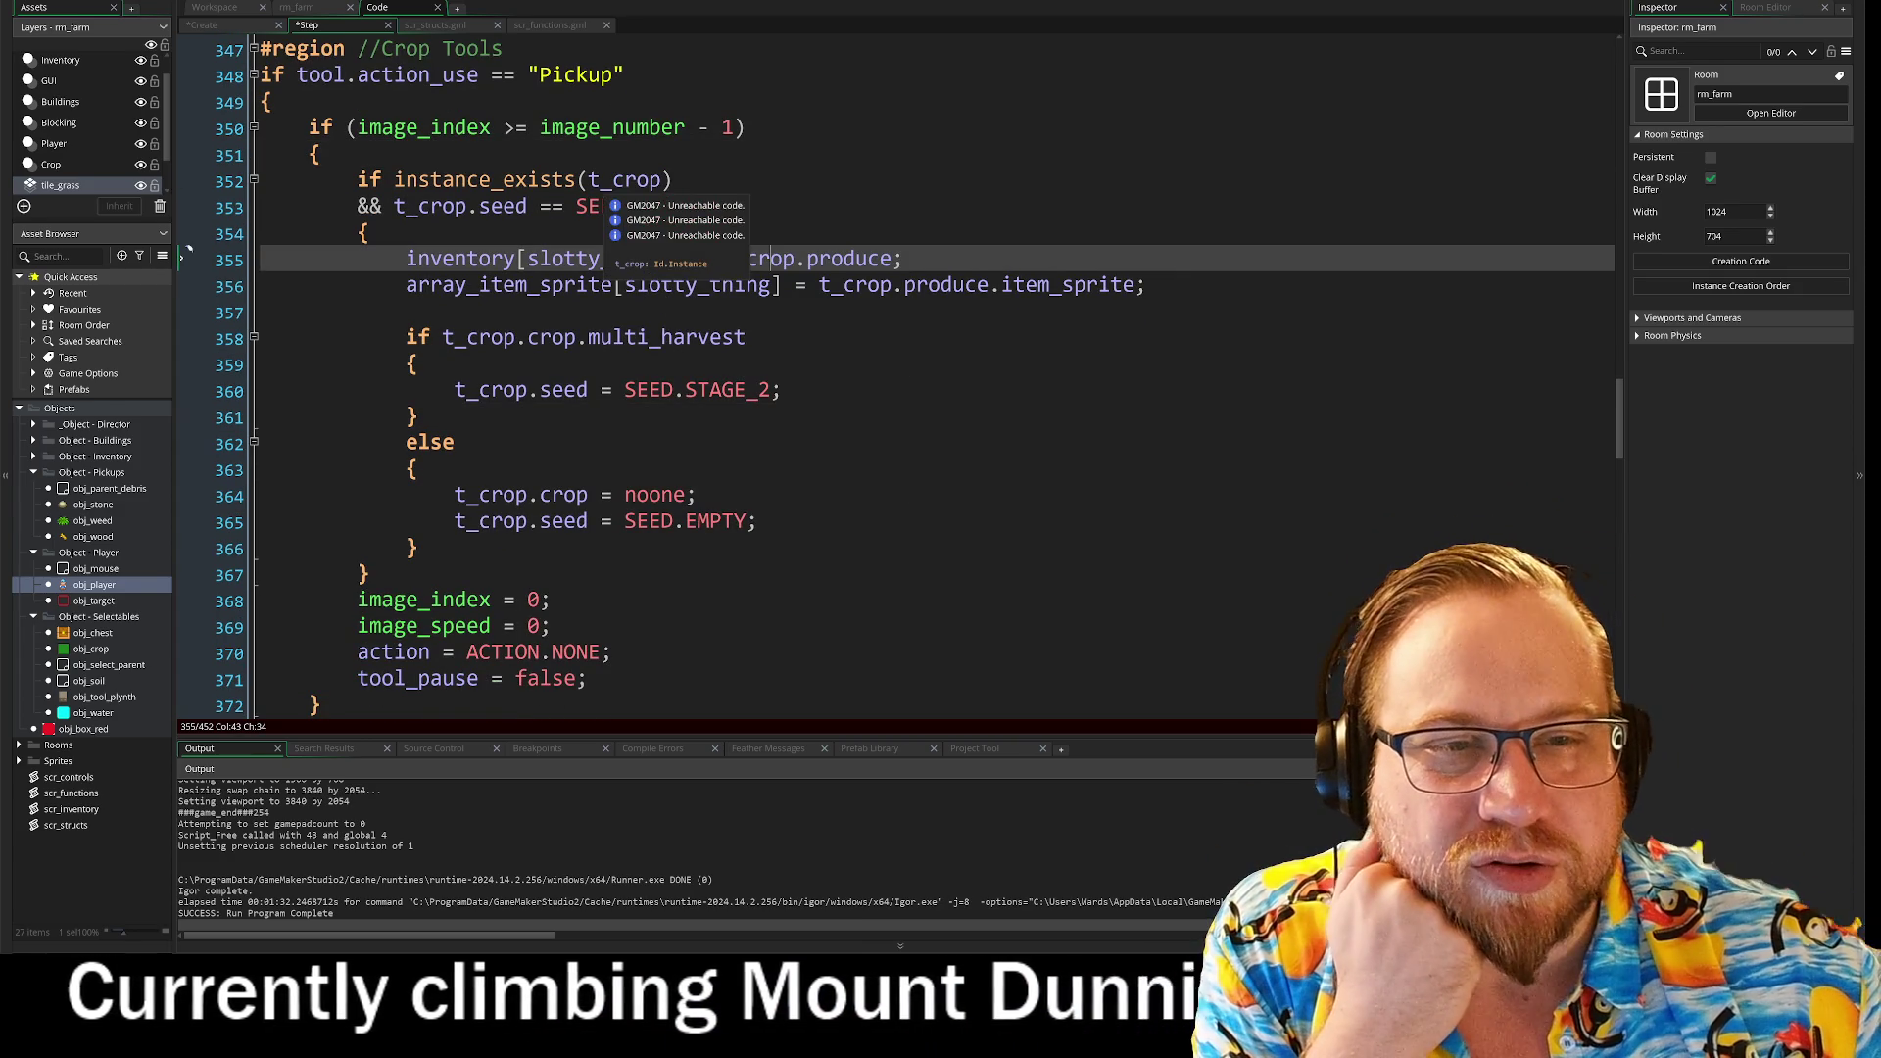
{"action": "scroll", "coordinate": [882, 391], "scroll_direction": "up", "scroll_amount": 3}
{"action": "scroll", "coordinate": [549, 312], "scroll_direction": "up", "scroll_amount": 8}
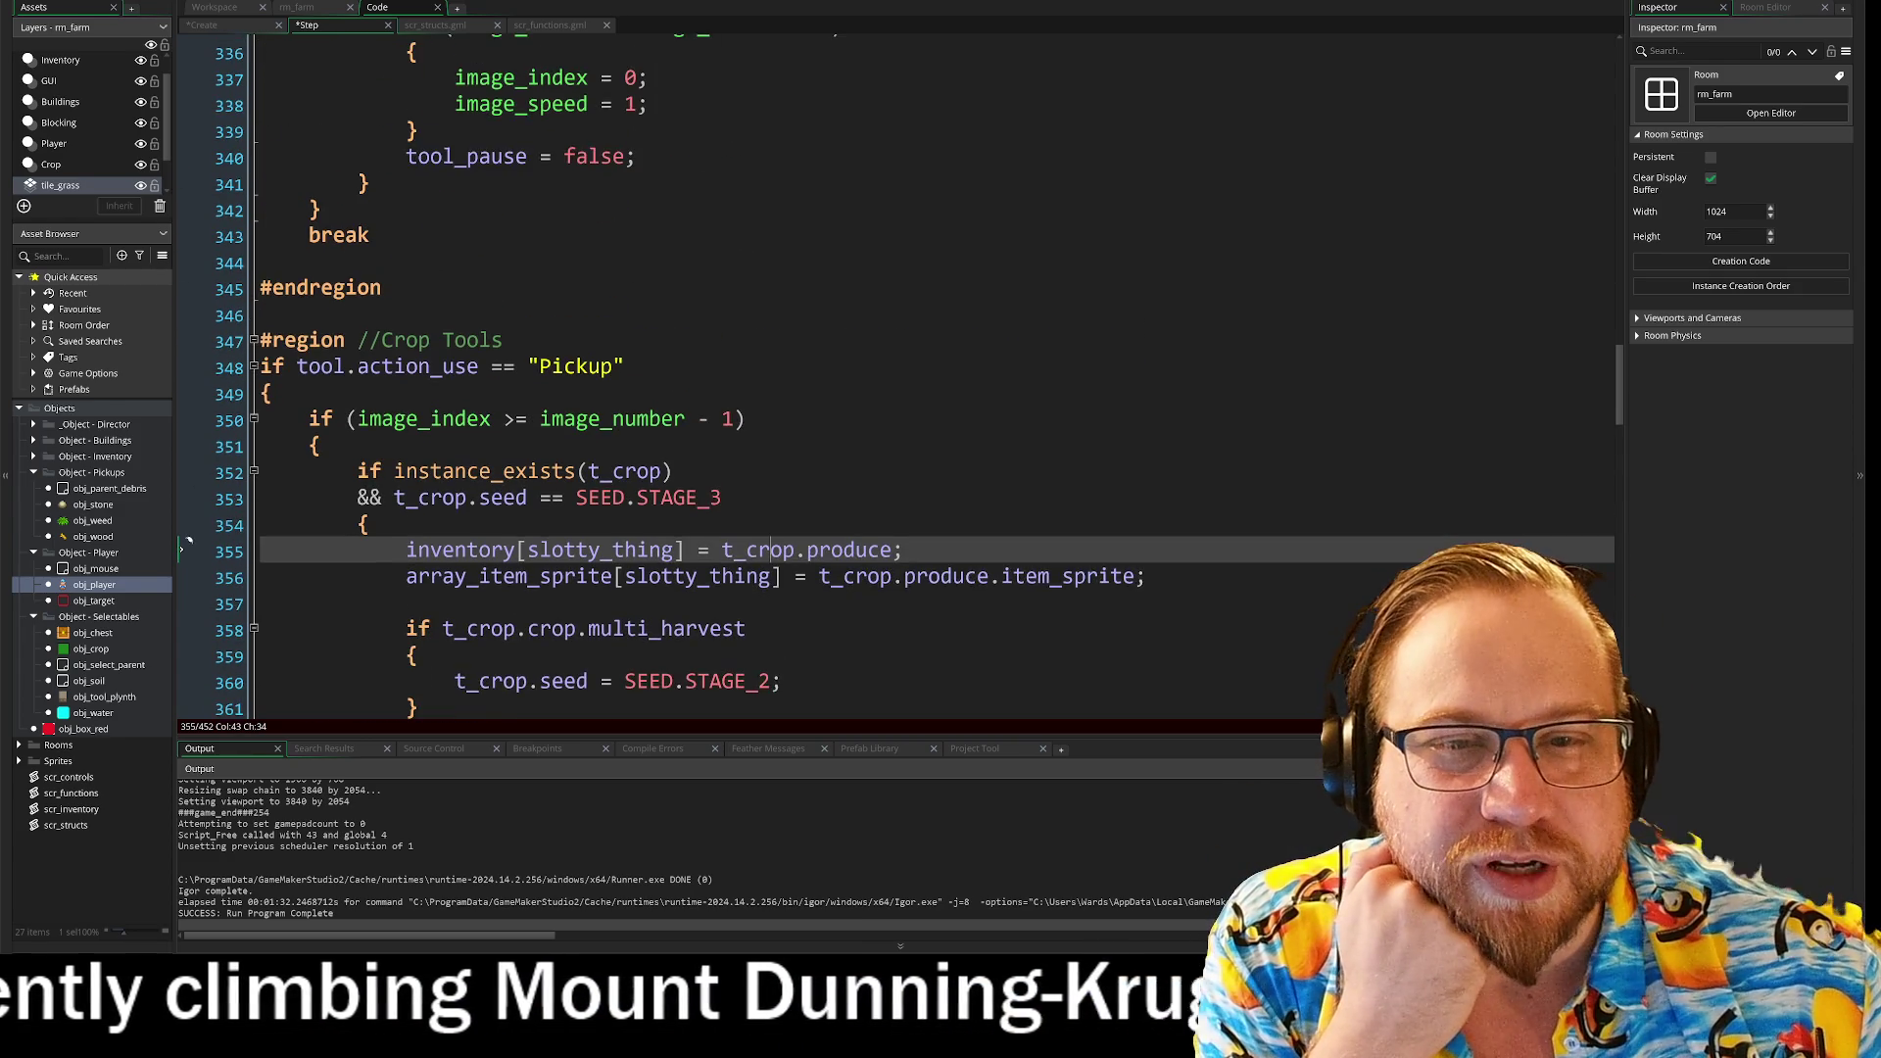
Step: Delete the switch (action) line and the case ACTION.NONE label
{"action": "scroll", "coordinate": [549, 312], "scroll_direction": "up", "scroll_amount": 2}
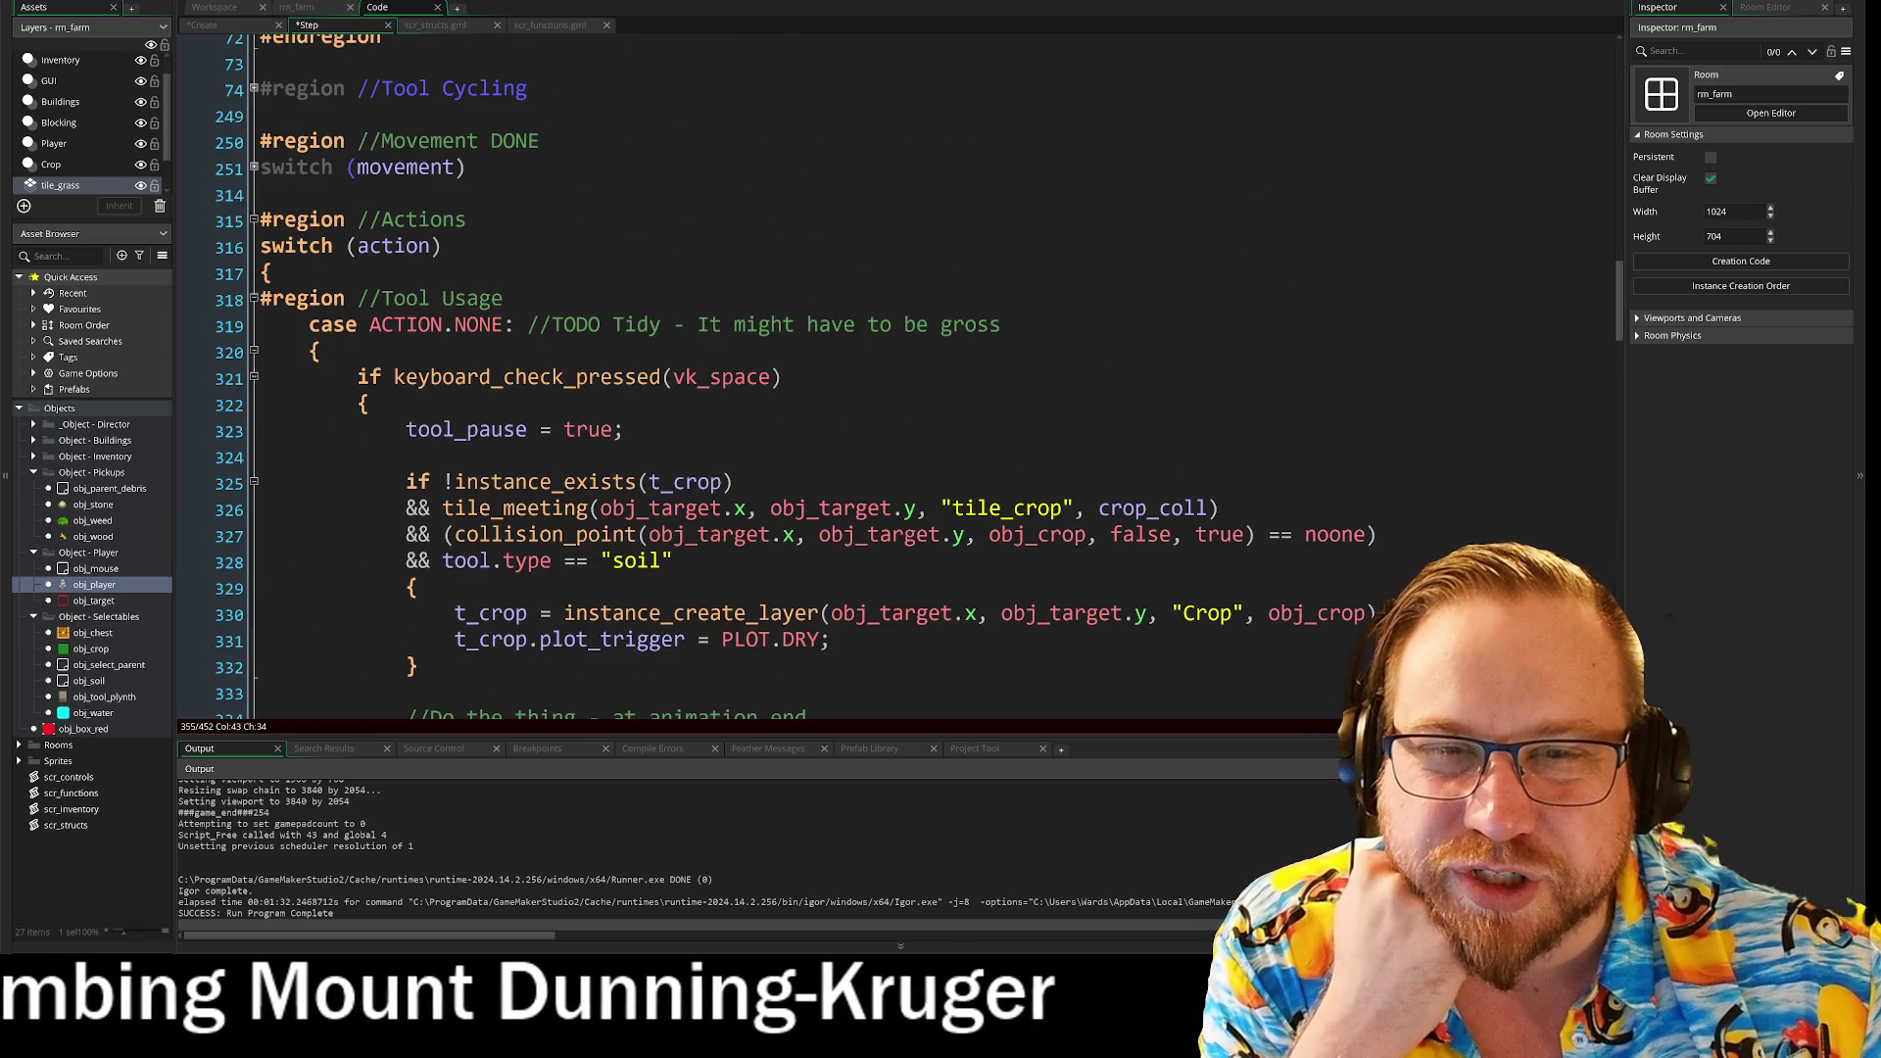
{"action": "triple_click", "coordinate": [351, 246]}
{"action": "key", "text": "BackSpace"}
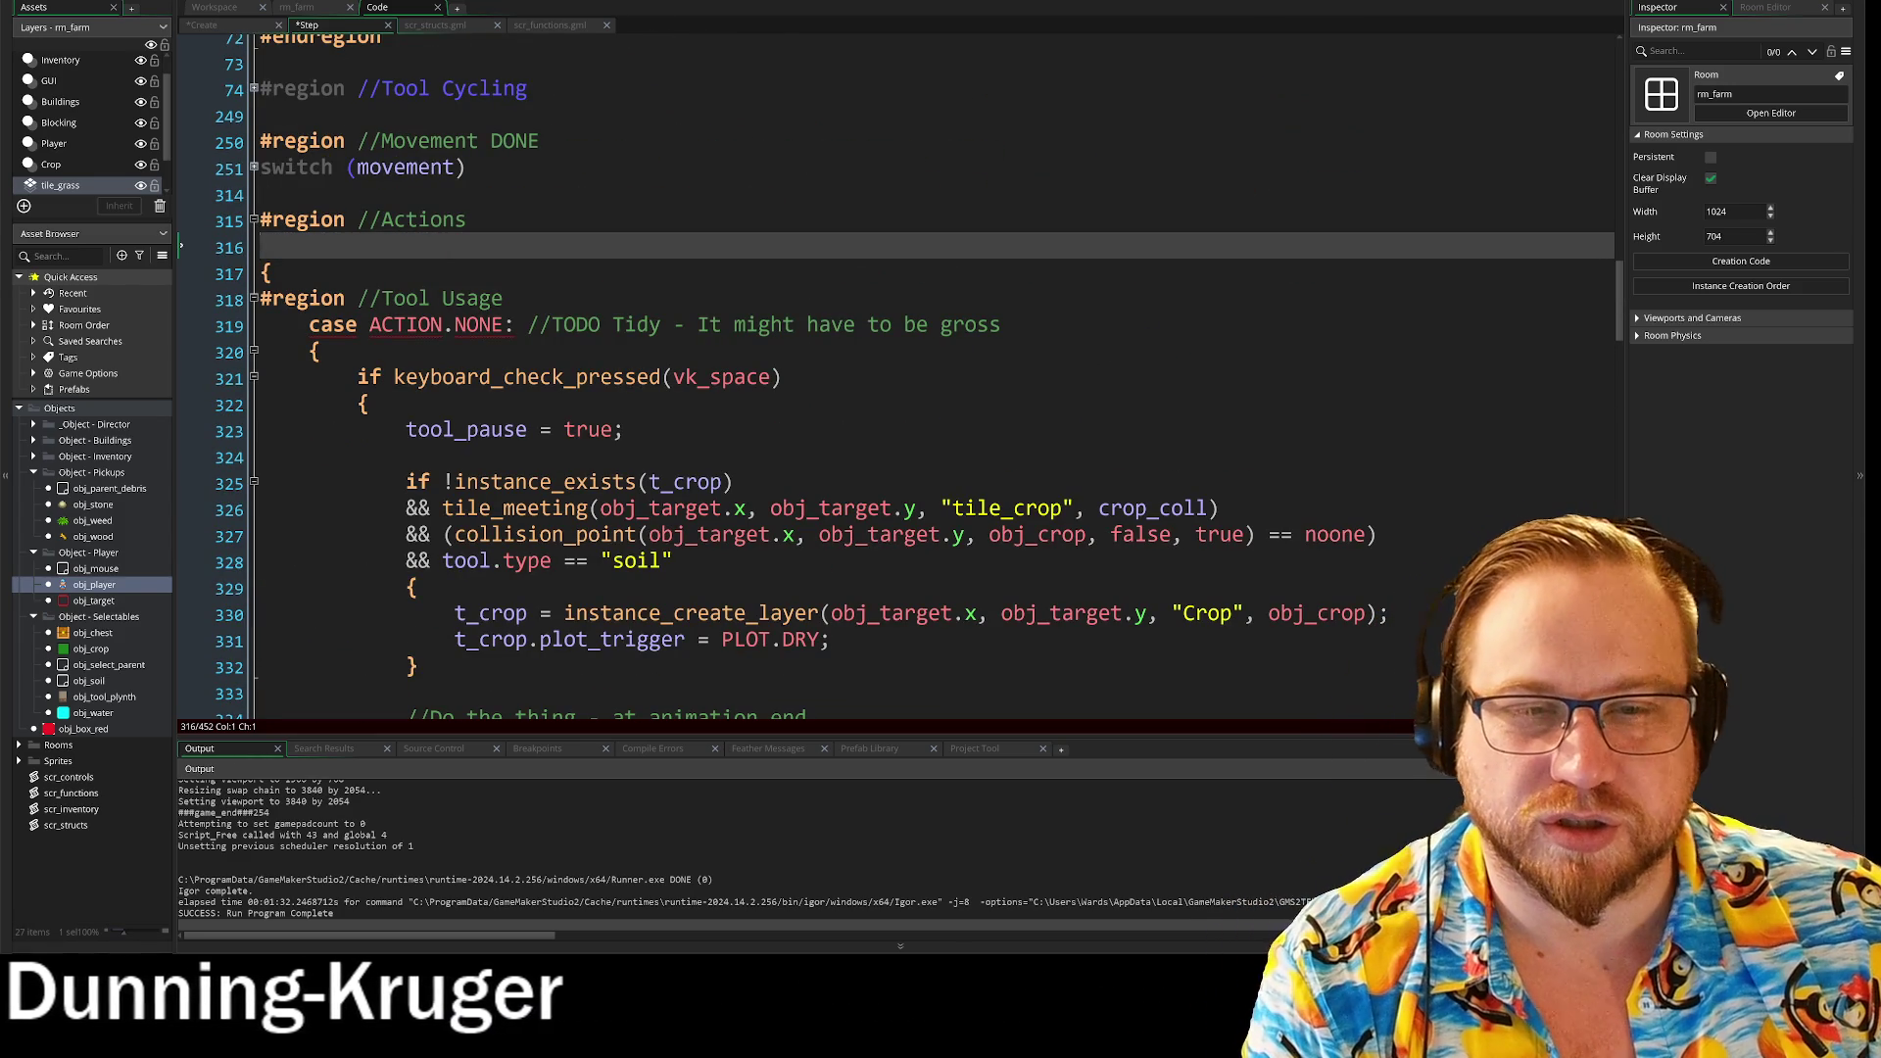
{"action": "mouse_move", "coordinate": [1001, 325]}
{"action": "left_mouse_down"}
{"action": "mouse_move", "coordinate": [781, 377]}
{"action": "mouse_move", "coordinate": [266, 323]}
{"action": "left_mouse_up"}
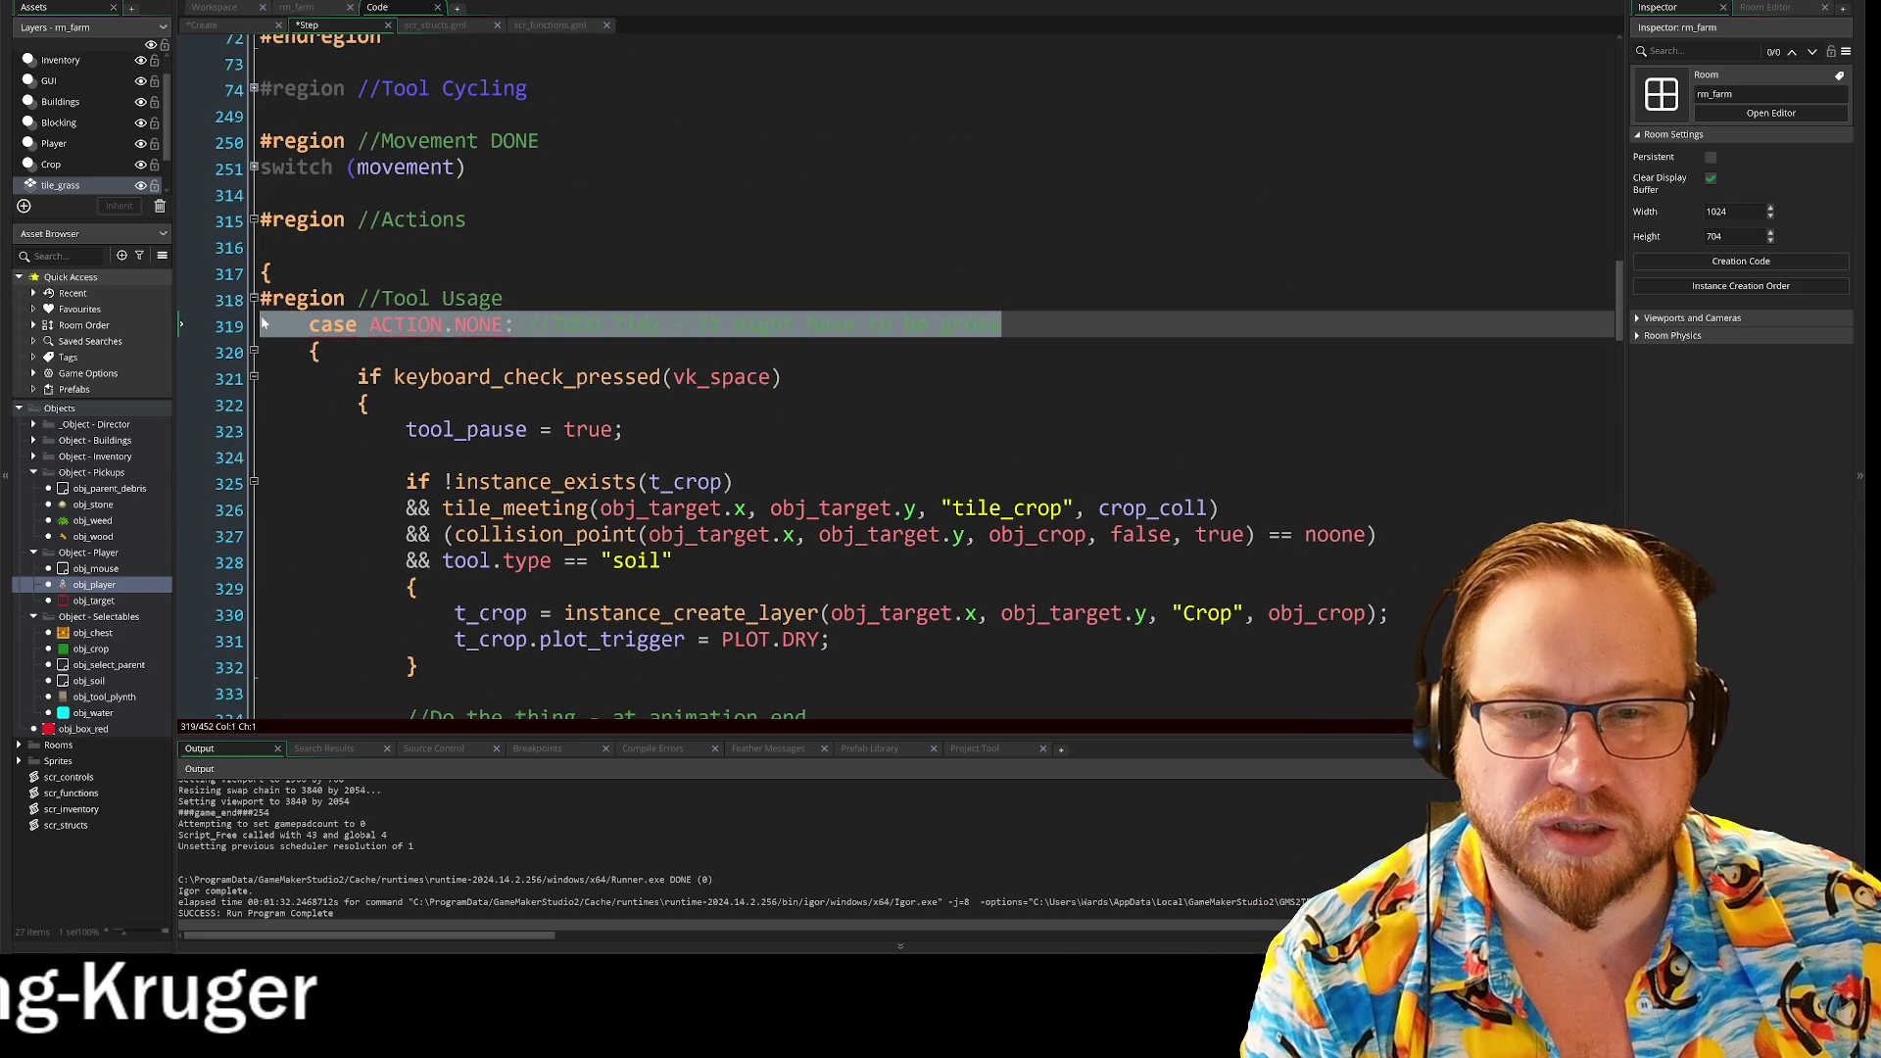
{"action": "key", "text": "BackSpace"}
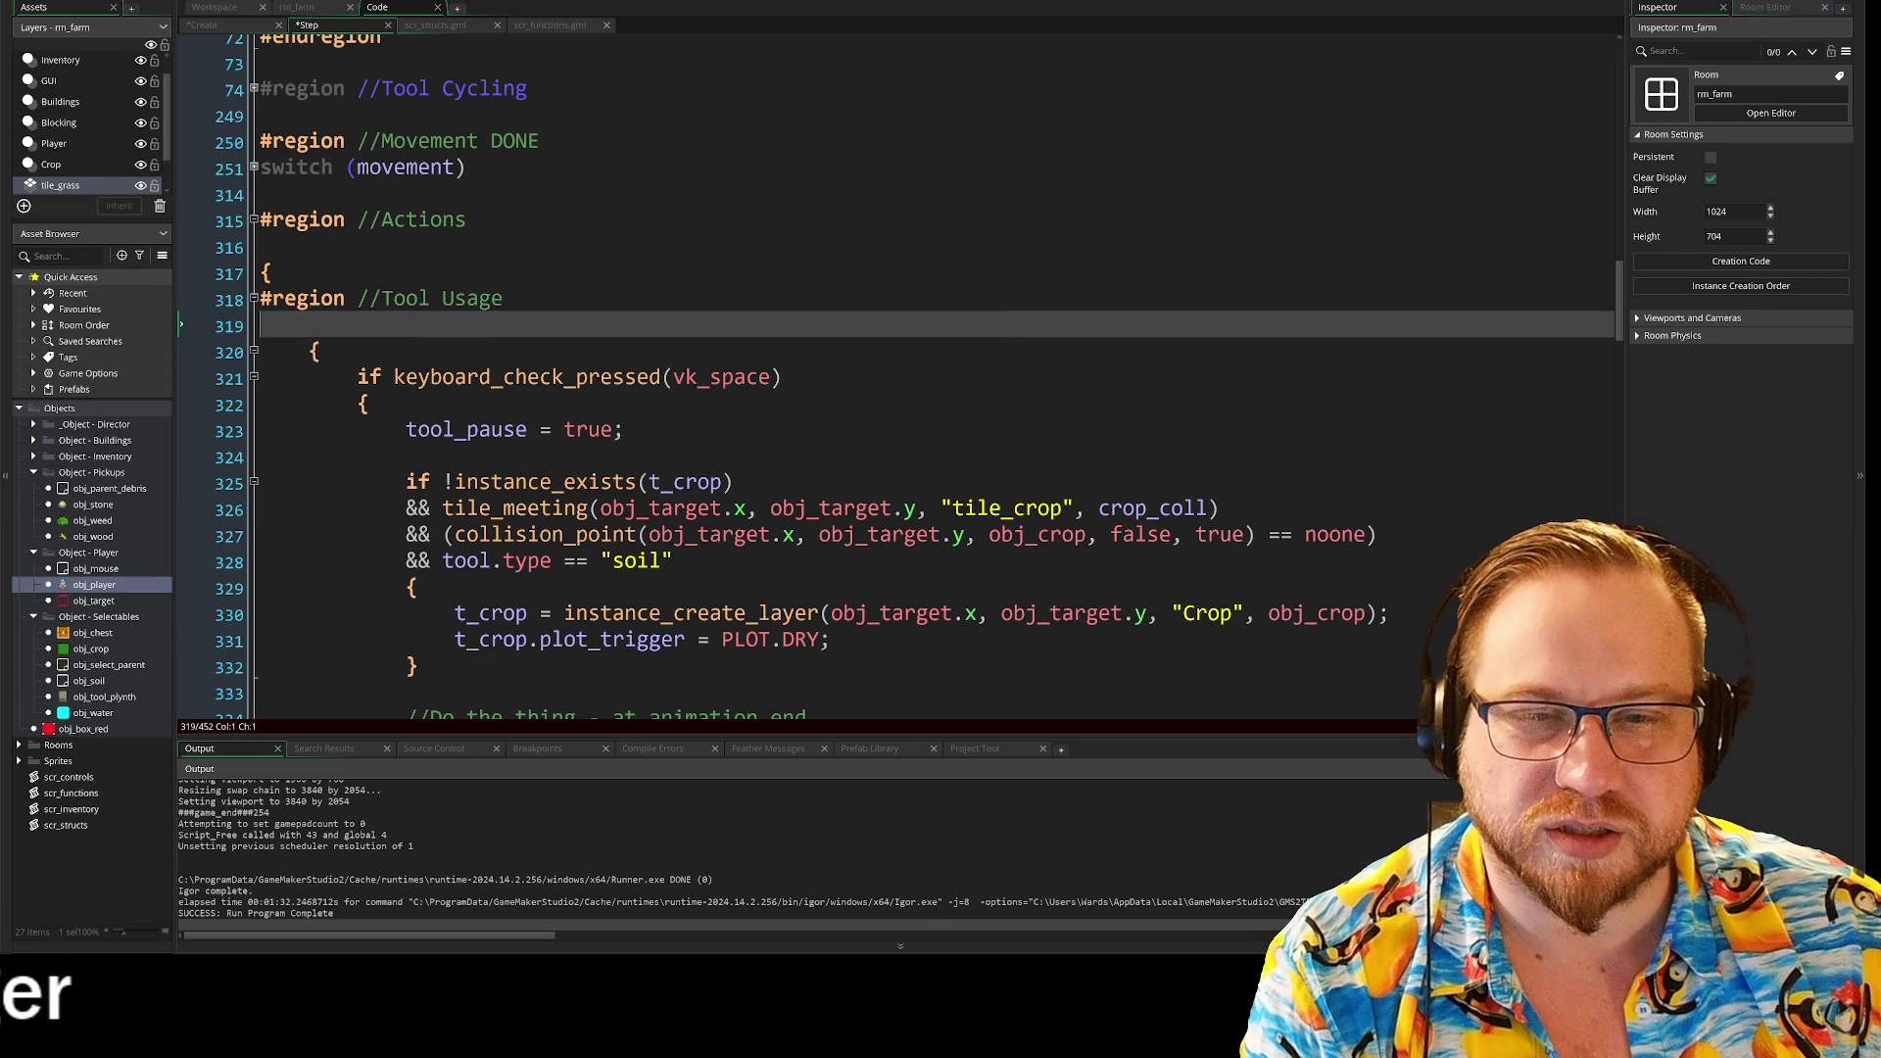
Step: Remove the trailing break on line 343 and fold the Tool Usage region
{"action": "scroll", "coordinate": [268, 449], "scroll_direction": "down", "scroll_amount": 6}
{"action": "left_click_drag", "start_coordinate": [371, 449], "coordinate": [268, 448]}
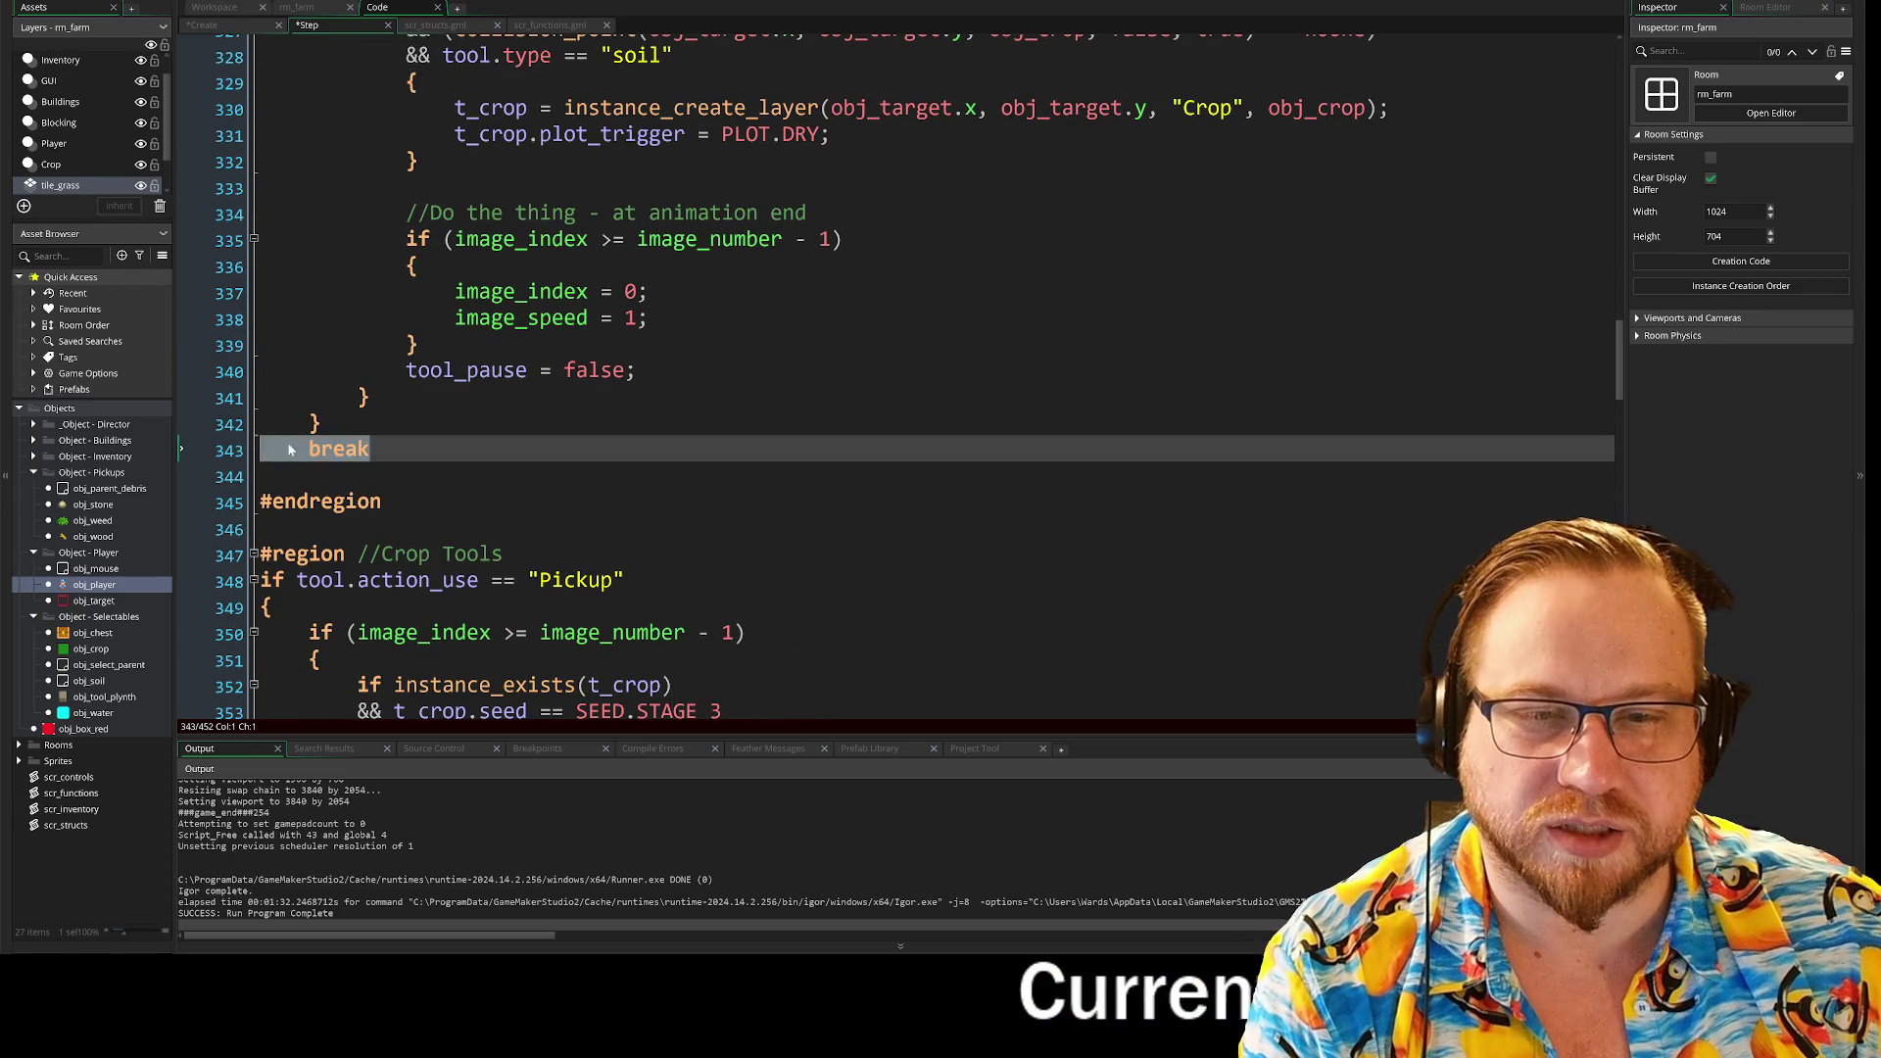
{"action": "scroll", "coordinate": [267, 449], "scroll_direction": "down", "scroll_amount": 5}
{"action": "left_click", "coordinate": [372, 330]}
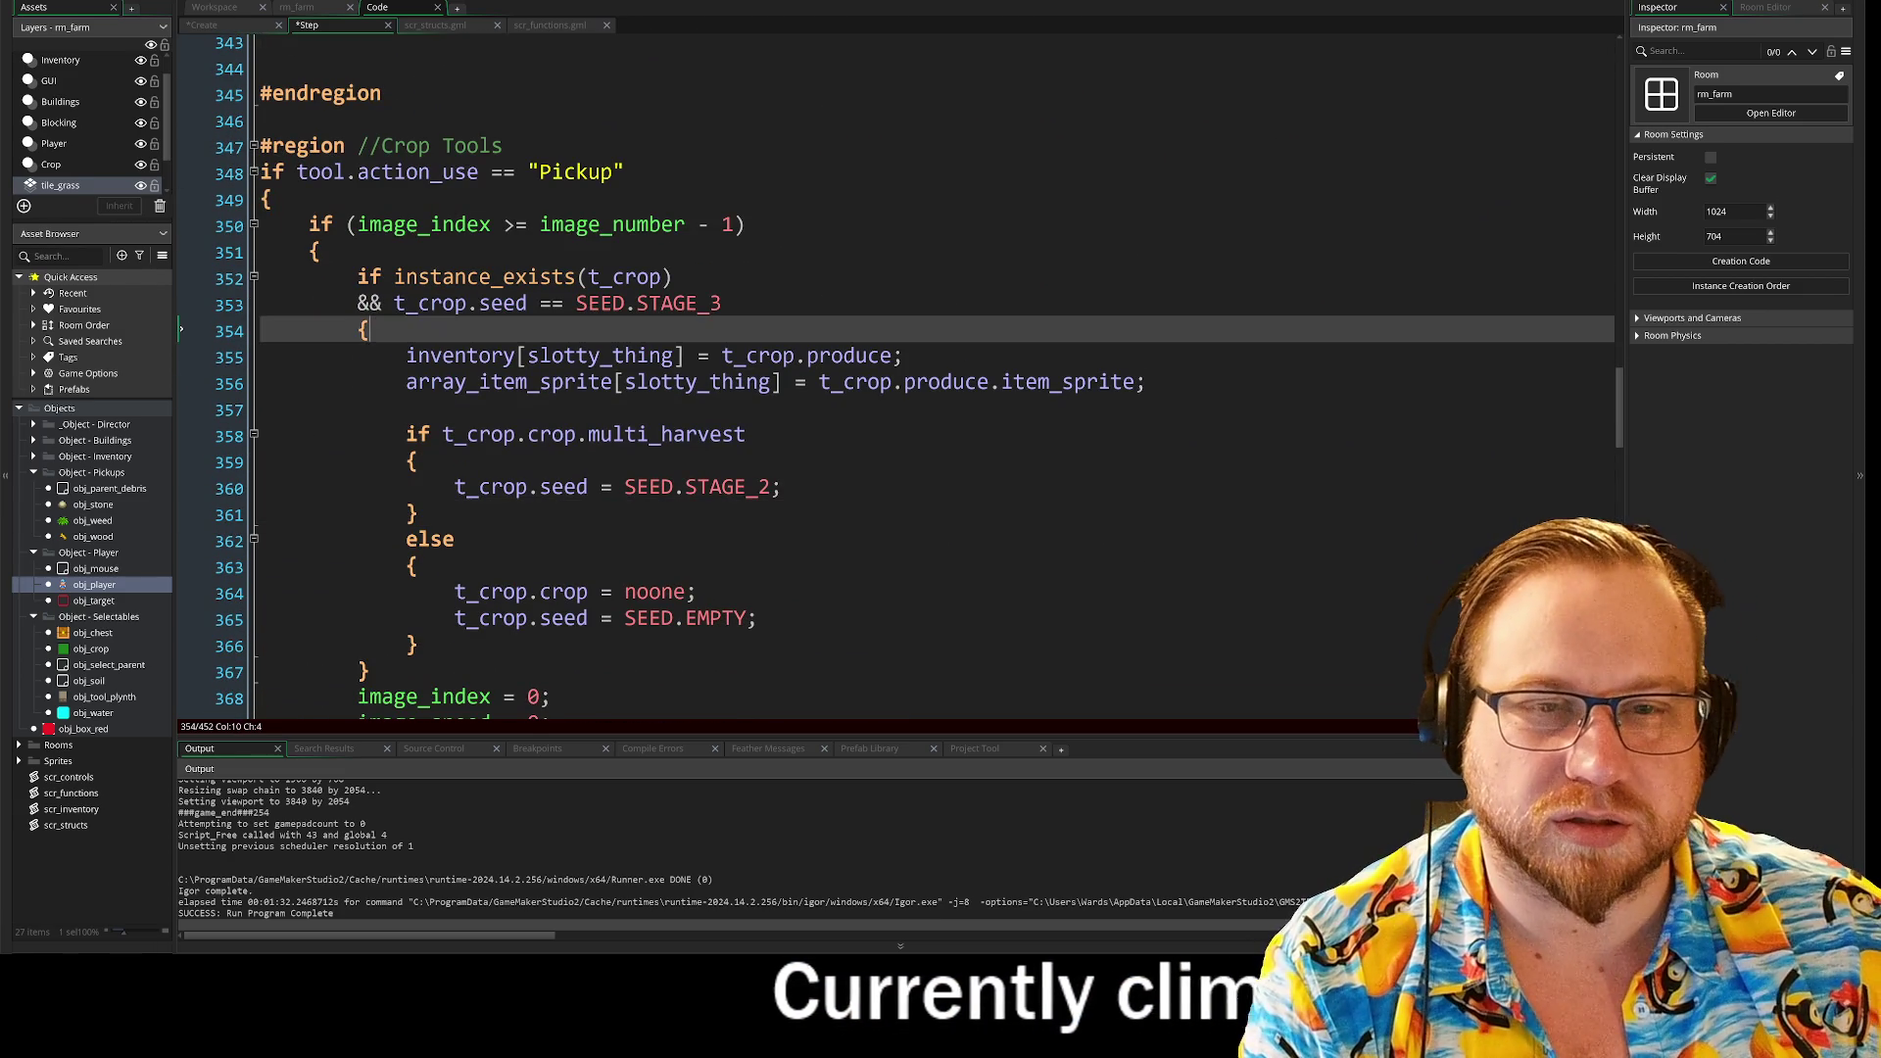
{"action": "left_click", "coordinate": [746, 225]}
{"action": "scroll", "coordinate": [896, 382], "scroll_direction": "up", "scroll_amount": 9}
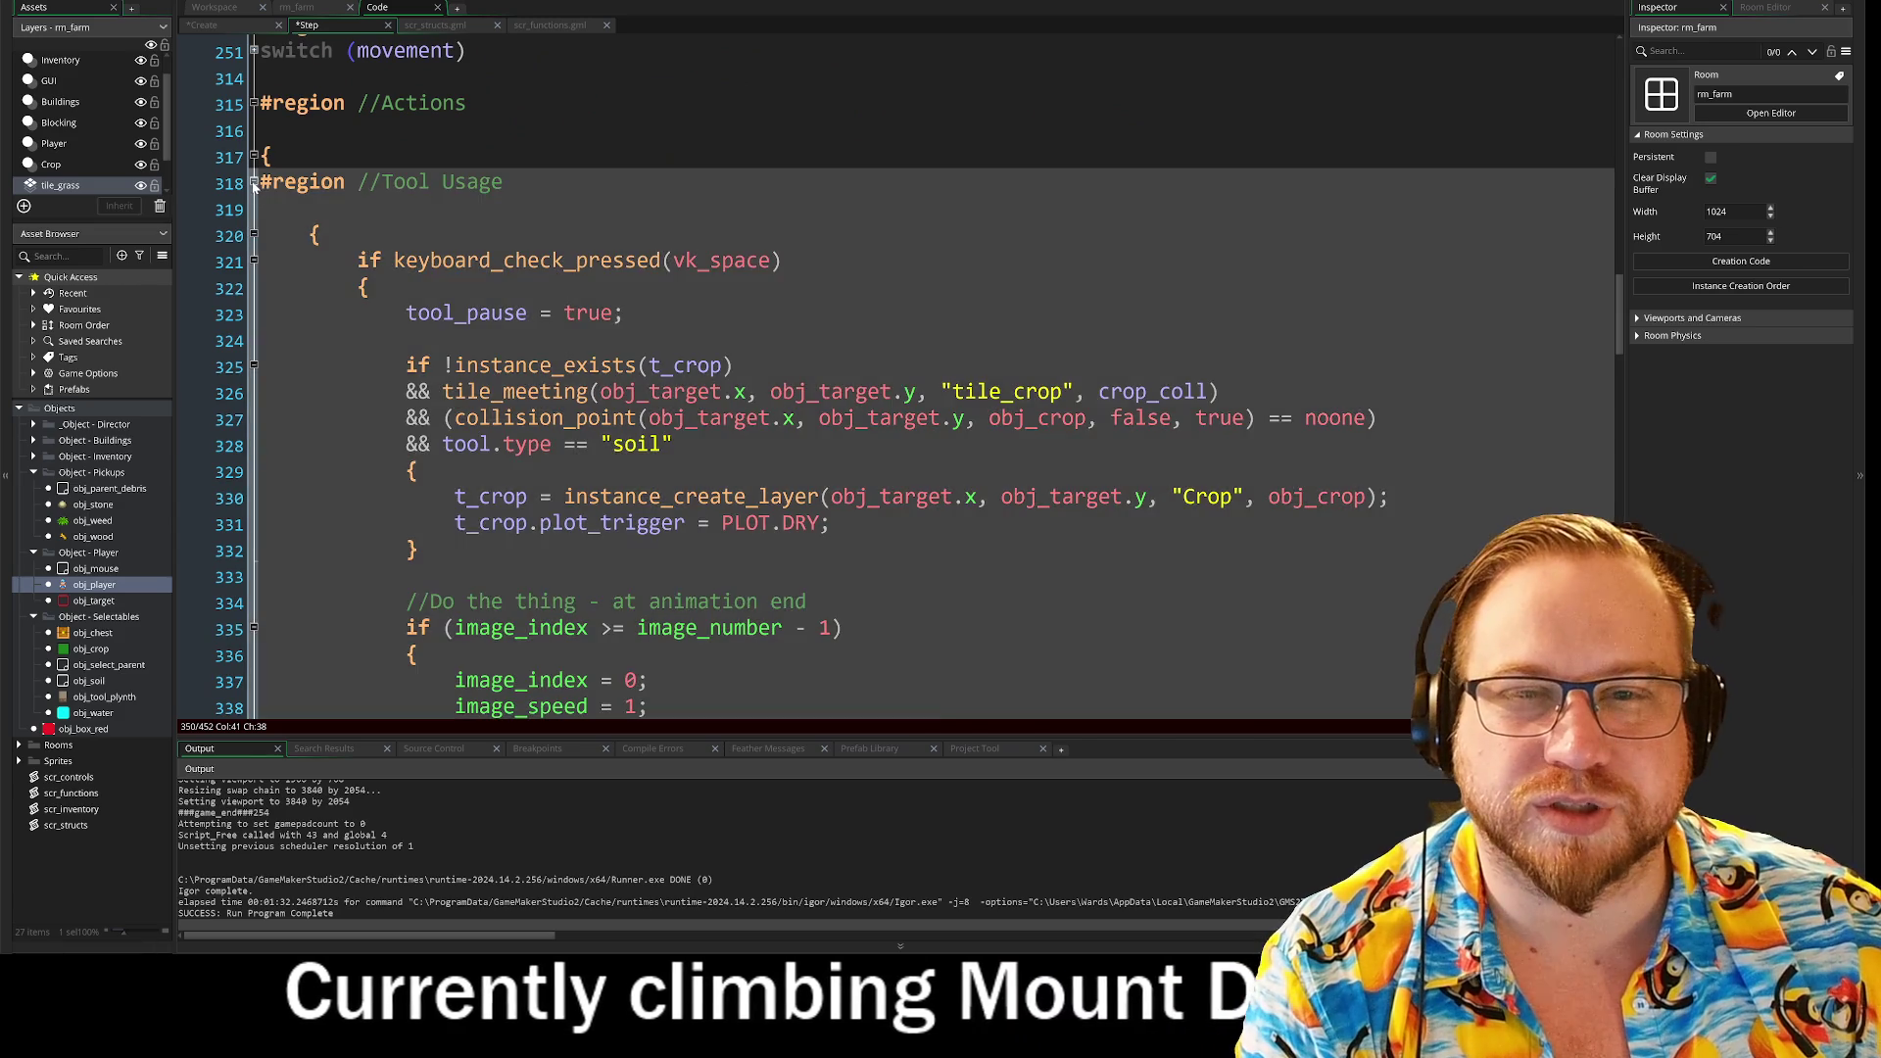
{"action": "left_click", "coordinate": [253, 183]}
{"action": "scroll", "coordinate": [897, 382], "scroll_direction": "up", "scroll_amount": 2}
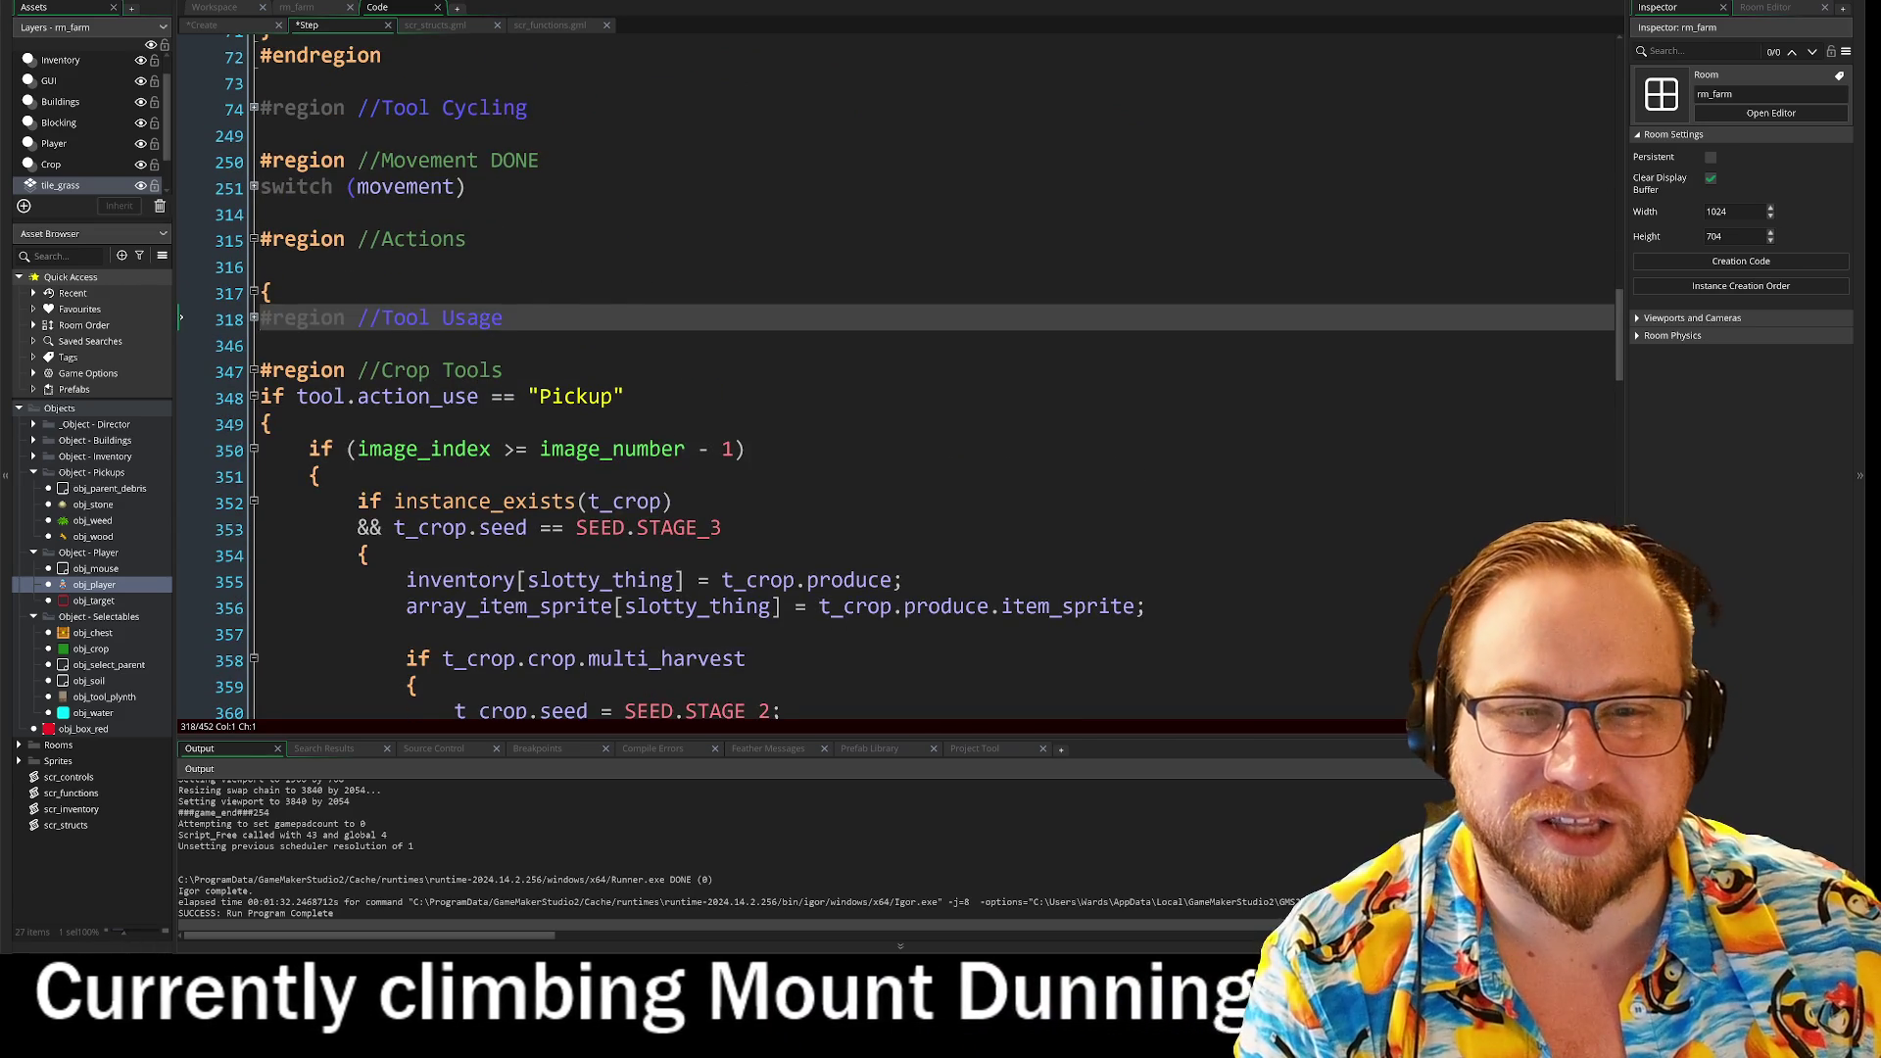
{"action": "scroll", "coordinate": [896, 382], "scroll_direction": "down", "scroll_amount": 3}
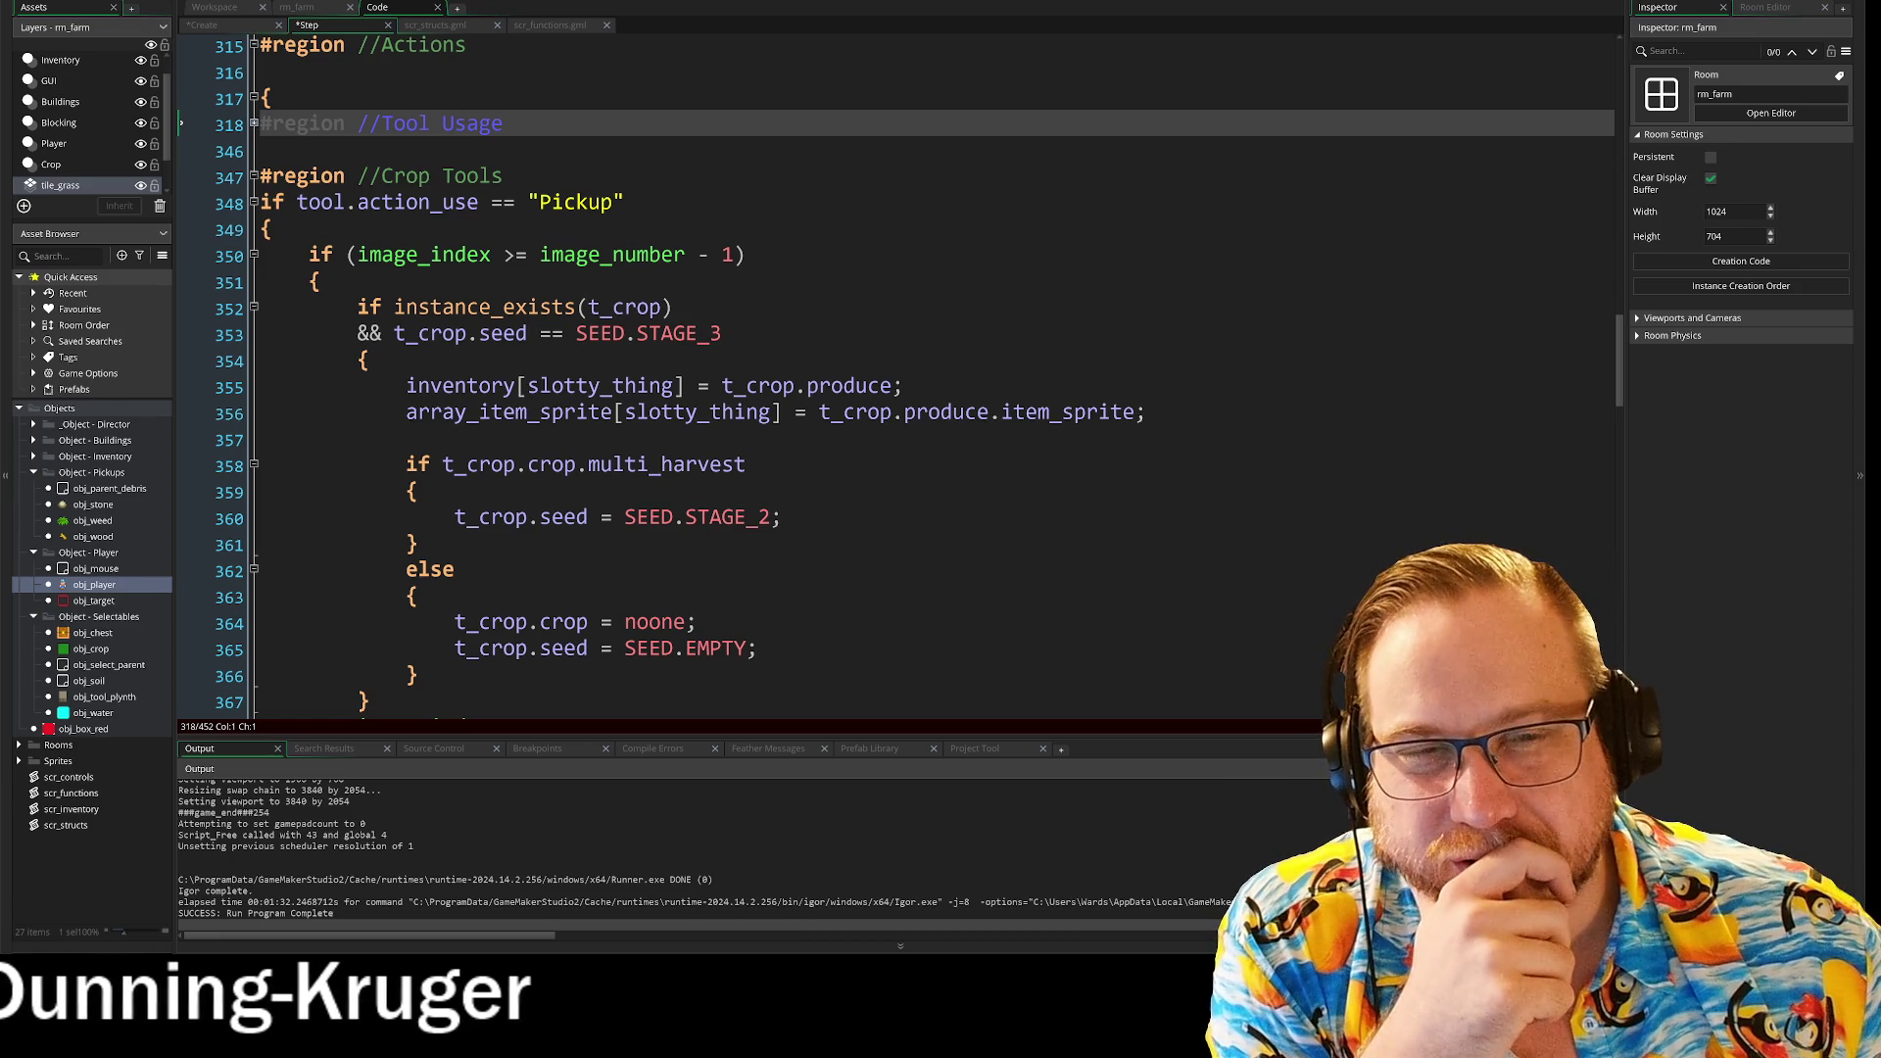
{"action": "scroll", "coordinate": [725, 245], "scroll_direction": "down", "scroll_amount": 15}
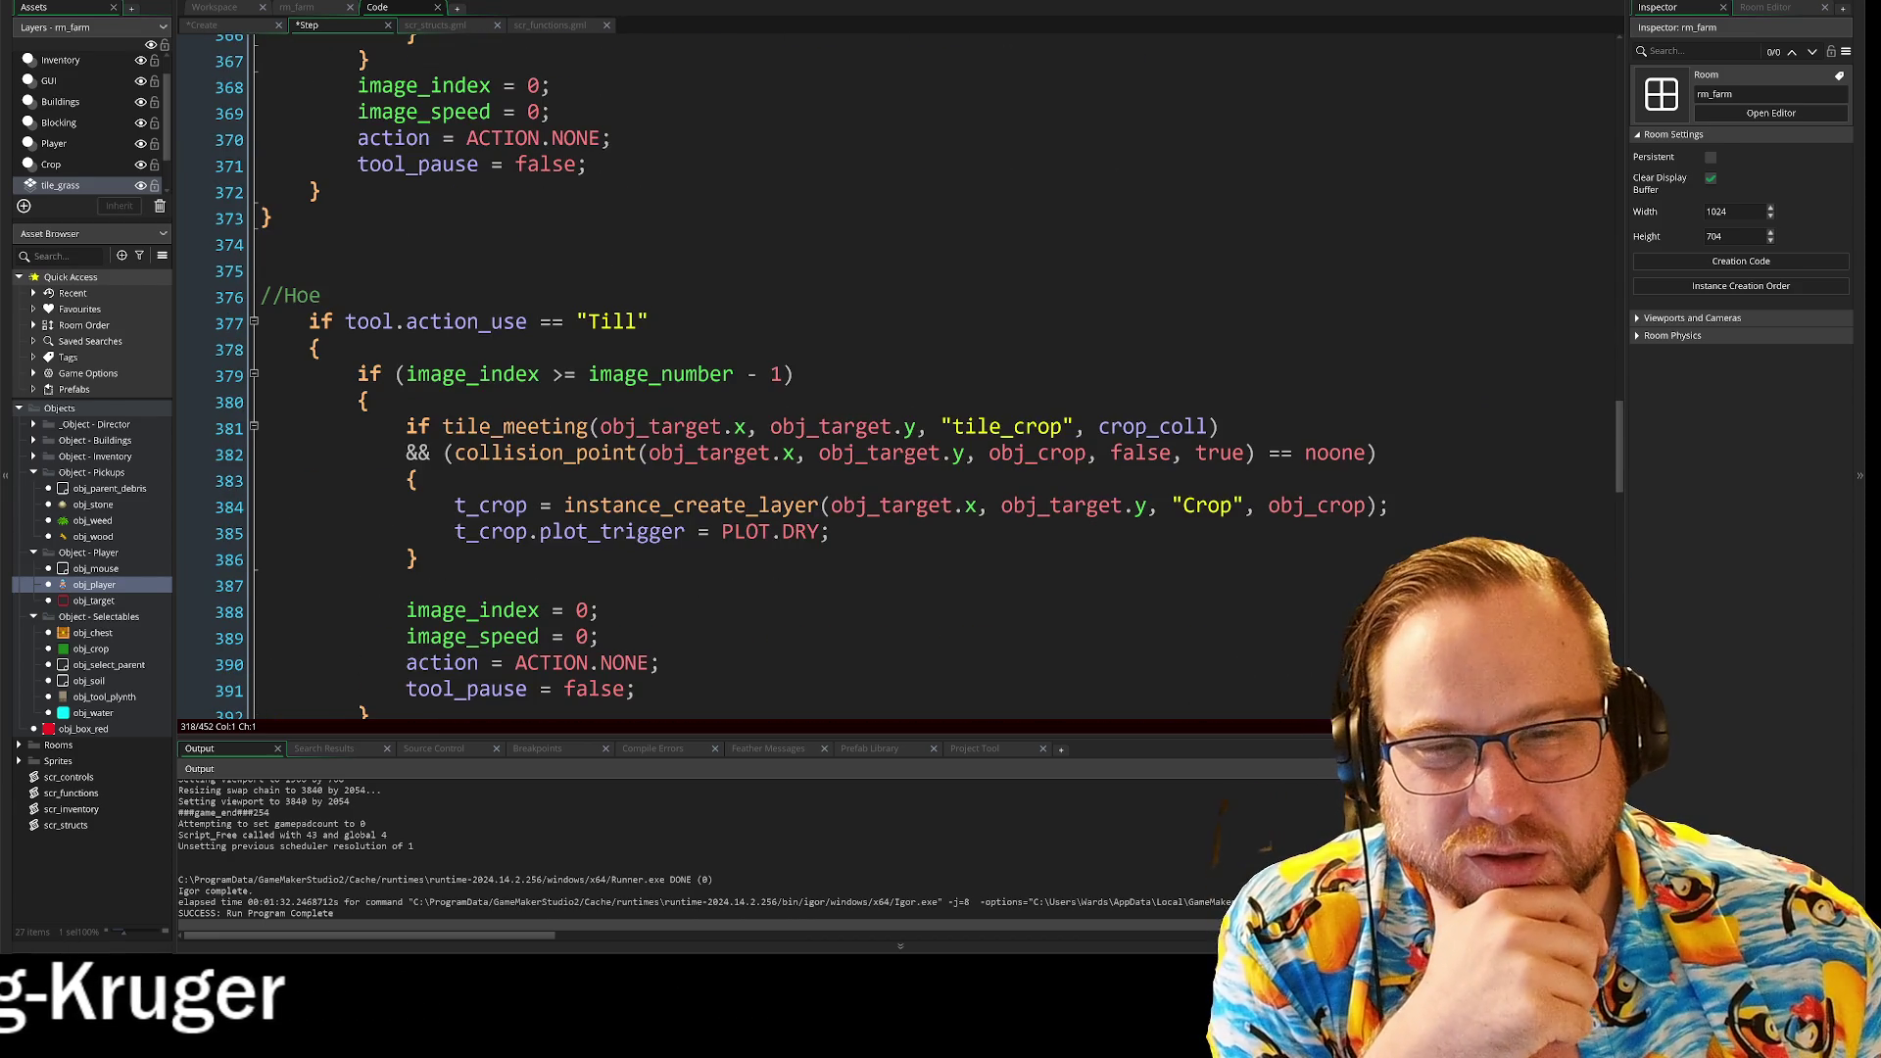
{"action": "scroll", "coordinate": [801, 377], "scroll_direction": "down", "scroll_amount": 9}
{"action": "scroll", "coordinate": [801, 377], "scroll_direction": "down", "scroll_amount": 10}
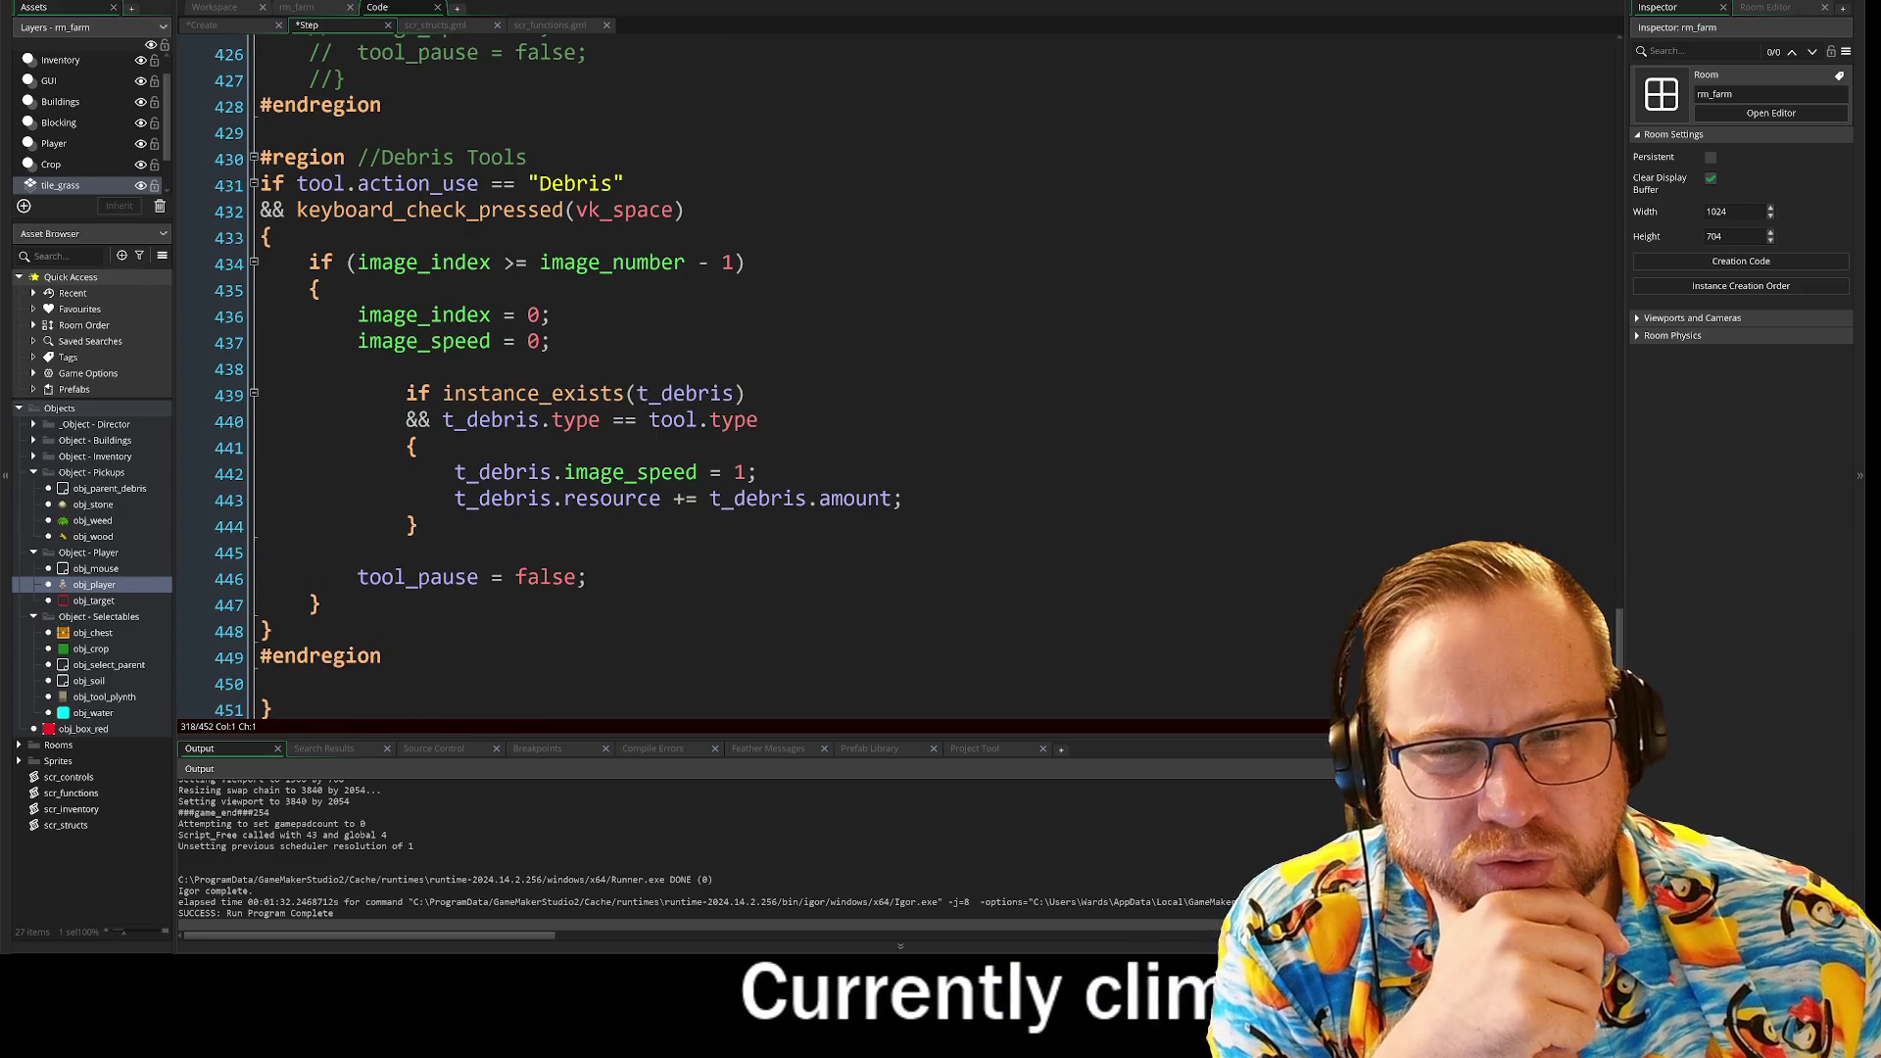
{"action": "left_click_drag", "start_coordinate": [260, 209], "coordinate": [686, 210]}
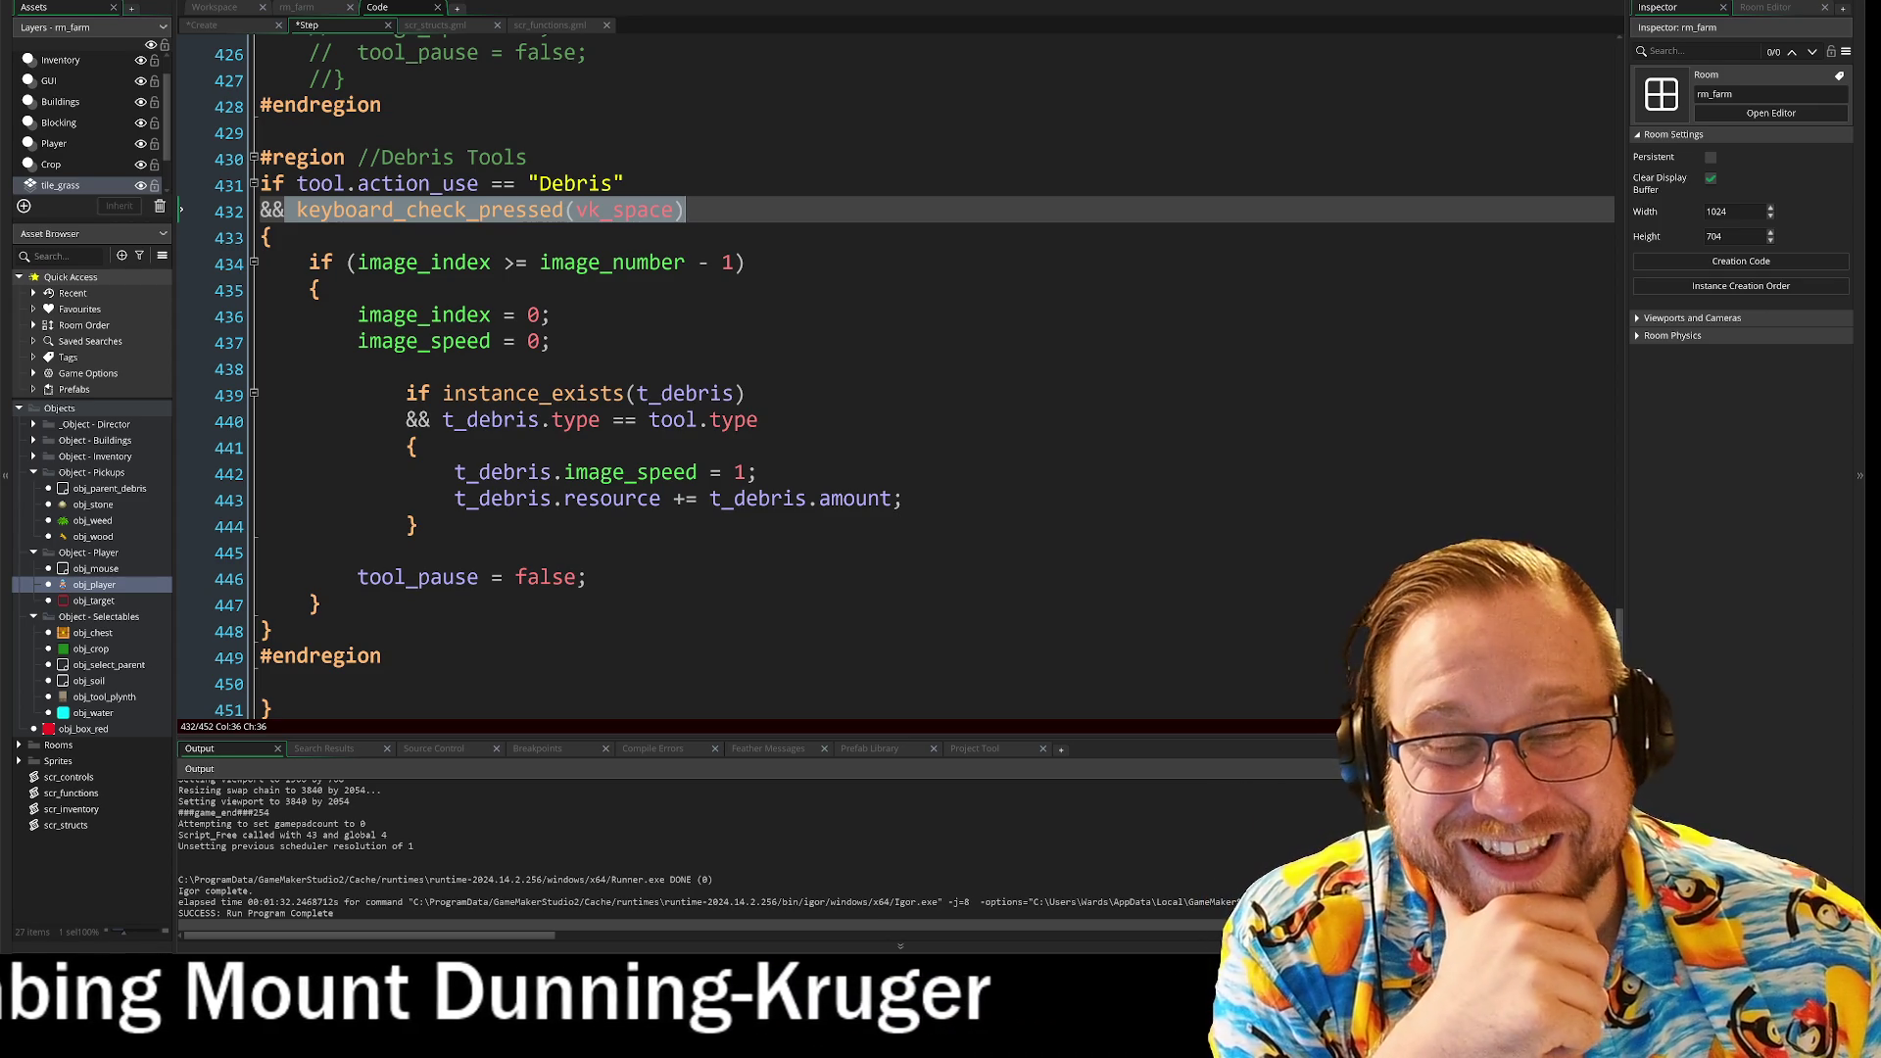
{"action": "left_click", "coordinate": [277, 228]}
{"action": "left_click_drag", "start_coordinate": [686, 209], "coordinate": [262, 210]}
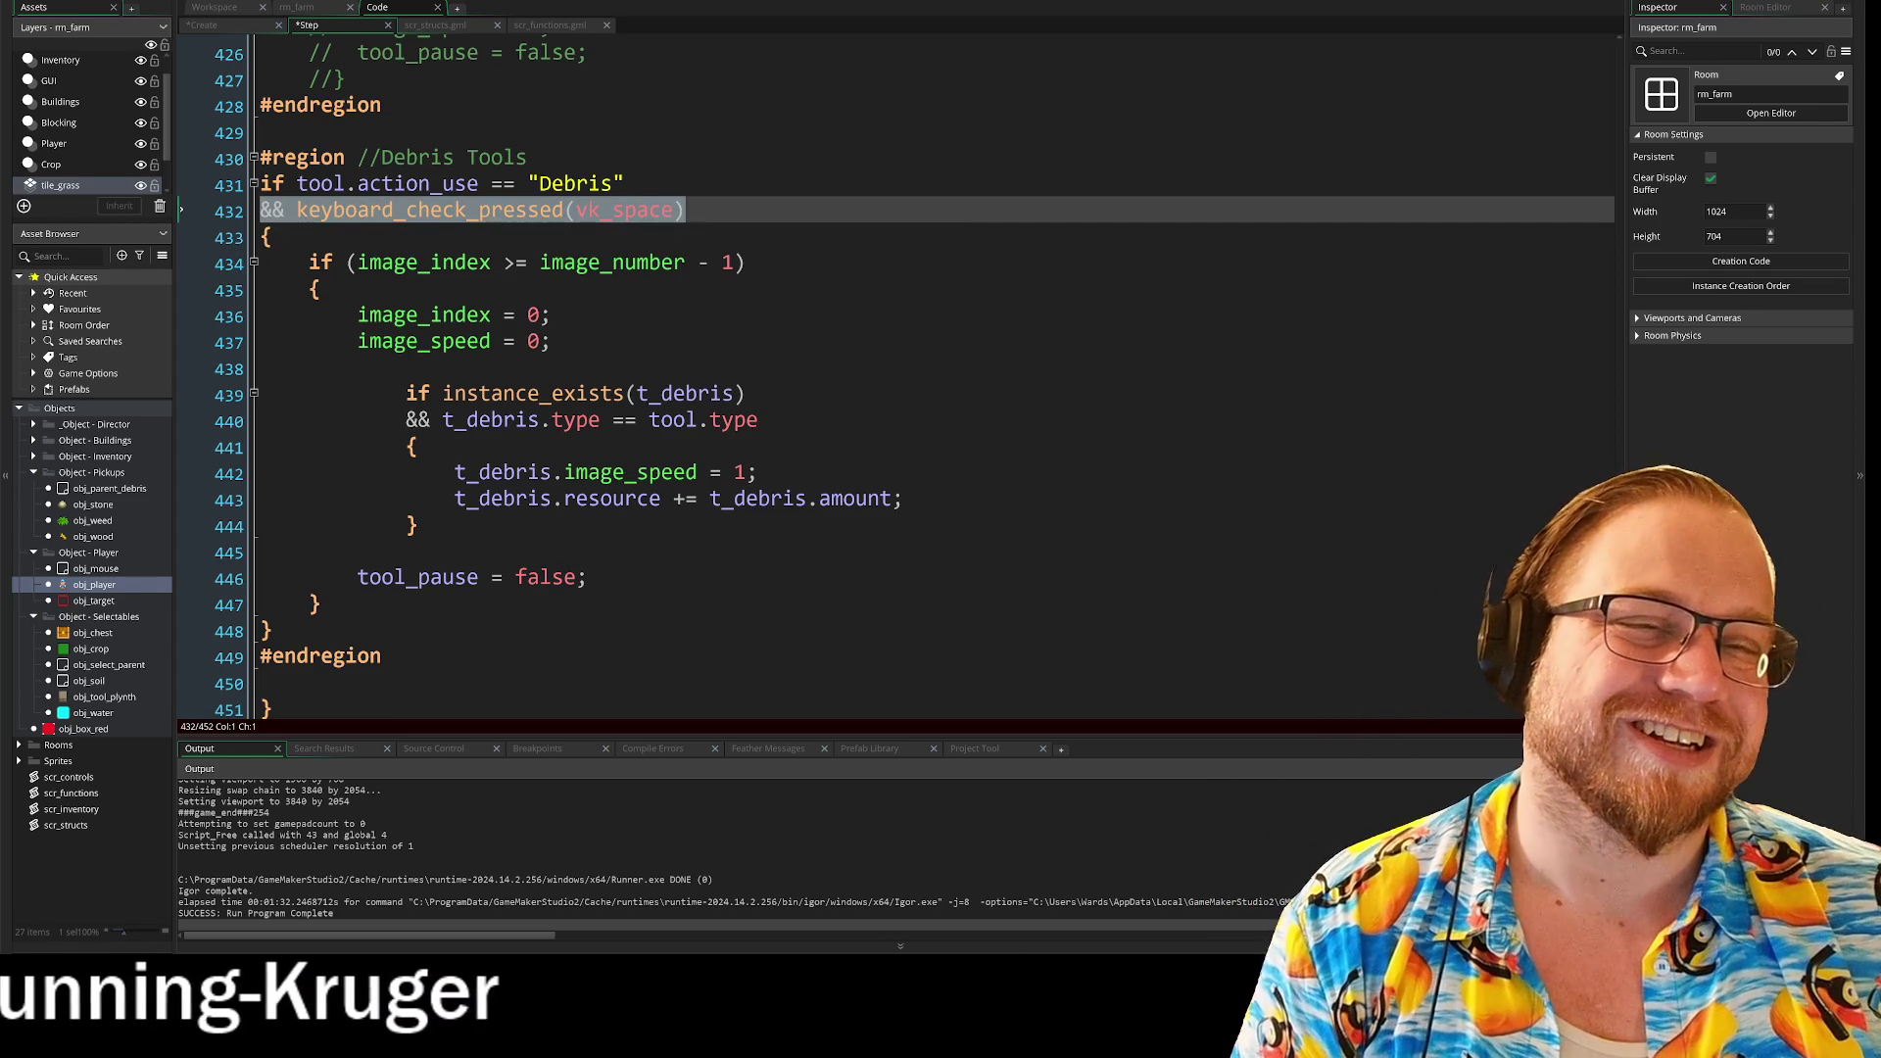
{"action": "left_click", "coordinate": [699, 214]}
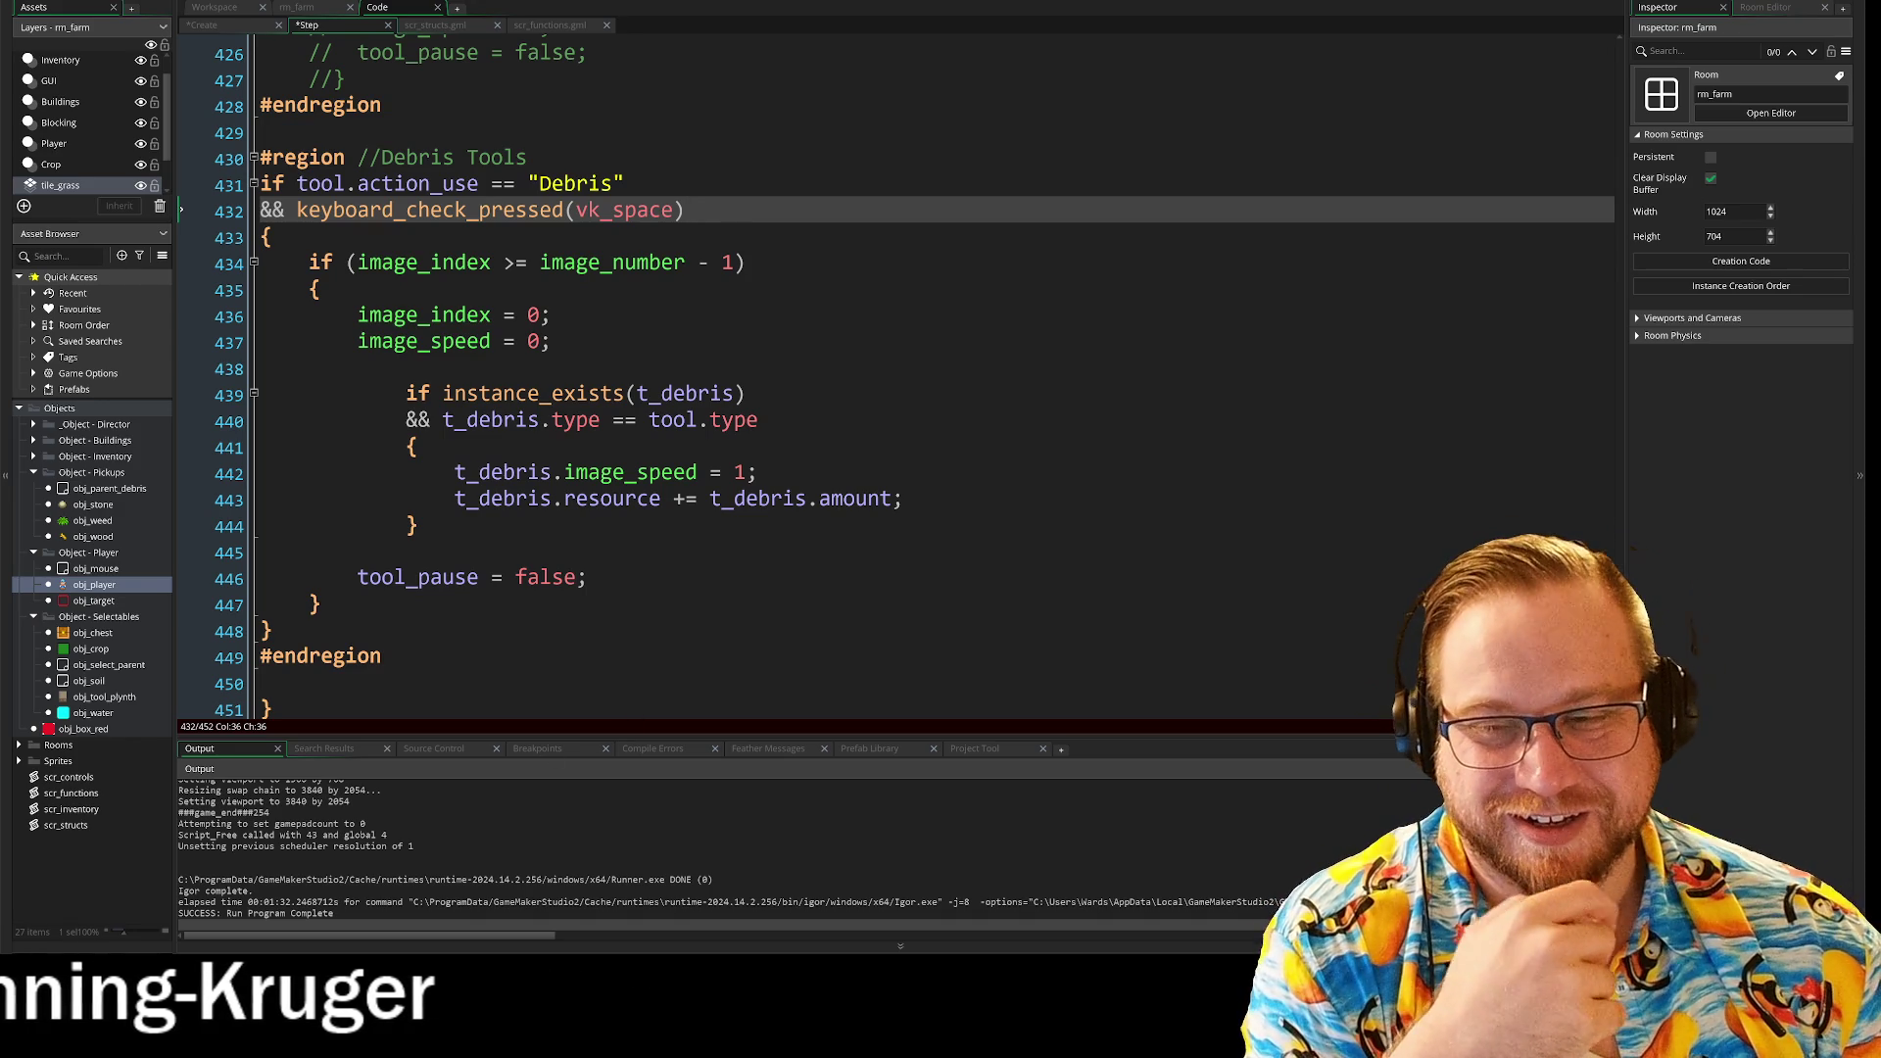
{"action": "left_click", "coordinate": [320, 604]}
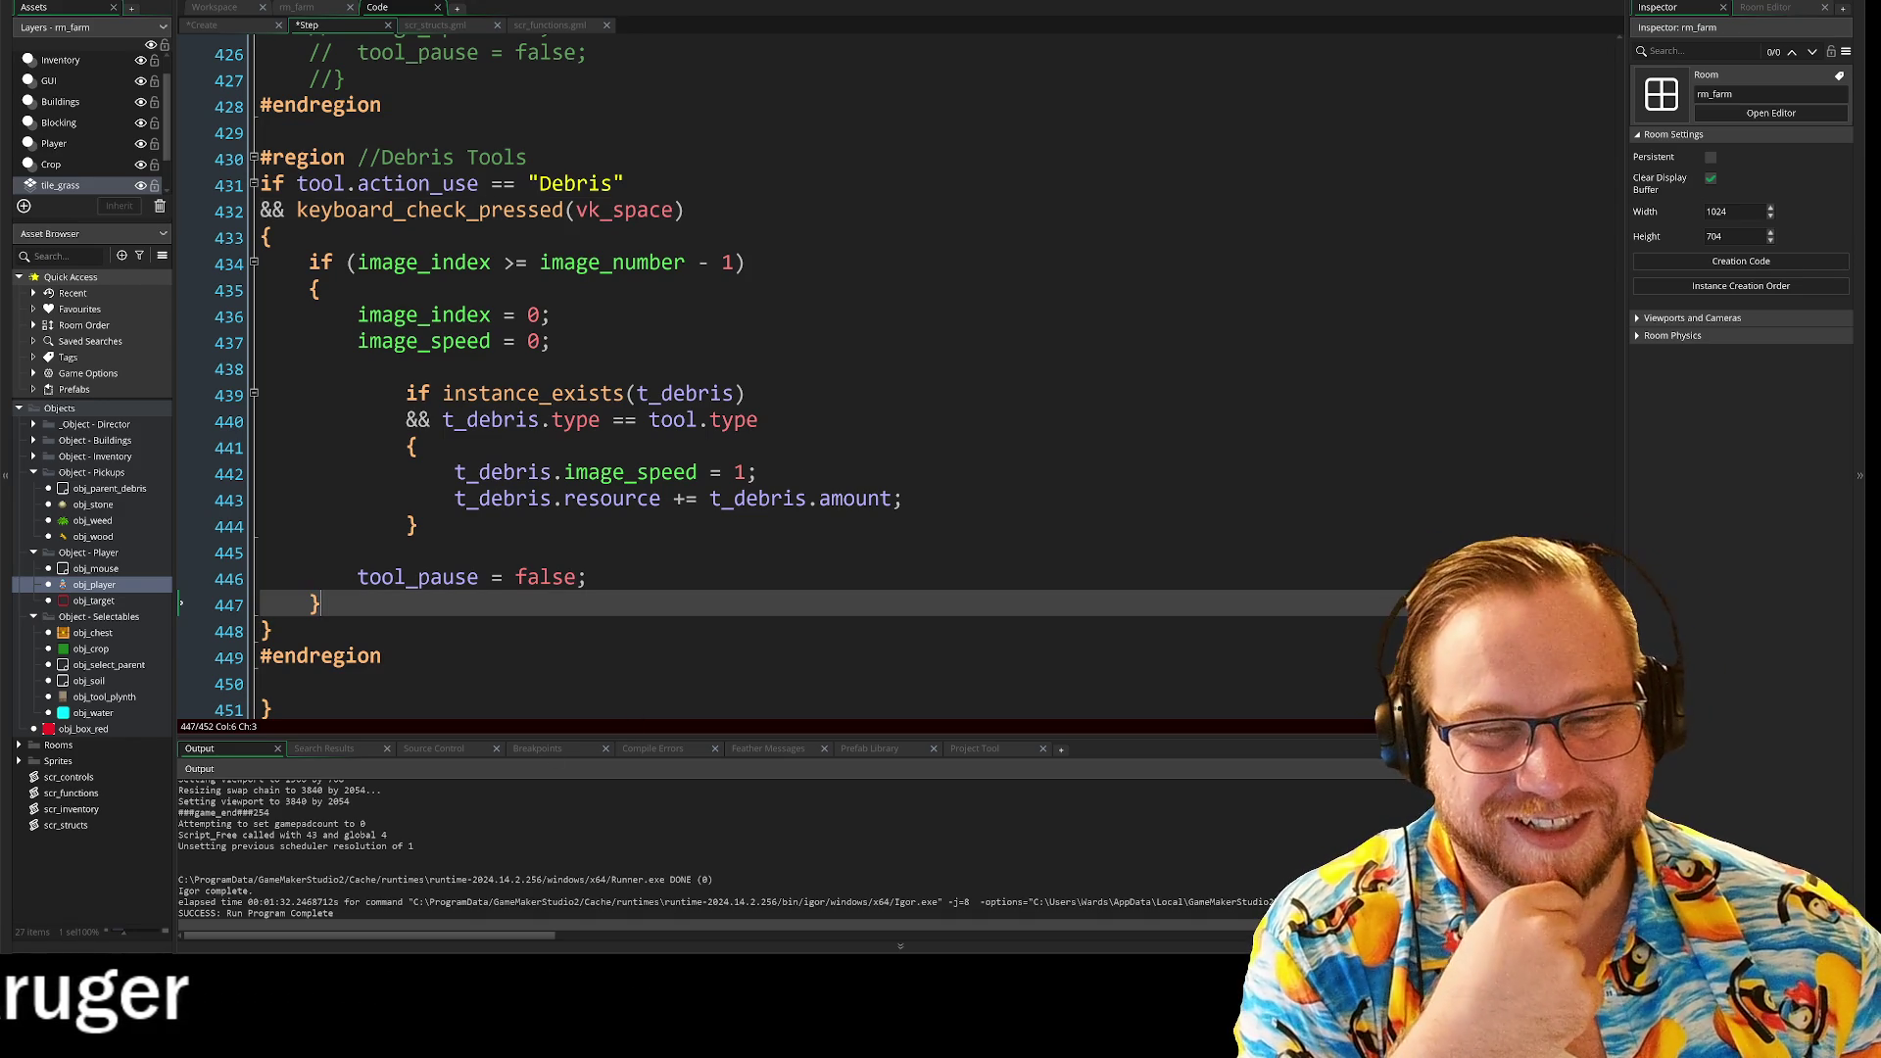
{"action": "left_click", "coordinate": [262, 553]}
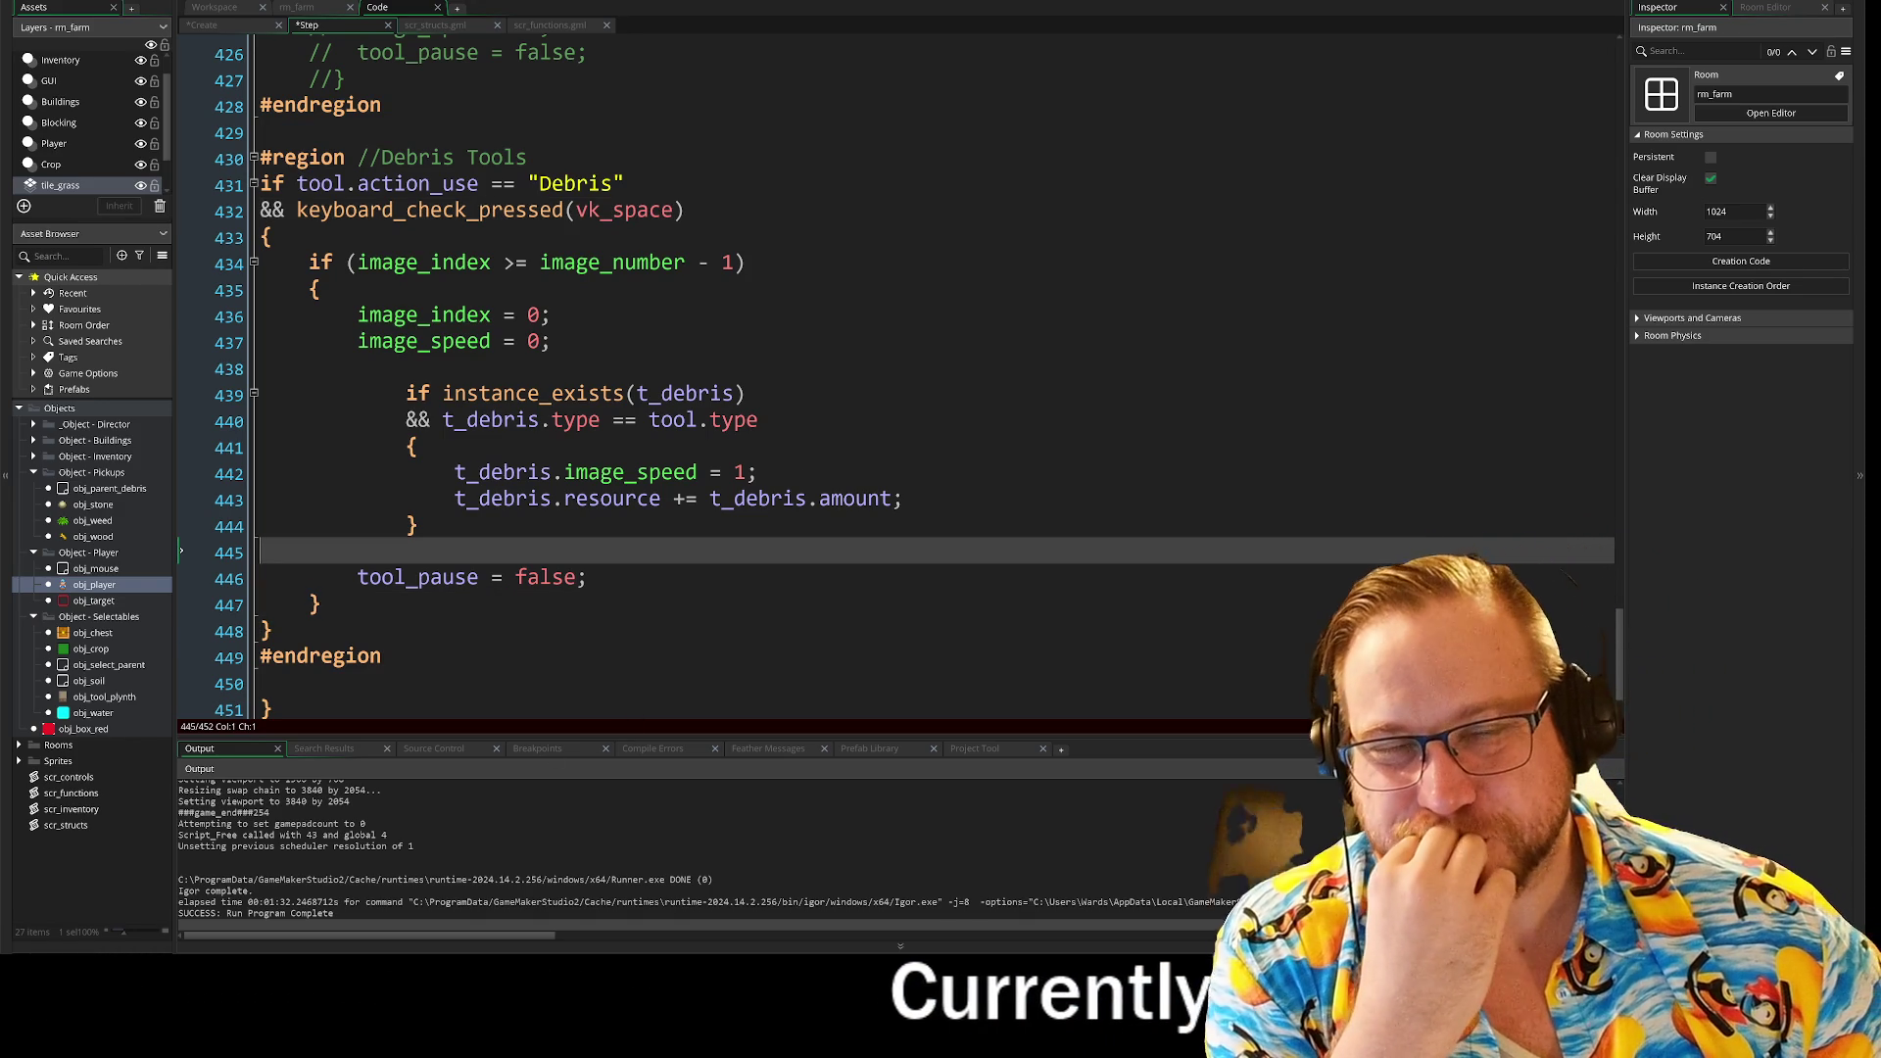
{"action": "left_click", "coordinate": [208, 212]}
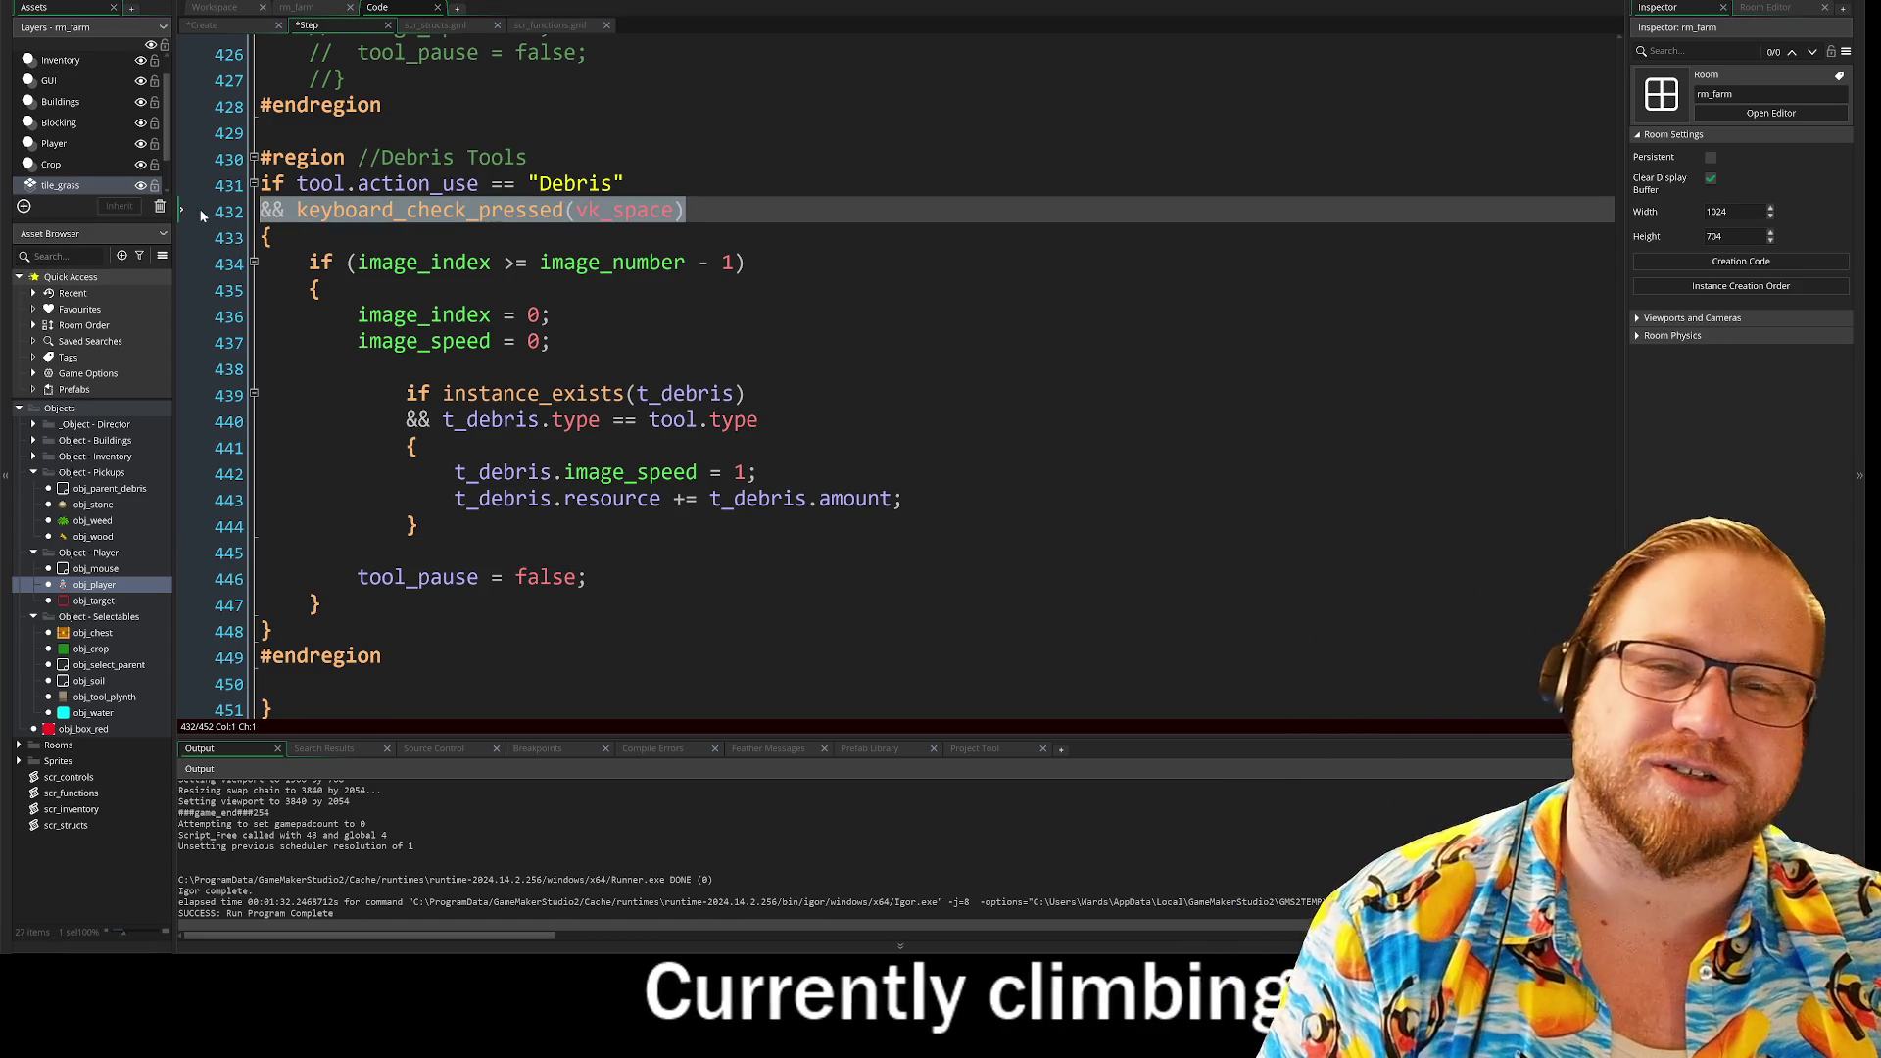
Step: Add && keyboard_check_pressed(vk_space) on new lines under the Water and Till checks
{"action": "scroll", "coordinate": [217, 225], "scroll_direction": "up", "scroll_amount": 9}
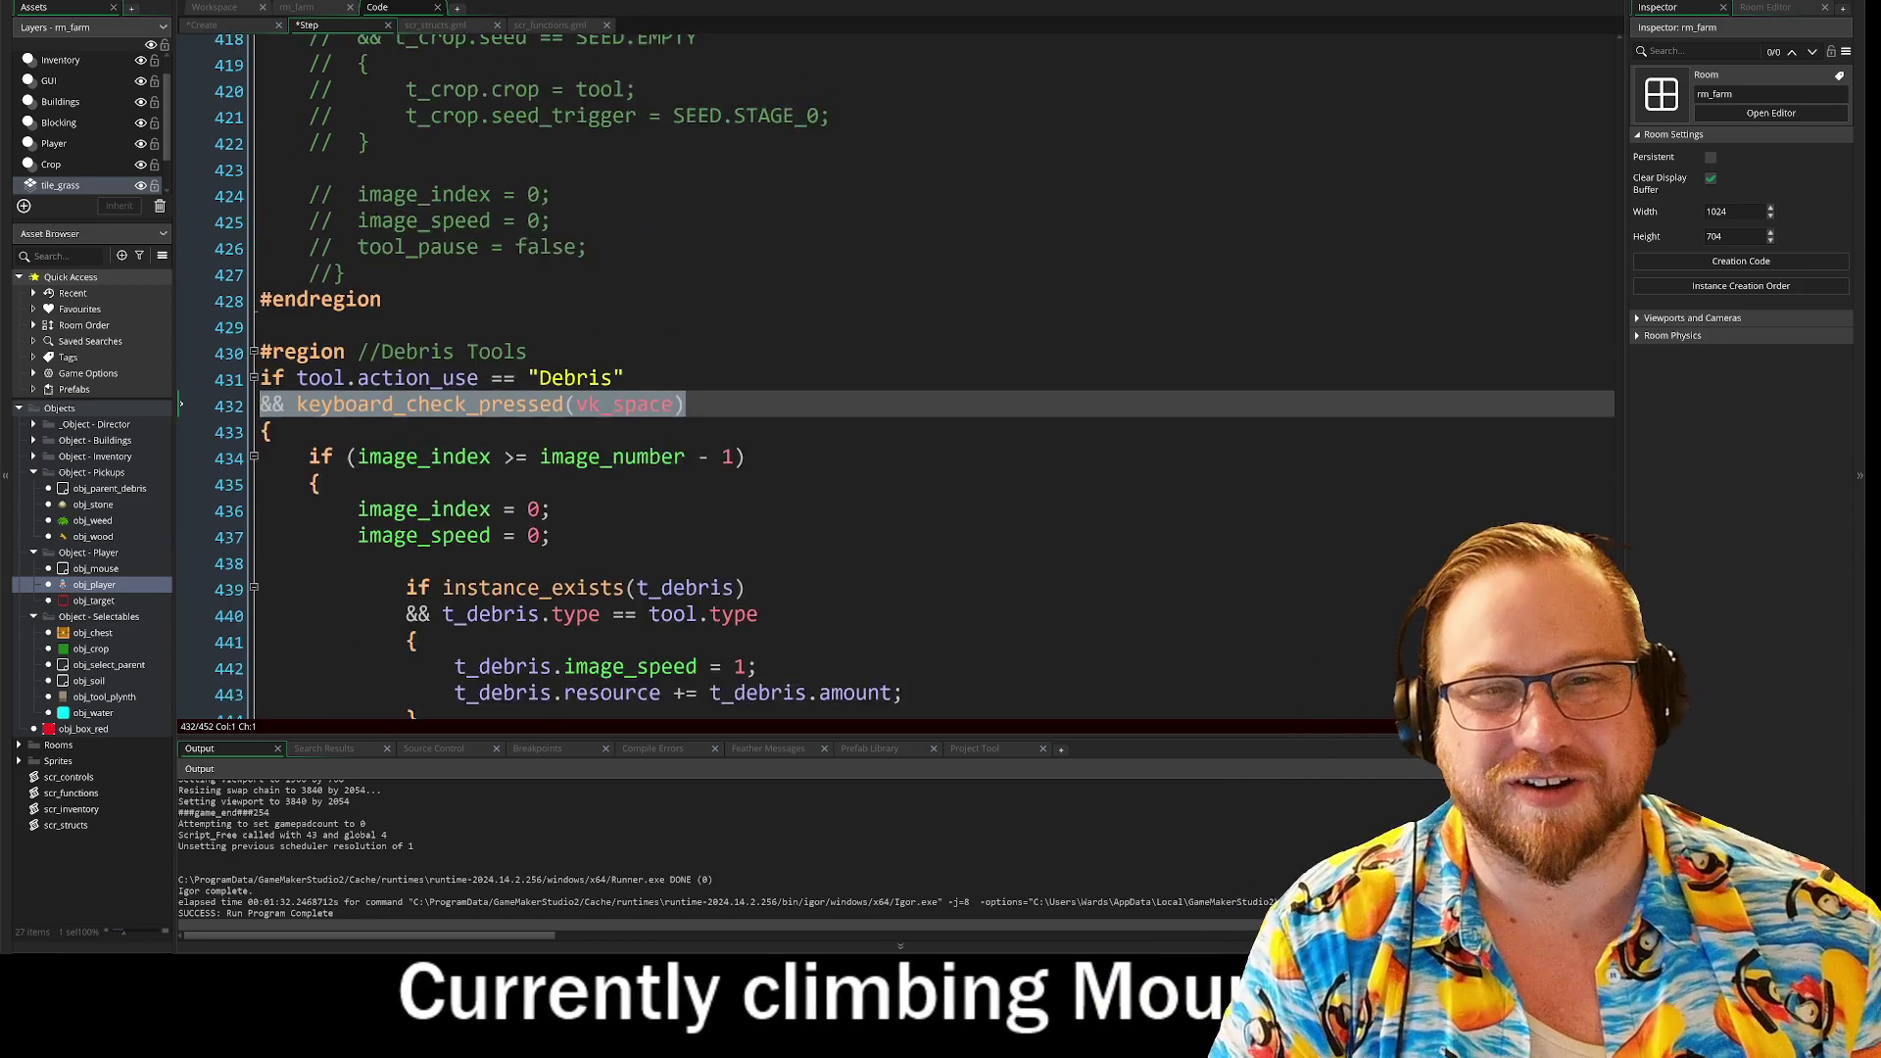
{"action": "scroll", "coordinate": [882, 373], "scroll_direction": "up", "scroll_amount": 4}
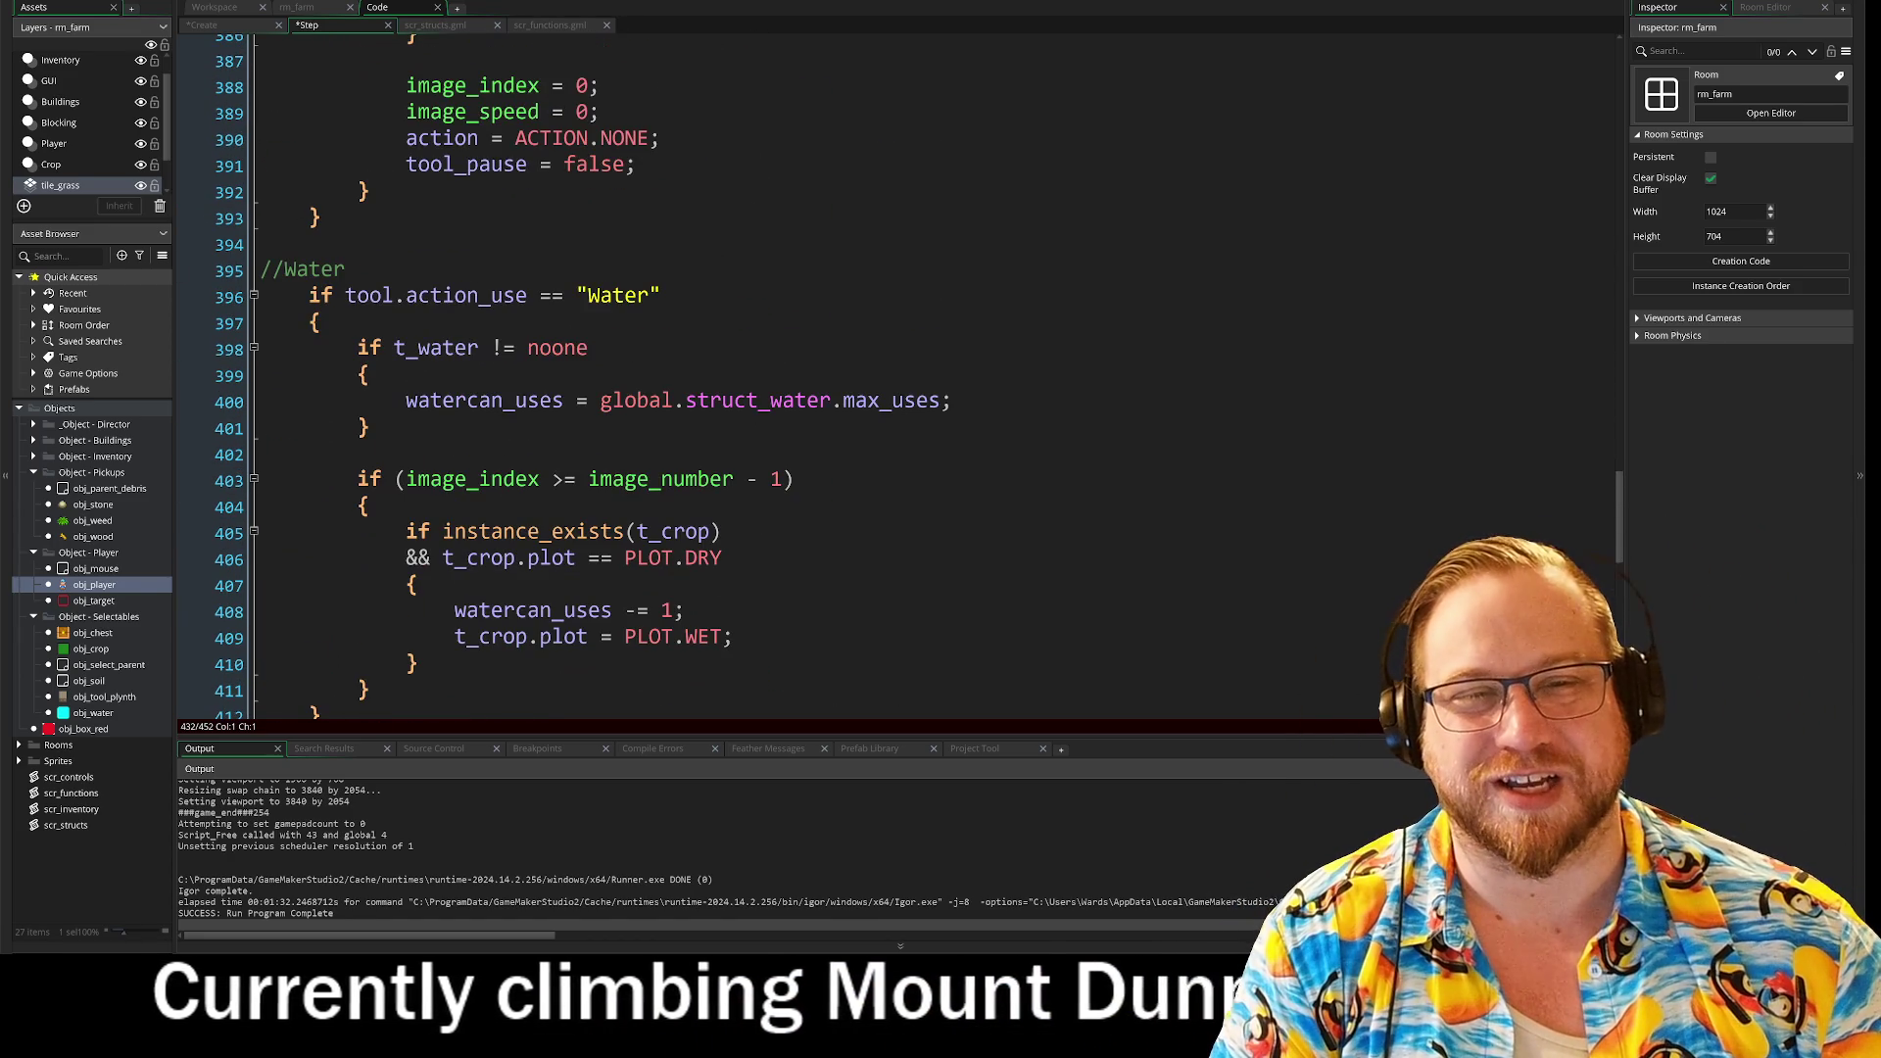
{"action": "left_click", "coordinate": [661, 295]}
{"action": "key", "text": "Return"}
{"action": "type", "text": "&& keyboard_check_pressed(vk_space)"}
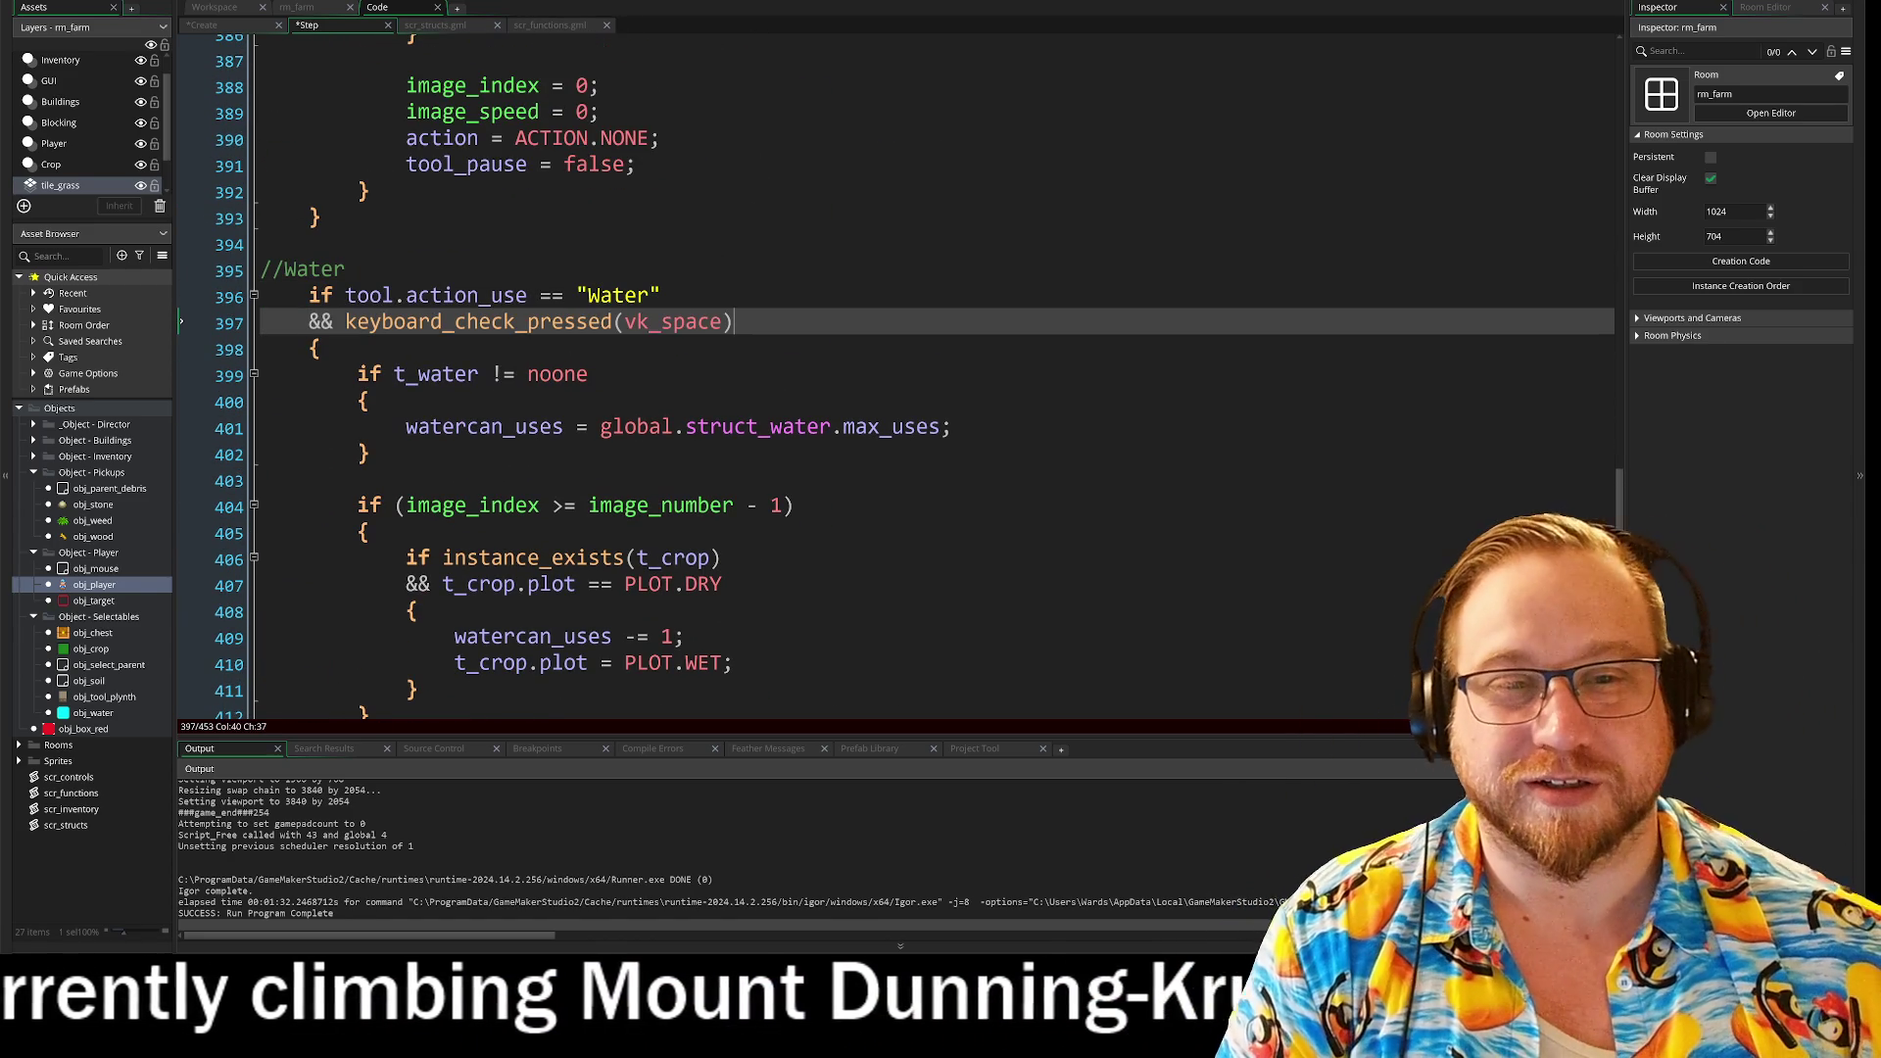
{"action": "scroll", "coordinate": [881, 372], "scroll_direction": "up", "scroll_amount": 6}
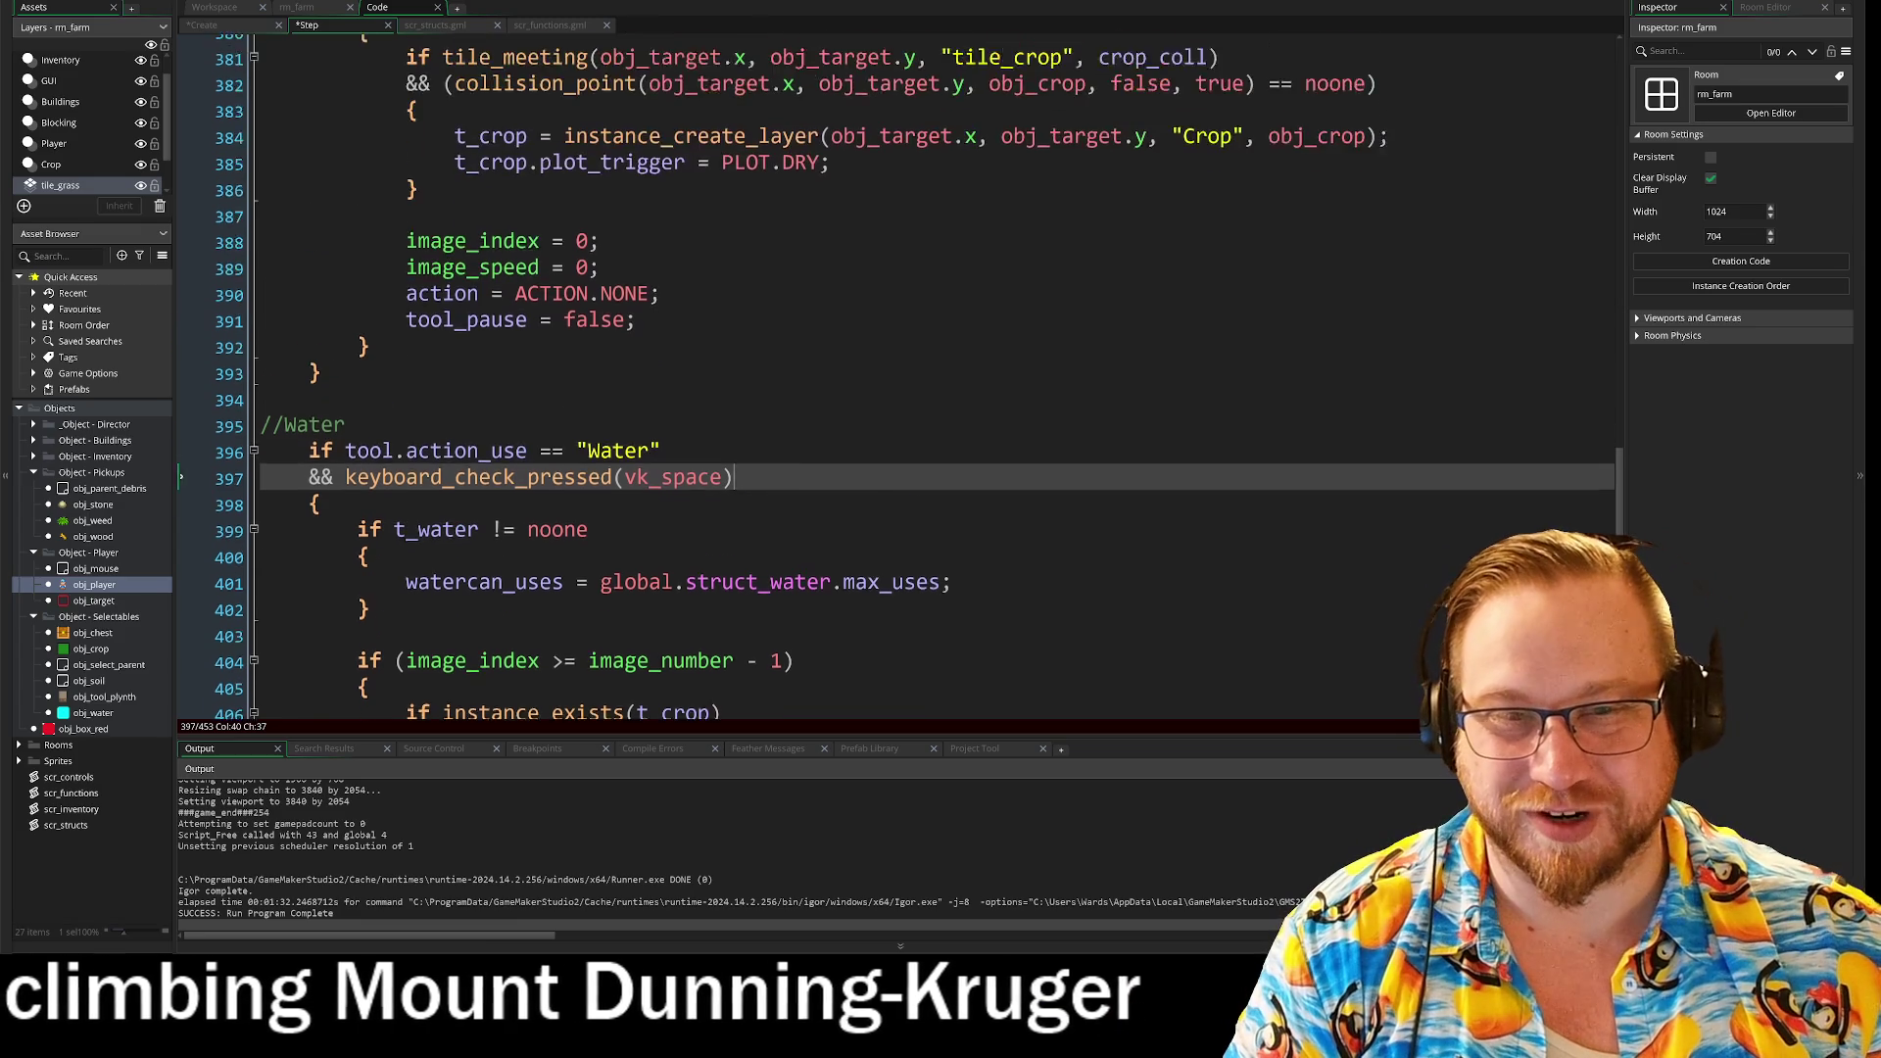
{"action": "left_click", "coordinate": [649, 283]}
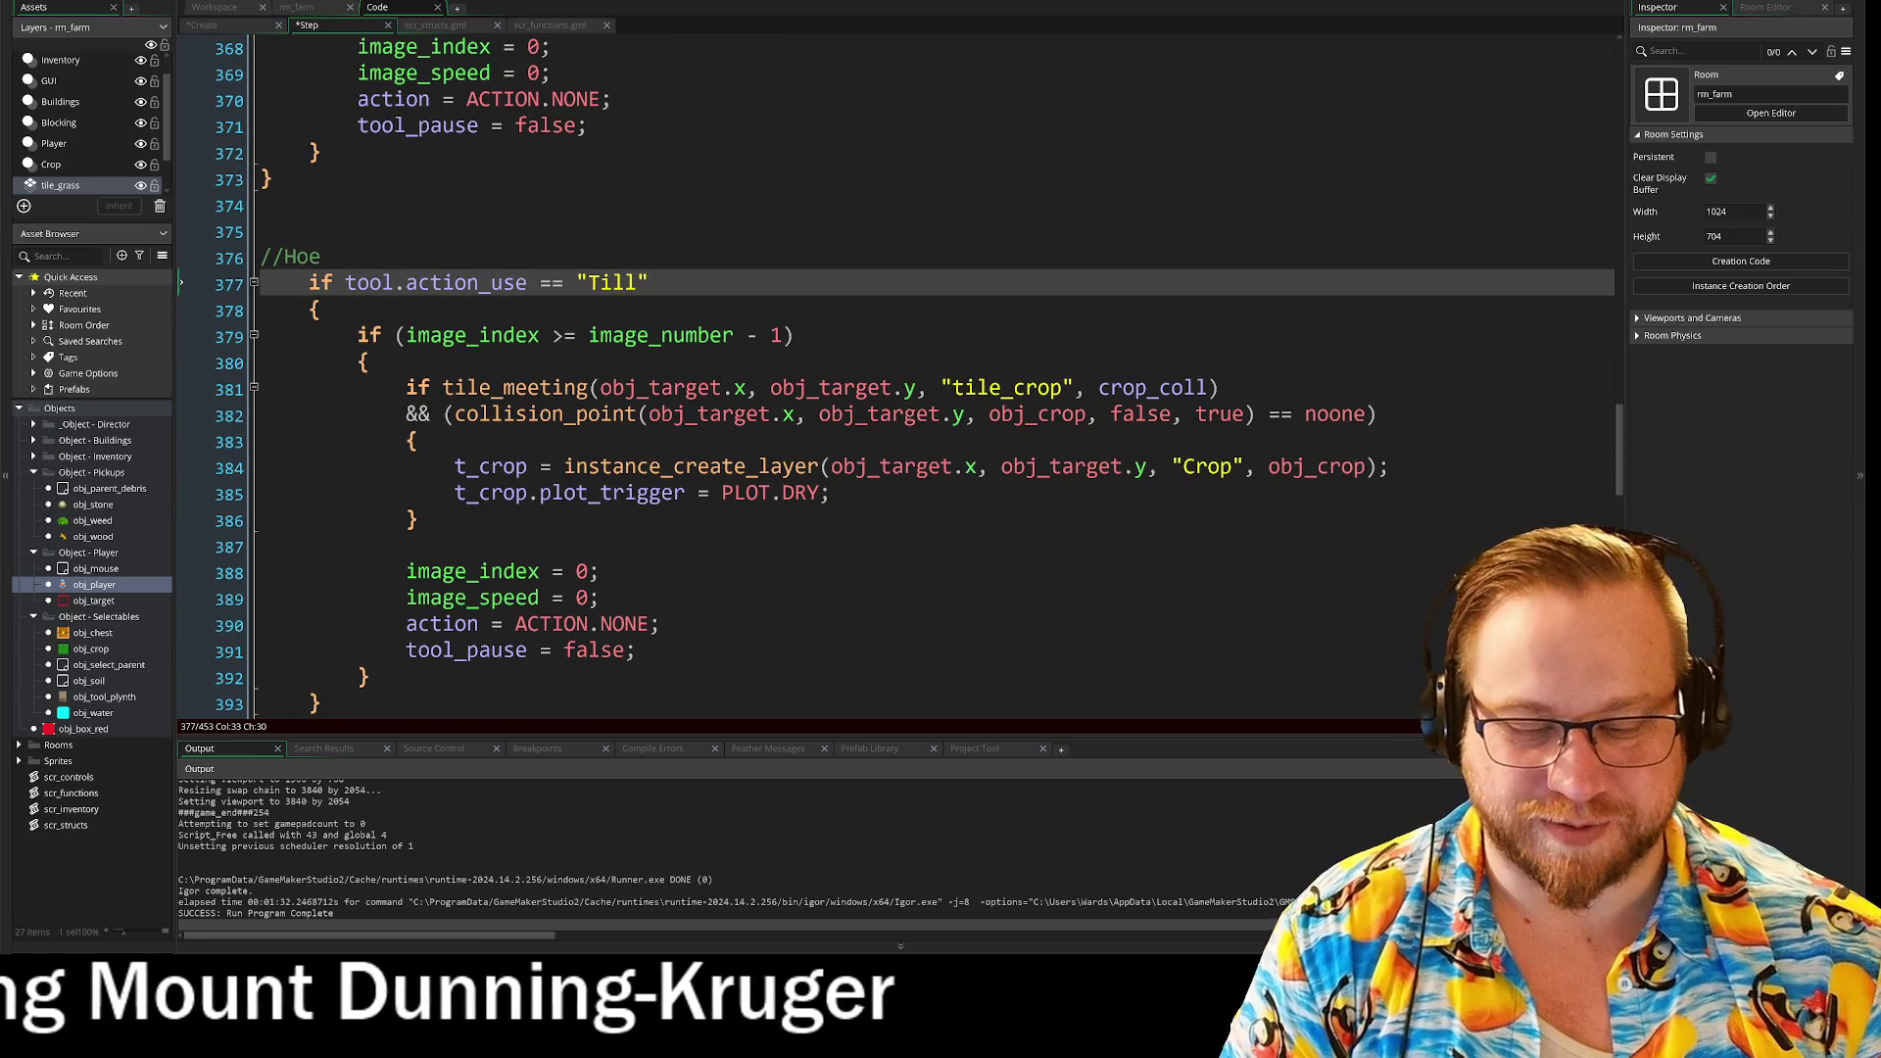
{"action": "key", "text": "Return"}
{"action": "key", "text": "ctrl+v"}
Step: Start a new line under the Pickup check for the space-key condition
{"action": "scroll", "coordinate": [686, 314], "scroll_direction": "up", "scroll_amount": 17}
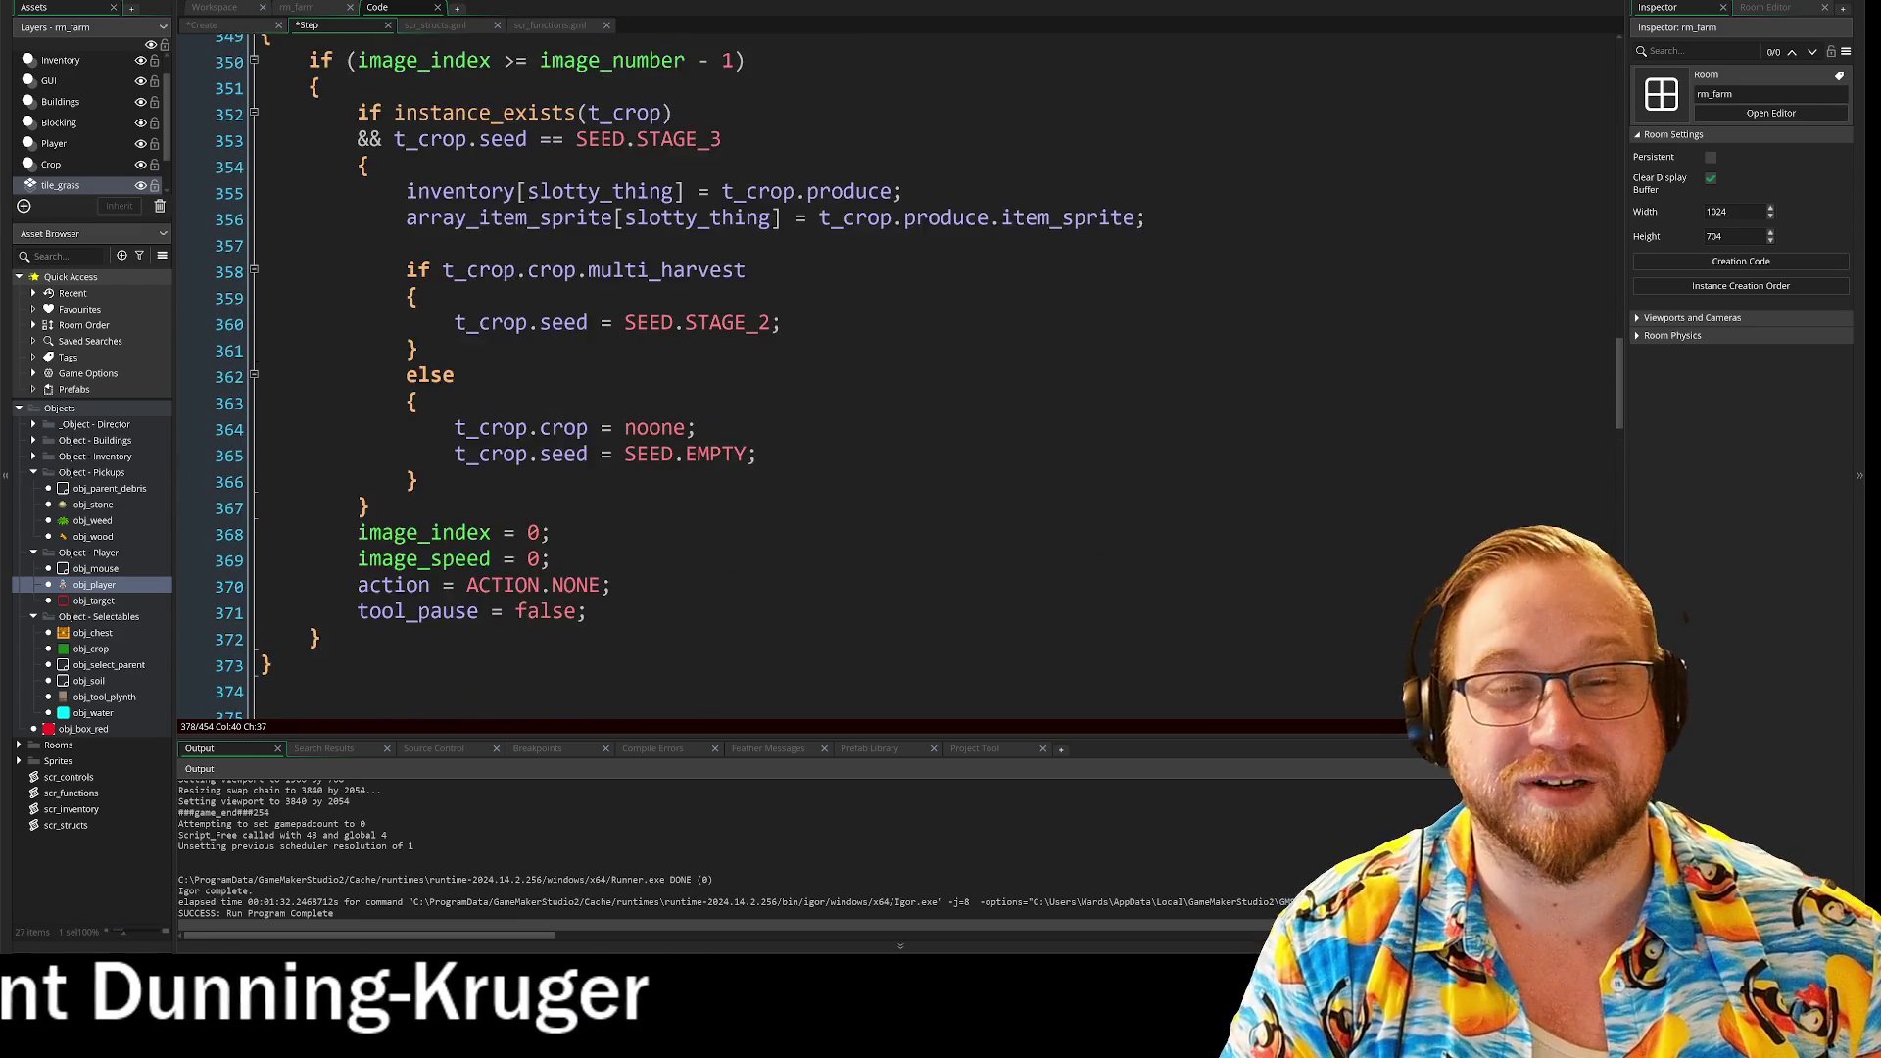
{"action": "scroll", "coordinate": [686, 313], "scroll_direction": "up", "scroll_amount": 1}
{"action": "left_click", "coordinate": [180, 221]}
{"action": "key", "text": "Return"}
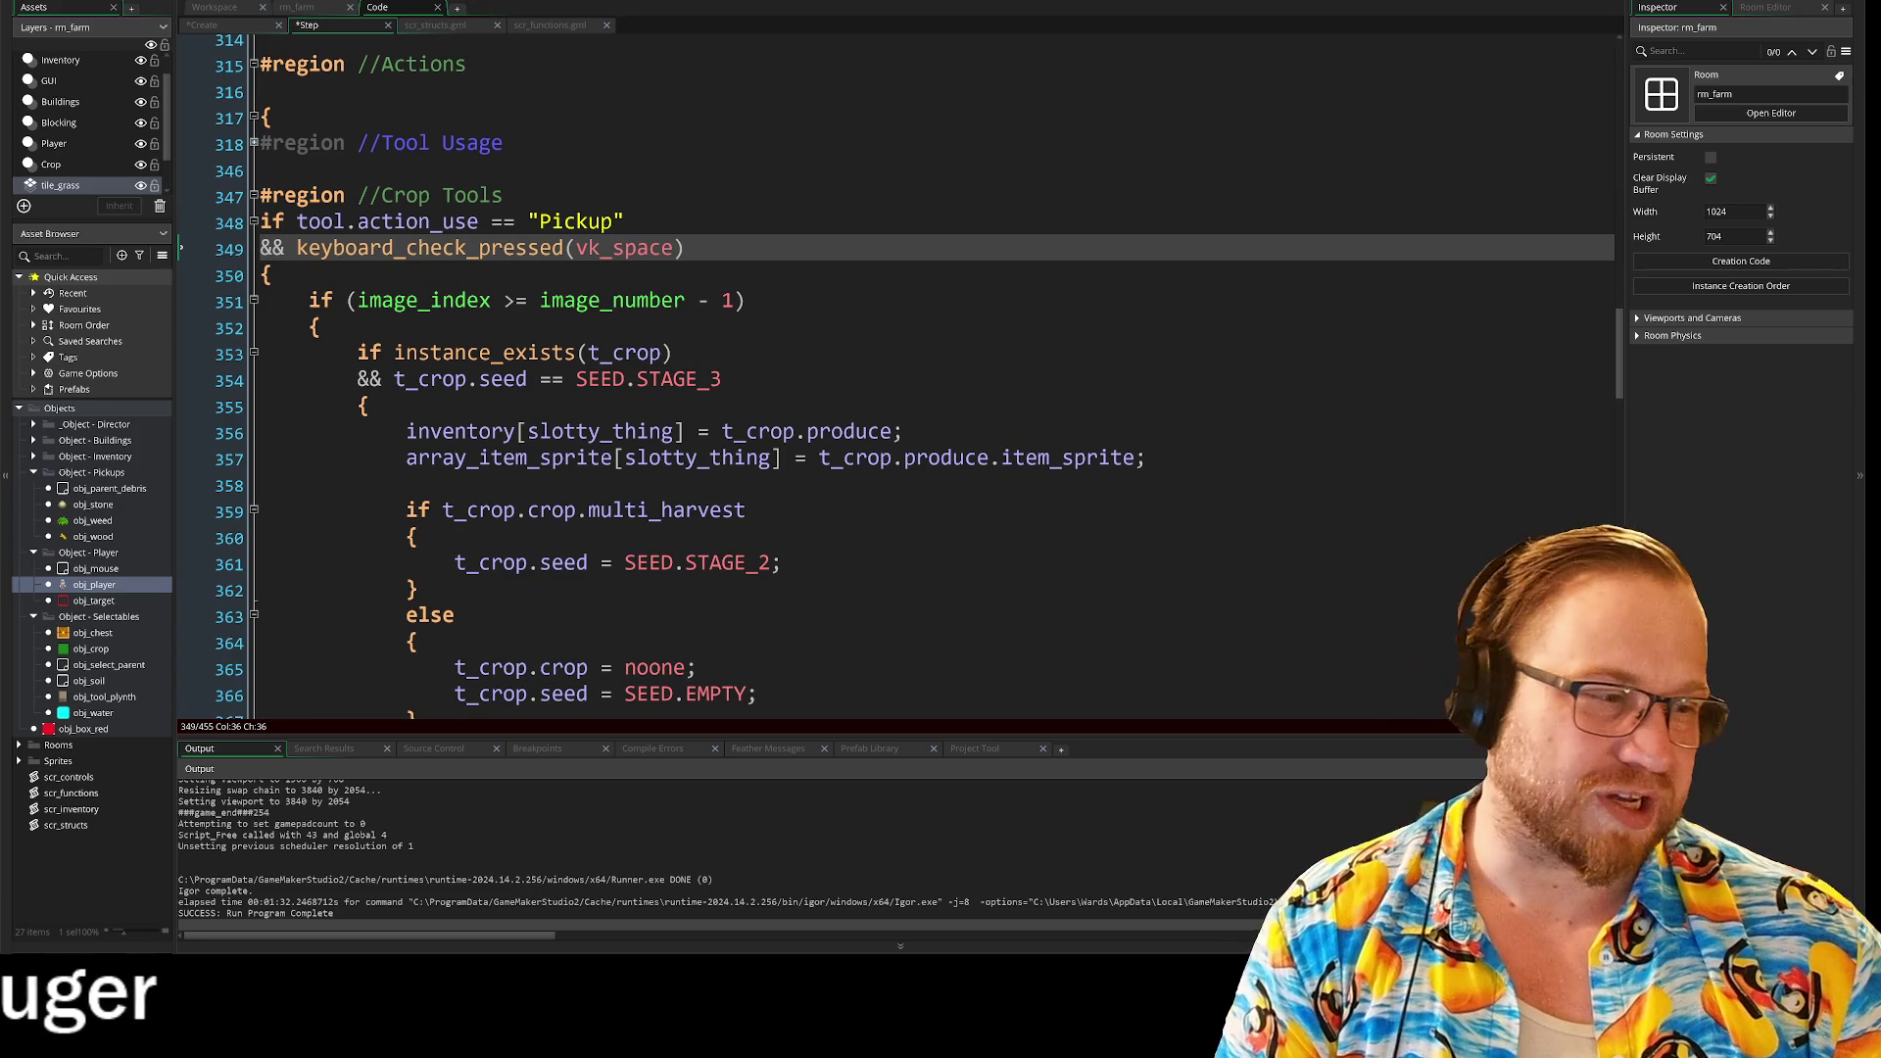
{"action": "scroll", "coordinate": [686, 313], "scroll_direction": "up", "scroll_amount": 3}
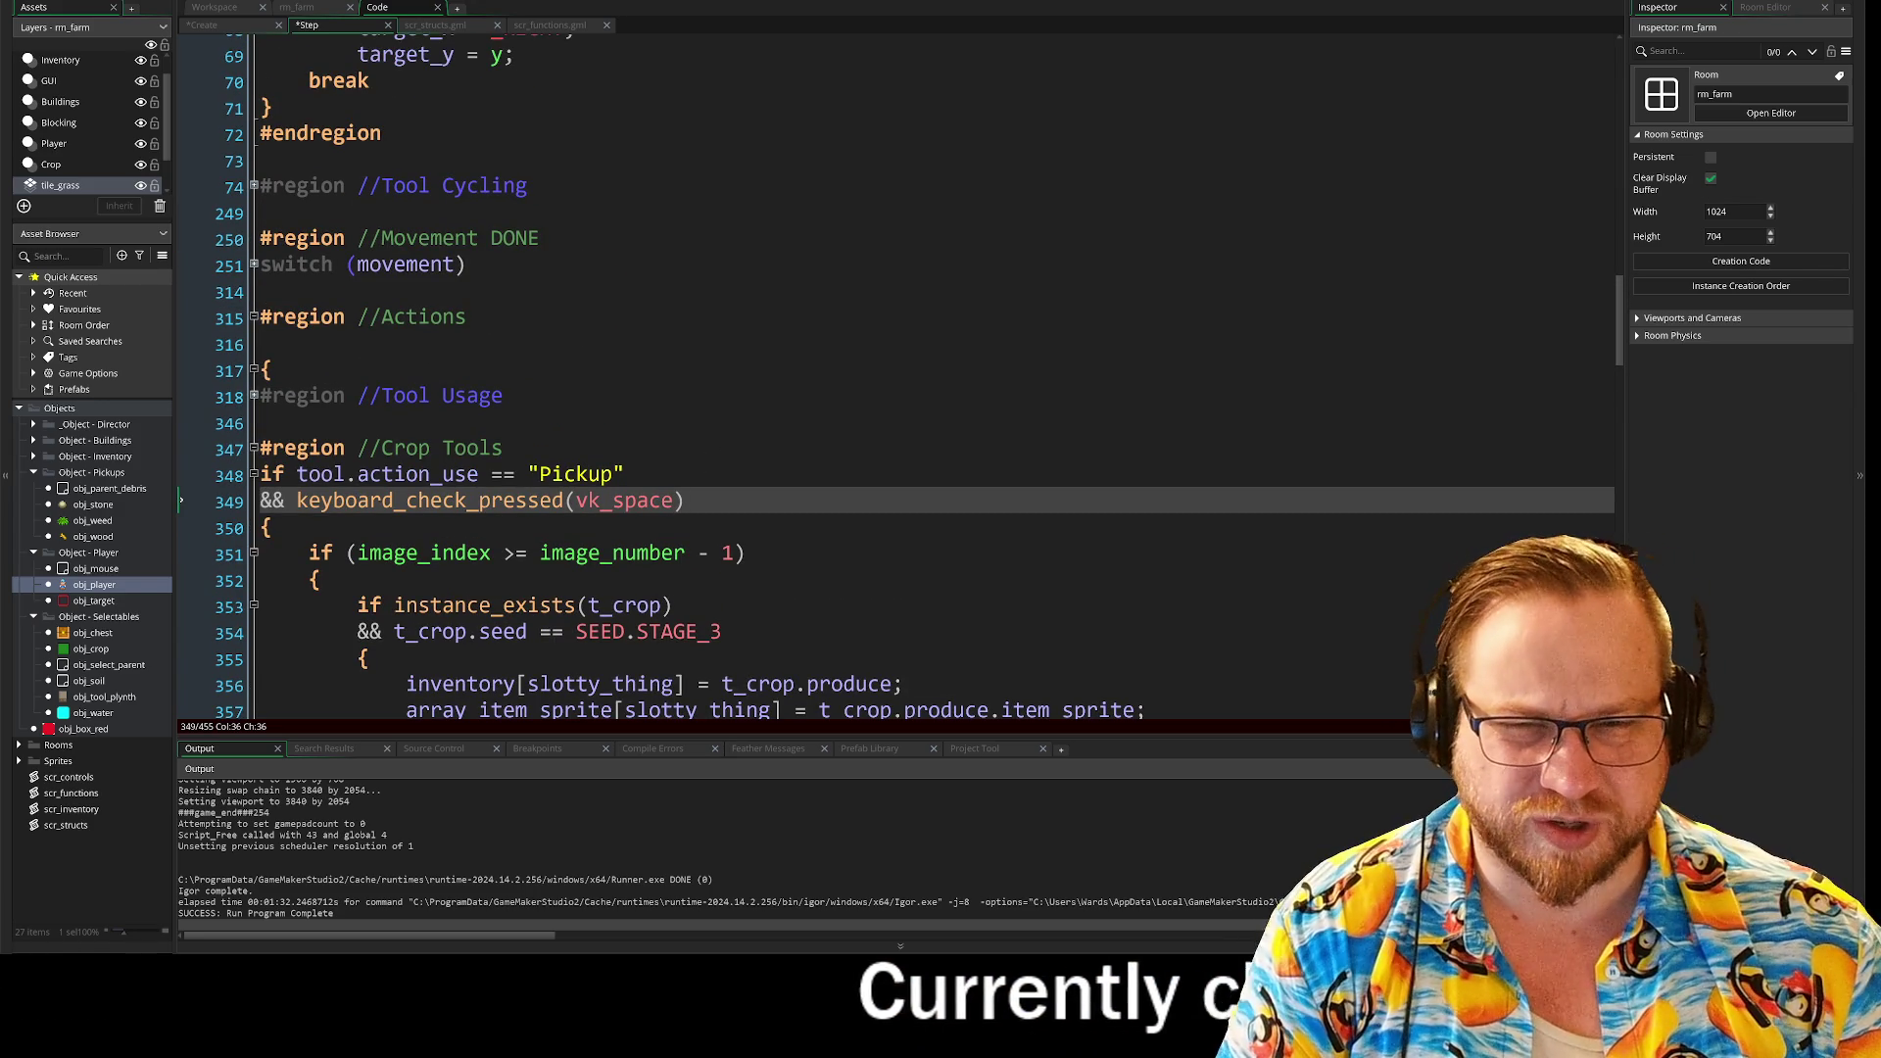
{"action": "left_click", "coordinate": [254, 395]}
{"action": "left_click", "coordinate": [253, 395]}
{"action": "scroll", "coordinate": [882, 382], "scroll_direction": "down", "scroll_amount": 1}
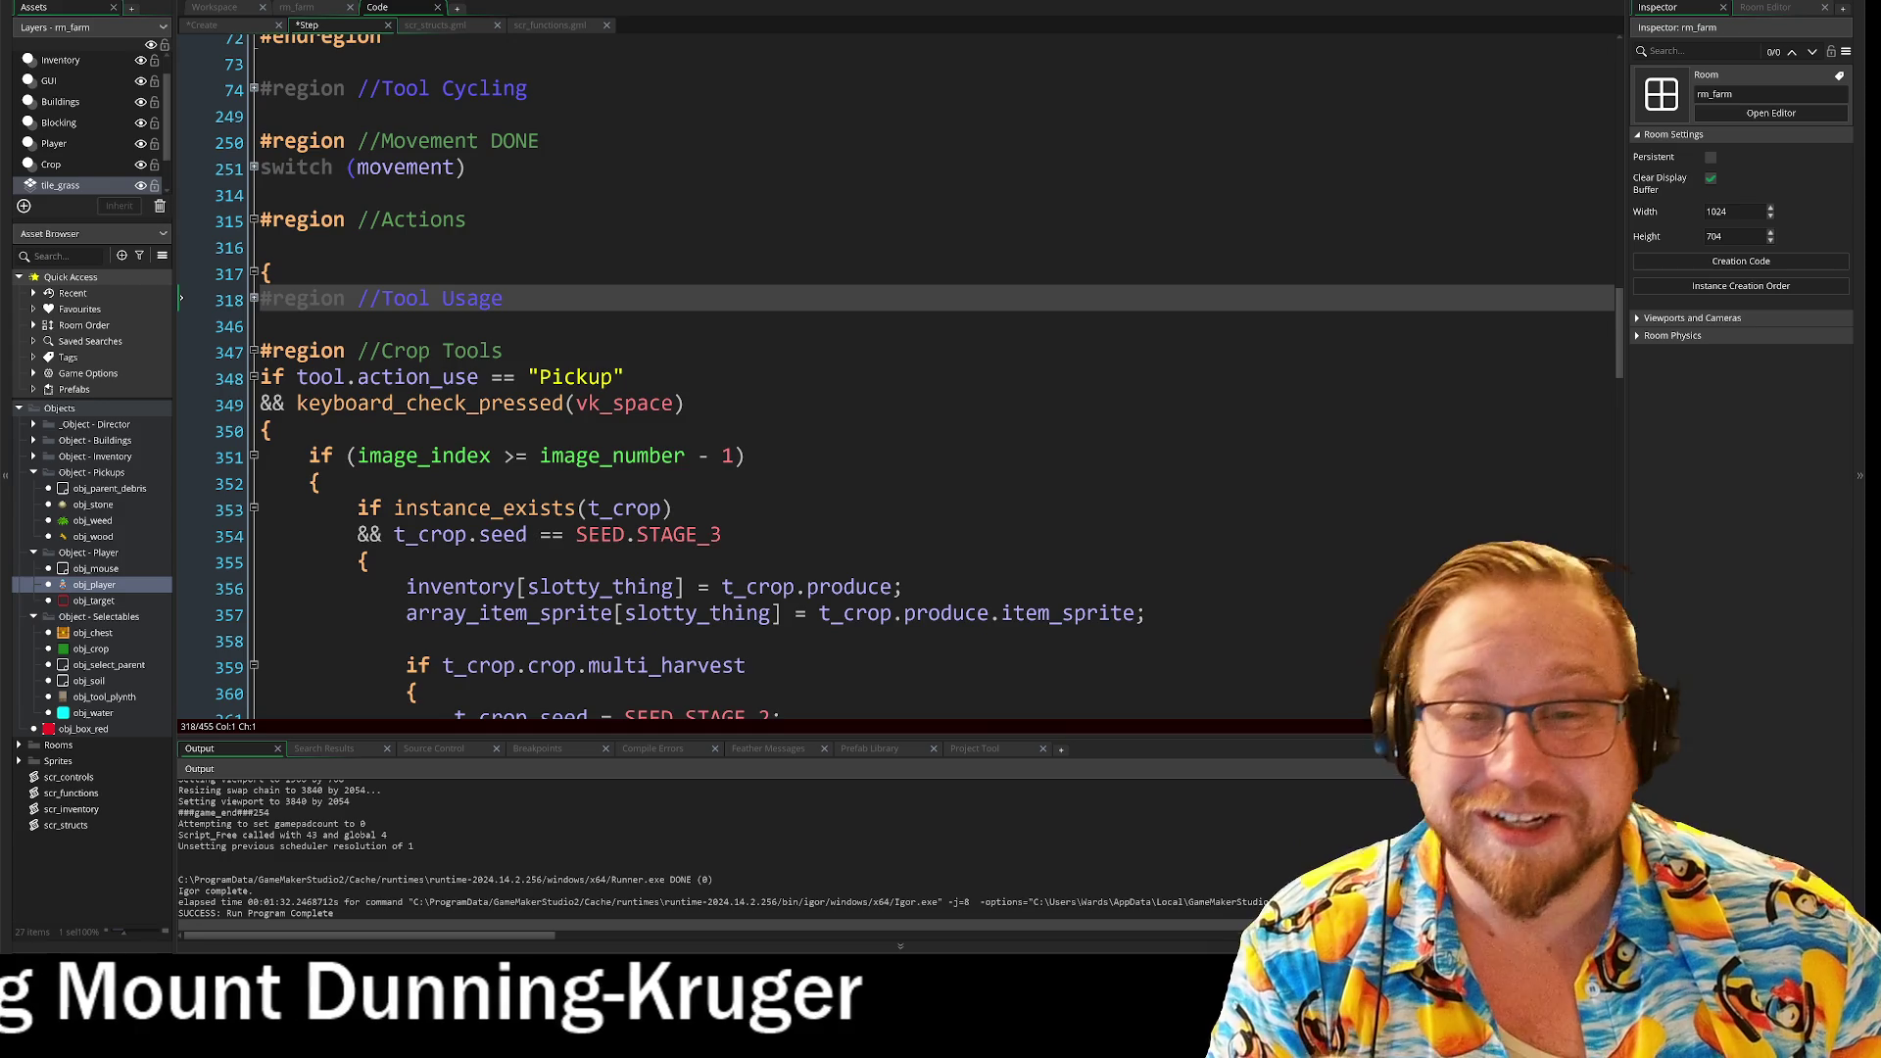
{"action": "scroll", "coordinate": [882, 372], "scroll_direction": "up", "scroll_amount": 2}
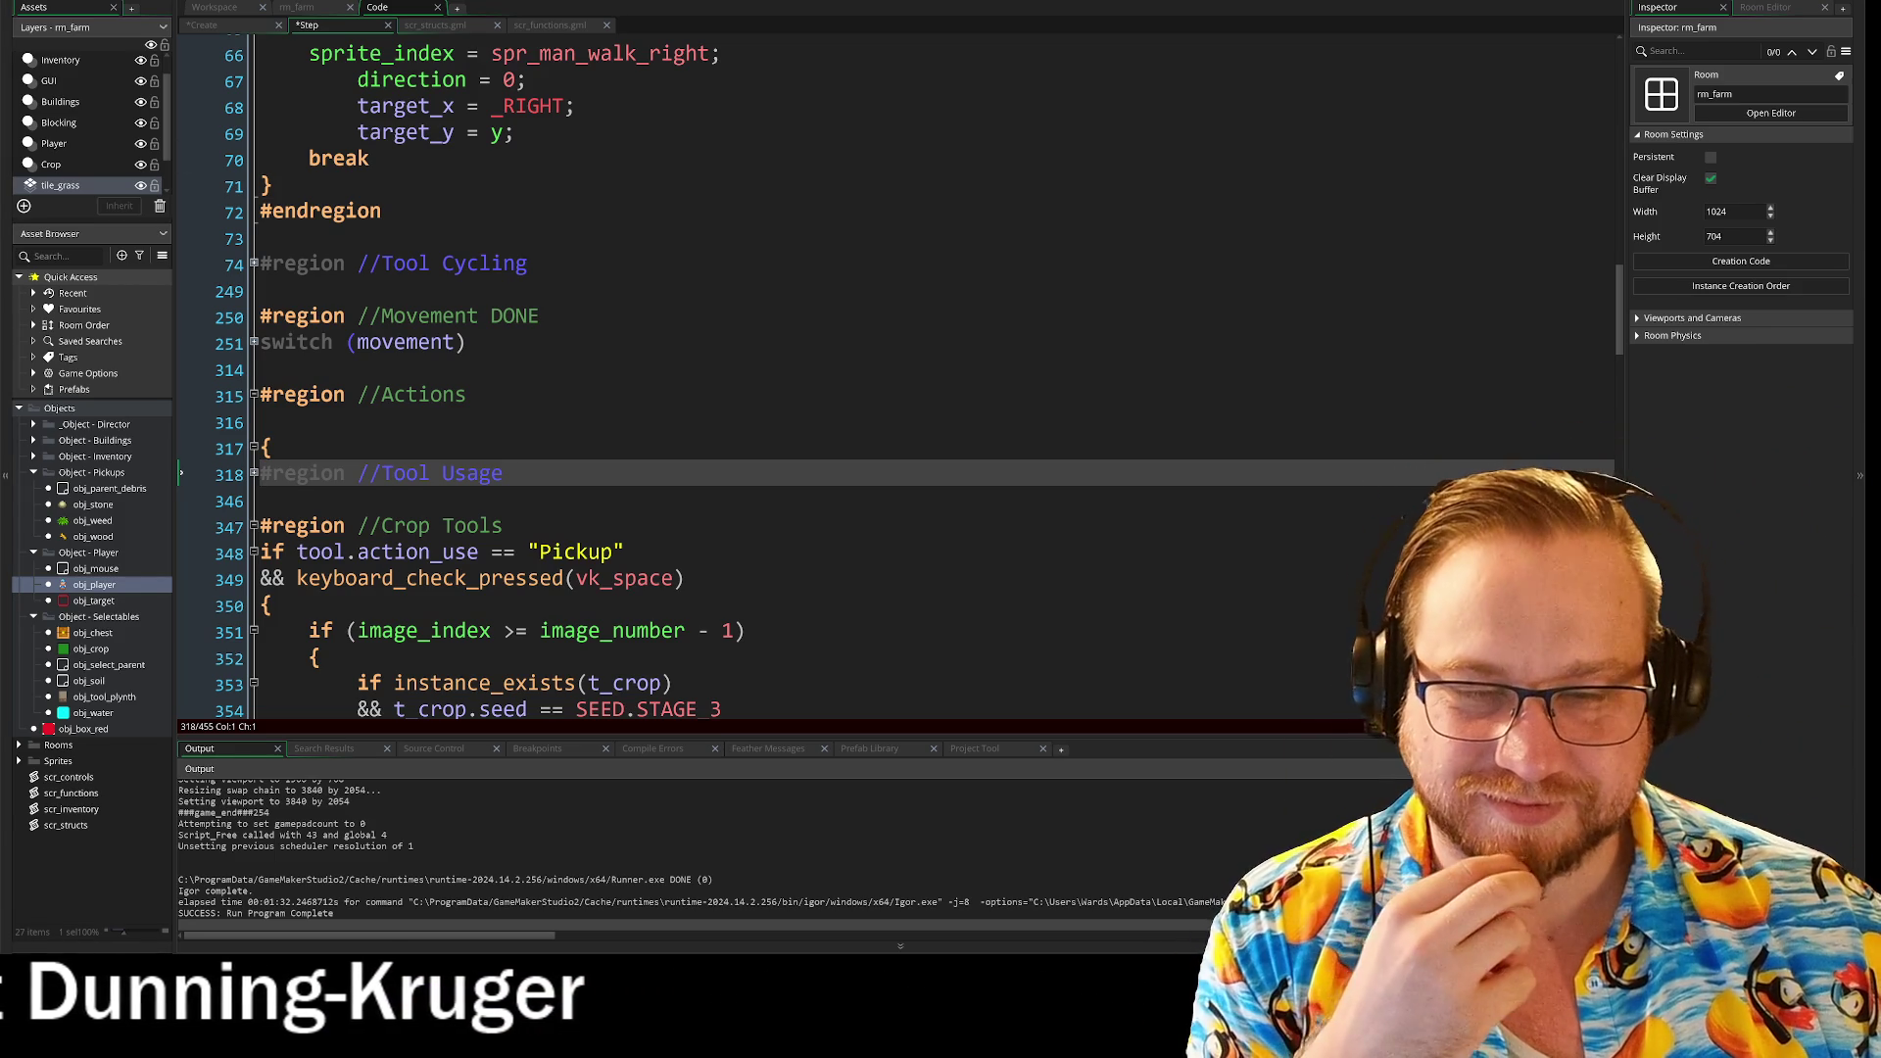
{"action": "scroll", "coordinate": [897, 377], "scroll_direction": "down", "scroll_amount": 1}
{"action": "scroll", "coordinate": [901, 376], "scroll_direction": "down", "scroll_amount": 1}
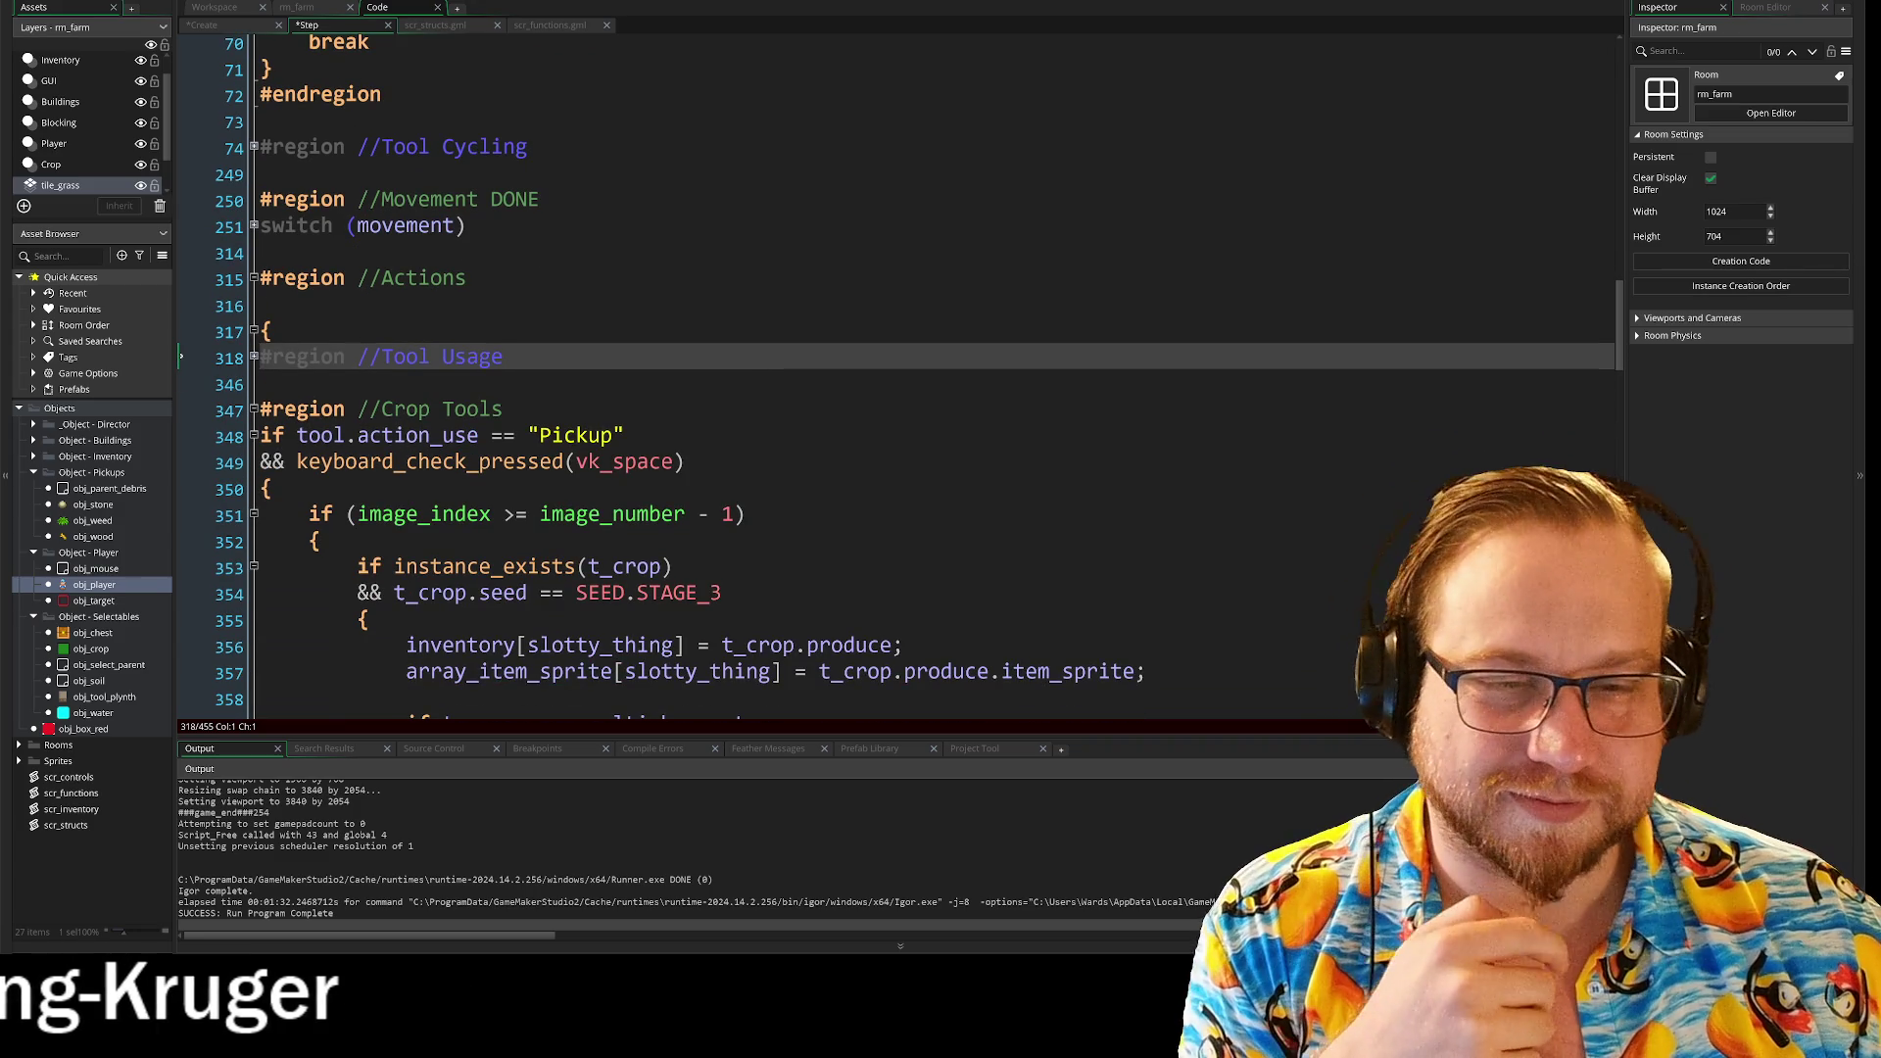
{"action": "scroll", "coordinate": [901, 376], "scroll_direction": "down", "scroll_amount": 3}
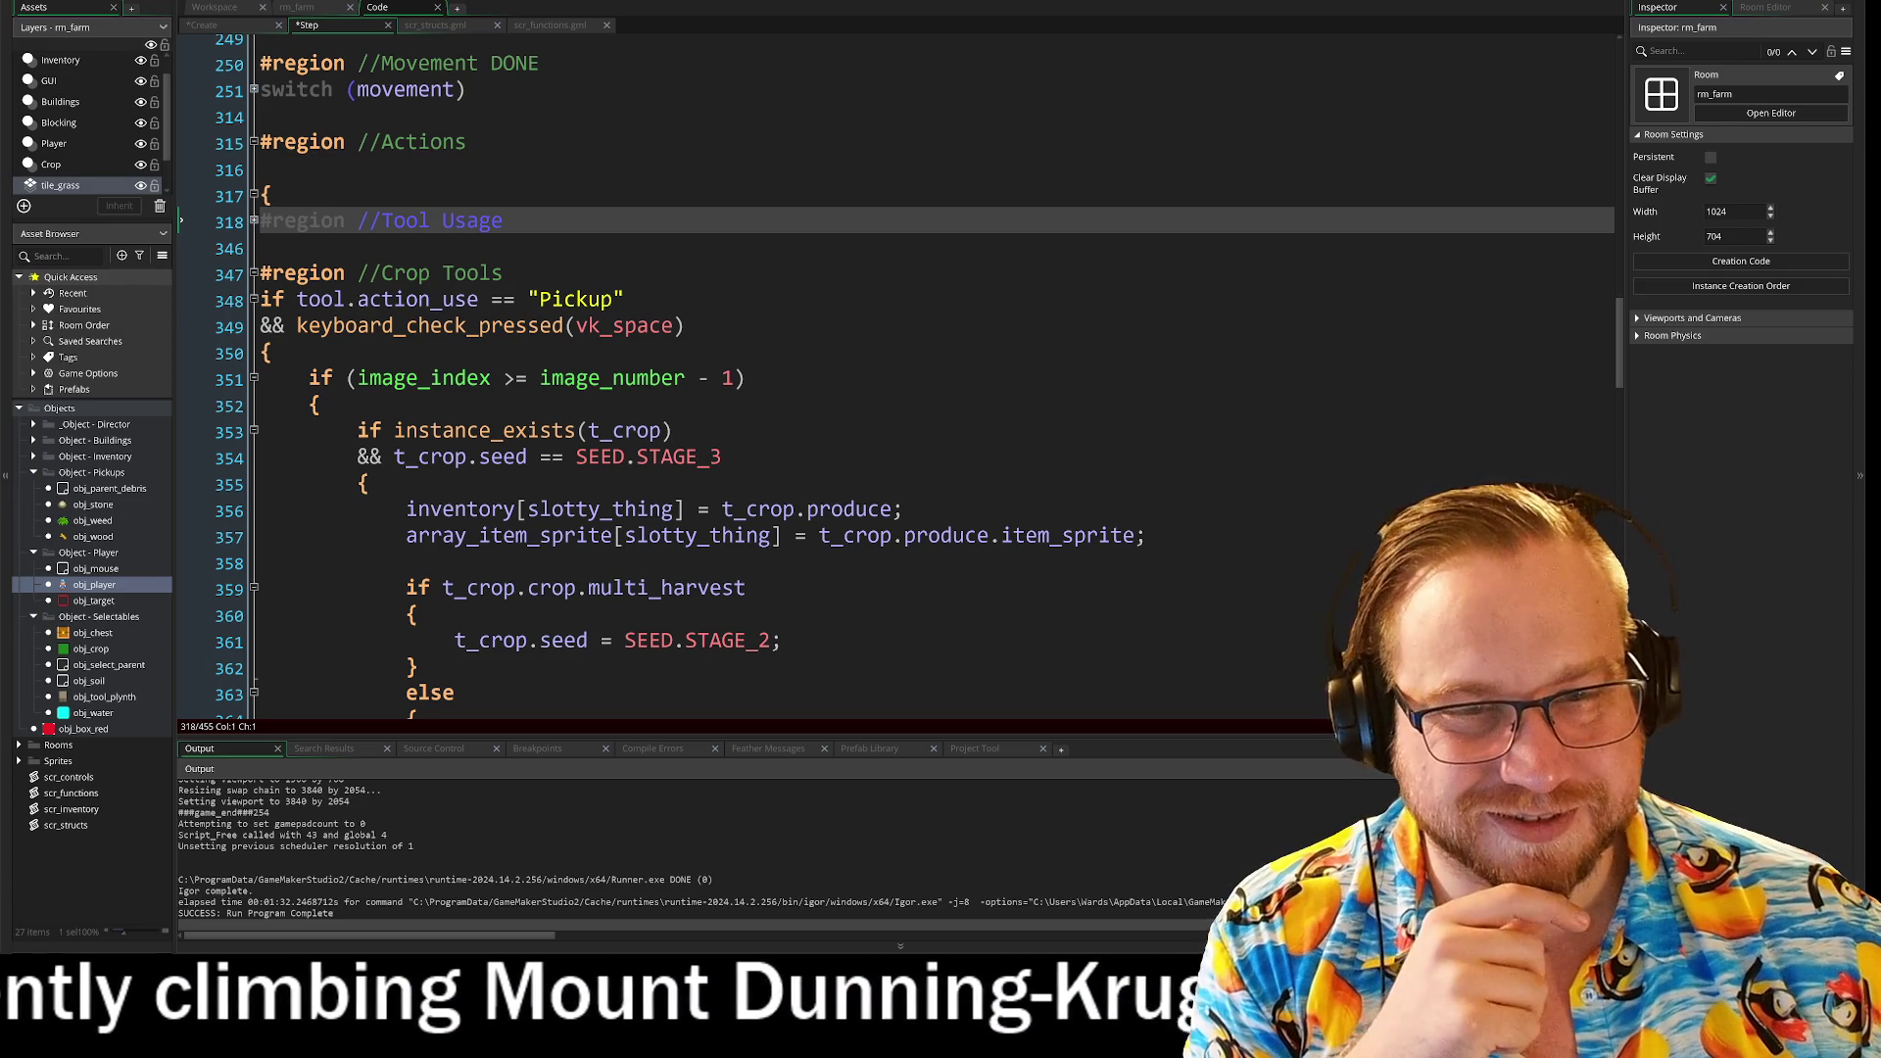
{"action": "left_click", "coordinate": [627, 299]}
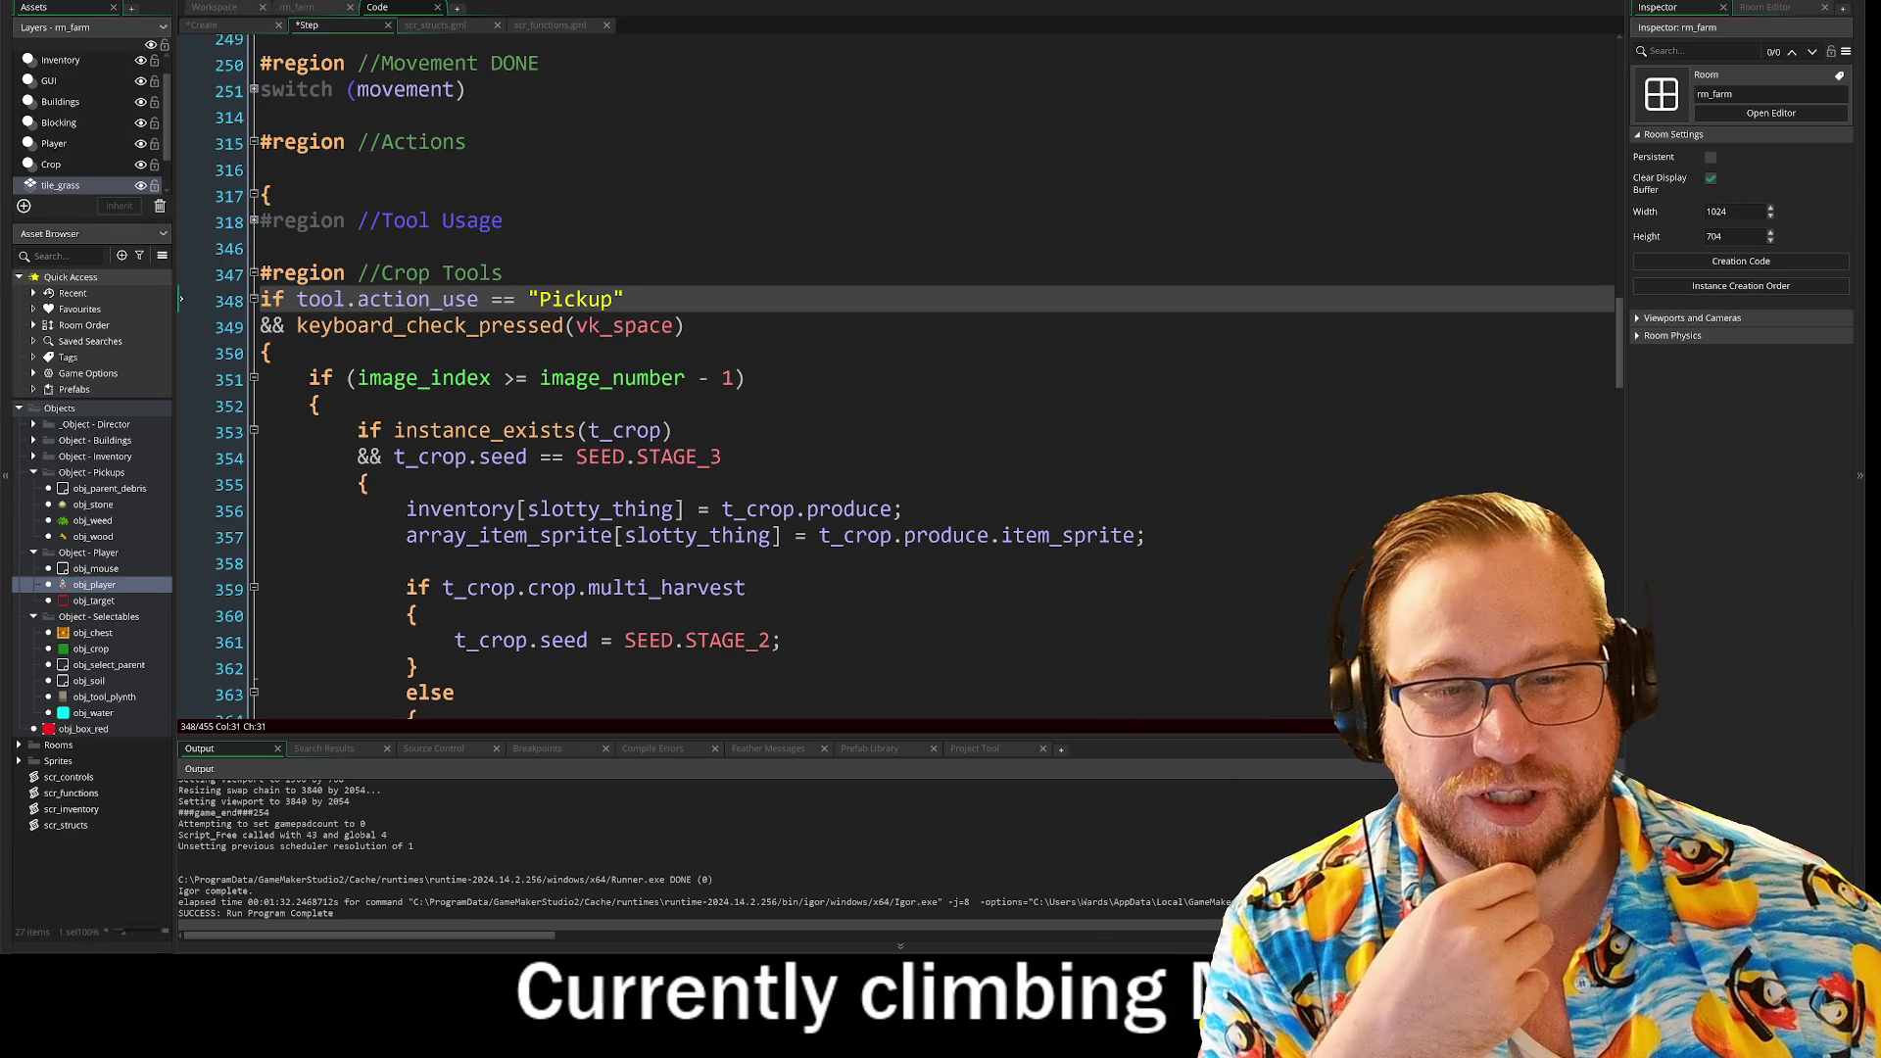
{"action": "scroll", "coordinate": [896, 372], "scroll_direction": "down", "scroll_amount": 1}
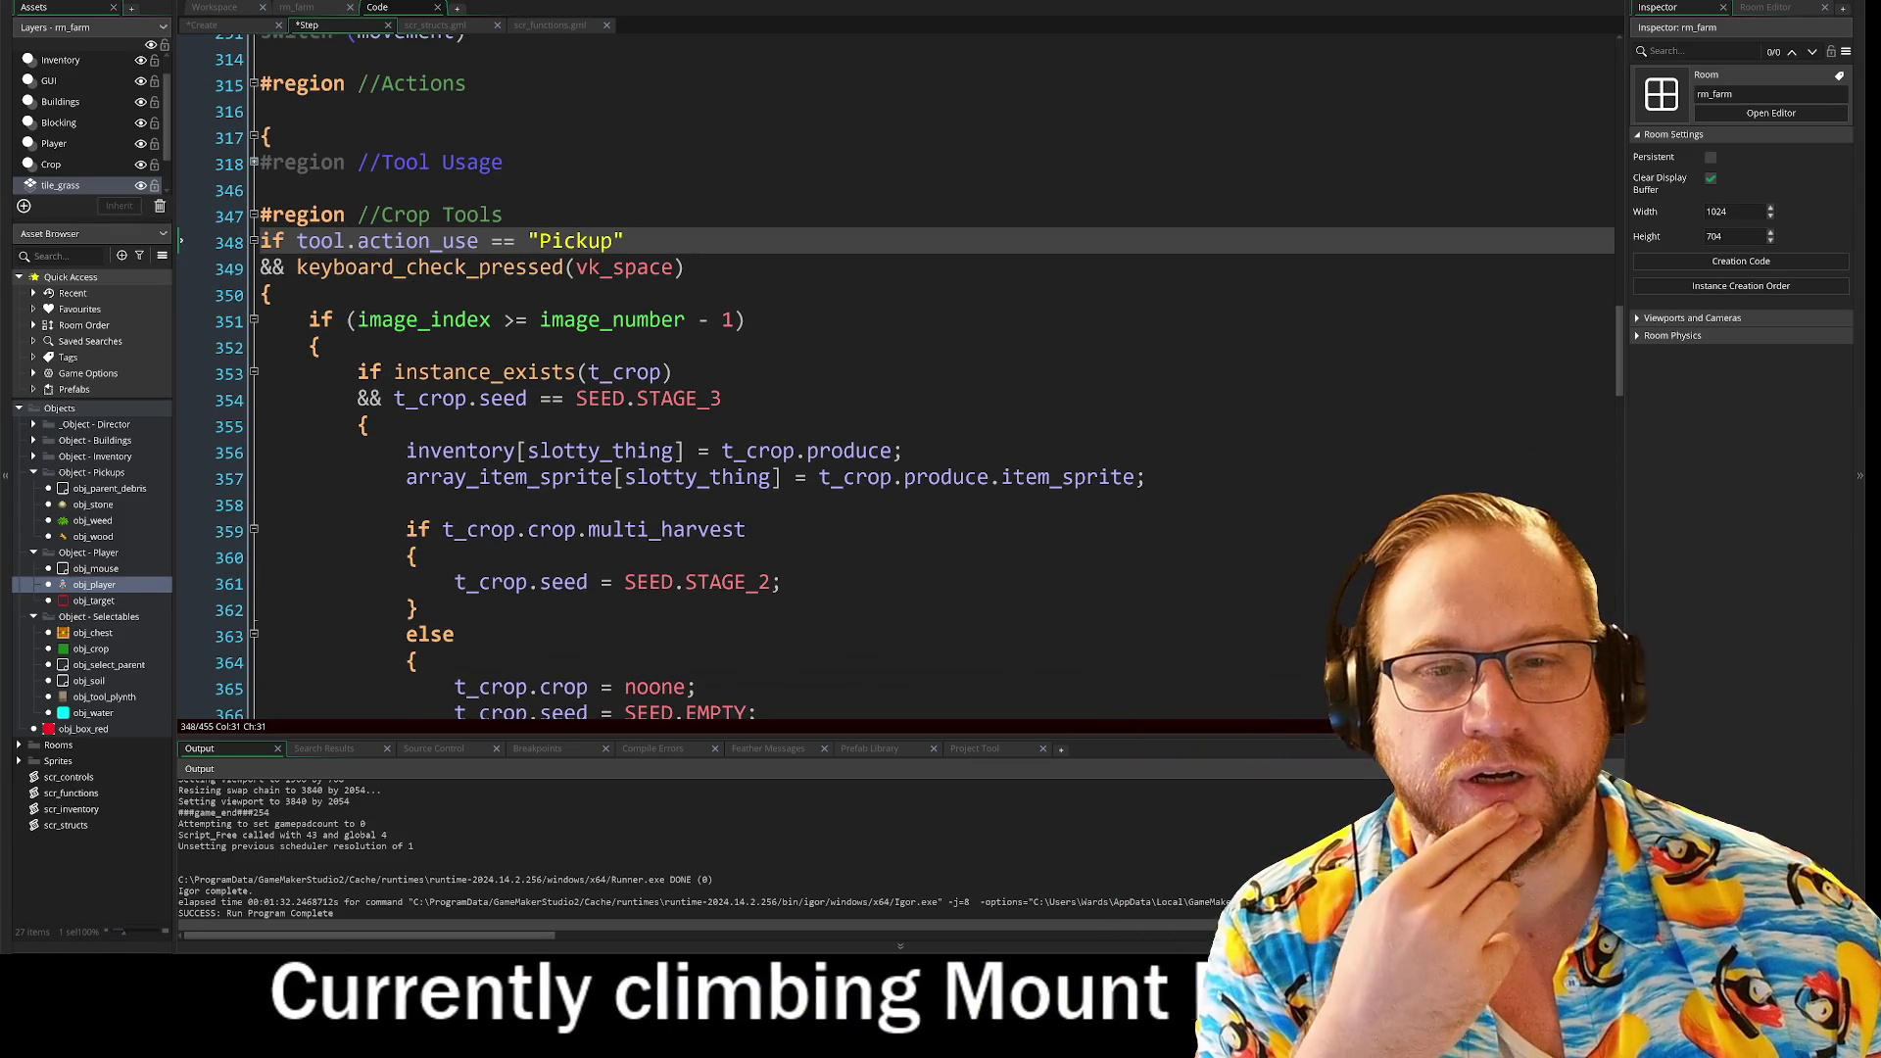
{"action": "key", "text": "Home"}
{"action": "key", "text": "shift+Down"}
{"action": "key", "text": "shift+End"}
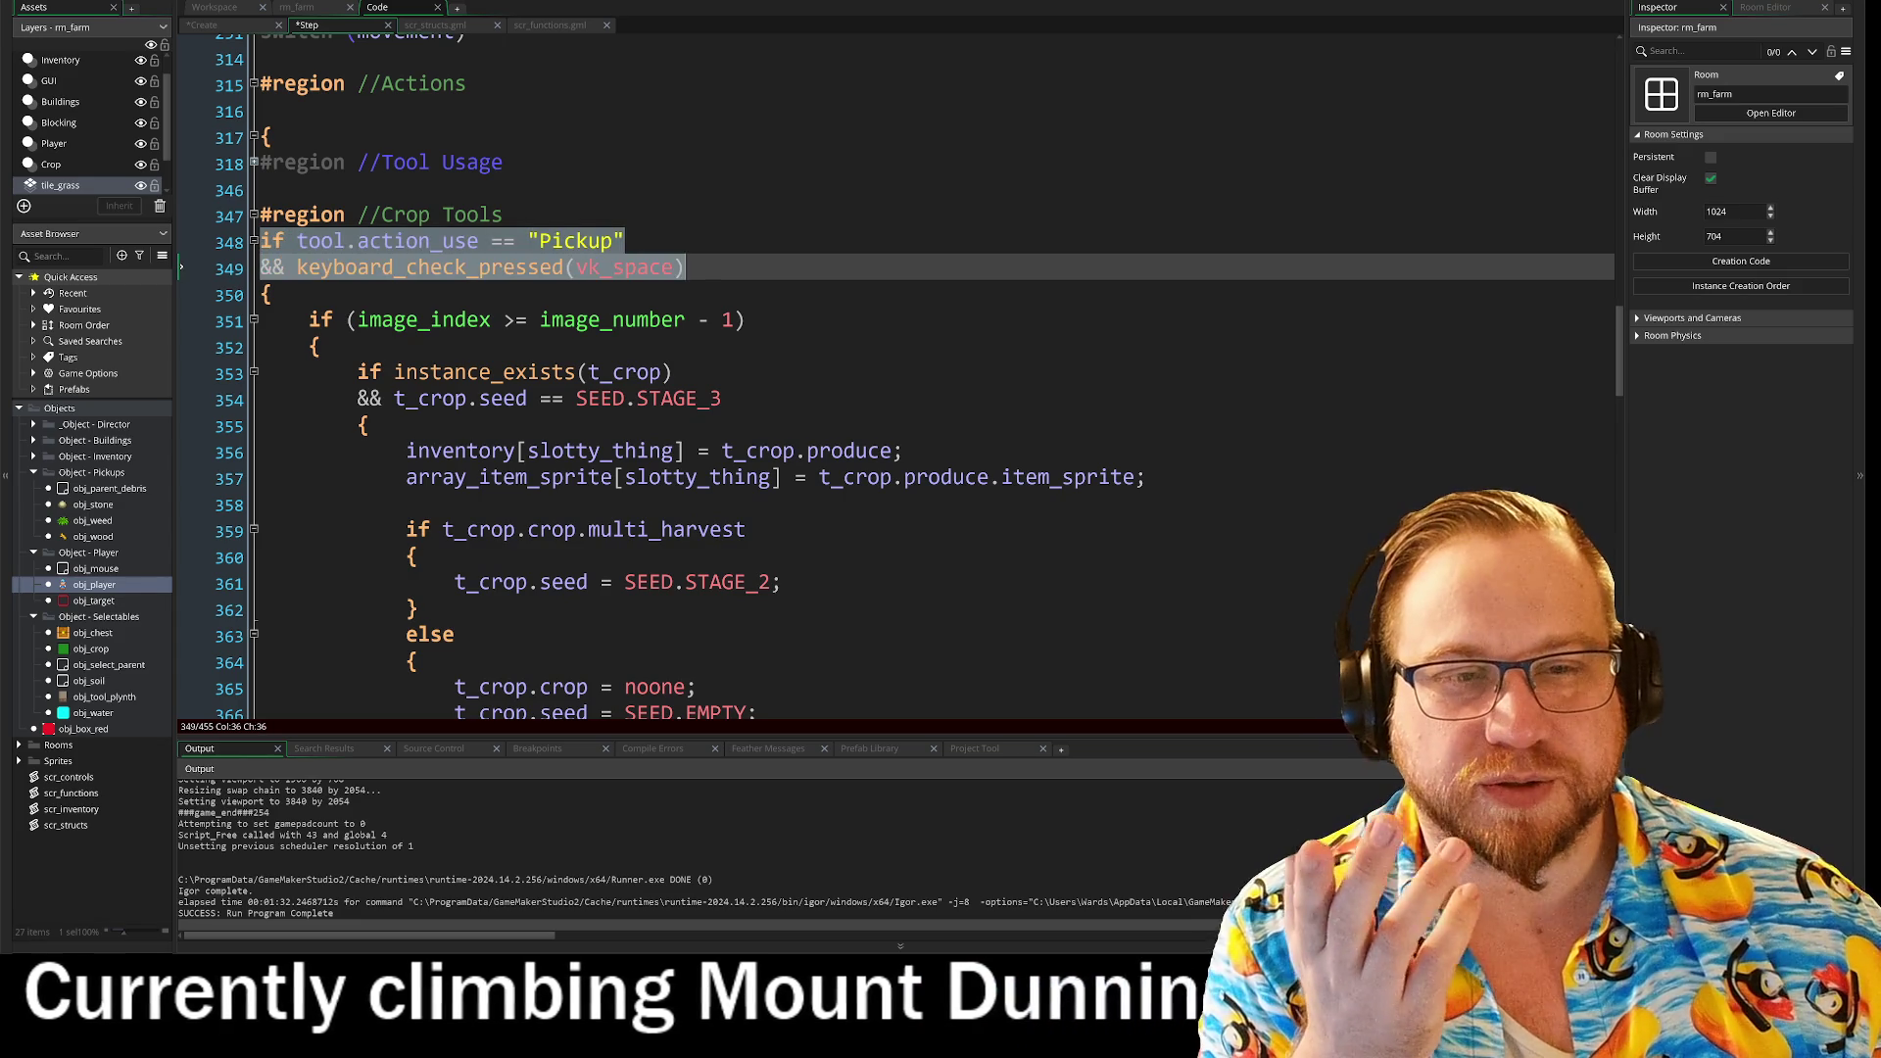
{"action": "scroll", "coordinate": [896, 372], "scroll_direction": "down", "scroll_amount": 2}
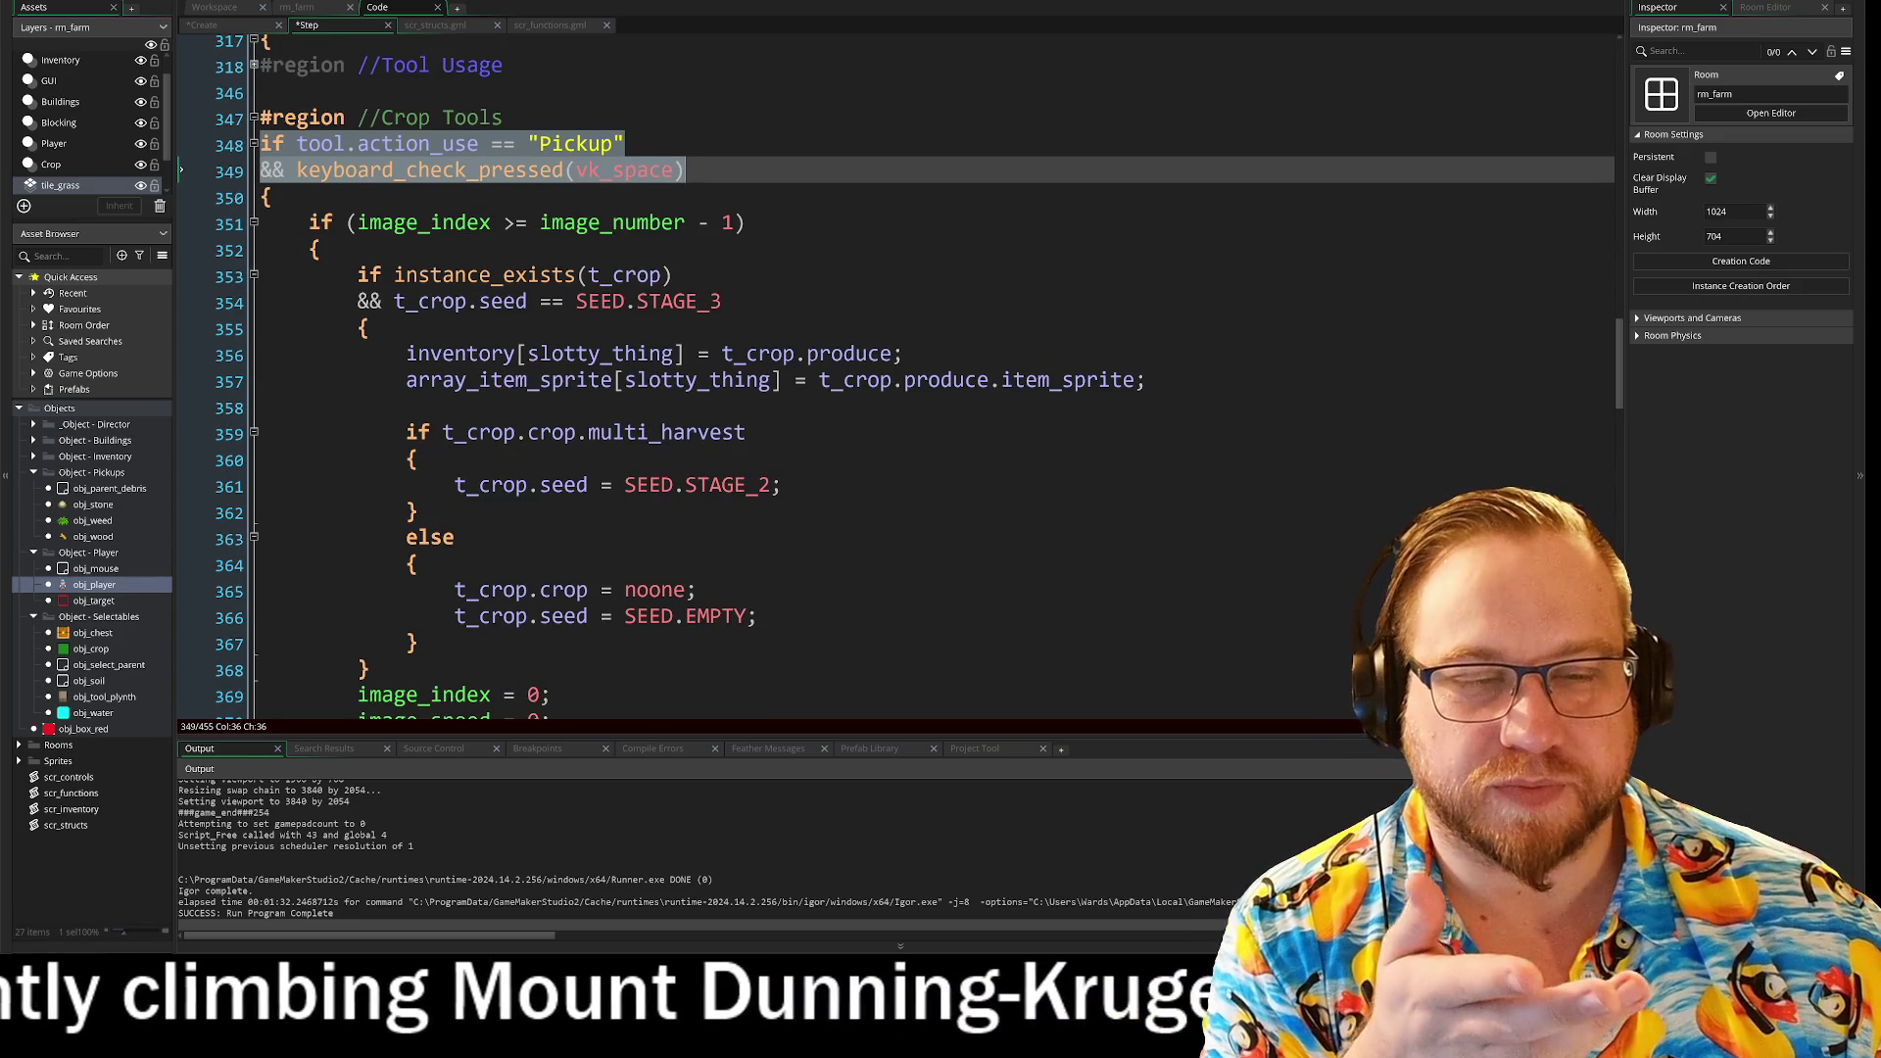
{"action": "mouse_move", "coordinate": [358, 301]}
{"action": "left_mouse_down"}
{"action": "mouse_move", "coordinate": [455, 537]}
{"action": "mouse_move", "coordinate": [756, 616]}
{"action": "left_mouse_up"}
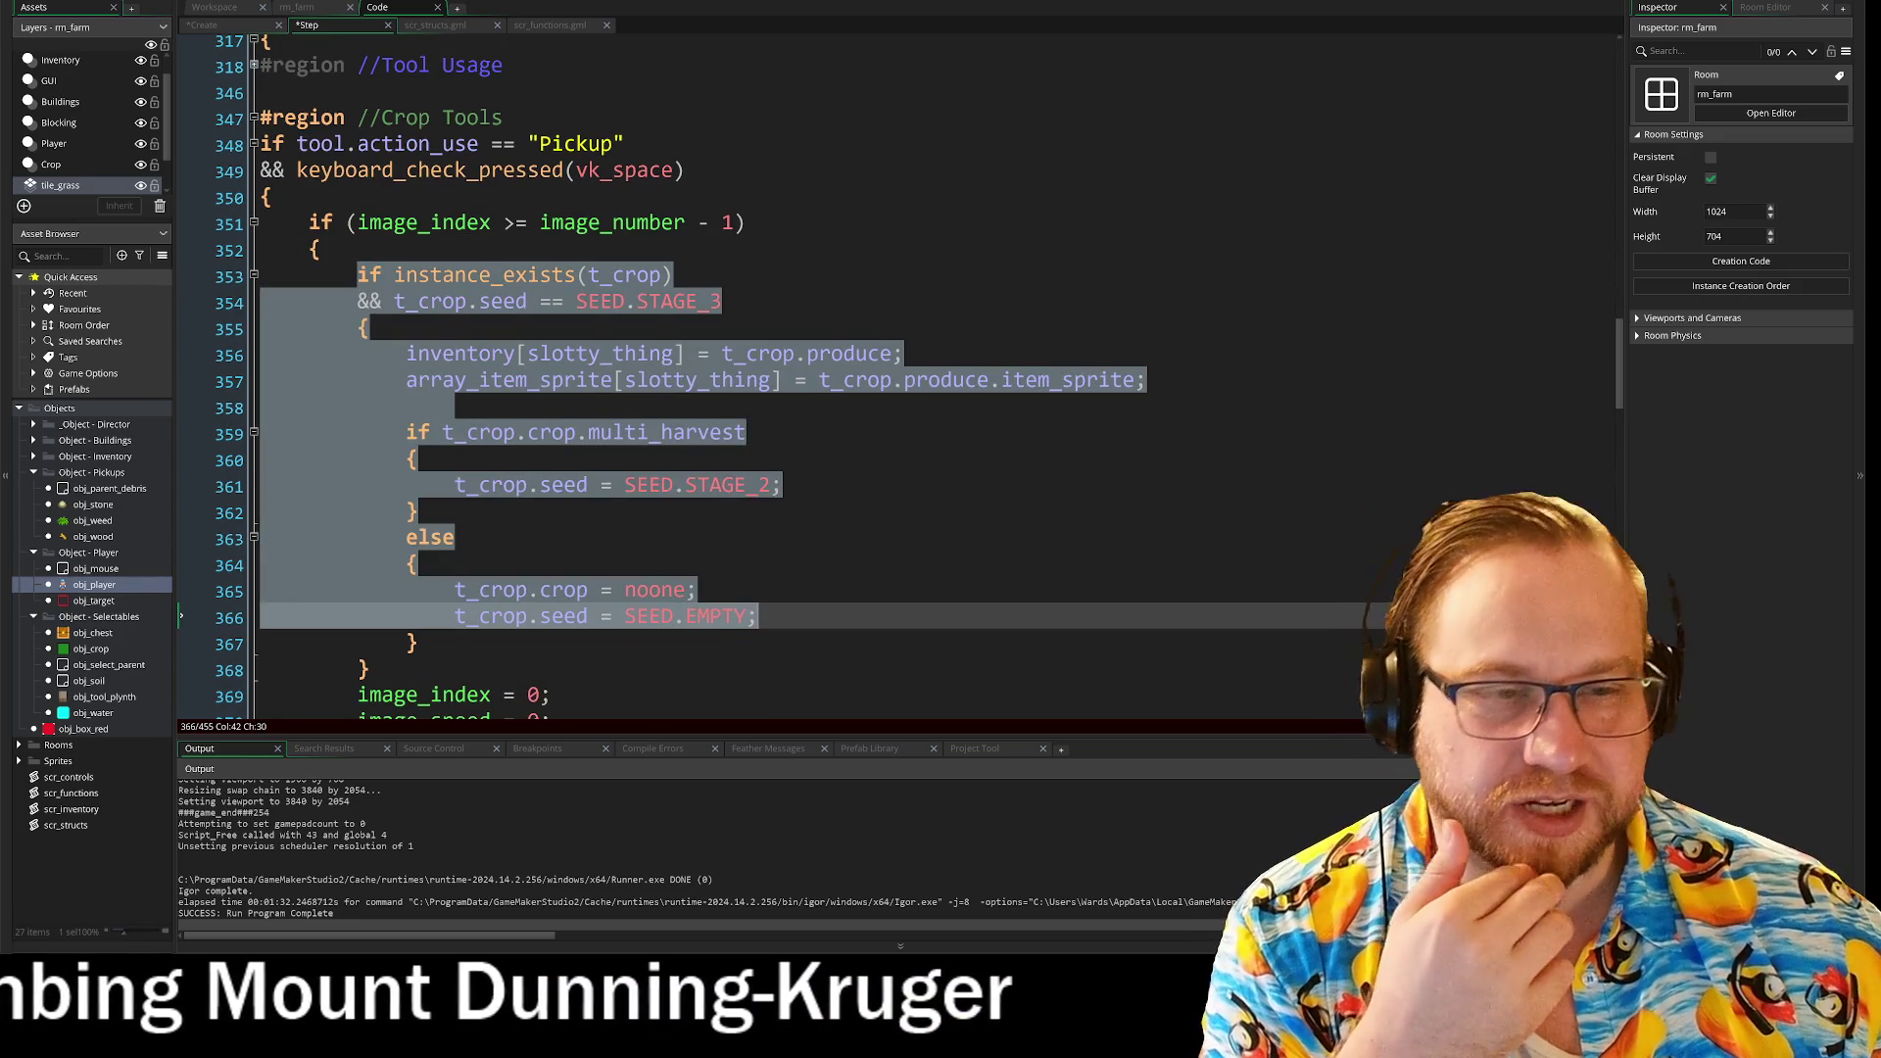
{"action": "left_click", "coordinate": [695, 590]}
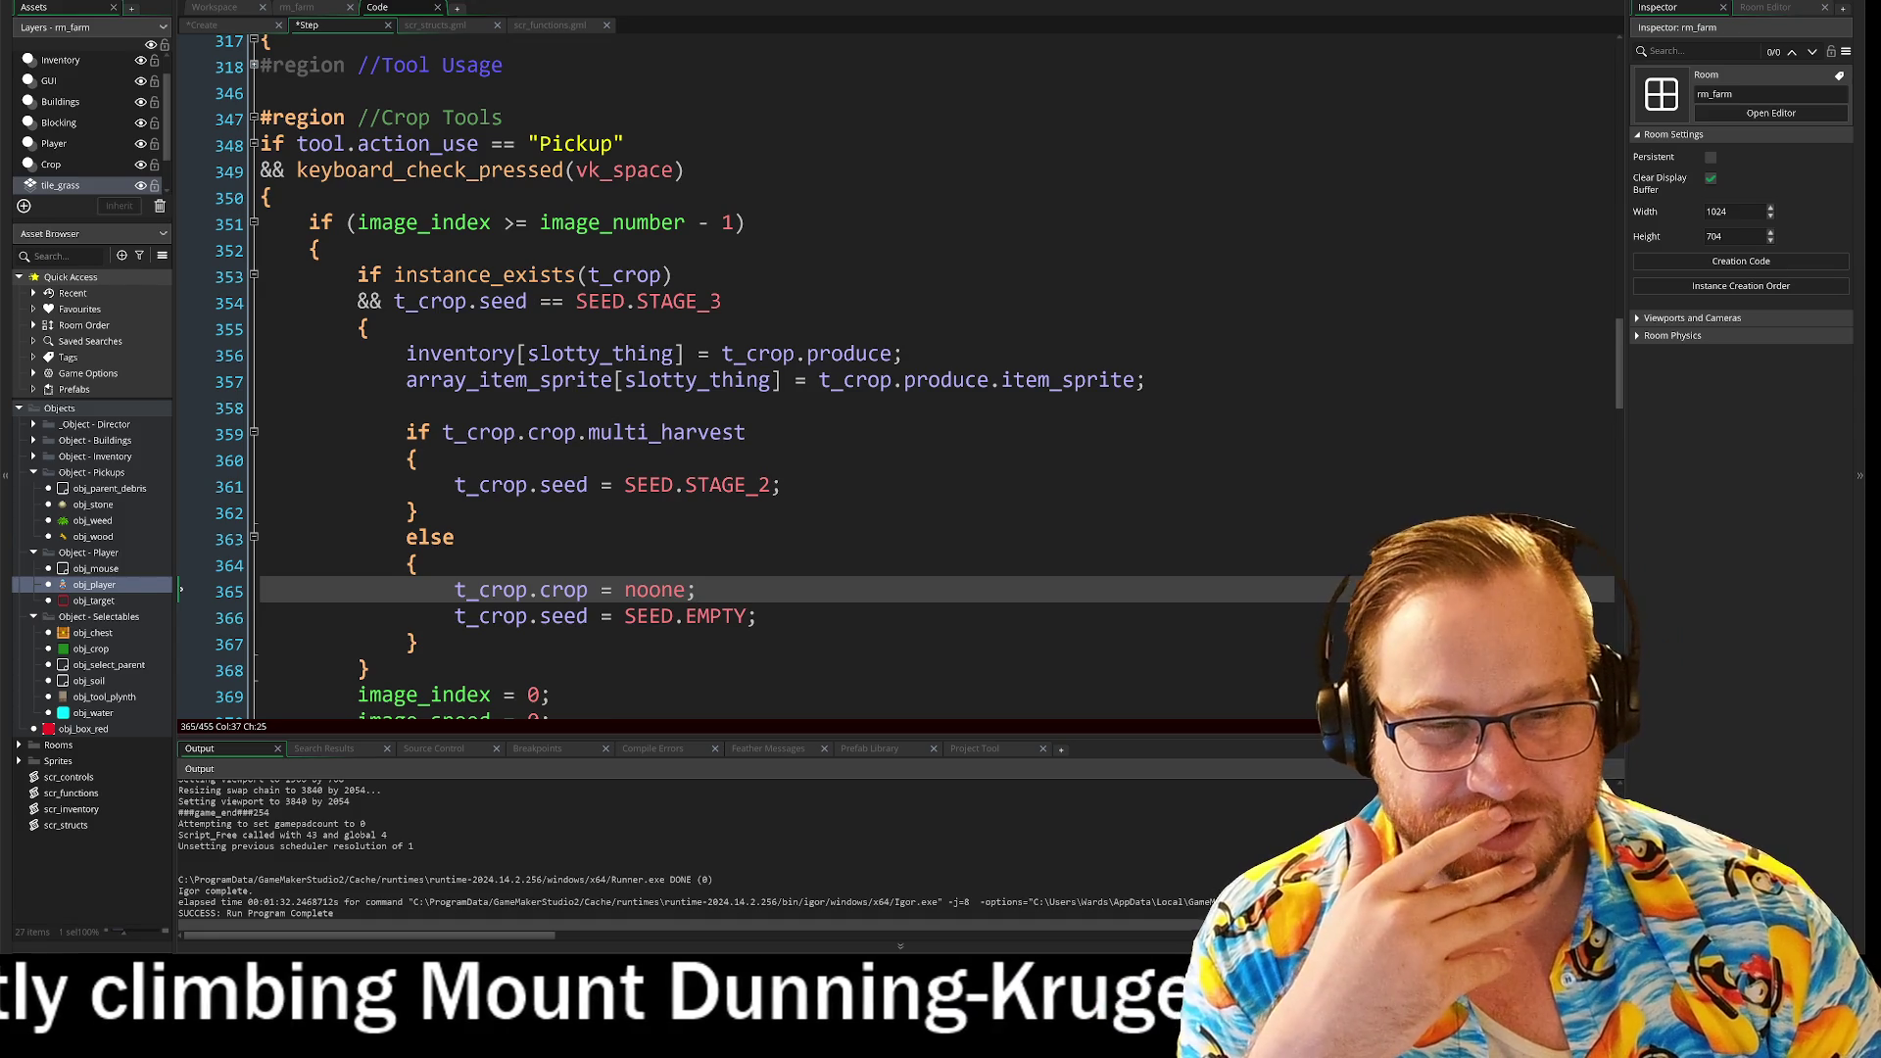
{"action": "scroll", "coordinate": [881, 392], "scroll_direction": "down", "scroll_amount": 3}
{"action": "scroll", "coordinate": [882, 392], "scroll_direction": "down", "scroll_amount": 4}
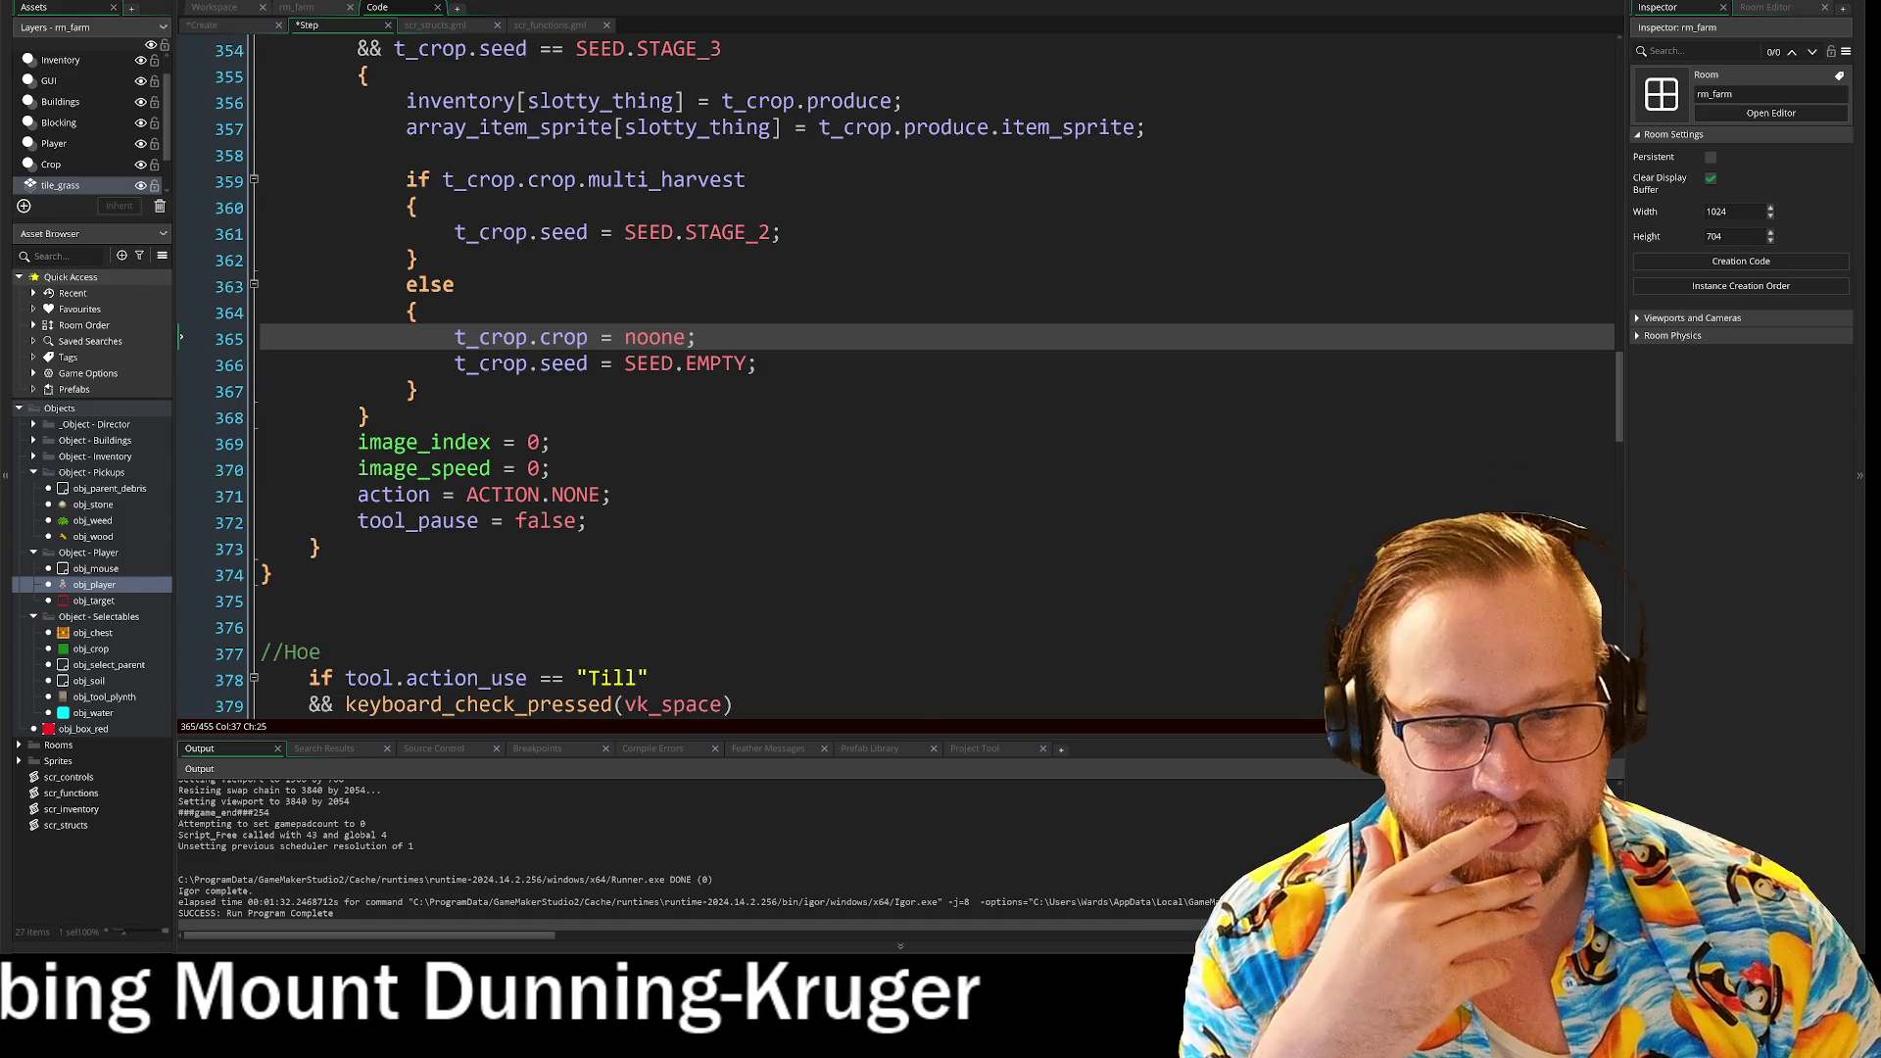
{"action": "scroll", "coordinate": [882, 392], "scroll_direction": "up", "scroll_amount": 5}
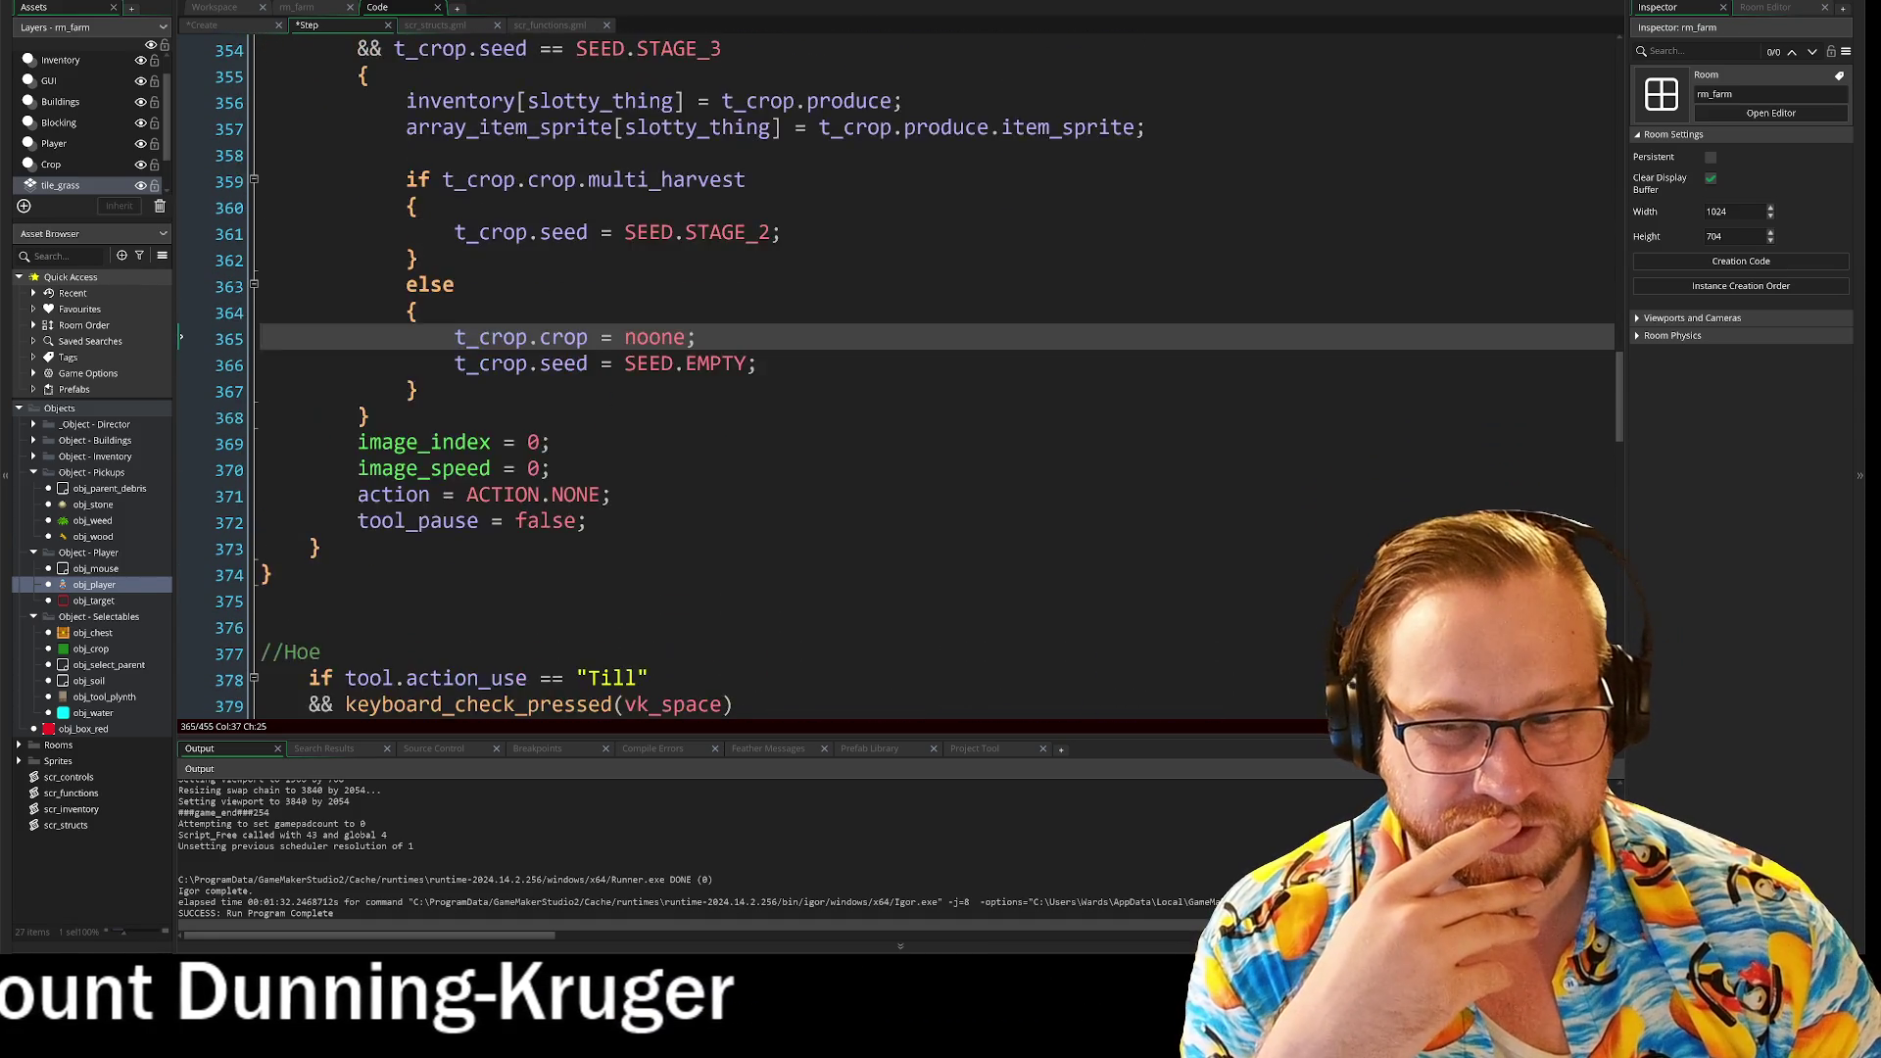
{"action": "scroll", "coordinate": [882, 392], "scroll_direction": "up", "scroll_amount": 1}
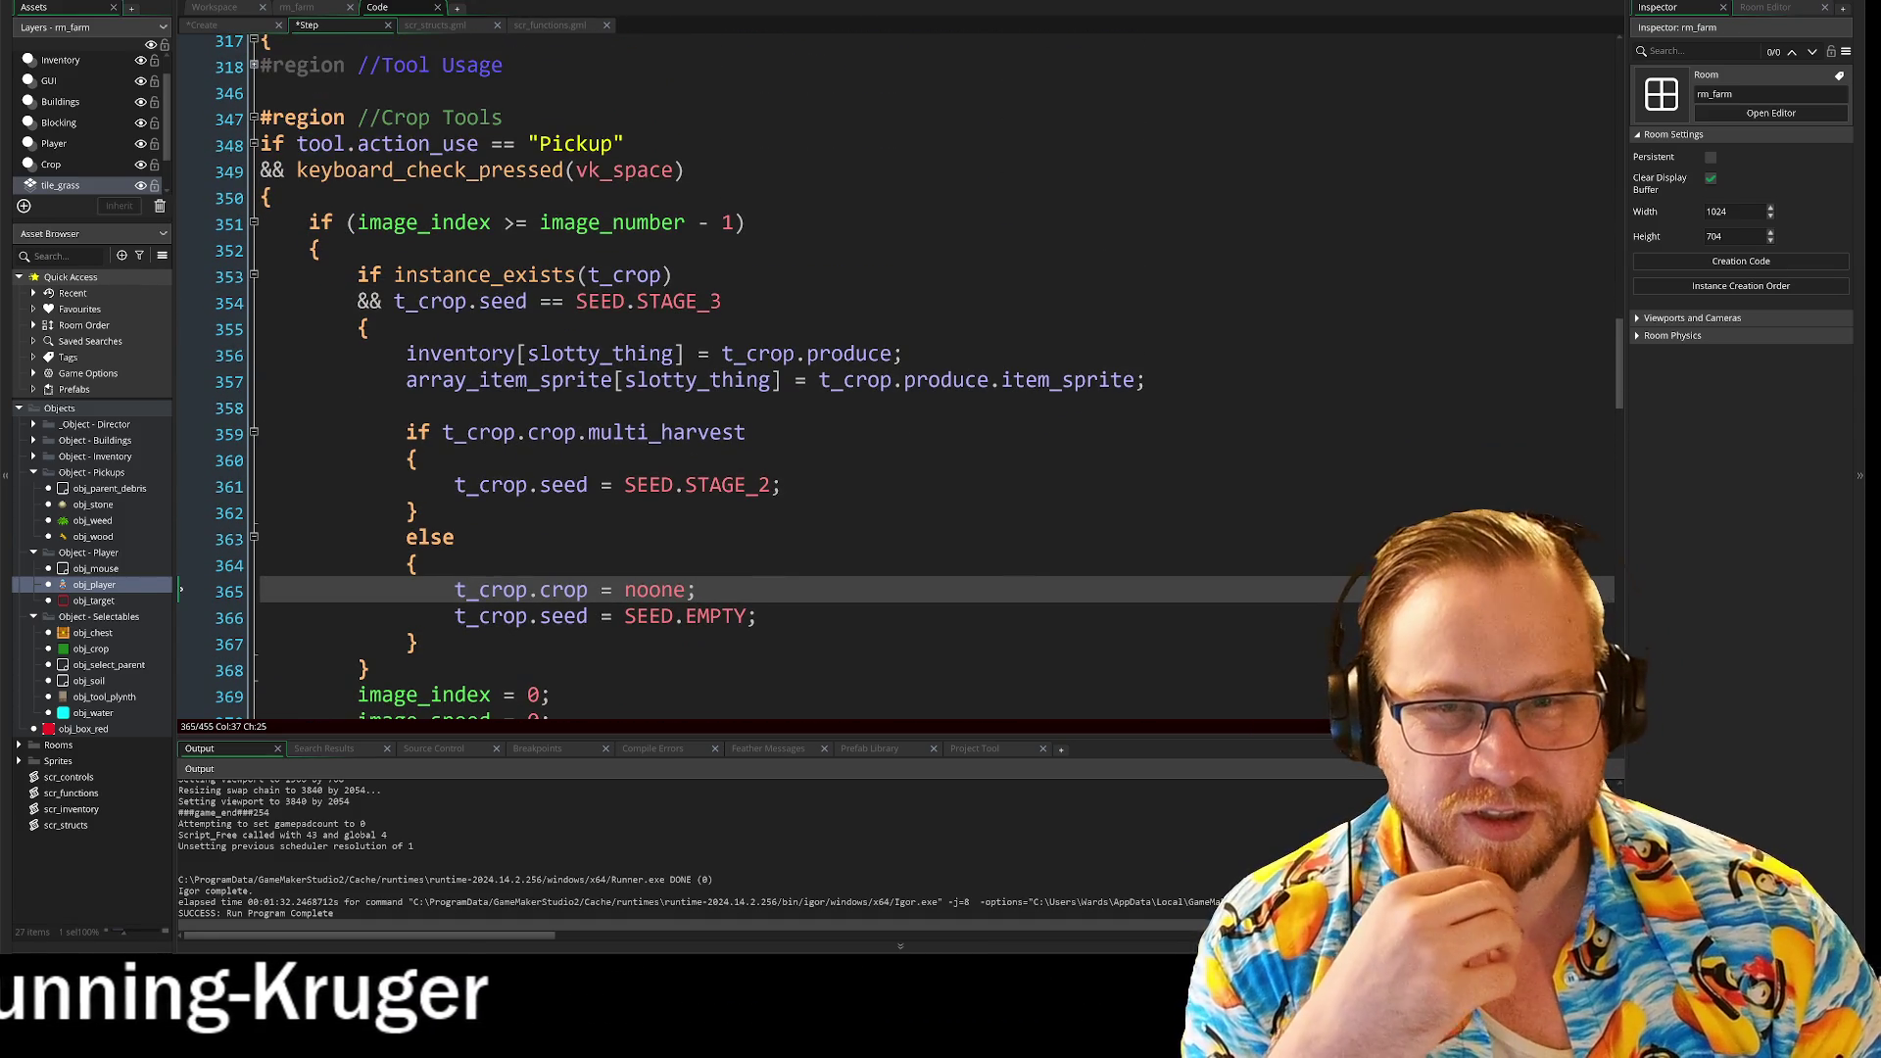
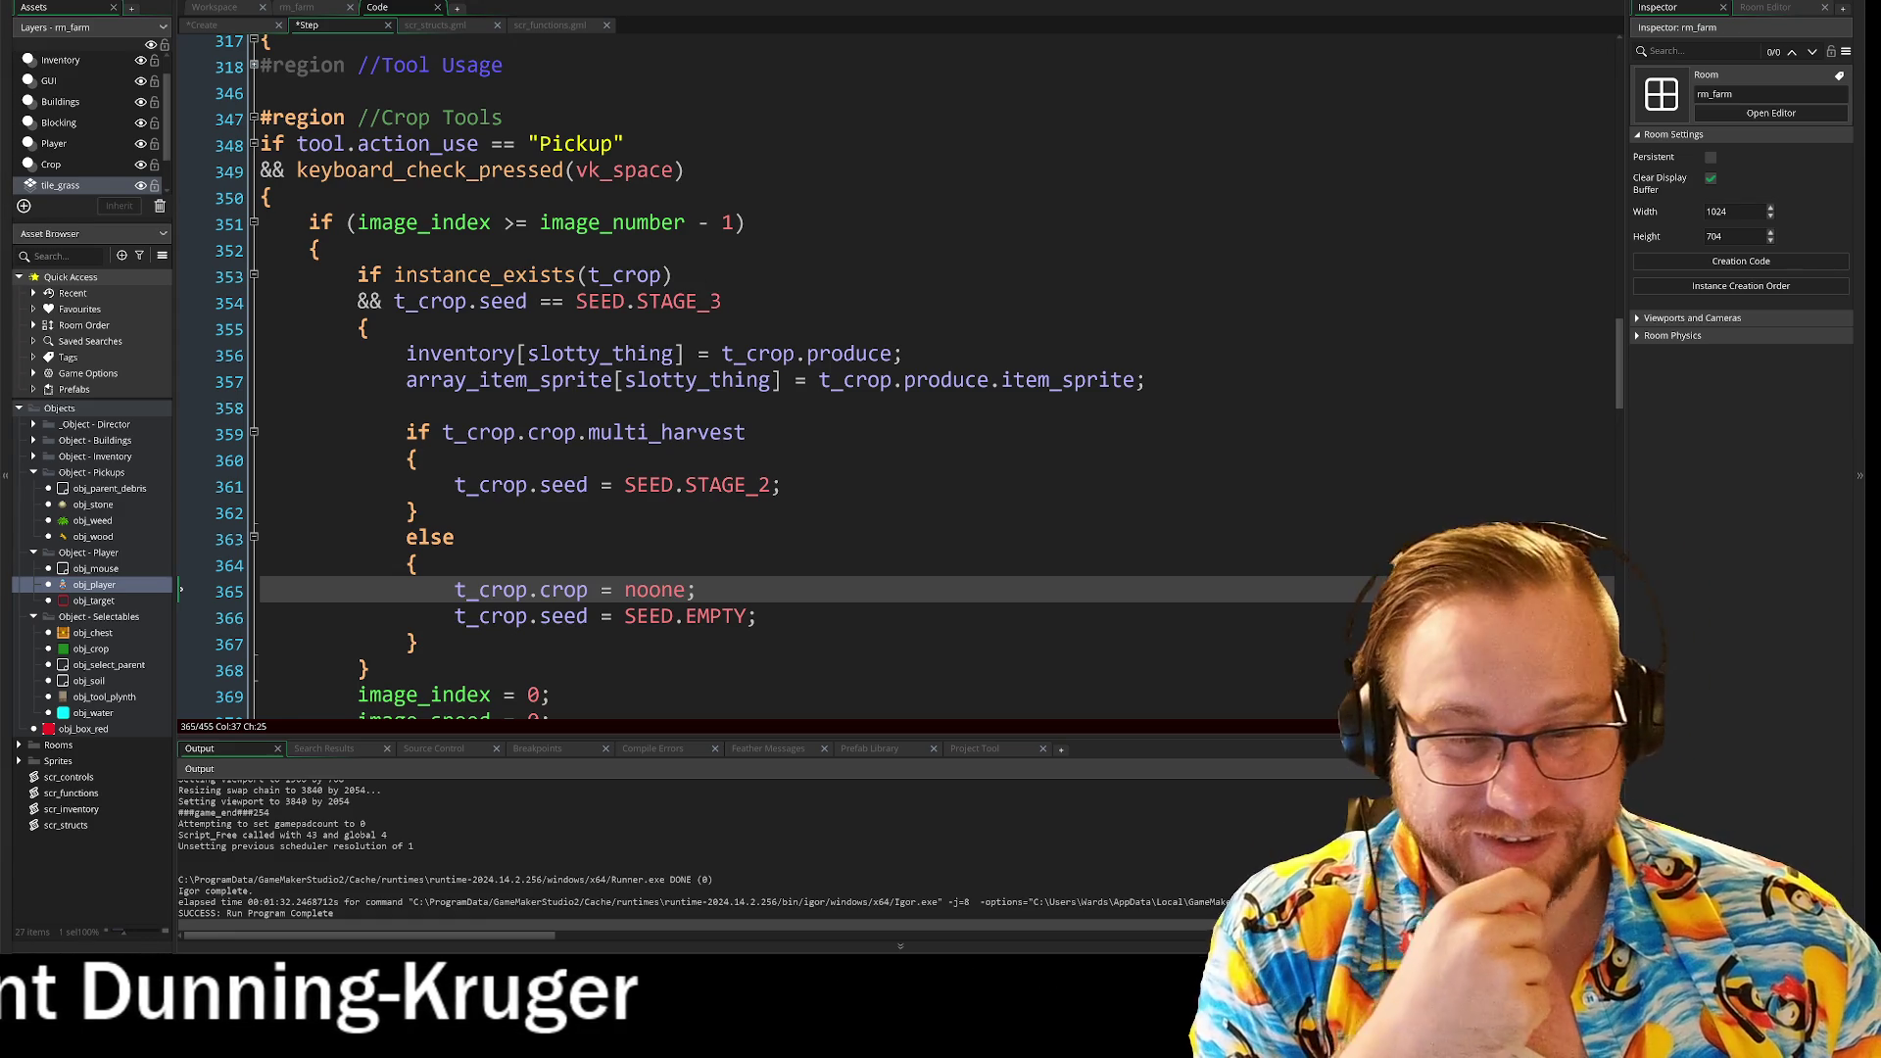
Step: Glance at the farm room map, then review the crop-harvest lines in the Step event
{"action": "scroll", "coordinate": [744, 372], "scroll_direction": "down", "scroll_amount": 1}
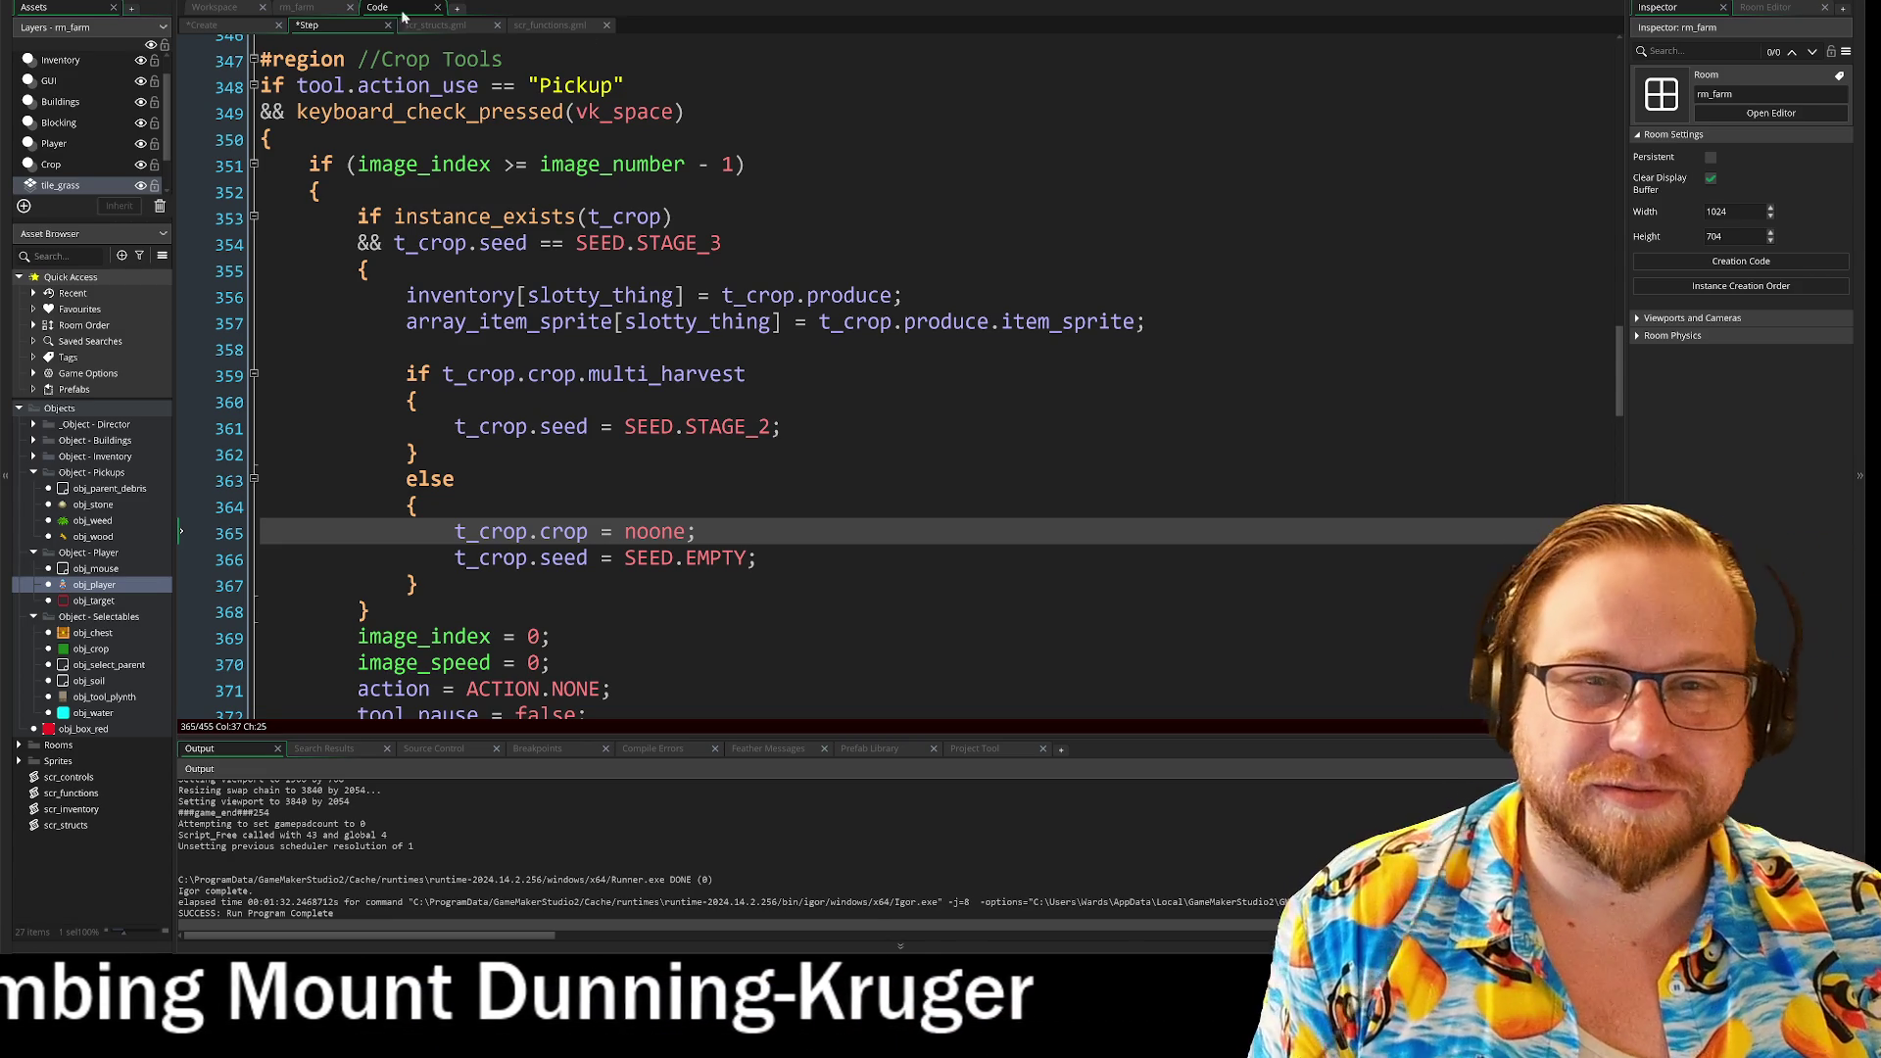
{"action": "left_click", "coordinate": [312, 9]}
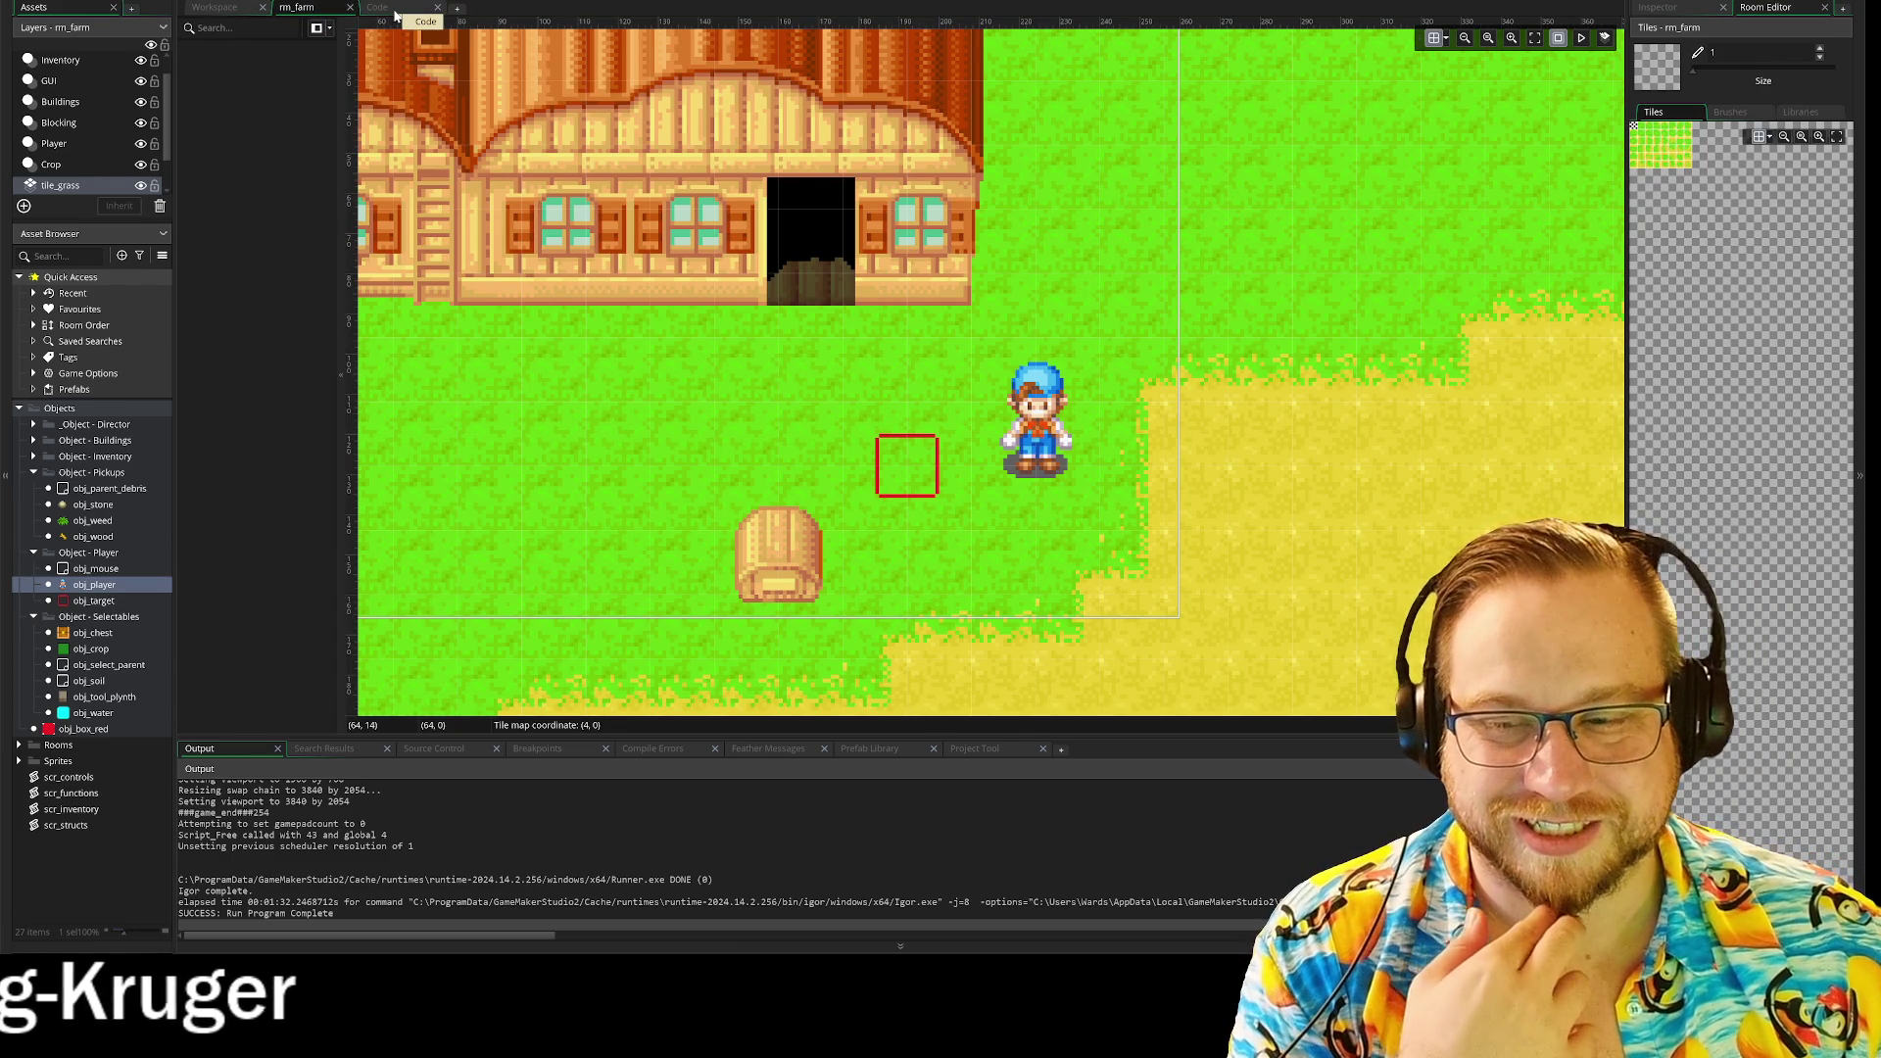
{"action": "left_click", "coordinate": [396, 14]}
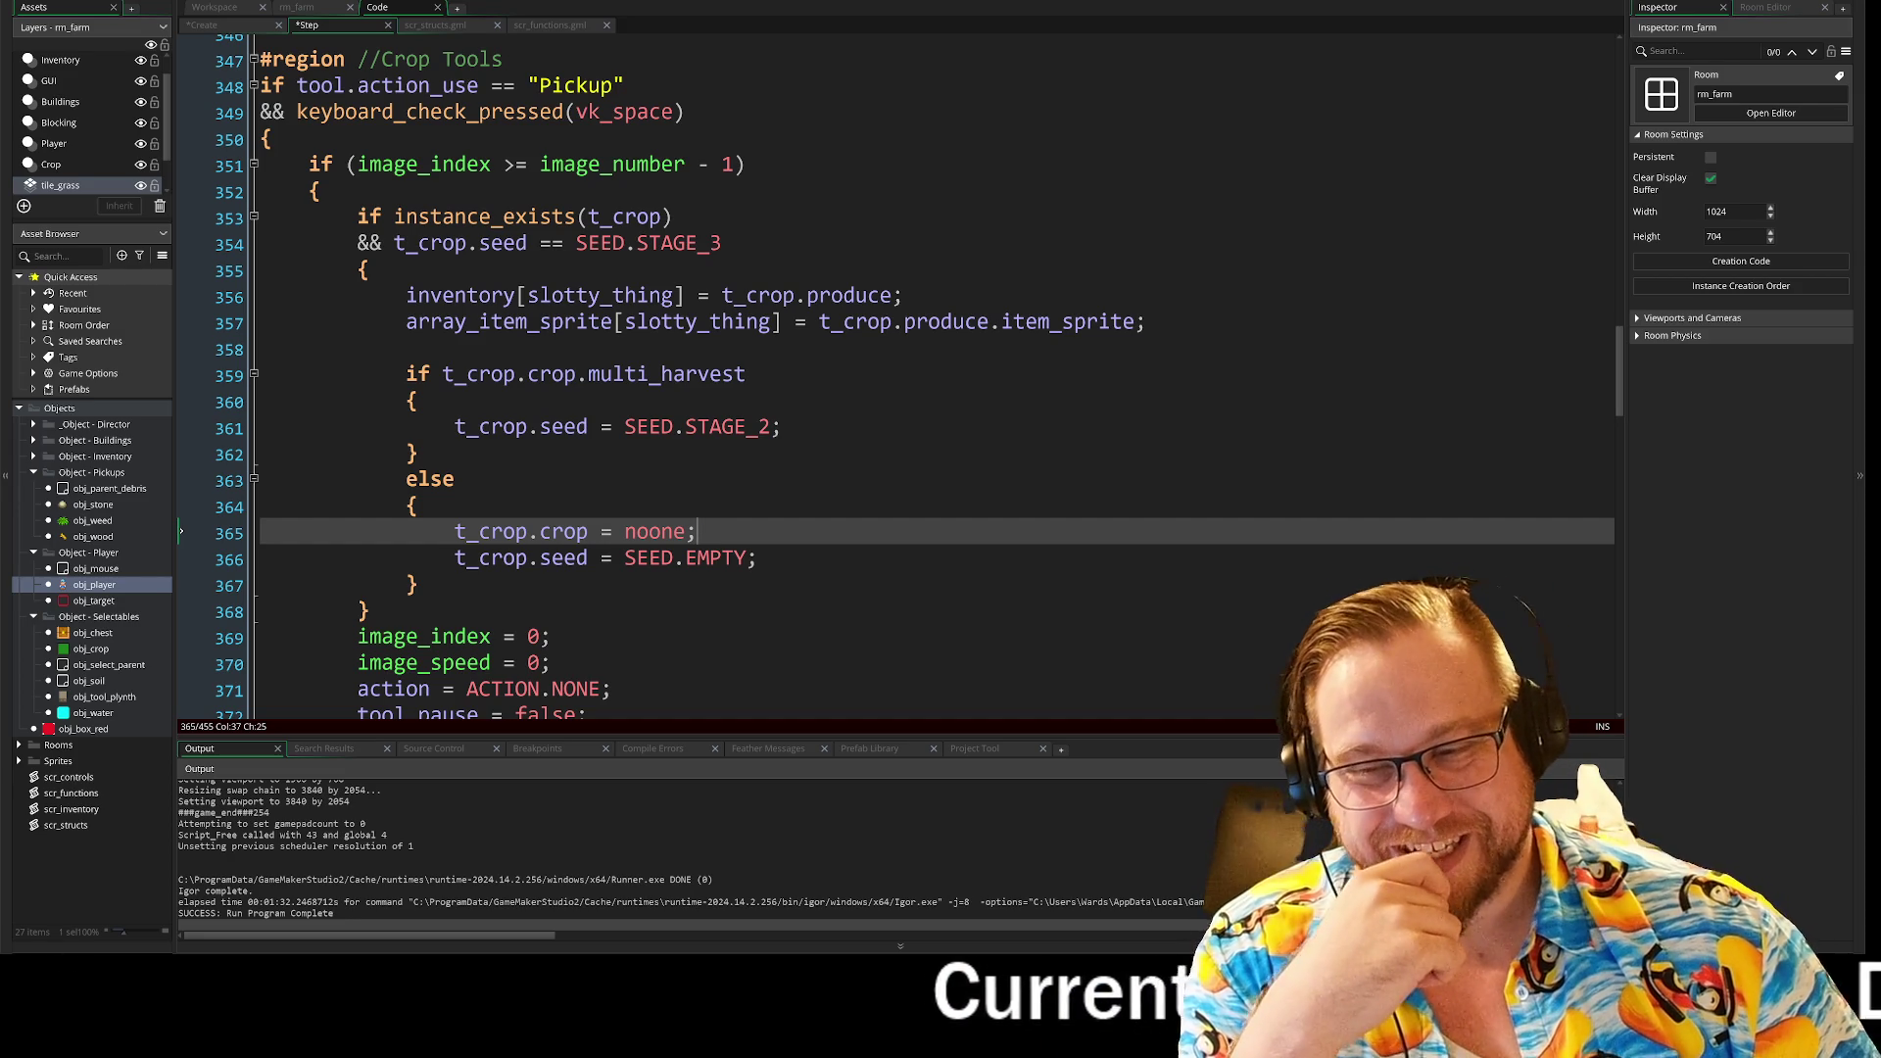
{"action": "left_click", "coordinate": [759, 557]}
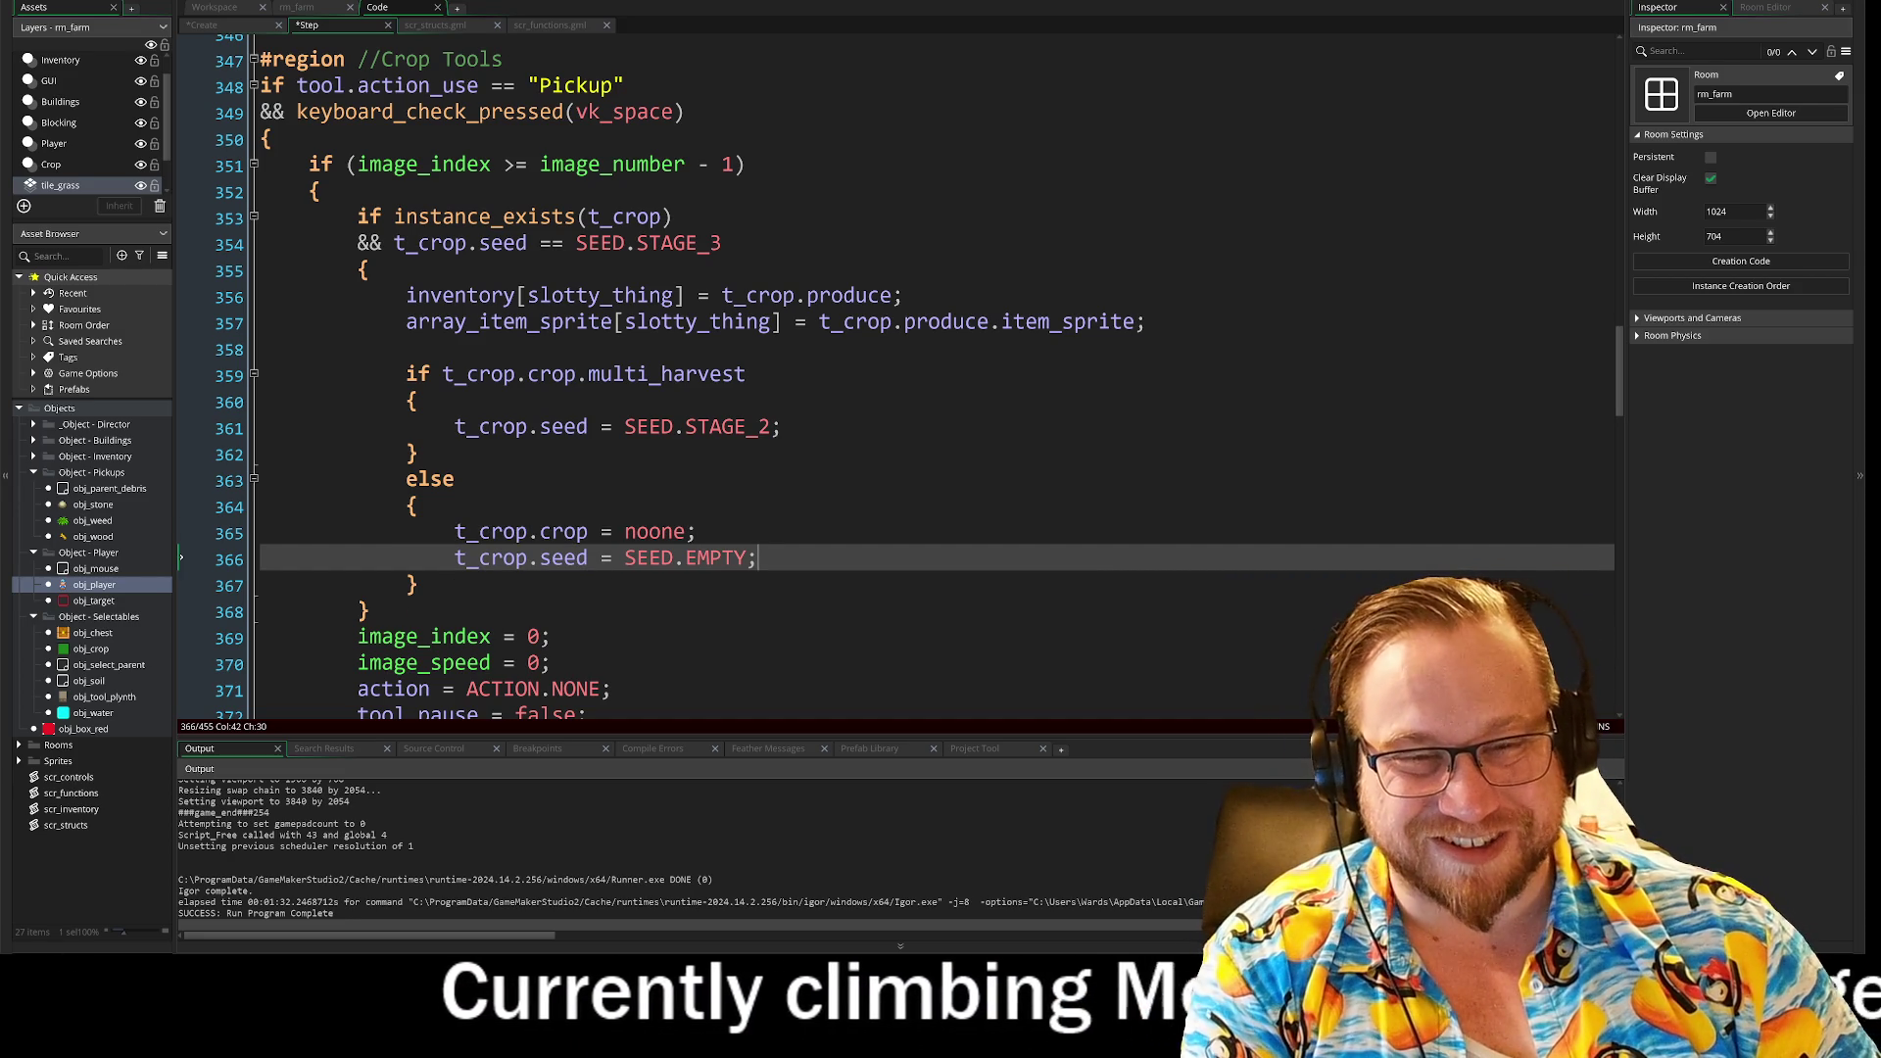
{"action": "left_click", "coordinate": [697, 531]}
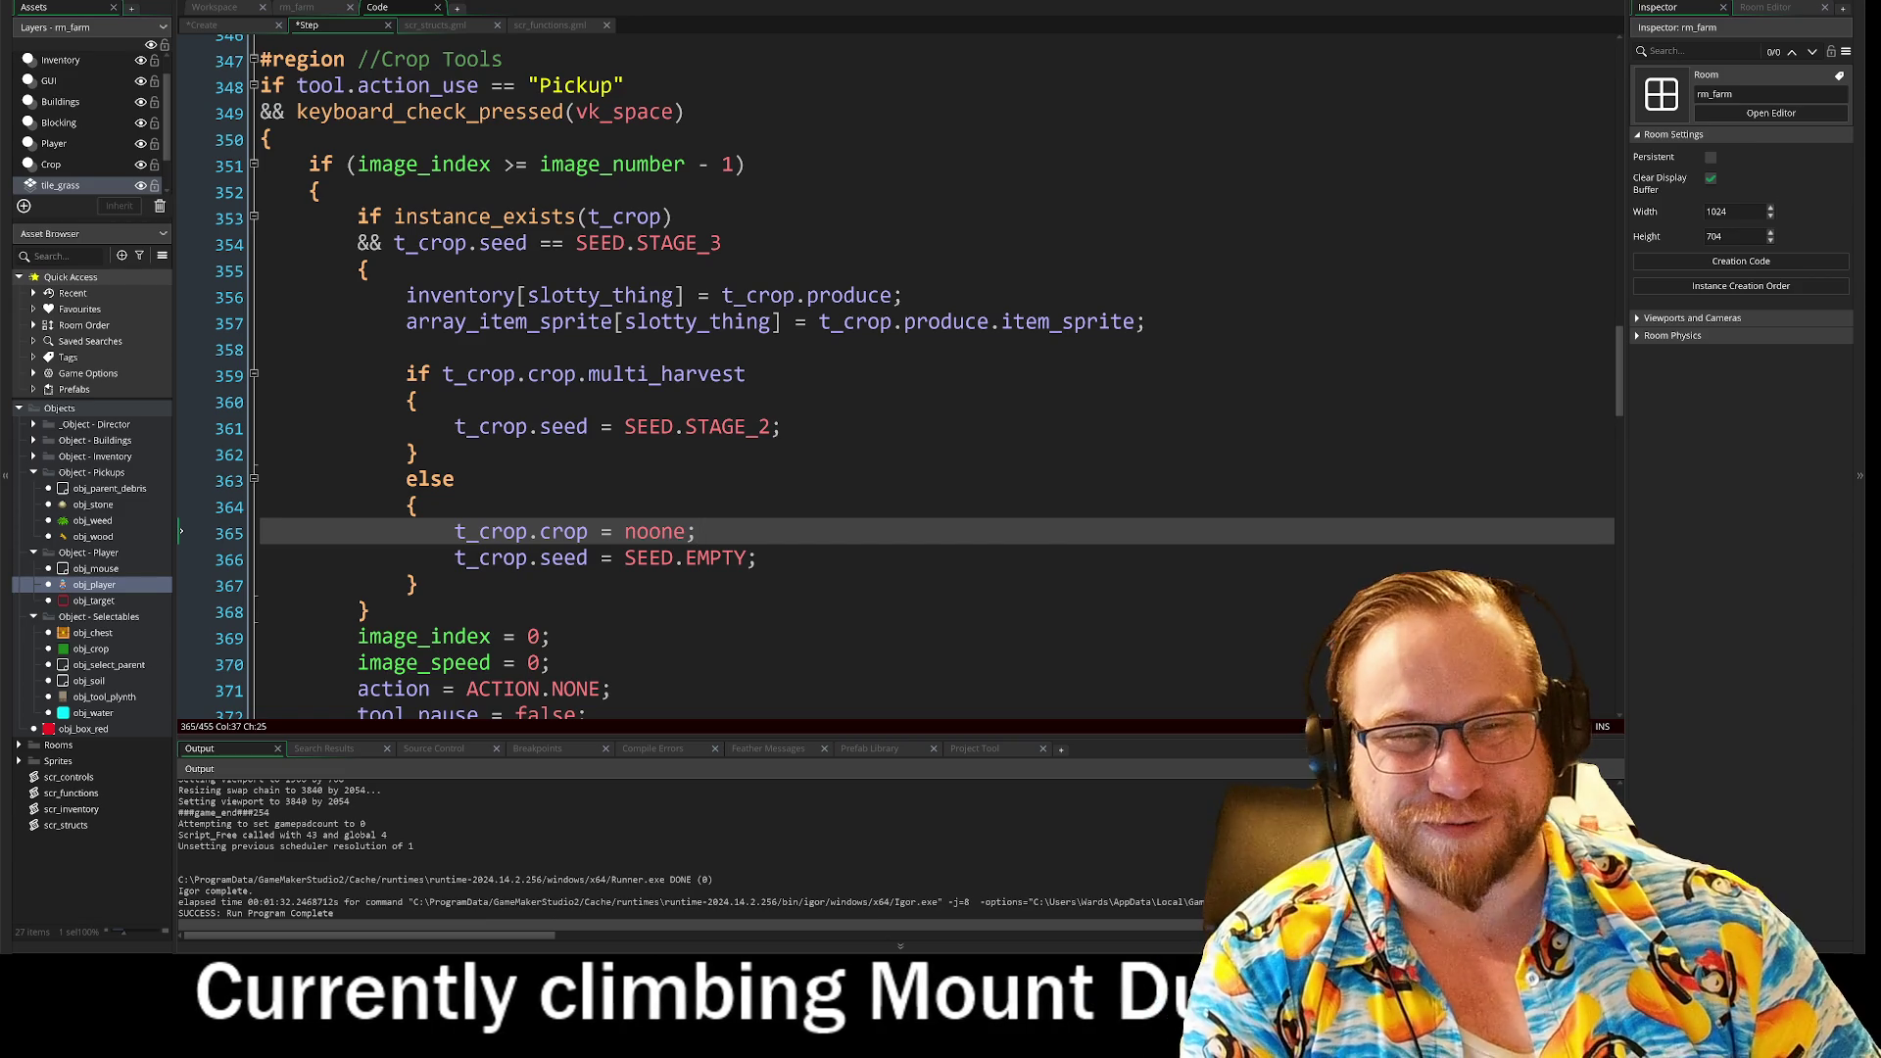
{"action": "left_click", "coordinate": [902, 295]}
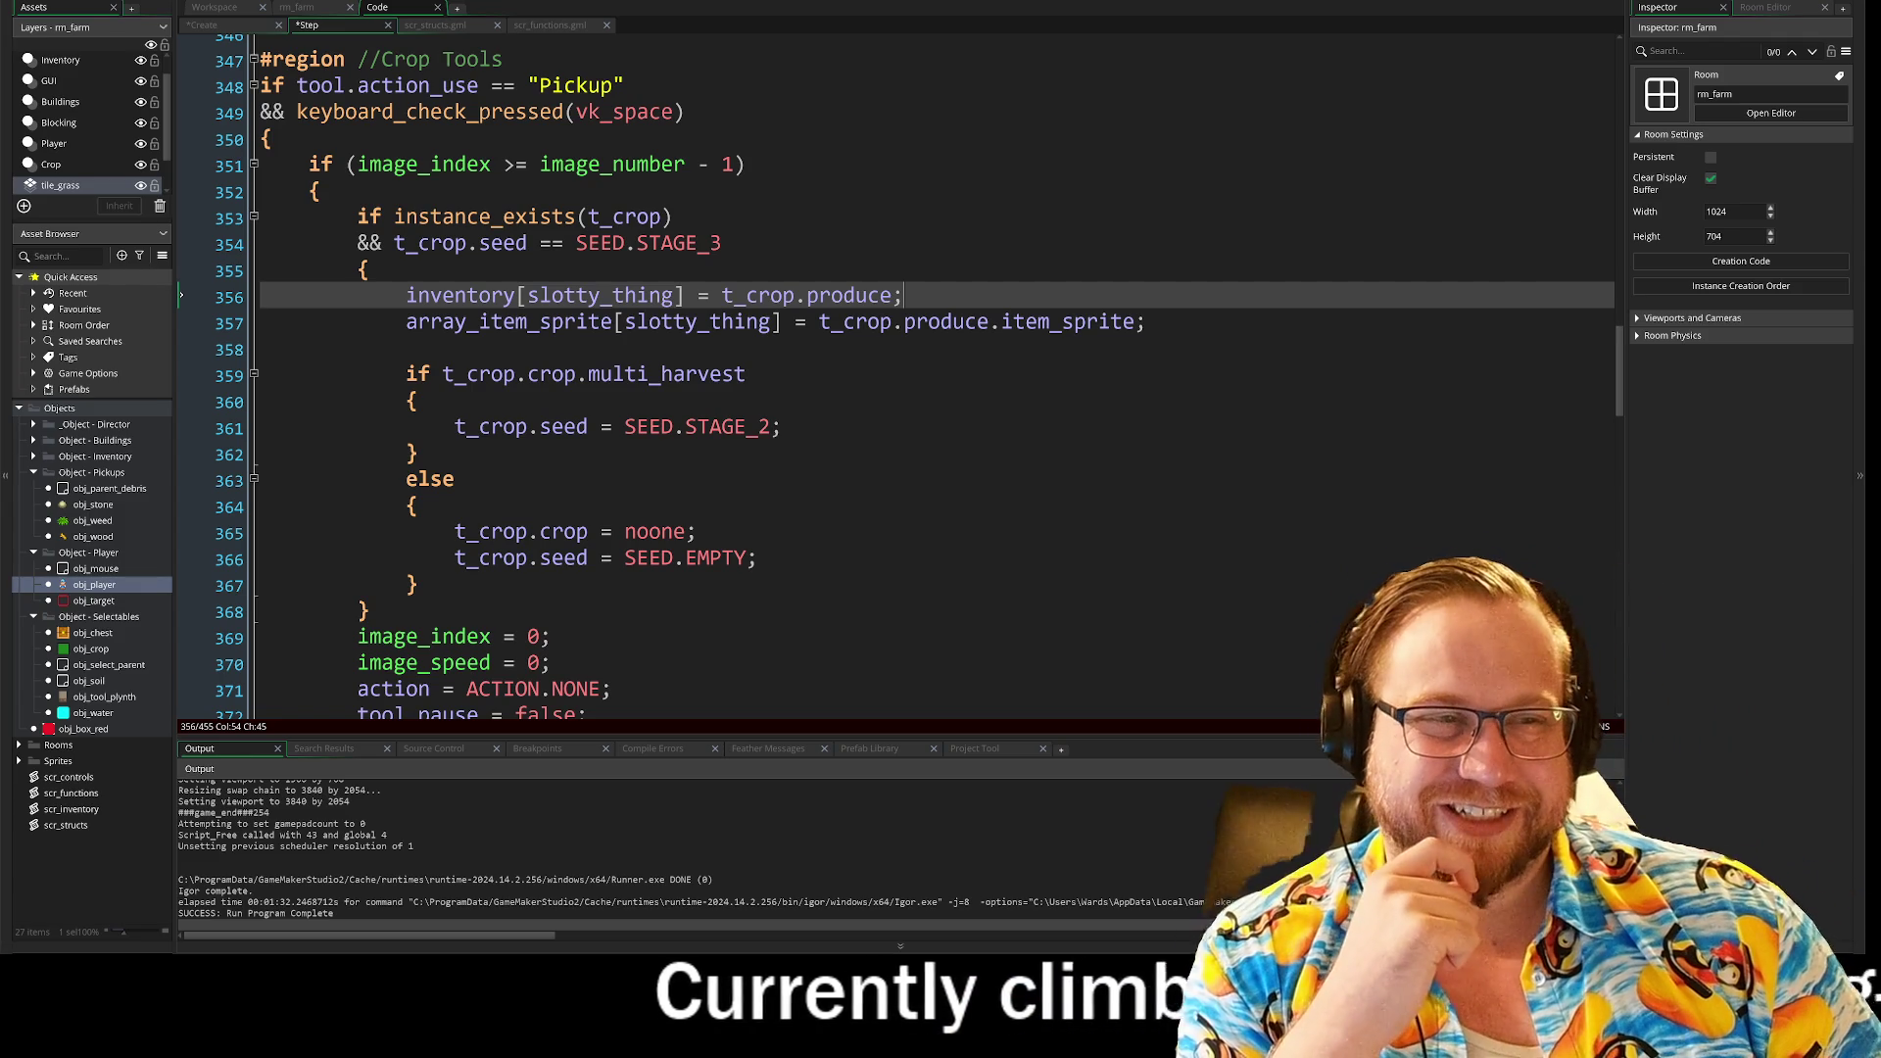
{"action": "left_click", "coordinate": [453, 349]}
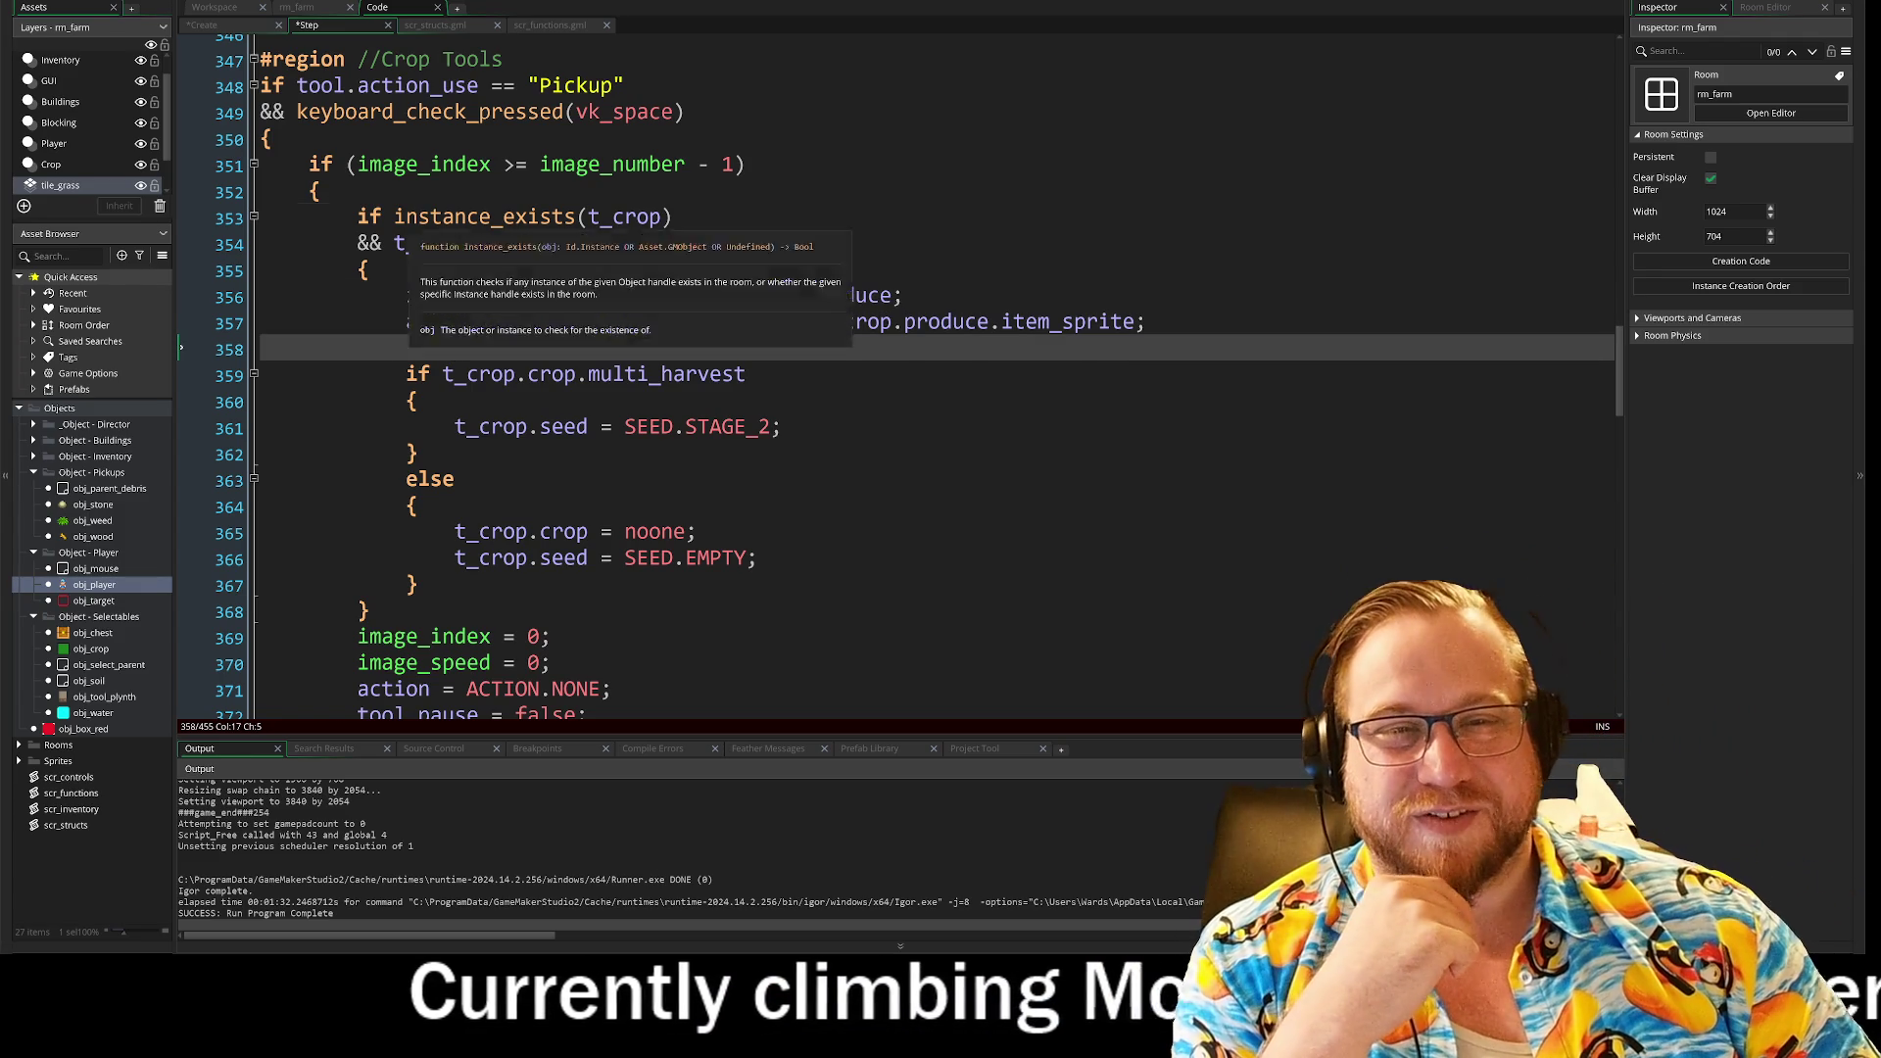
Step: Select instance_exists(t_crop) on line 353 and open a new line below the Pickup condition
{"action": "left_click", "coordinate": [673, 217]}
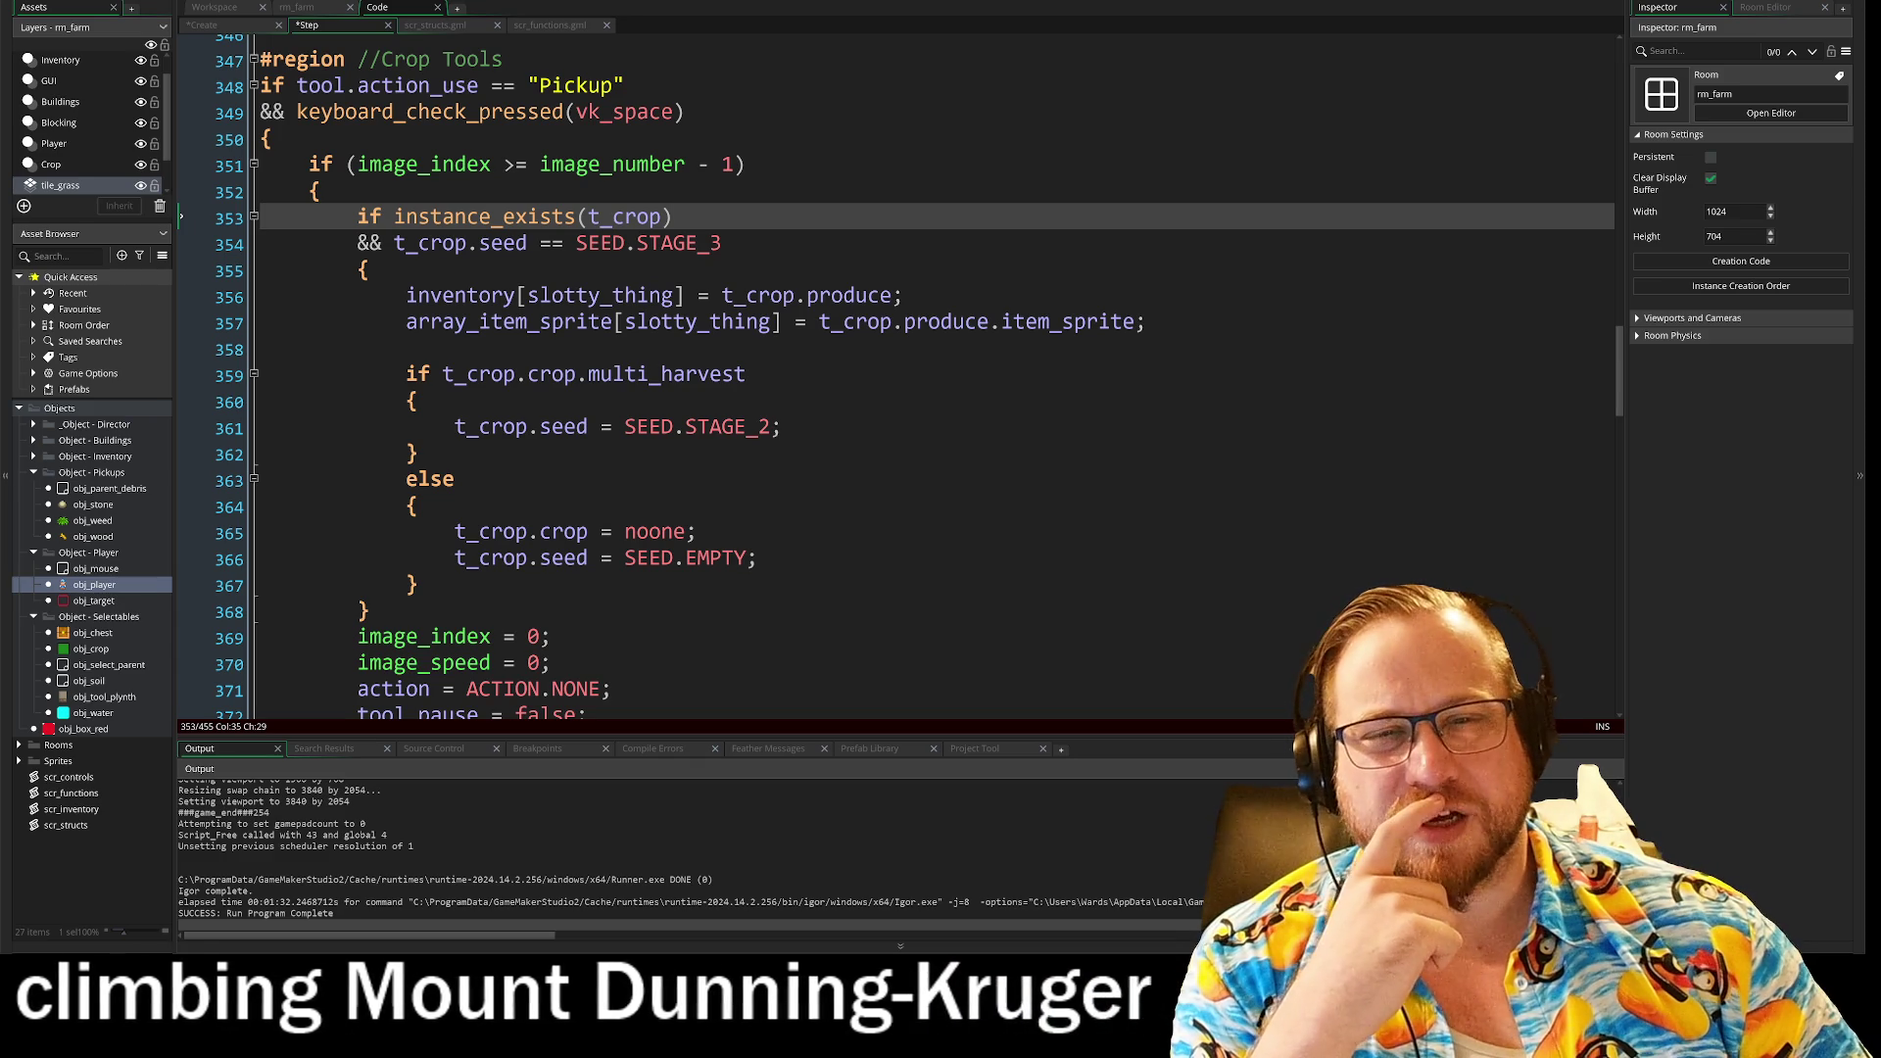
{"action": "key", "text": "shift+Home"}
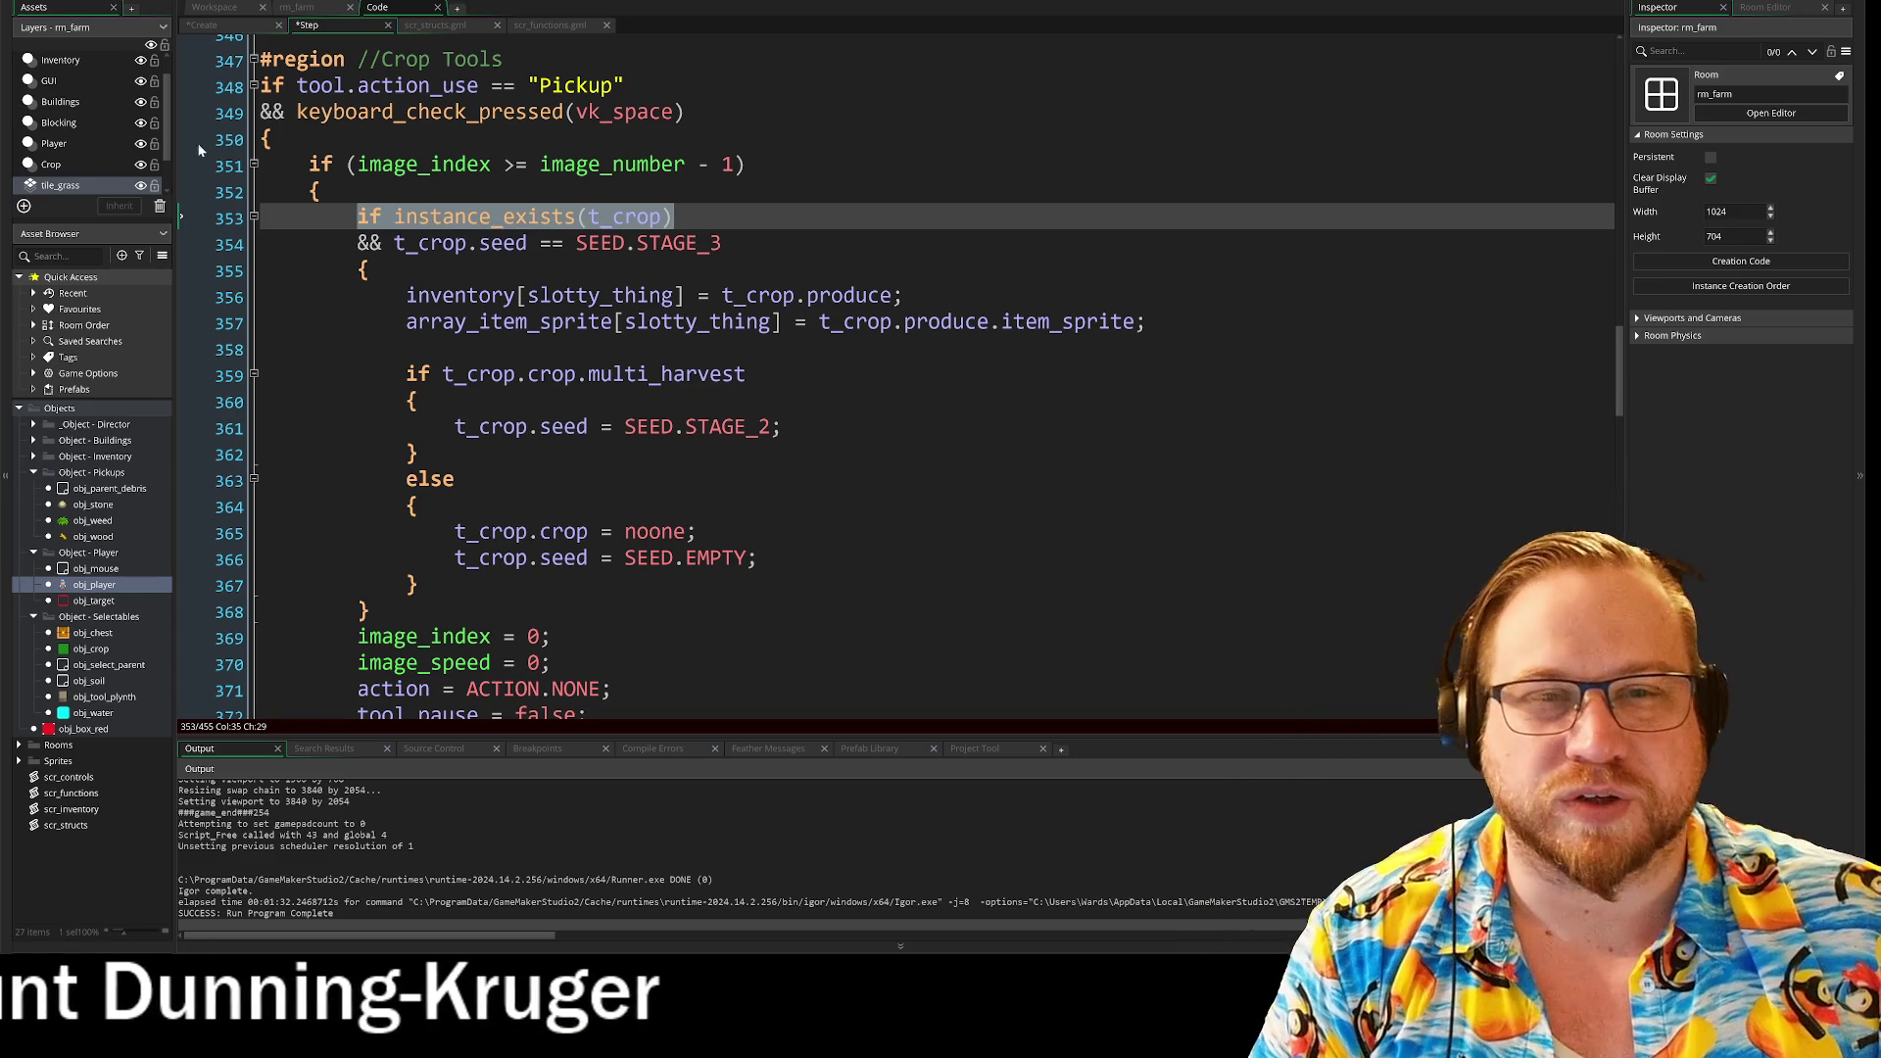
{"action": "left_click", "coordinate": [367, 216]}
{"action": "left_click_drag", "start_coordinate": [393, 216], "coordinate": [673, 217]}
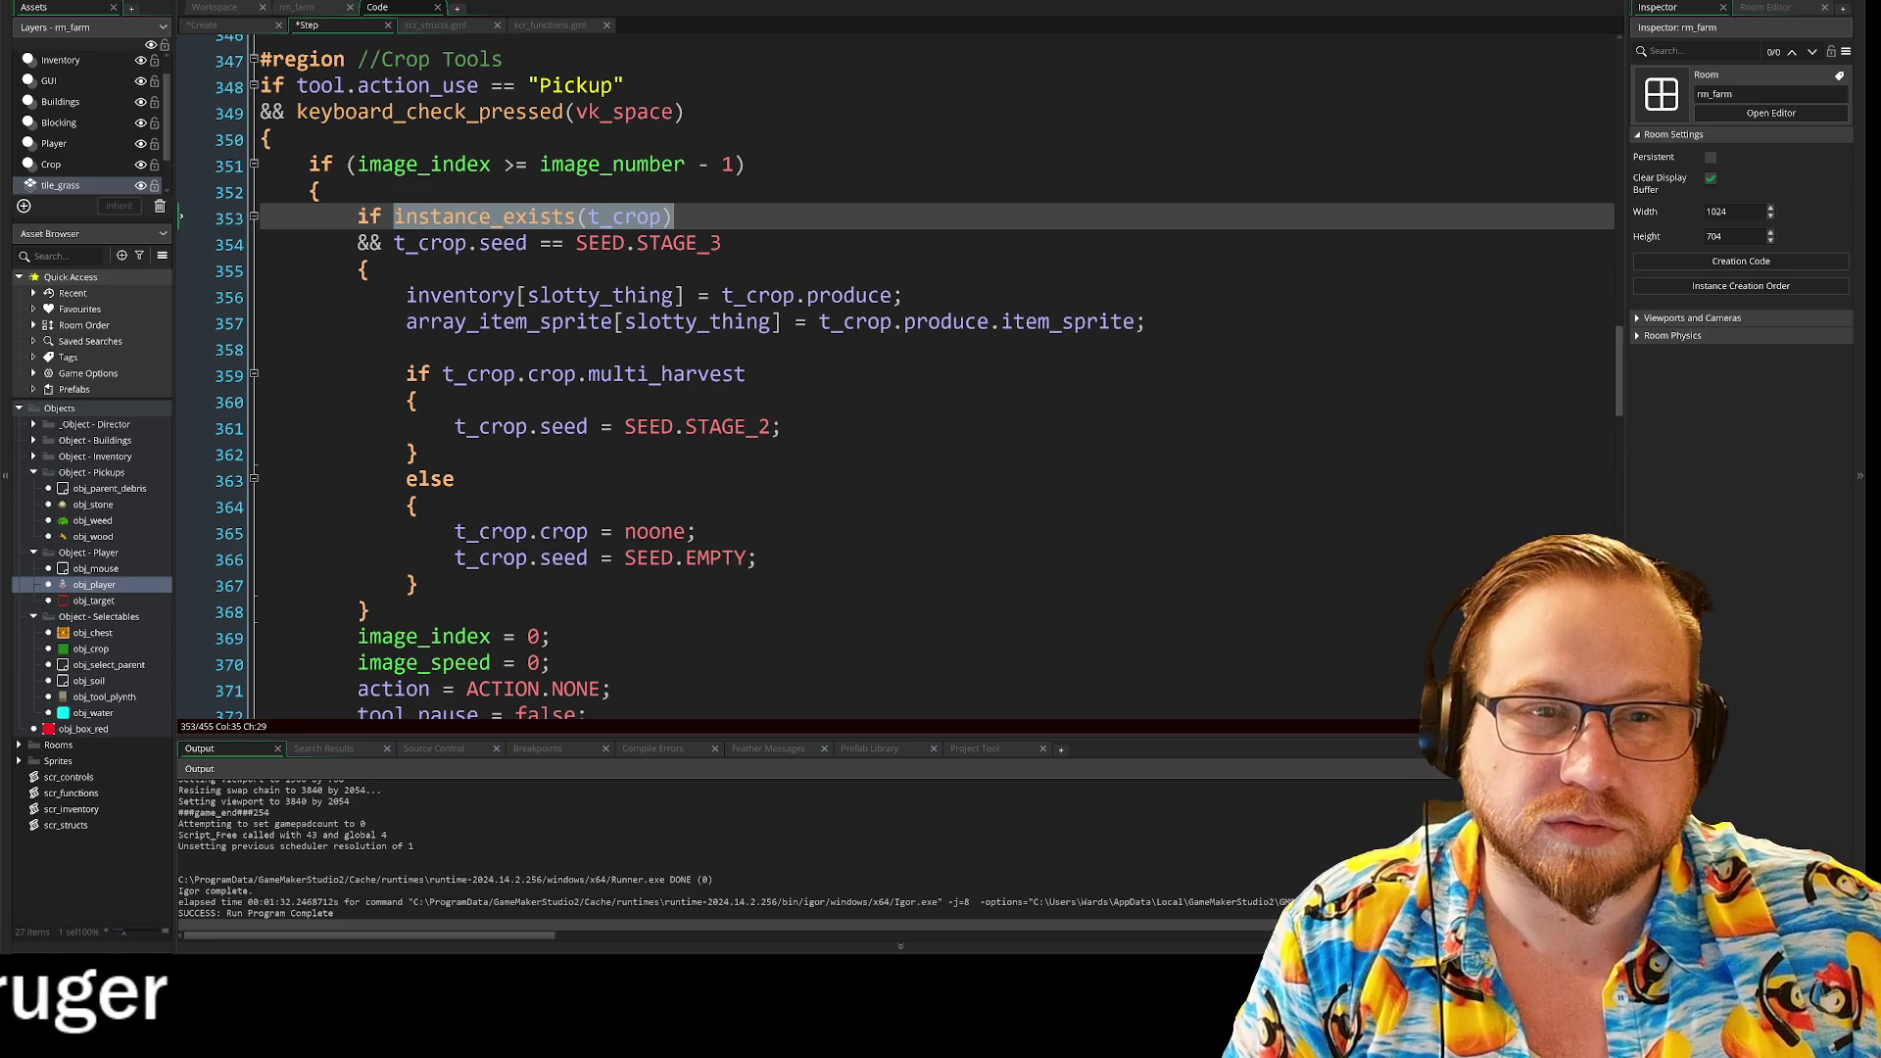
{"action": "left_click", "coordinate": [624, 85]}
{"action": "key", "text": "Return"}
{"action": "type", "text": "&& instance_exists(t_crop)"}
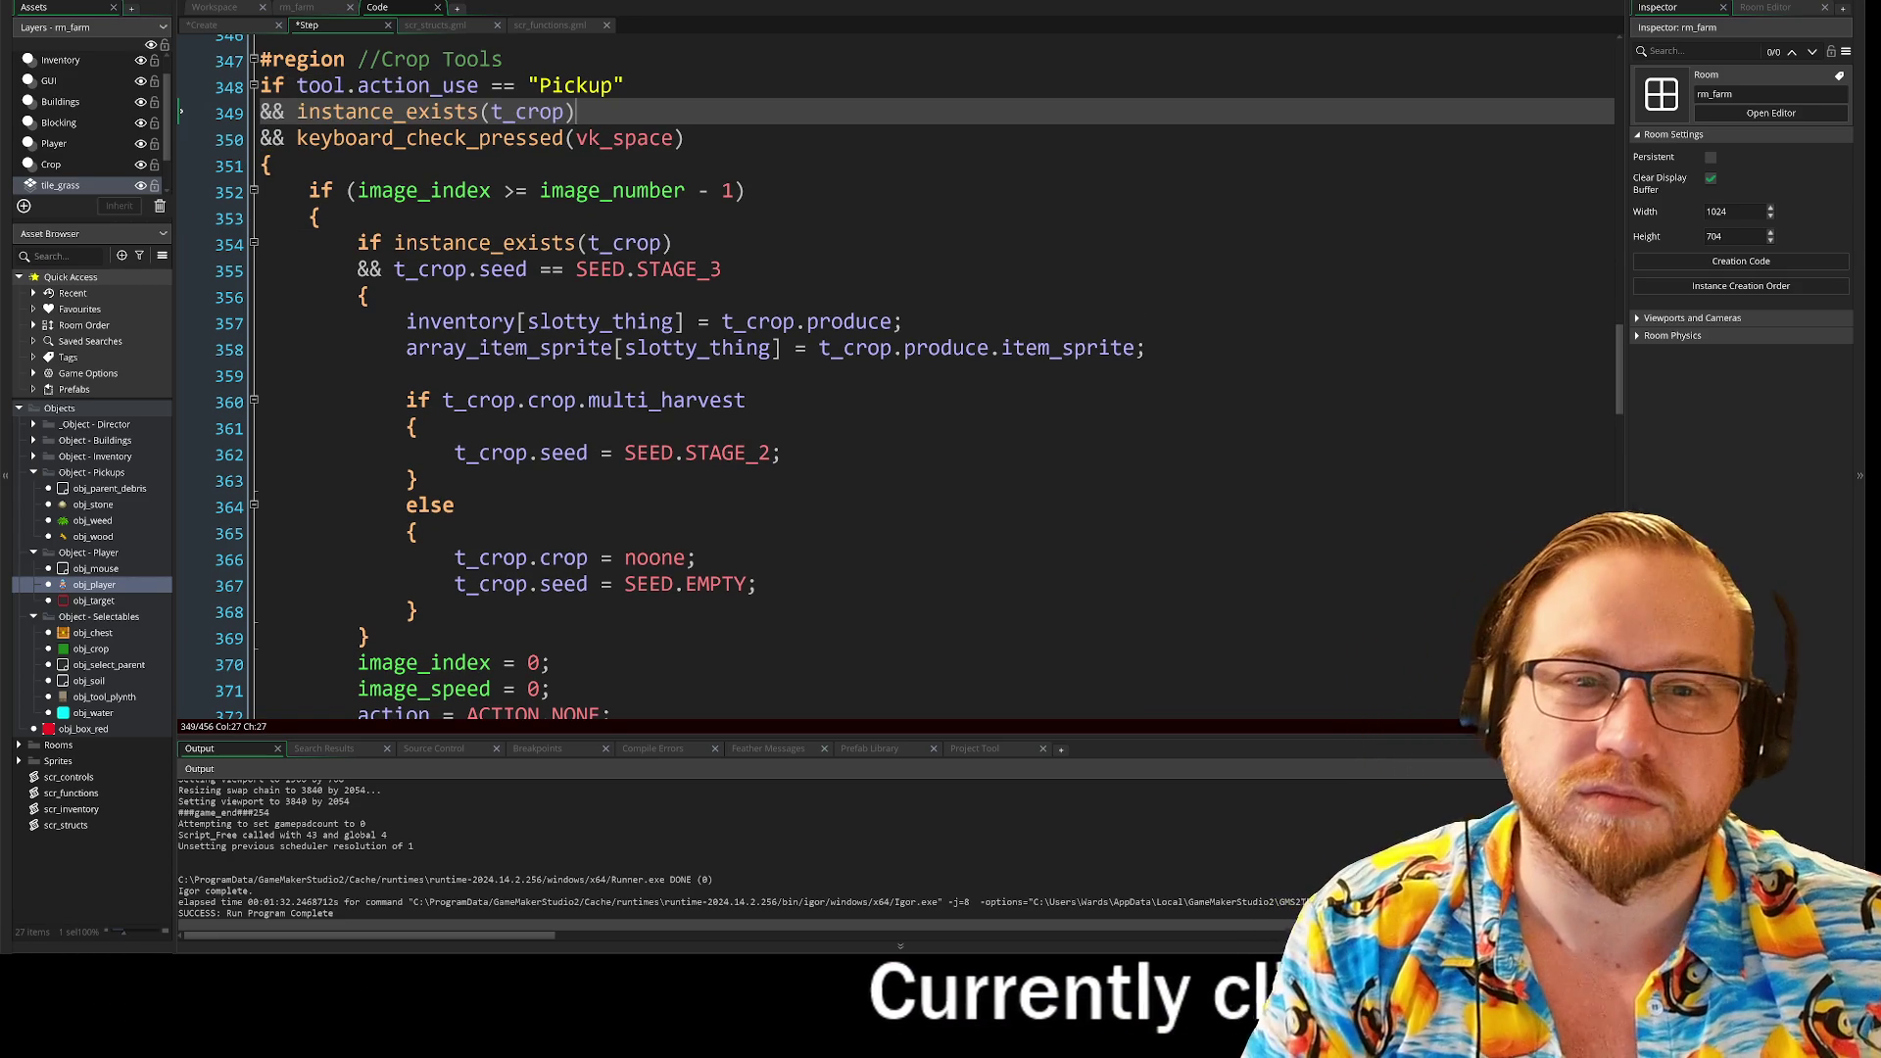
Step: Remove the redundant instance_exists(t_crop) && from the nested crop if statement
{"action": "mouse_move", "coordinate": [673, 243]}
{"action": "left_mouse_down"}
{"action": "mouse_move", "coordinate": [394, 245]}
{"action": "mouse_move", "coordinate": [406, 270]}
{"action": "left_mouse_up"}
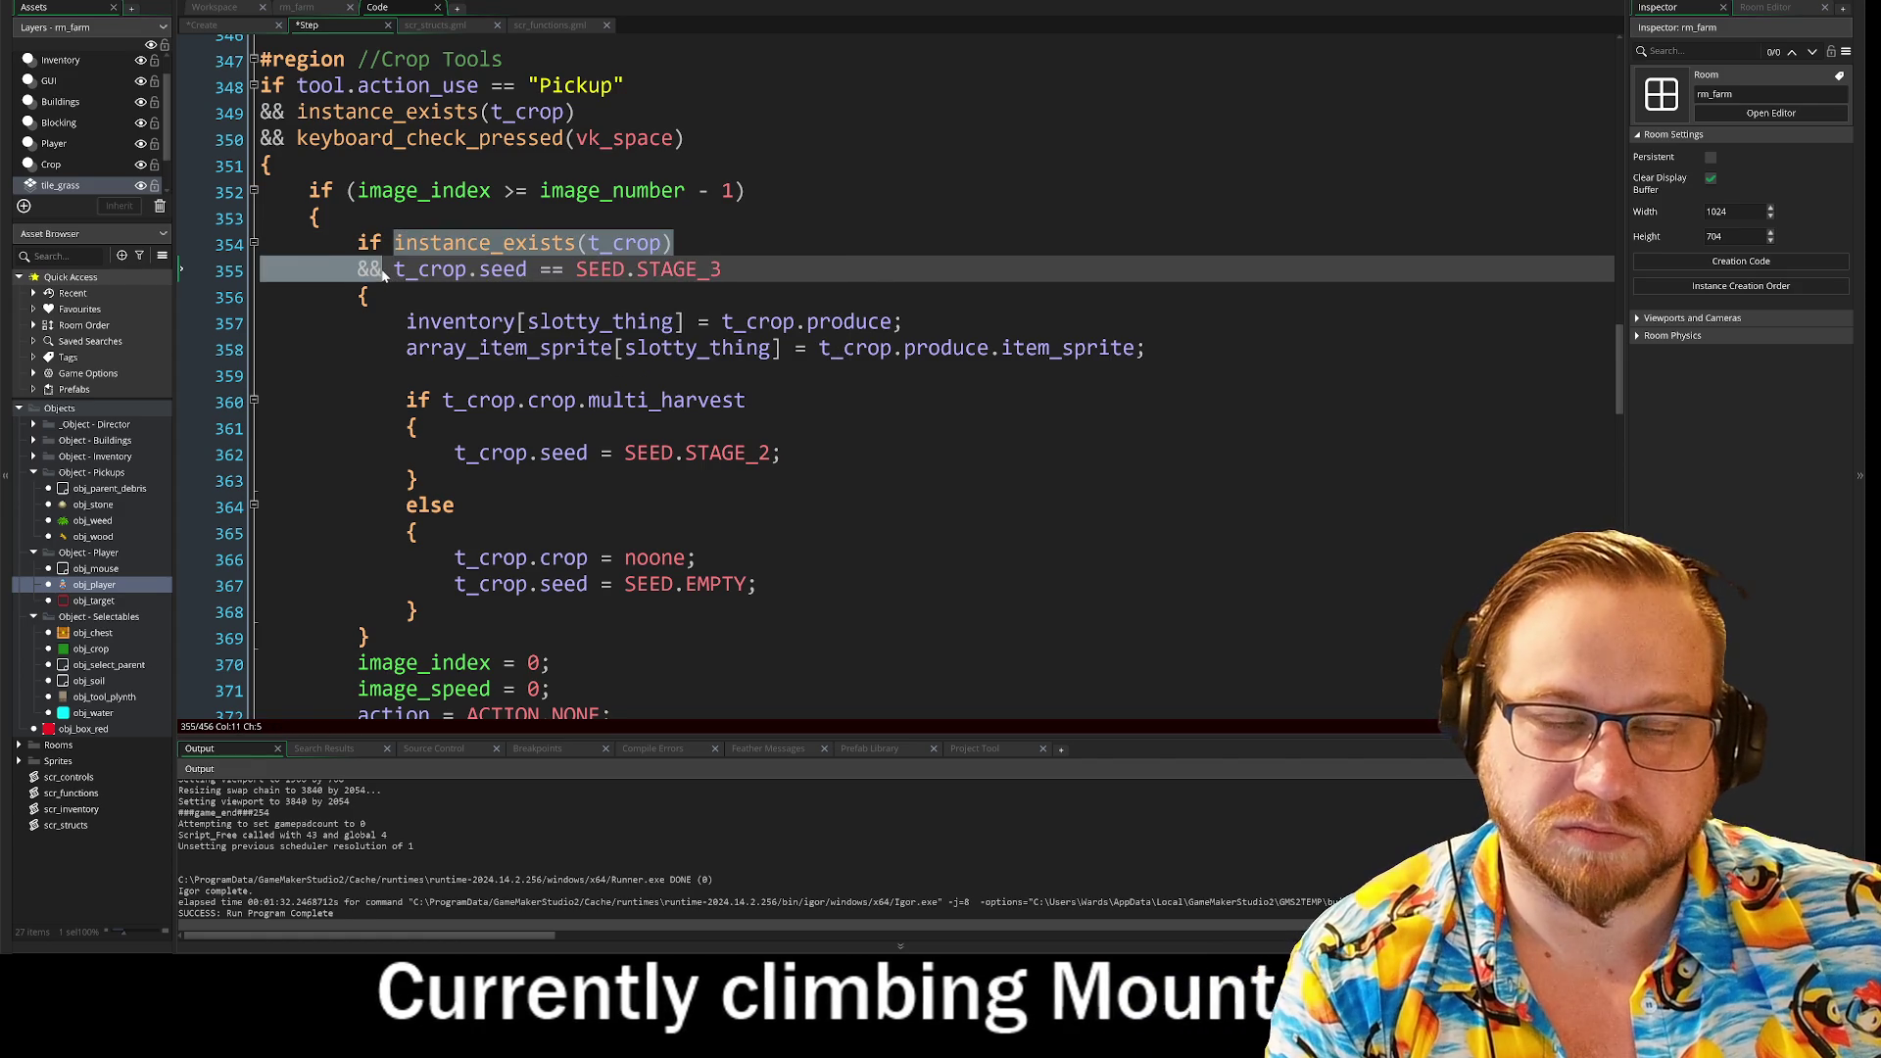
{"action": "key", "text": "BackSpace"}
{"action": "key", "text": "Delete"}
{"action": "left_click", "coordinate": [722, 243]}
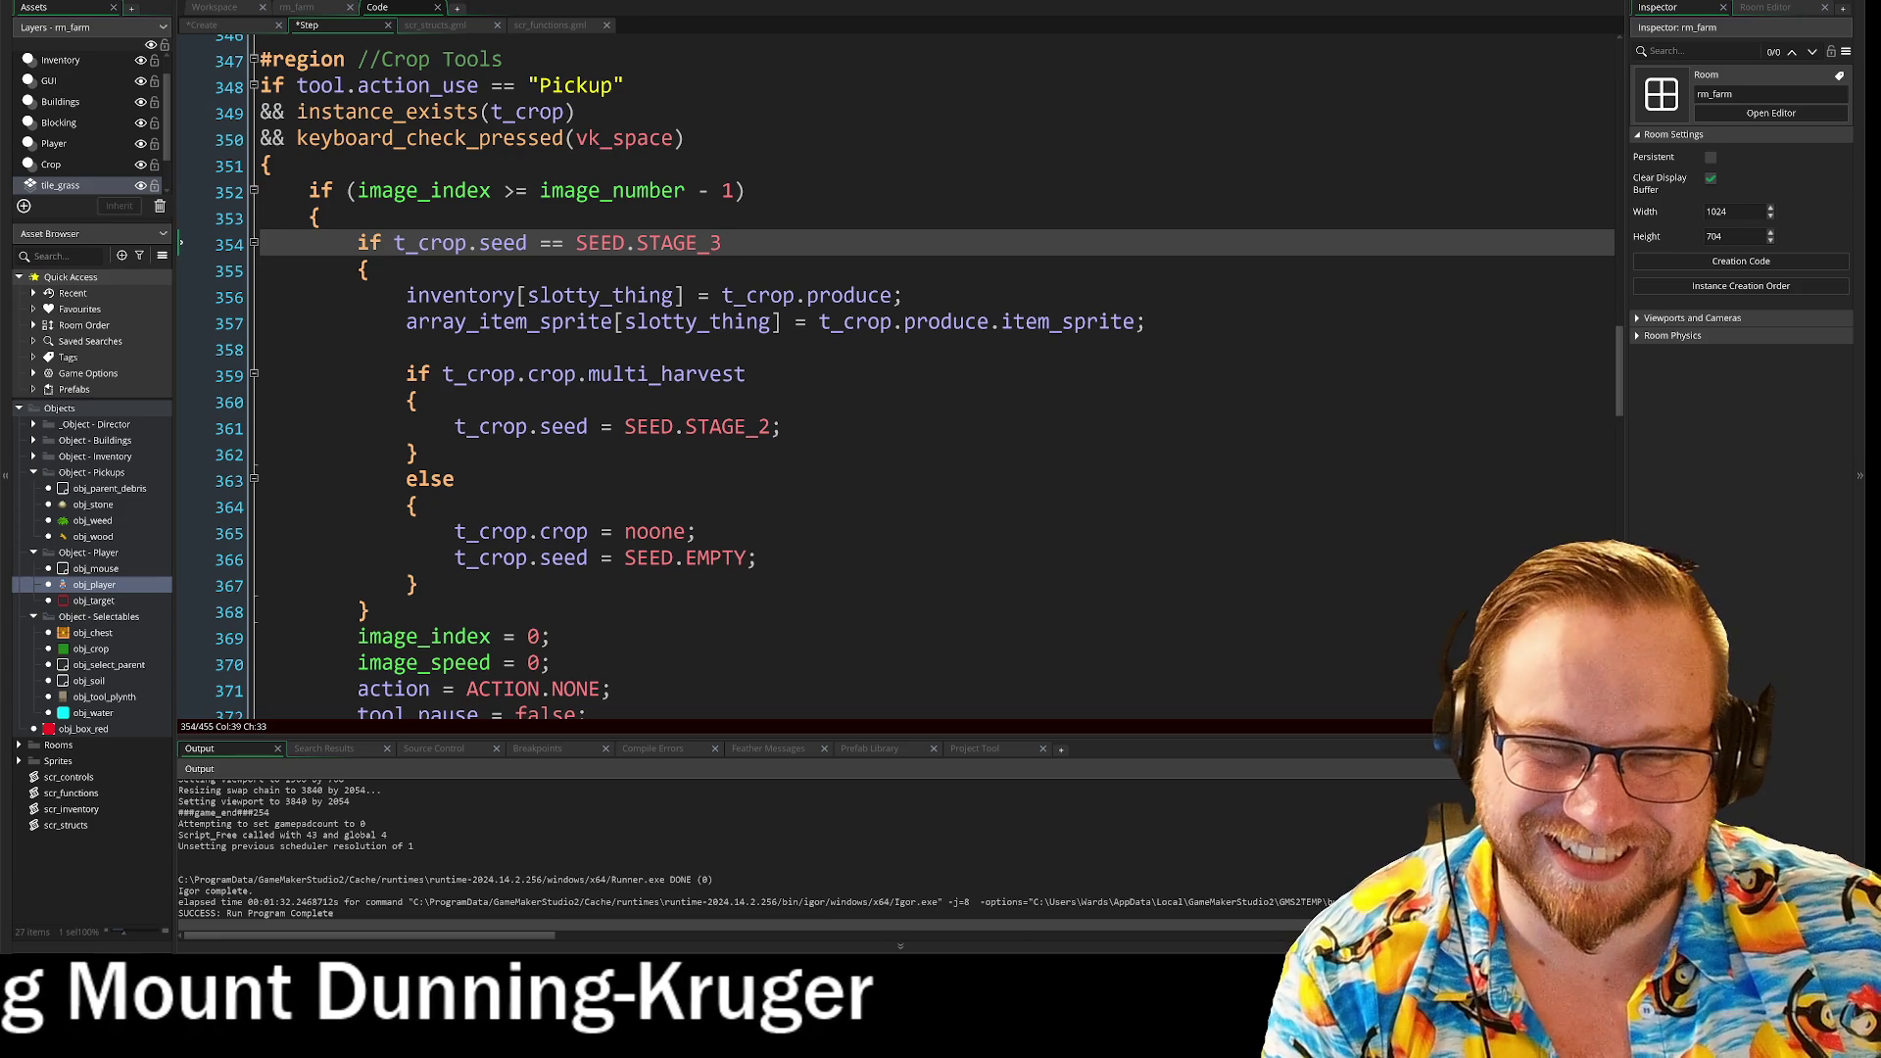
Step: Delete the Pickup block's action = ACTION.NONE line
{"action": "scroll", "coordinate": [931, 382], "scroll_direction": "down", "scroll_amount": 5}
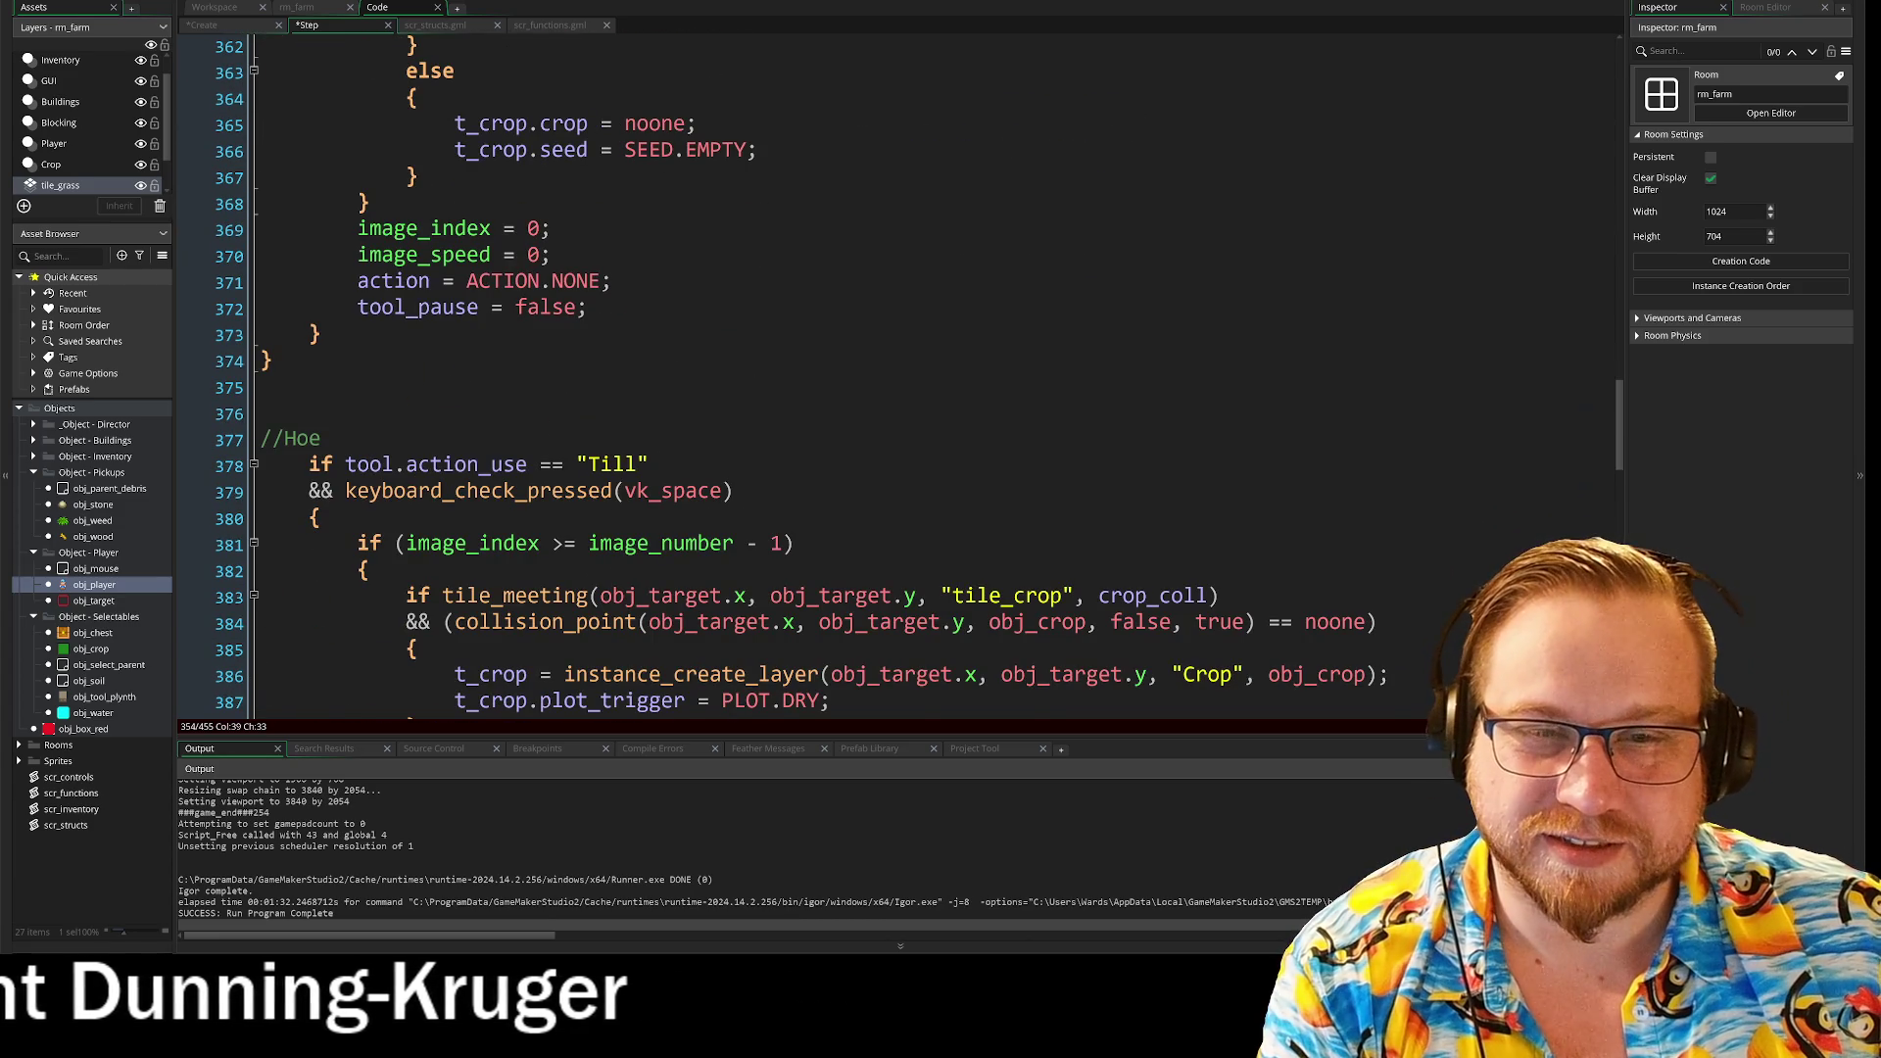
{"action": "left_click", "coordinate": [599, 281]}
{"action": "key", "text": "shift+Home"}
{"action": "key", "text": "BackSpace"}
{"action": "key", "text": "BackSpace"}
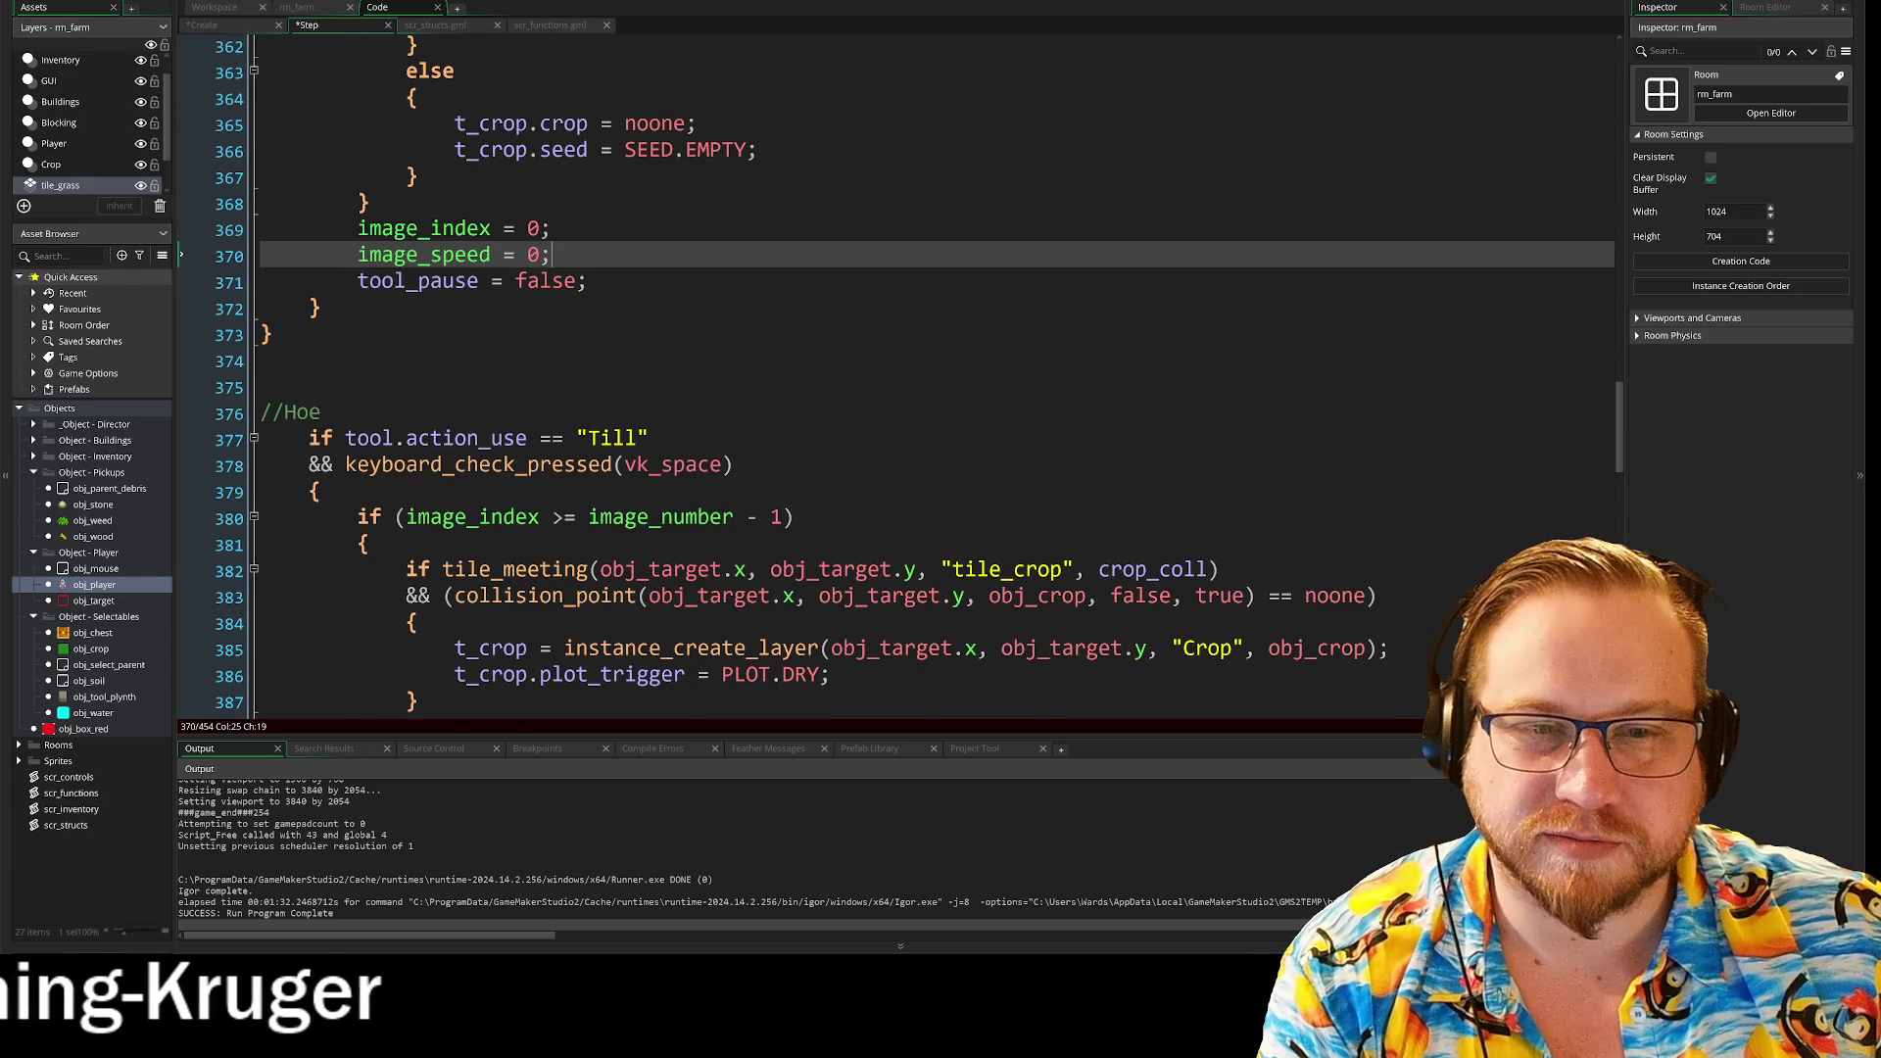
Step: Copy the && instance_exists(t_crop) line from under the Pickup condition
{"action": "scroll", "coordinate": [896, 382], "scroll_direction": "down", "scroll_amount": 2}
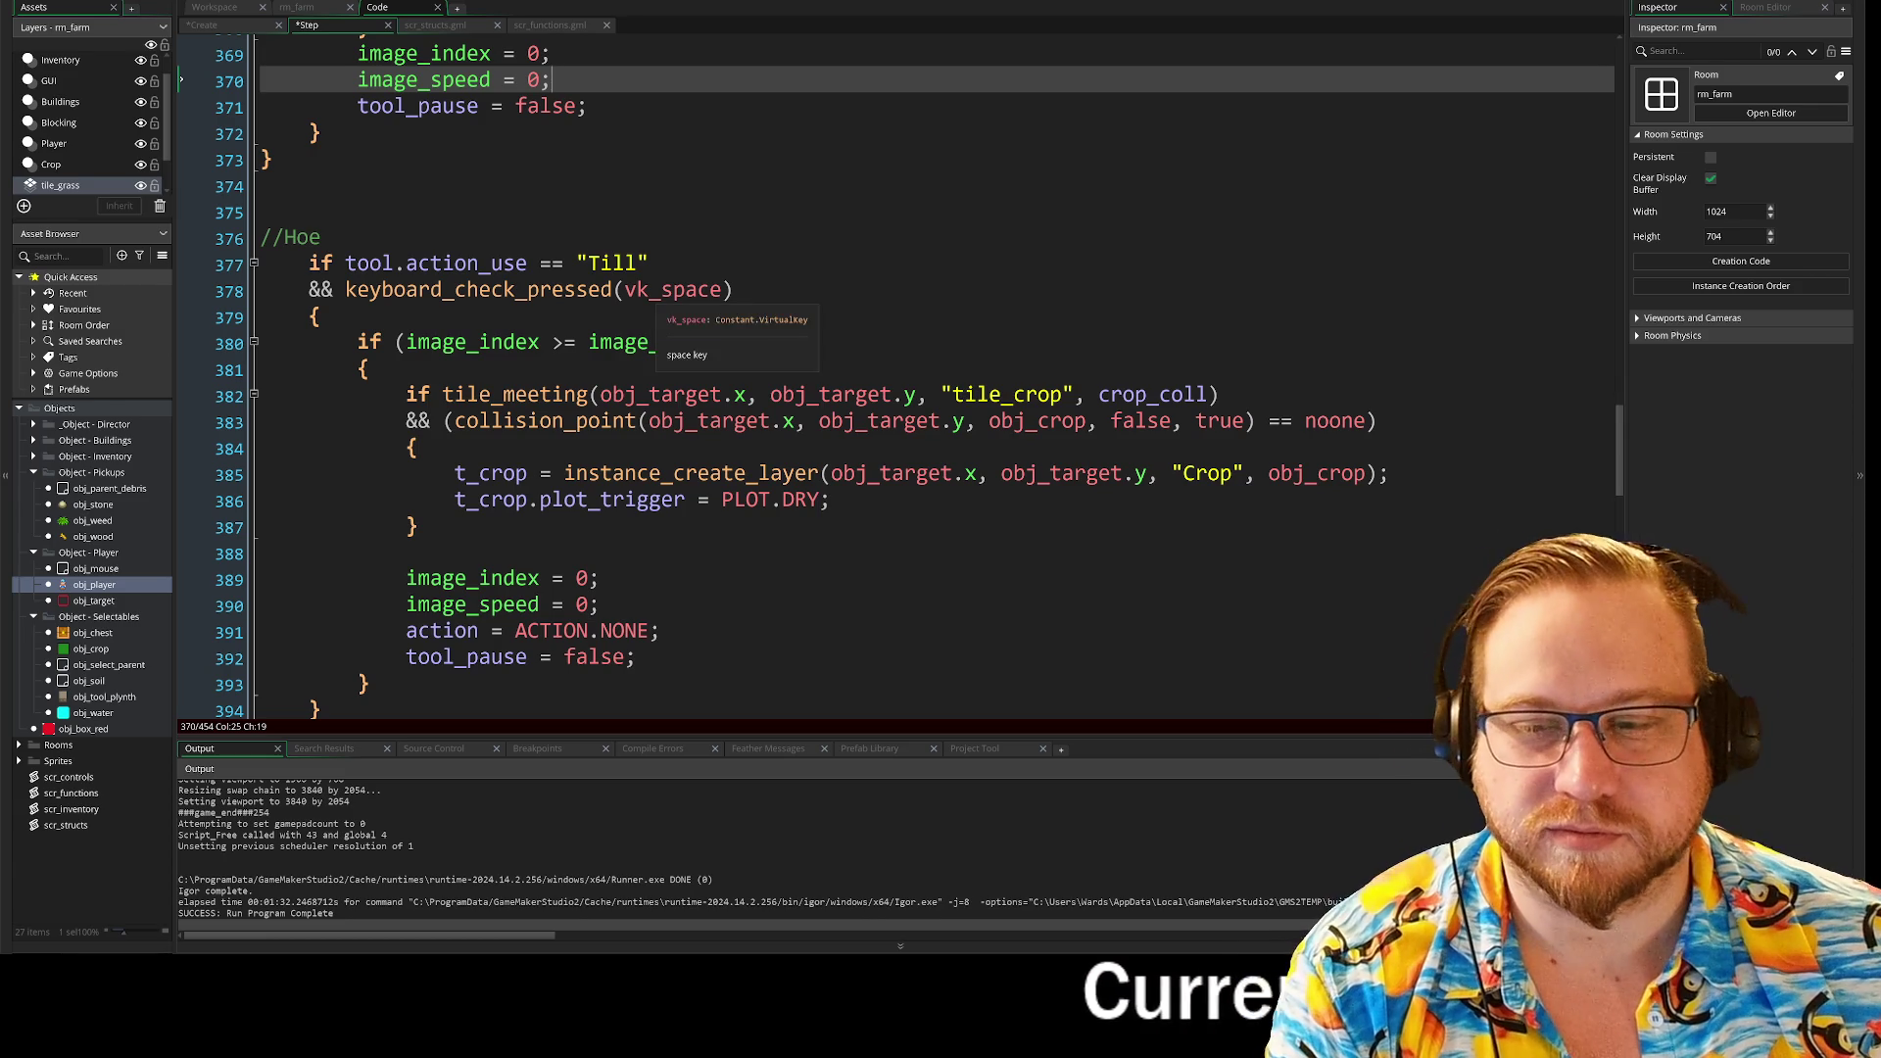
{"action": "scroll", "coordinate": [725, 352], "scroll_direction": "up", "scroll_amount": 5}
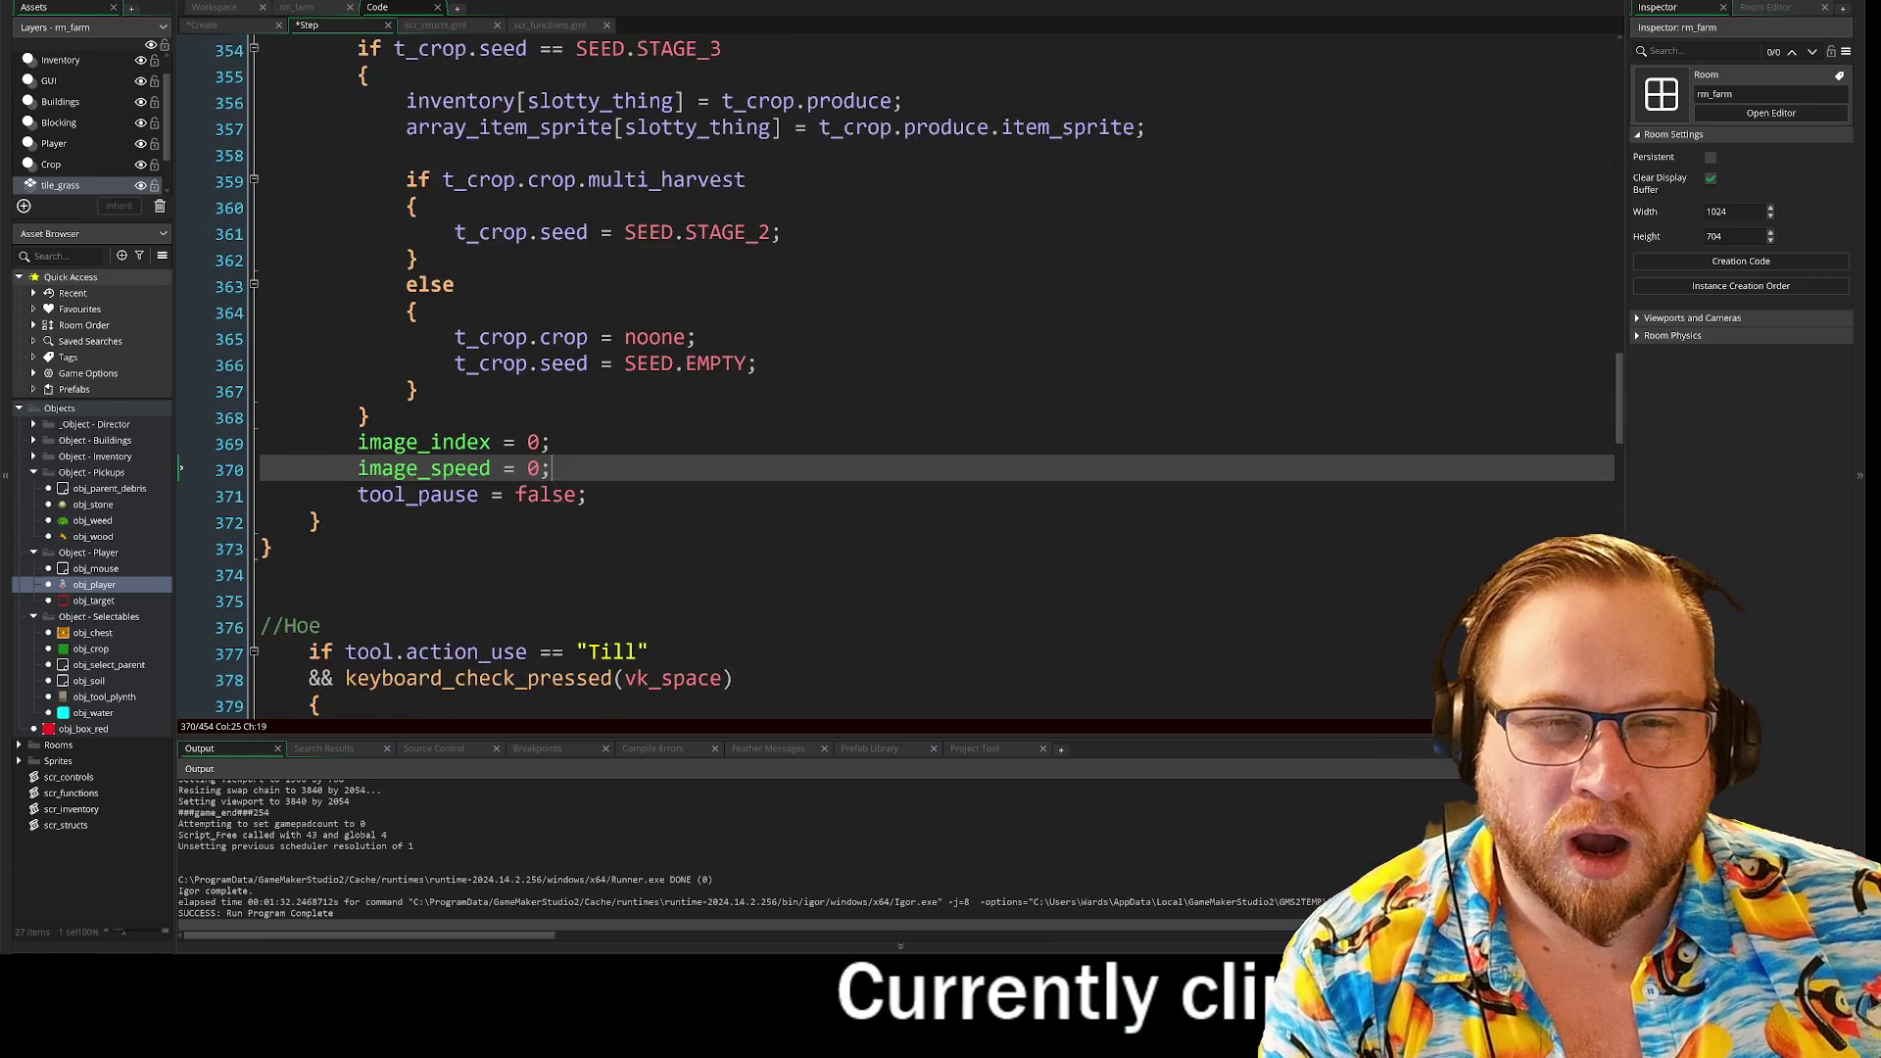
{"action": "scroll", "coordinate": [897, 382], "scroll_direction": "up", "scroll_amount": 5}
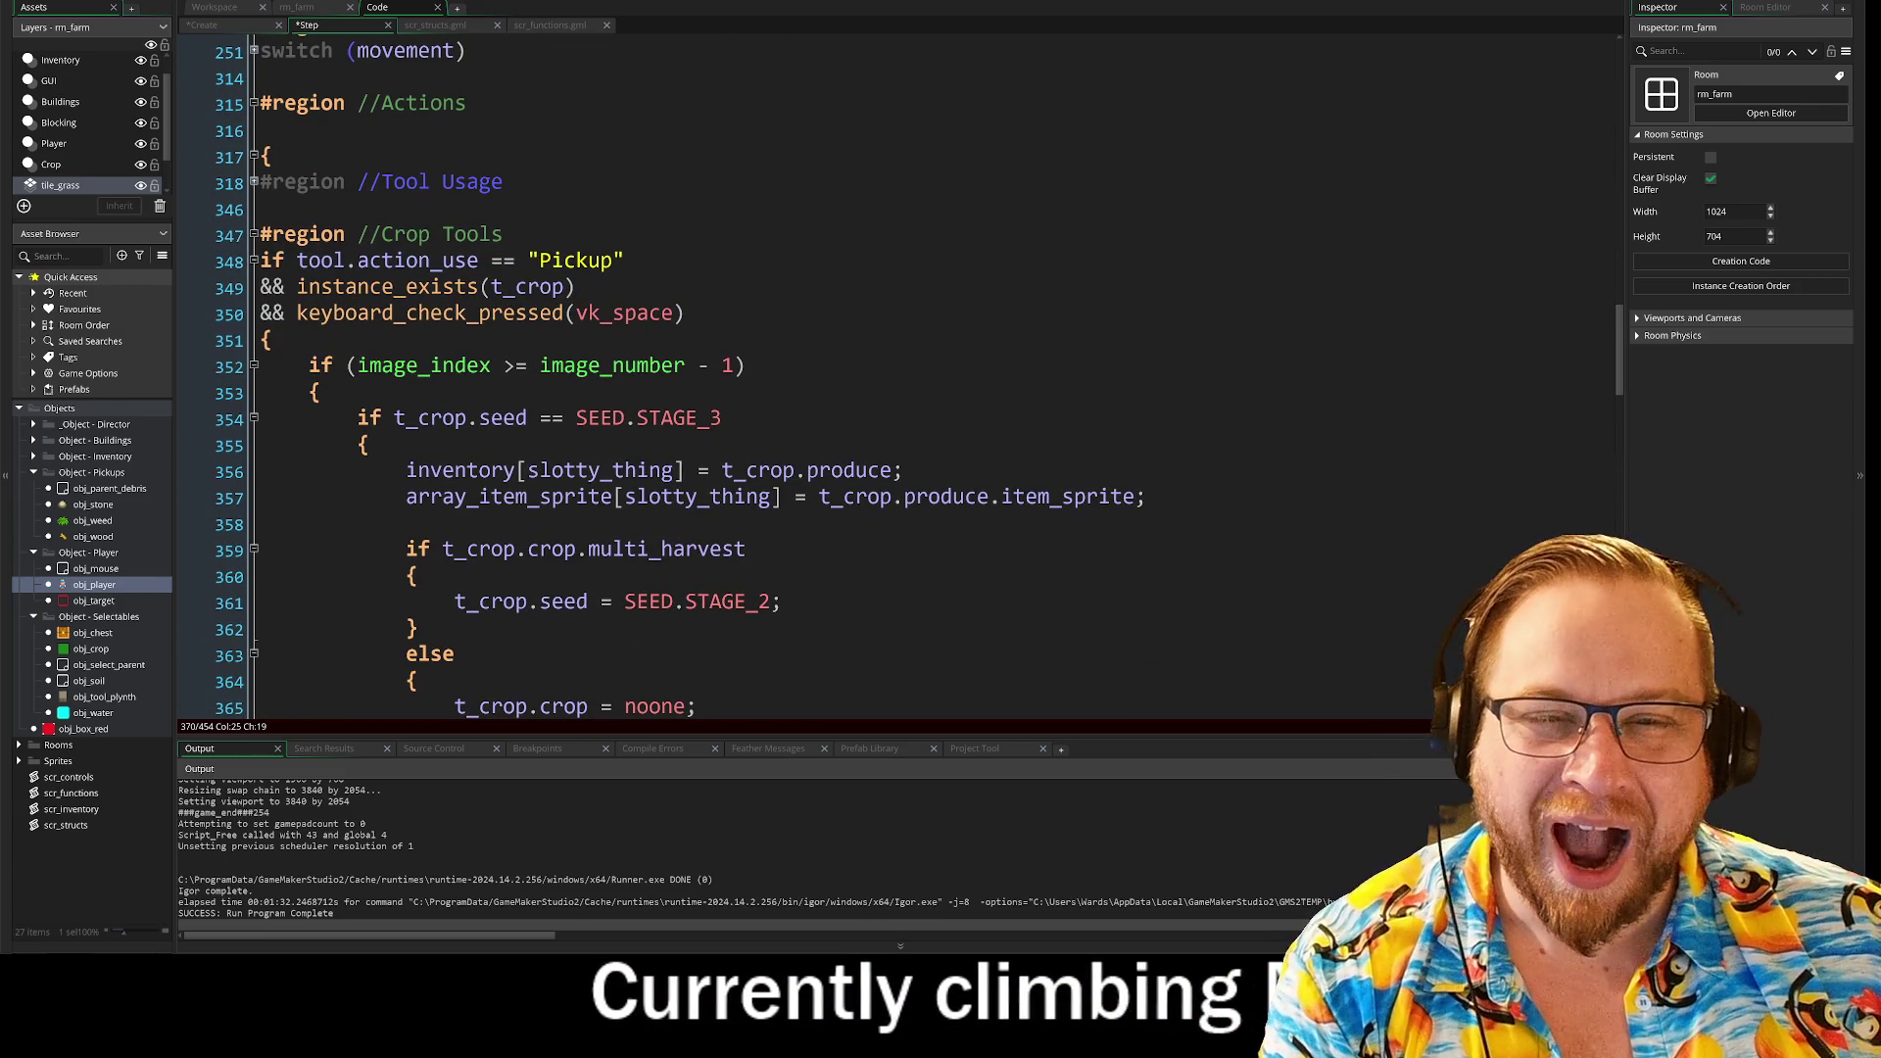
{"action": "left_click_drag", "start_coordinate": [579, 286], "coordinate": [259, 286]}
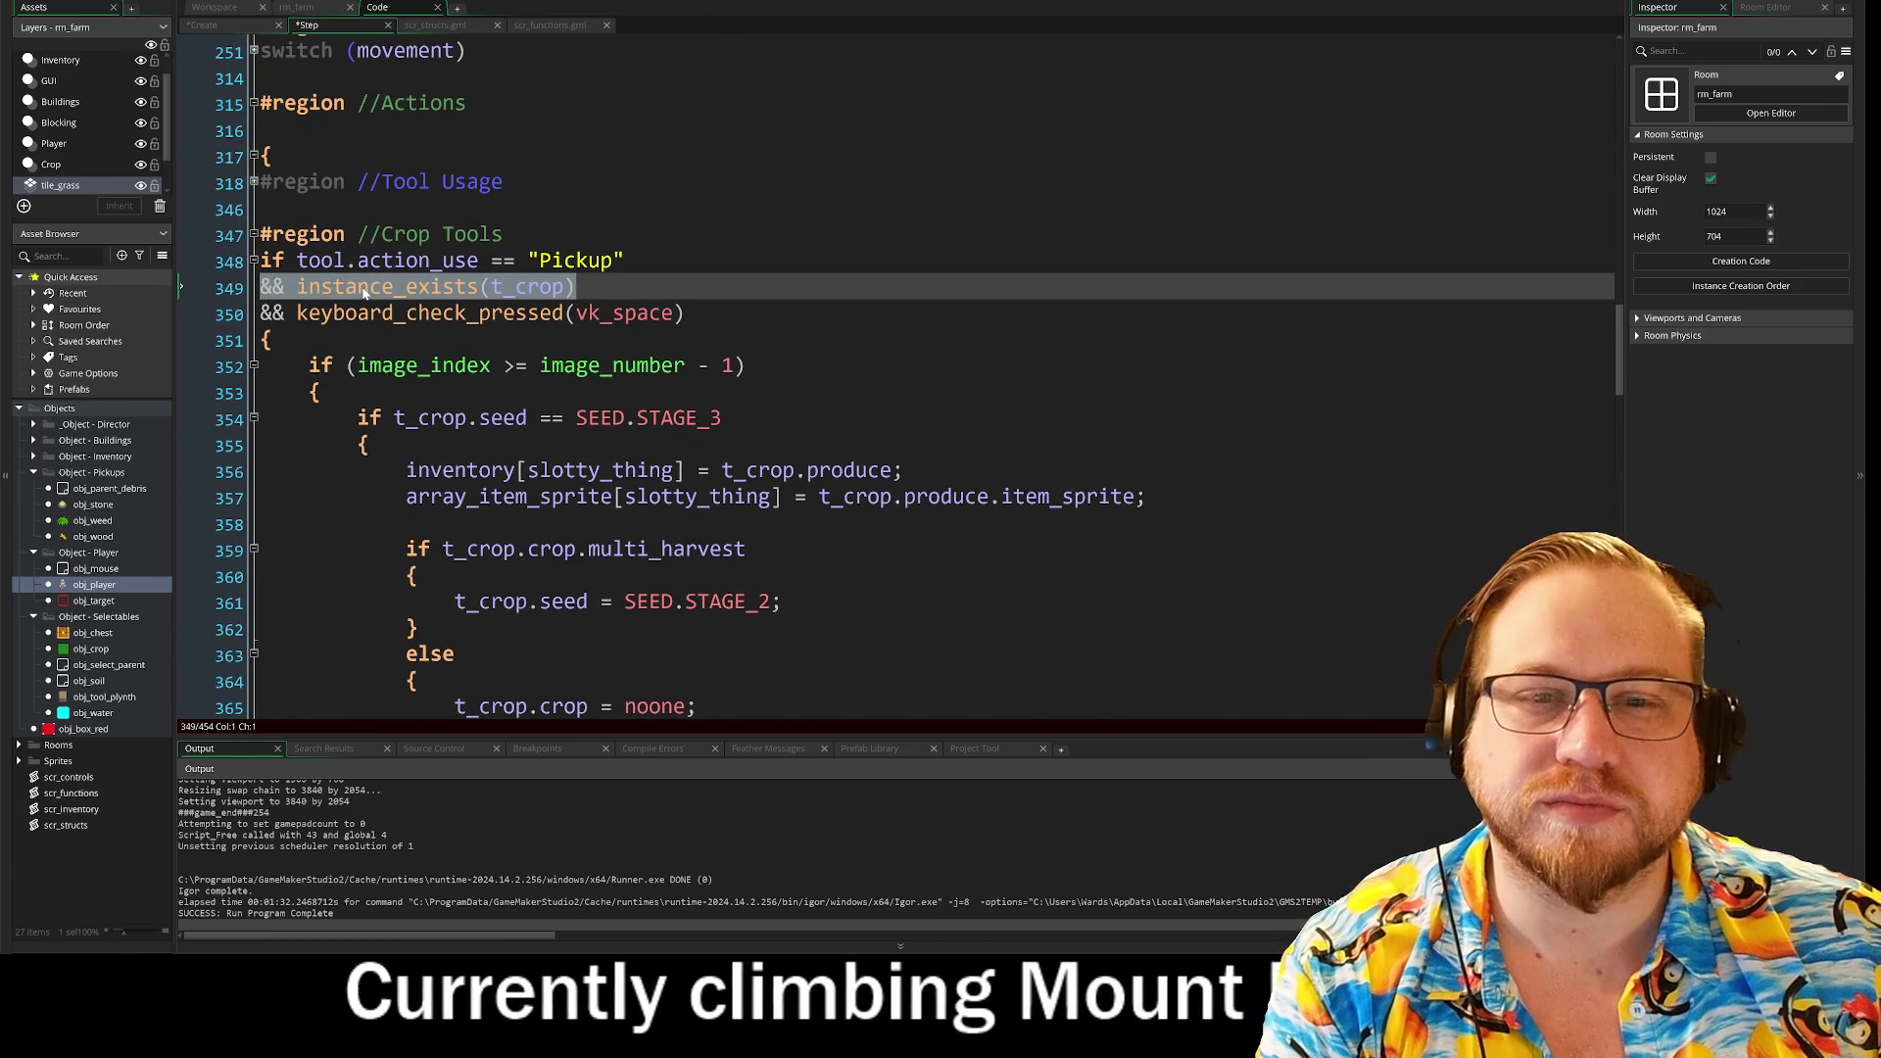
{"action": "right_click", "coordinate": [366, 294]}
{"action": "left_click", "coordinate": [391, 313]}
Step: Add a new line below the Hoe 'Till' condition and reach the Hoe action reset line
{"action": "scroll", "coordinate": [392, 314], "scroll_direction": "down", "scroll_amount": 13}
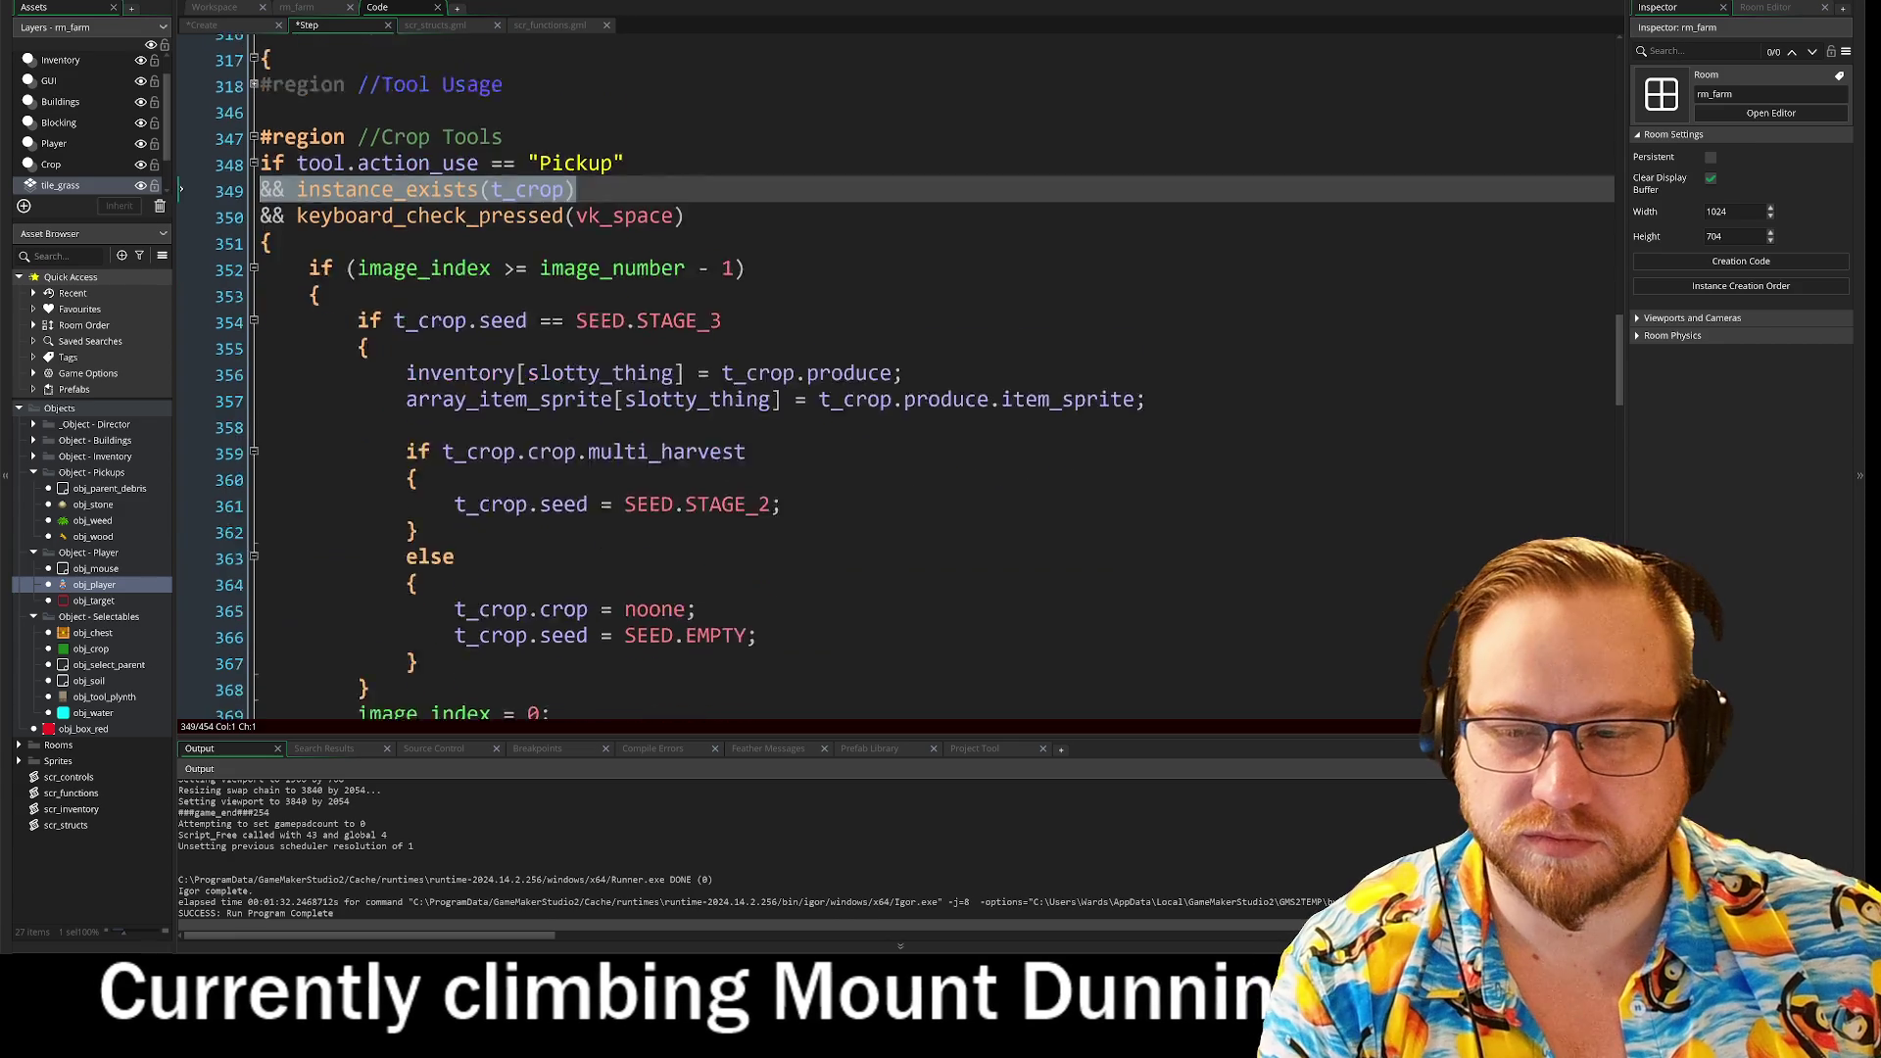
{"action": "scroll", "coordinate": [896, 382], "scroll_direction": "down", "scroll_amount": 3}
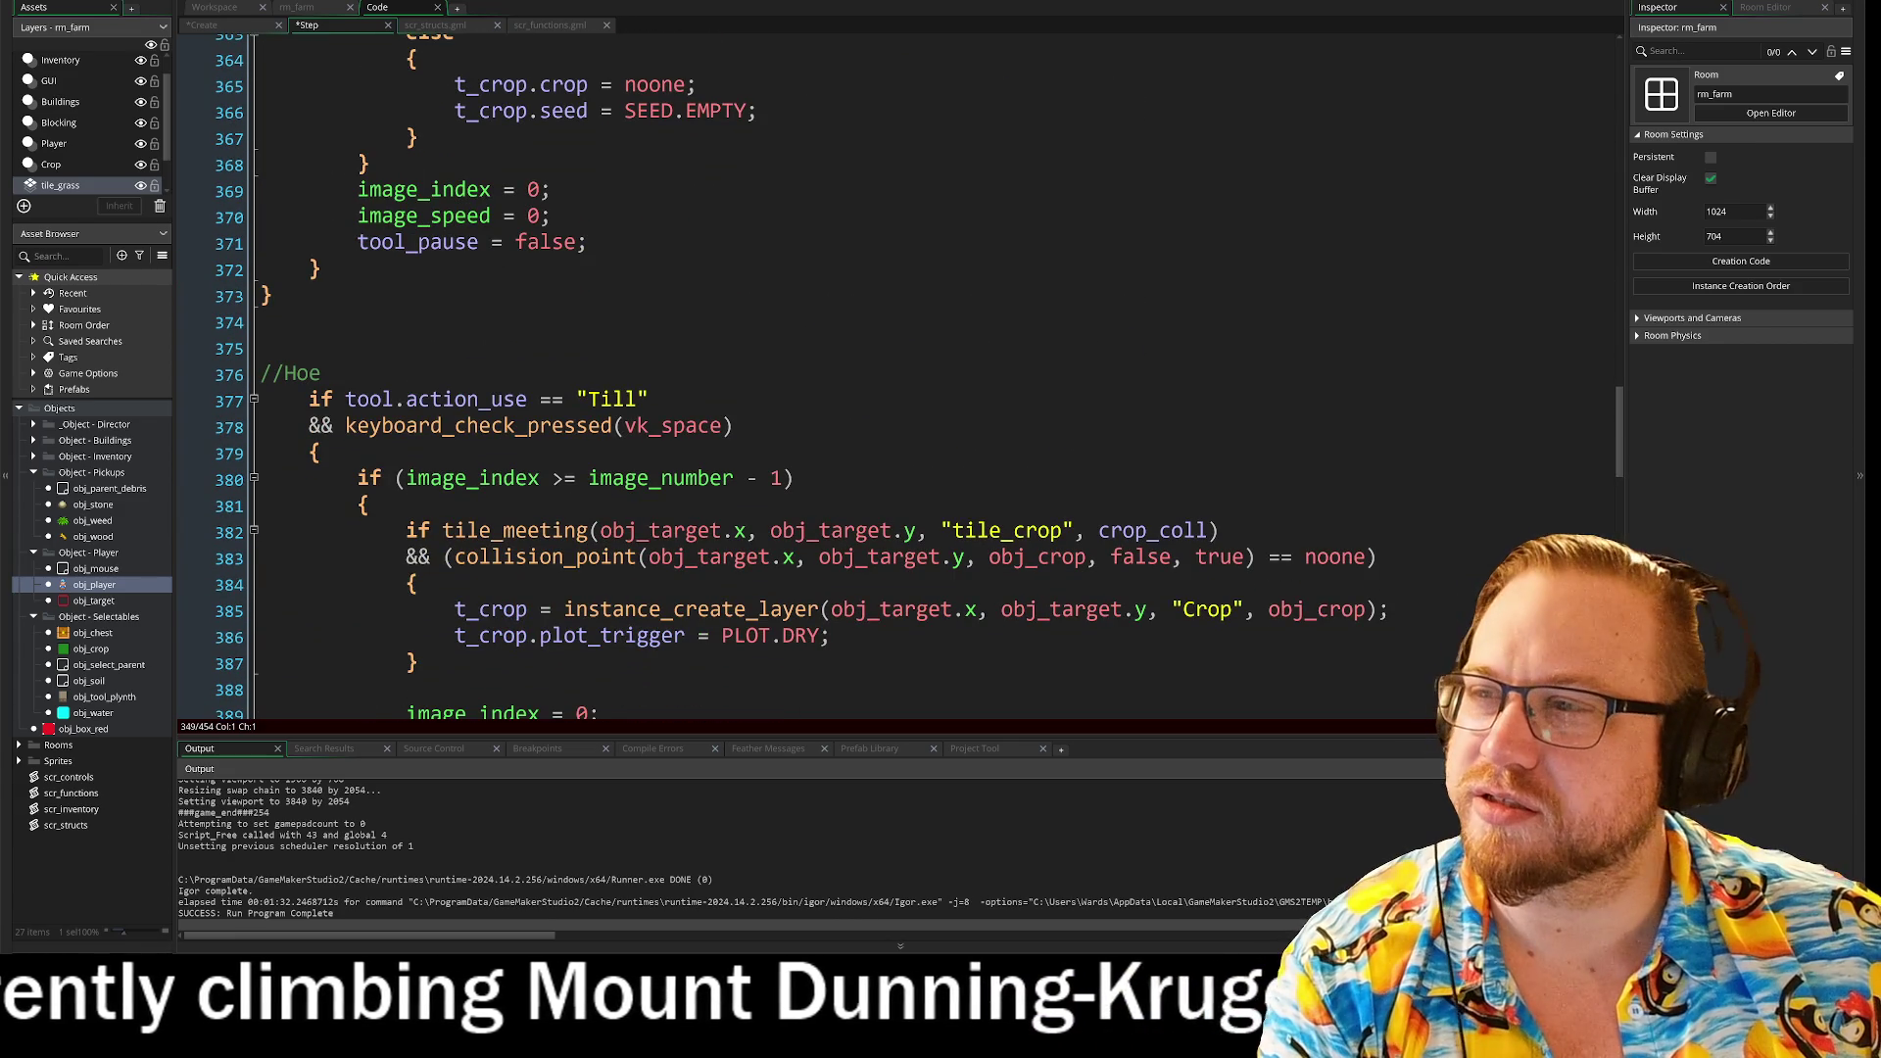
{"action": "left_click", "coordinate": [649, 398]}
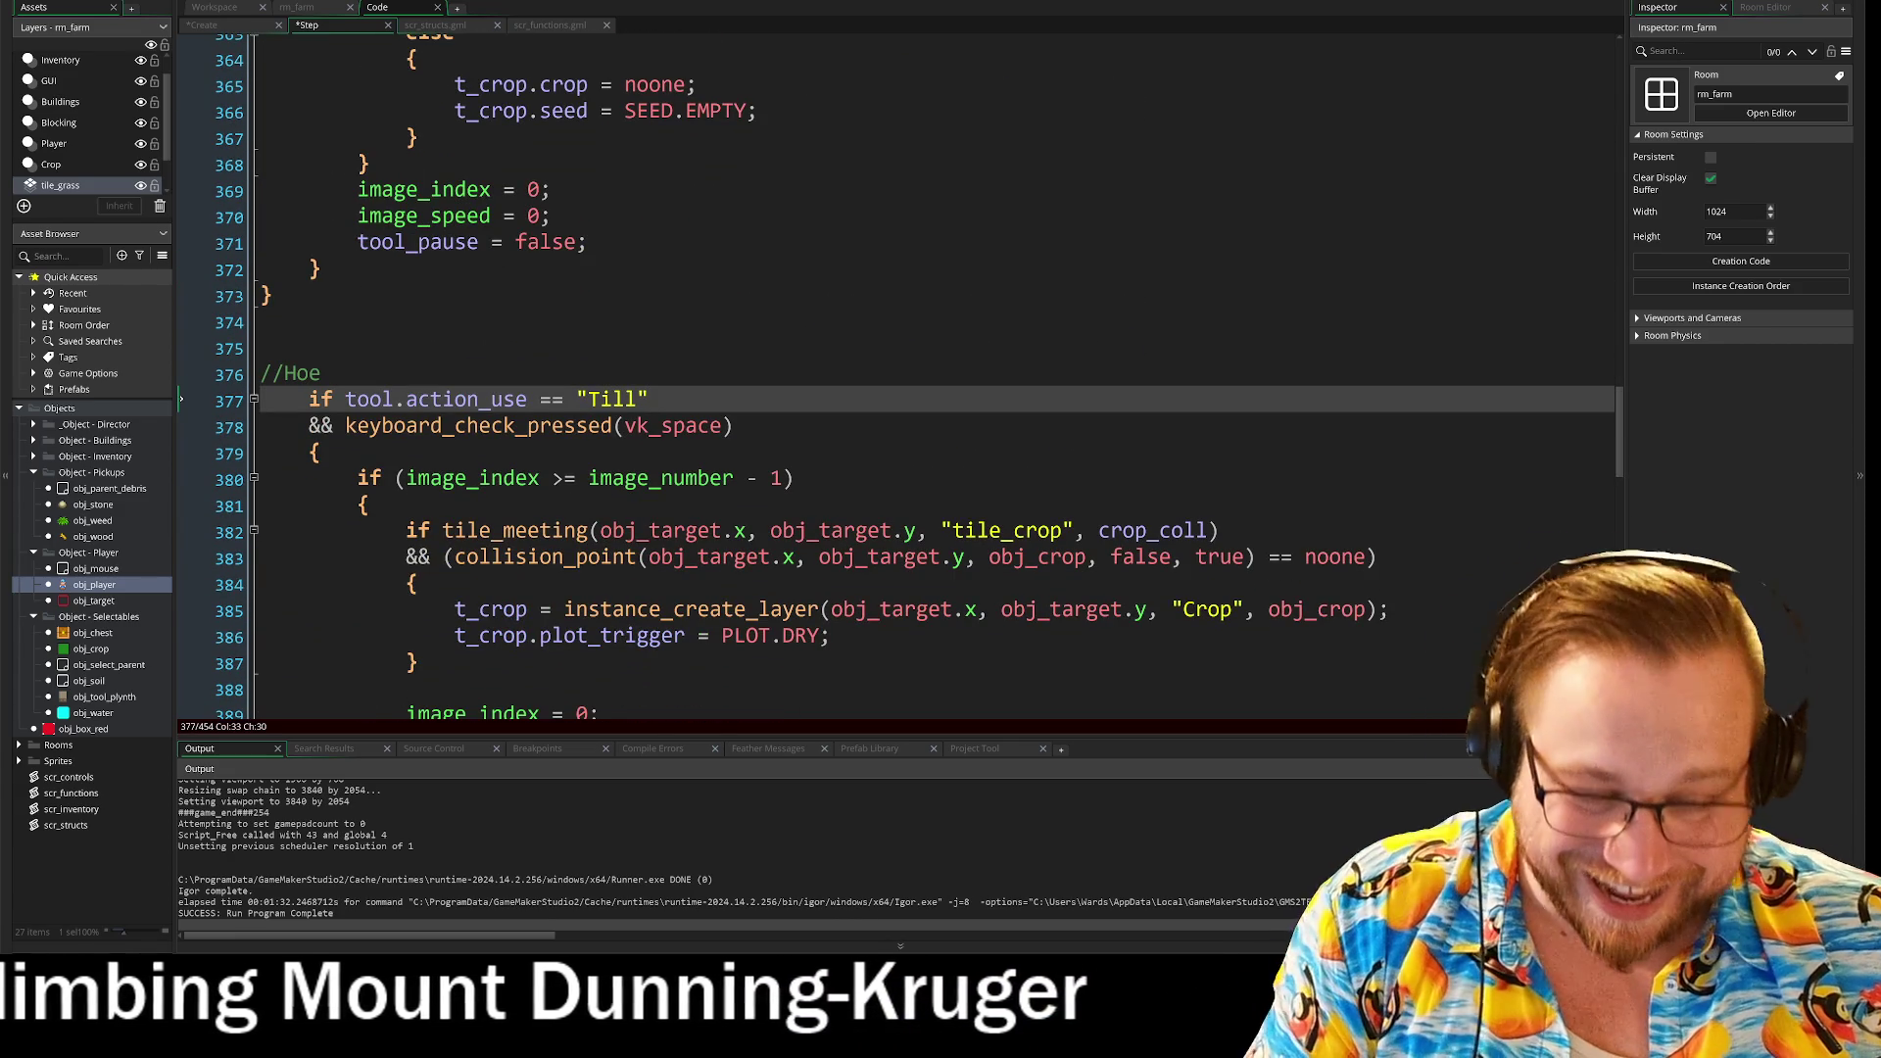
{"action": "key", "text": "Return"}
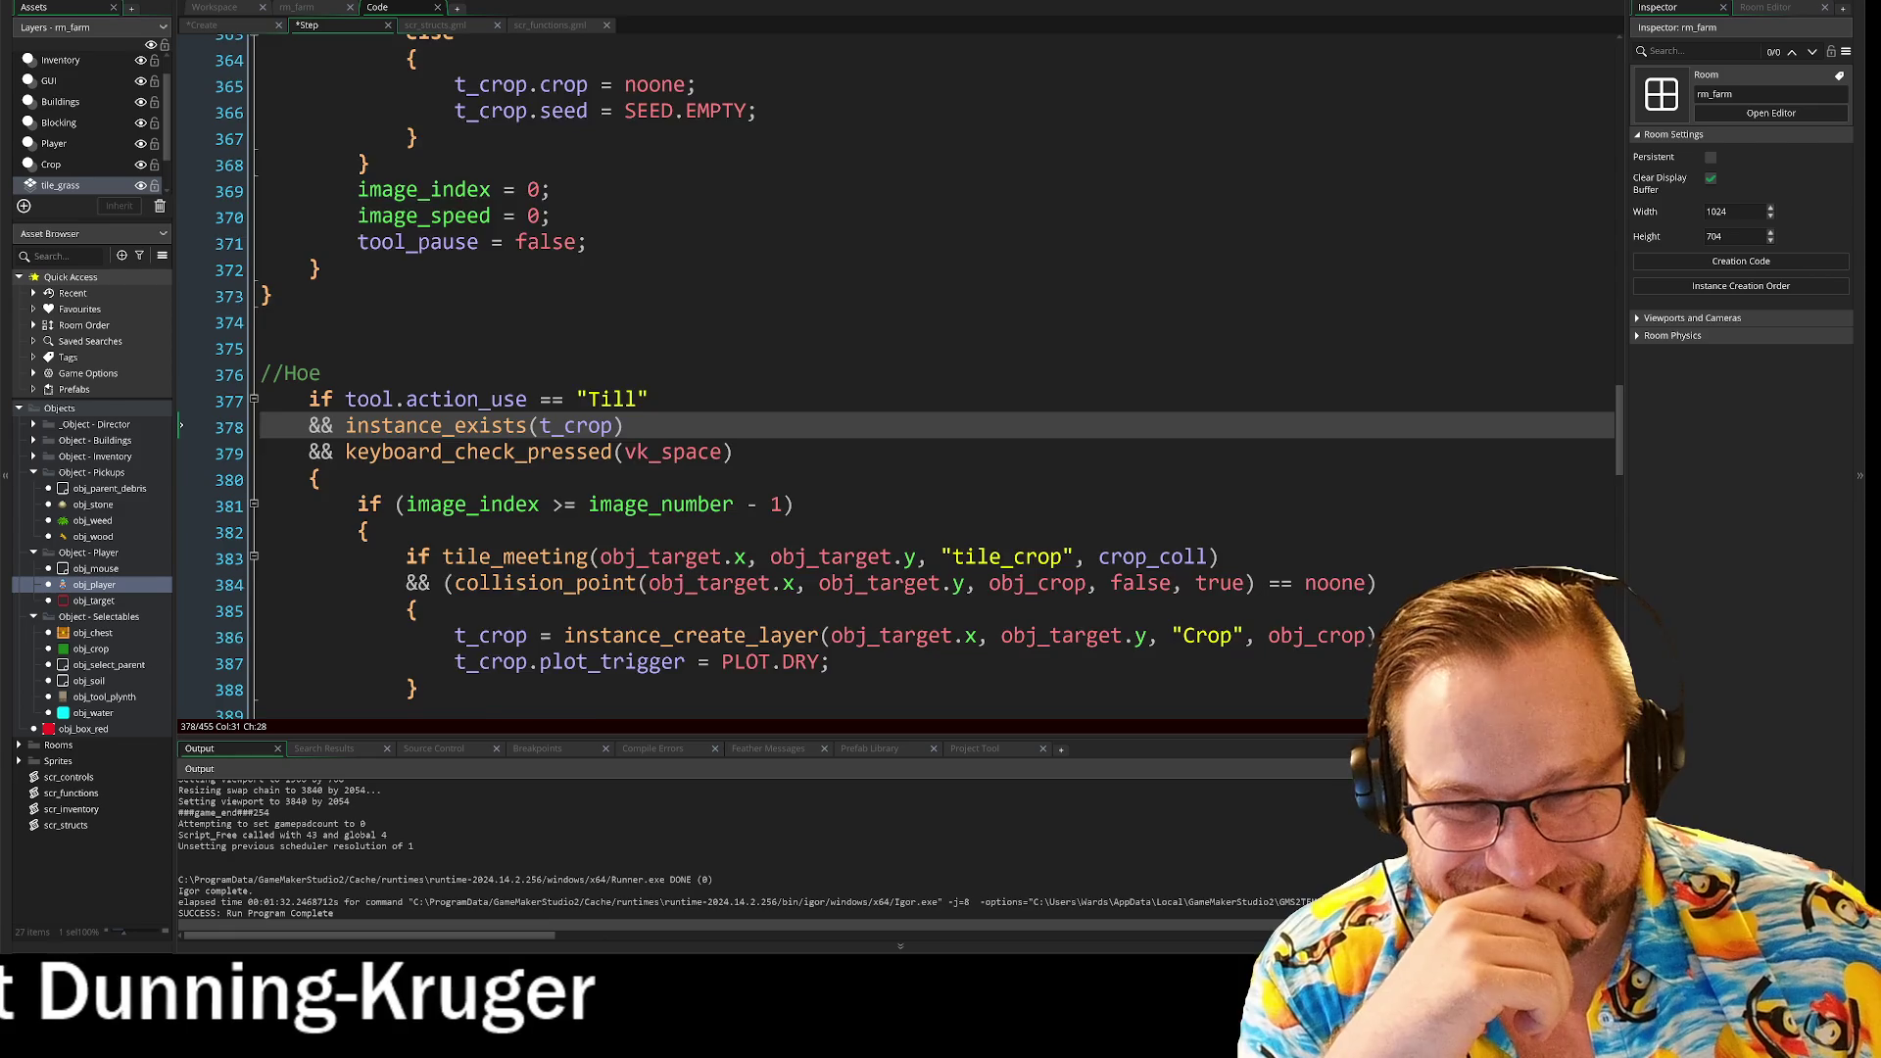
{"action": "scroll", "coordinate": [881, 440], "scroll_direction": "down", "scroll_amount": 4}
{"action": "left_click", "coordinate": [662, 462]}
{"action": "left_click_drag", "start_coordinate": [662, 463], "coordinate": [263, 470]}
{"action": "key", "text": "Delete"}
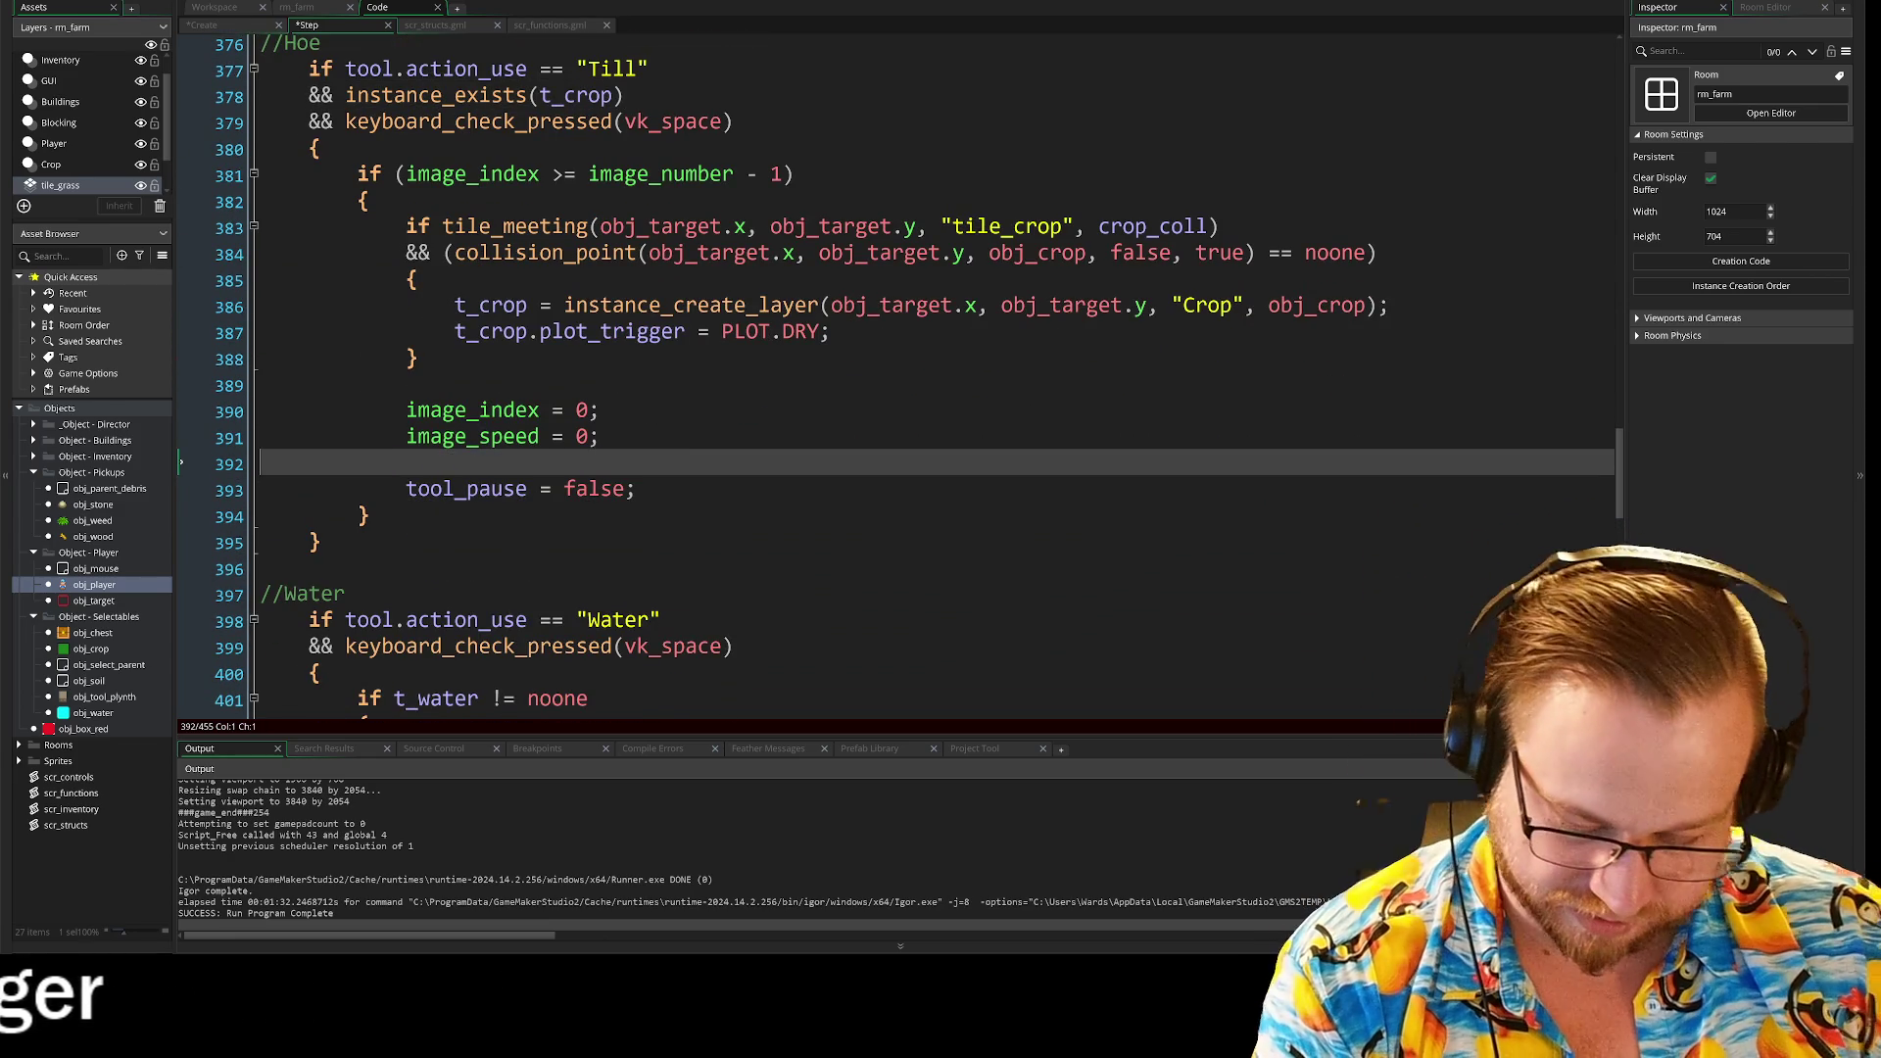
{"action": "scroll", "coordinate": [881, 392], "scroll_direction": "down", "scroll_amount": 1}
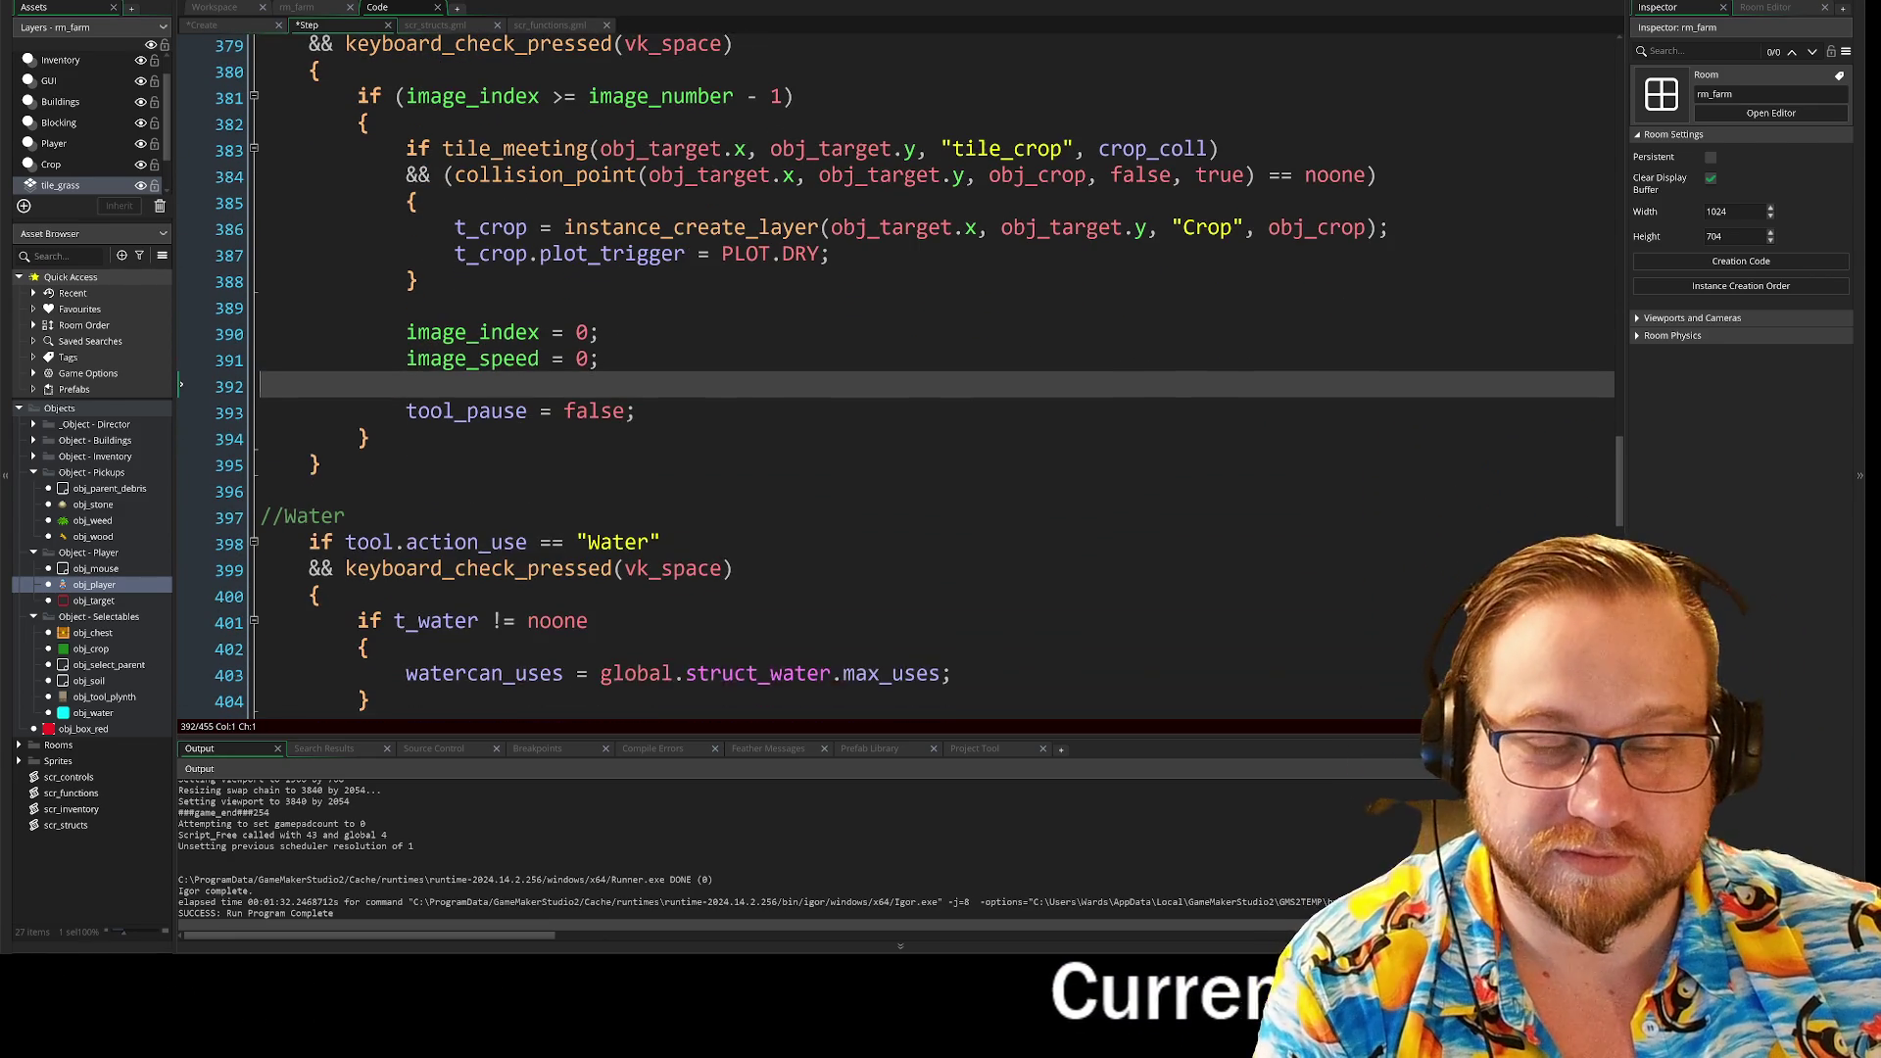
{"action": "key", "text": "BackSpace"}
{"action": "left_click", "coordinate": [662, 516]}
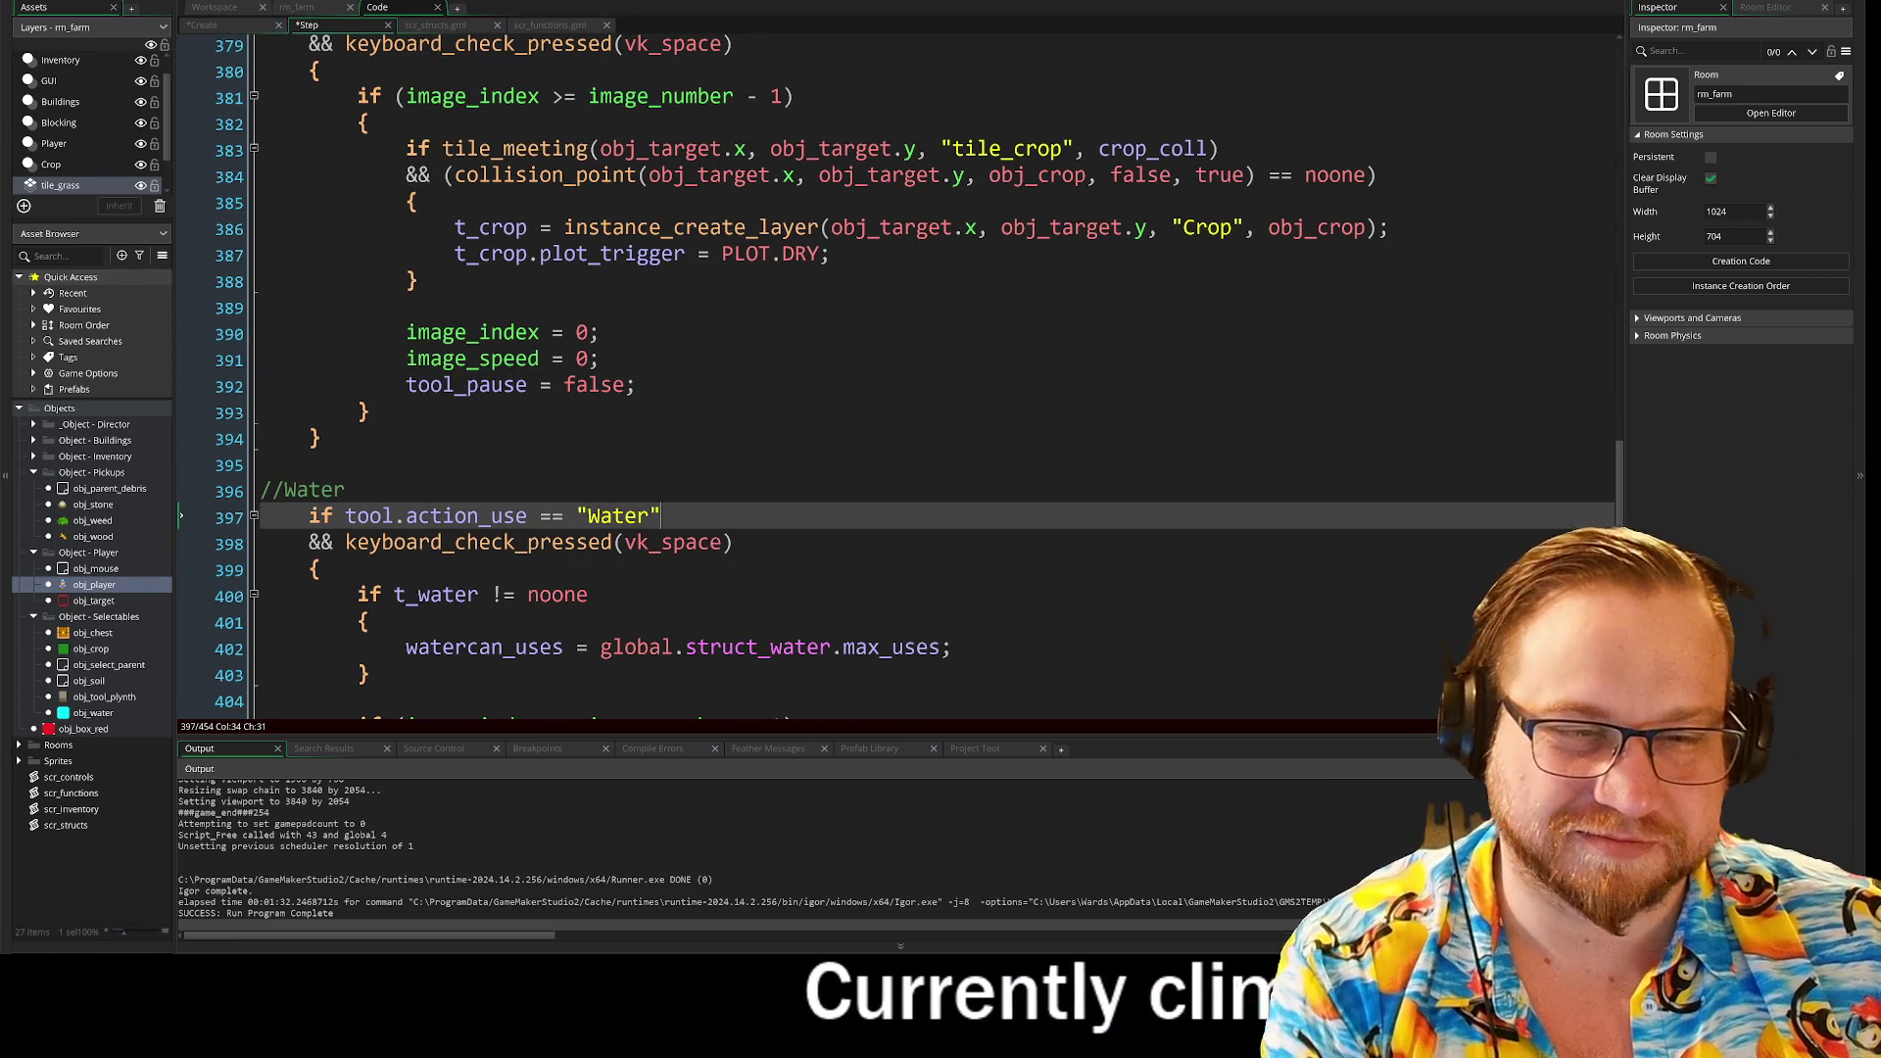
{"action": "key", "text": "Return"}
{"action": "type", "text": "&& instance_exists(t_crop)"}
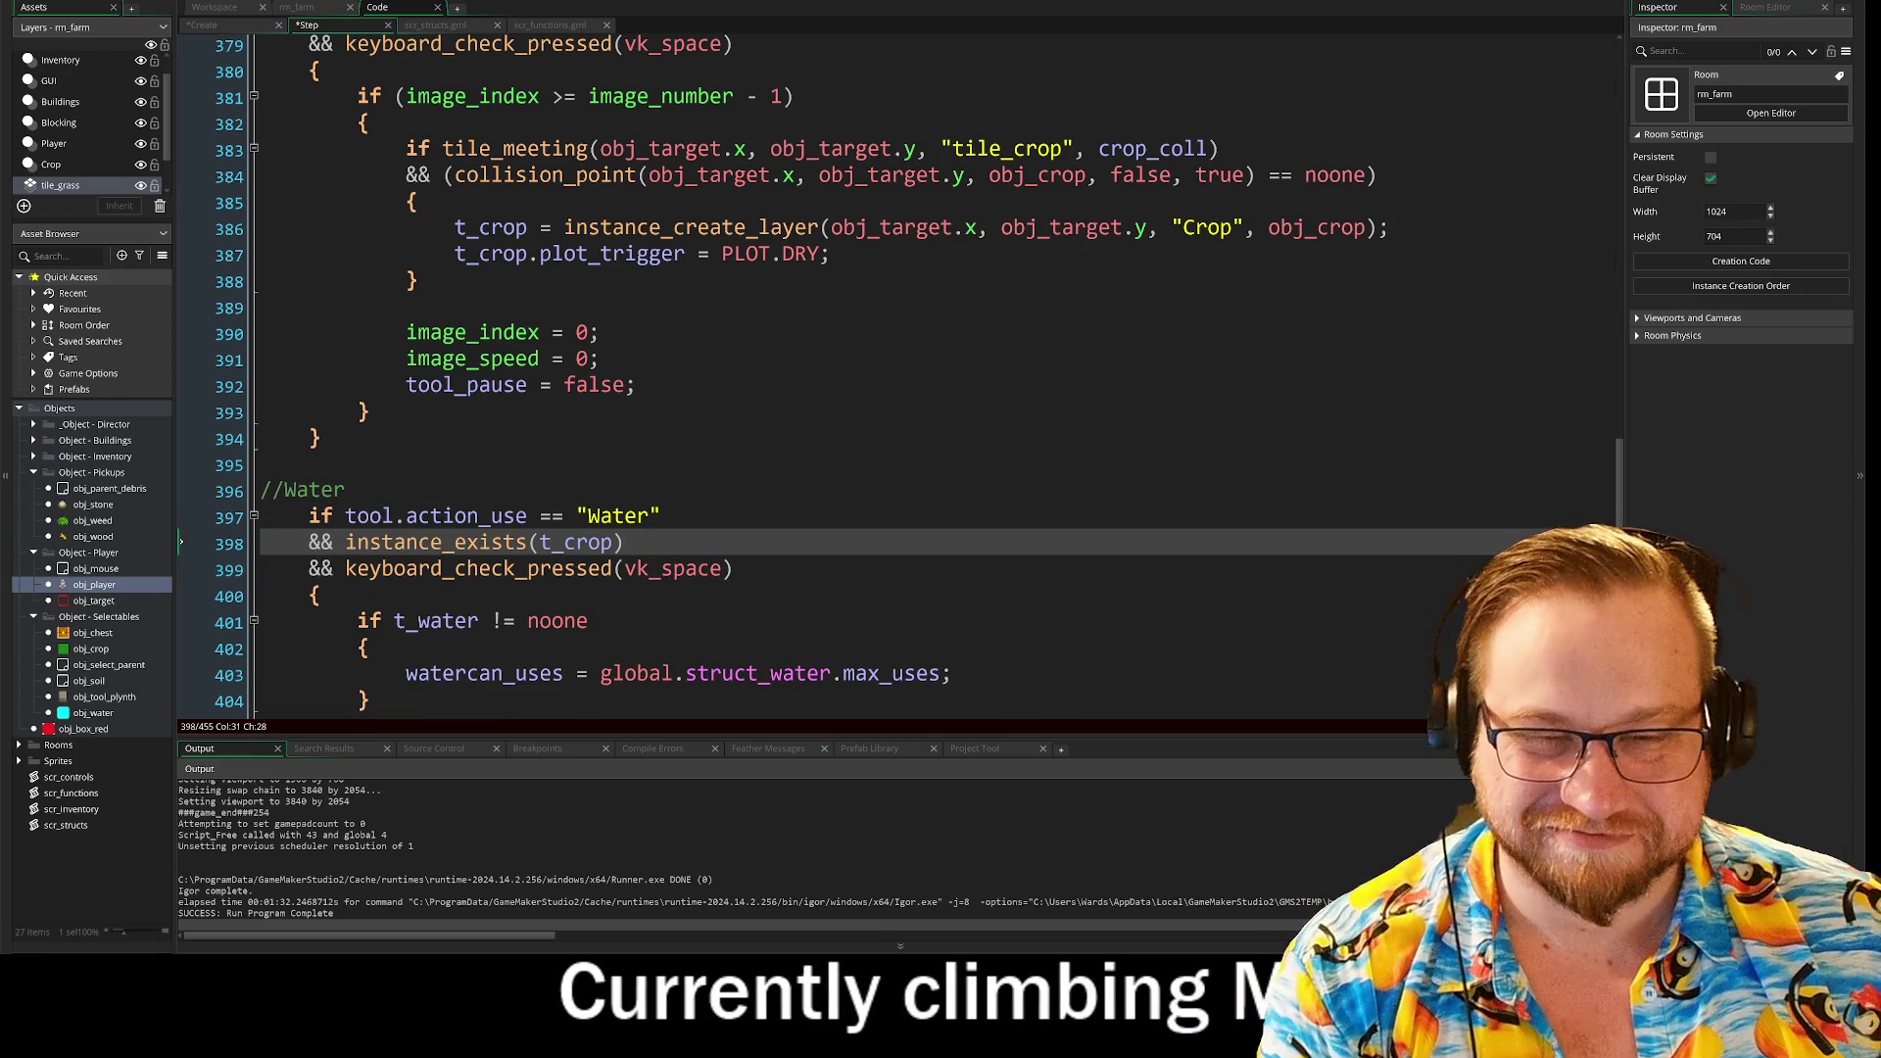
{"action": "scroll", "coordinate": [882, 372], "scroll_direction": "down", "scroll_amount": 5}
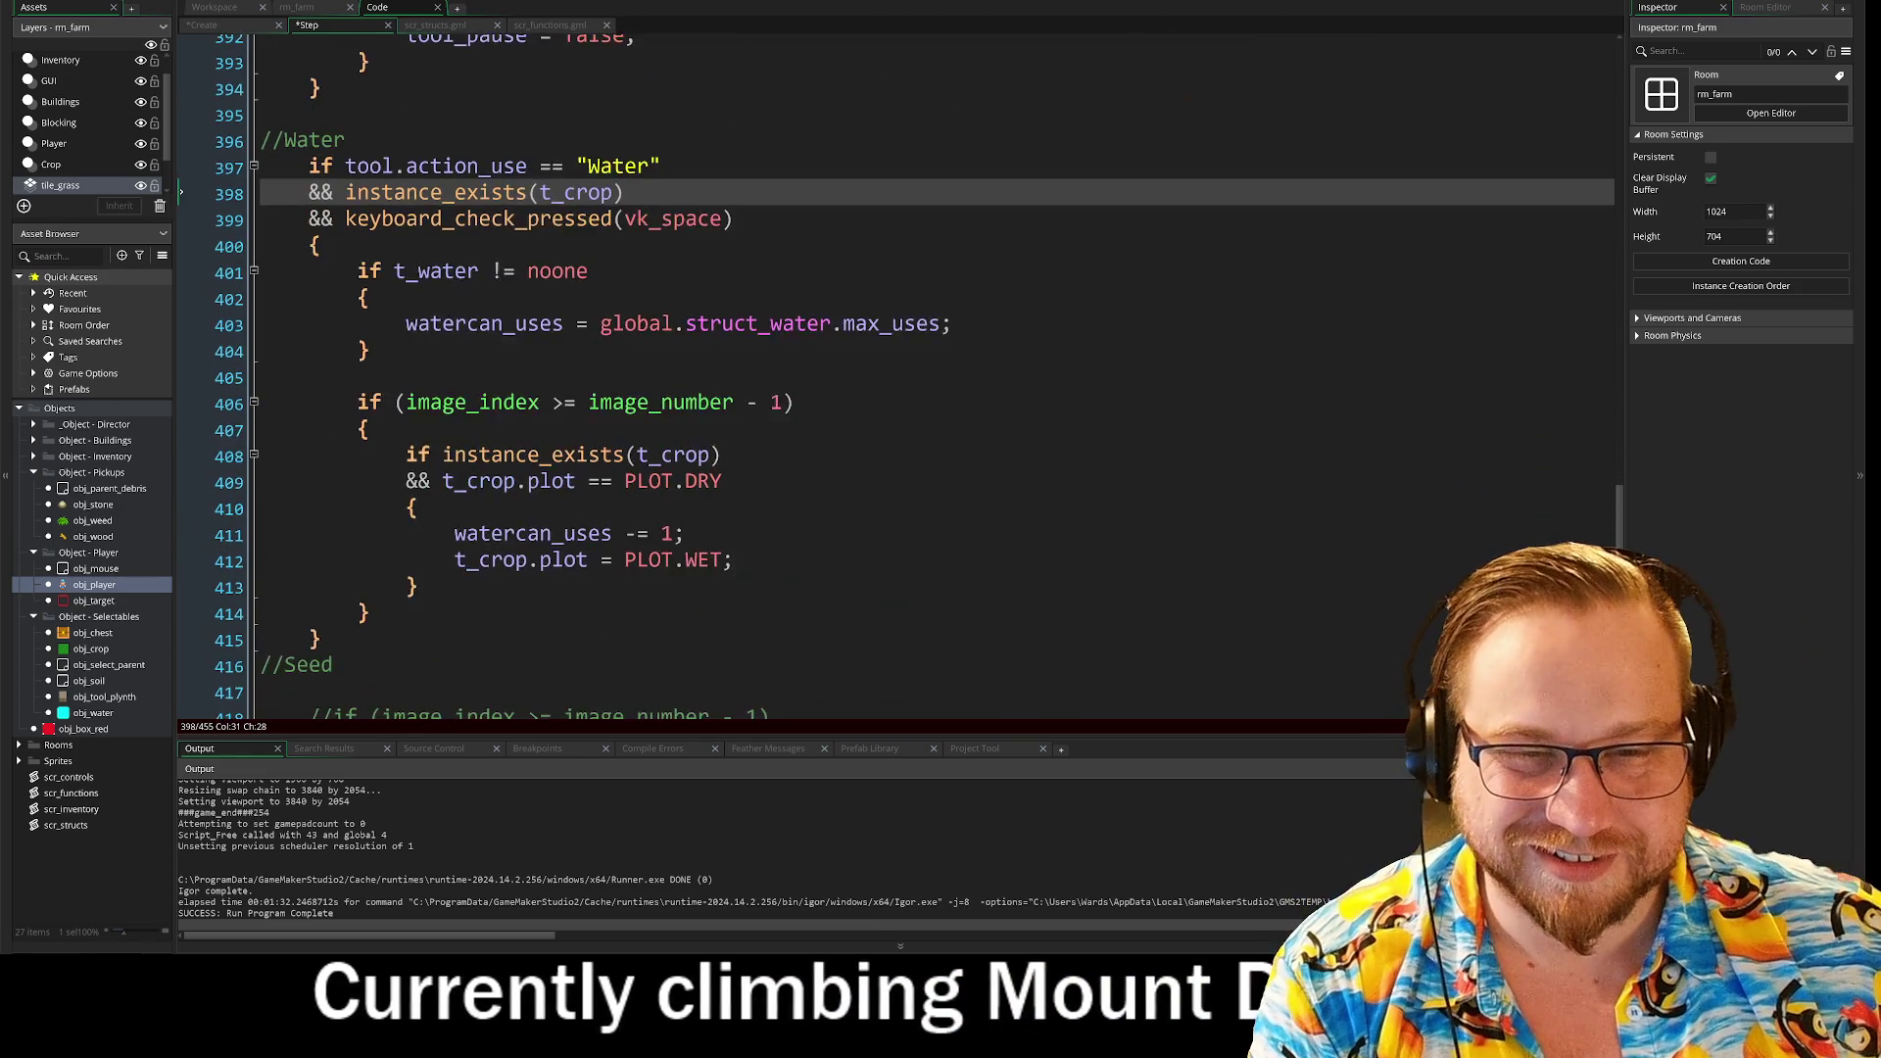
{"action": "scroll", "coordinate": [882, 372], "scroll_direction": "up", "scroll_amount": 1}
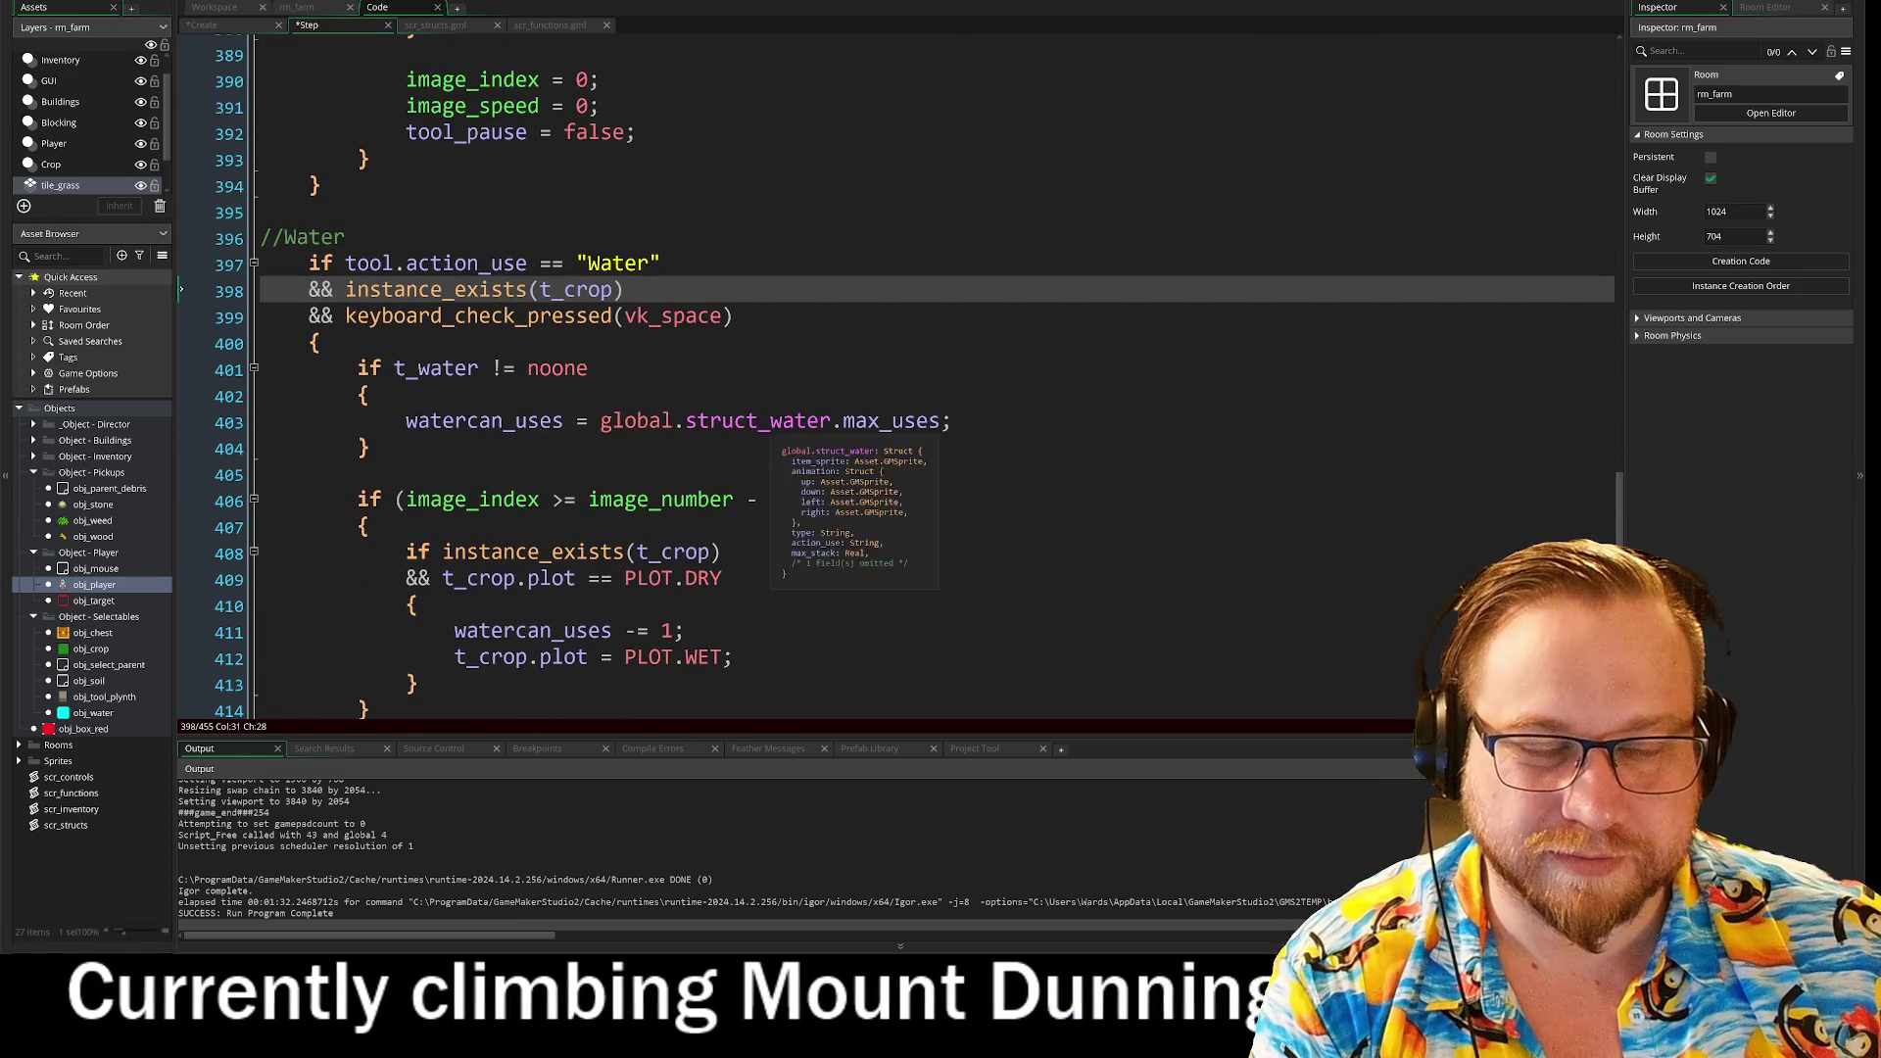
{"action": "scroll", "coordinate": [882, 373], "scroll_direction": "down", "scroll_amount": 10}
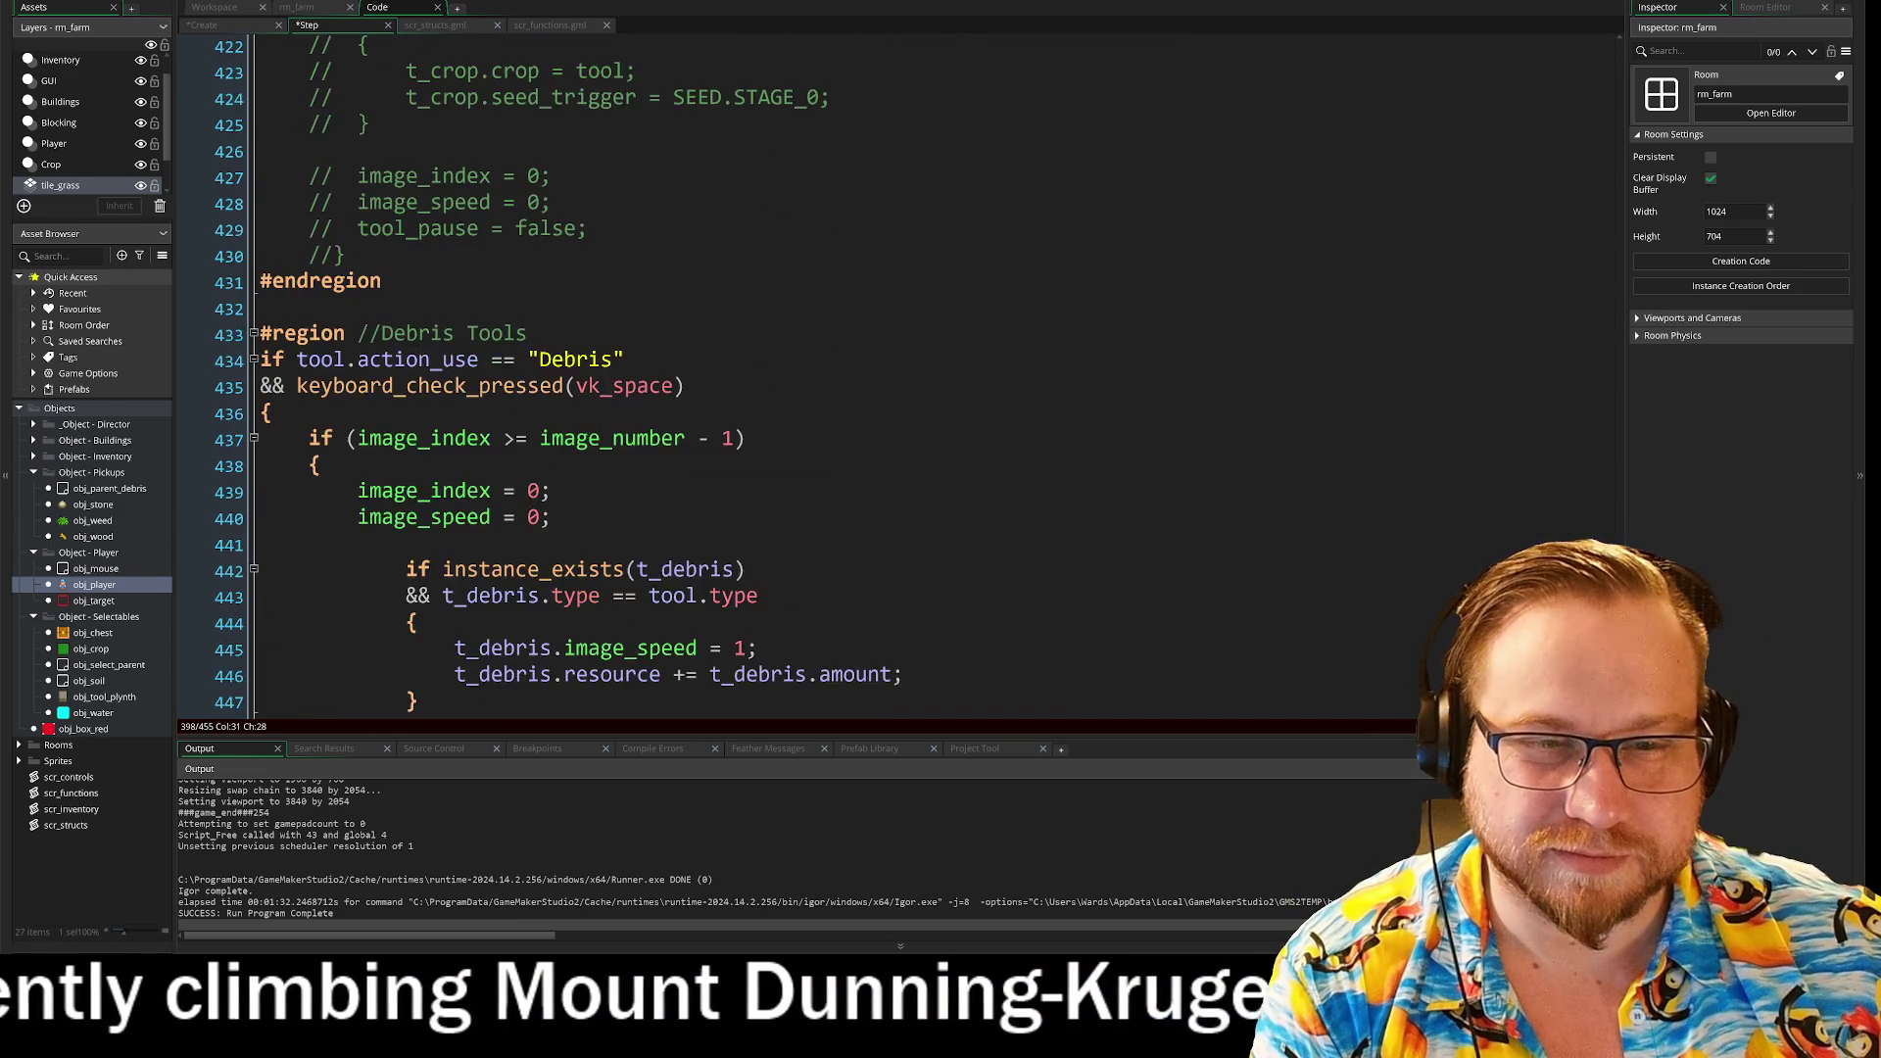
{"action": "scroll", "coordinate": [881, 372], "scroll_direction": "down", "scroll_amount": 3}
{"action": "scroll", "coordinate": [881, 372], "scroll_direction": "up", "scroll_amount": 9}
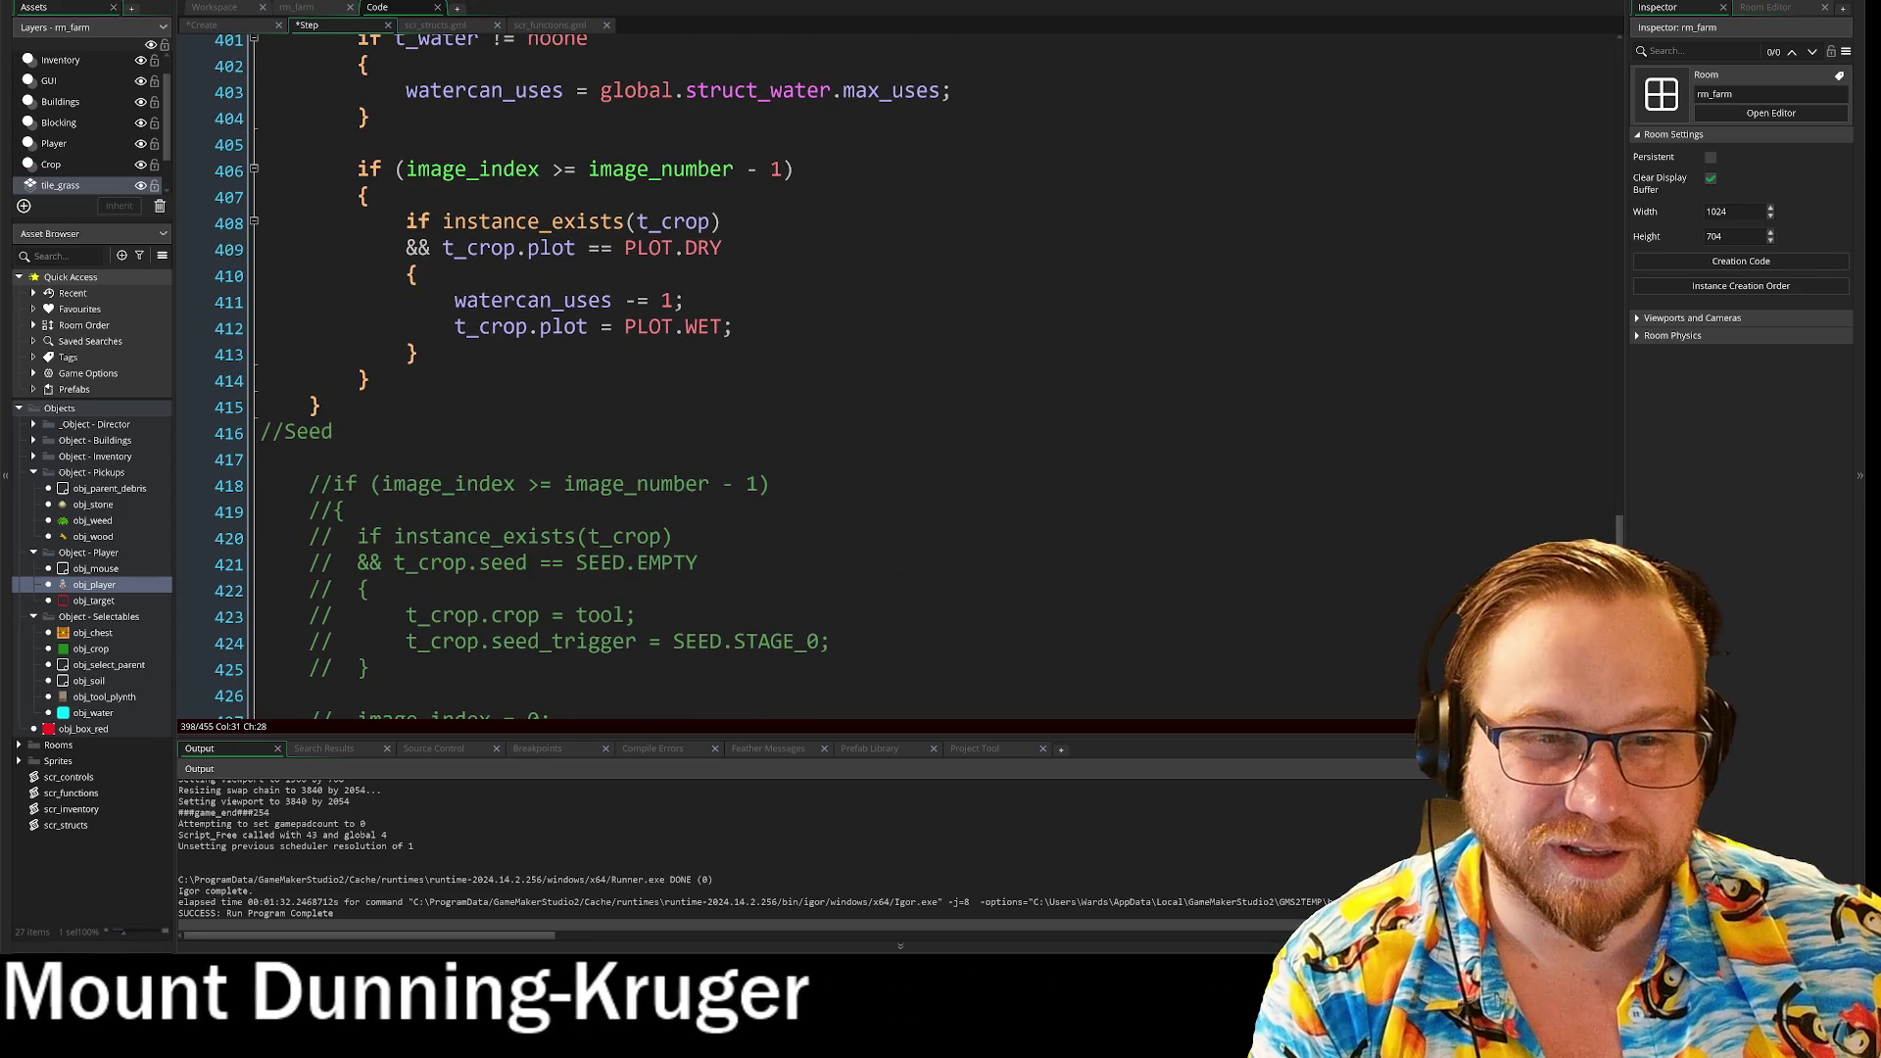
{"action": "left_click_drag", "start_coordinate": [466, 326], "coordinate": [733, 327]}
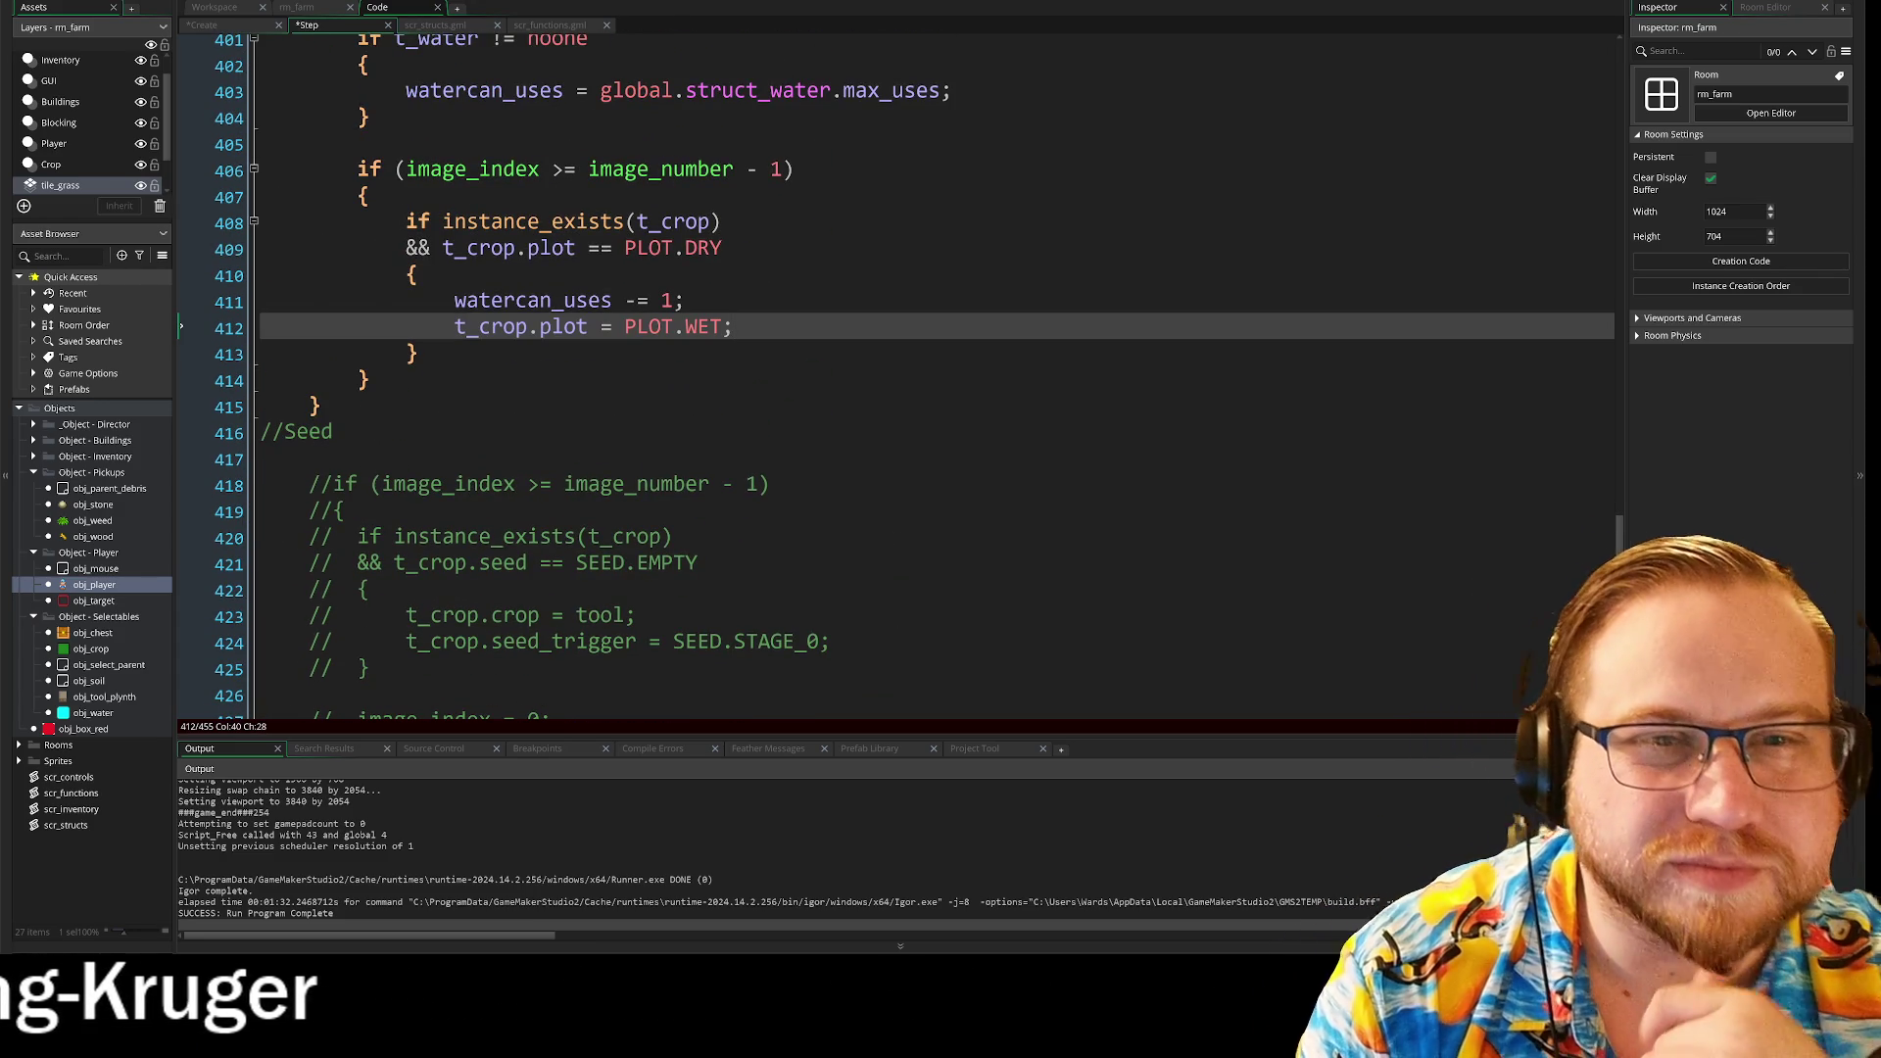
{"action": "scroll", "coordinate": [882, 373], "scroll_direction": "up", "scroll_amount": 7}
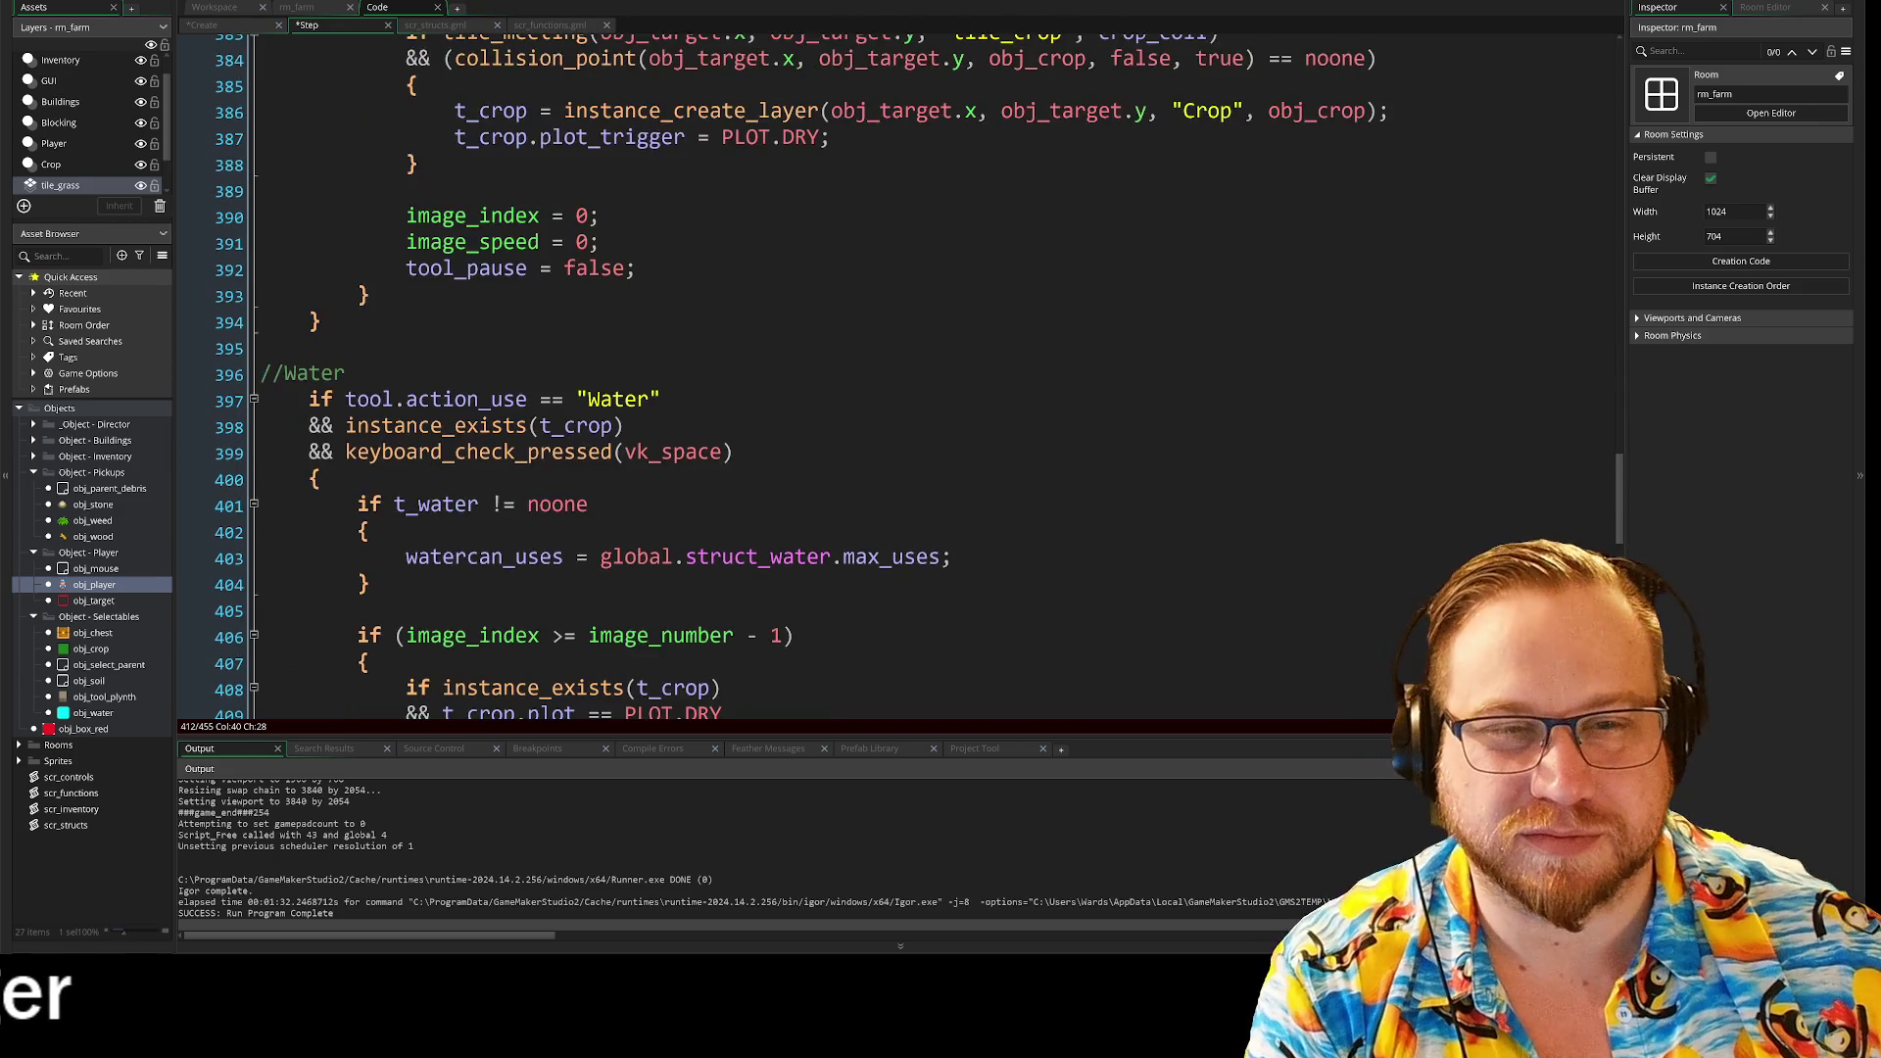
{"action": "scroll", "coordinate": [881, 372], "scroll_direction": "up", "scroll_amount": 5}
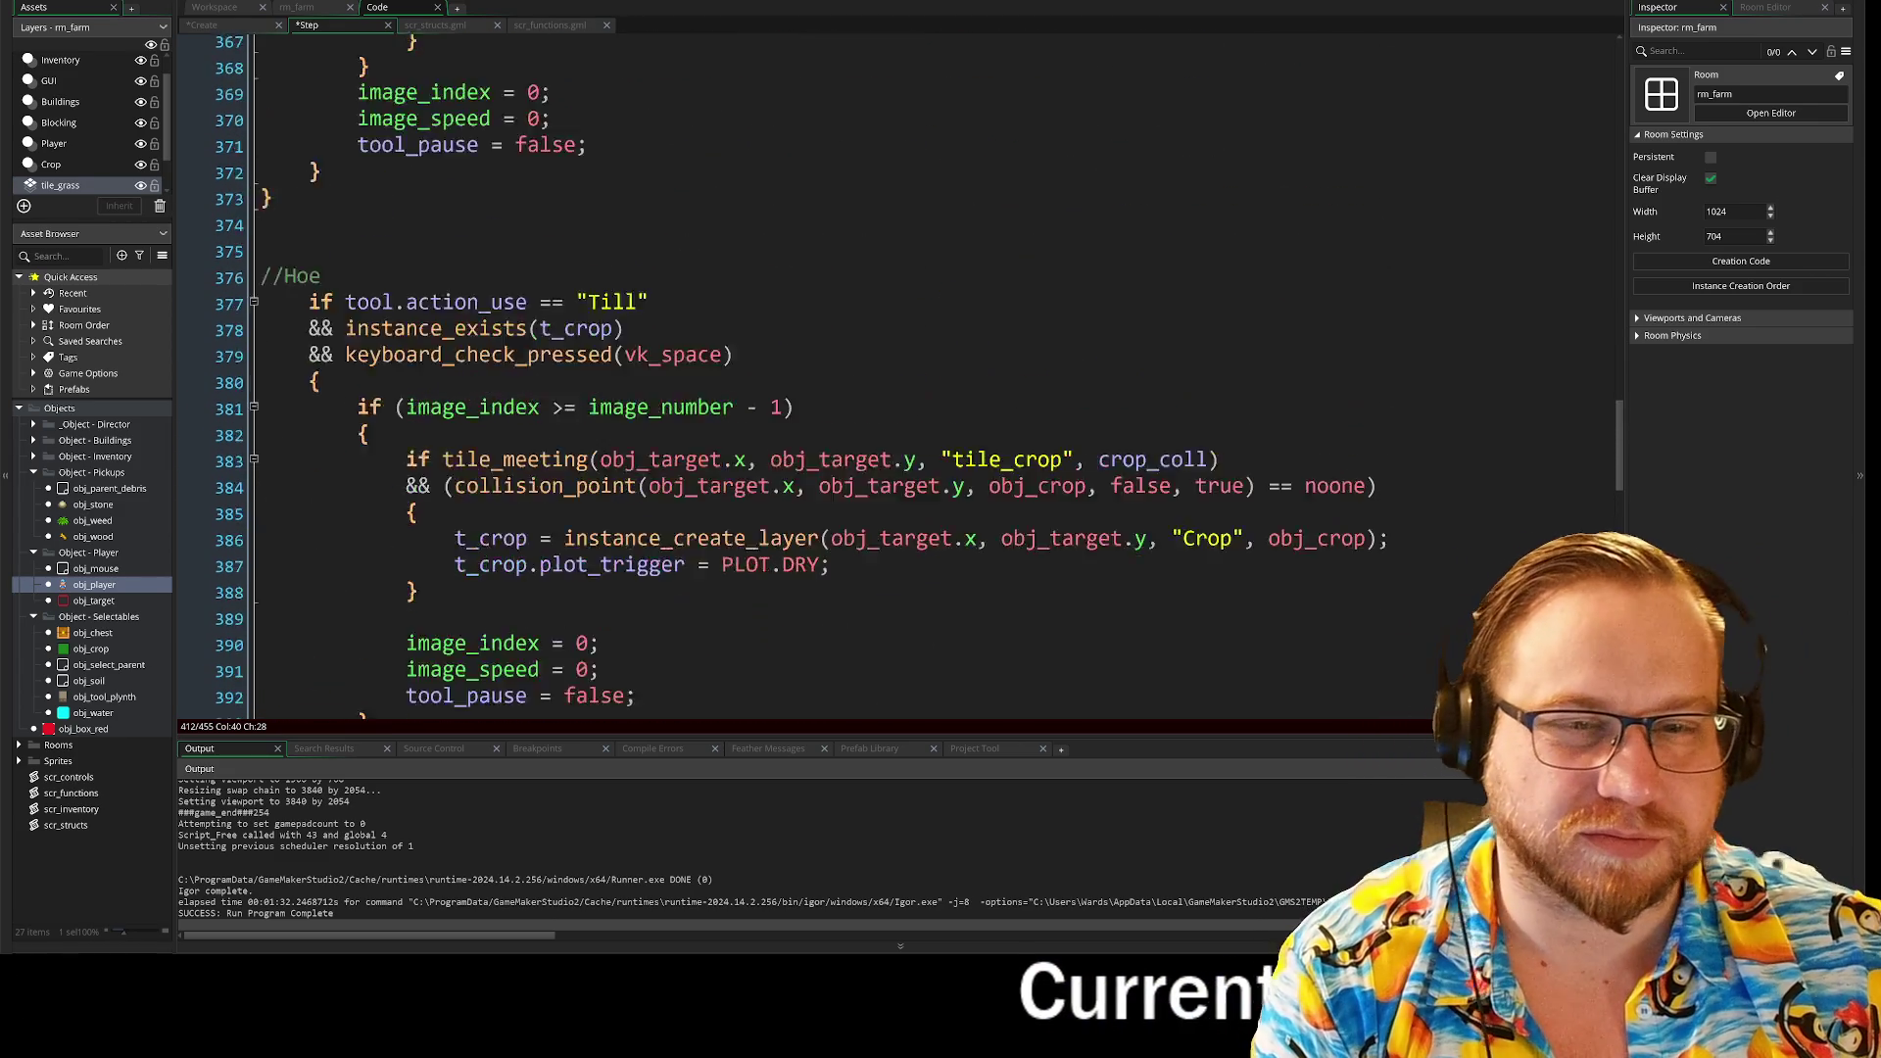
{"action": "scroll", "coordinate": [881, 372], "scroll_direction": "up", "scroll_amount": 10}
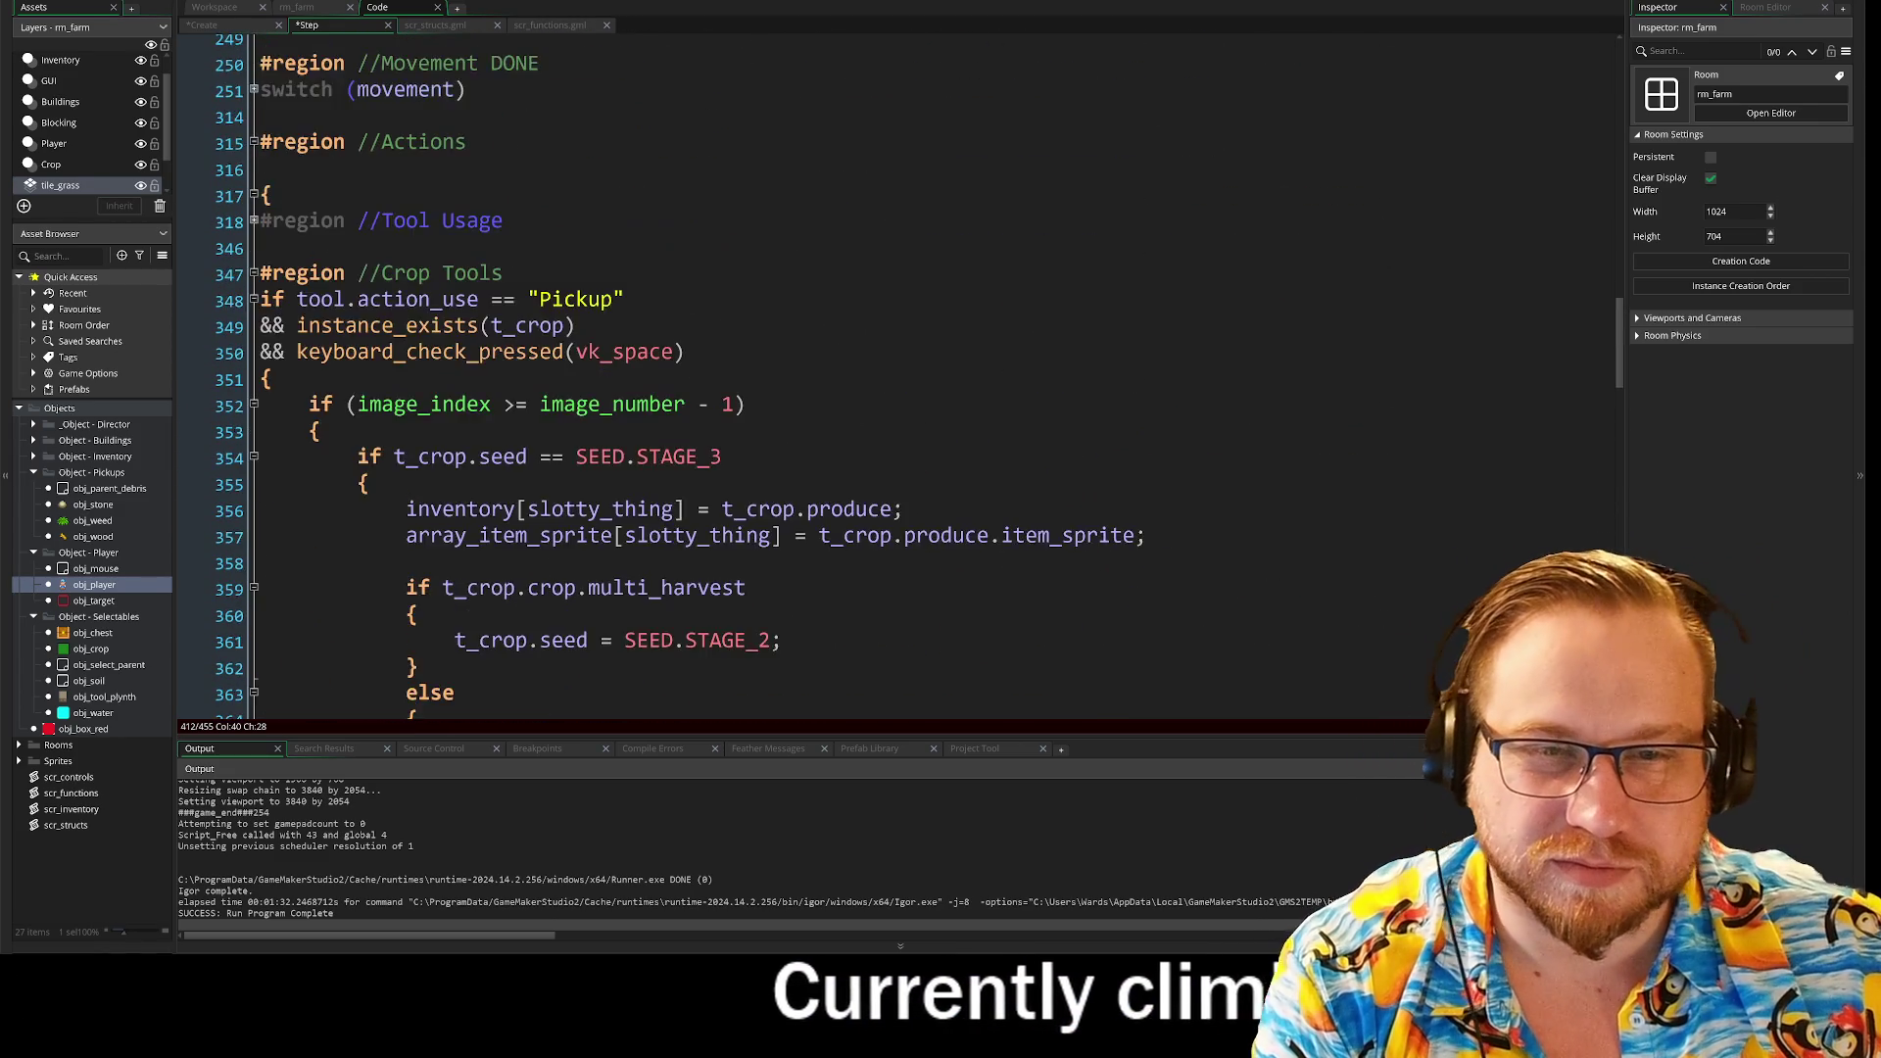
Step: Scroll through the Inputs and Direction regions of the player Step event
{"action": "scroll", "coordinate": [882, 372], "scroll_direction": "up", "scroll_amount": 10}
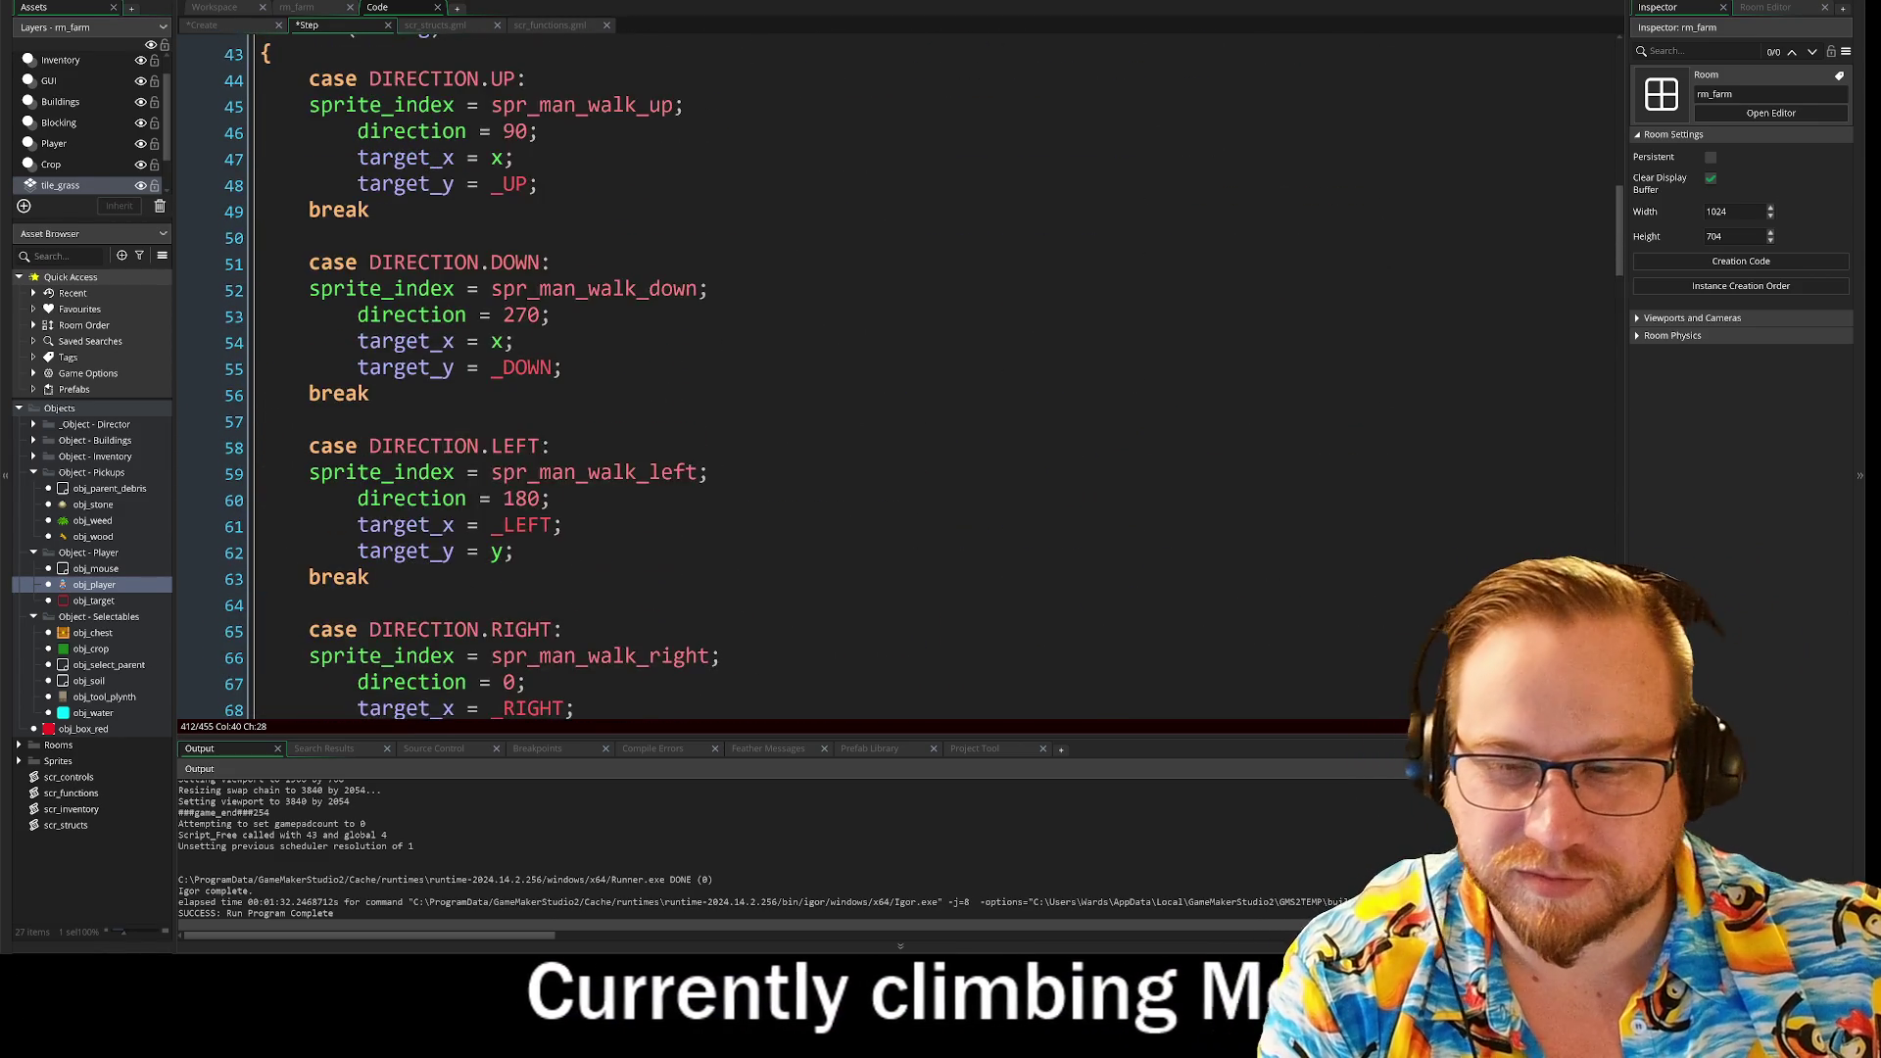
{"action": "scroll", "coordinate": [882, 372], "scroll_direction": "up", "scroll_amount": 1}
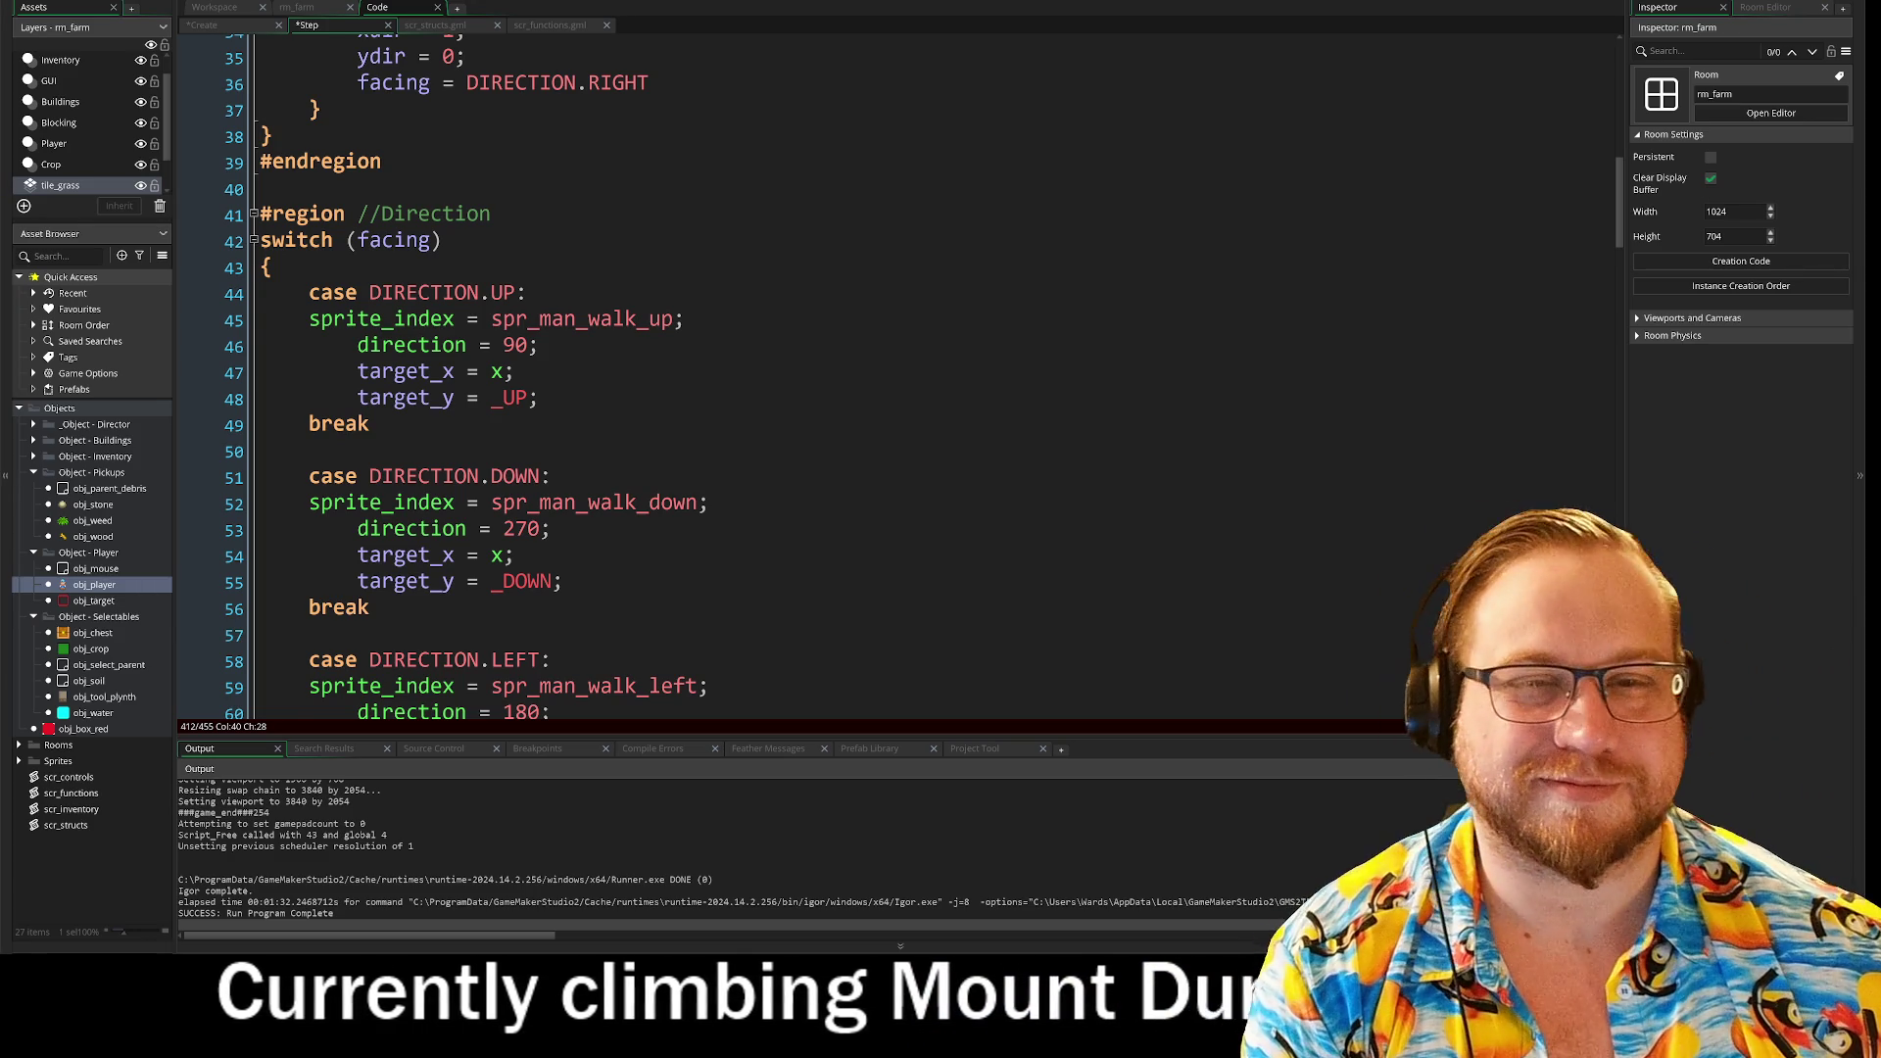
{"action": "scroll", "coordinate": [881, 372], "scroll_direction": "up", "scroll_amount": 2}
{"action": "scroll", "coordinate": [881, 372], "scroll_direction": "up", "scroll_amount": 8}
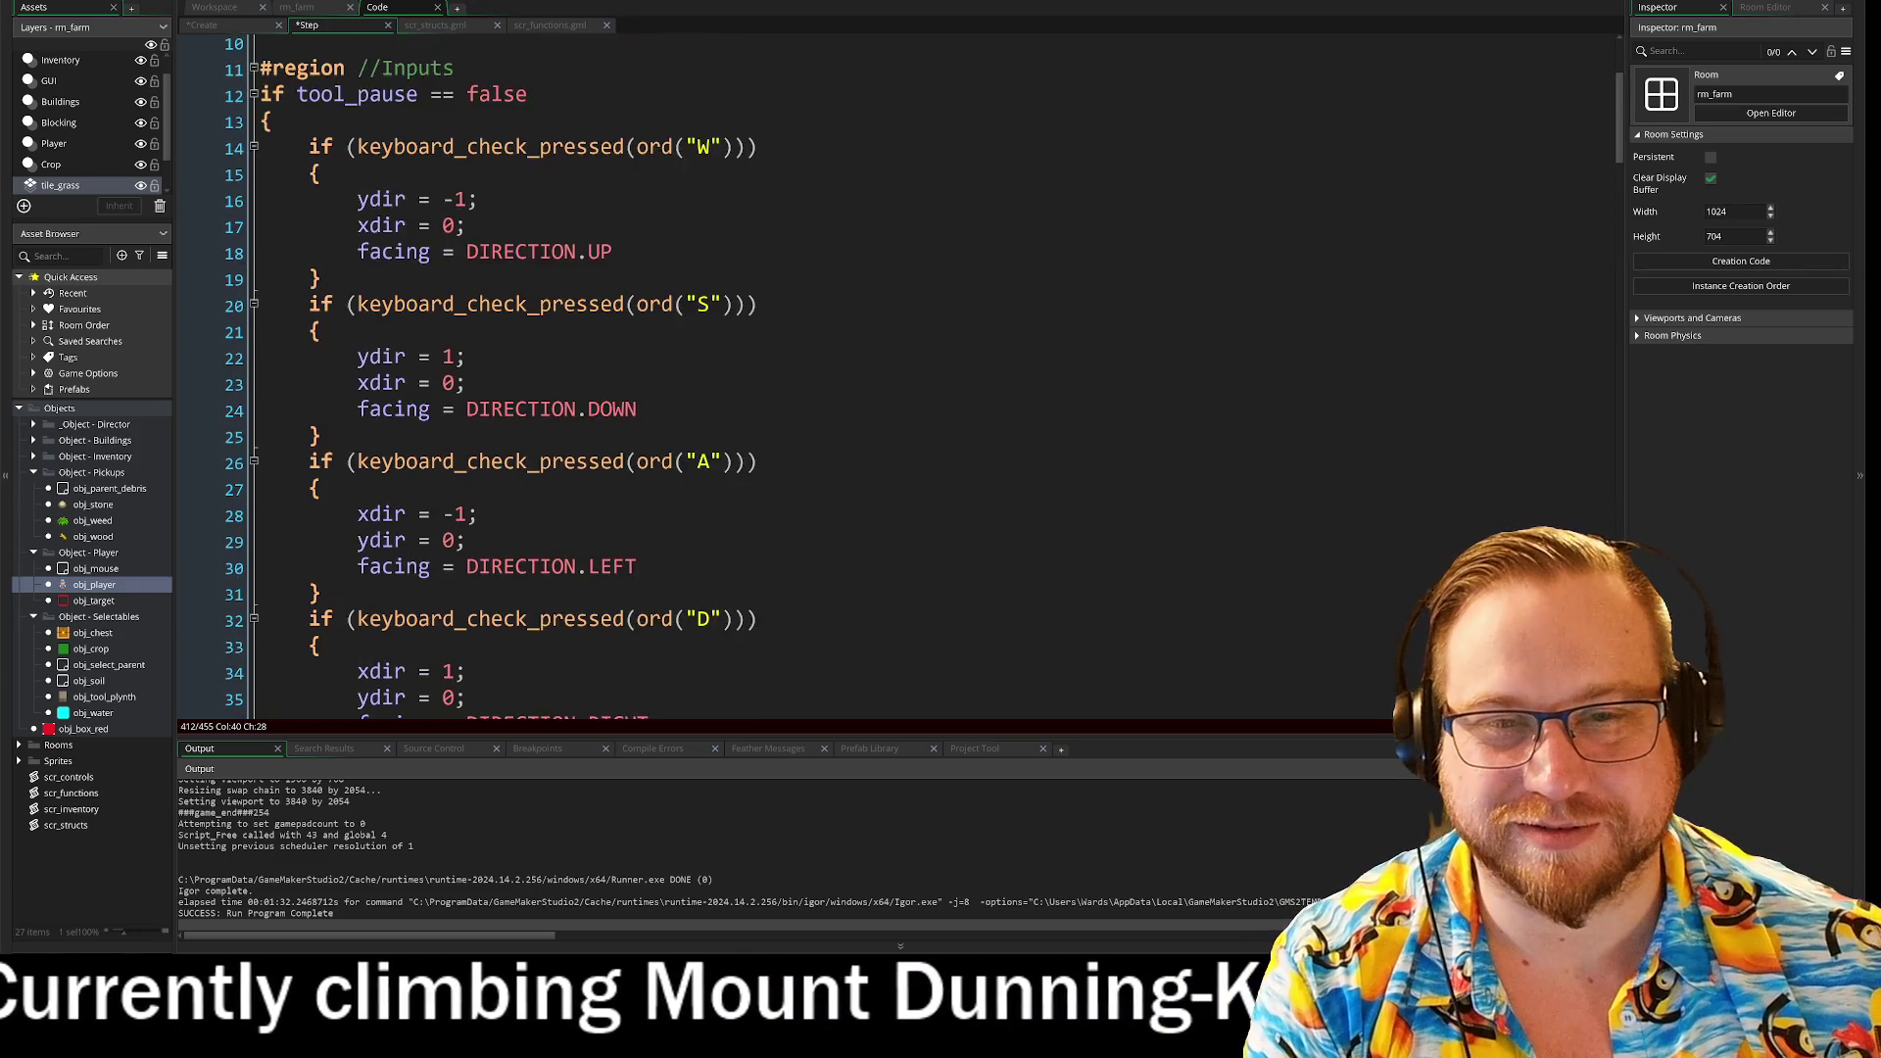
{"action": "scroll", "coordinate": [882, 372], "scroll_direction": "up", "scroll_amount": 1}
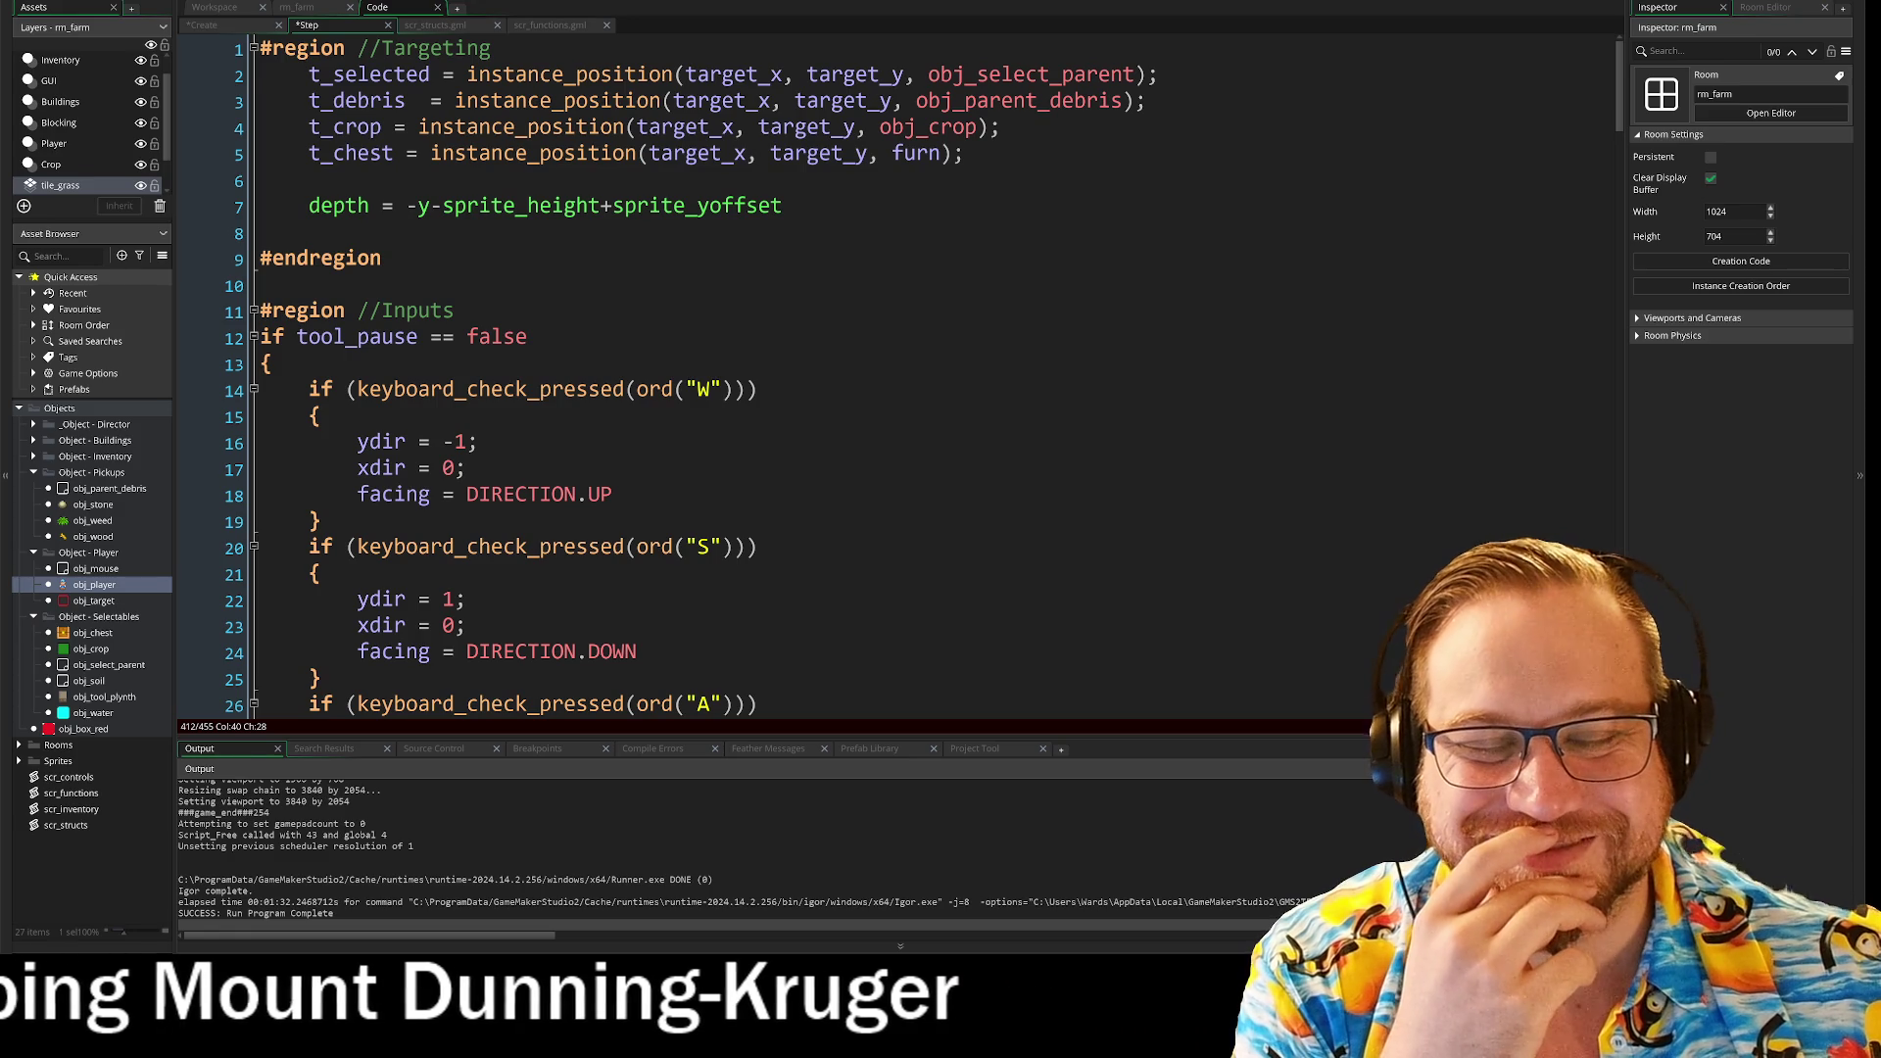
{"action": "scroll", "coordinate": [882, 373], "scroll_direction": "down", "scroll_amount": 6}
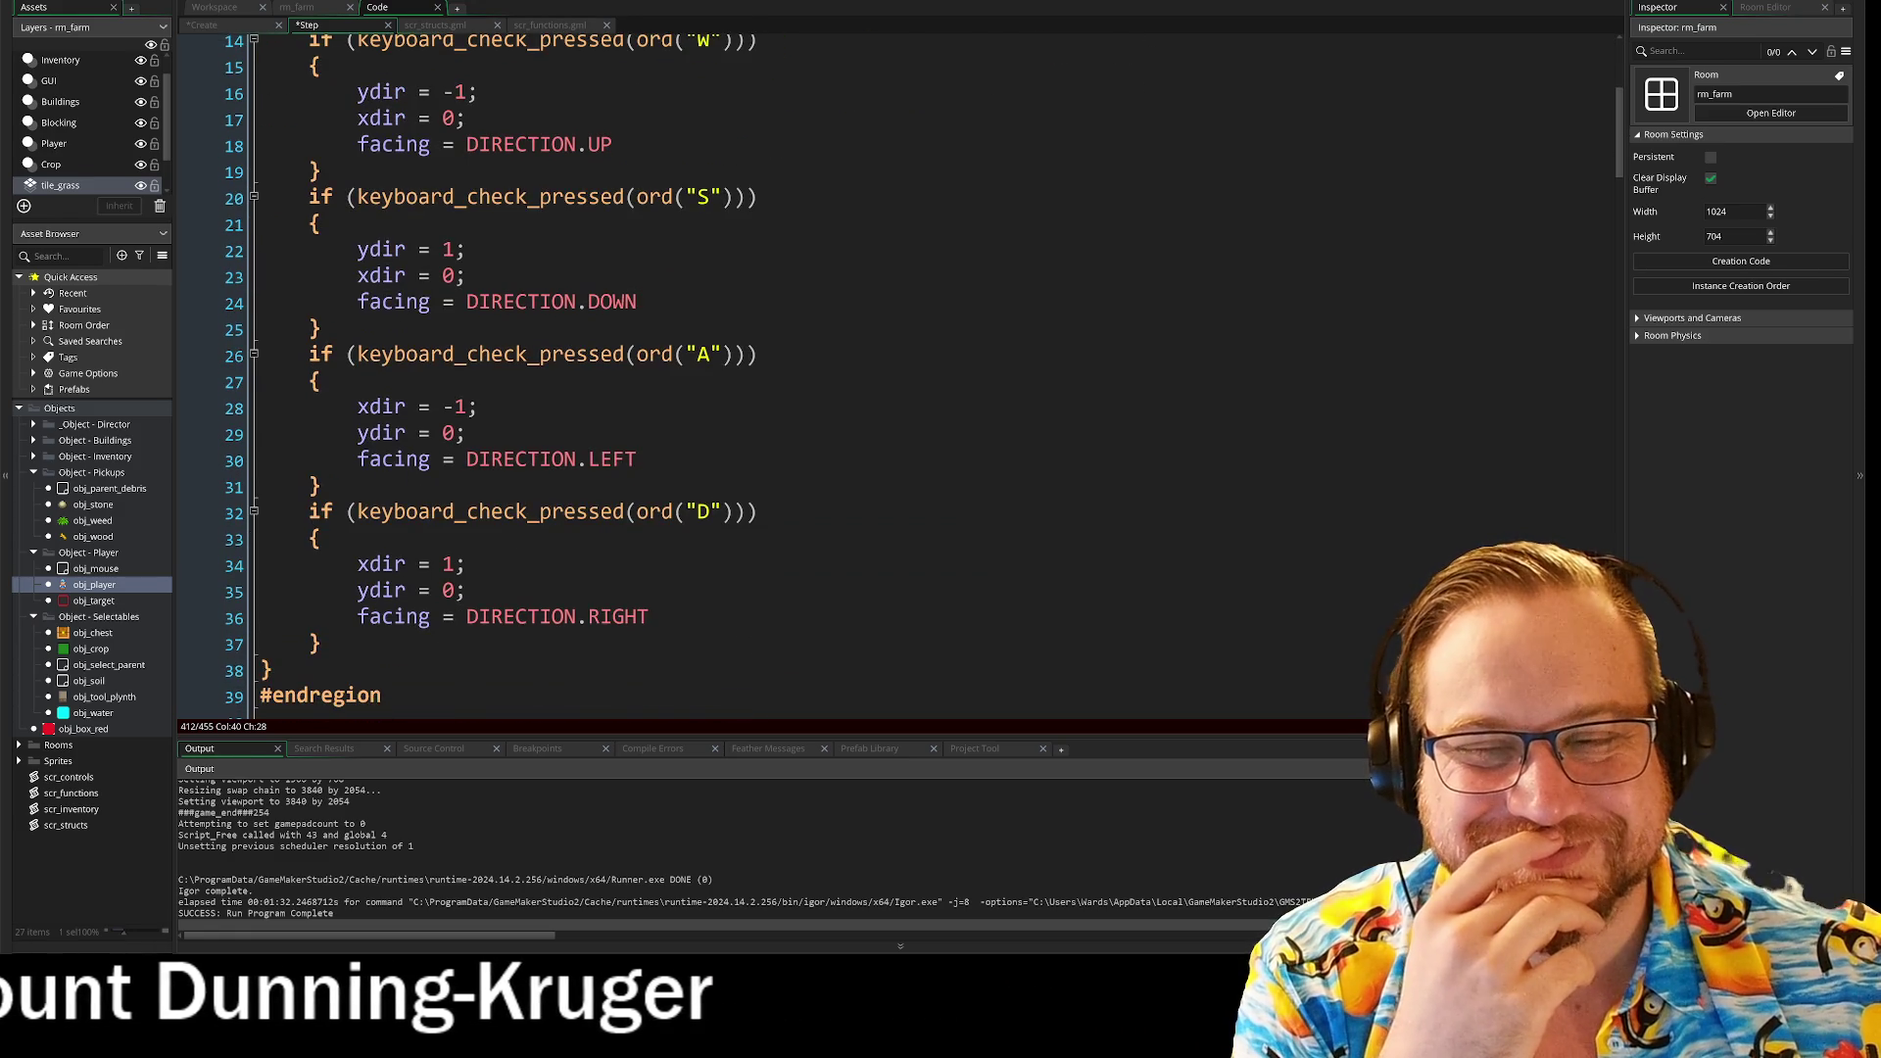
{"action": "scroll", "coordinate": [881, 372], "scroll_direction": "down", "scroll_amount": 12}
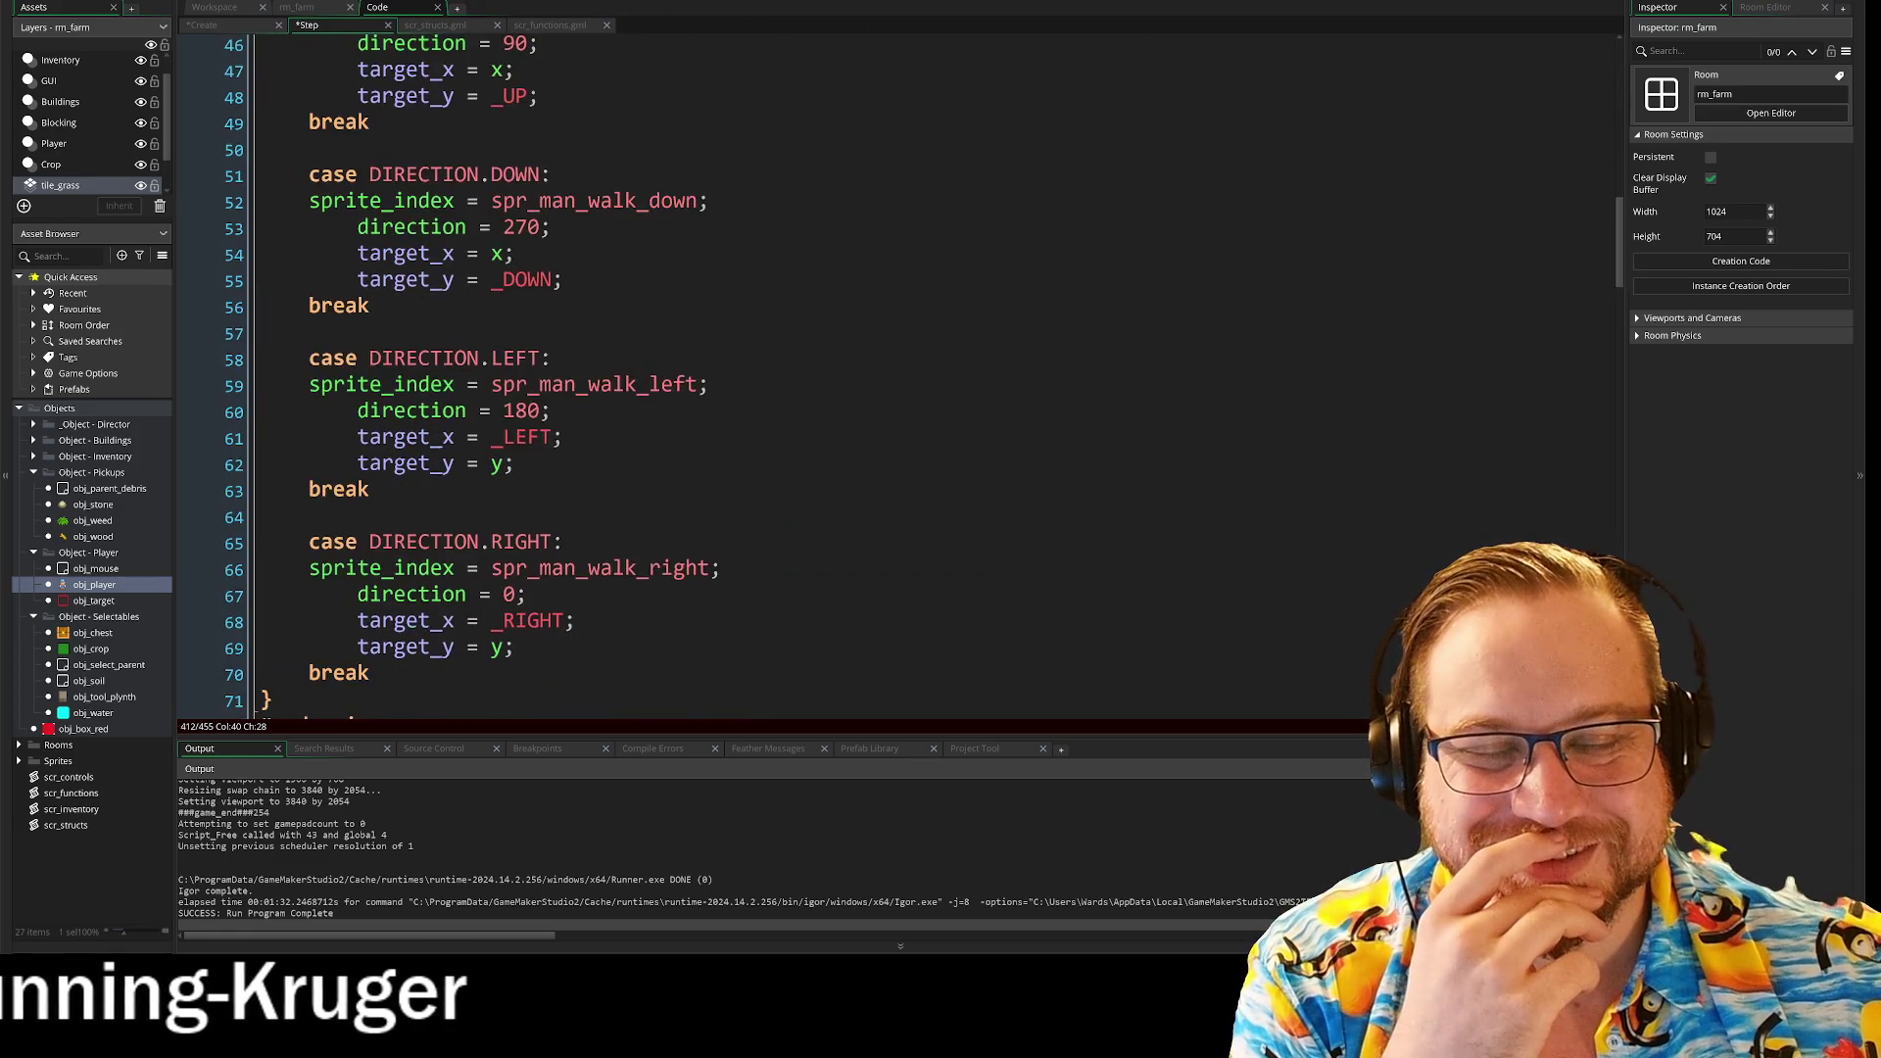
{"action": "scroll", "coordinate": [881, 372], "scroll_direction": "down", "scroll_amount": 3}
Step: Peek into the Tool Cycling region and switch (movement) block, then save and run with F5
{"action": "left_click", "coordinate": [252, 334]}
{"action": "scroll", "coordinate": [252, 336], "scroll_direction": "down", "scroll_amount": 3}
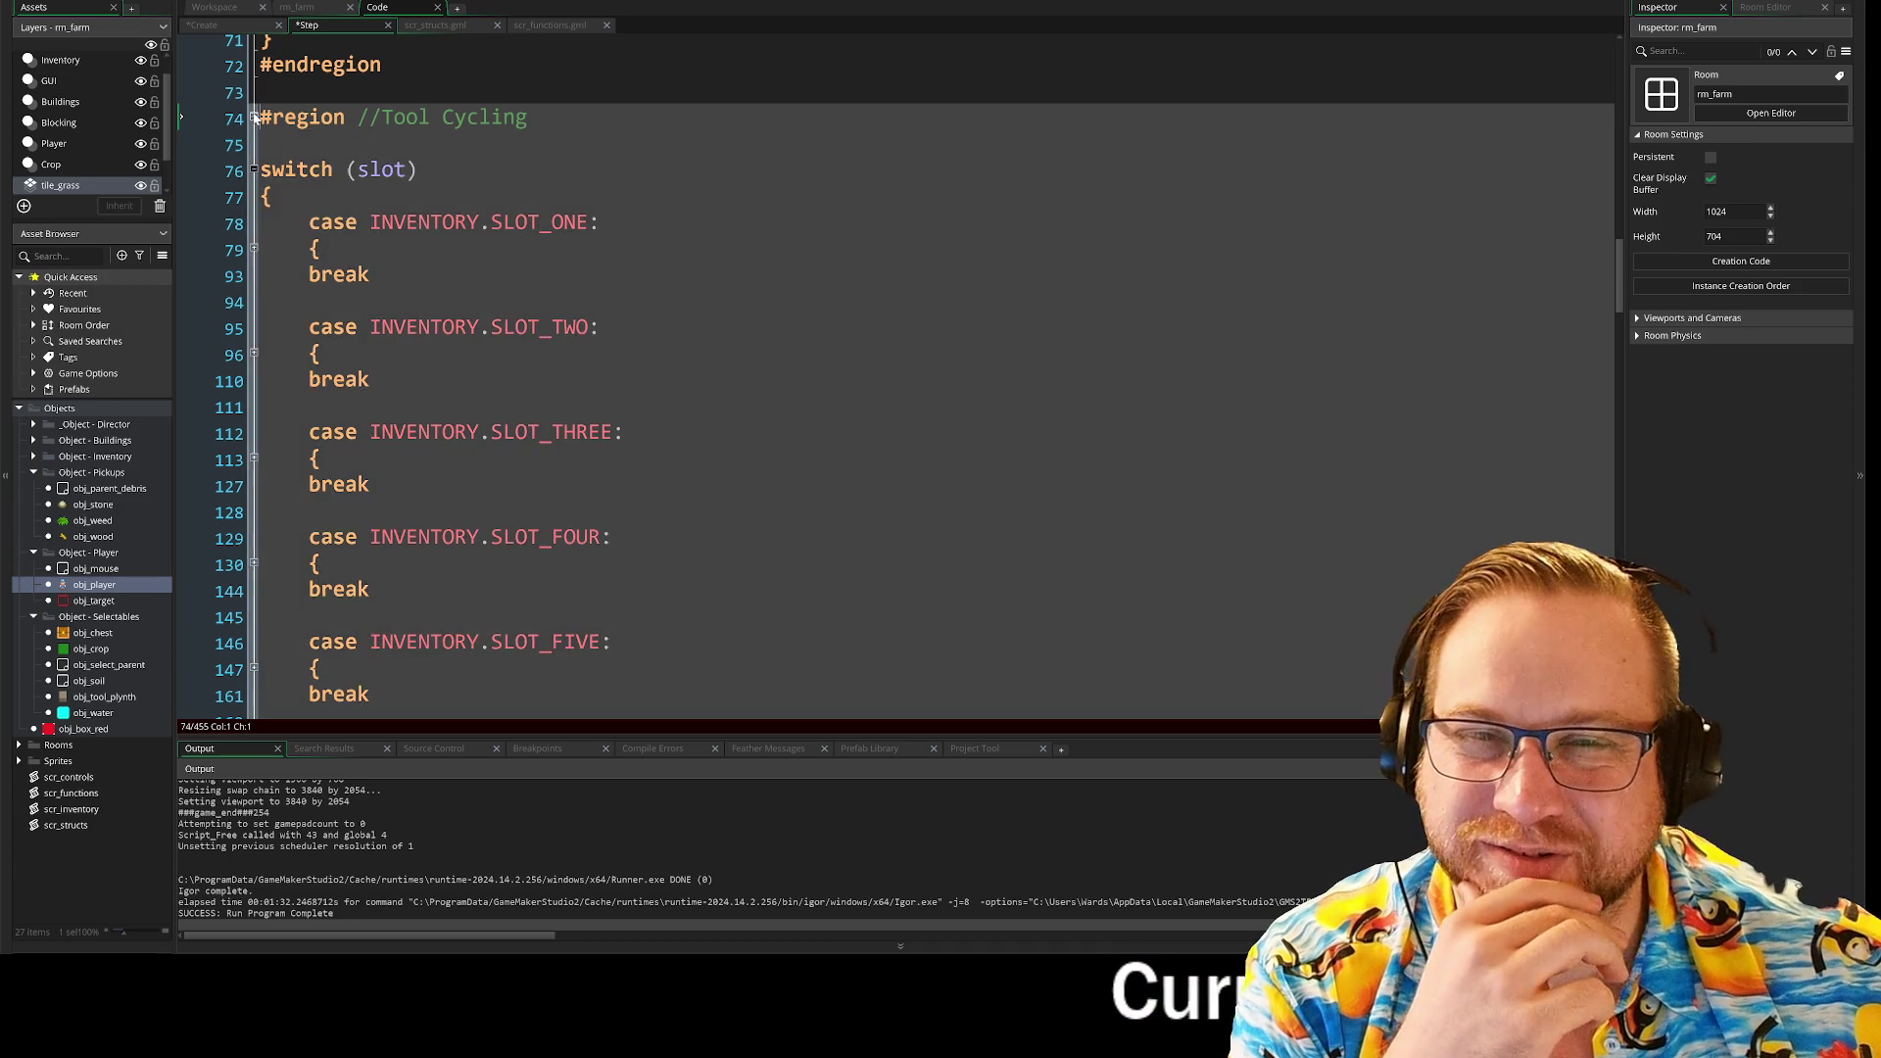
{"action": "left_click", "coordinate": [252, 117]}
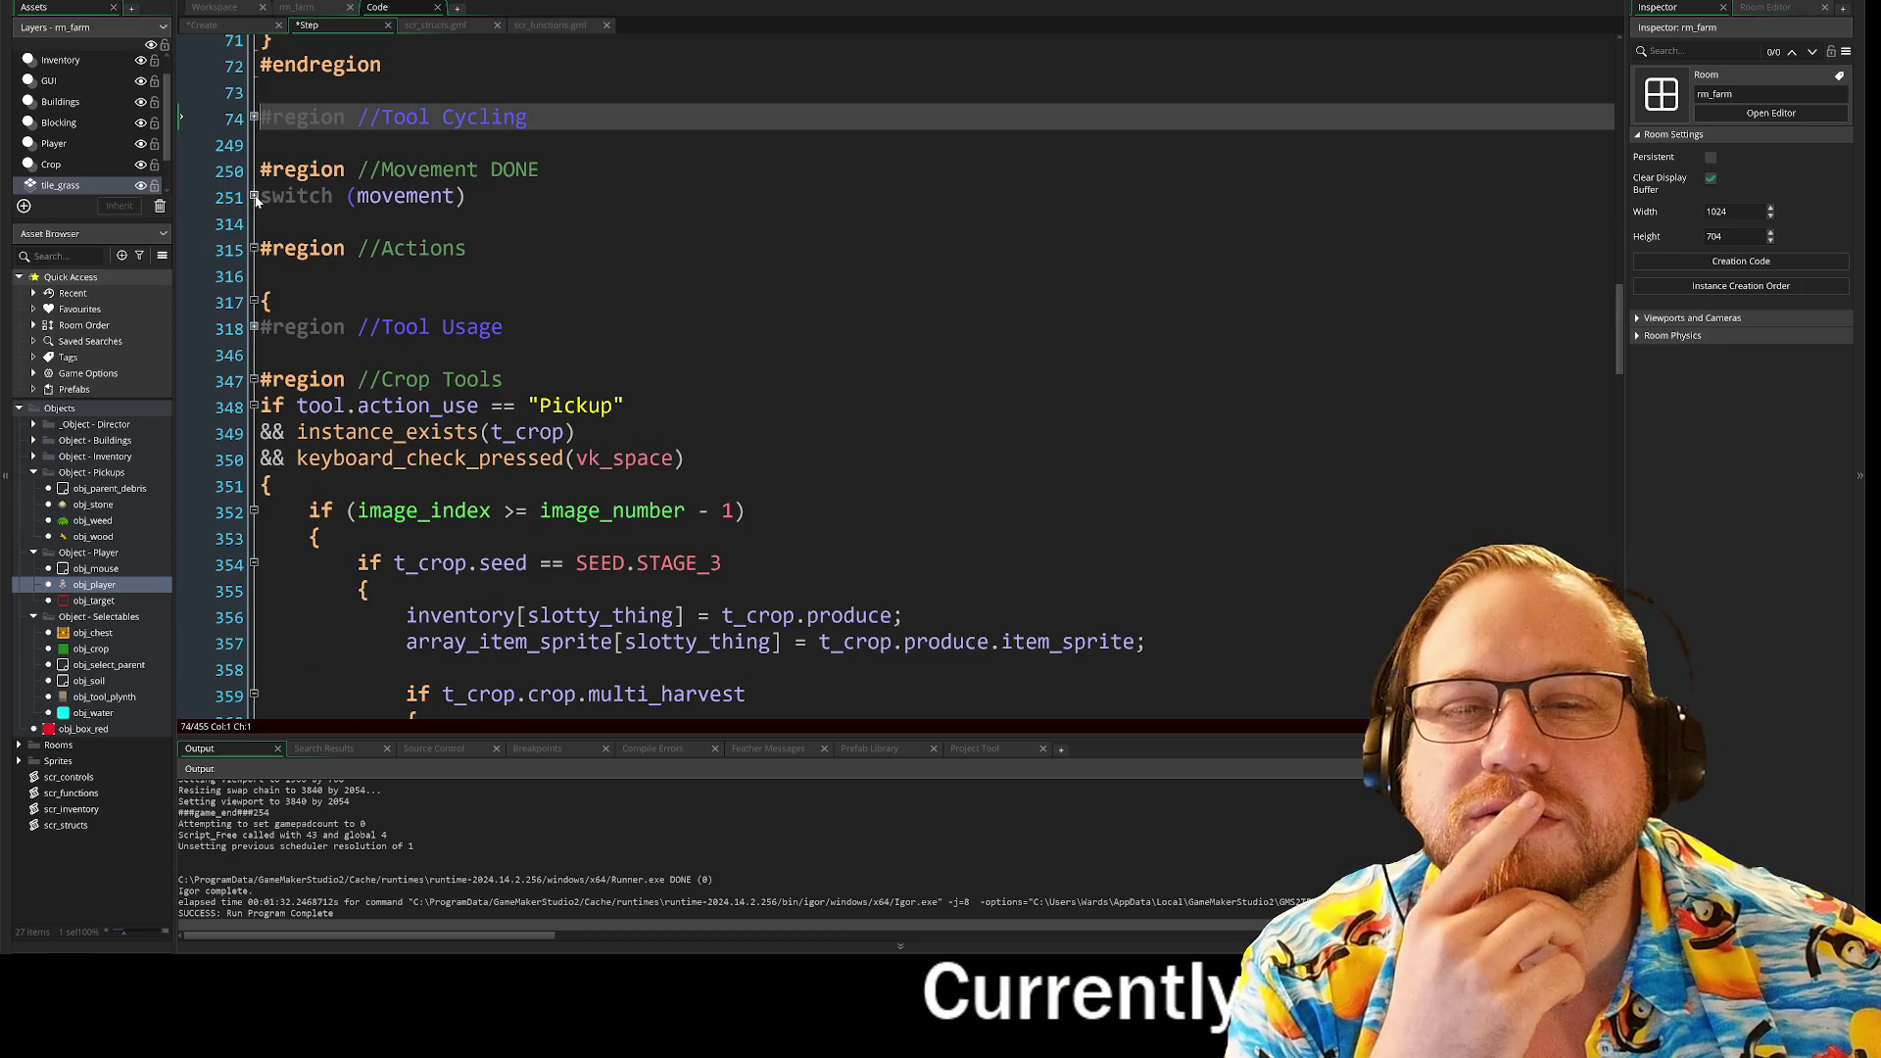
{"action": "left_click", "coordinate": [253, 197]}
{"action": "left_click", "coordinate": [254, 197]}
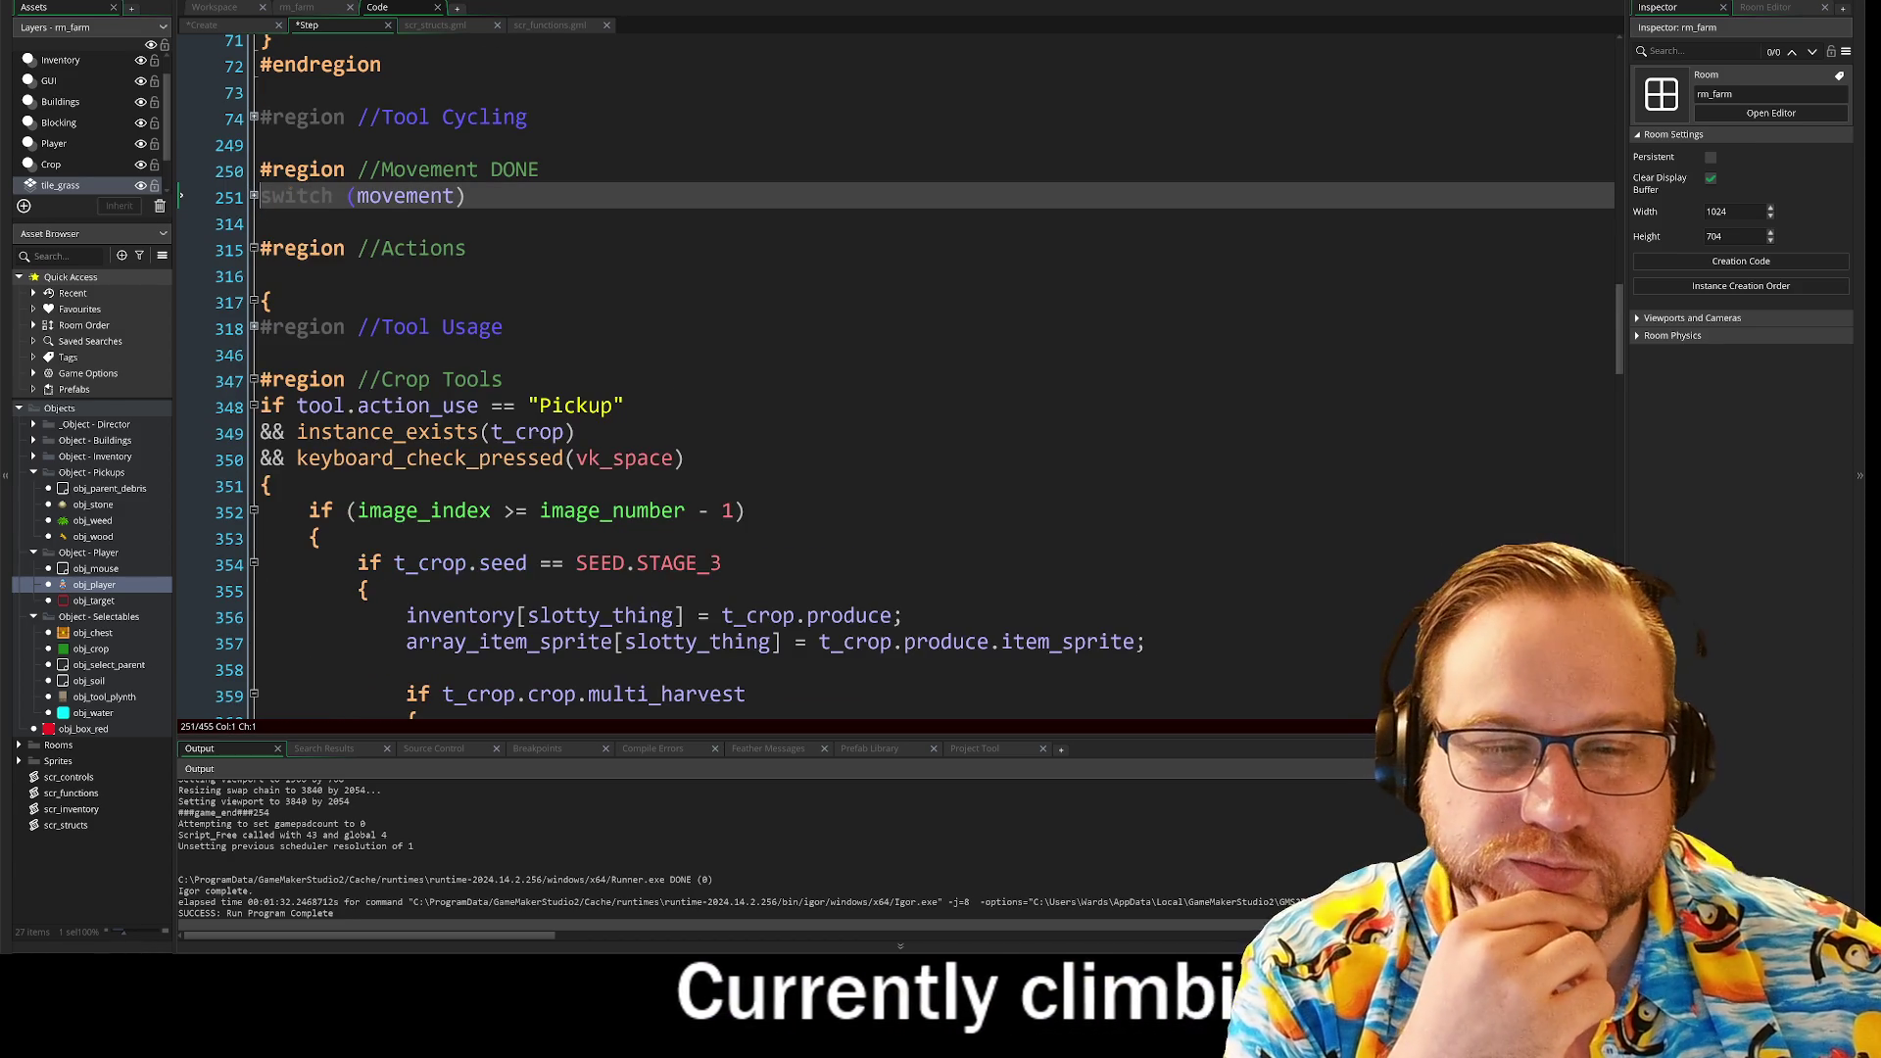
{"action": "scroll", "coordinate": [900, 376], "scroll_direction": "down", "scroll_amount": 1}
{"action": "key", "text": "F5"}
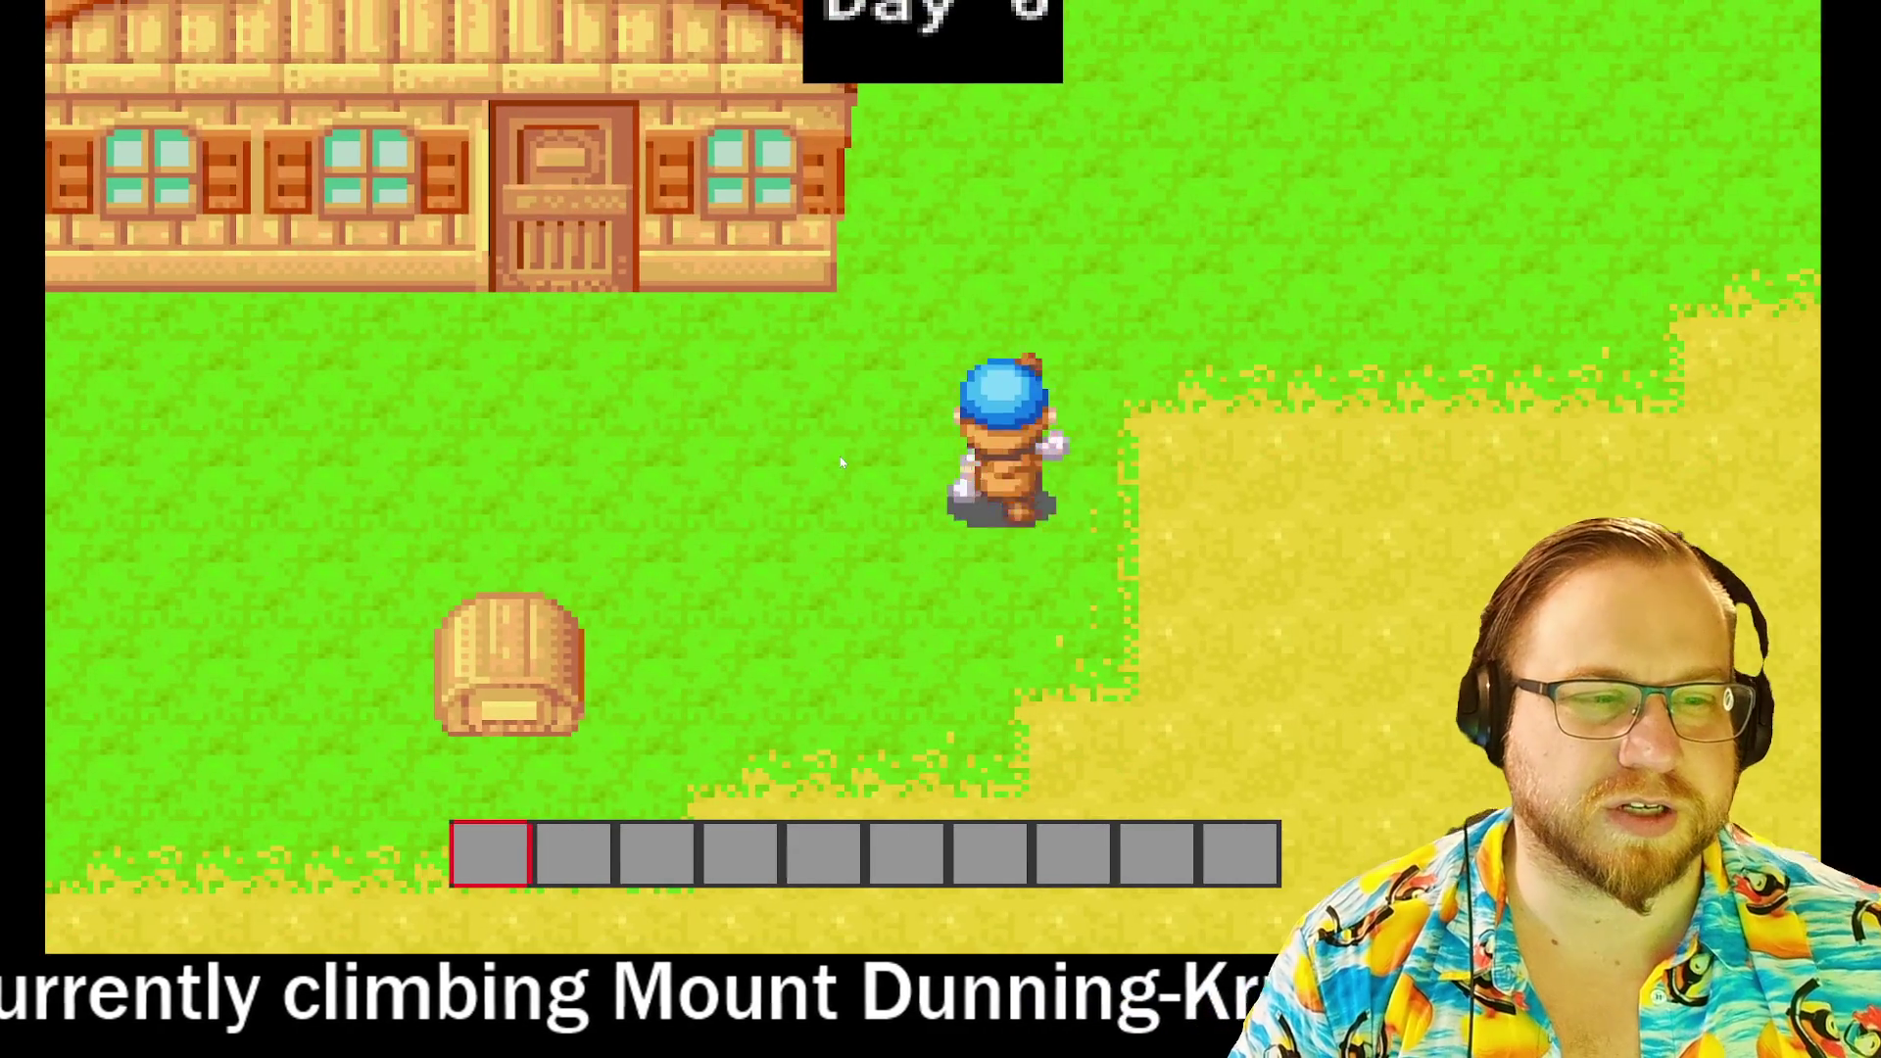
Step: Walk the farmer up, down, left and right around the field in the running game
{"action": "key", "text": "Right"}
{"action": "key", "text": "Down"}
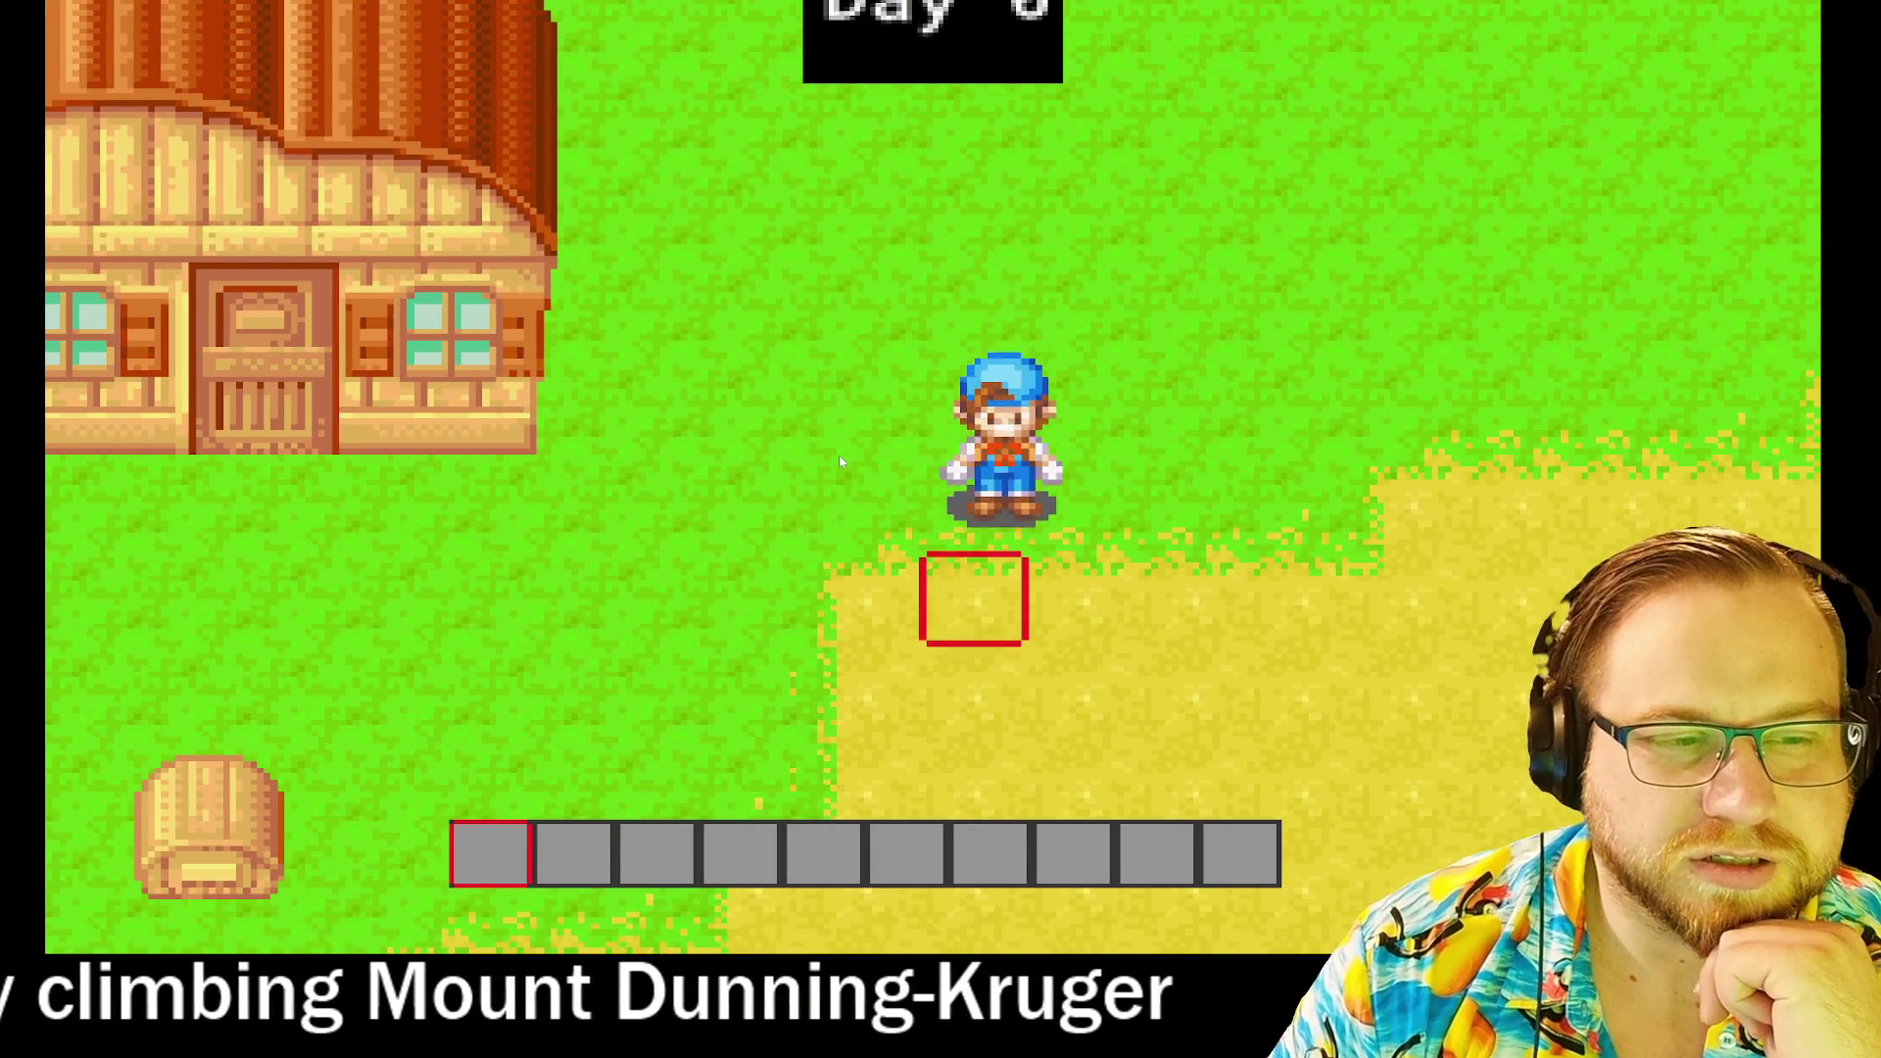
{"action": "key", "text": "Left"}
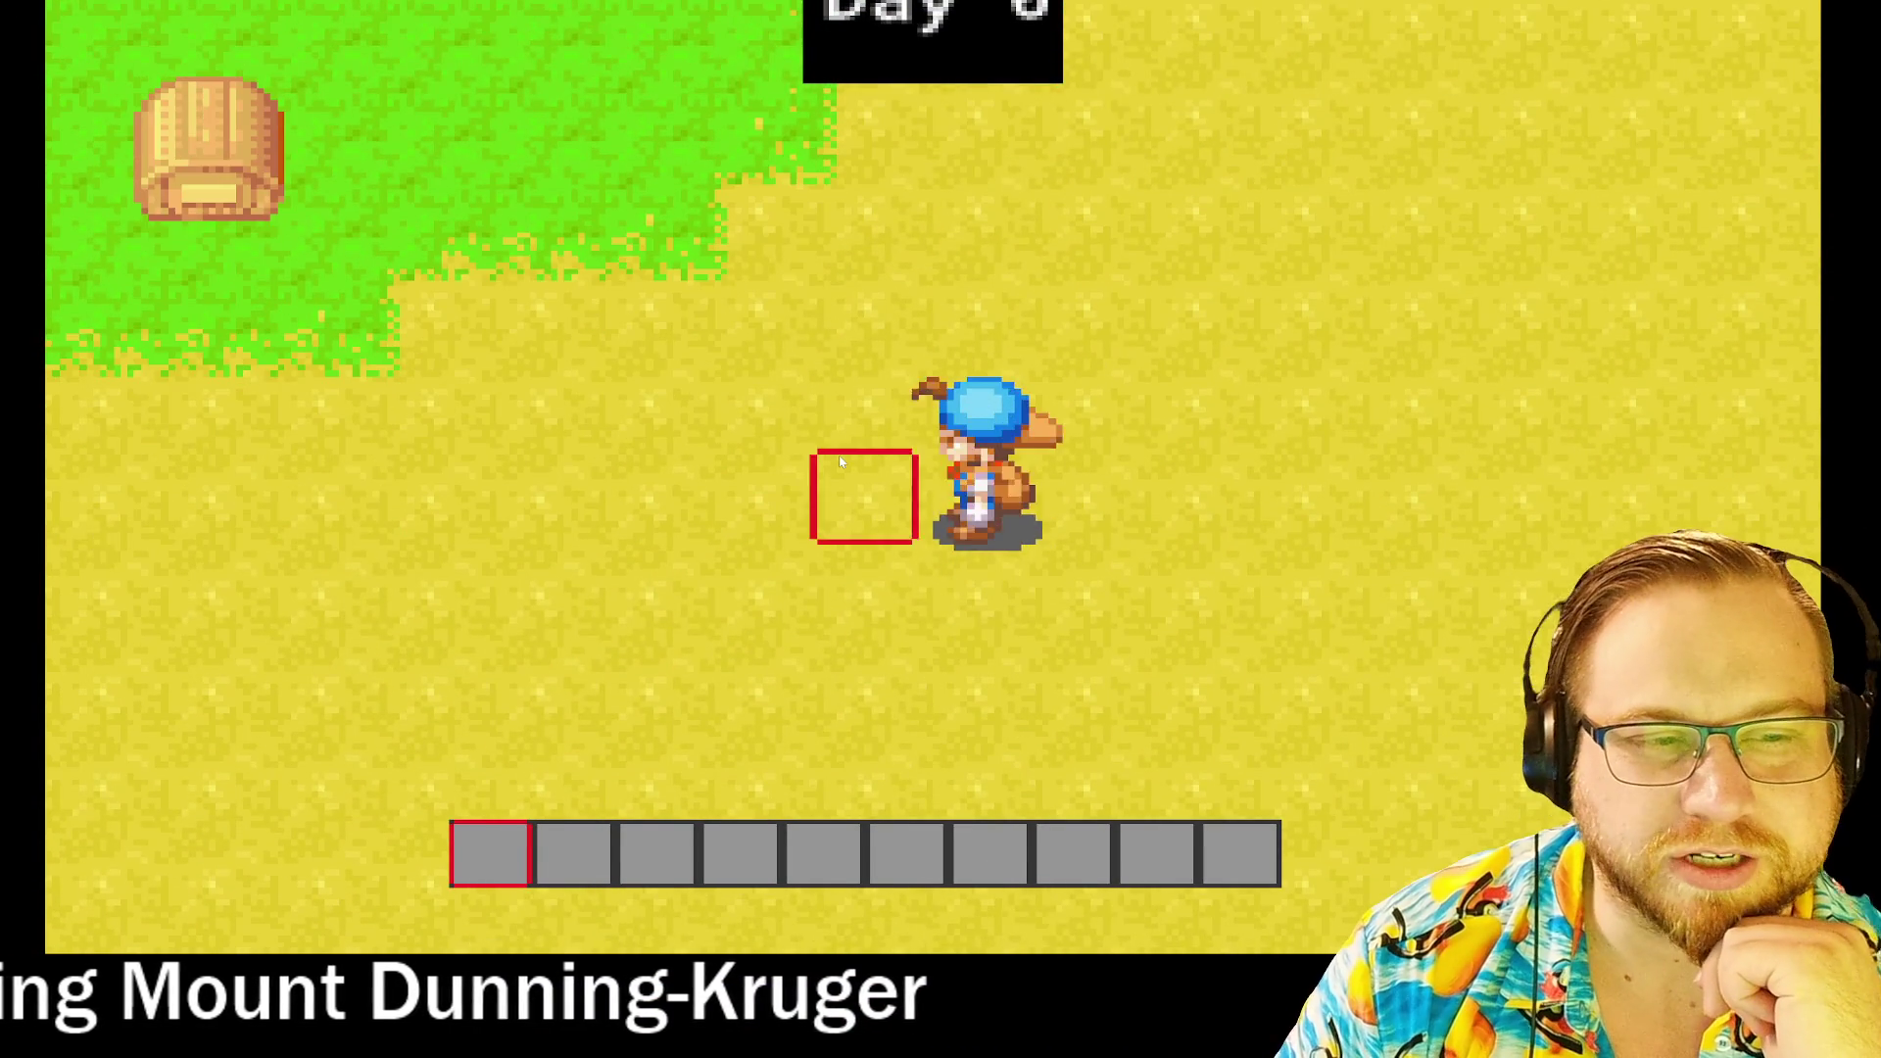
{"action": "key", "text": "Left"}
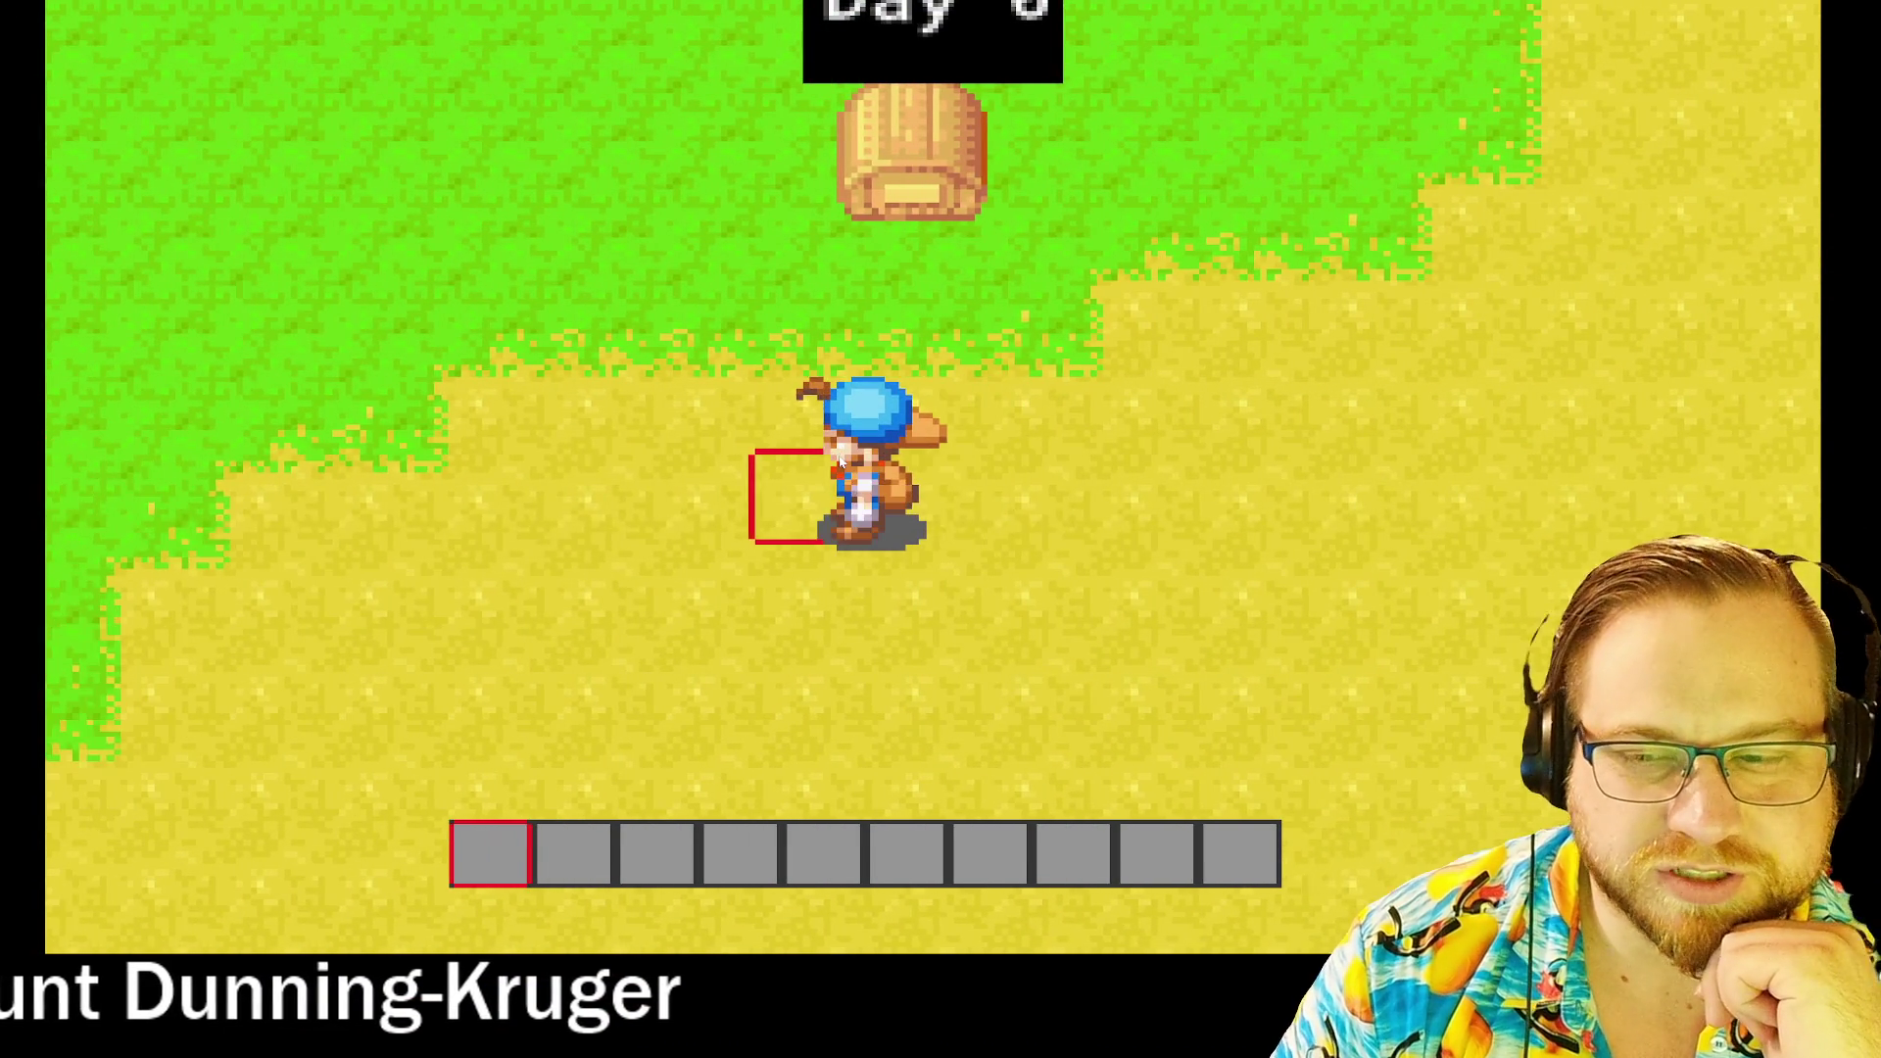
{"action": "key", "text": "Up"}
{"action": "key", "text": "Down"}
{"action": "key", "text": "Left"}
{"action": "key", "text": "Up"}
{"action": "key", "text": "Left"}
{"action": "key", "text": "Up"}
{"action": "key", "text": "Right"}
{"action": "key", "text": "Down"}
{"action": "key", "text": "Up"}
{"action": "key", "text": "Down"}
{"action": "key", "text": "Right"}
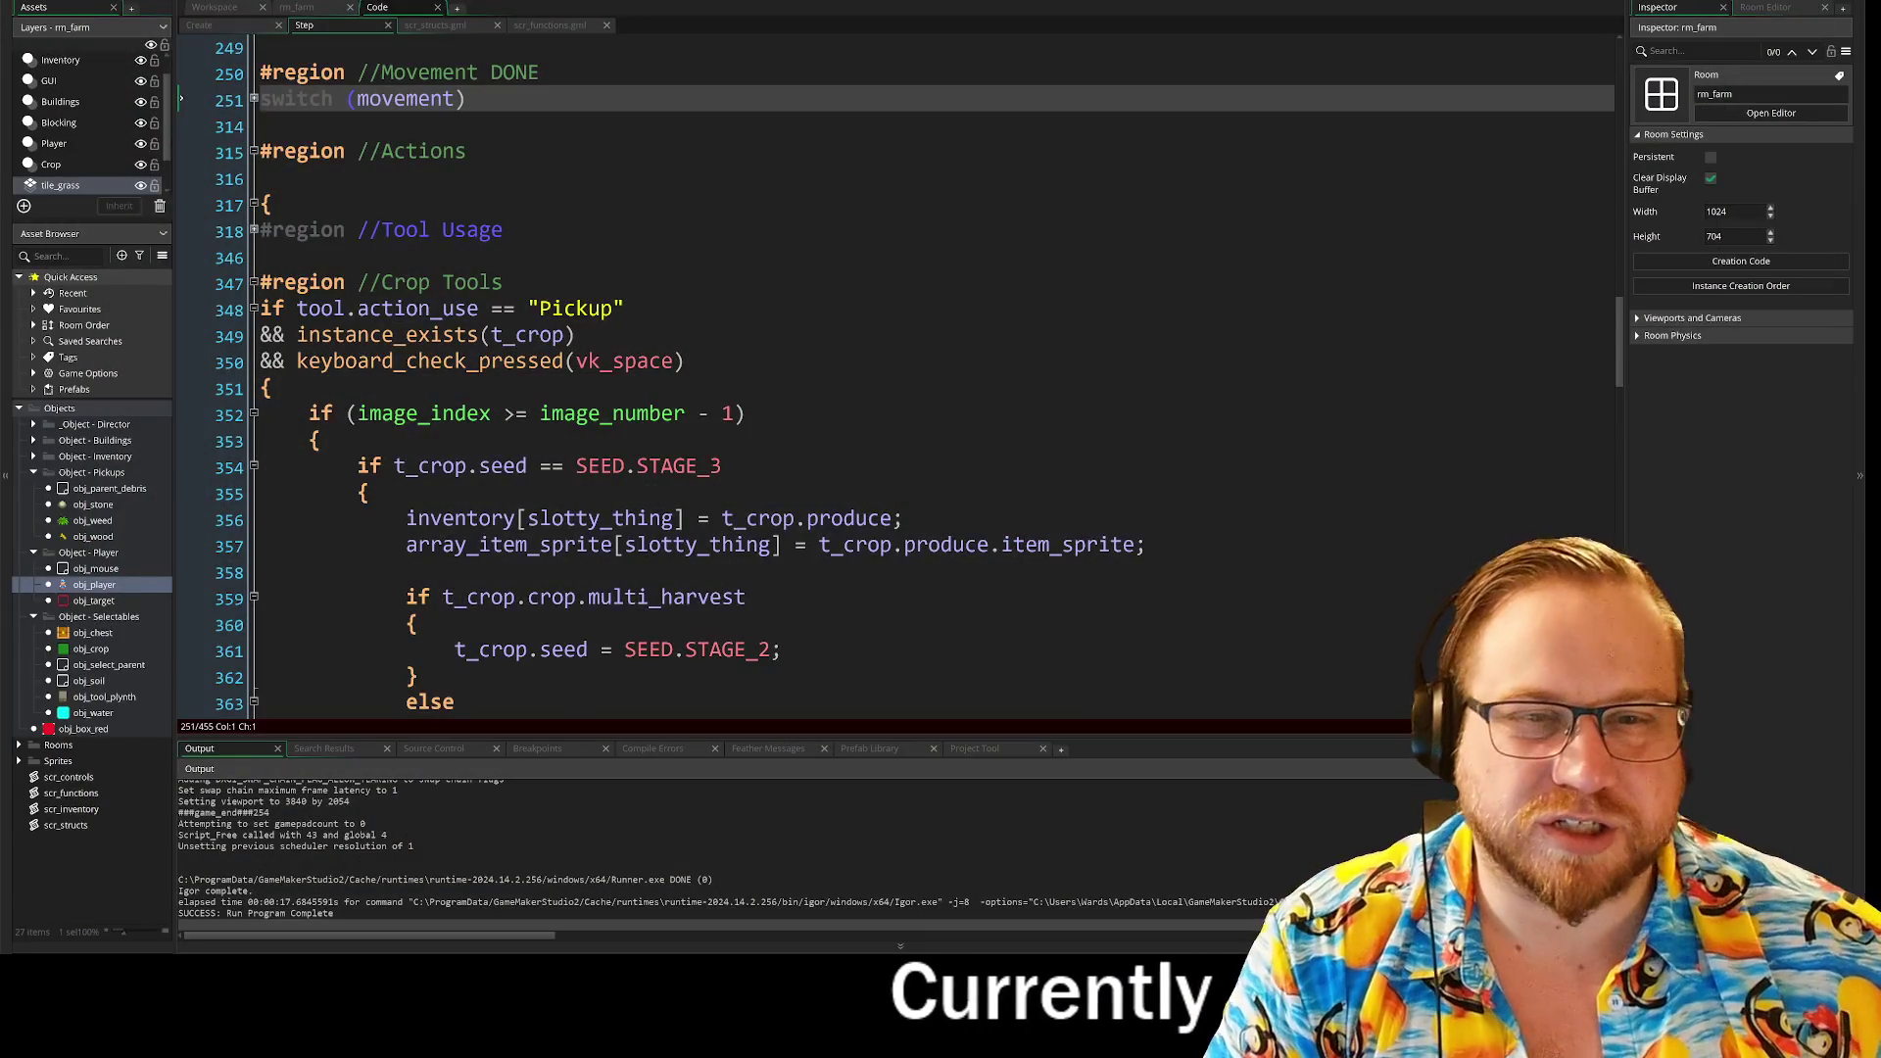
Step: Unfold the switch (movement) block and its IDLE, WALK and RUN cases to read them
{"action": "left_click", "coordinate": [254, 101]}
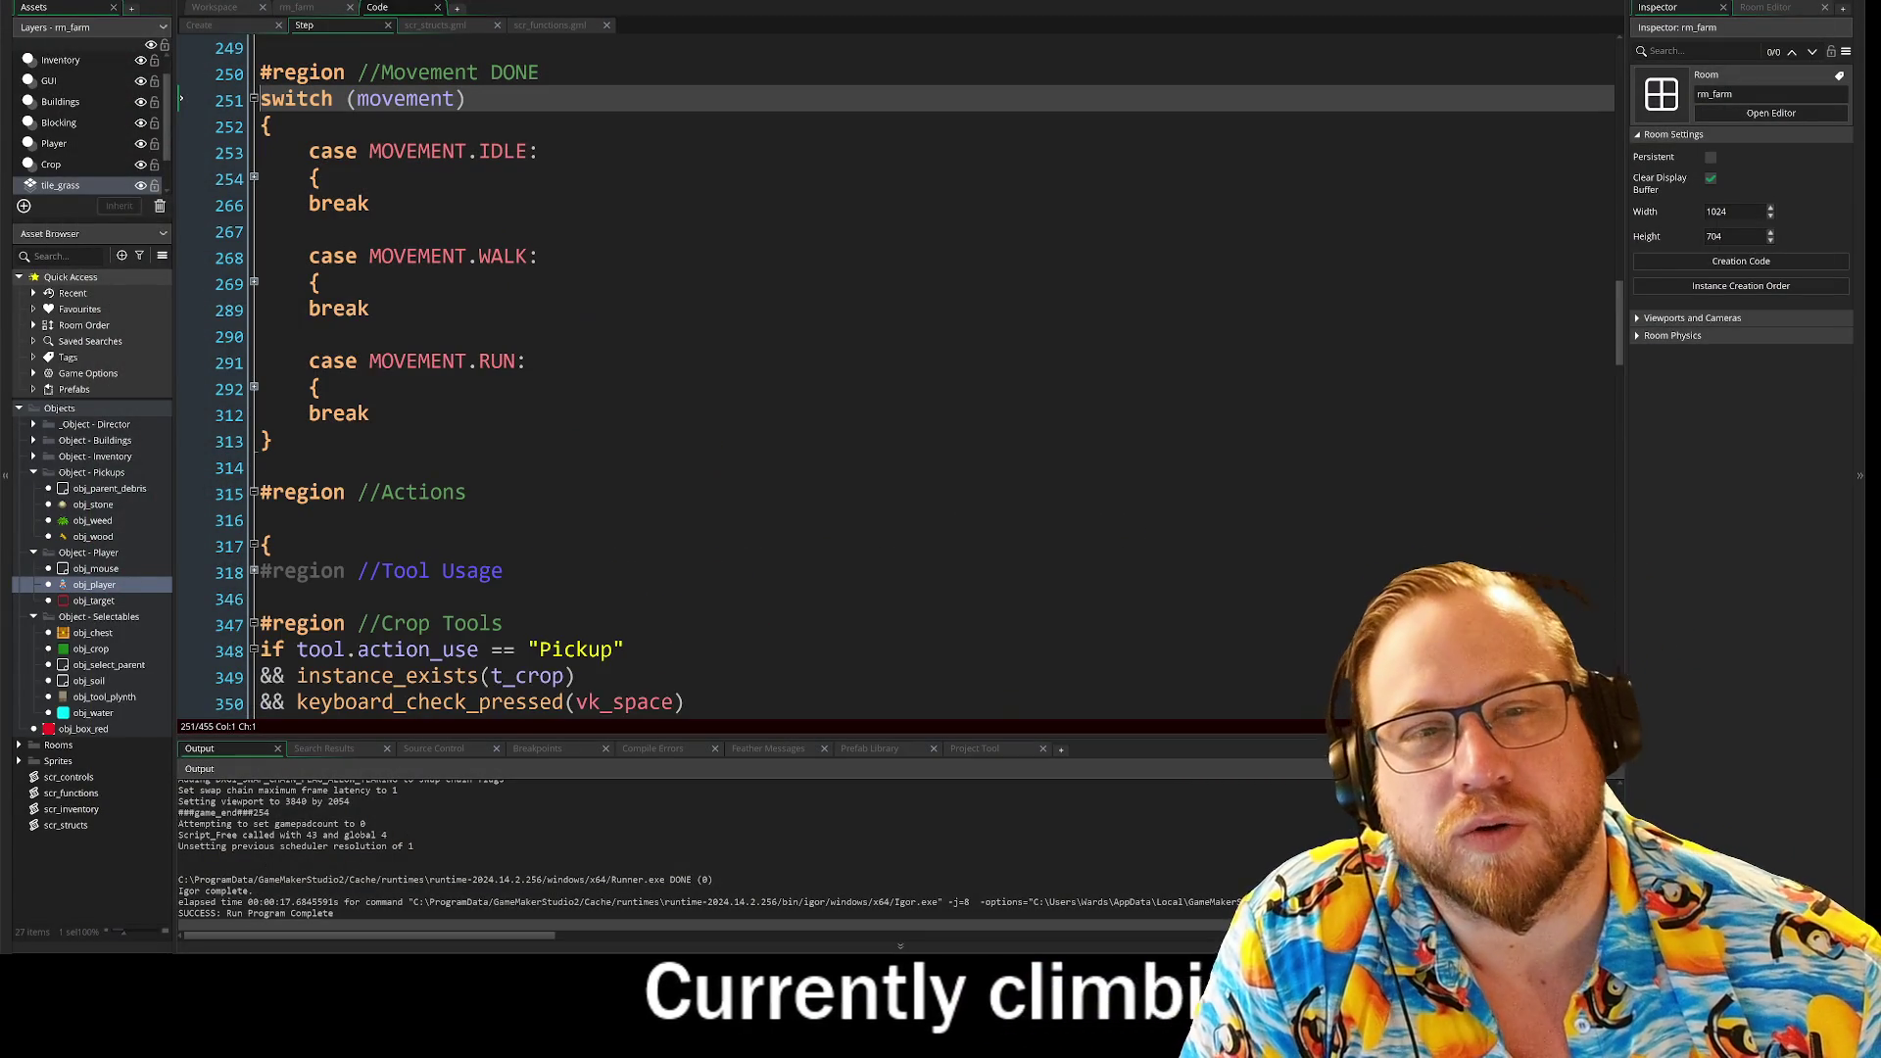
{"action": "left_click", "coordinate": [254, 177]}
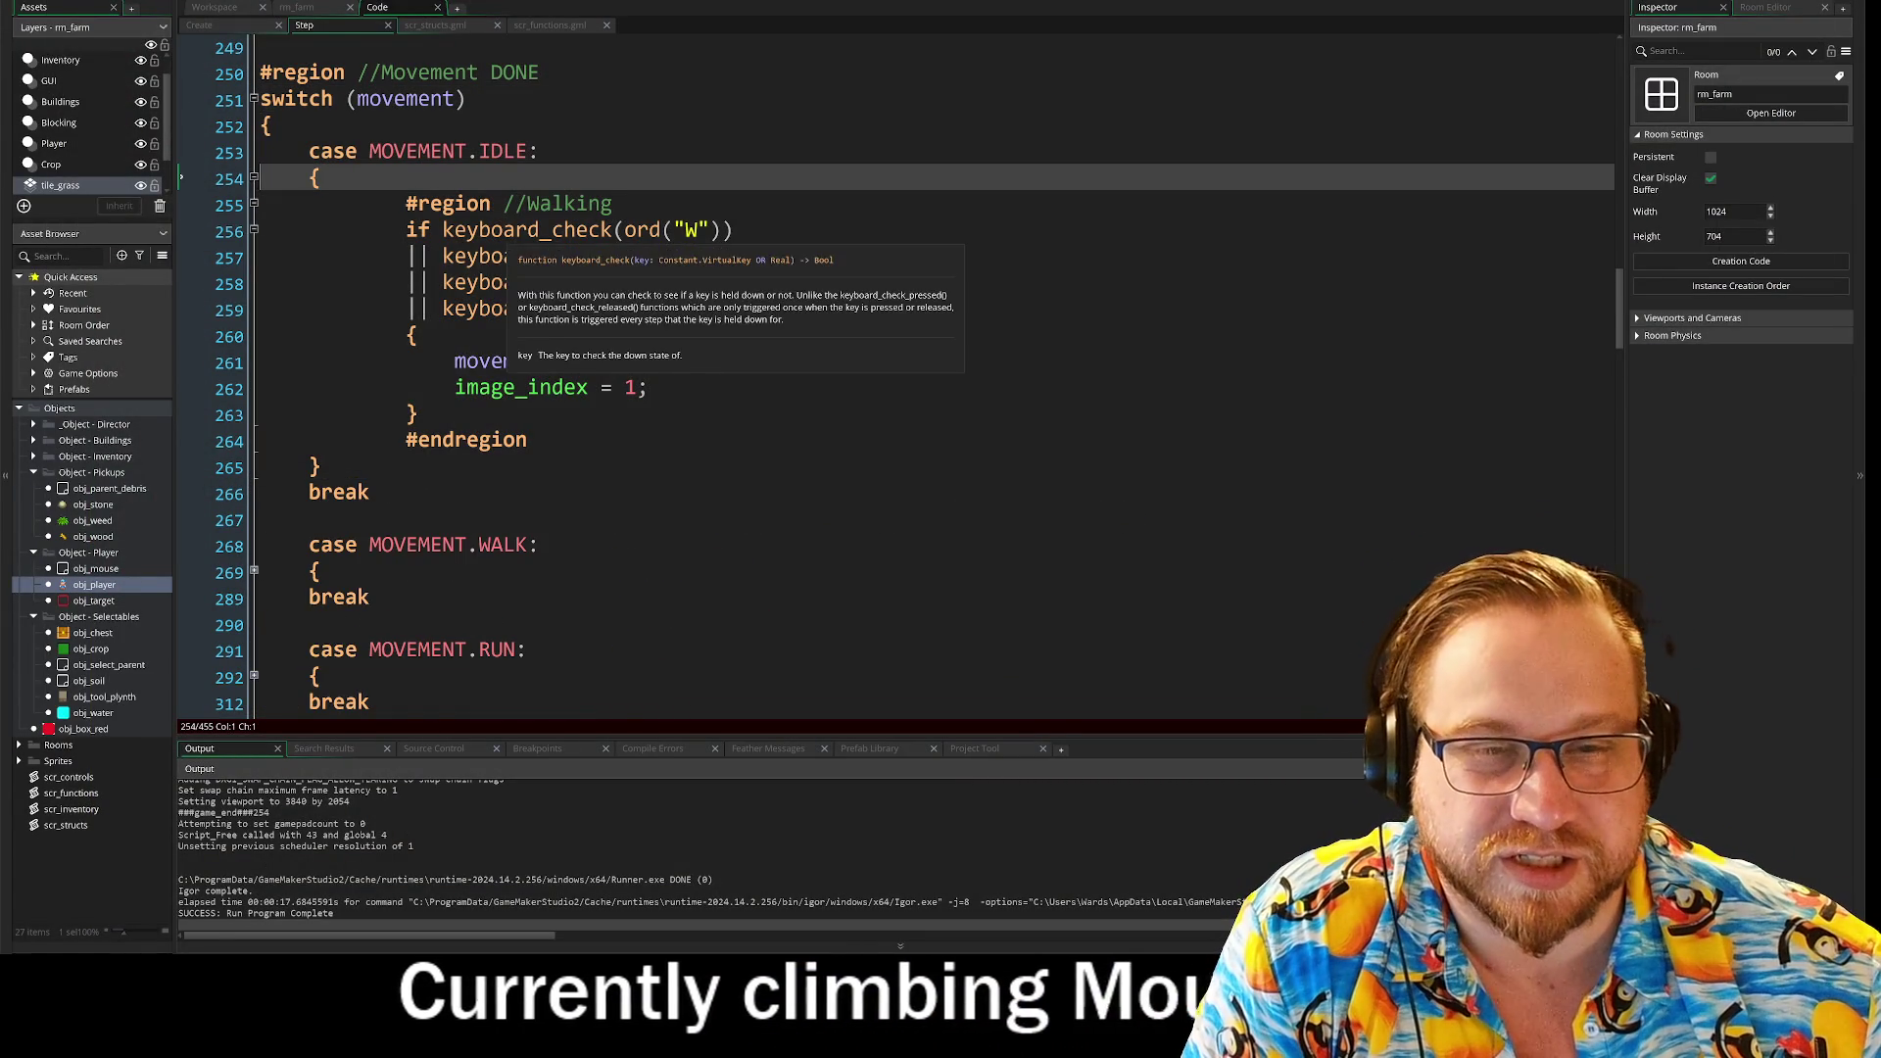
{"action": "left_click", "coordinate": [551, 229]}
{"action": "left_click", "coordinate": [564, 256]}
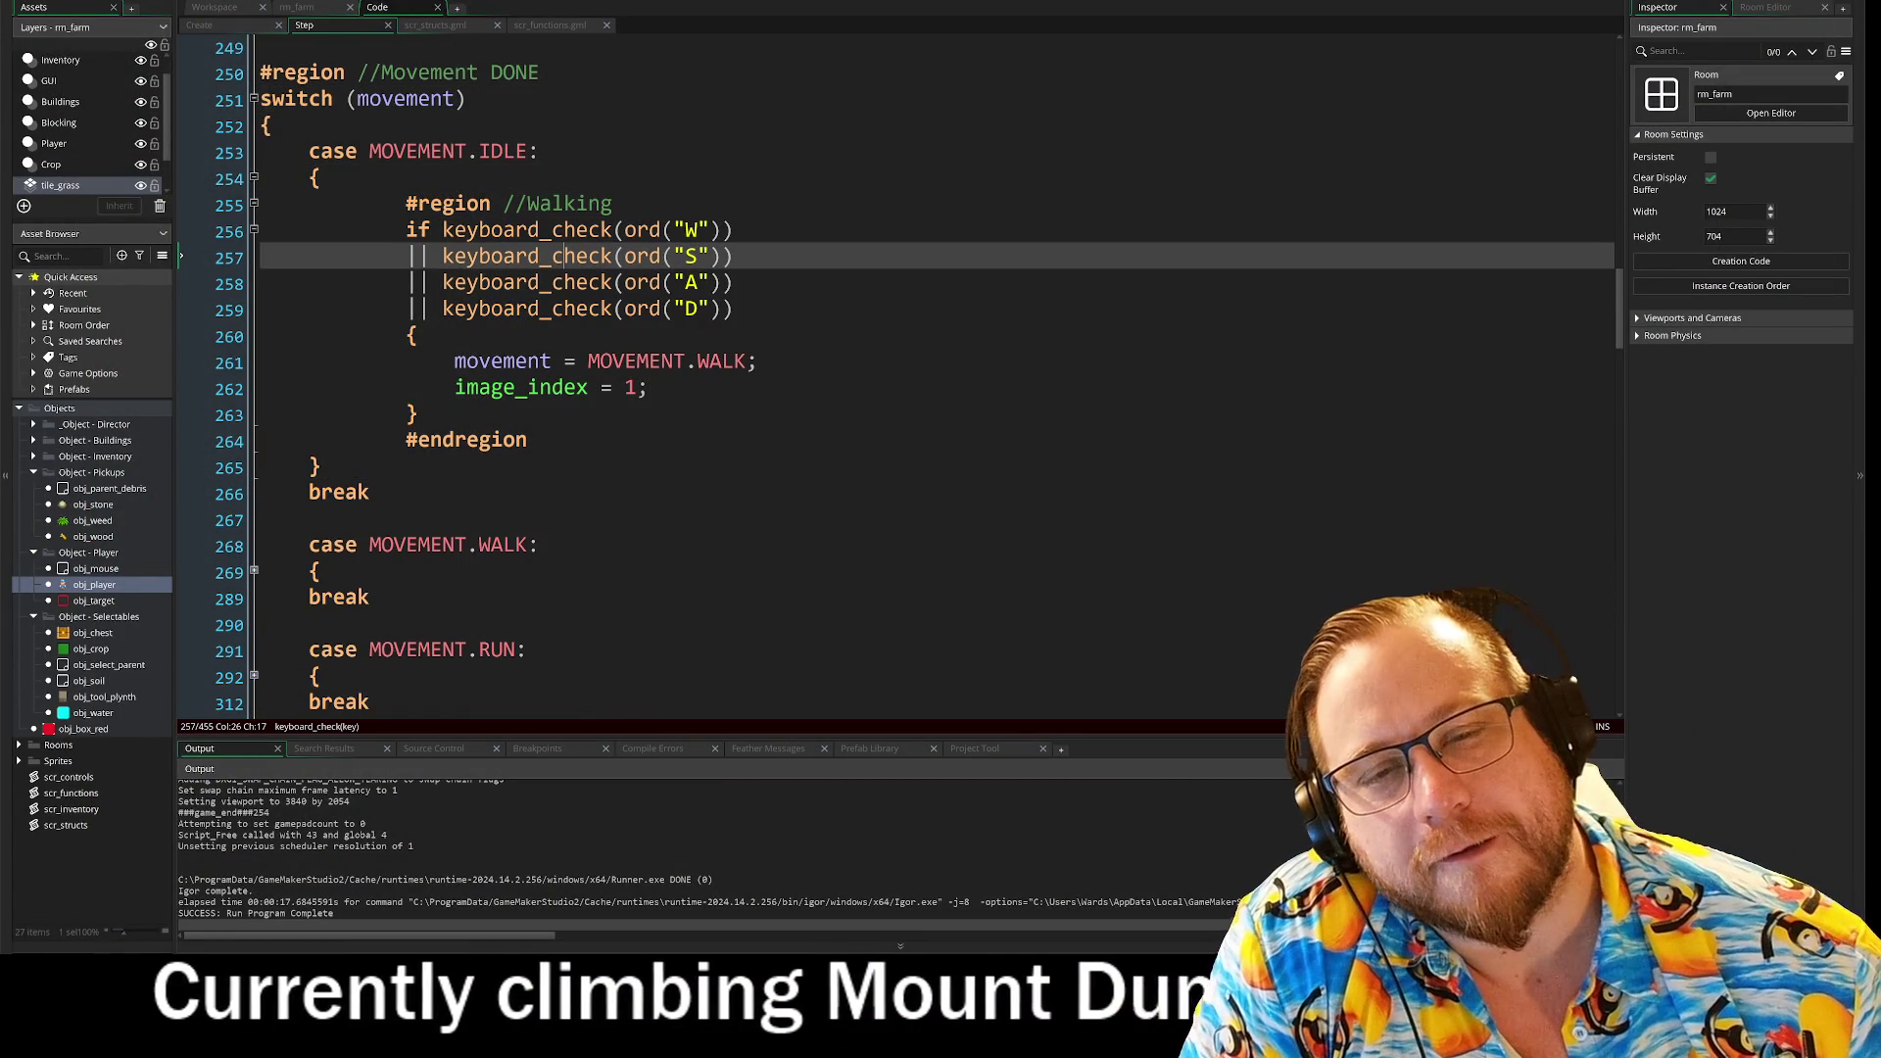
{"action": "scroll", "coordinate": [900, 376], "scroll_direction": "down", "scroll_amount": 2}
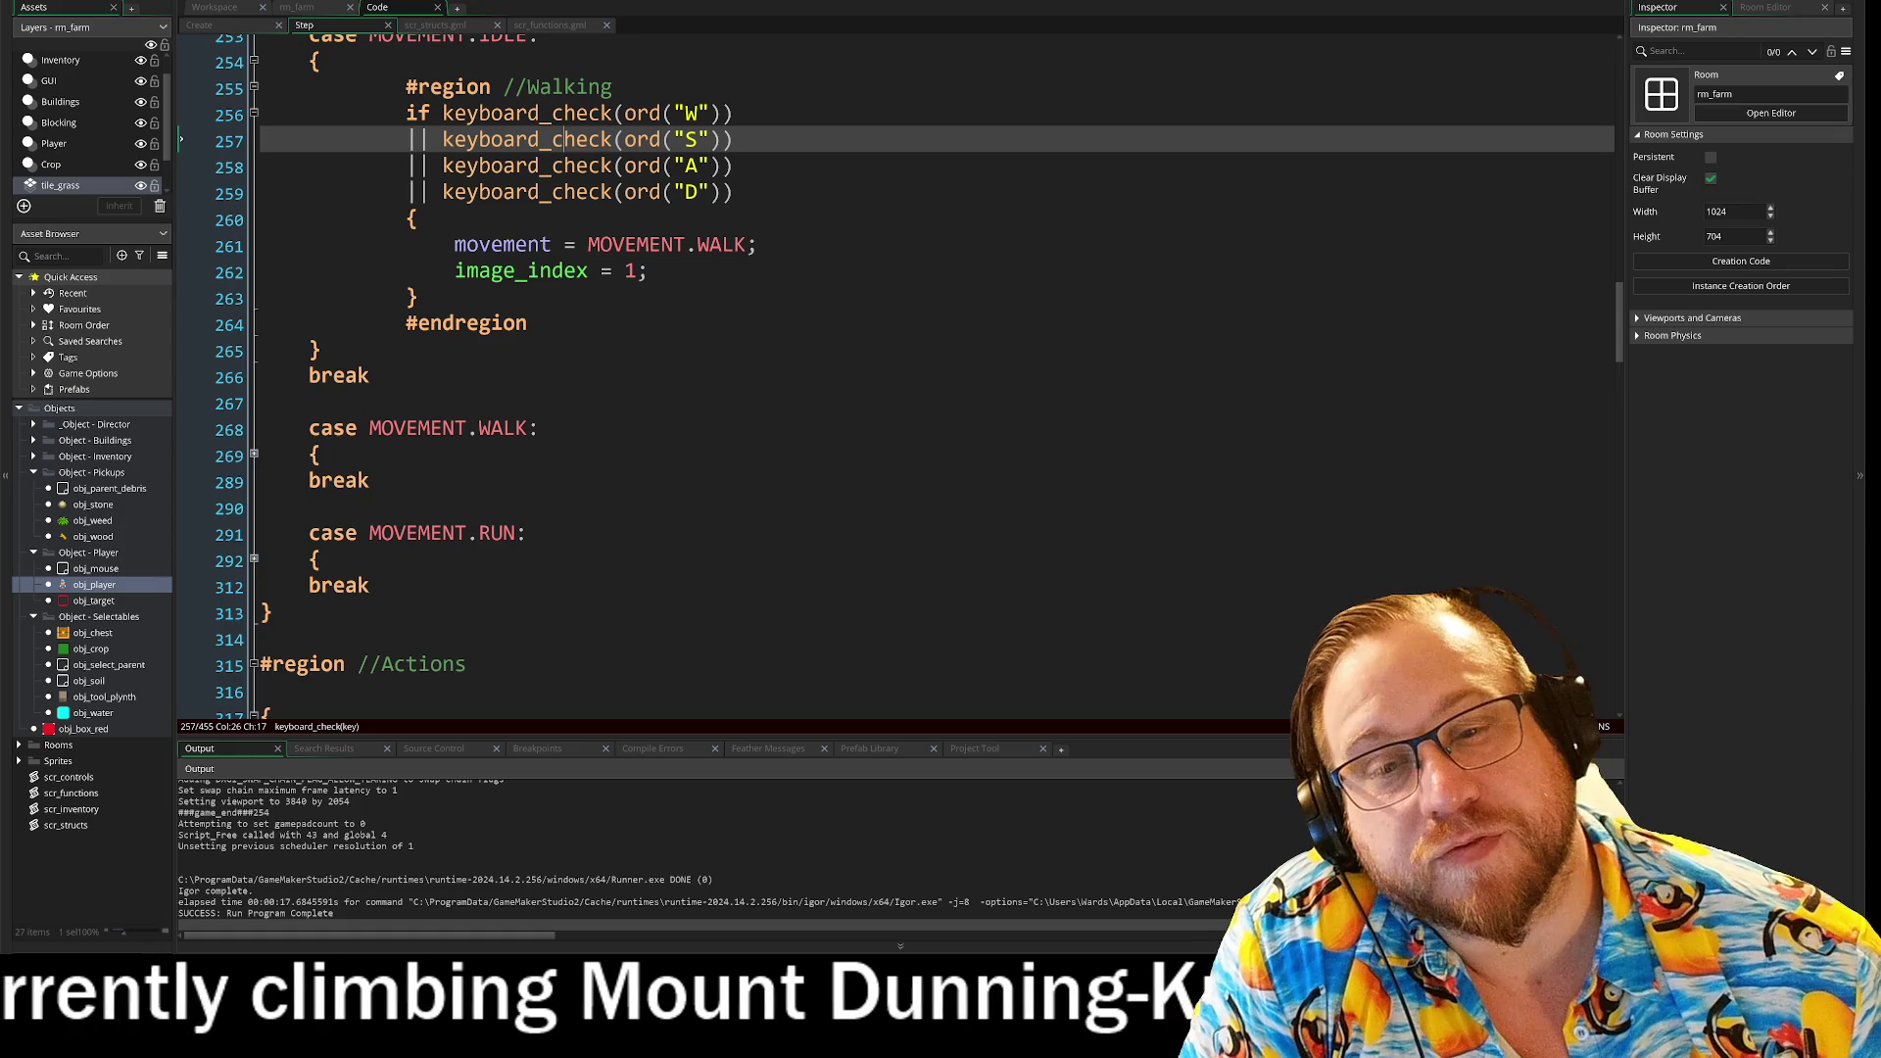
{"action": "left_click", "coordinate": [254, 455]}
{"action": "scroll", "coordinate": [254, 454], "scroll_direction": "down", "scroll_amount": 5}
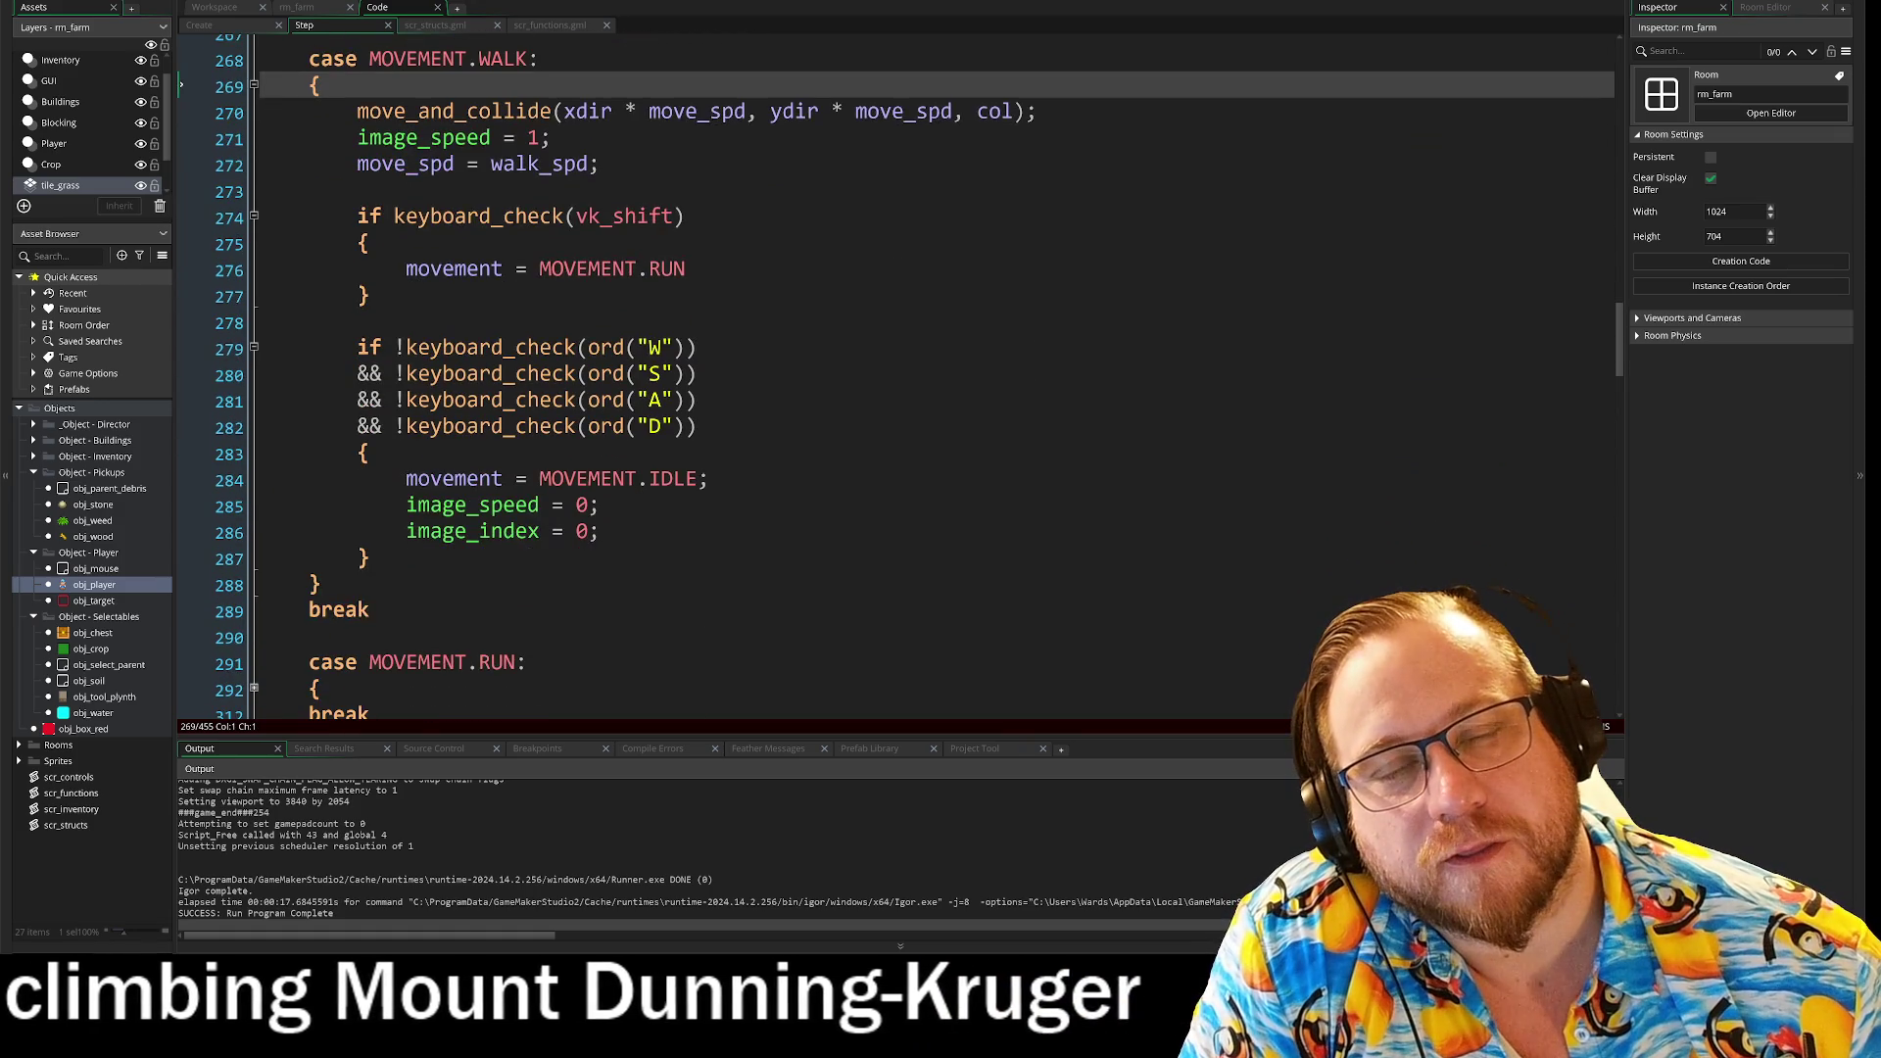
{"action": "scroll", "coordinate": [899, 376], "scroll_direction": "up", "scroll_amount": 1}
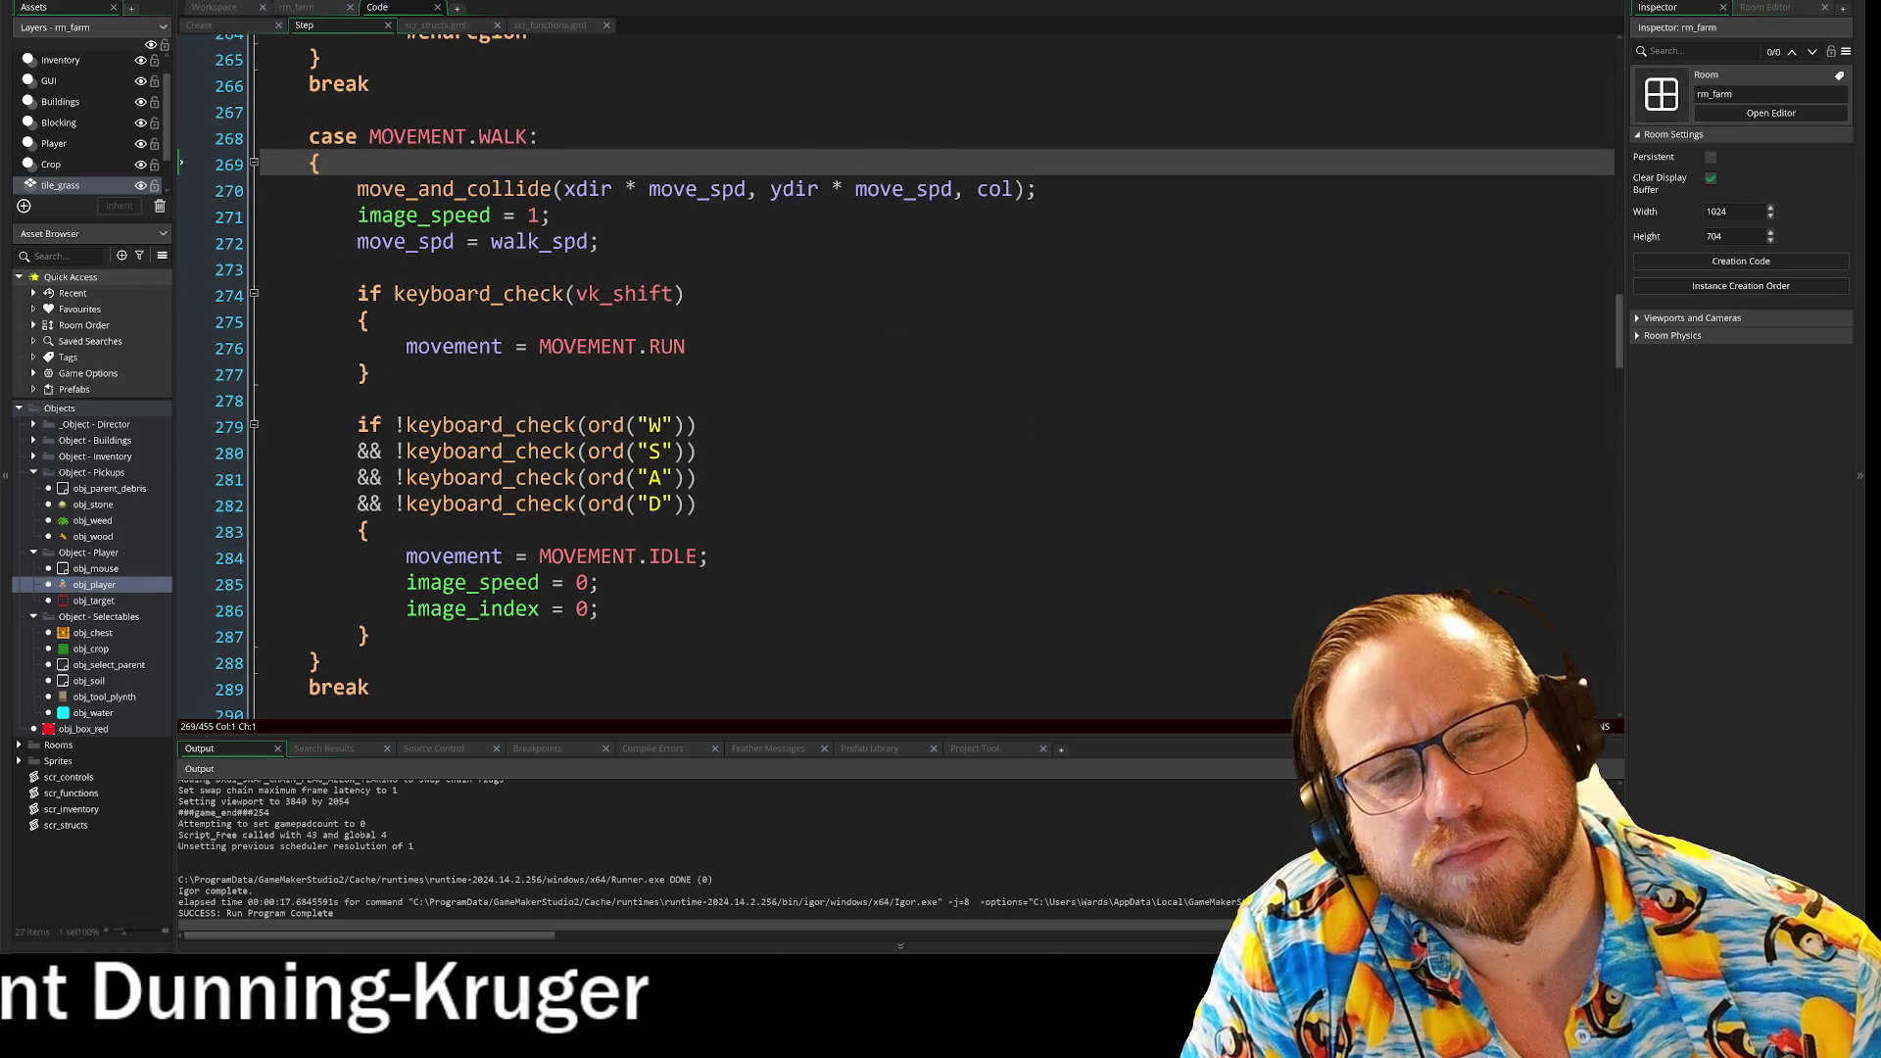
{"action": "scroll", "coordinate": [899, 376], "scroll_direction": "down", "scroll_amount": 4}
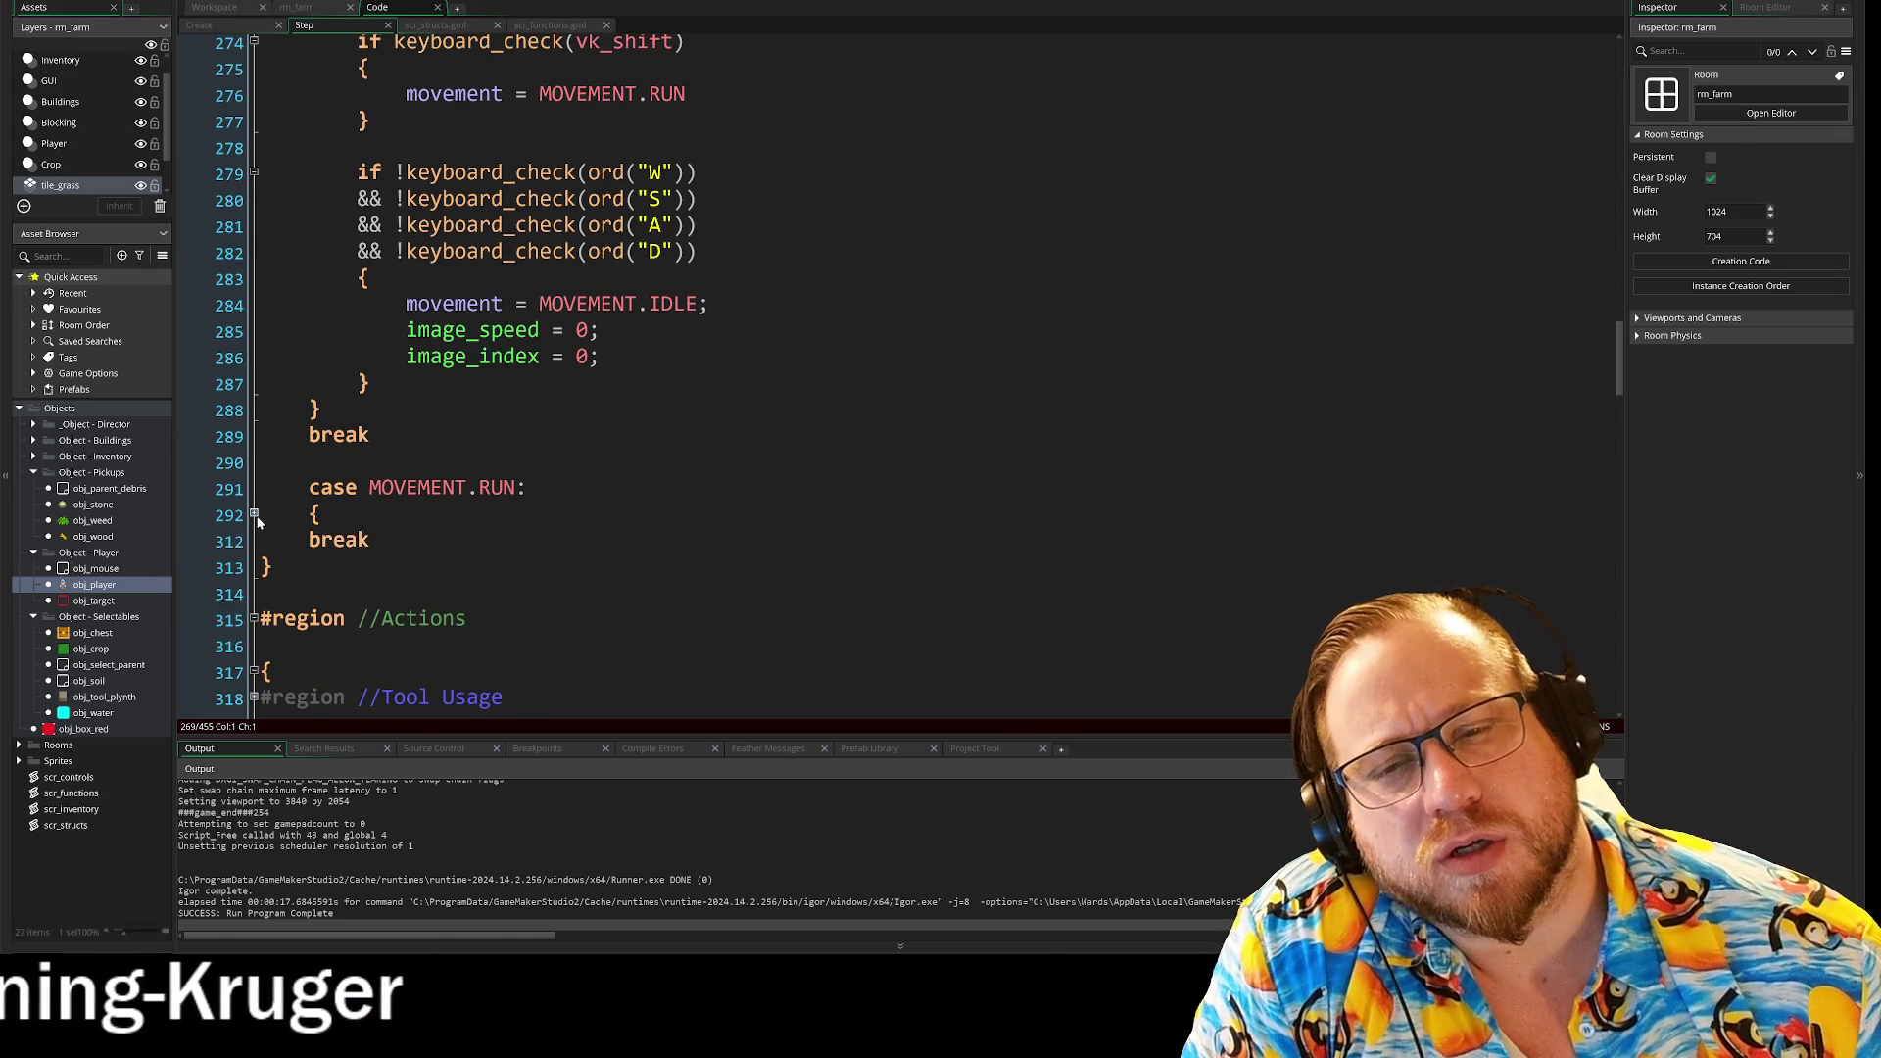
{"action": "left_click", "coordinate": [253, 514]}
{"action": "scroll", "coordinate": [256, 520], "scroll_direction": "down", "scroll_amount": 5}
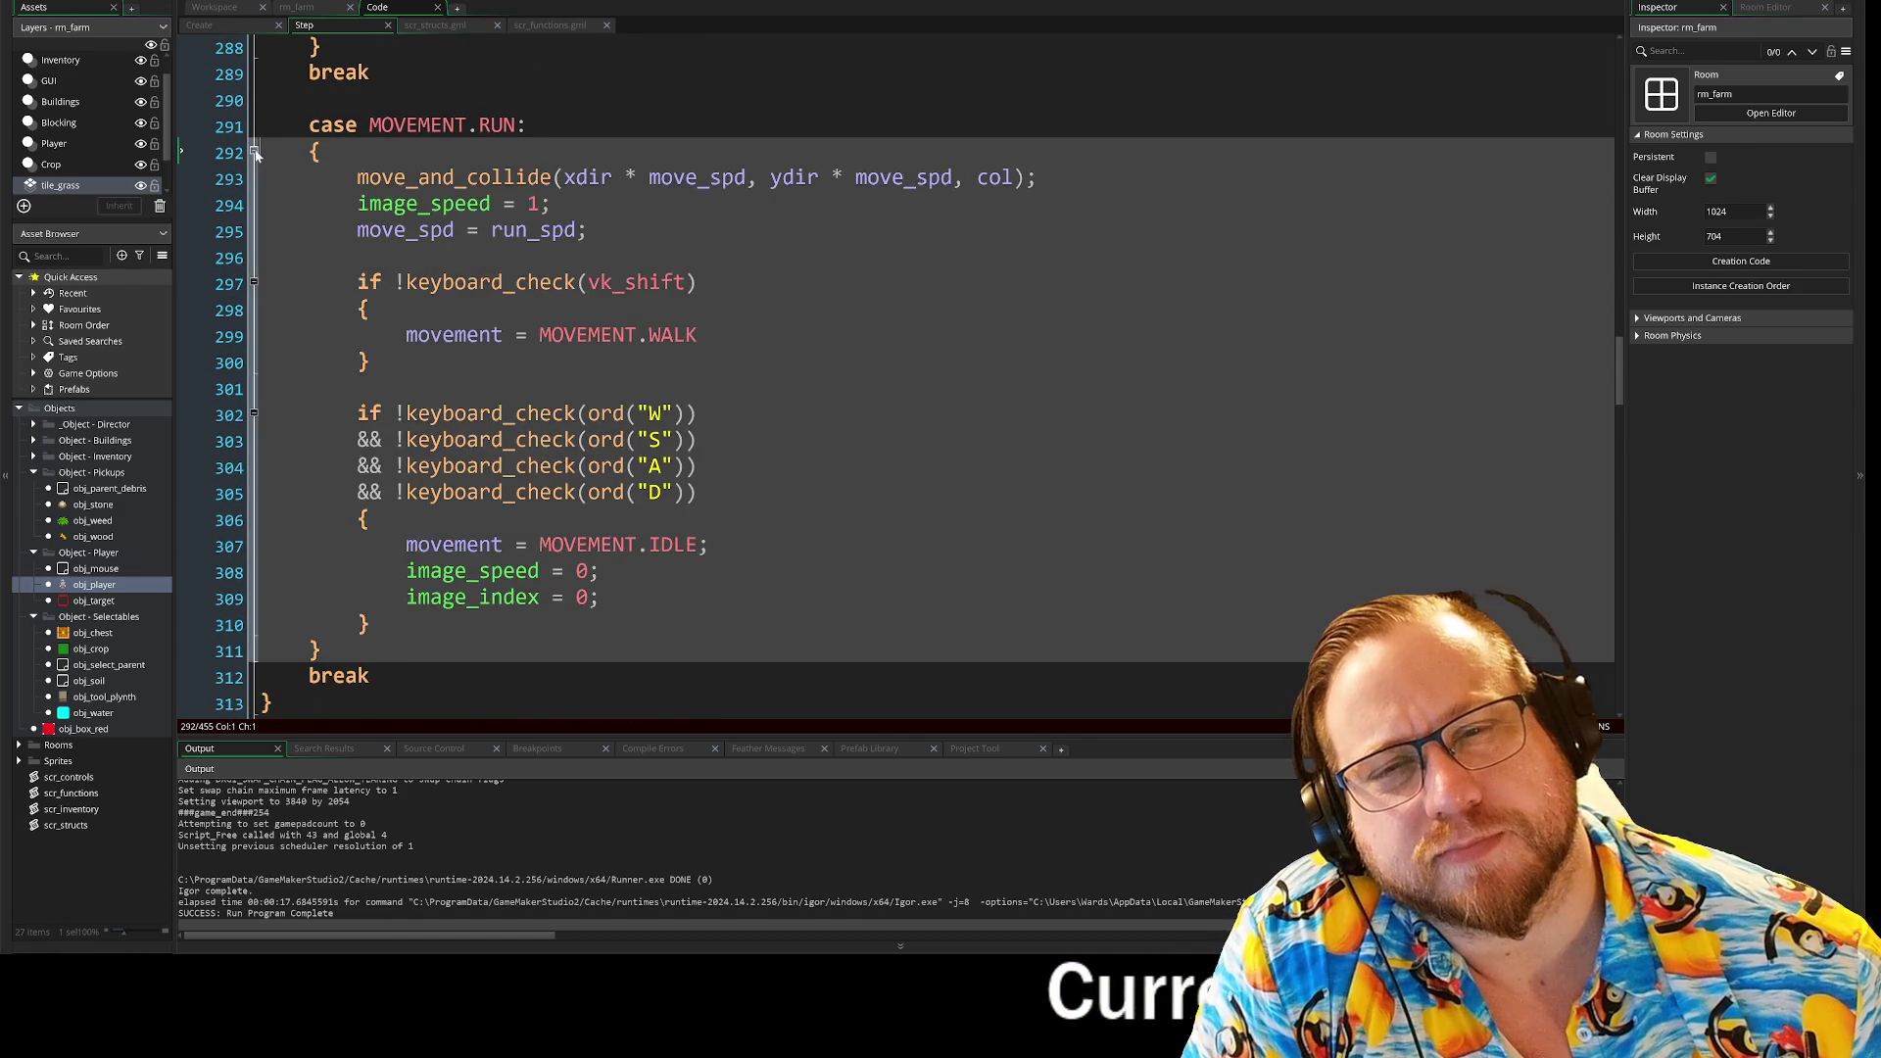
{"action": "left_click", "coordinate": [254, 150]}
Step: Scroll up to the W, S, A, D keyboard_check_pressed input blocks around lines 13–37
{"action": "scroll", "coordinate": [255, 157], "scroll_direction": "up", "scroll_amount": 5}
{"action": "scroll", "coordinate": [597, 470], "scroll_direction": "up", "scroll_amount": 3}
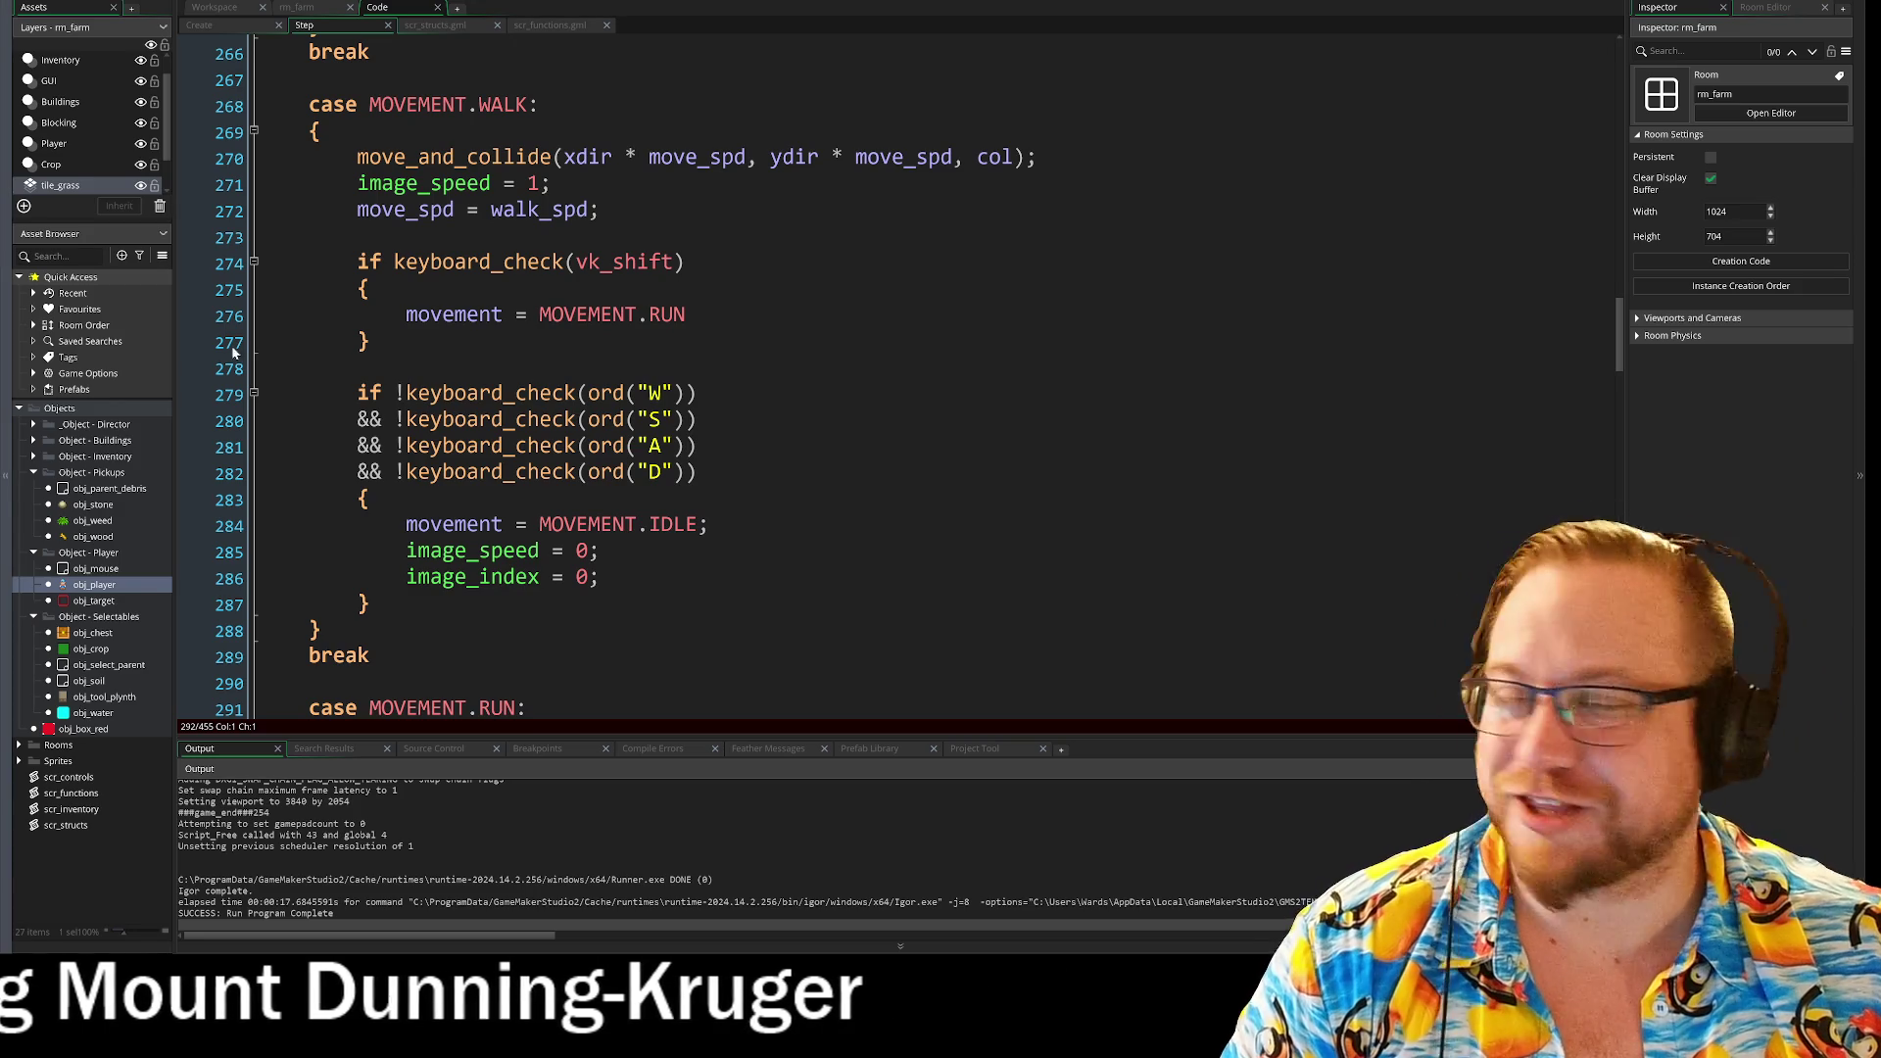
{"action": "scroll", "coordinate": [882, 382], "scroll_direction": "up", "scroll_amount": 2}
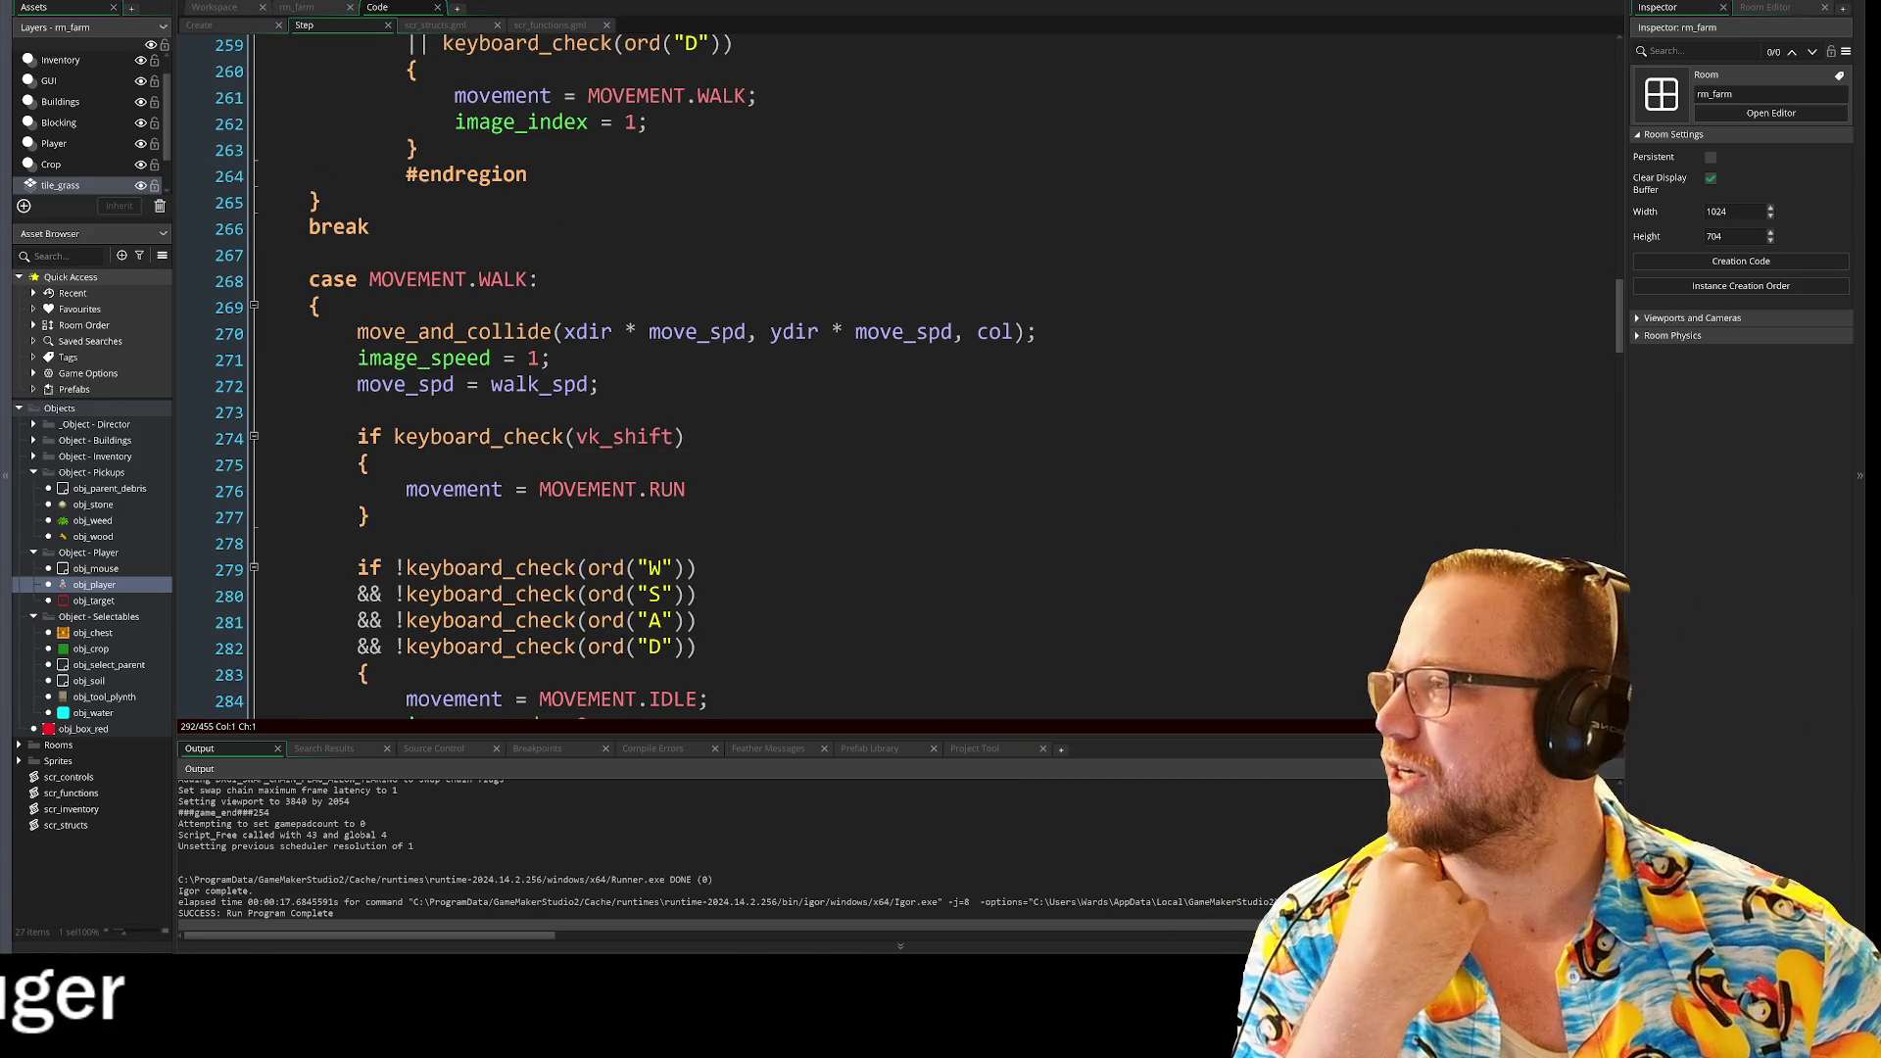
{"action": "left_click", "coordinate": [358, 412]}
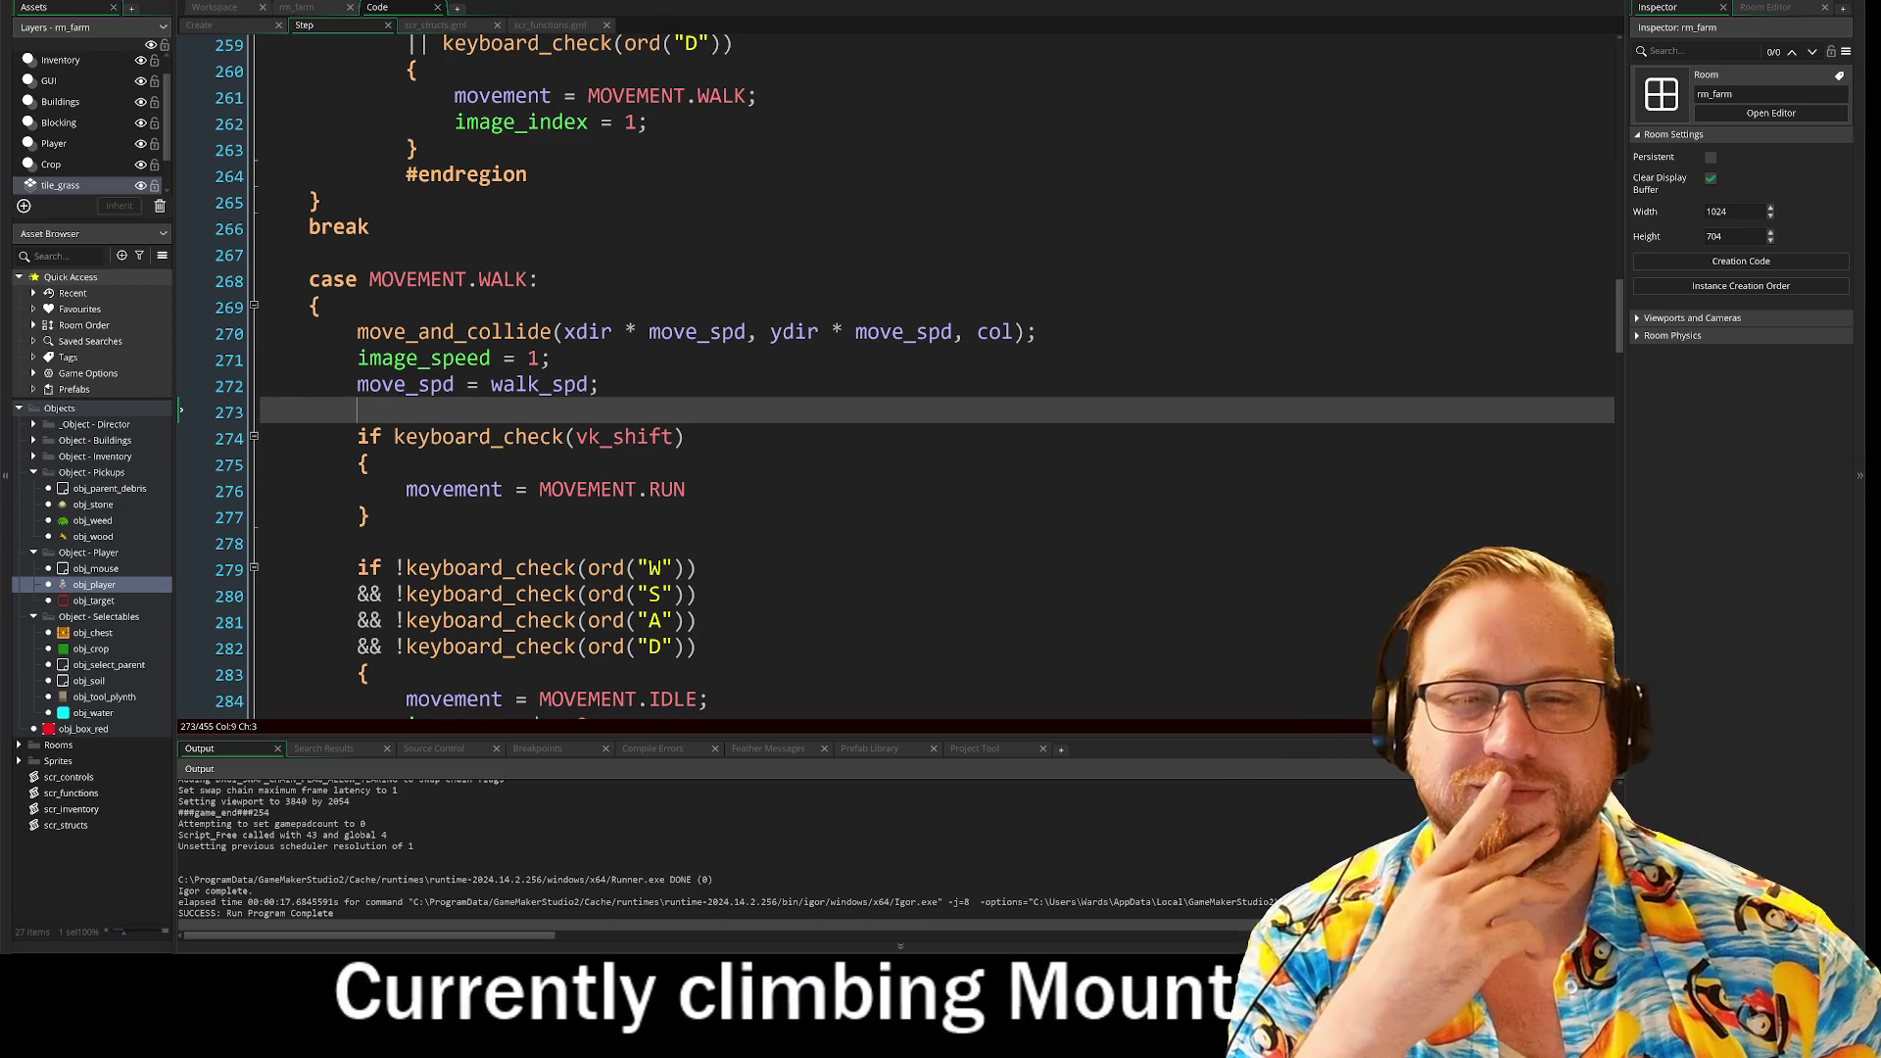
{"action": "scroll", "coordinate": [881, 372], "scroll_direction": "down", "scroll_amount": 1}
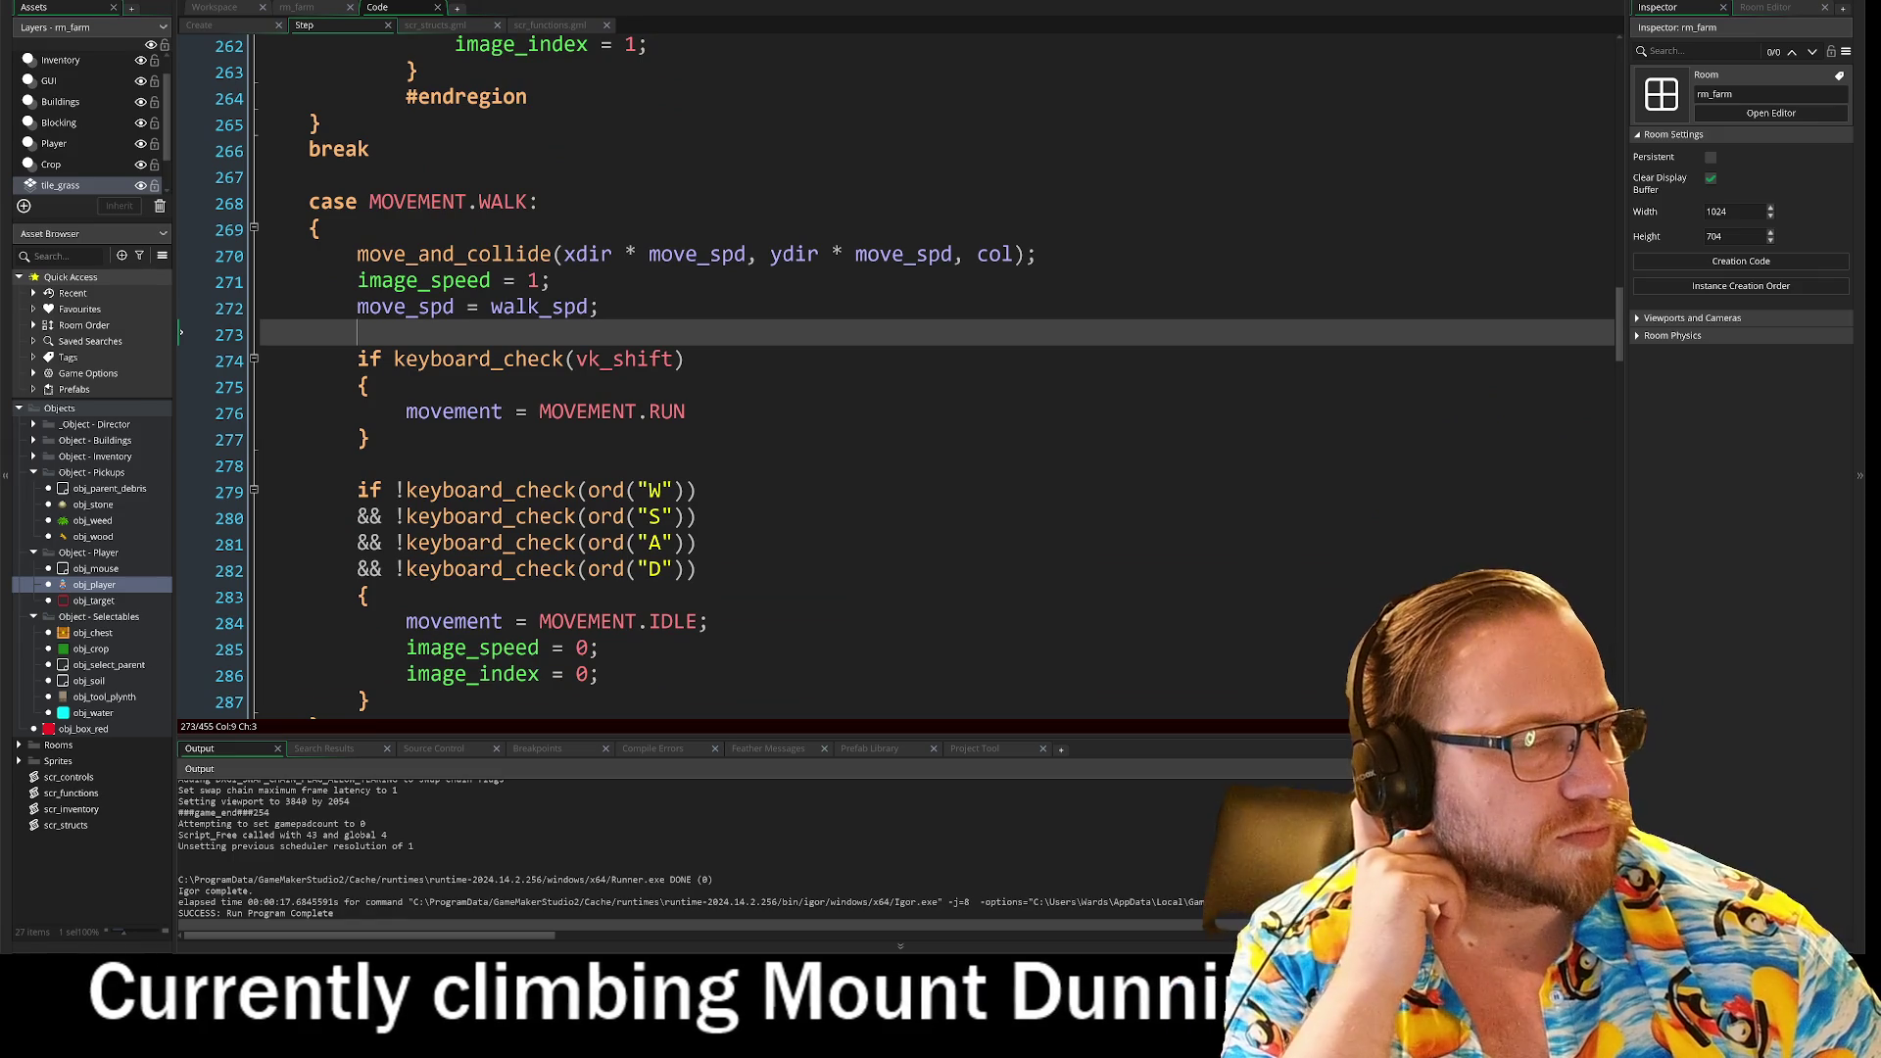
{"action": "scroll", "coordinate": [881, 373], "scroll_direction": "up", "scroll_amount": 7}
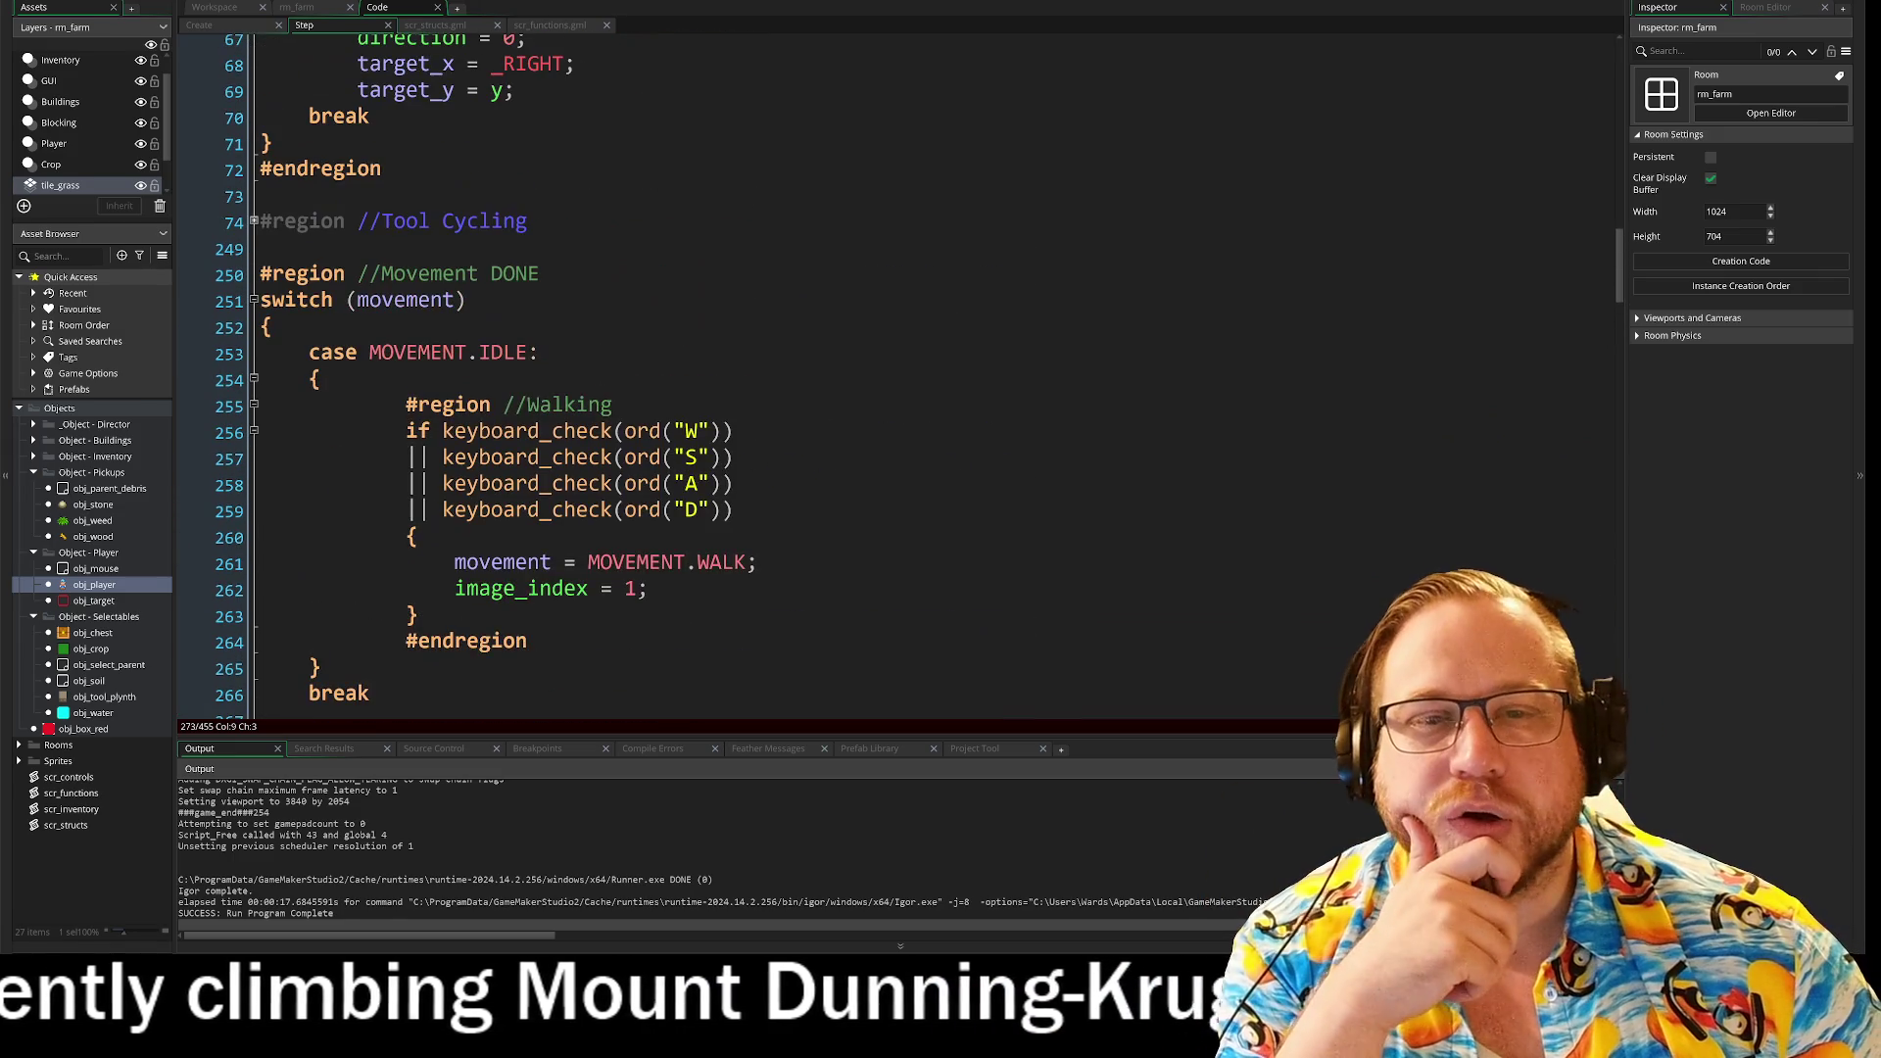
{"action": "scroll", "coordinate": [882, 372], "scroll_direction": "down", "scroll_amount": 5}
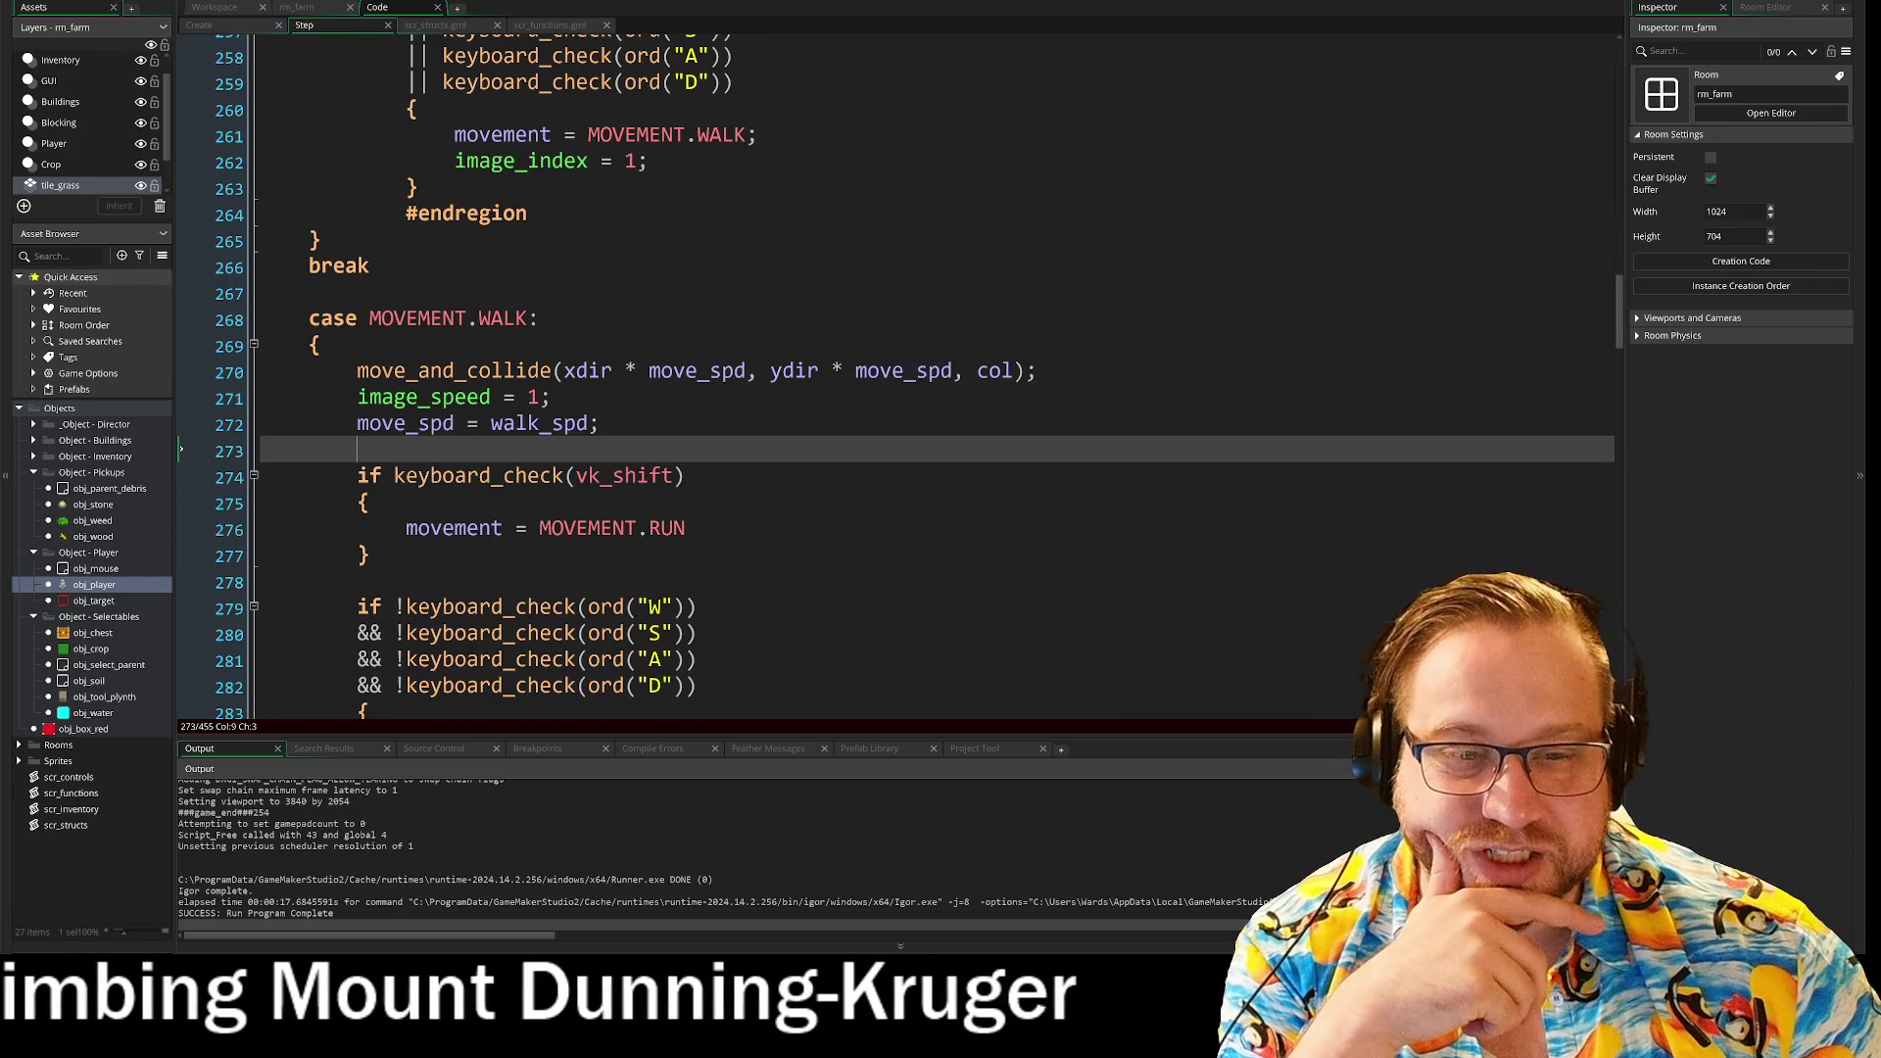
{"action": "scroll", "coordinate": [882, 372], "scroll_direction": "up", "scroll_amount": 15}
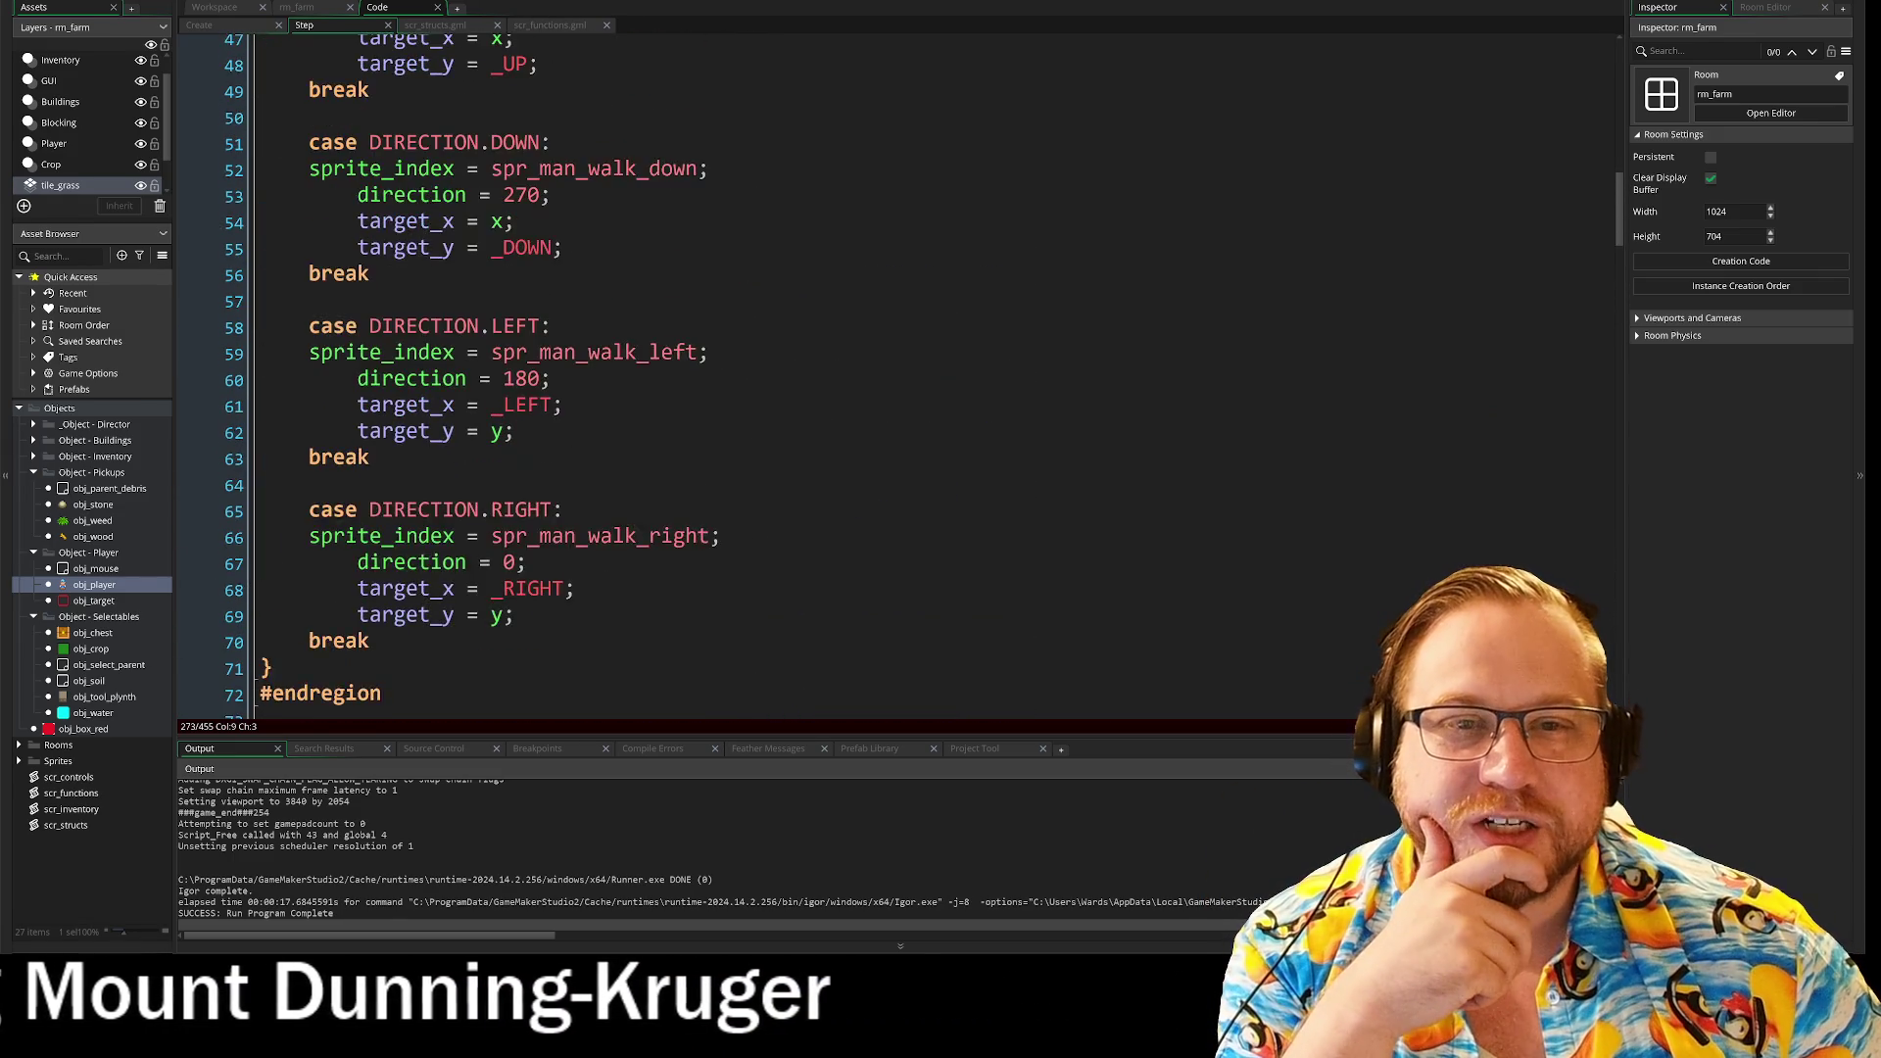
{"action": "scroll", "coordinate": [882, 372], "scroll_direction": "up", "scroll_amount": 1}
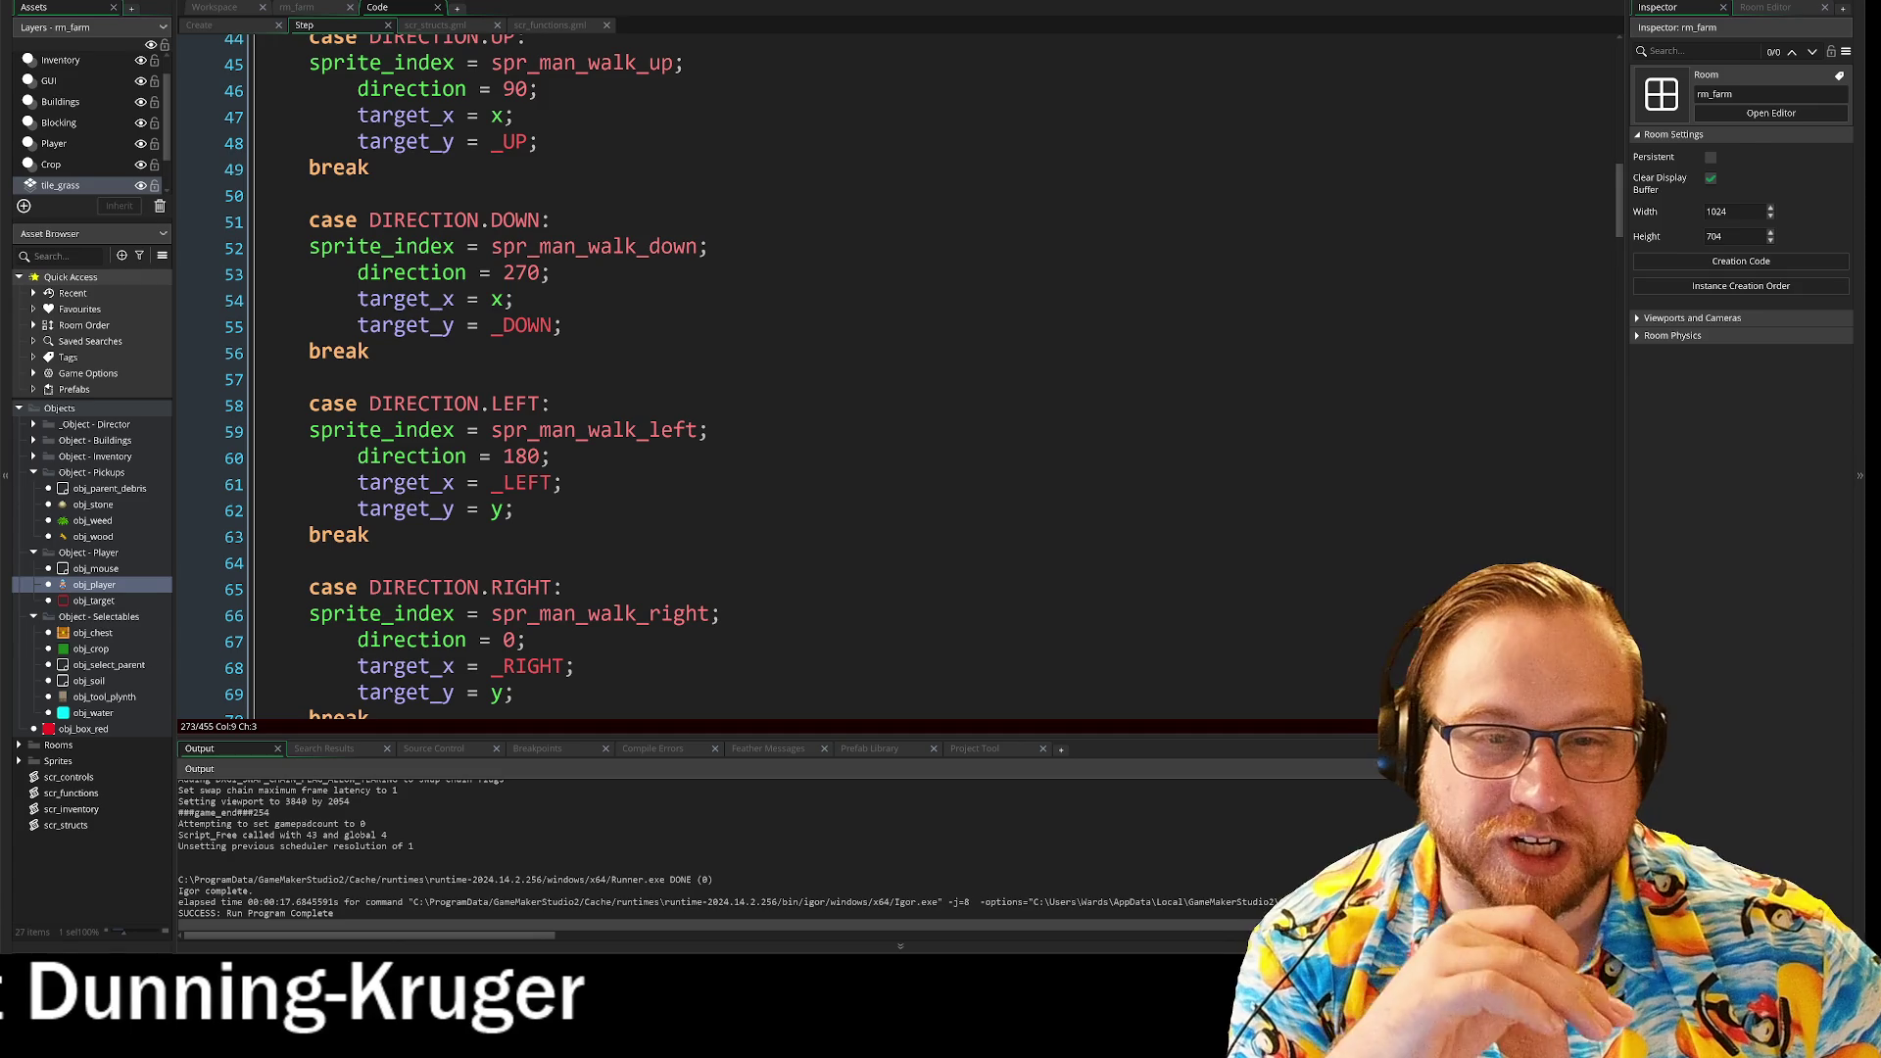
{"action": "scroll", "coordinate": [882, 372], "scroll_direction": "up", "scroll_amount": 2}
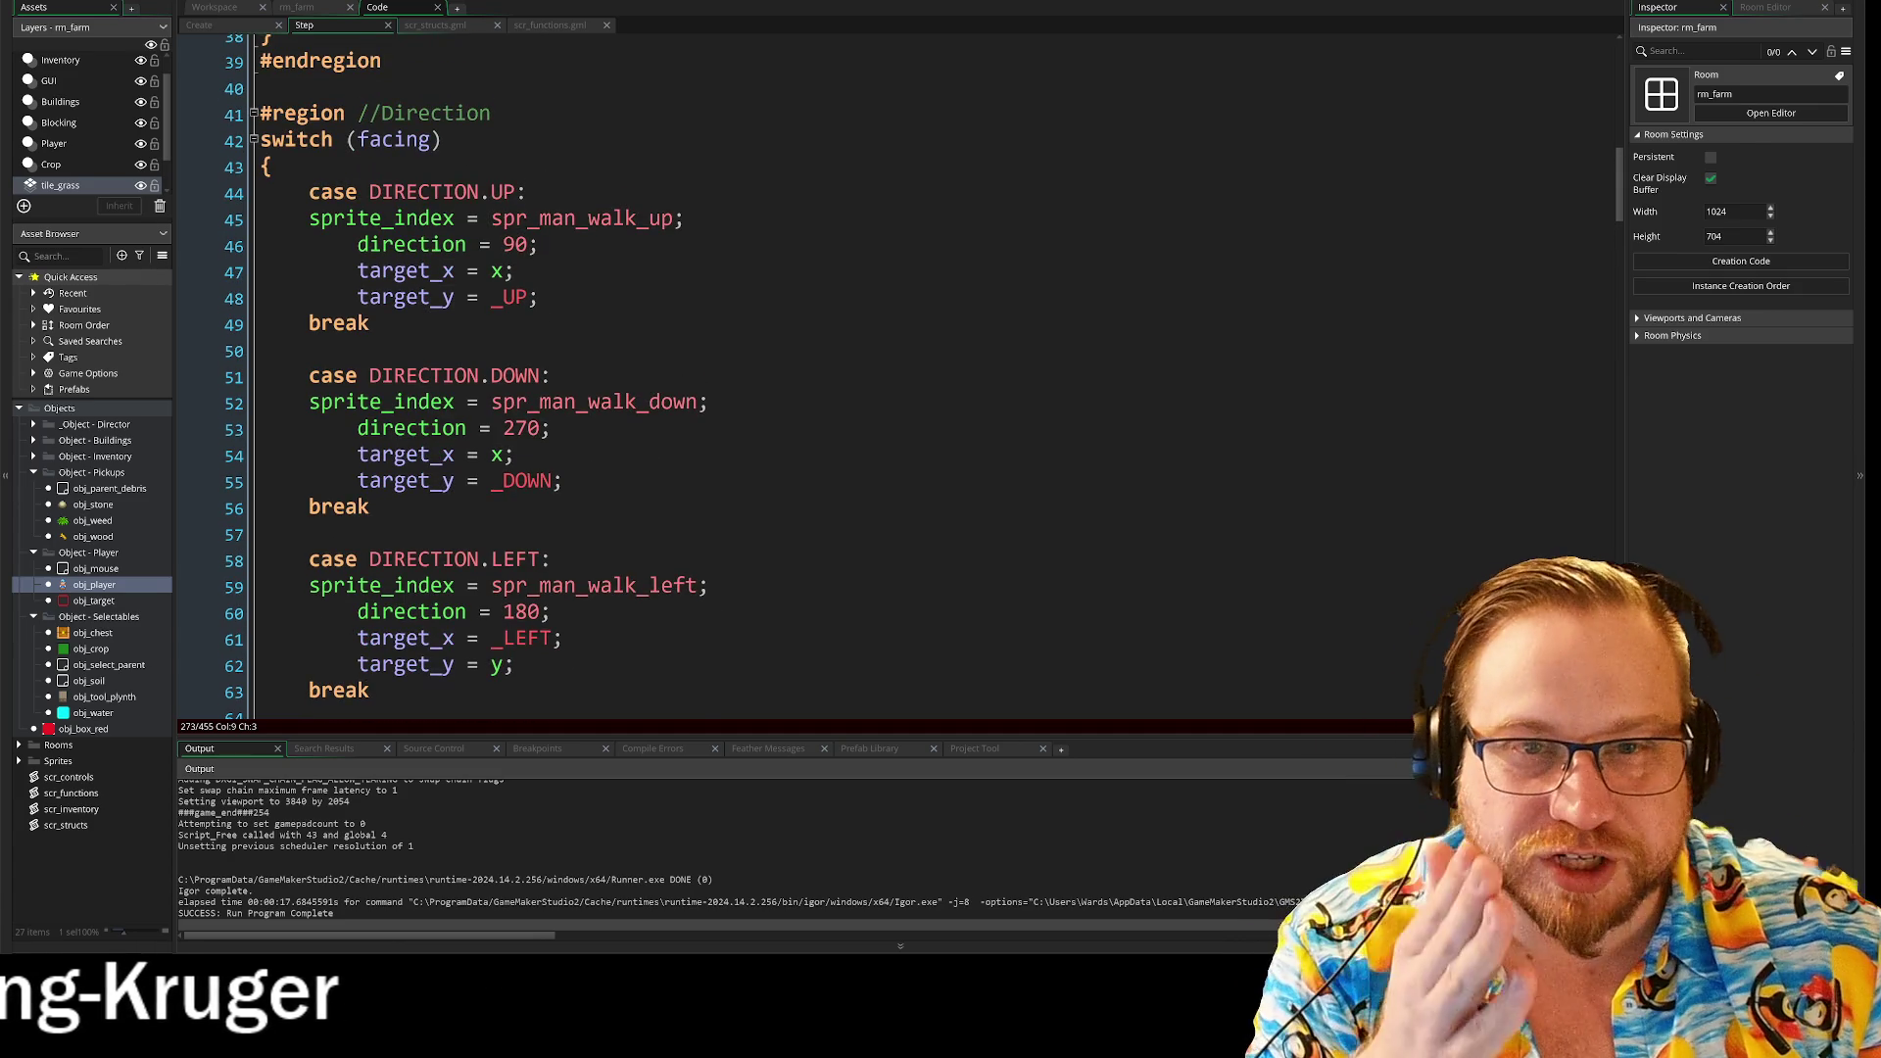
{"action": "scroll", "coordinate": [881, 372], "scroll_direction": "up", "scroll_amount": 8}
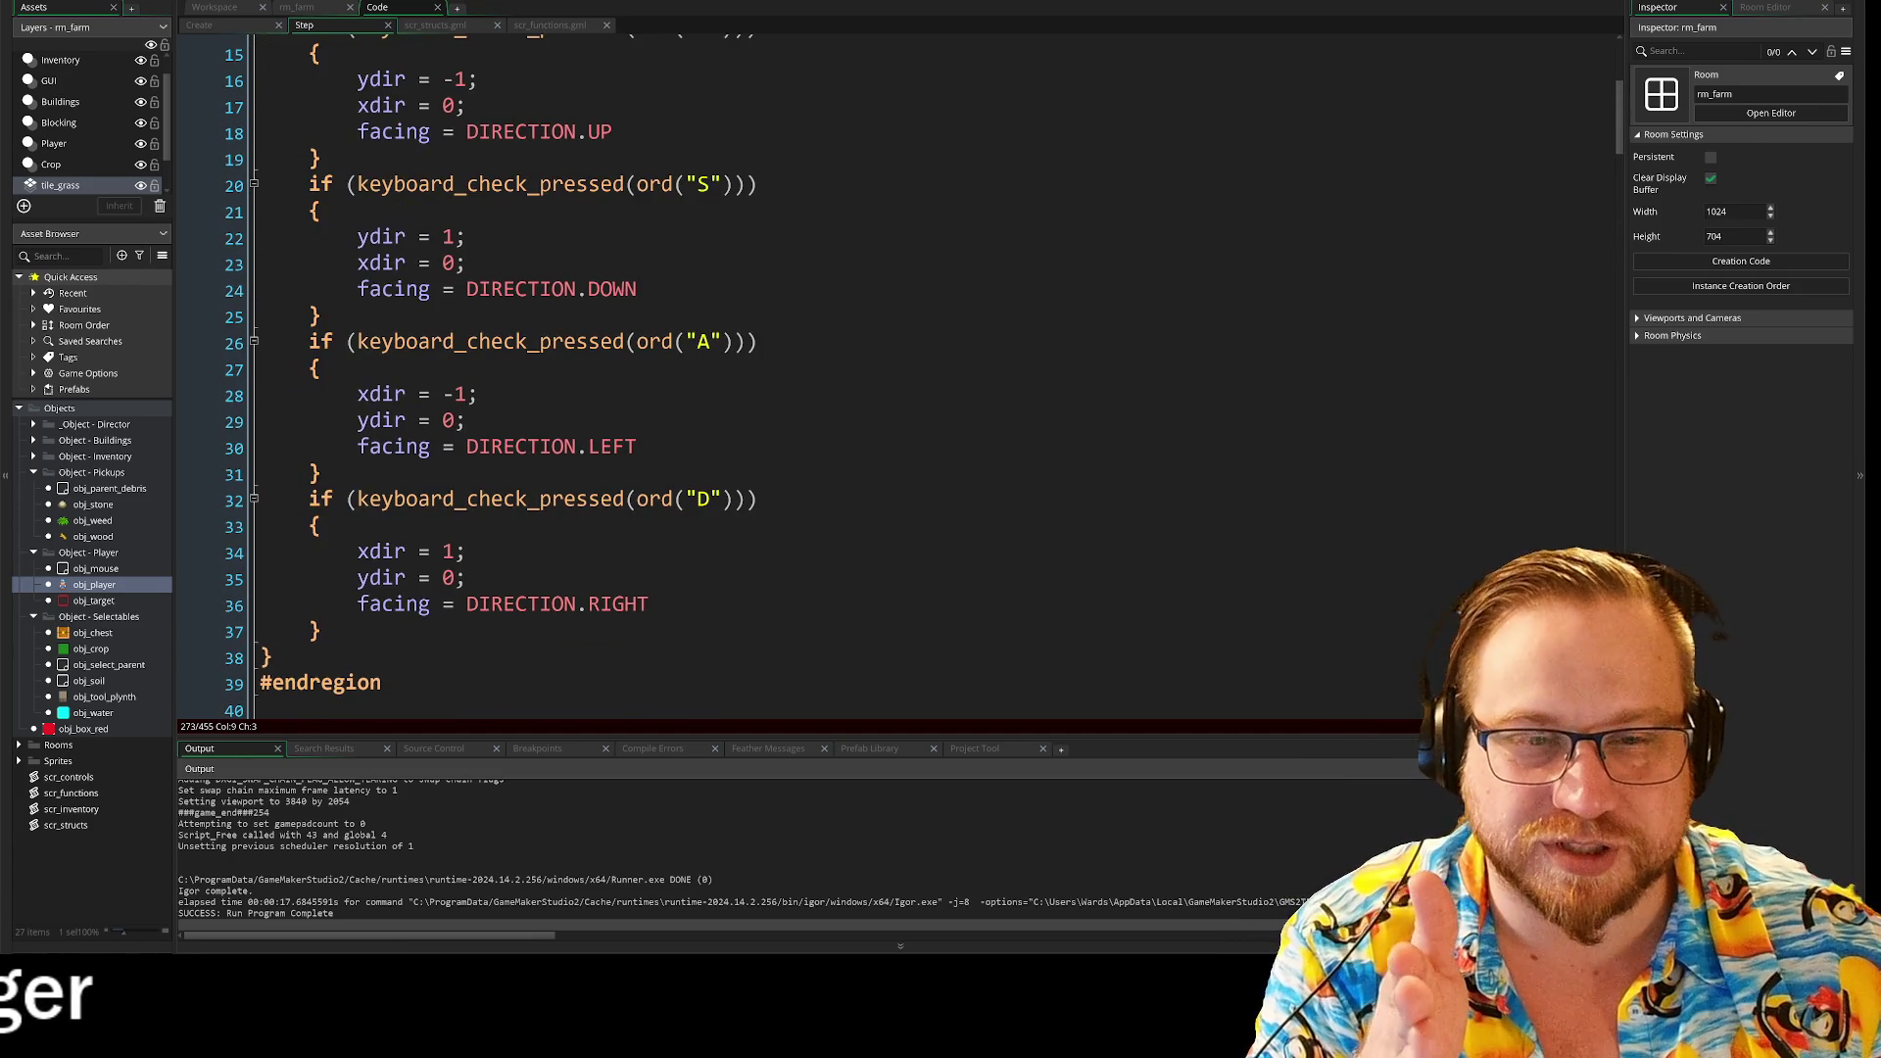
{"action": "scroll", "coordinate": [881, 372], "scroll_direction": "up", "scroll_amount": 1}
{"action": "scroll", "coordinate": [882, 372], "scroll_direction": "down", "scroll_amount": 1}
{"action": "scroll", "coordinate": [881, 372], "scroll_direction": "up", "scroll_amount": 1}
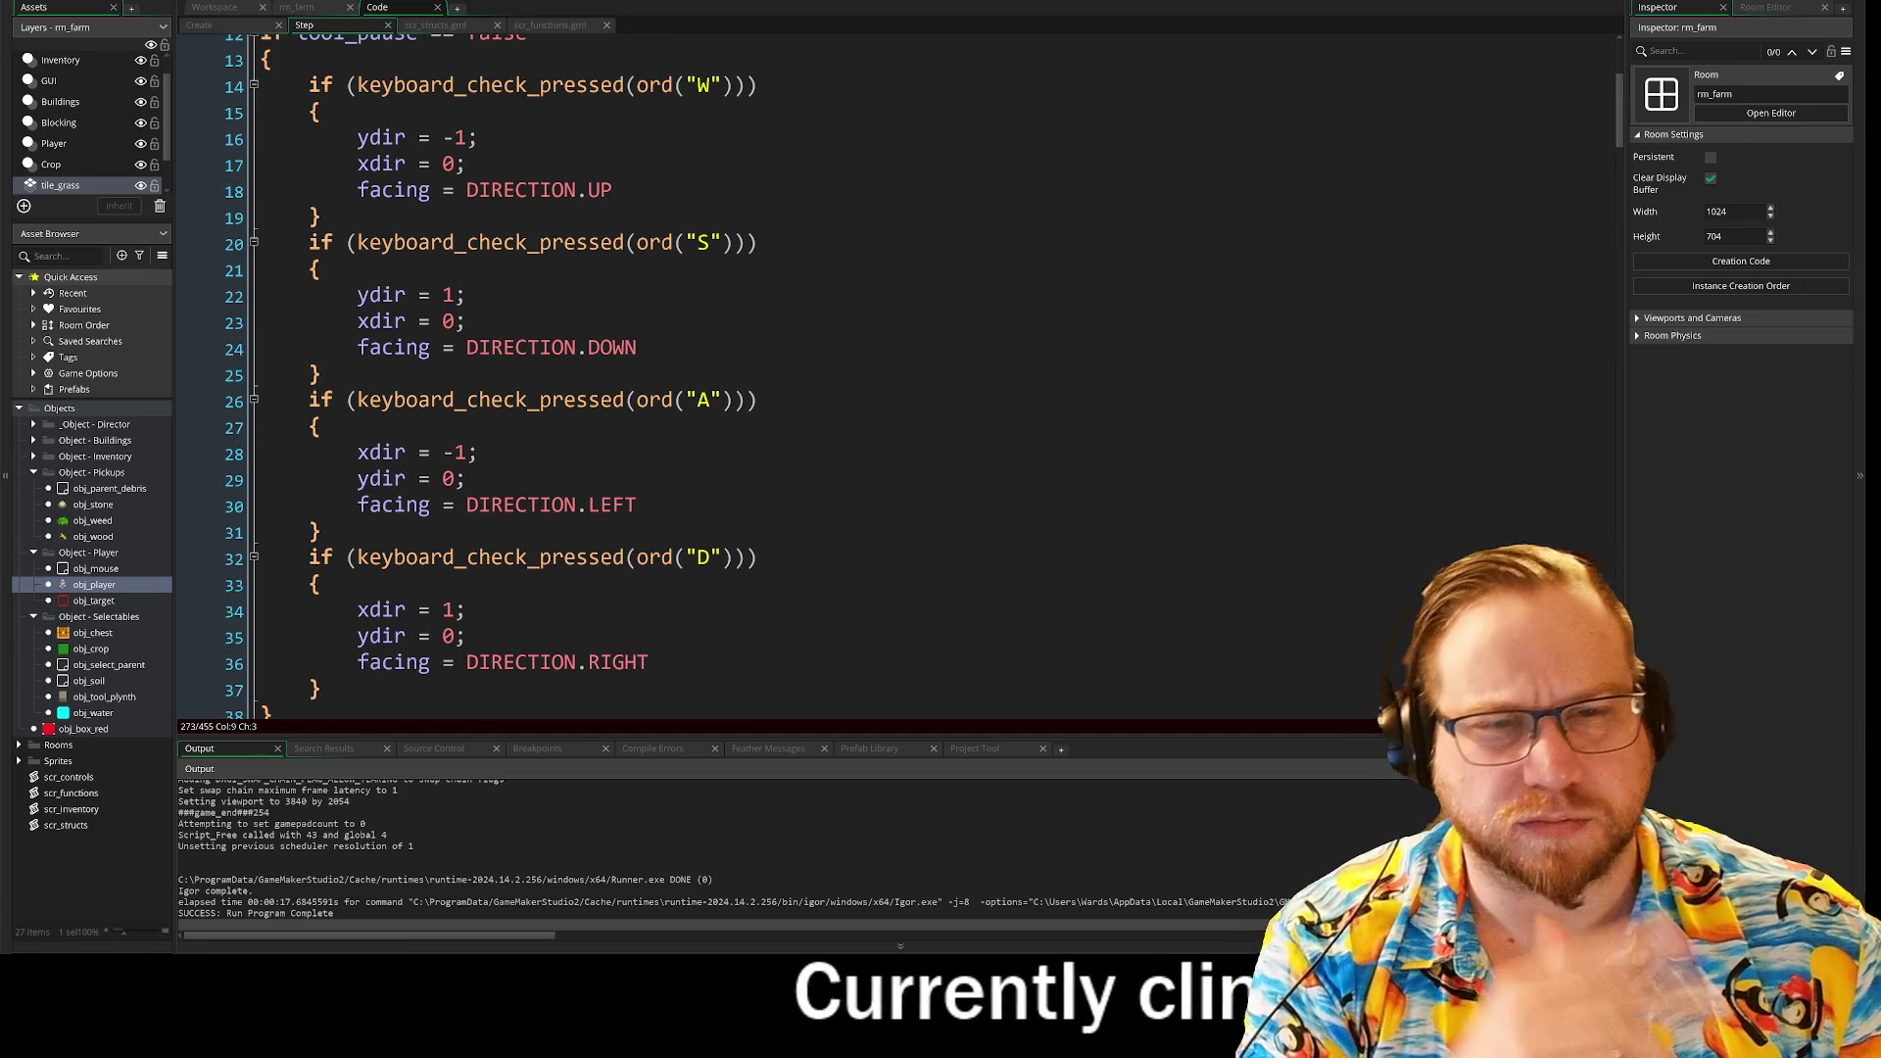
Step: Comment out the four facing = DIRECTION.UP/DOWN/LEFT/RIGHT assignments with Ctrl+K
{"action": "left_click", "coordinate": [612, 190]}
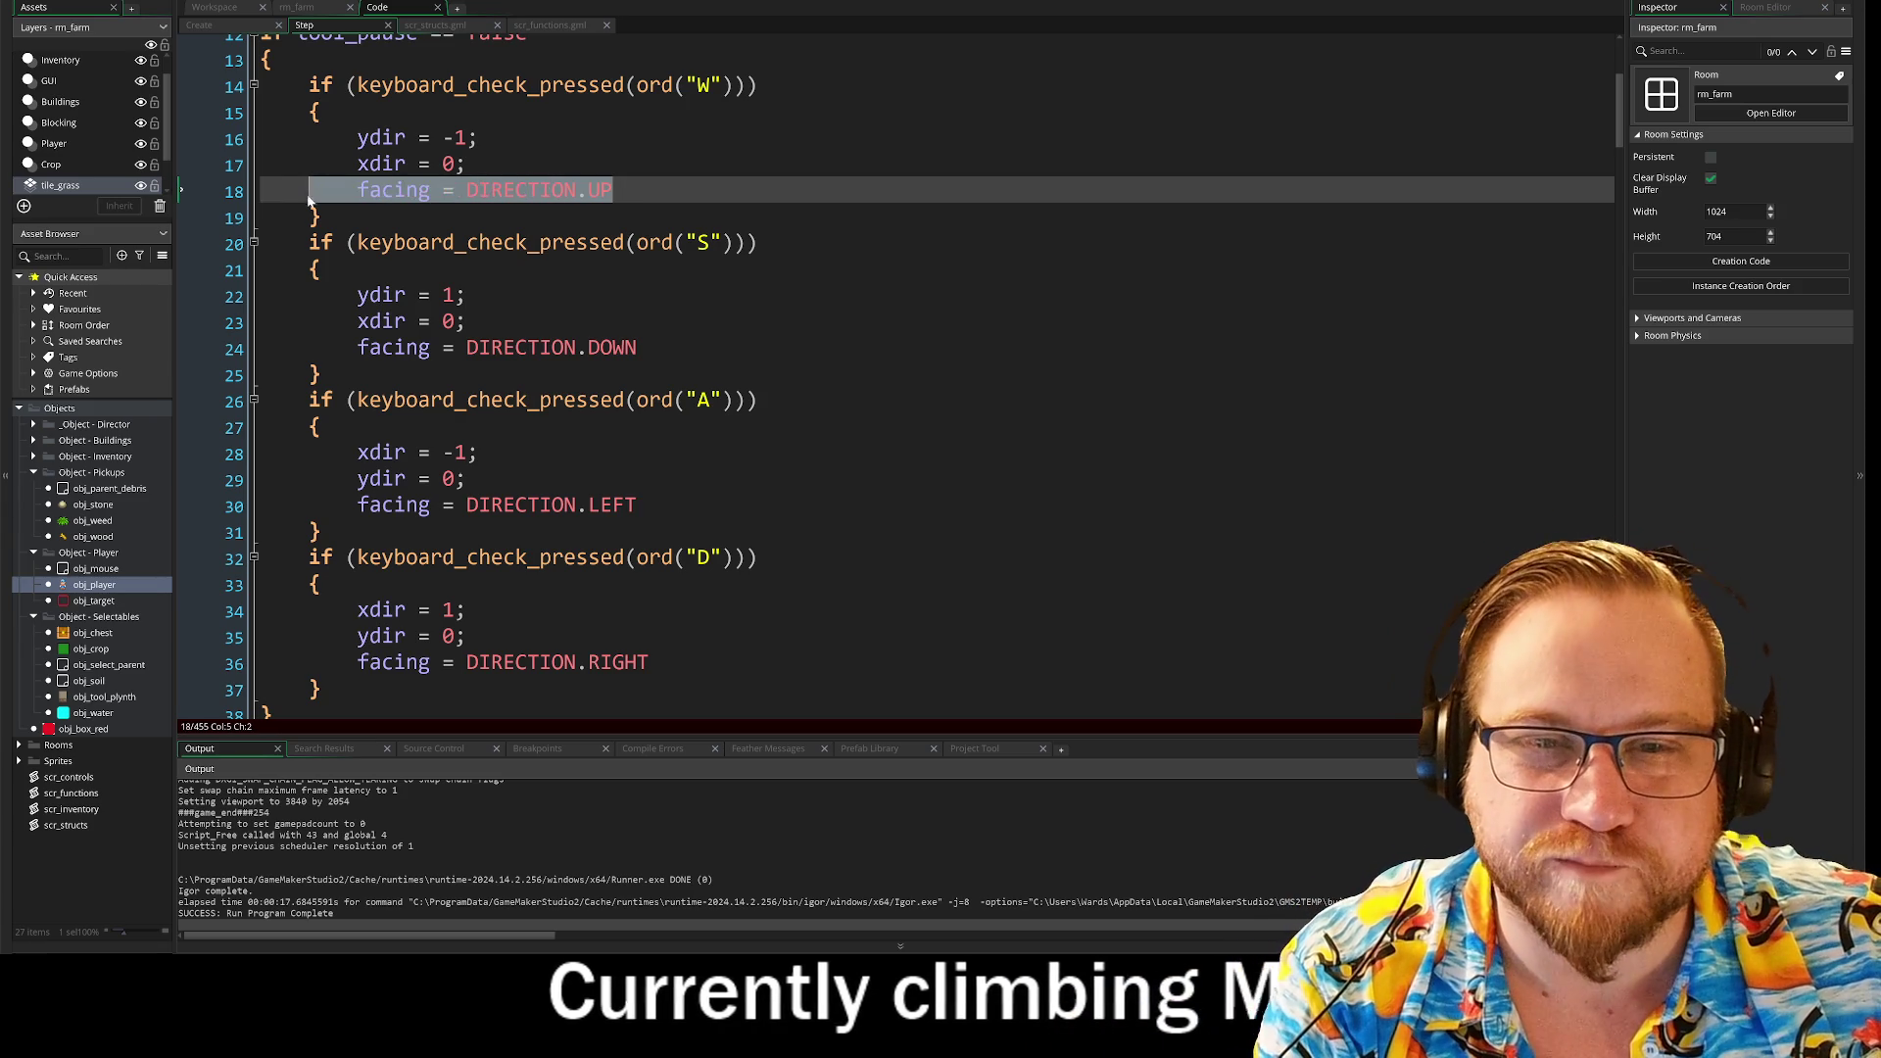
{"action": "key", "text": "ctrl+k"}
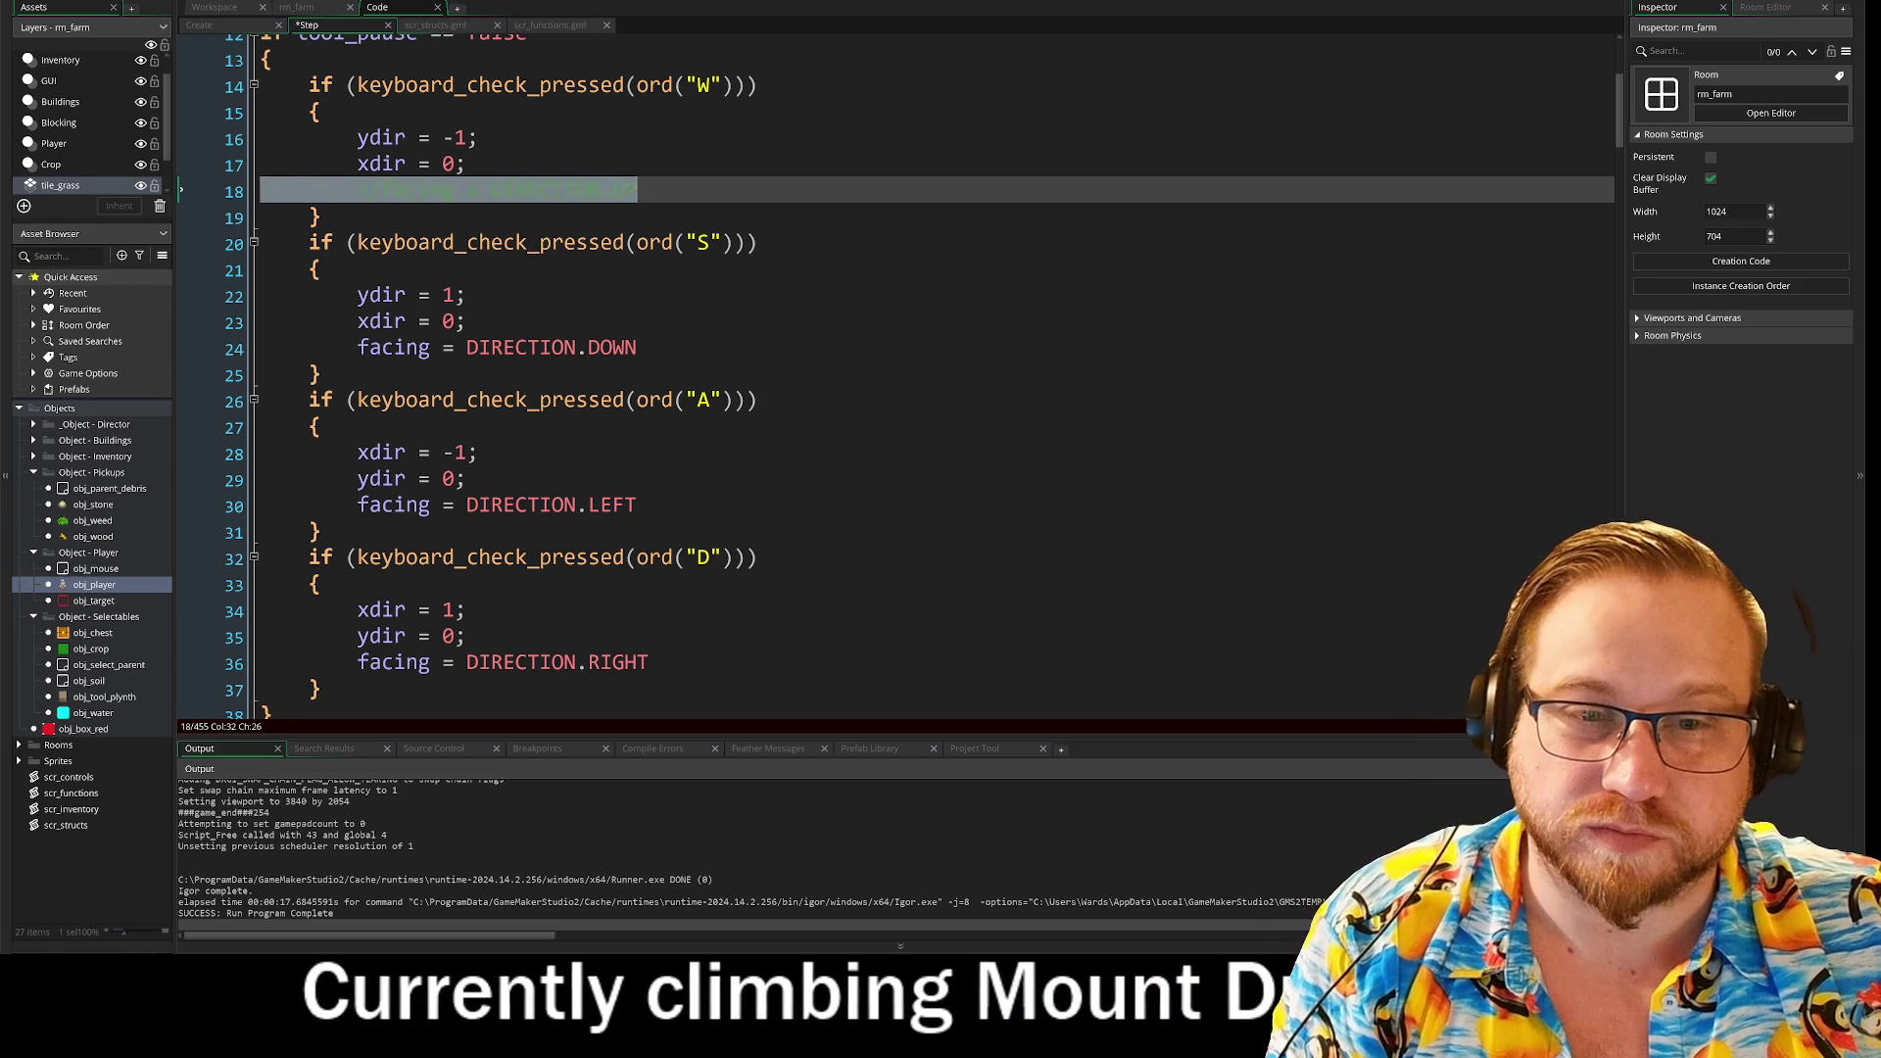
{"action": "left_click_drag", "start_coordinate": [259, 348], "coordinate": [661, 348]}
{"action": "key", "text": "ctrl+k"}
{"action": "left_click_drag", "start_coordinate": [260, 504], "coordinate": [661, 504]}
{"action": "key", "text": "ctrl+k"}
{"action": "left_click_drag", "start_coordinate": [260, 662], "coordinate": [661, 662]}
{"action": "key", "text": "ctrl+k"}
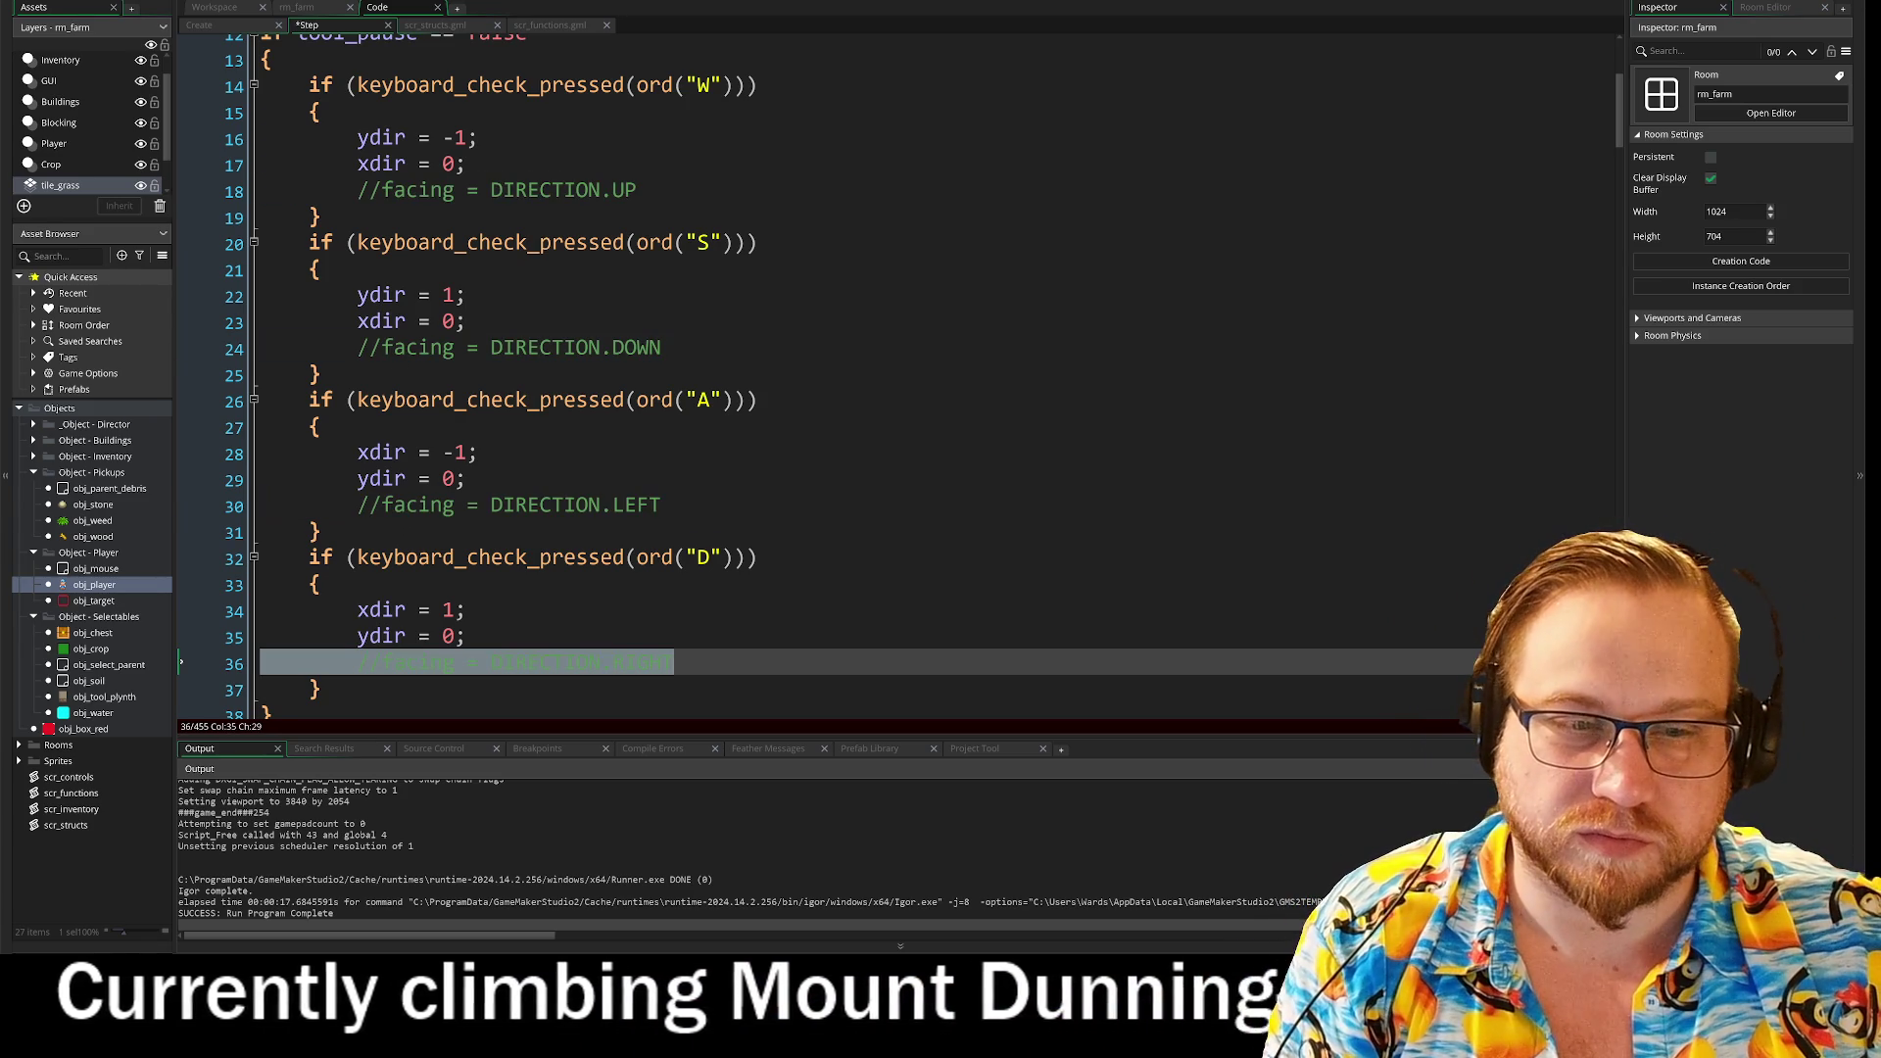
Step: Change the D, A, S and W checks from keyboard_check_pressed to keyboard_check, then save and run
{"action": "left_click_drag", "start_coordinate": [529, 557], "coordinate": [623, 557]}
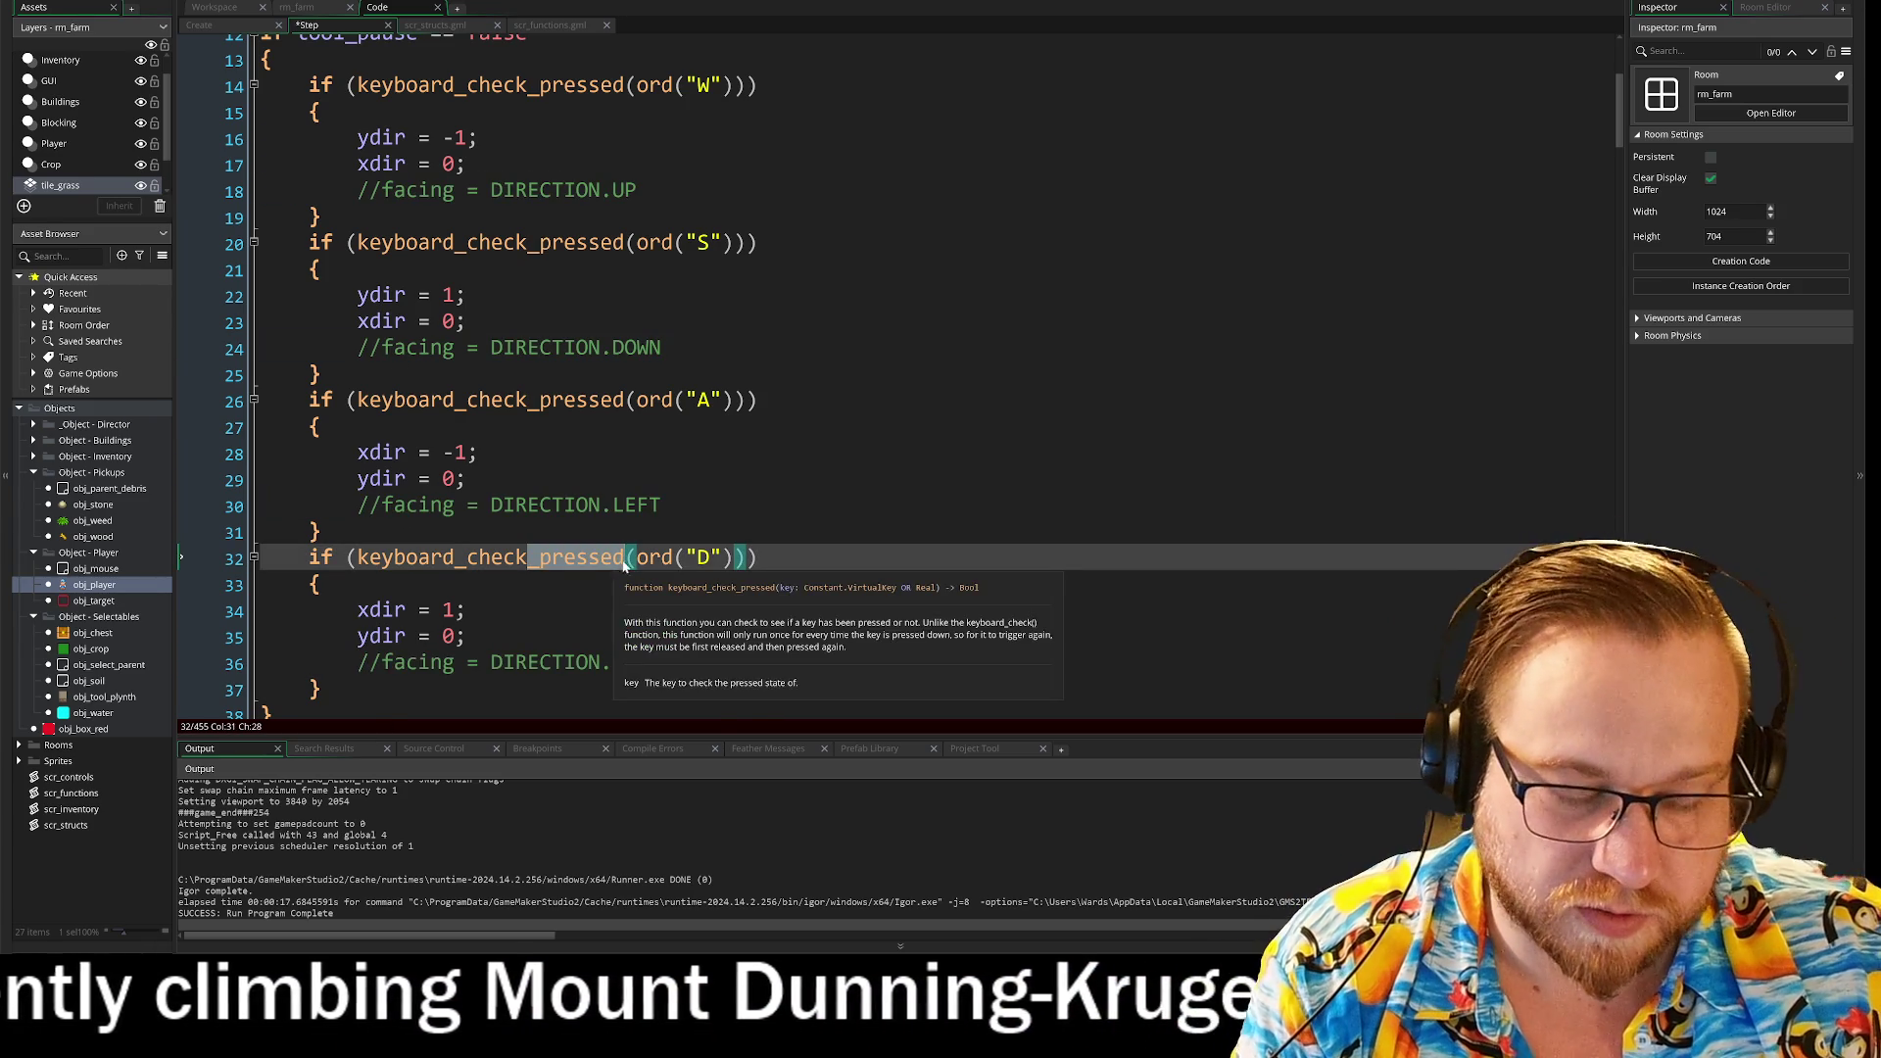
{"action": "key", "text": "BackSpace"}
{"action": "left_click_drag", "start_coordinate": [529, 400], "coordinate": [623, 400]}
{"action": "key", "text": "BackSpace"}
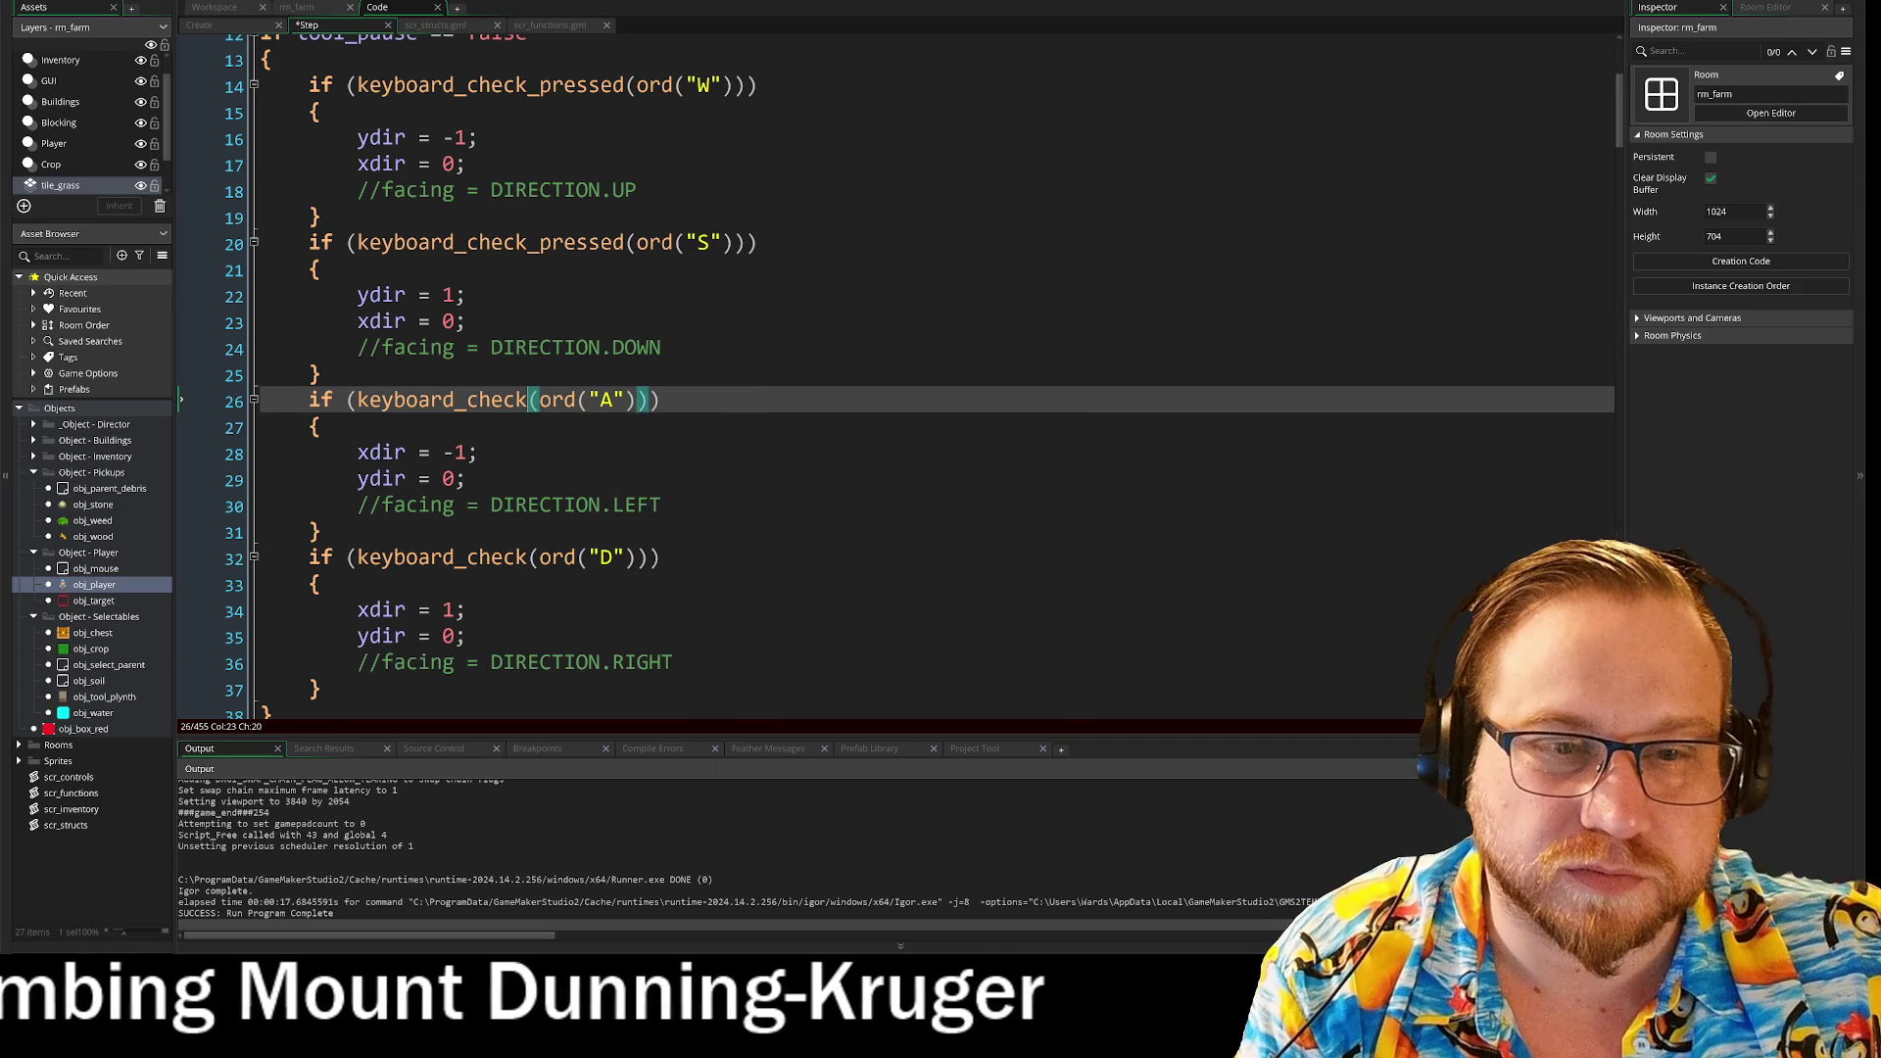
{"action": "left_click_drag", "start_coordinate": [529, 242], "coordinate": [621, 242]}
{"action": "key", "text": "BackSpace"}
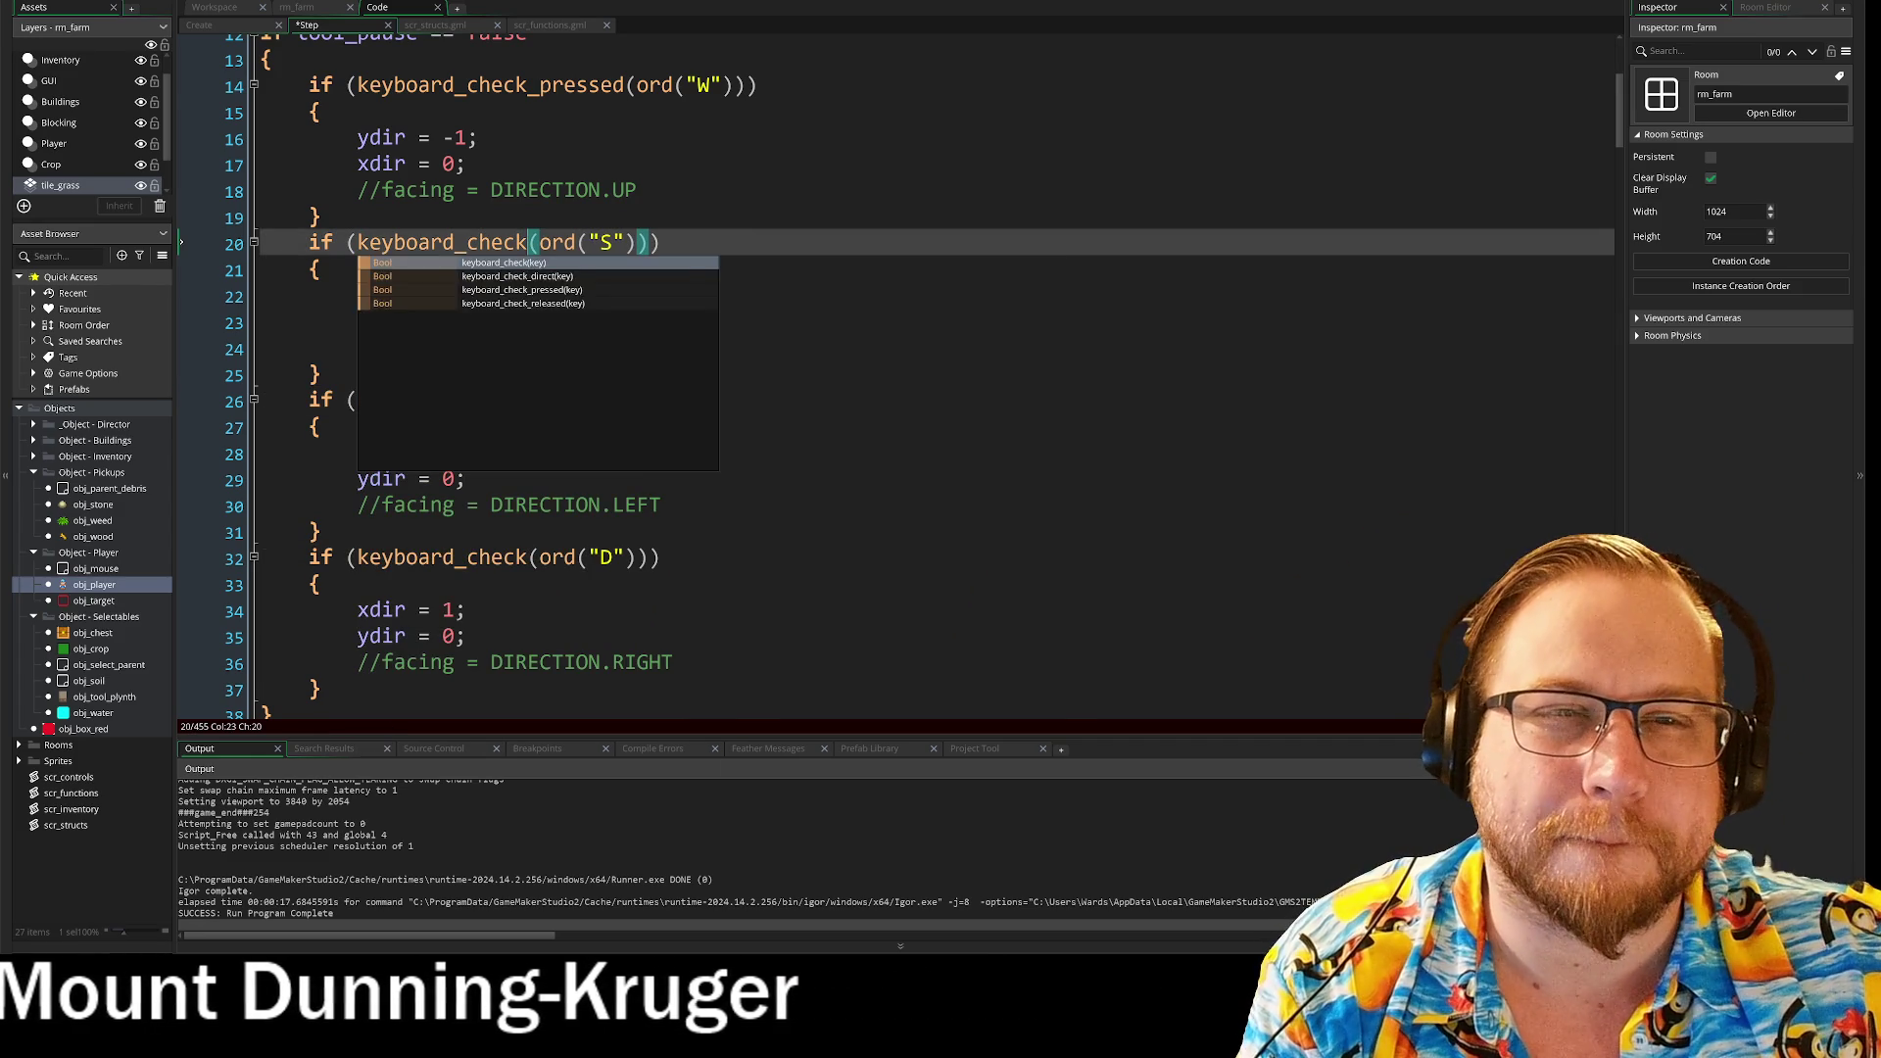
{"action": "left_click_drag", "start_coordinate": [529, 86], "coordinate": [623, 85]}
{"action": "key", "text": "BackSpace"}
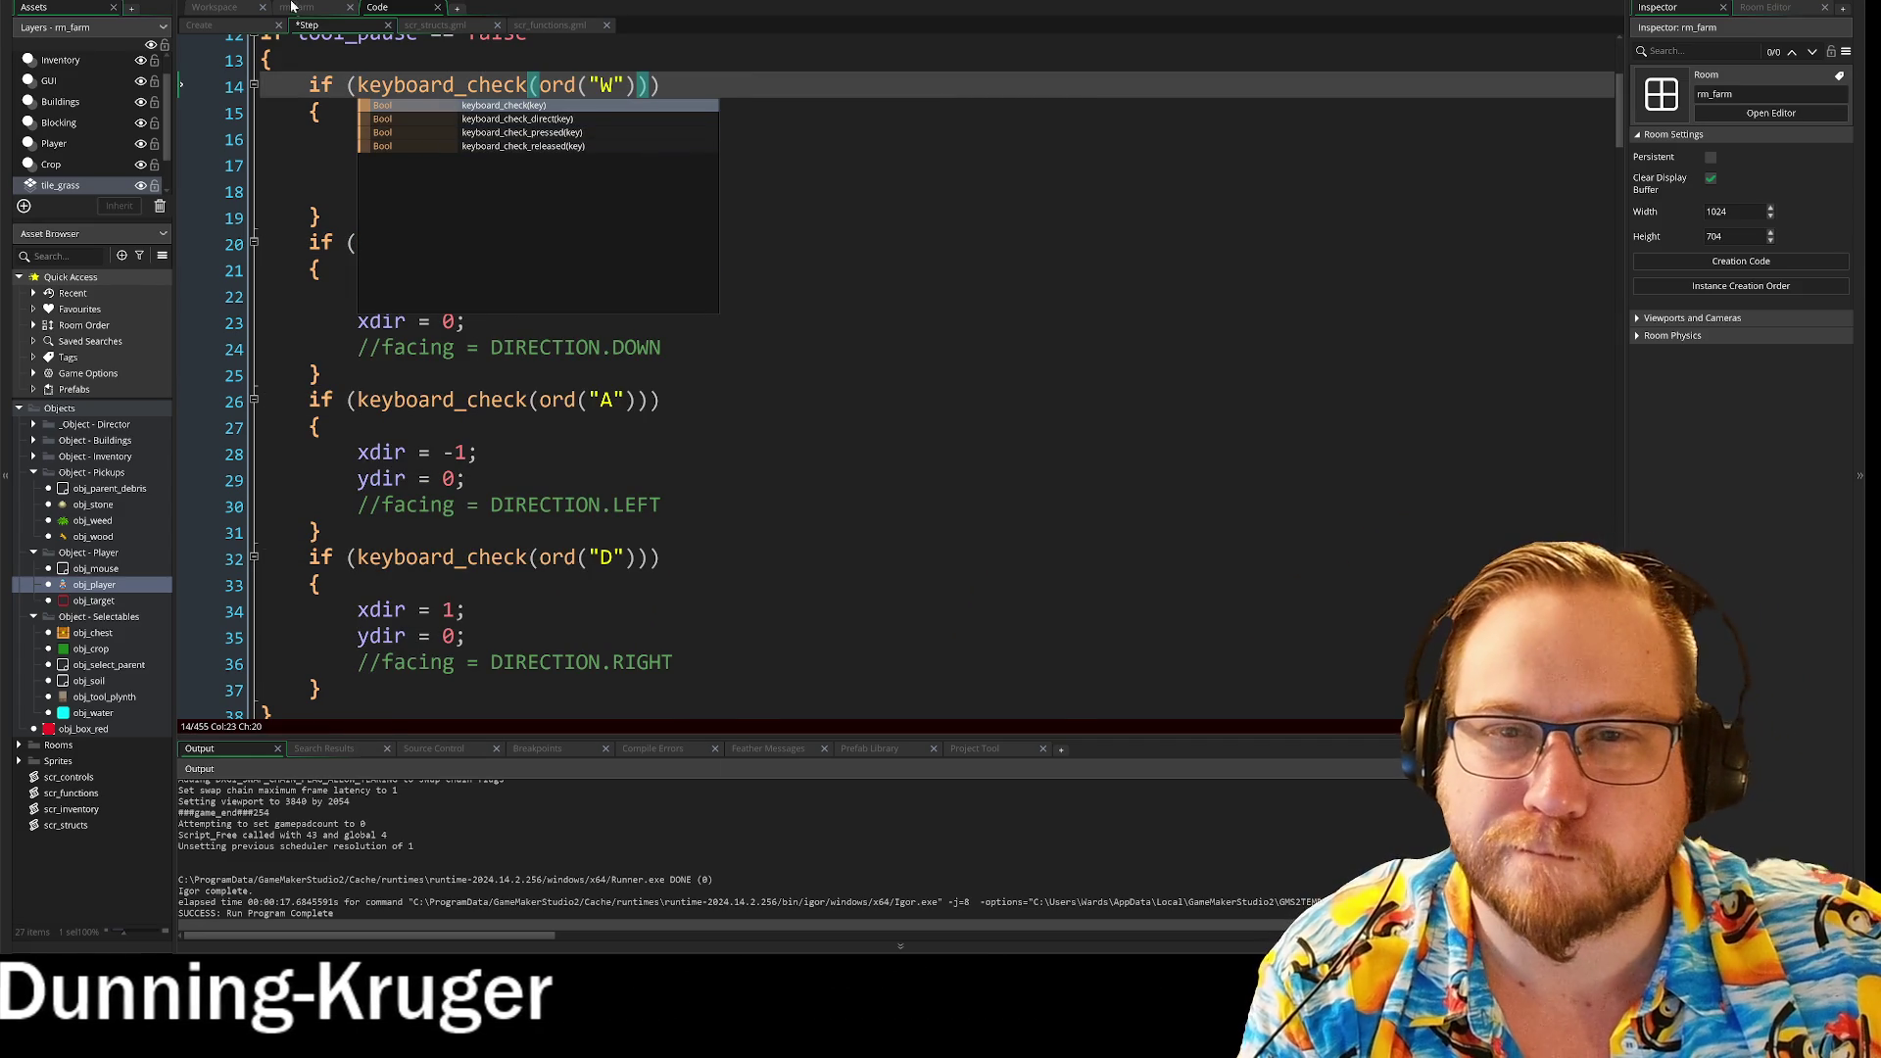
{"action": "key", "text": "F5"}
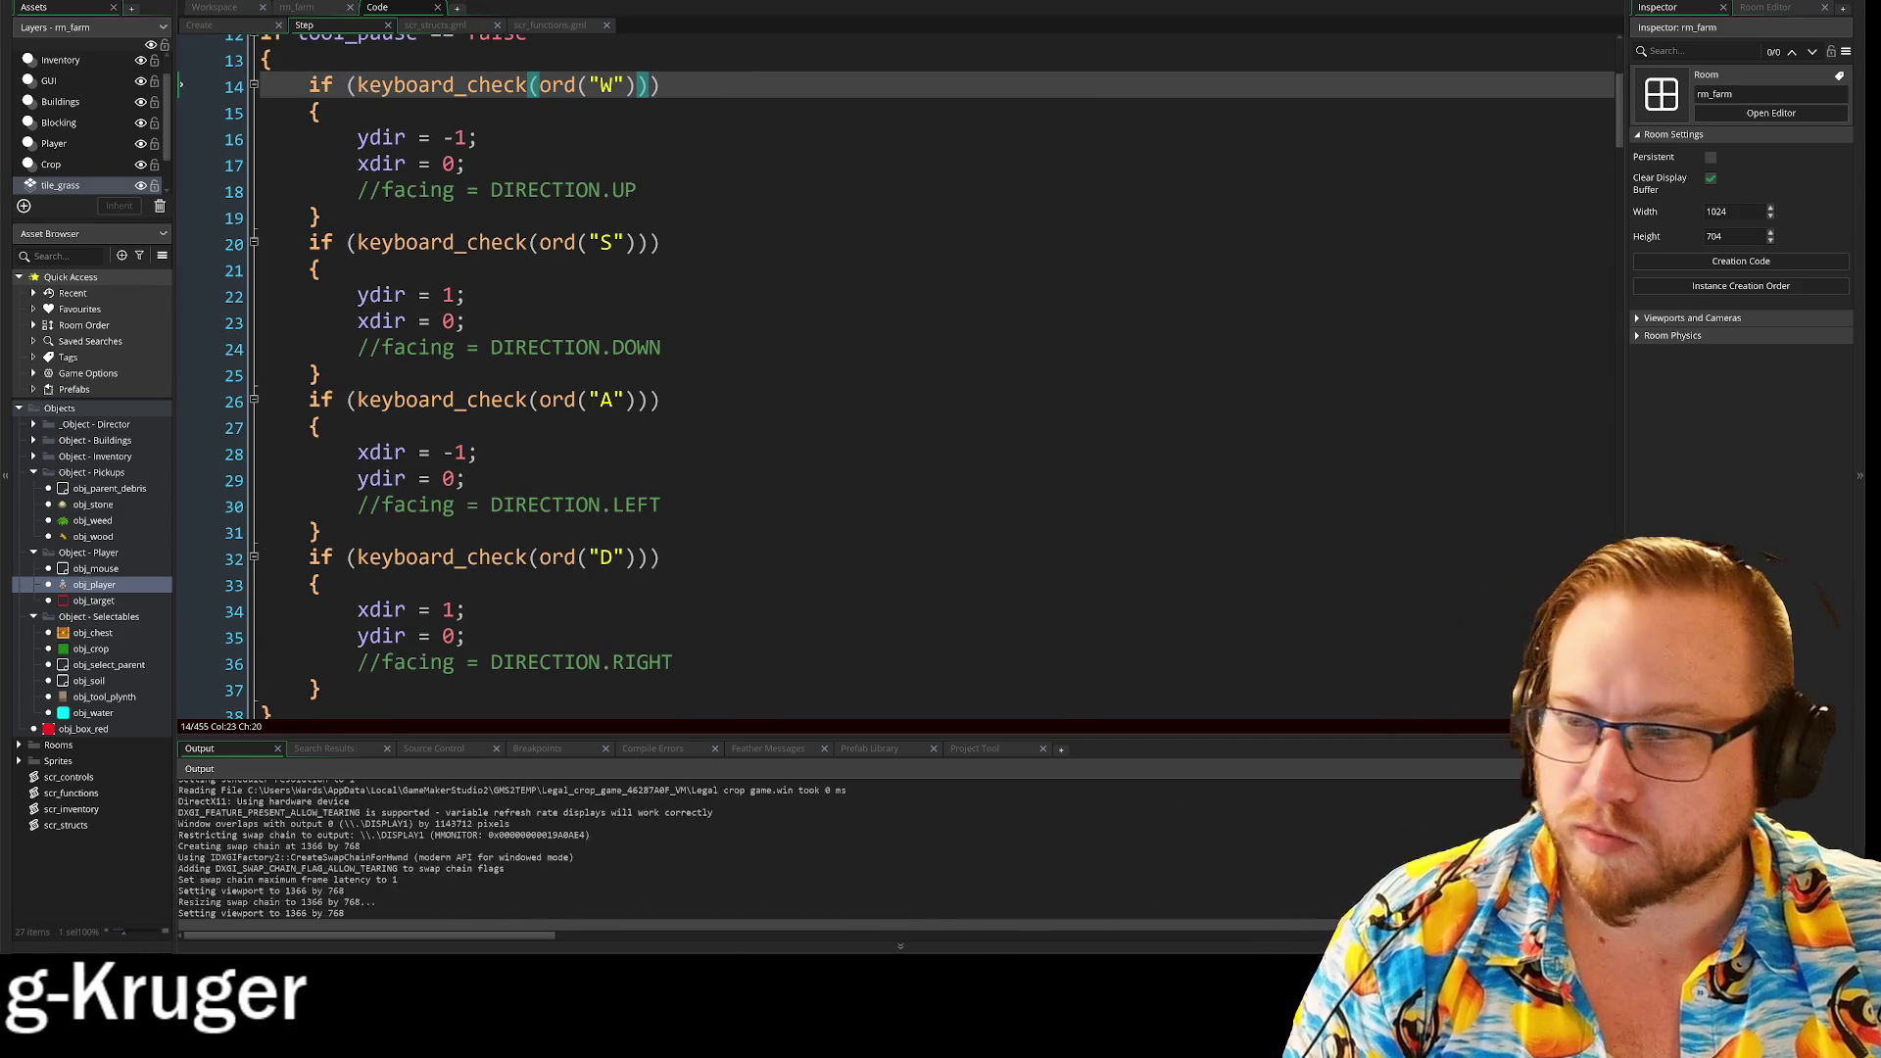
{"action": "key", "text": "d"}
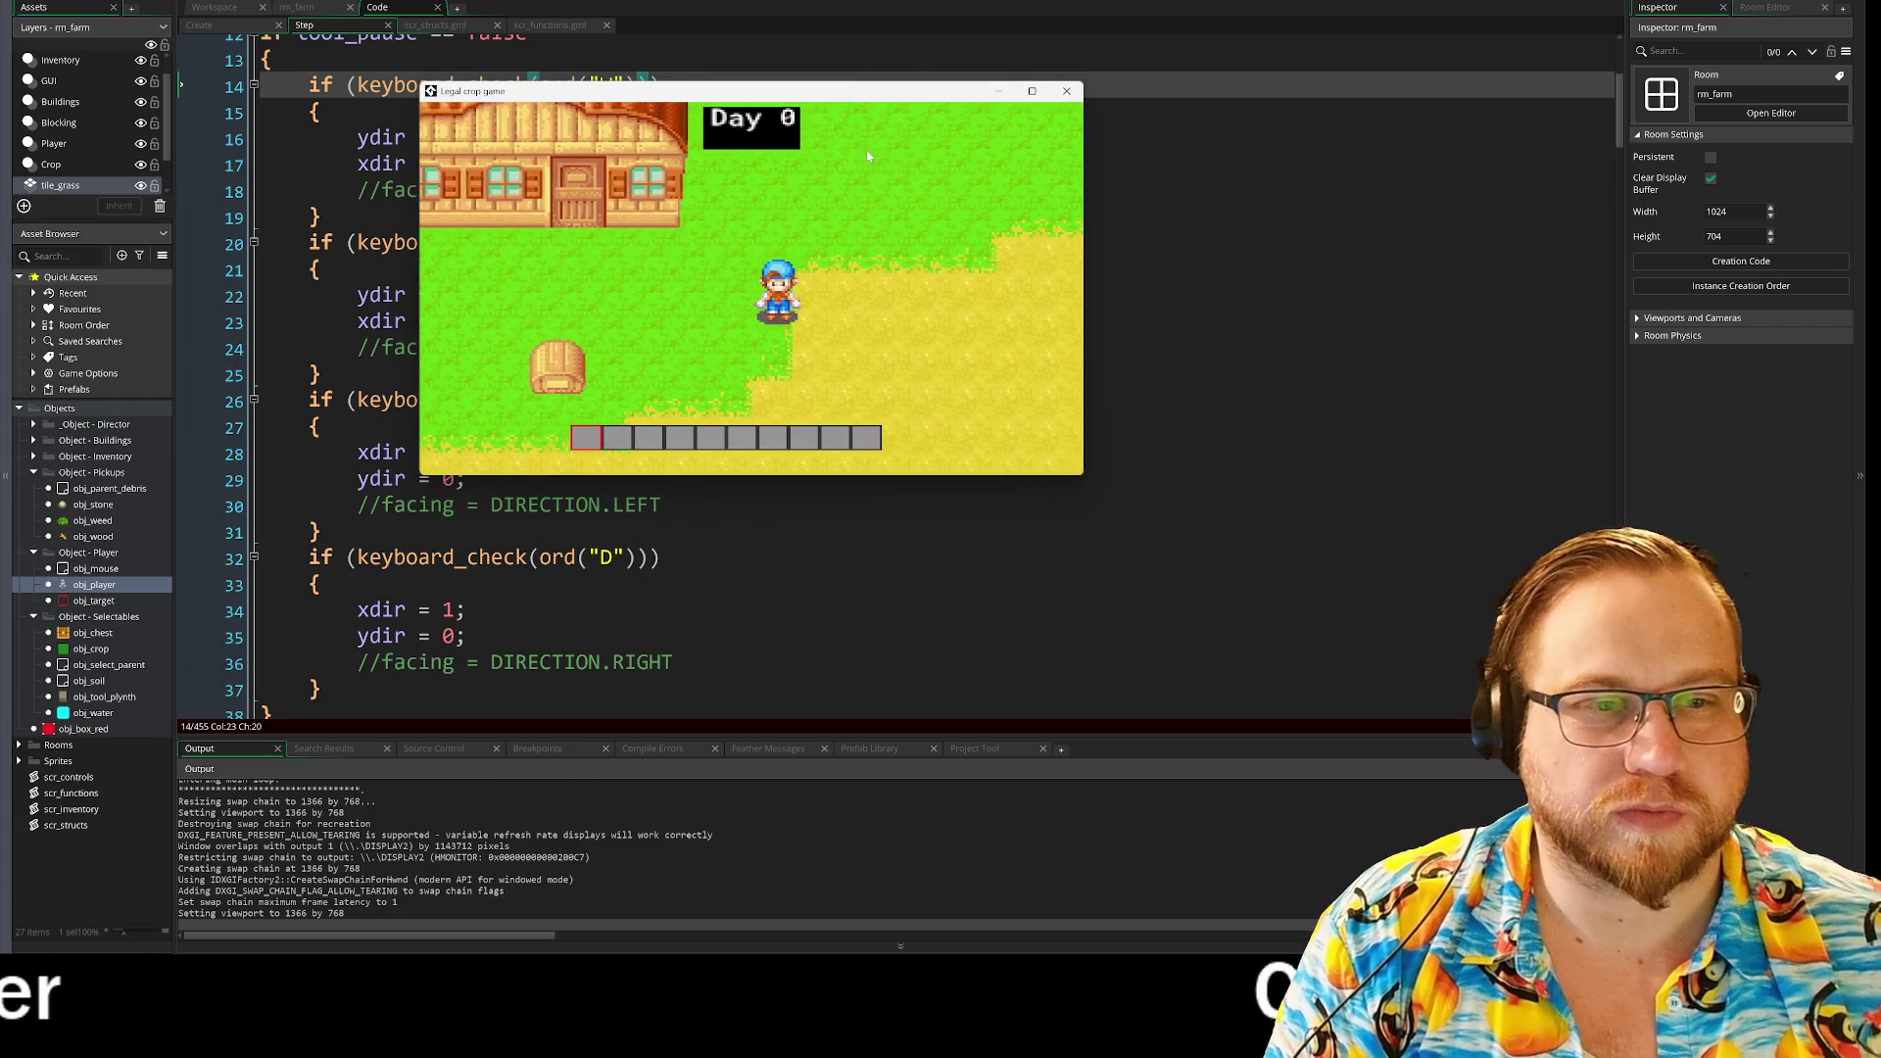
{"action": "key", "text": "a"}
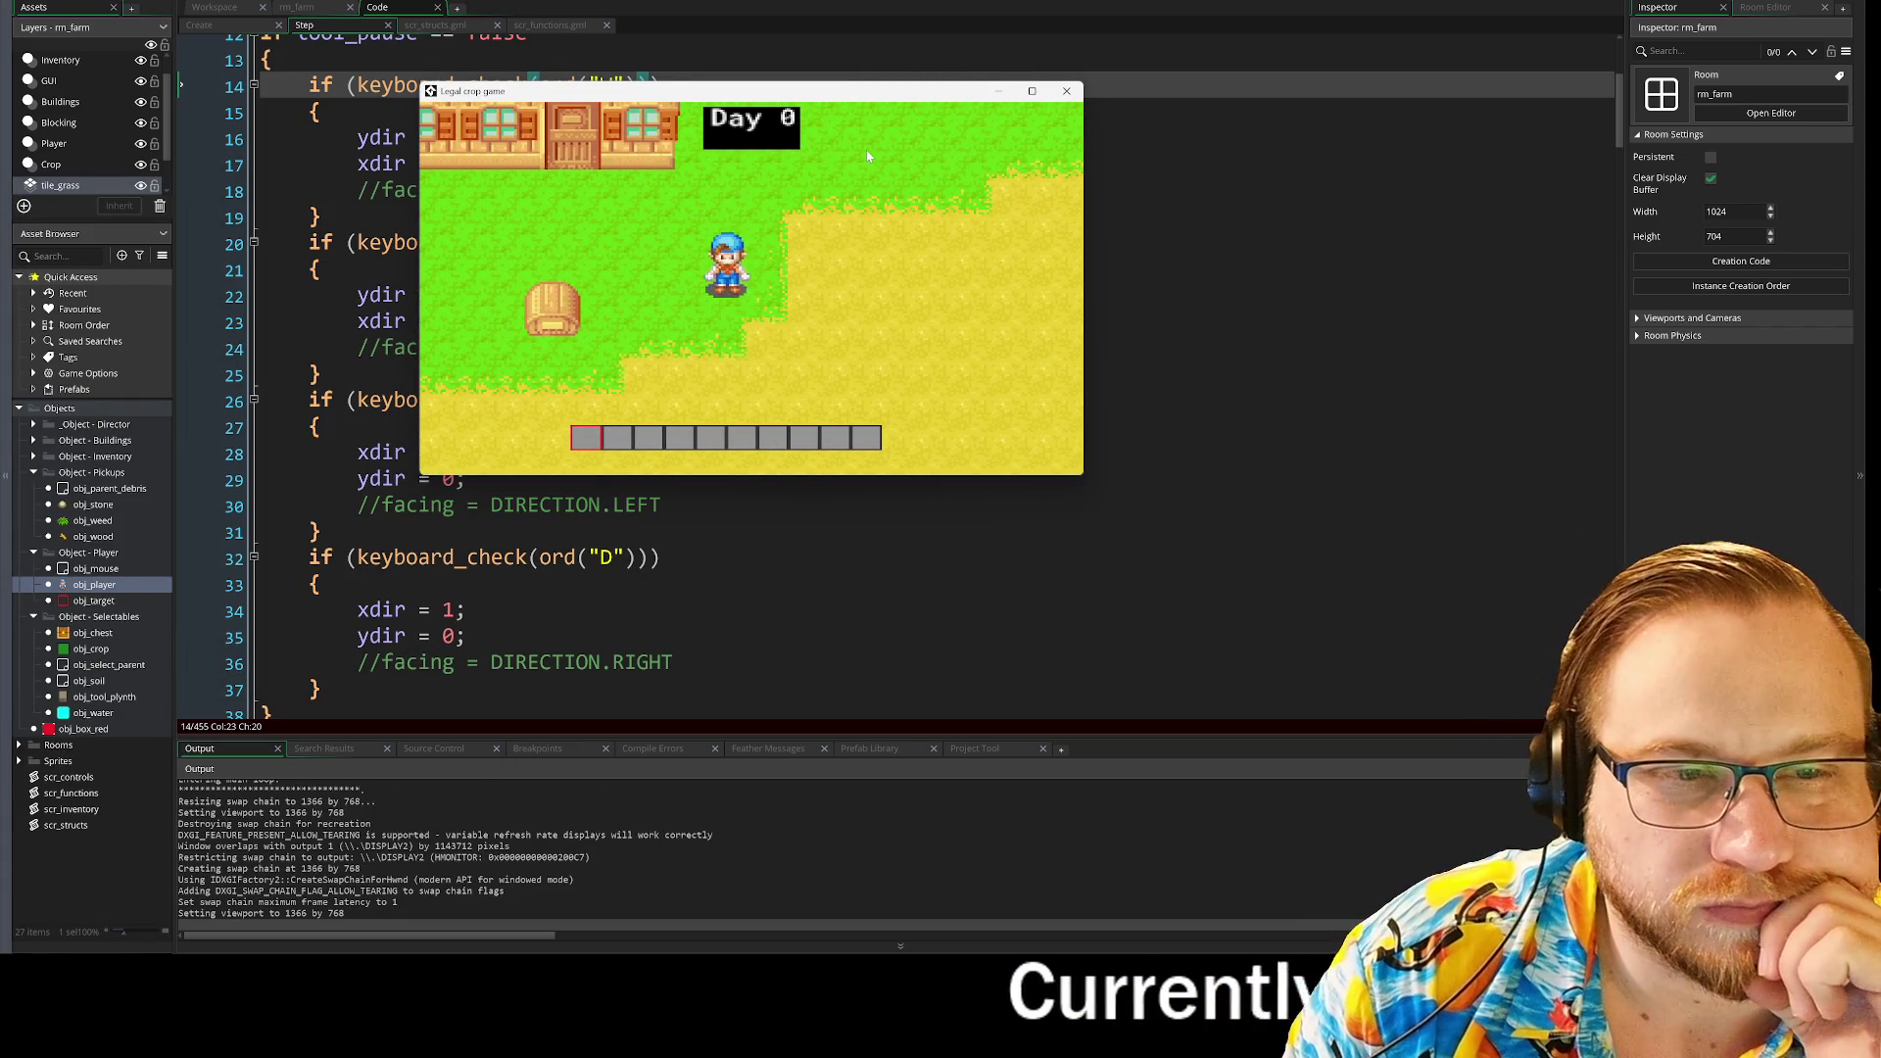
{"action": "key", "text": "d"}
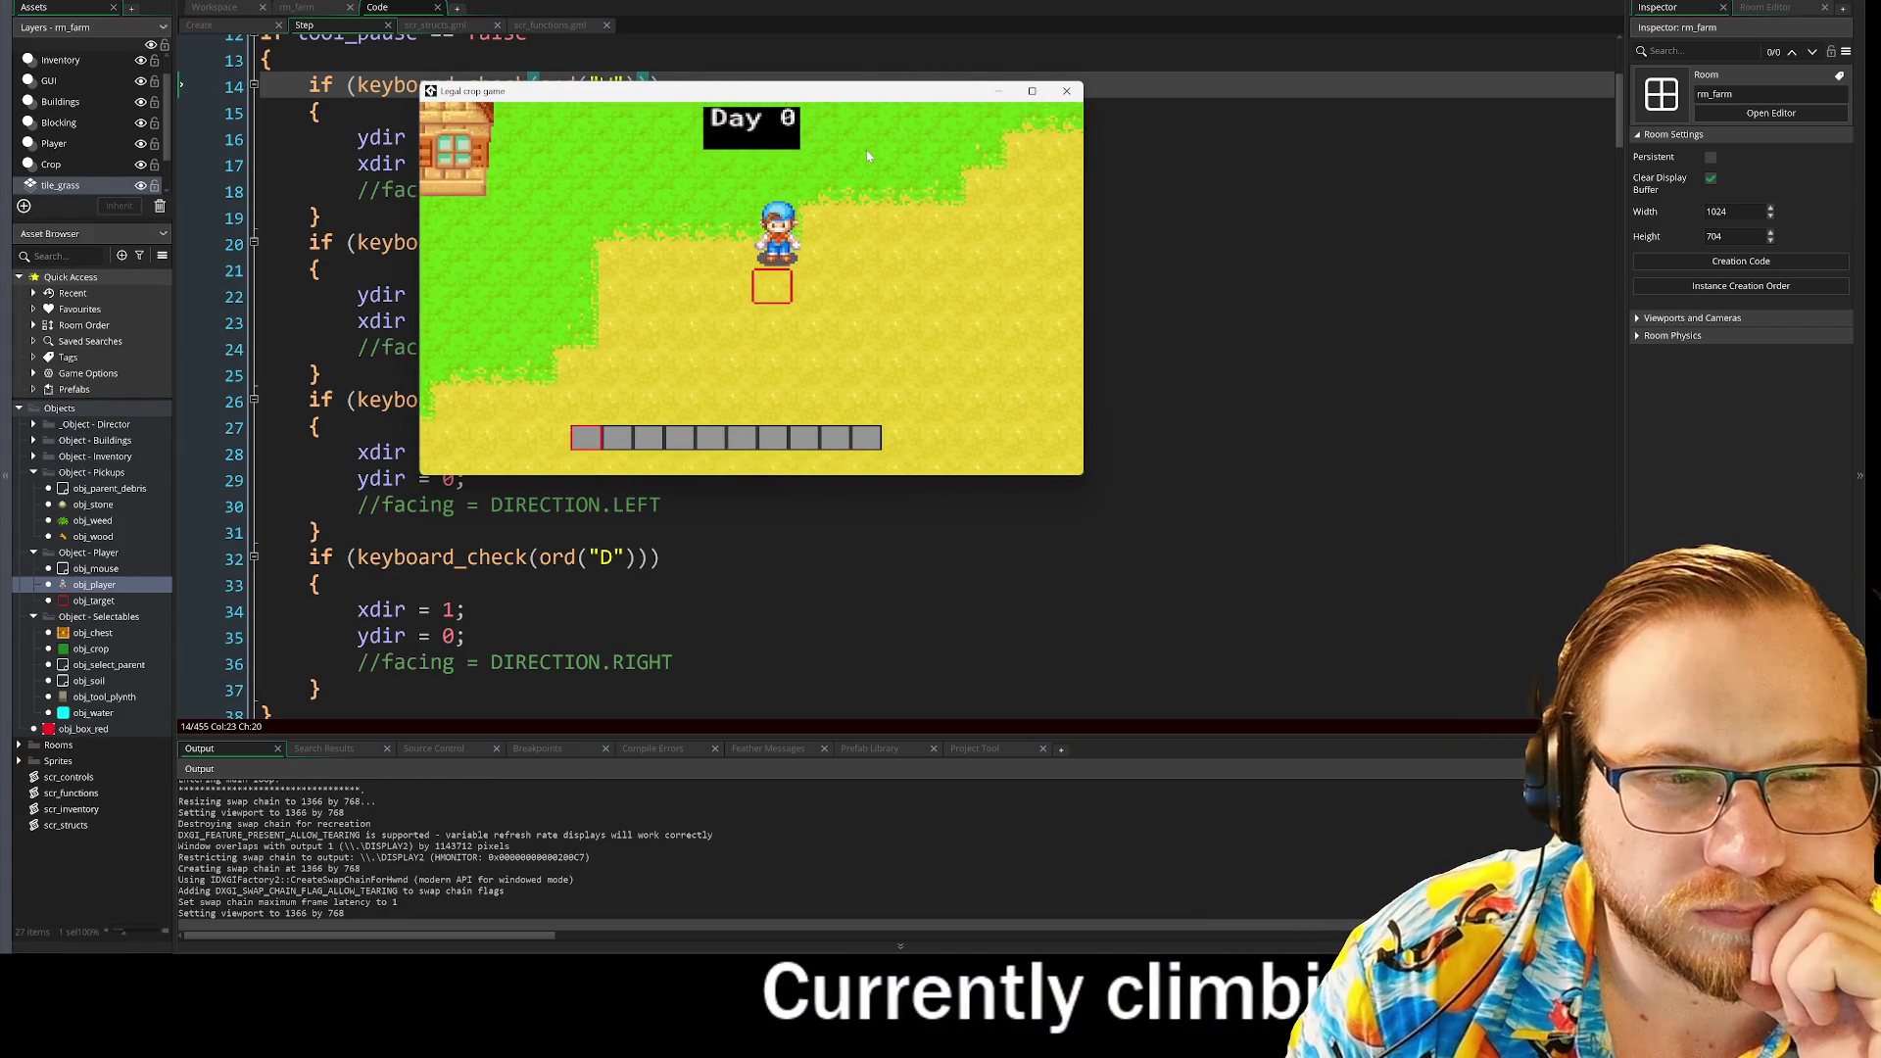
{"action": "key", "text": "a"}
{"action": "key", "text": "s"}
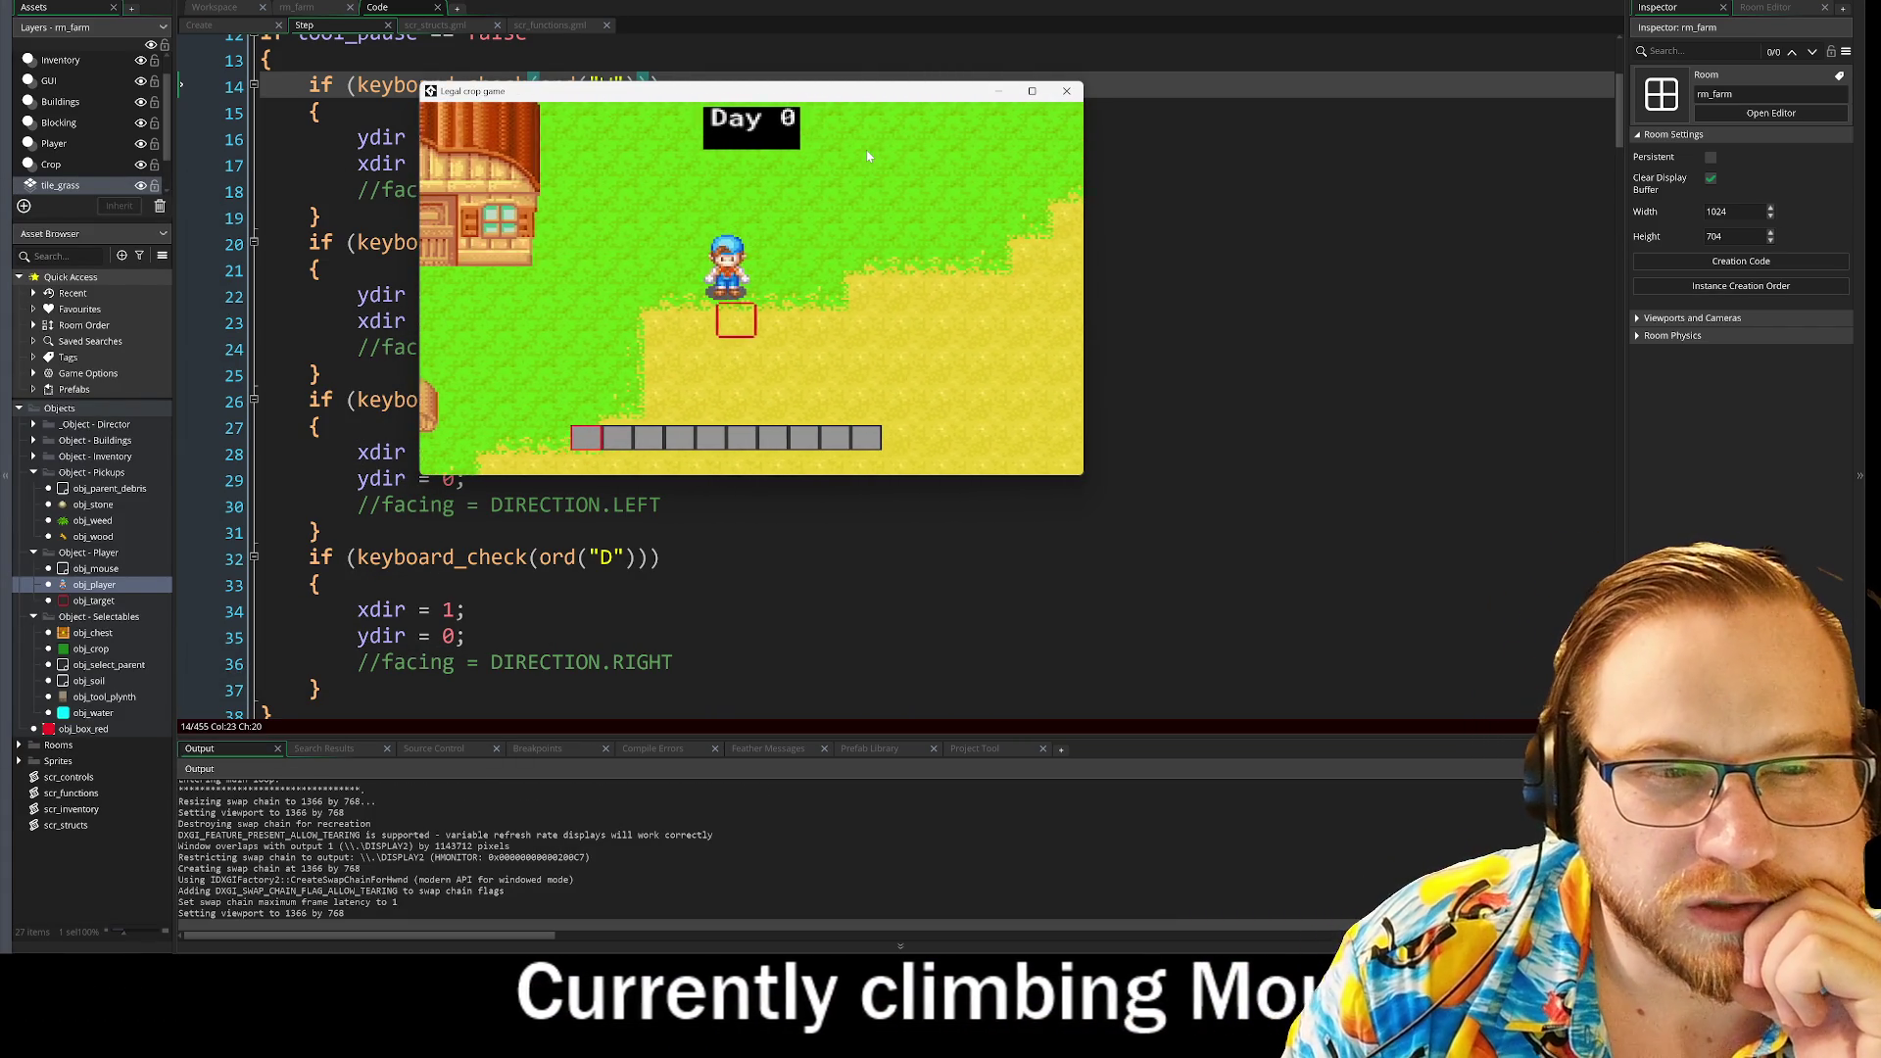
{"action": "key", "text": "a"}
{"action": "key", "text": "s"}
{"action": "key", "text": "d"}
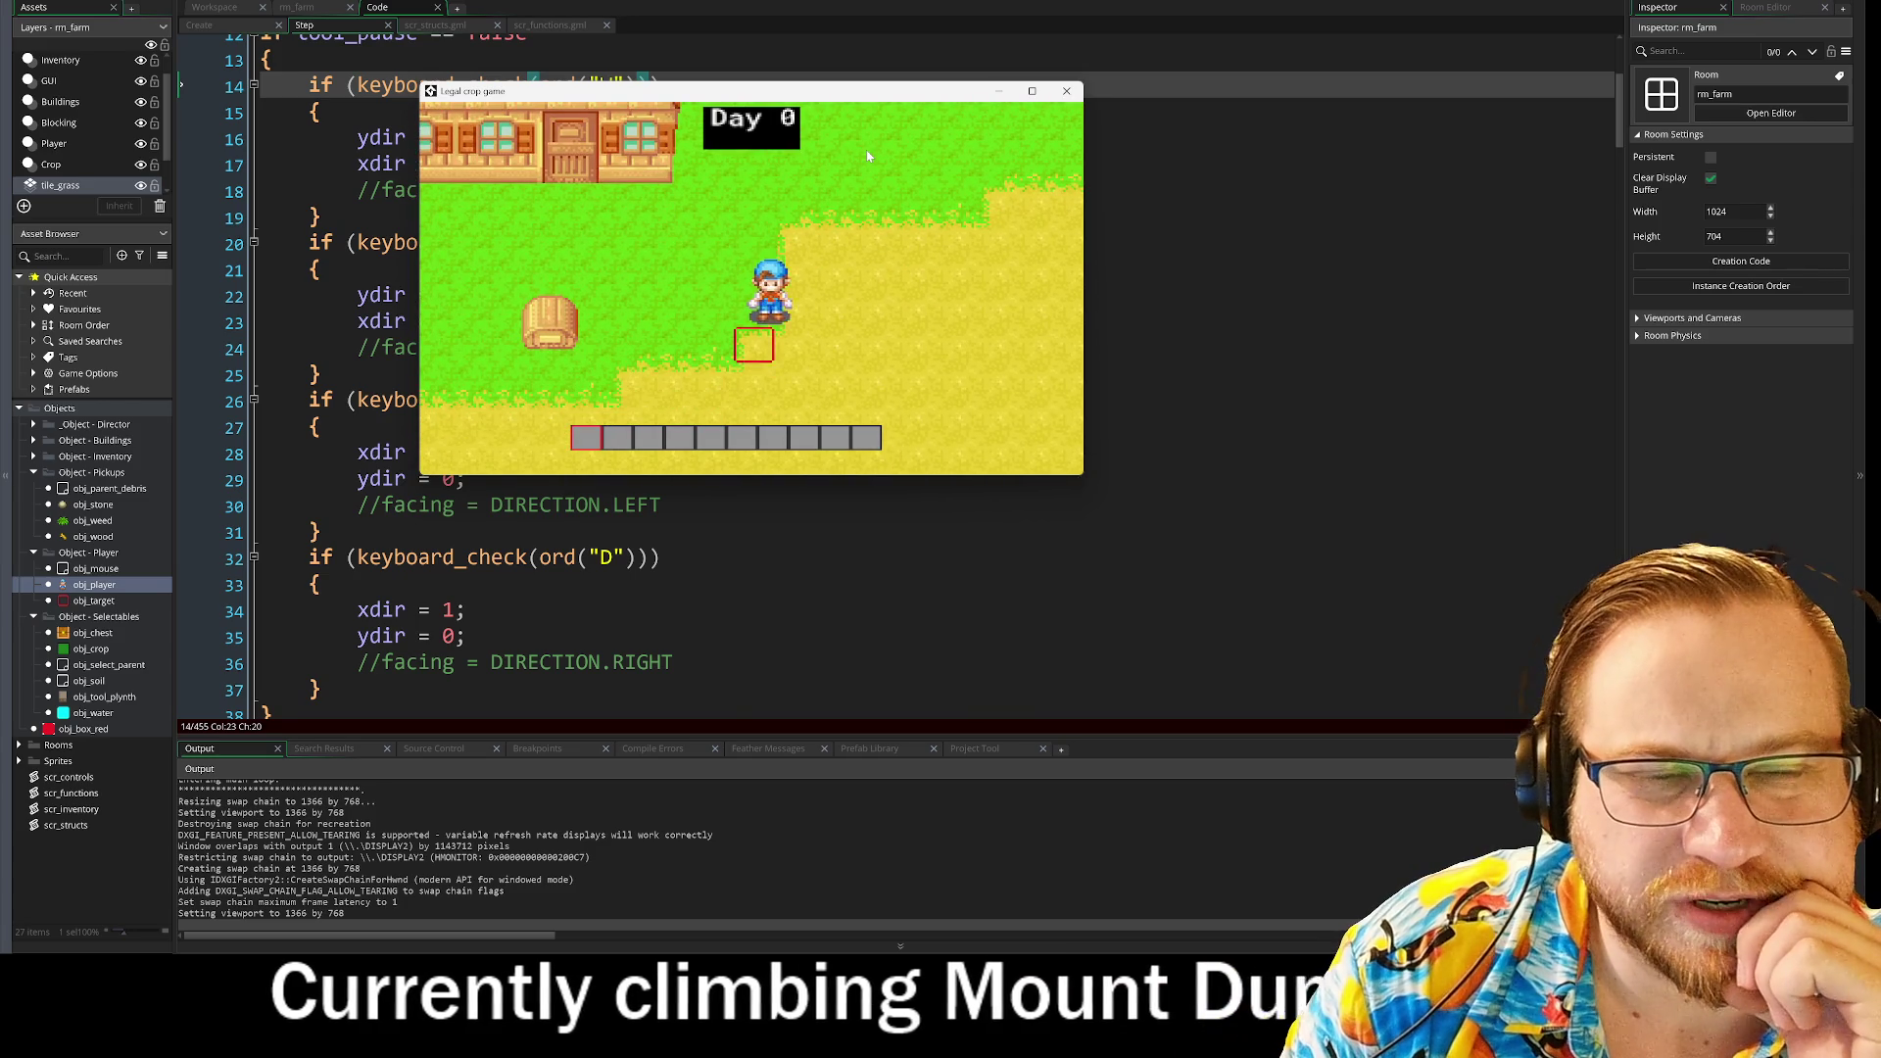
{"action": "key", "text": "w"}
{"action": "key", "text": "s"}
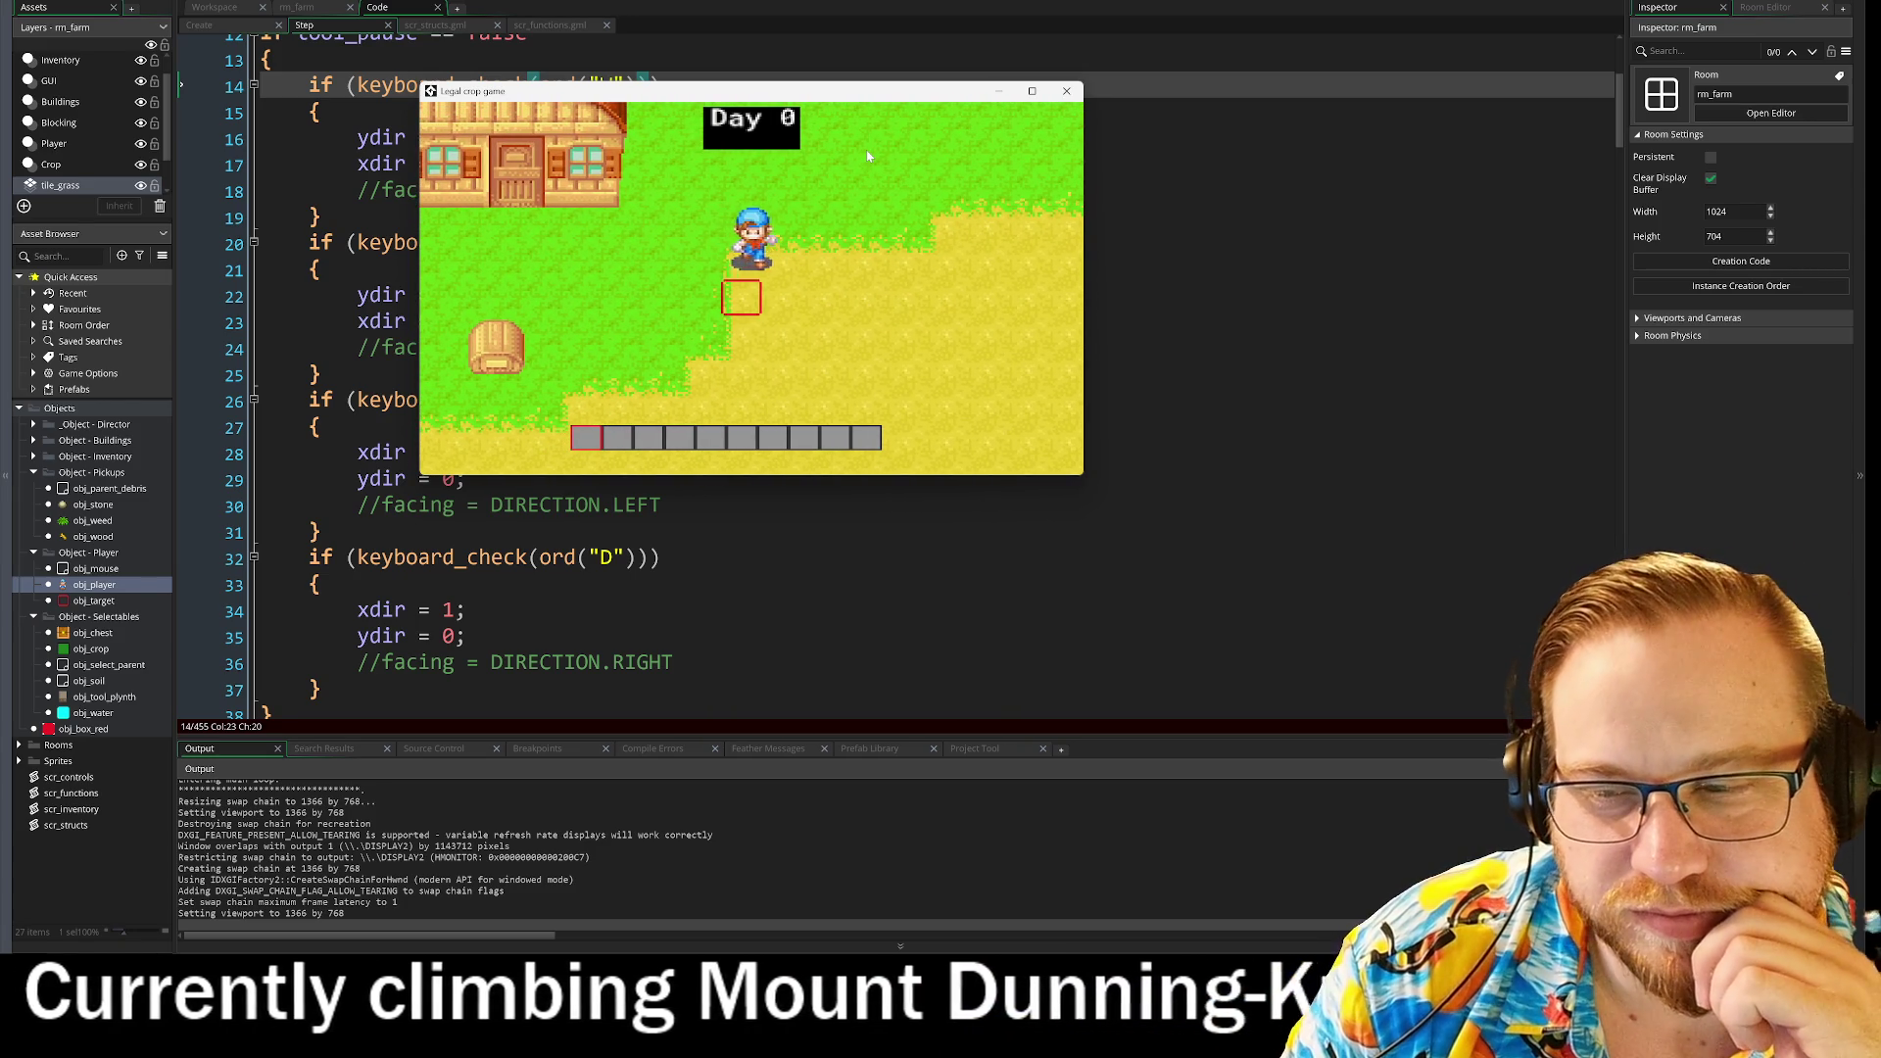
{"action": "key", "text": "w"}
{"action": "key", "text": "d"}
{"action": "key", "text": "s"}
{"action": "key", "text": "a"}
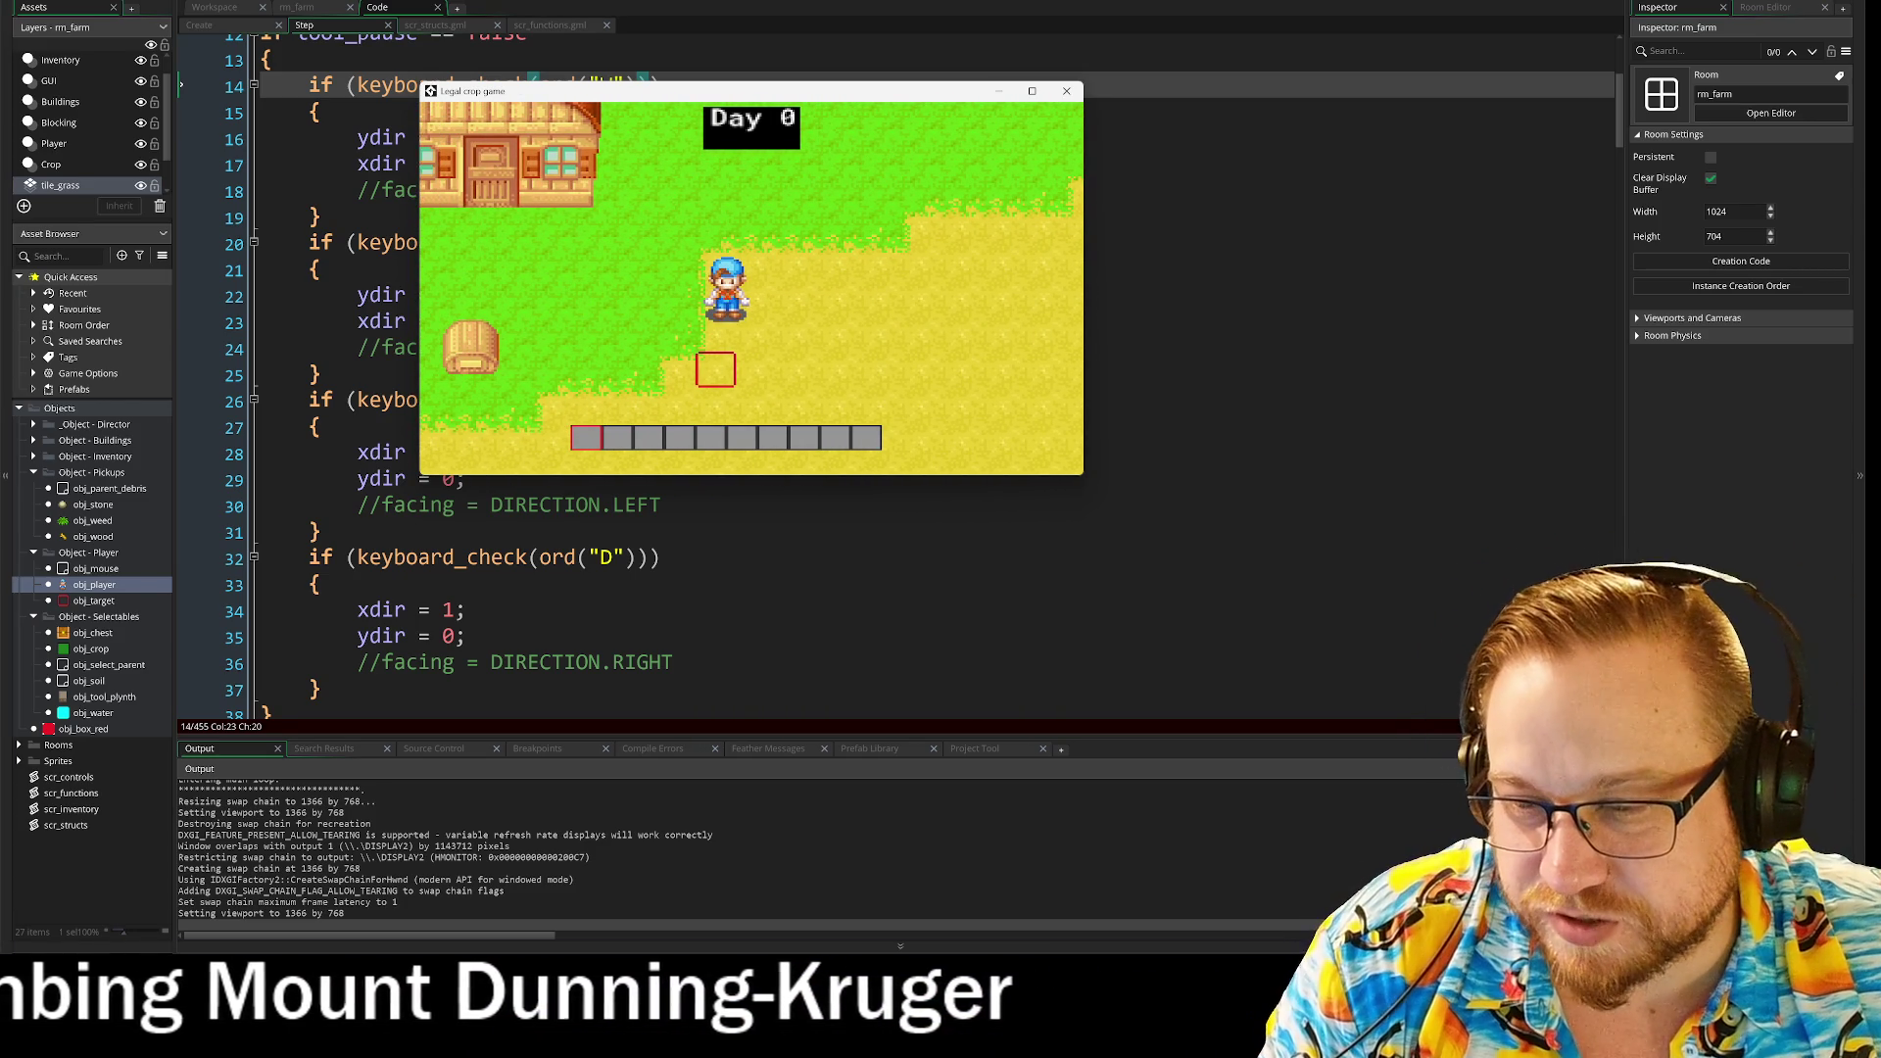
{"action": "key", "text": "alt+Tab"}
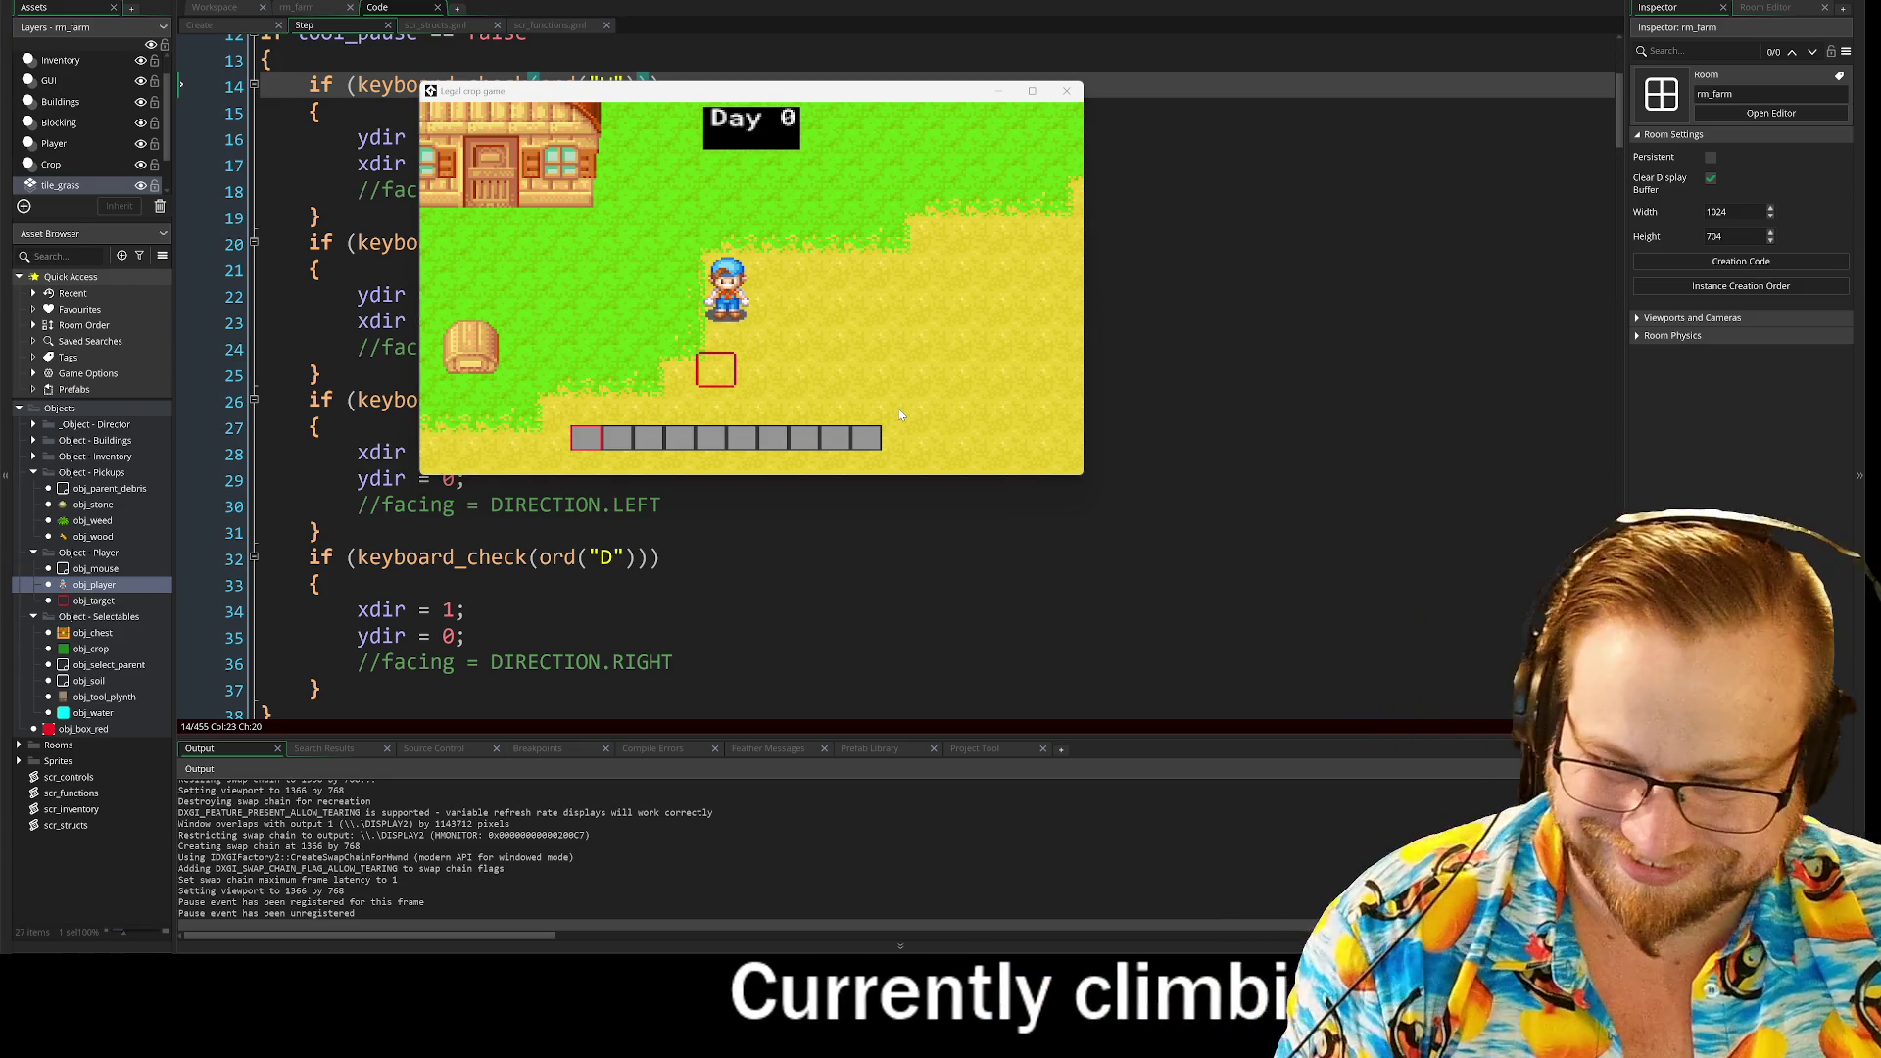
{"action": "key", "text": "s"}
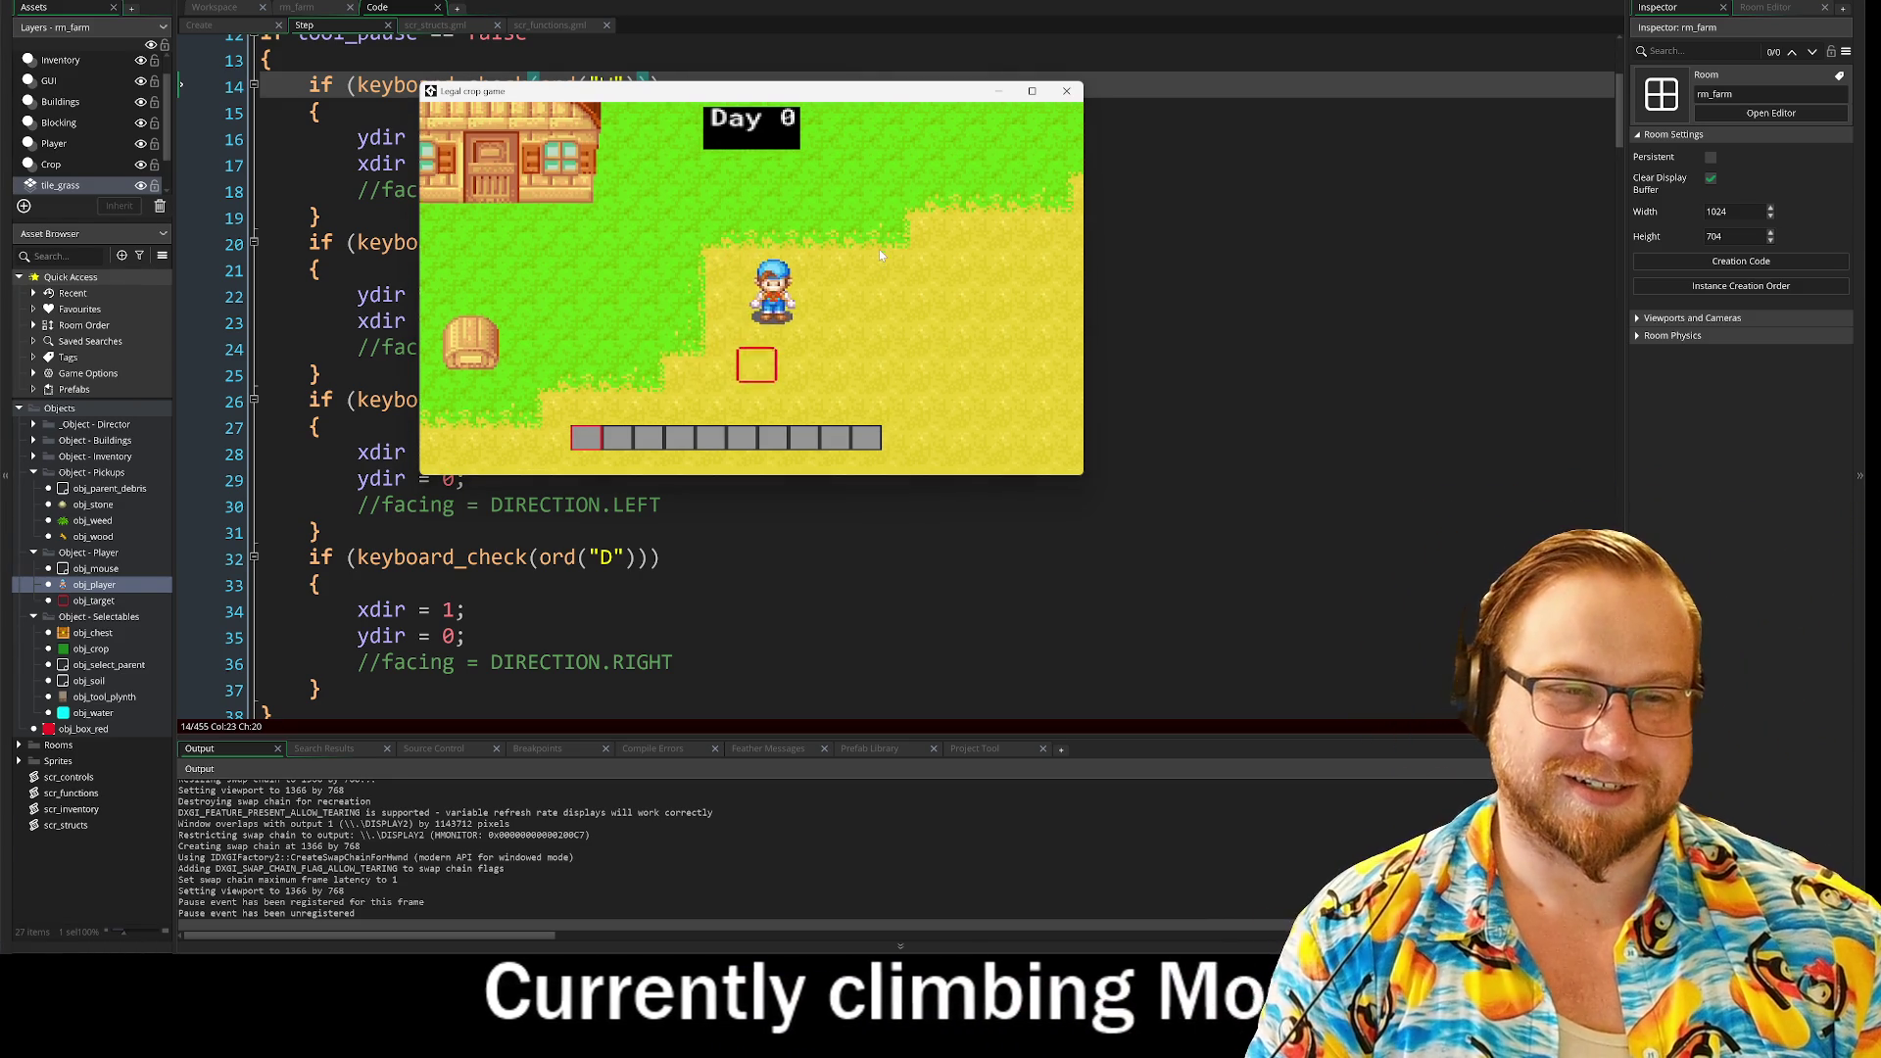
{"action": "key", "text": "d"}
{"action": "key", "text": "d"}
{"action": "key", "text": "a"}
{"action": "key", "text": "d"}
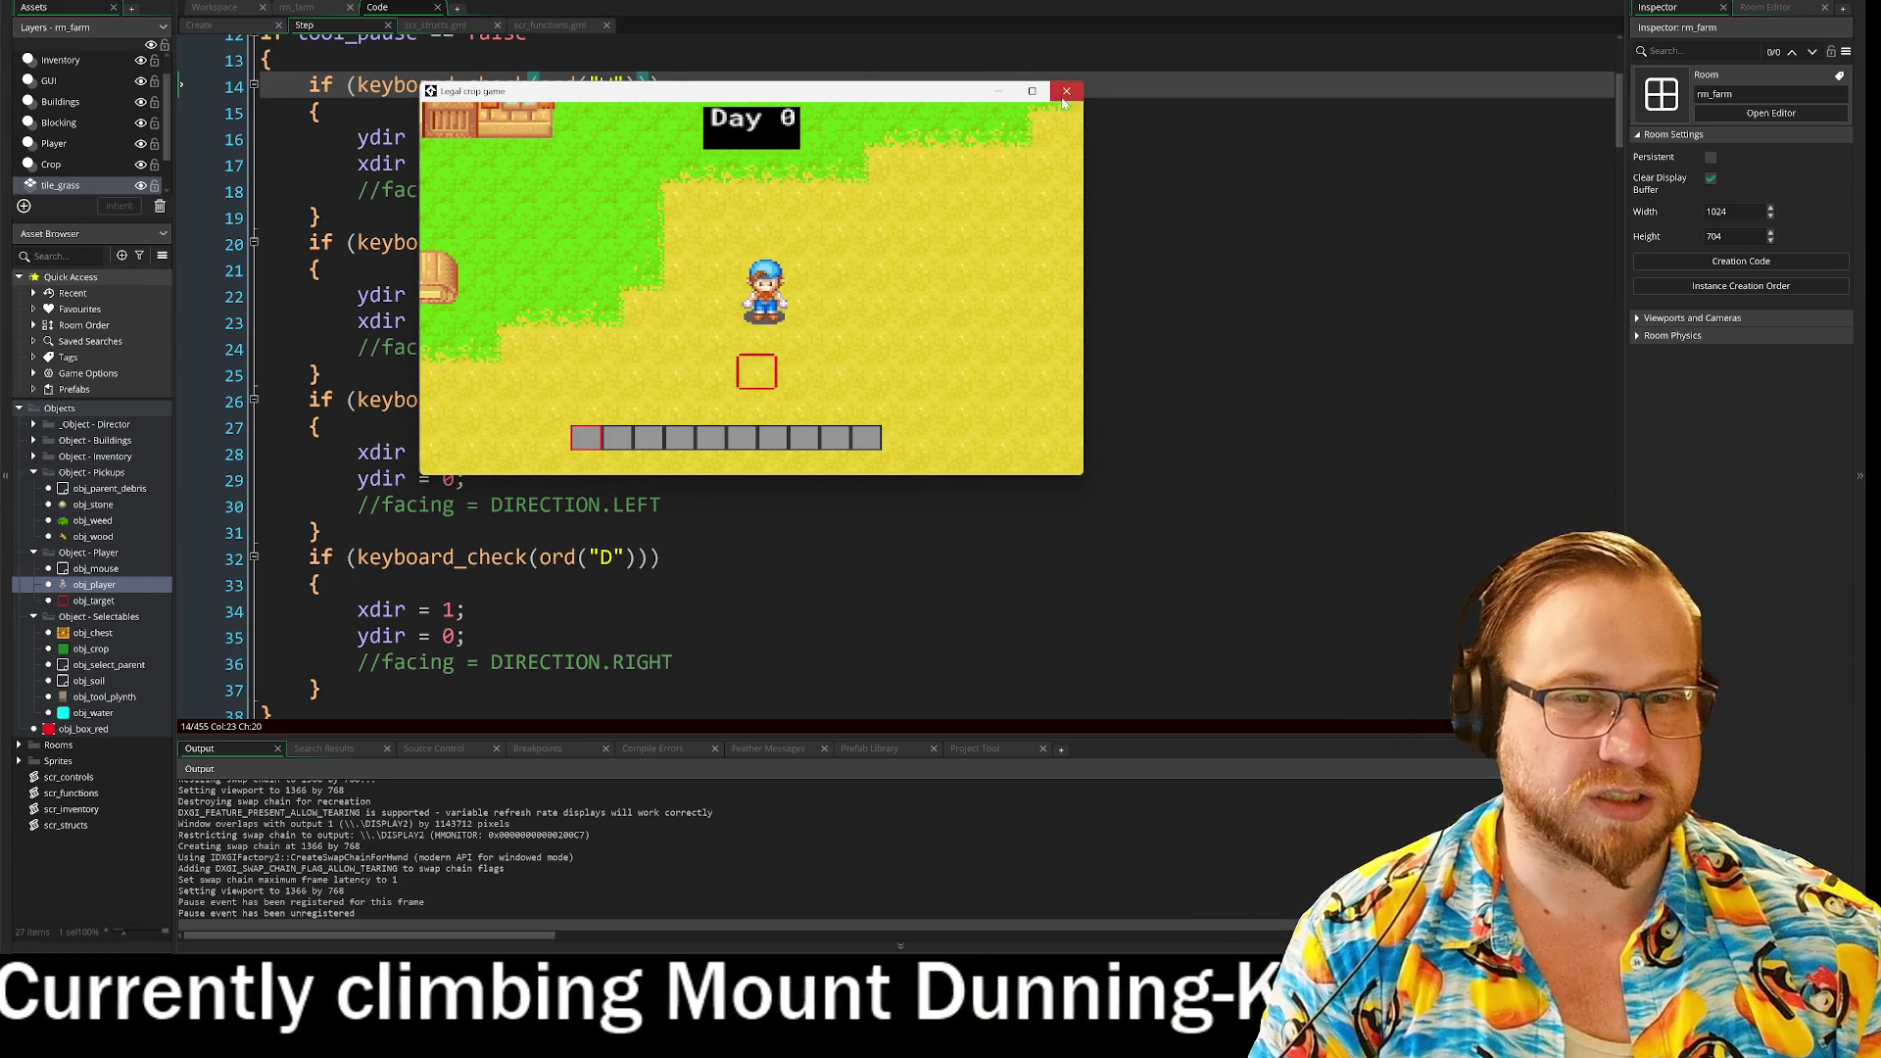
{"action": "key", "text": "Escape"}
{"action": "scroll", "coordinate": [882, 392], "scroll_direction": "down", "scroll_amount": 3}
{"action": "scroll", "coordinate": [882, 392], "scroll_direction": "down", "scroll_amount": 4}
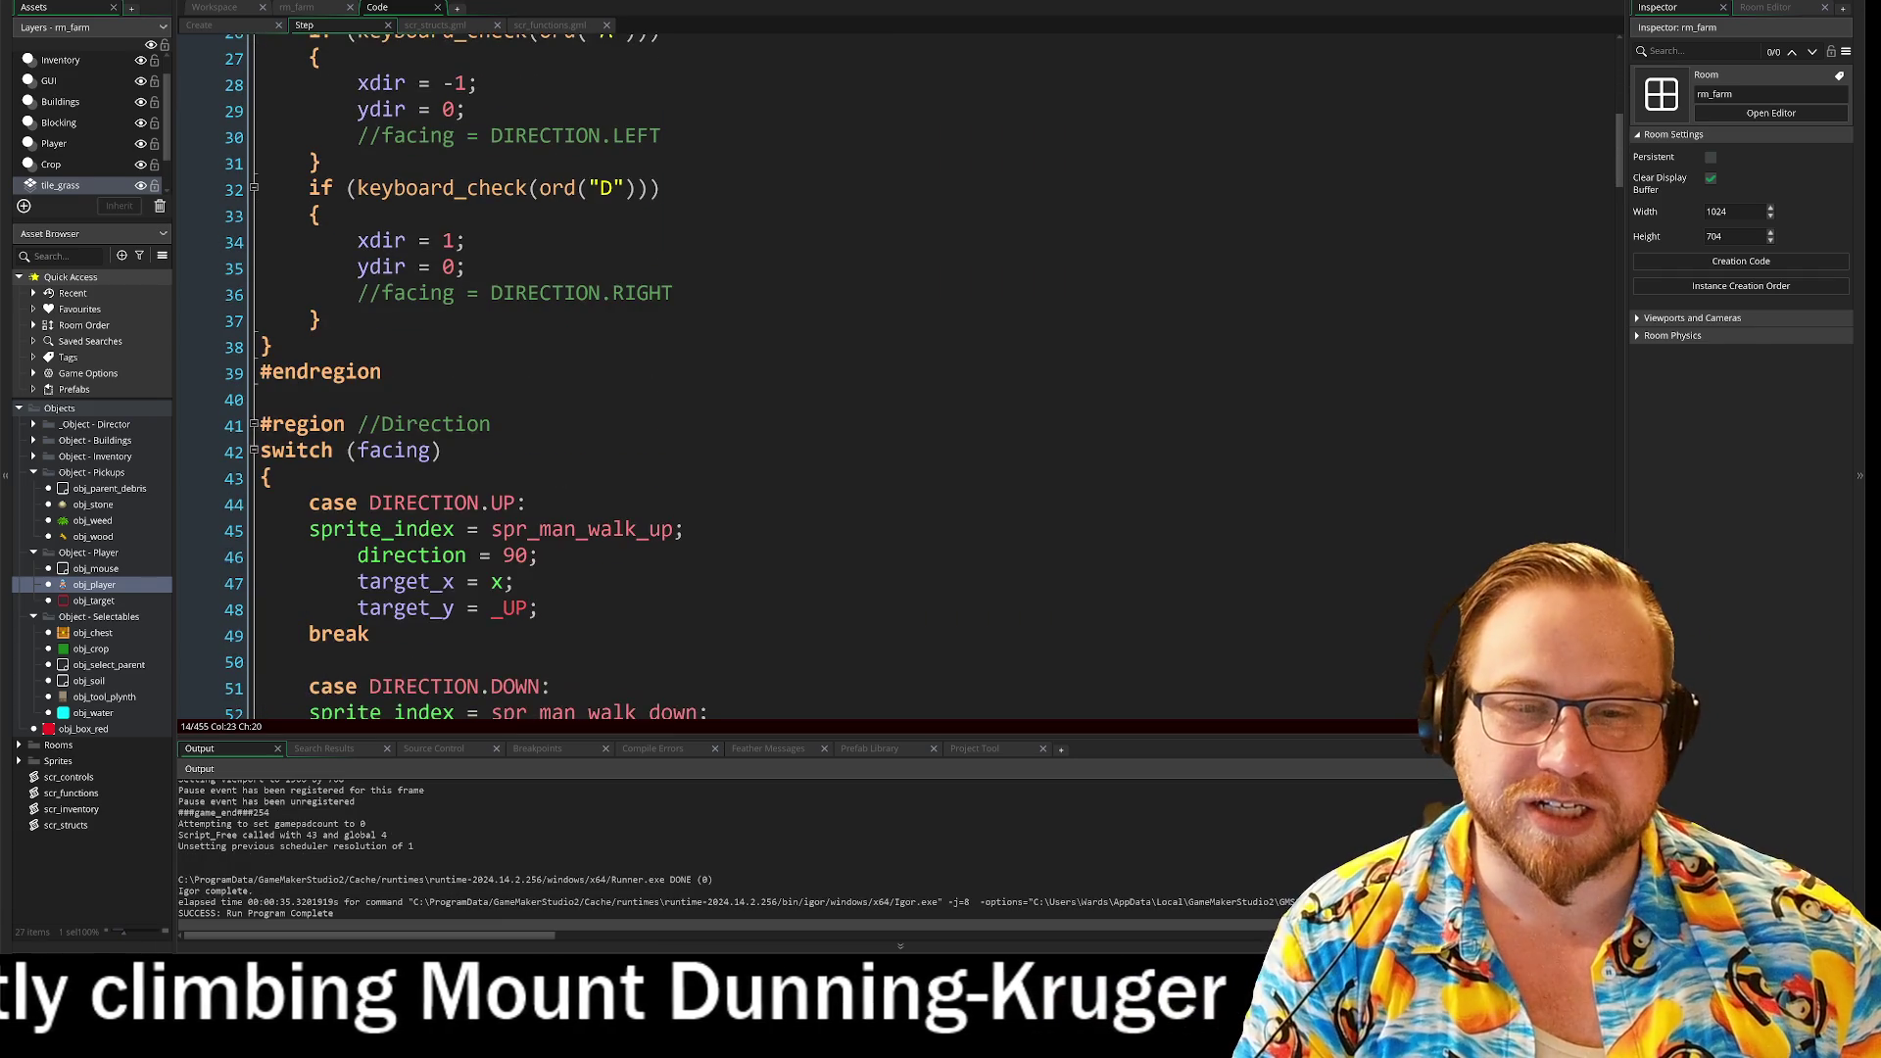
{"action": "left_click_drag", "start_coordinate": [357, 445], "coordinate": [514, 446]}
{"action": "left_click", "coordinate": [538, 472]}
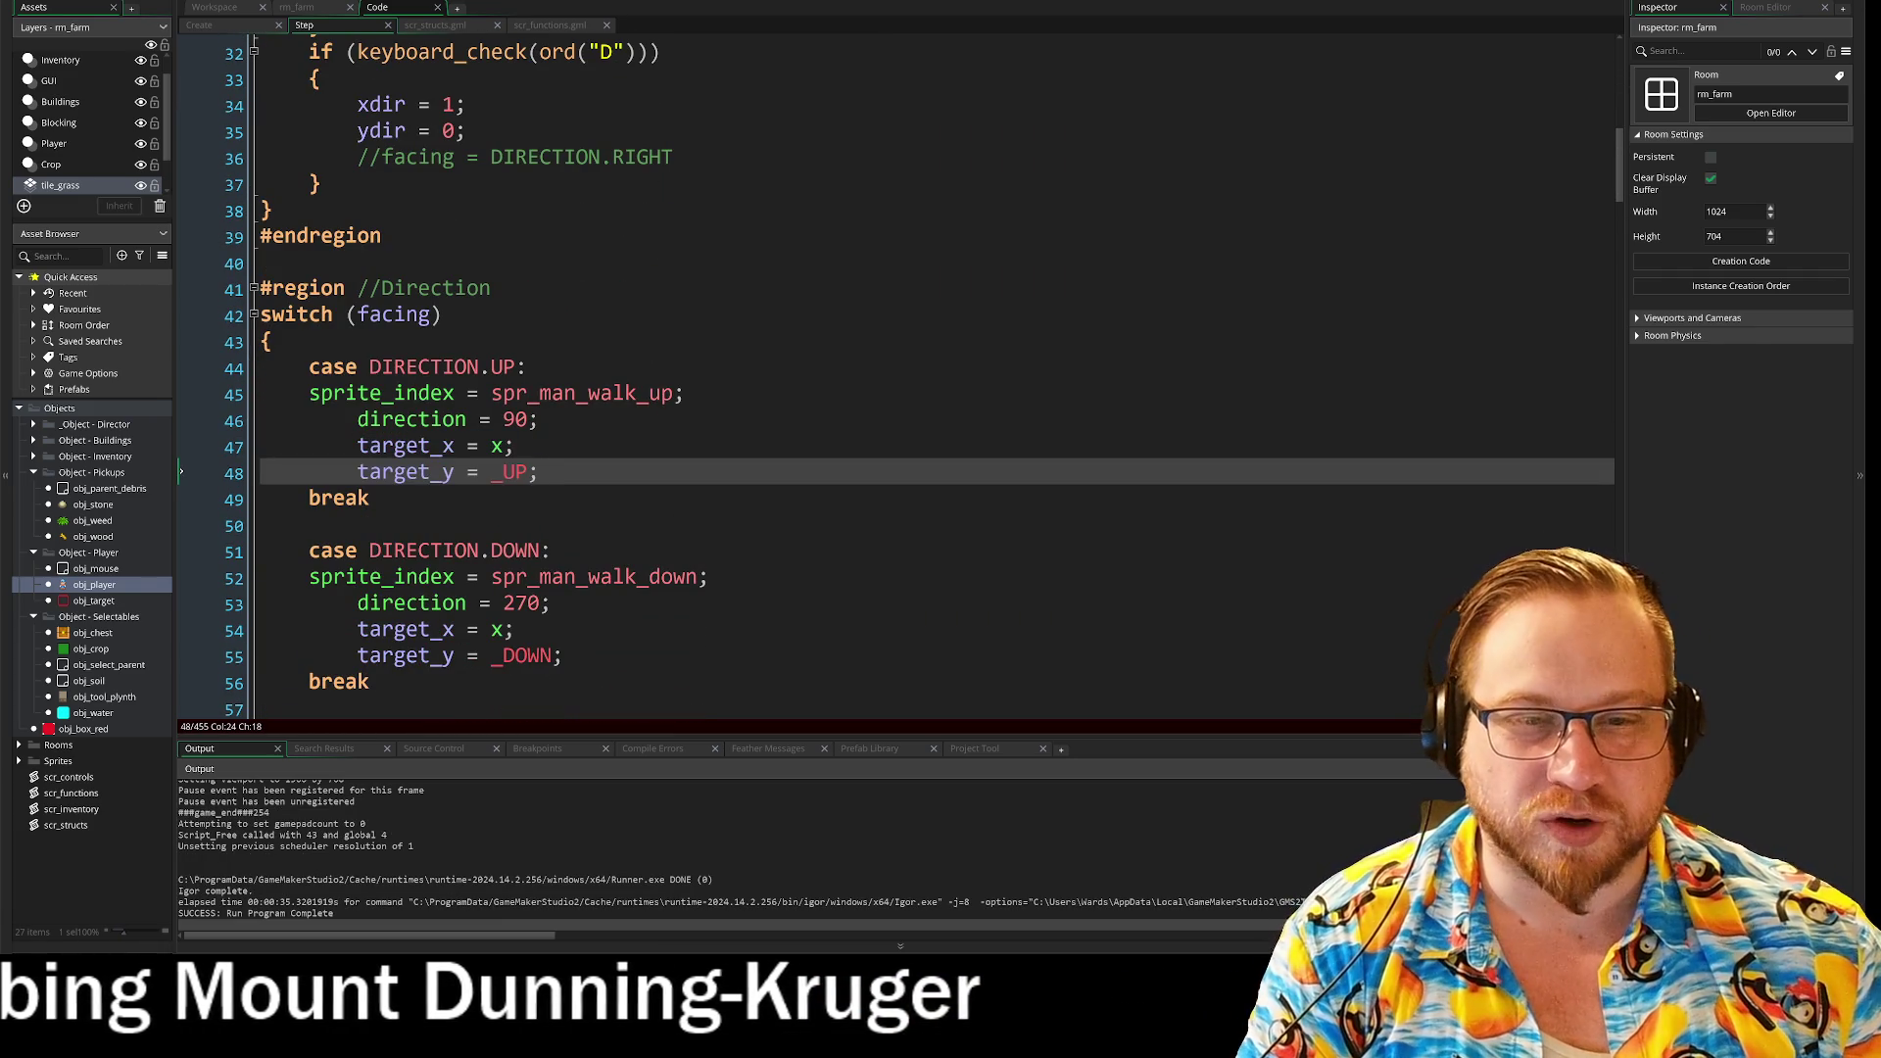